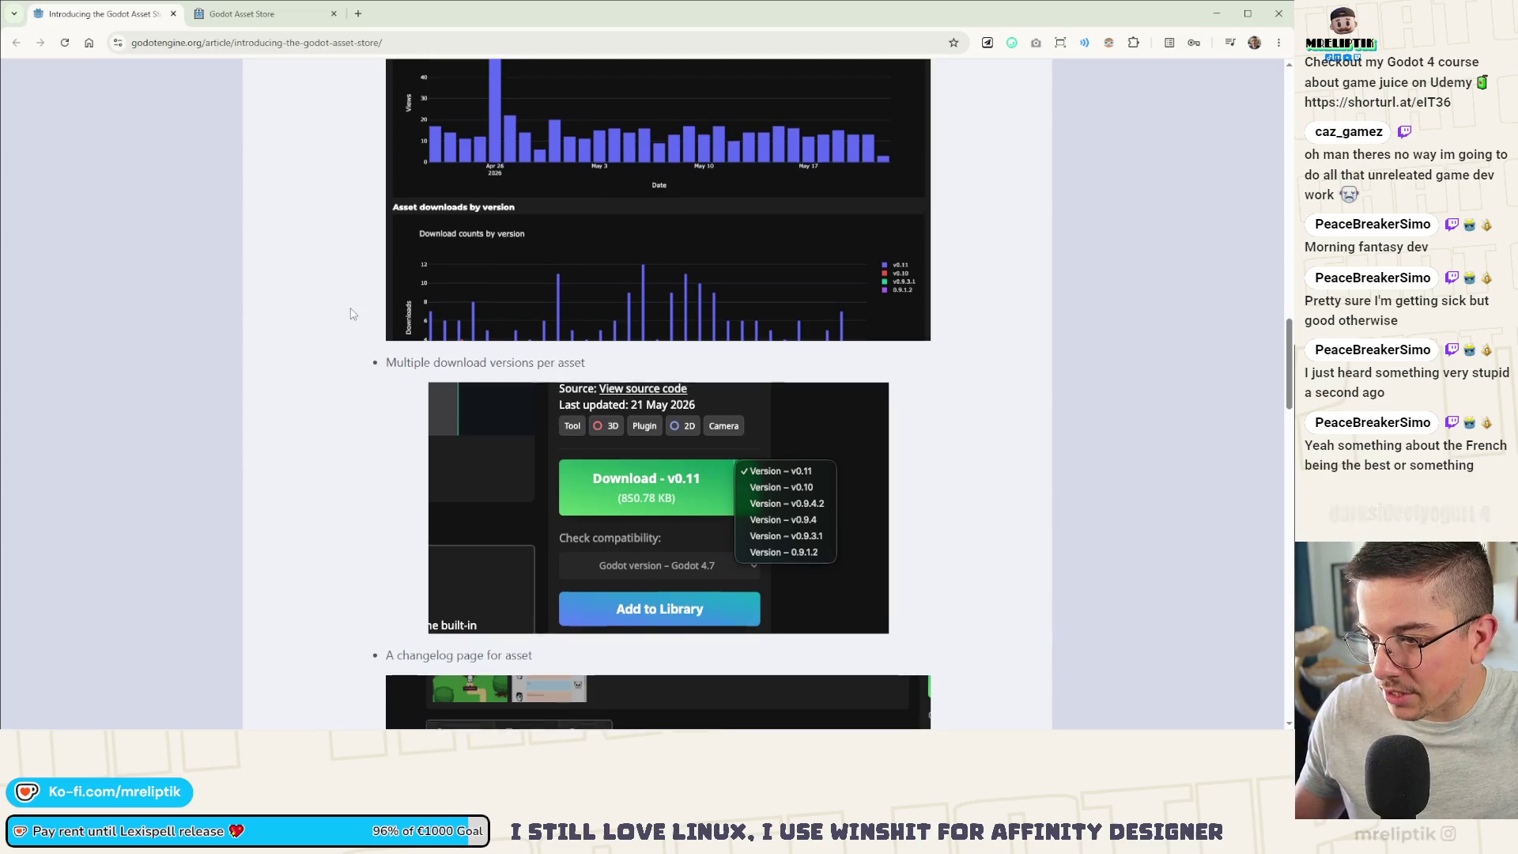
Step: Read down the Asset Store announcement past the changelog and Phantom Camera images to the migration paragraph
scroll(353, 314, down, 5)
scroll(353, 313, down, 3)
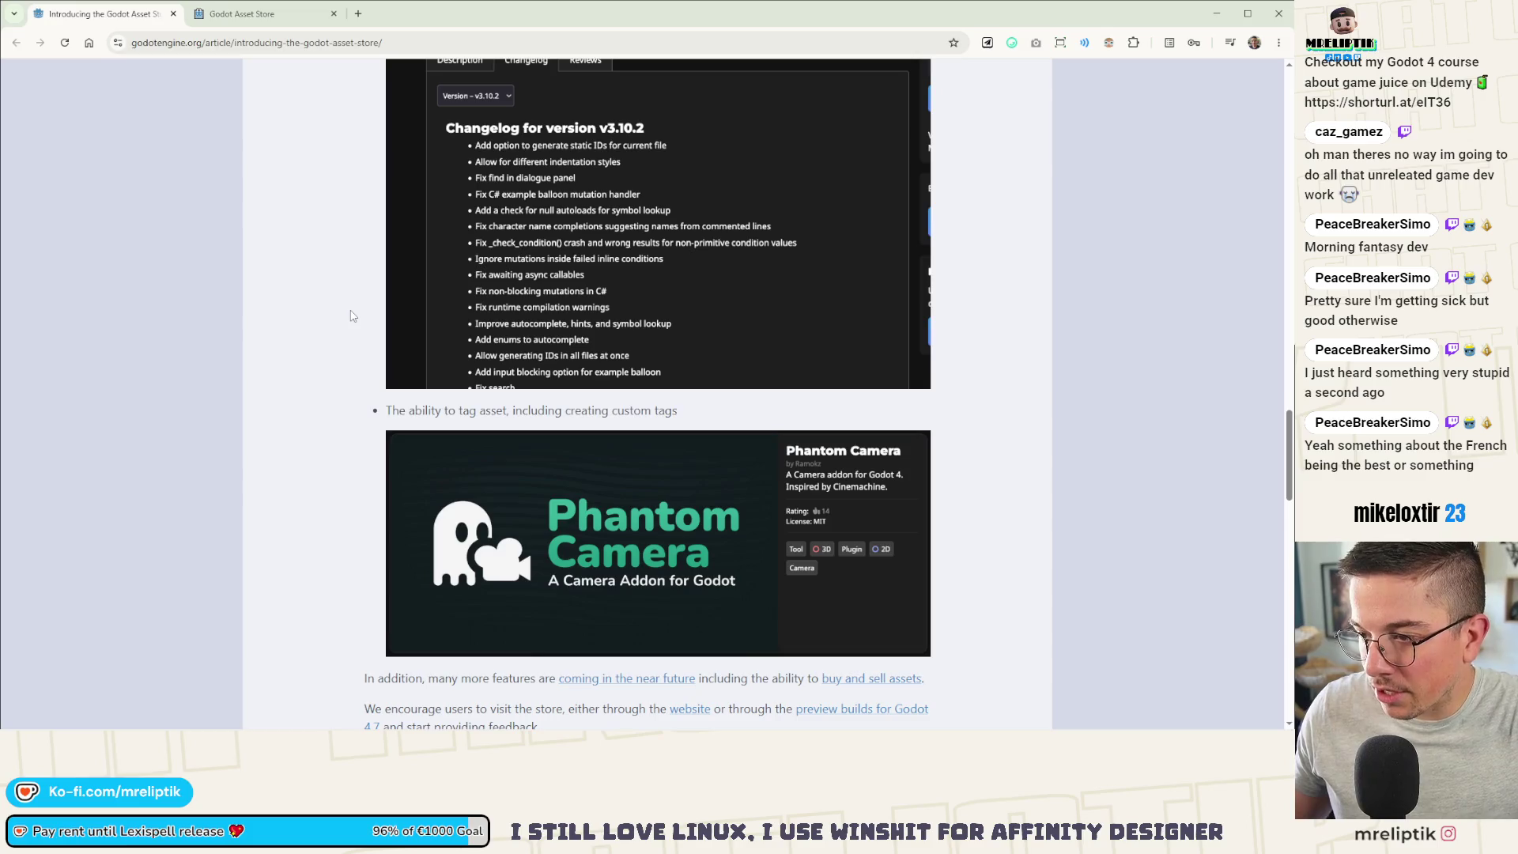
scroll(353, 315, down, 4)
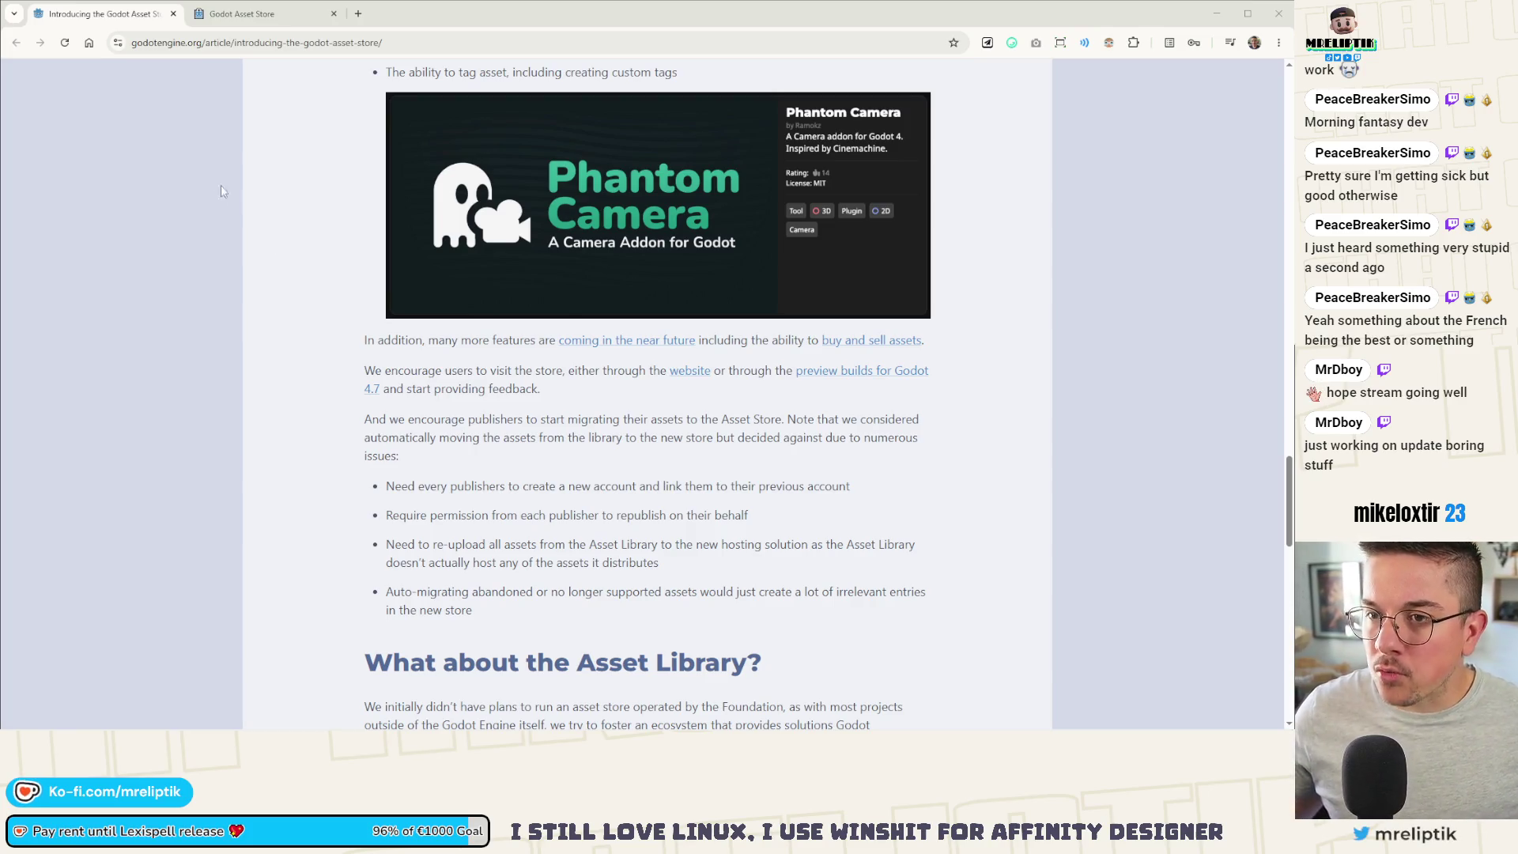
scroll(427, 537, up, 2)
scroll(427, 538, down, 2)
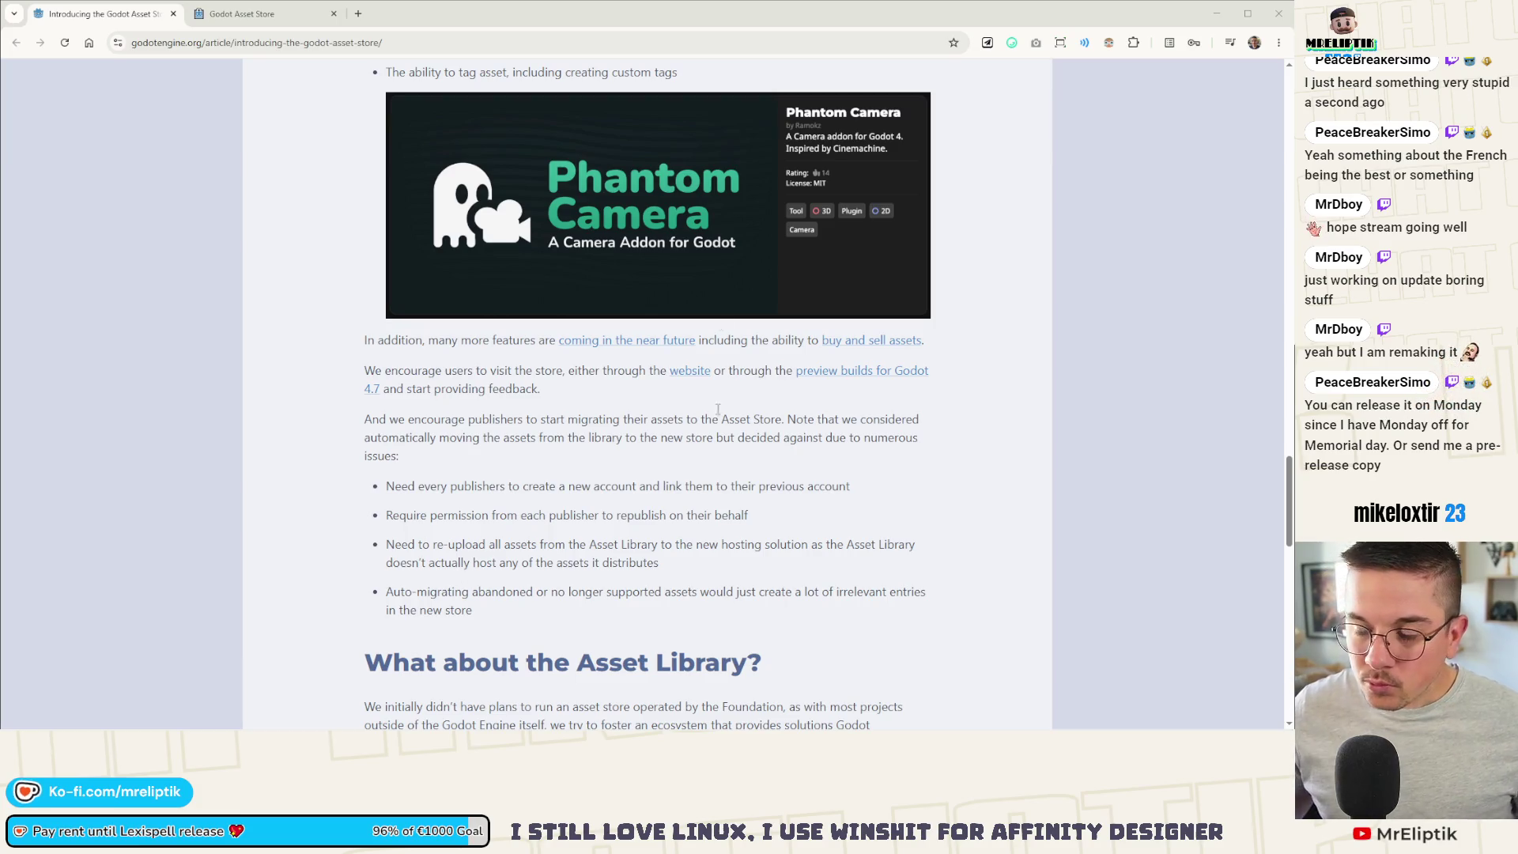
click(261, 14)
Step: Watch the Lexispell trailer in the large viewer, then close it and the Lexispell Steam page
click(131, 14)
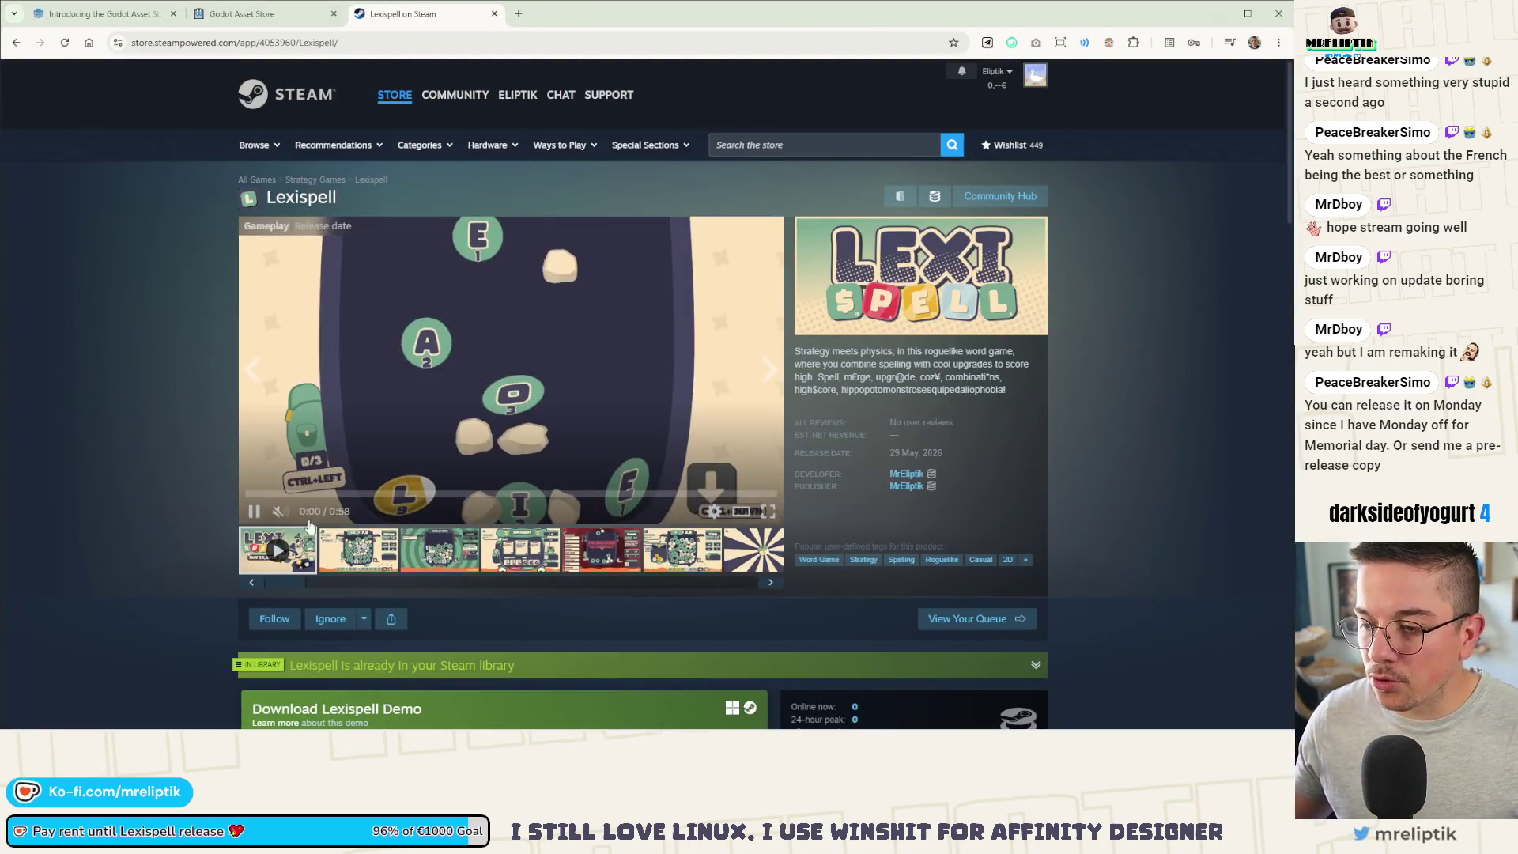
click(737, 512)
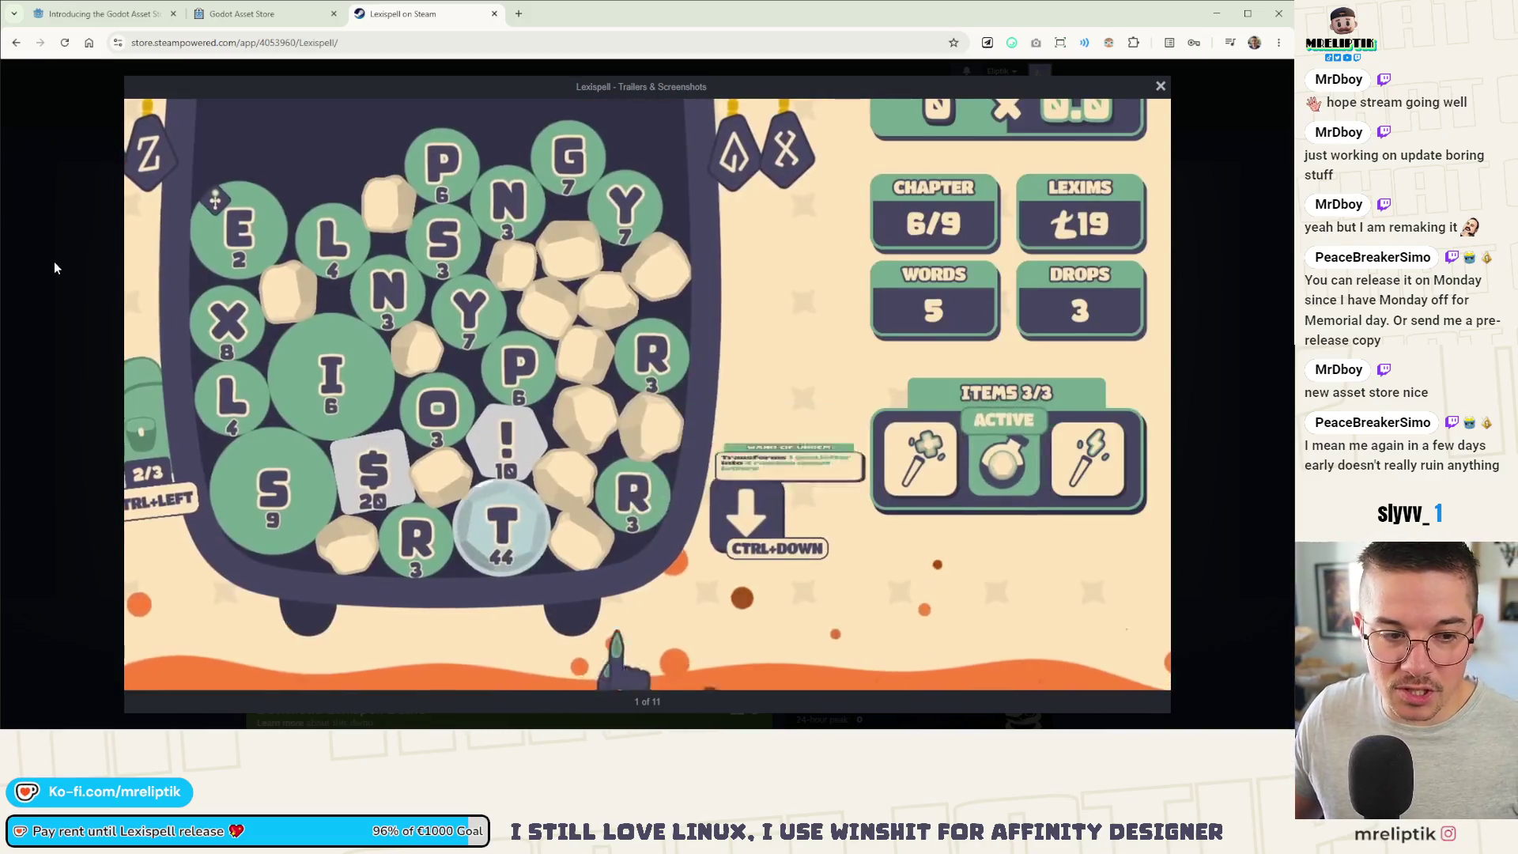
click(54, 261)
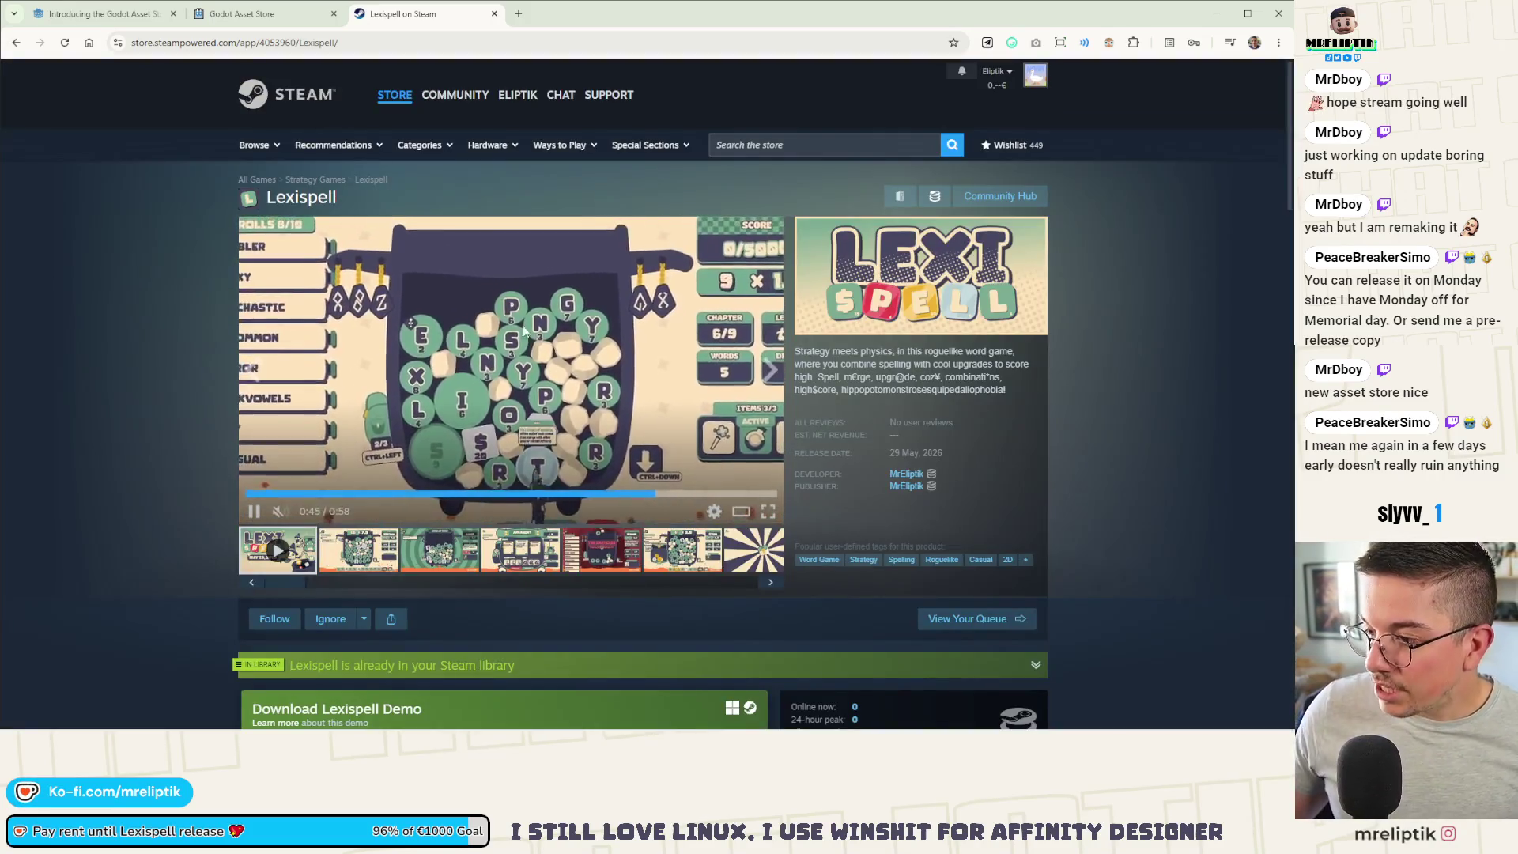
key(ctrl+w)
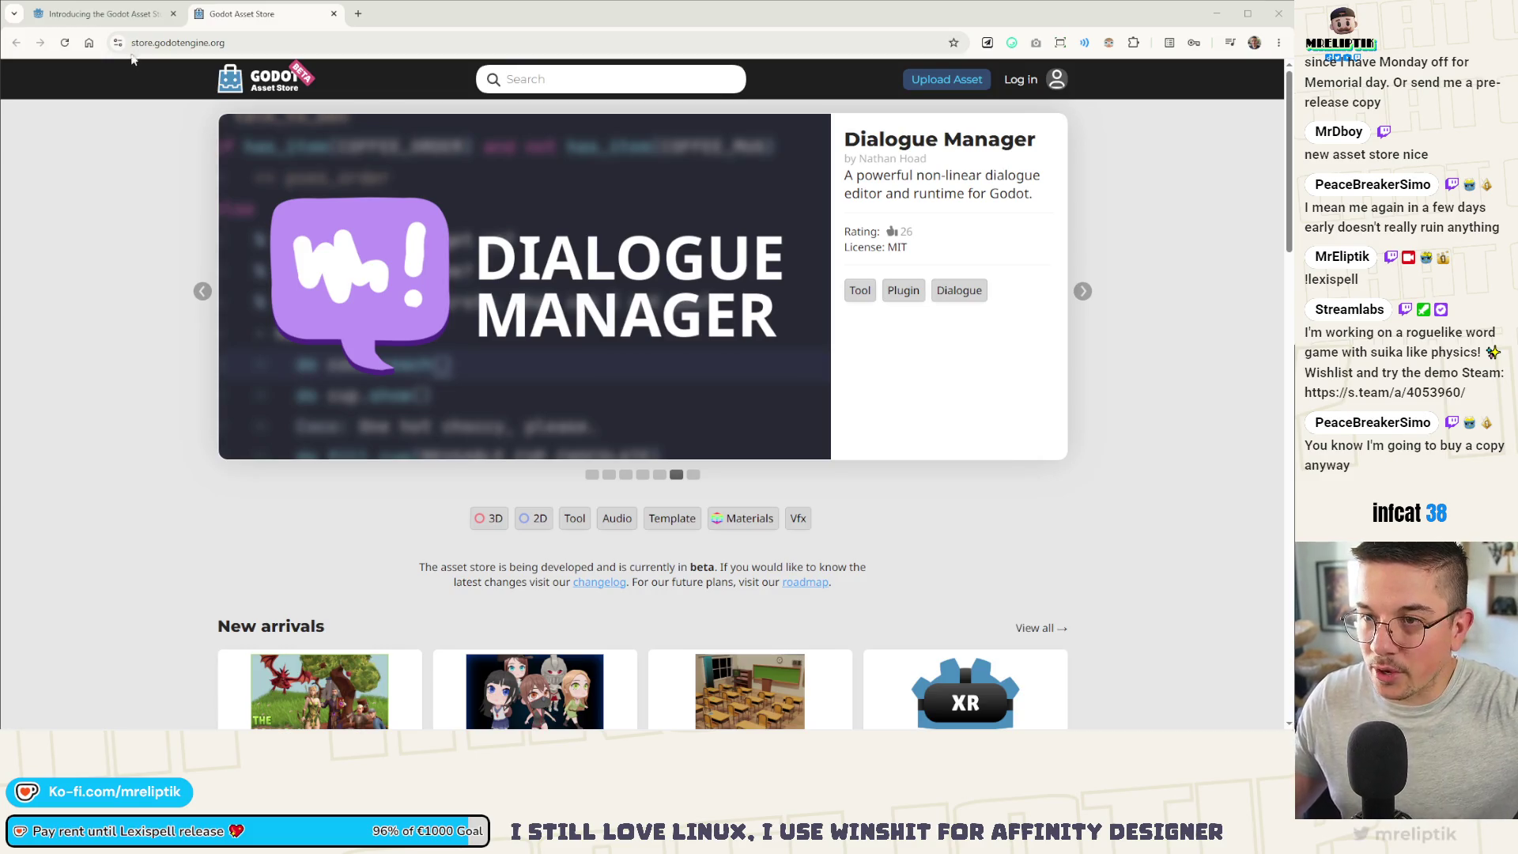
Step: Go back to the announcement article and read the migration problem bullets, marking 'migrating' and 'publishers'
click(103, 14)
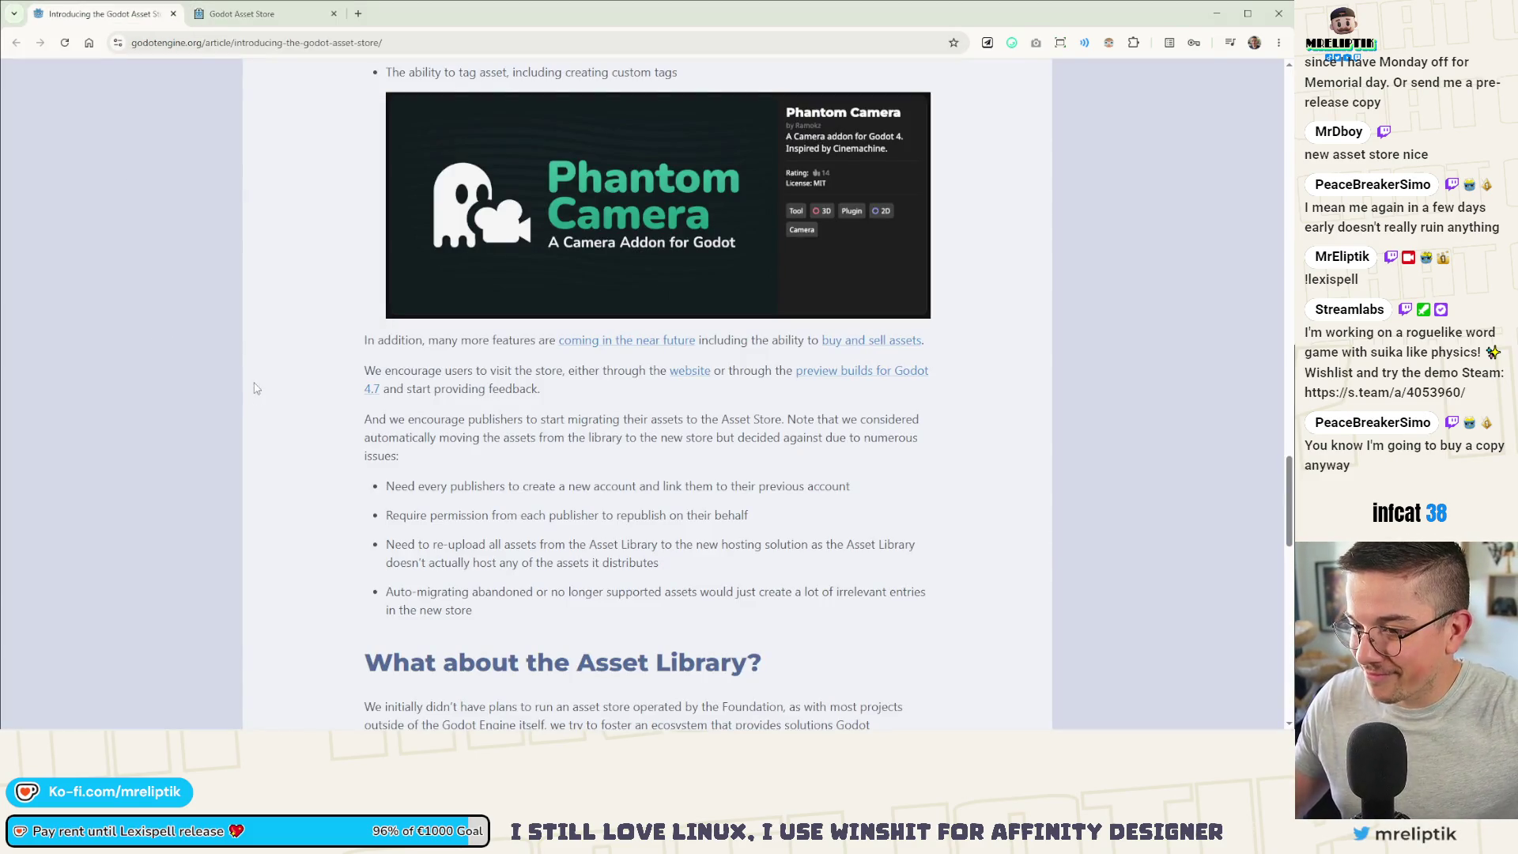
scroll(341, 323, up, 3)
scroll(356, 268, down, 5)
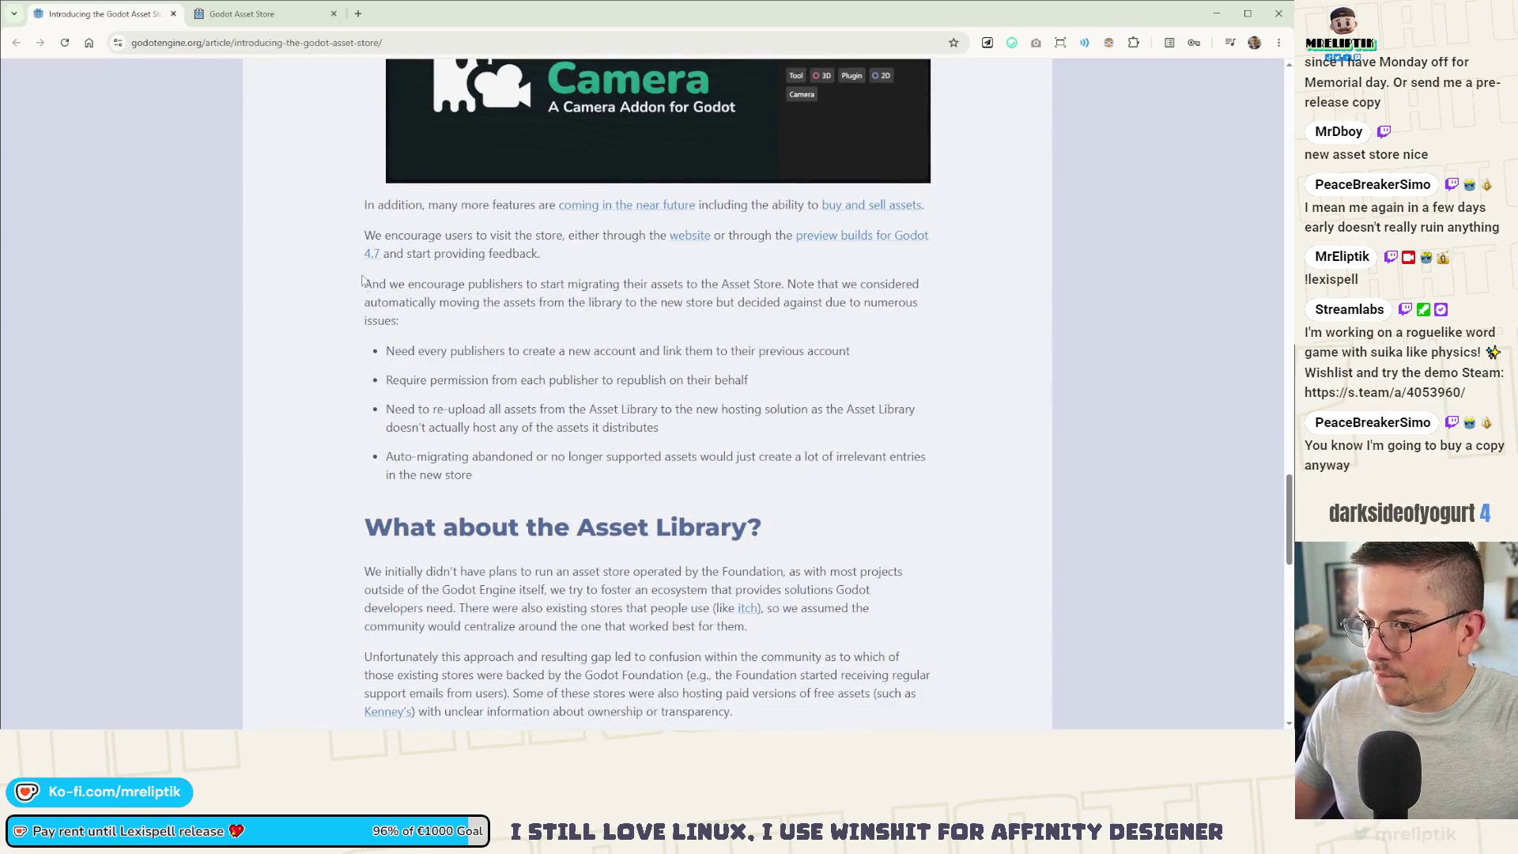
double_click(581, 287)
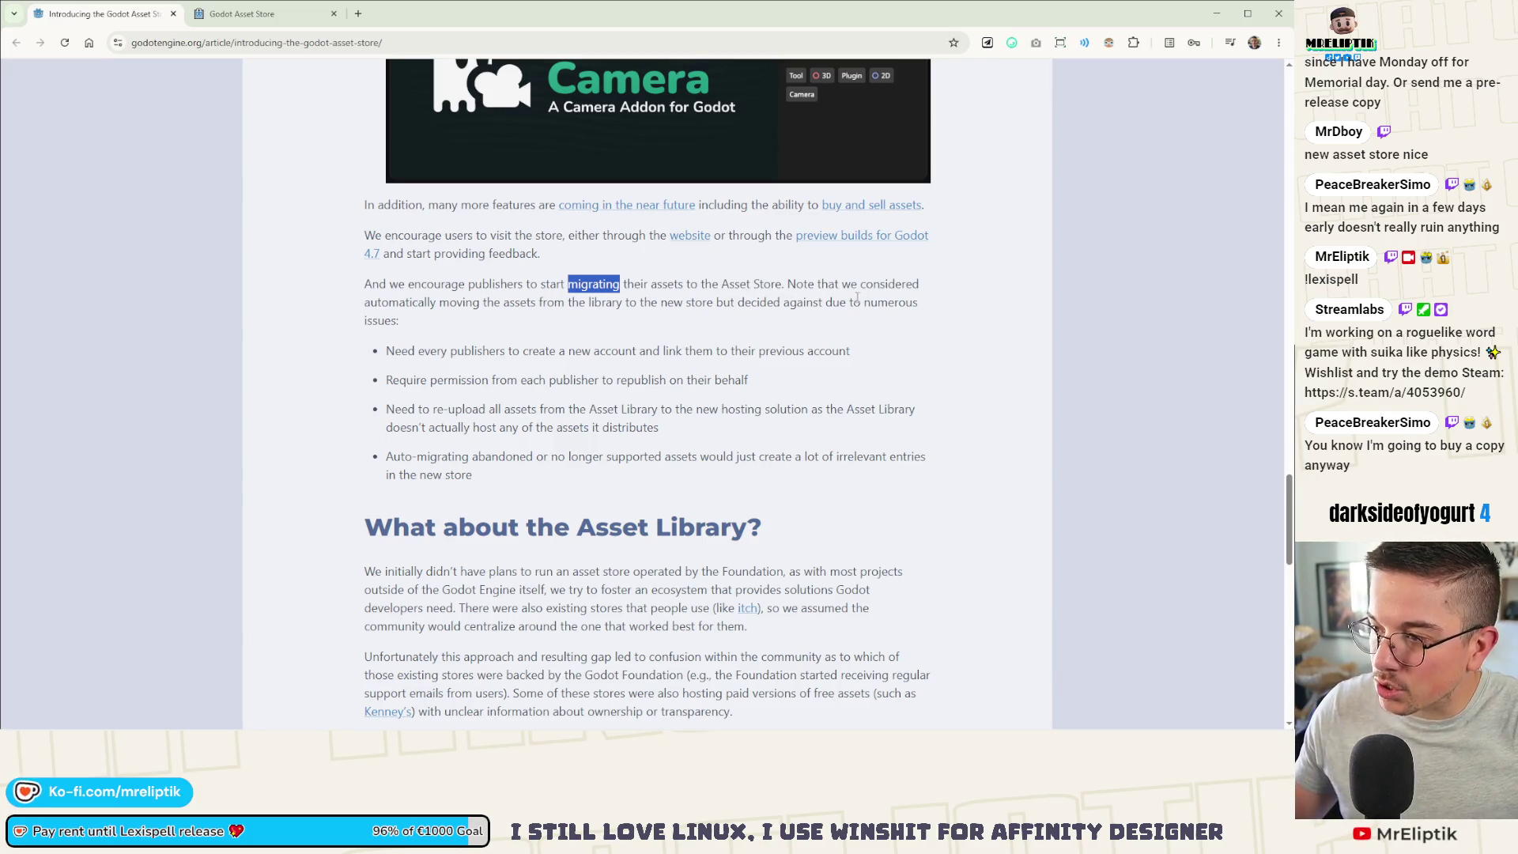
click(388, 307)
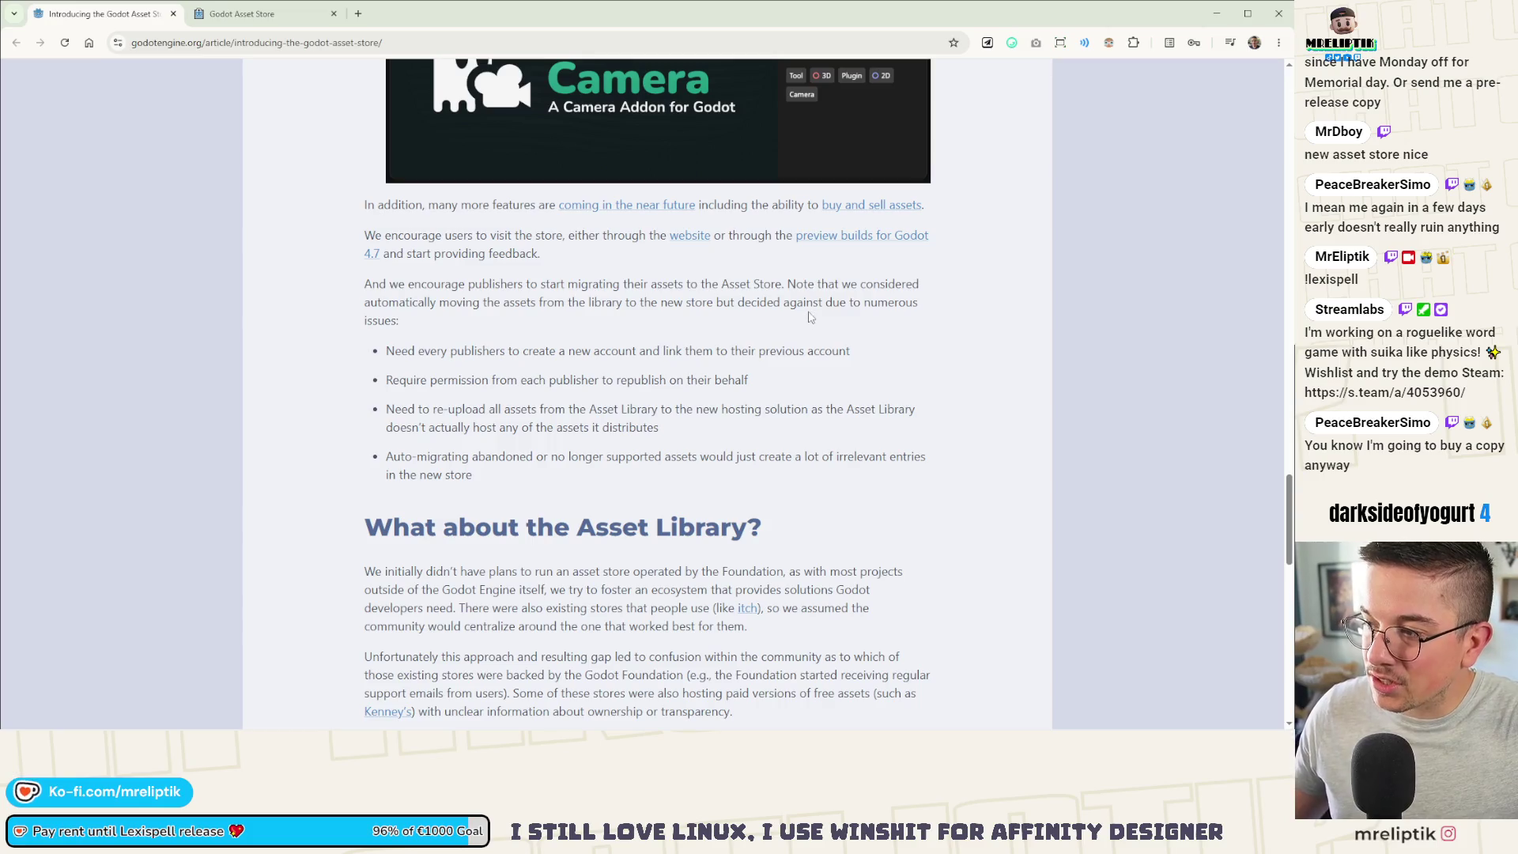
double_click(477, 350)
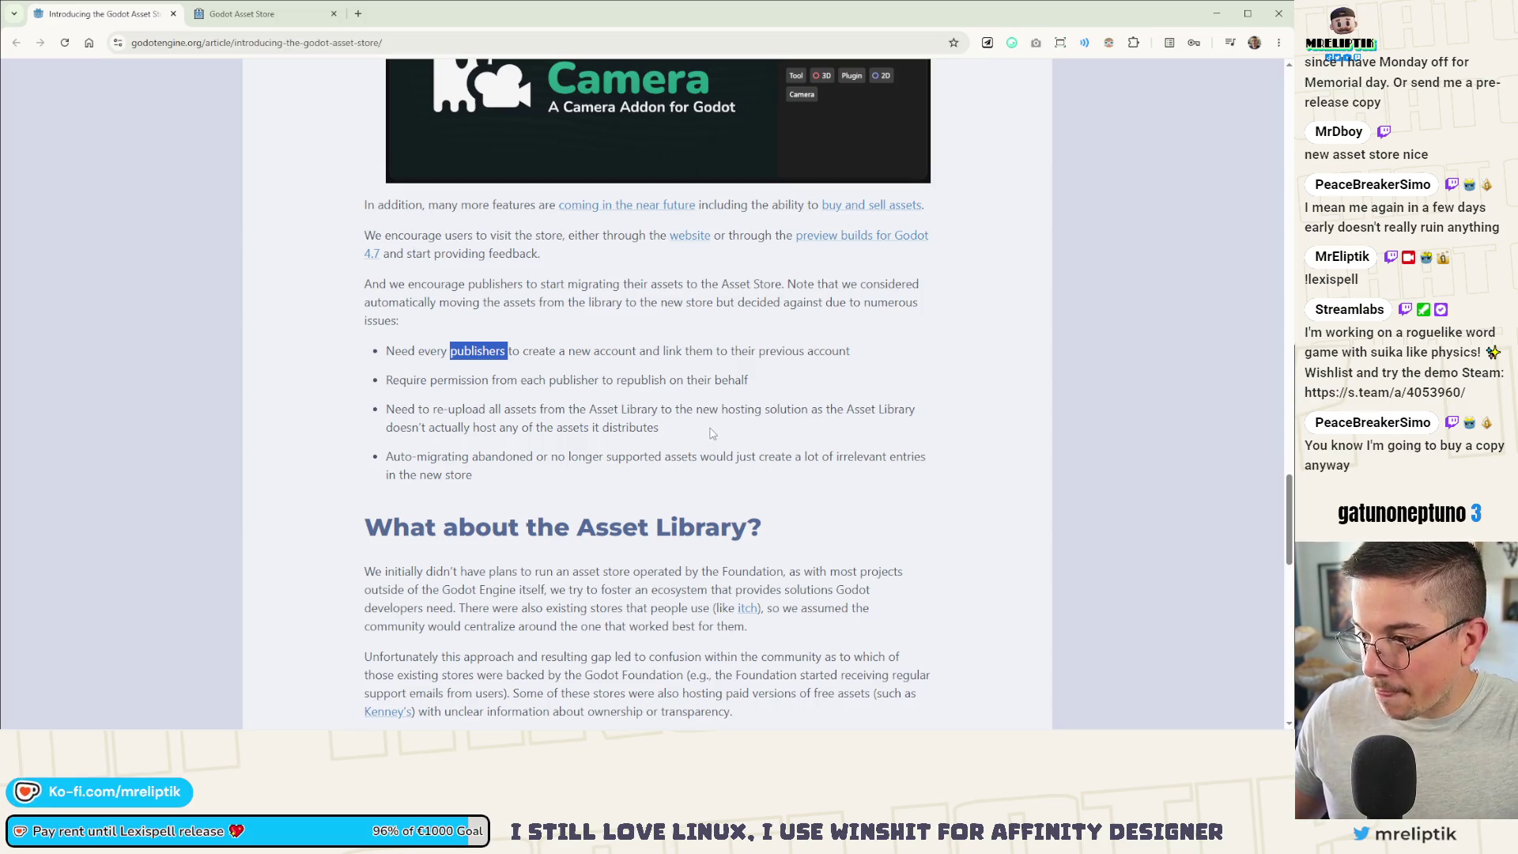
scroll(712, 436, down, 3)
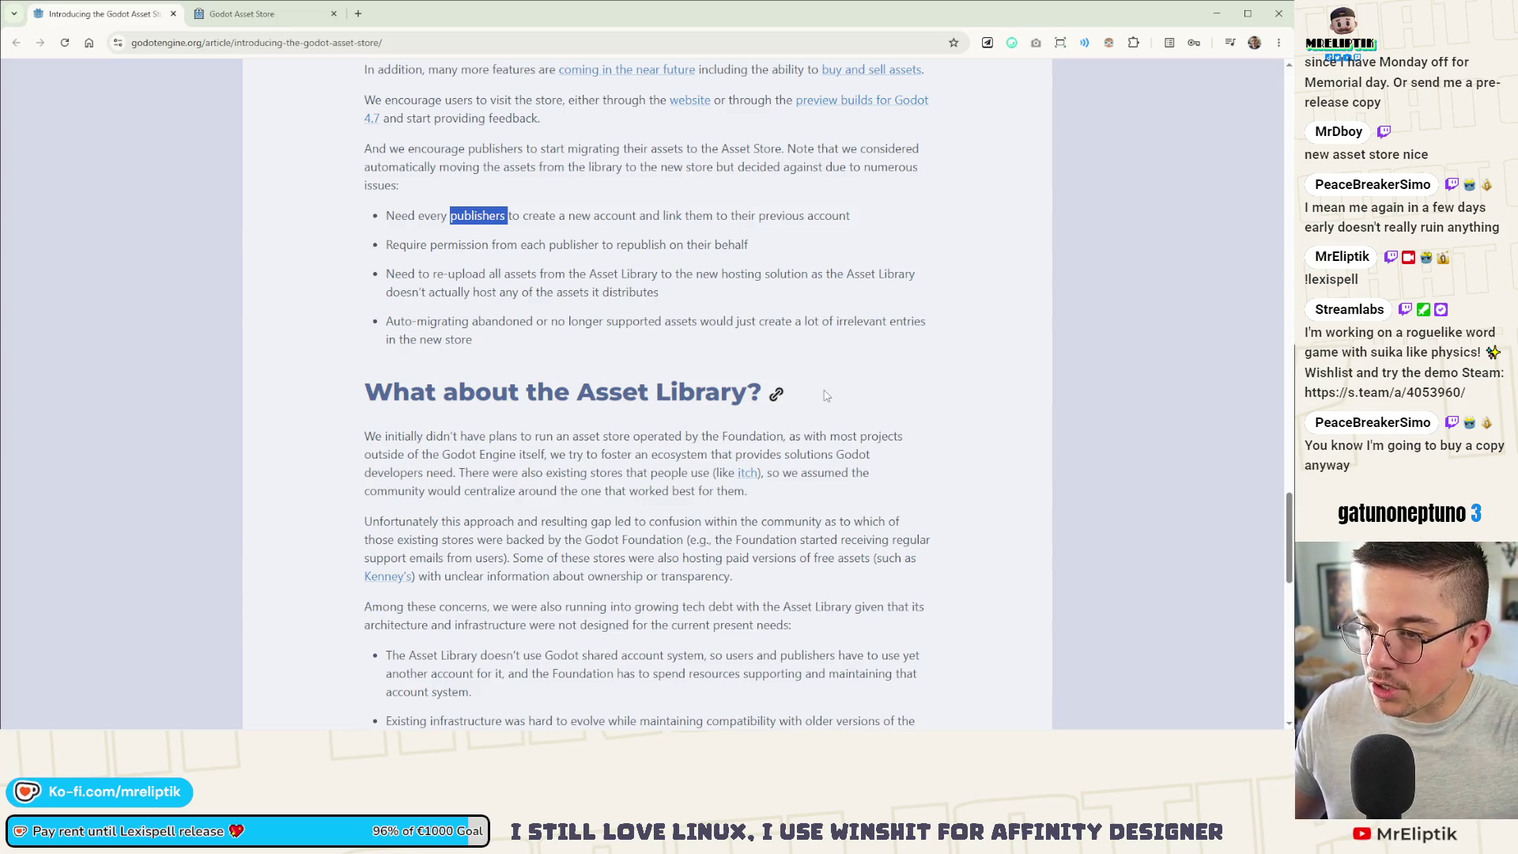
scroll(827, 395, down, 2)
scroll(770, 432, up, 2)
scroll(771, 432, up, 2)
Step: Select the four bullet points explaining why assets weren't migrated automatically
drag(477, 475, 381, 356)
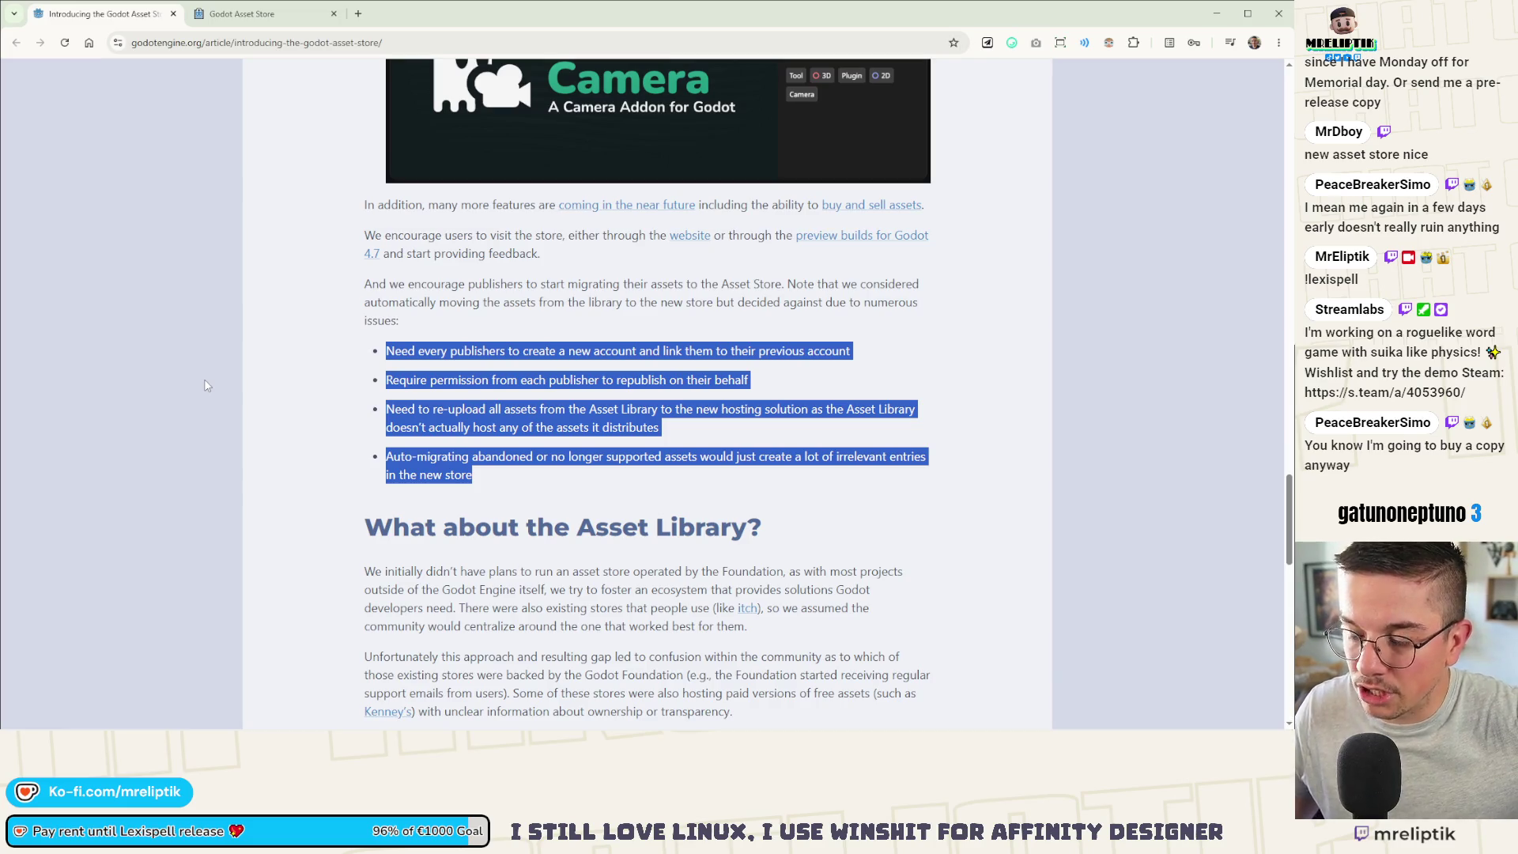
scroll(237, 380, down, 4)
Step: Clear the highlight and read down to the Future section covering Godot 4.7 and 4.8
click(345, 346)
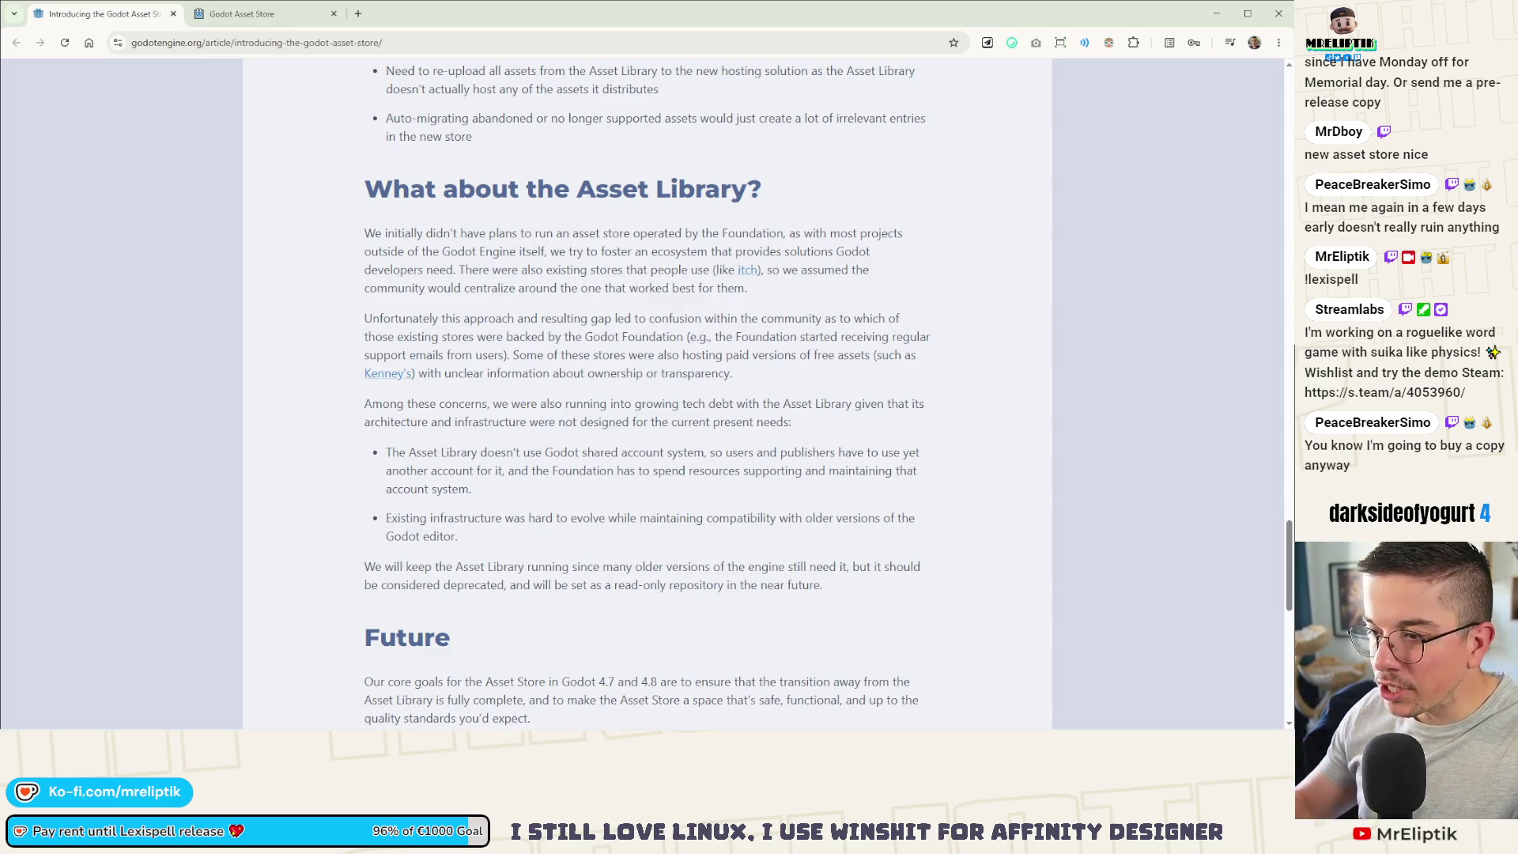
scroll(284, 374, down, 1)
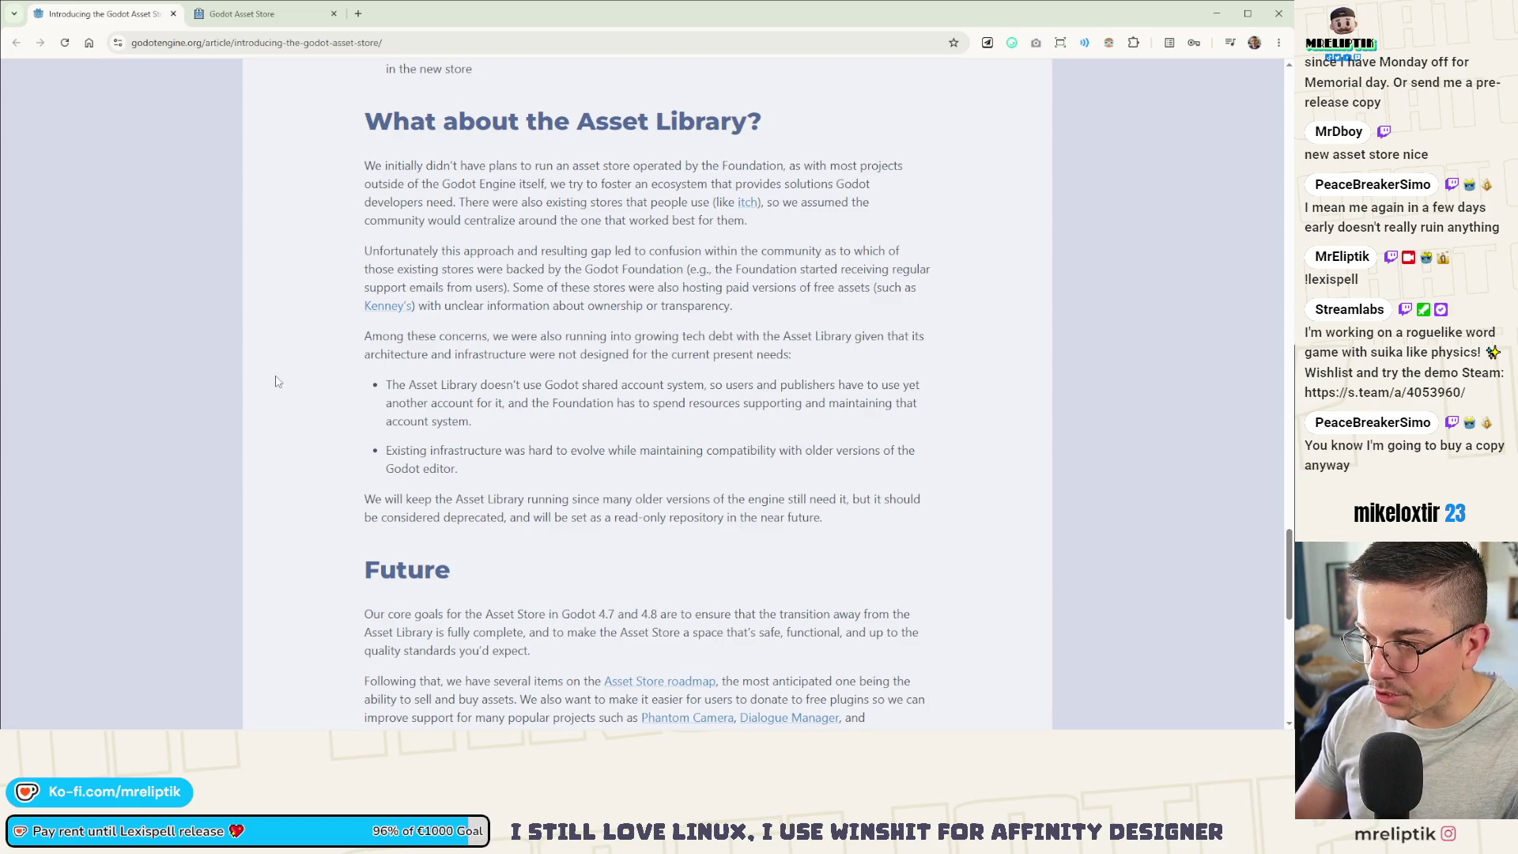
scroll(277, 382, down, 1)
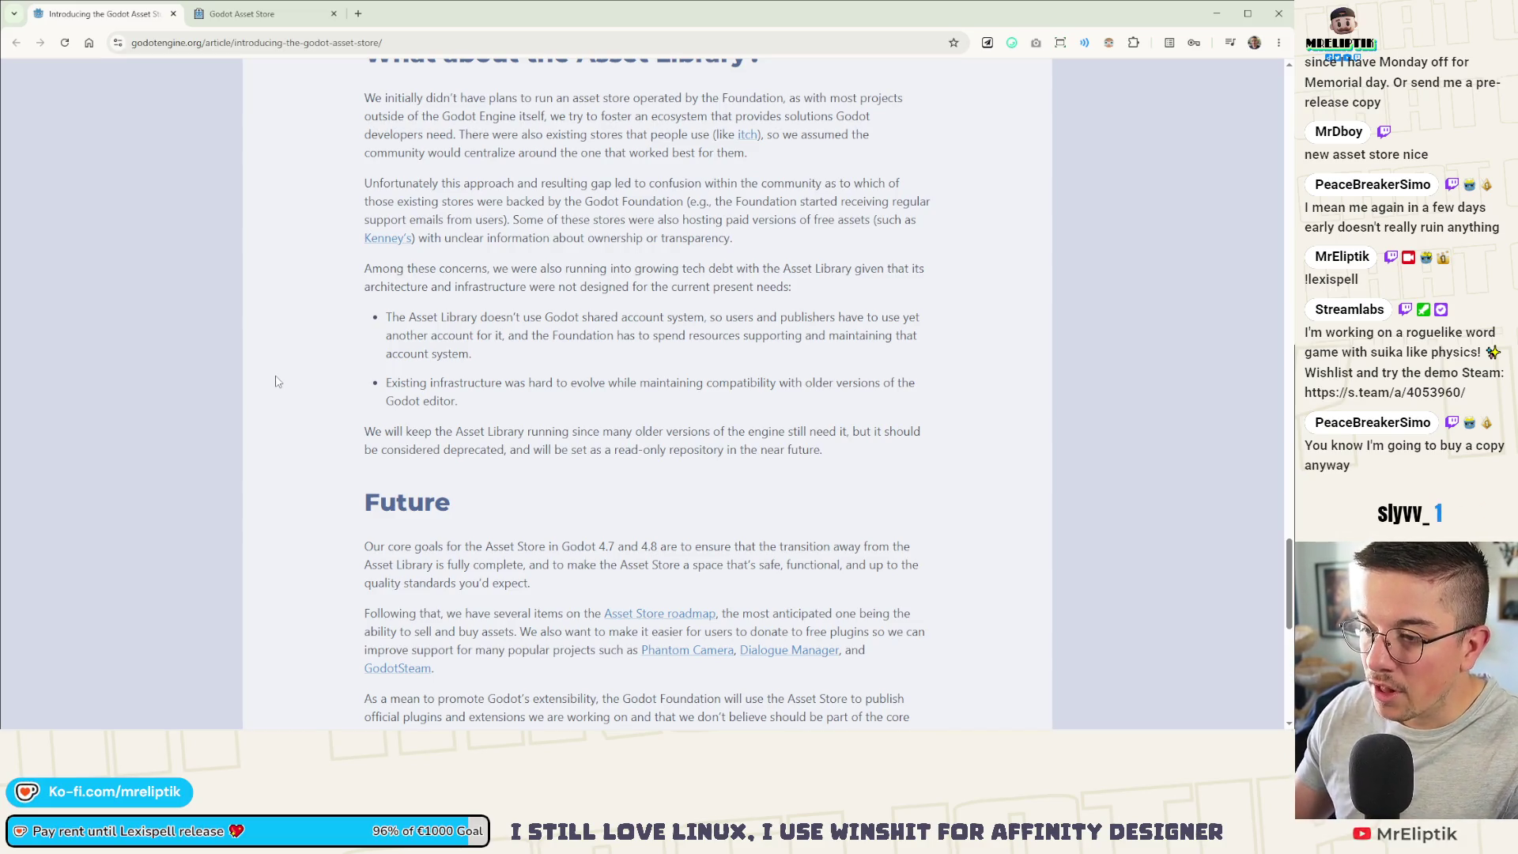
scroll(292, 417, down, 1)
scroll(292, 417, down, 3)
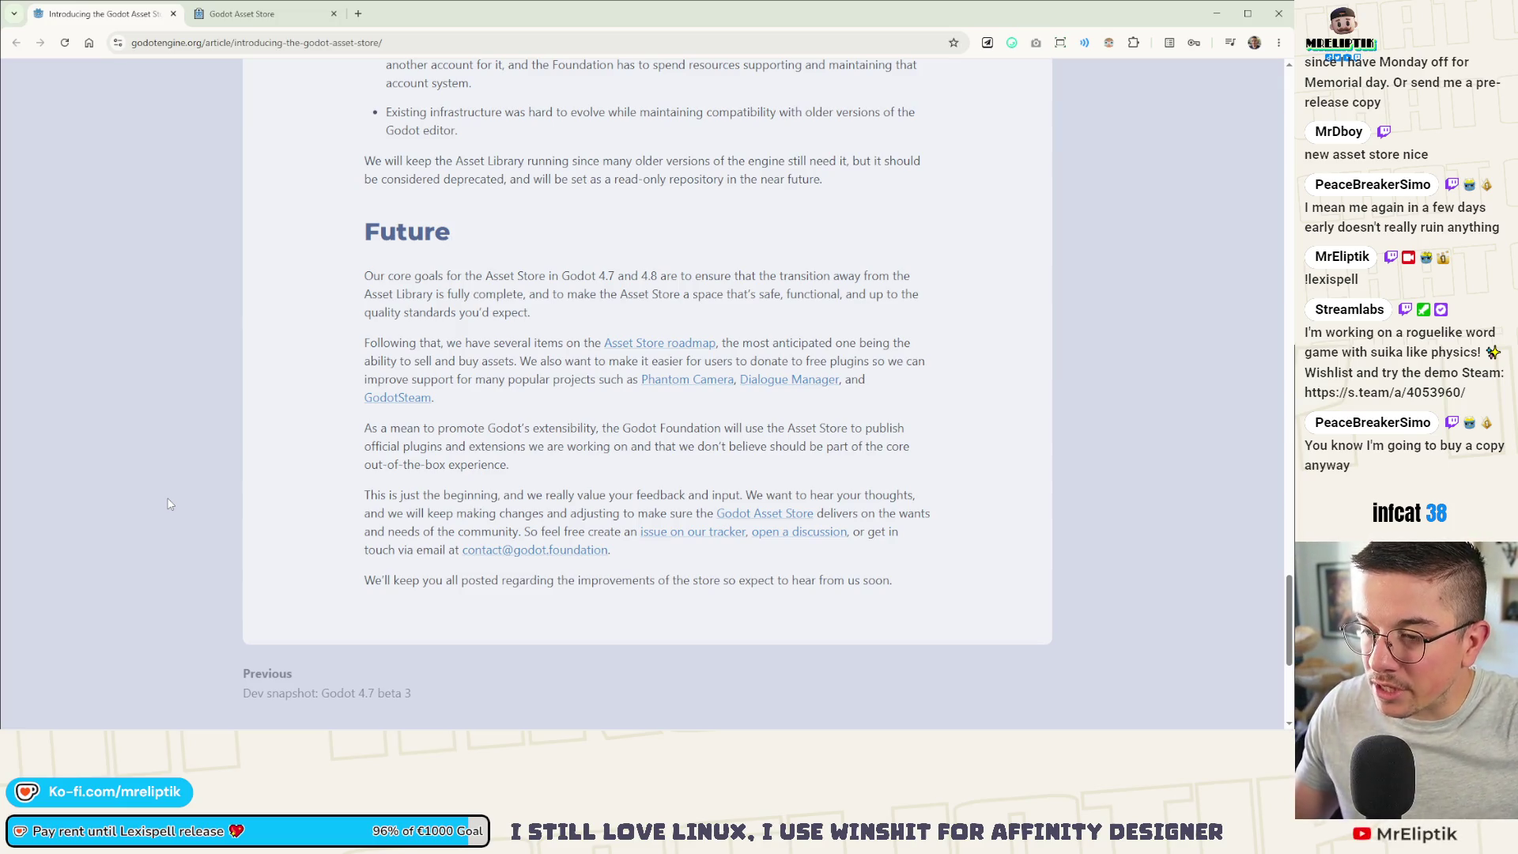
Step: Open the Asset Store roadmap in a background tab, skim the official plugins sentence, then go to the store home
middle_click(664, 345)
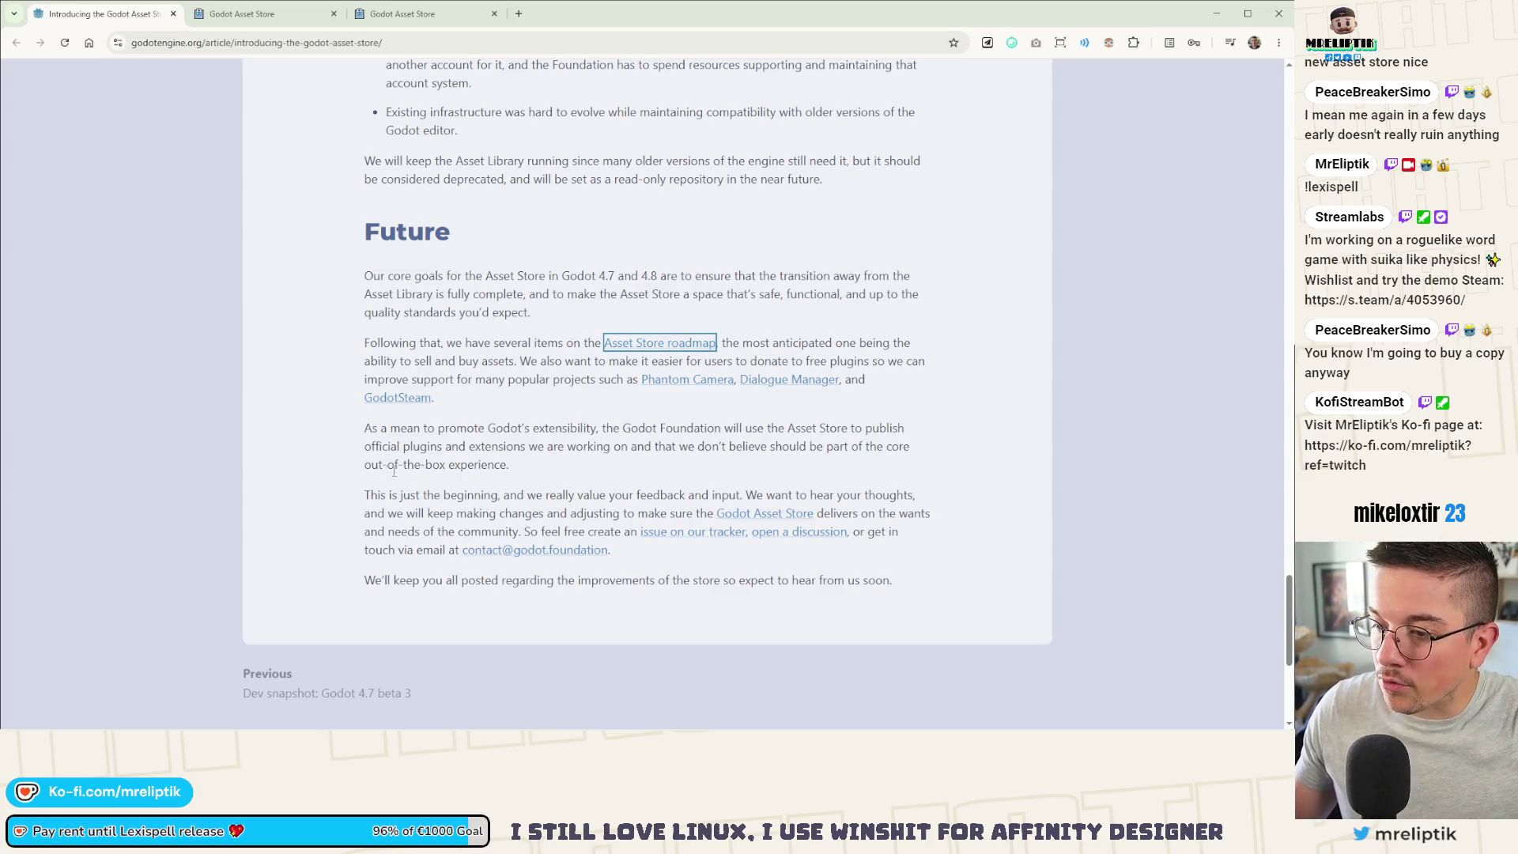
mouse_move(506, 465)
mouse_down()
mouse_move(657, 446)
mouse_move(603, 428)
mouse_up()
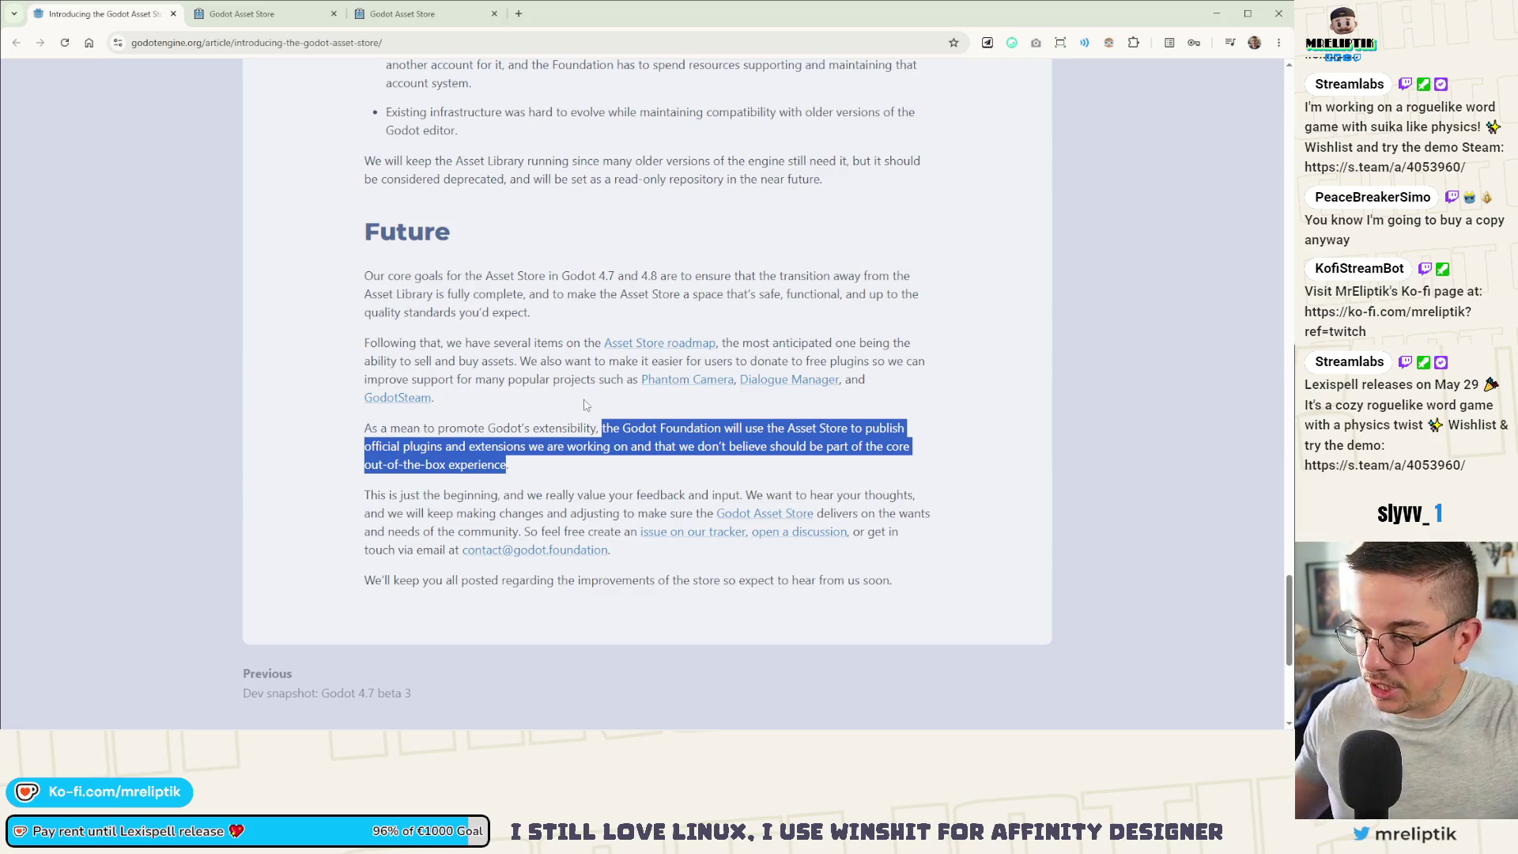
mouse_move(571, 474)
mouse_down()
mouse_move(616, 450)
mouse_move(615, 428)
mouse_up()
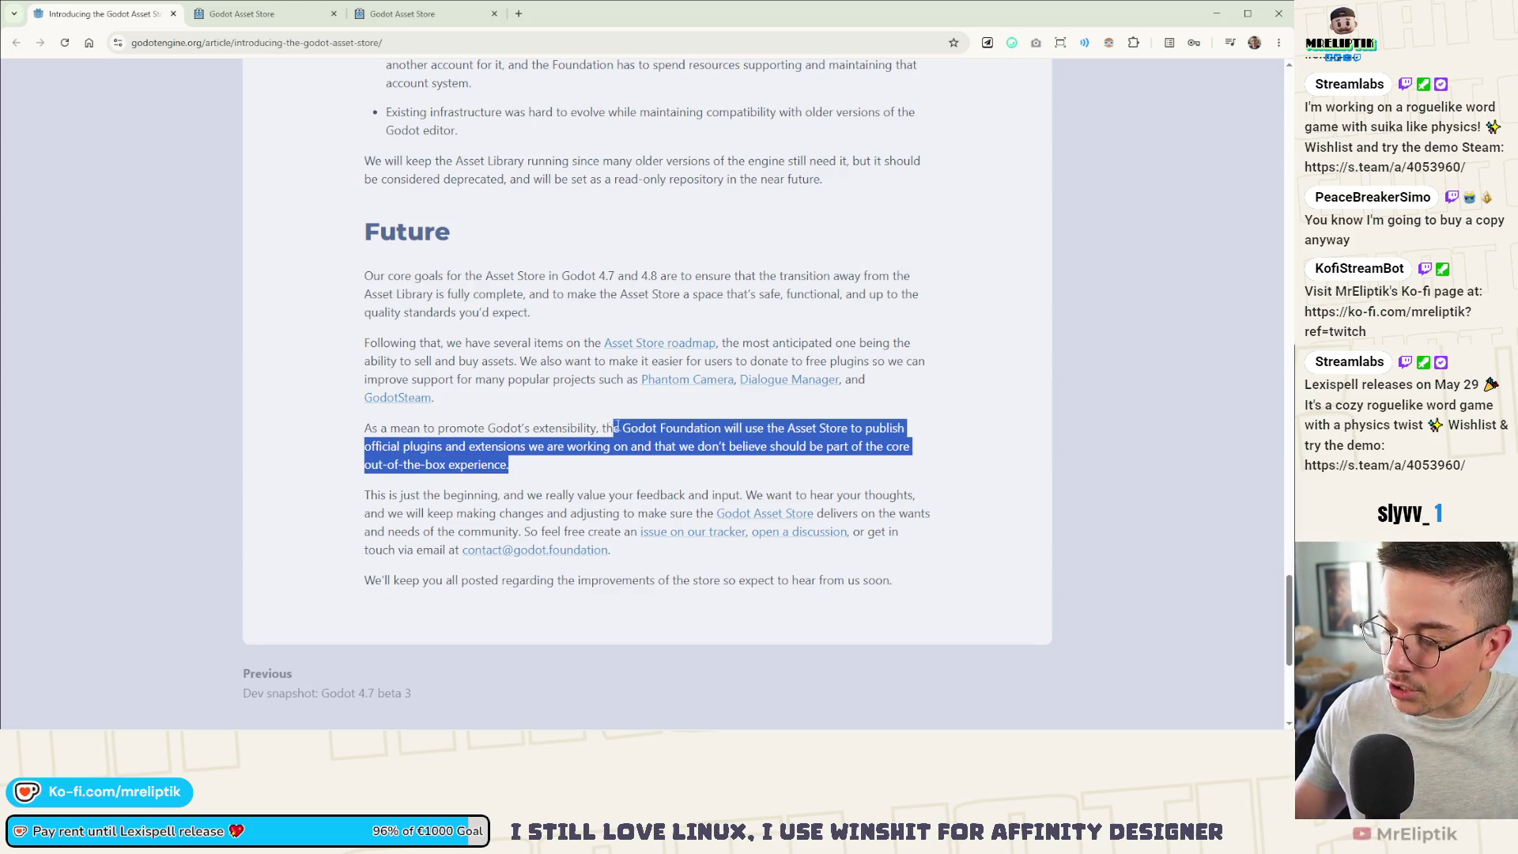
click(652, 478)
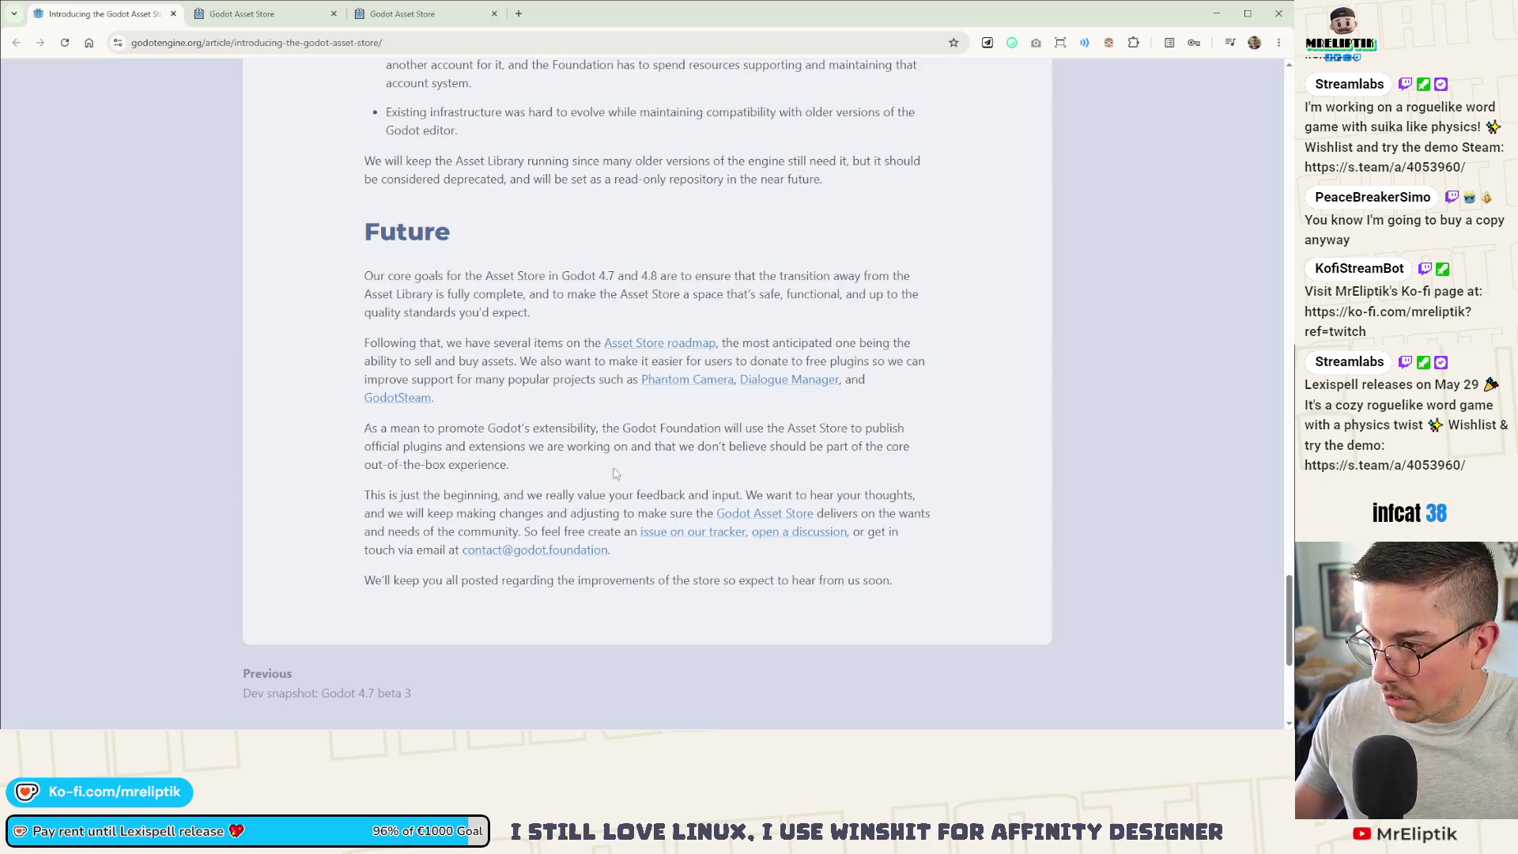
scroll(585, 491, down, 2)
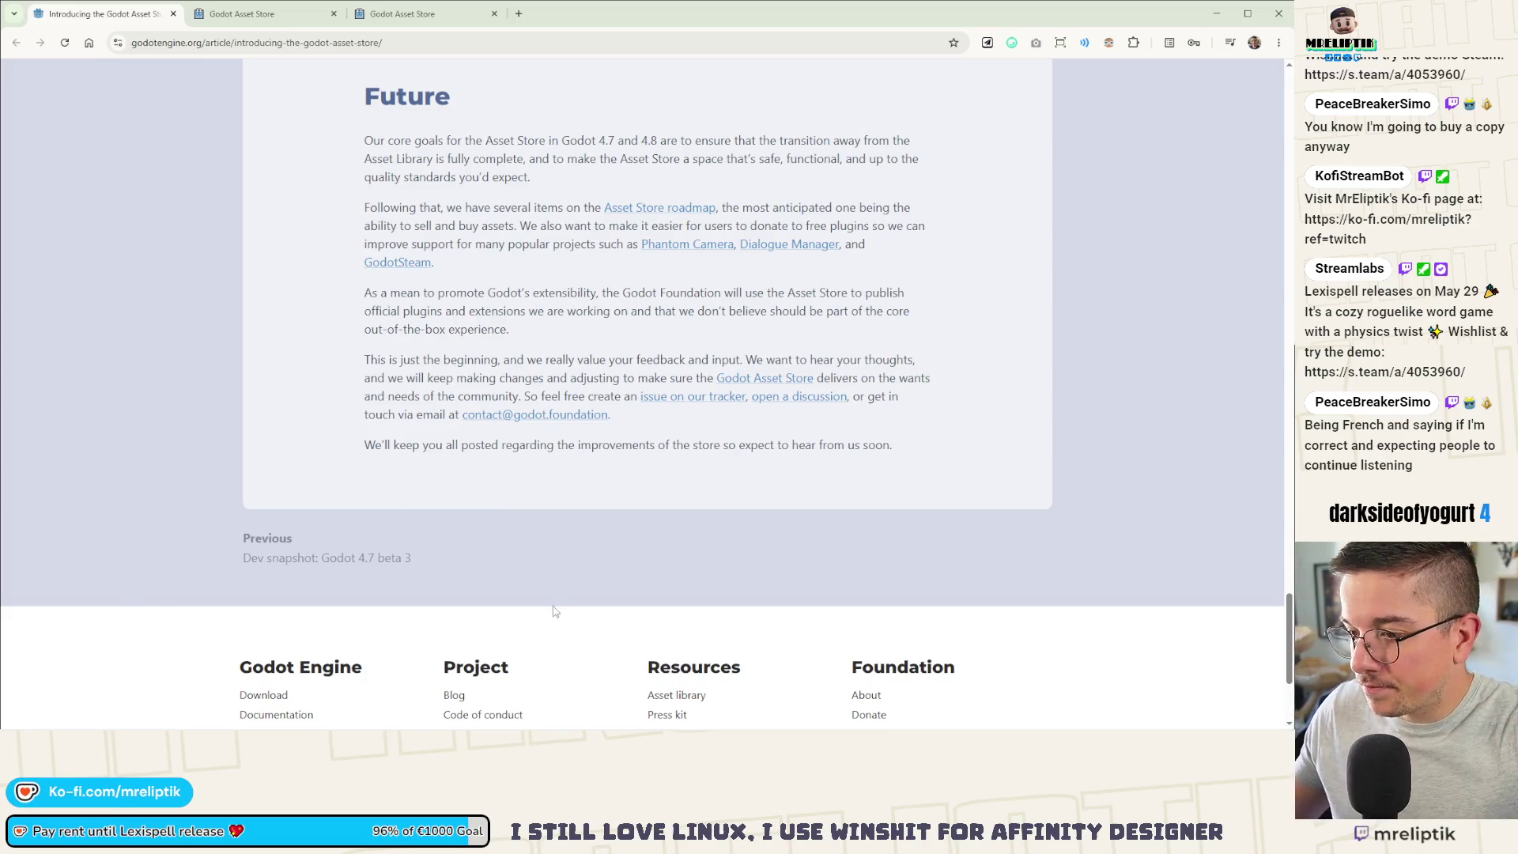
click(231, 15)
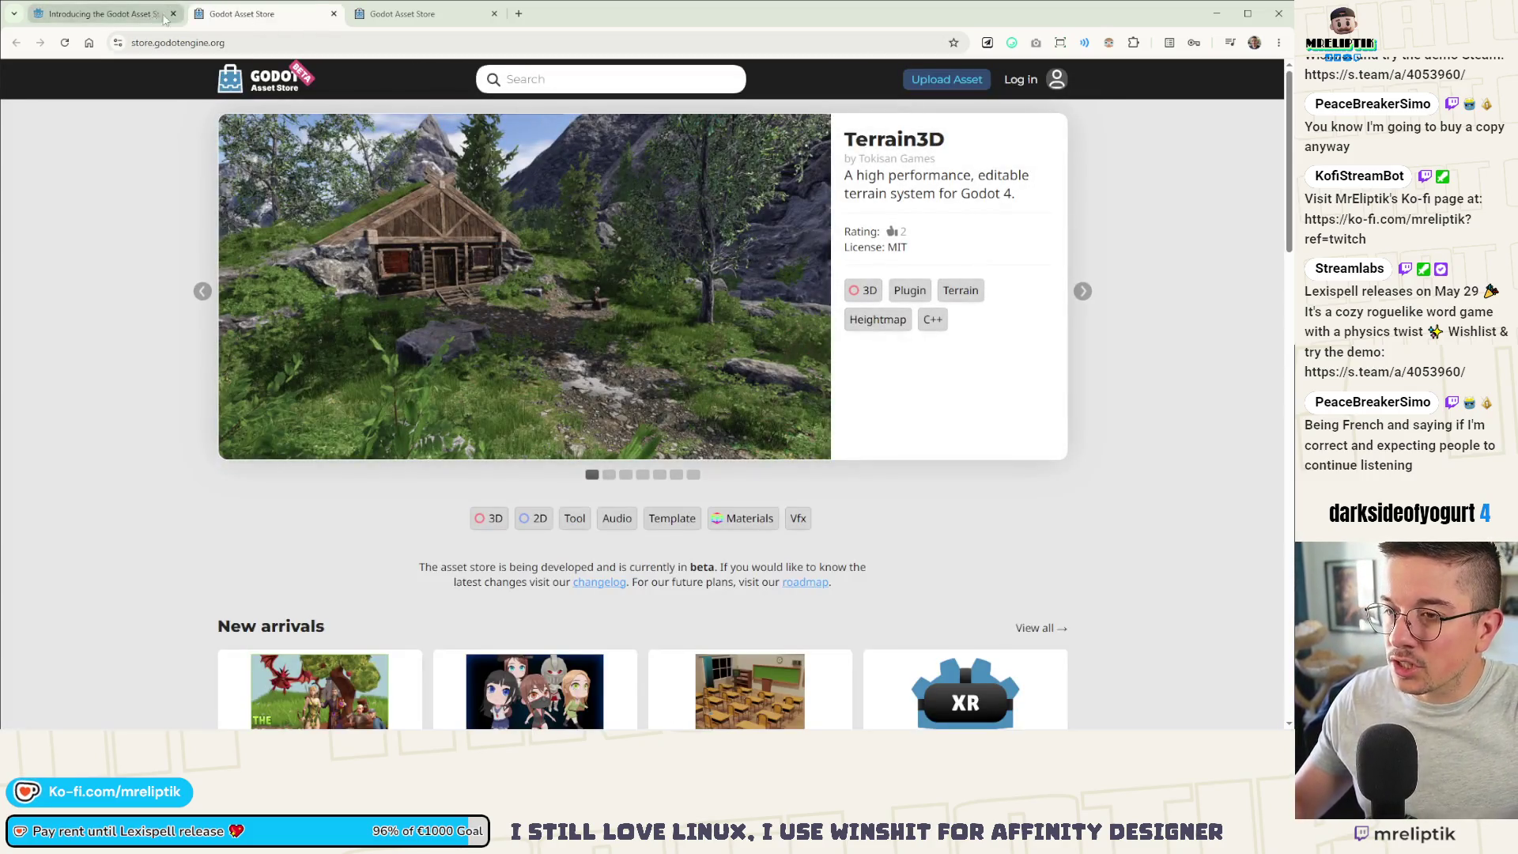
Step: Close the announcement tab and read the roadmap's platform improvements, highlighting the drag-and-drop install description
click(173, 14)
click(237, 14)
scroll(186, 267, down, 2)
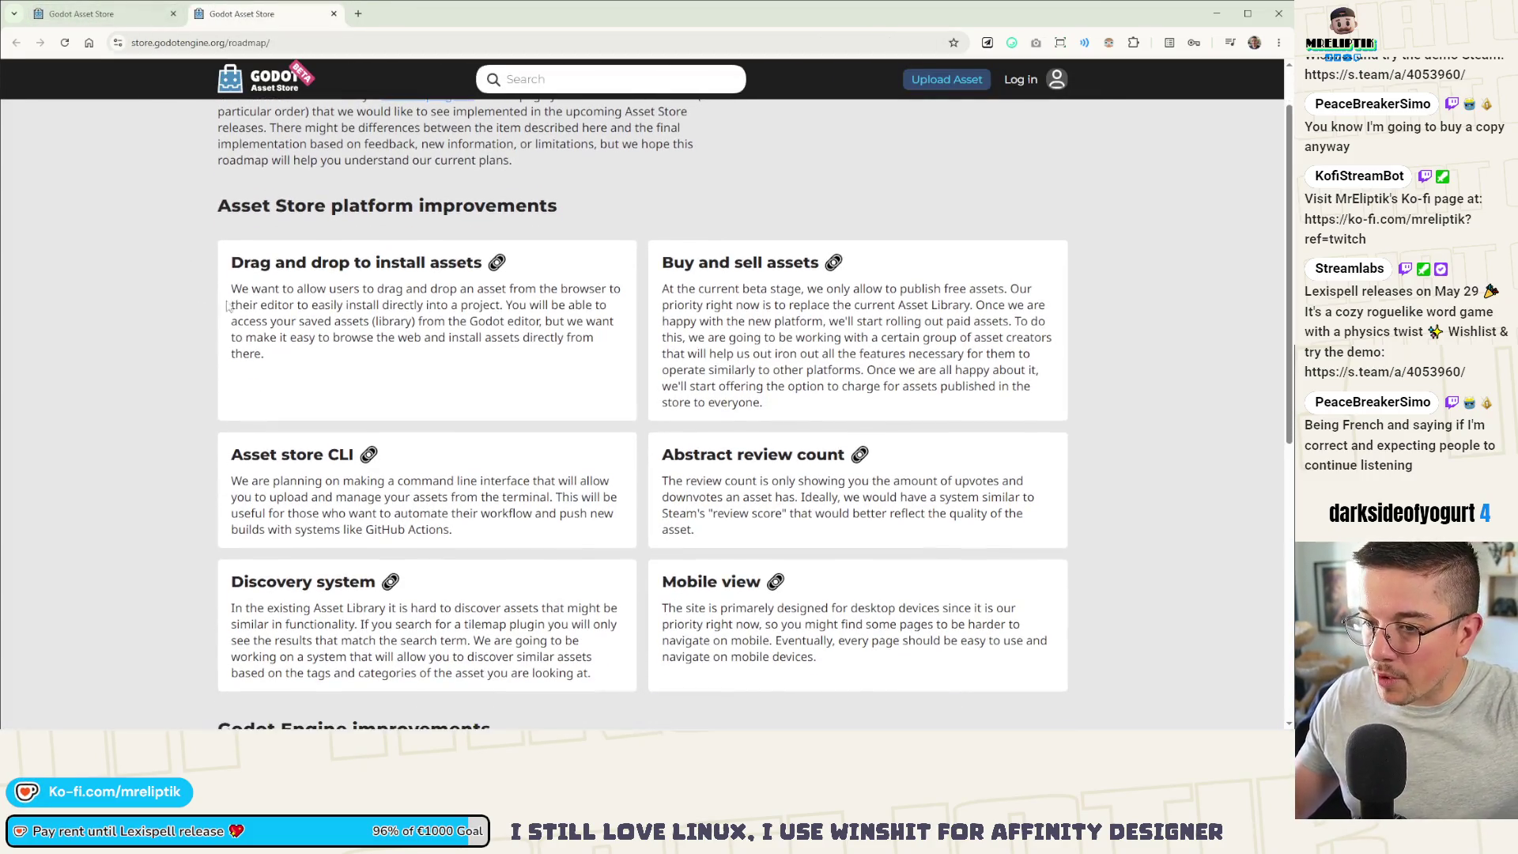
scroll(260, 328, up, 1)
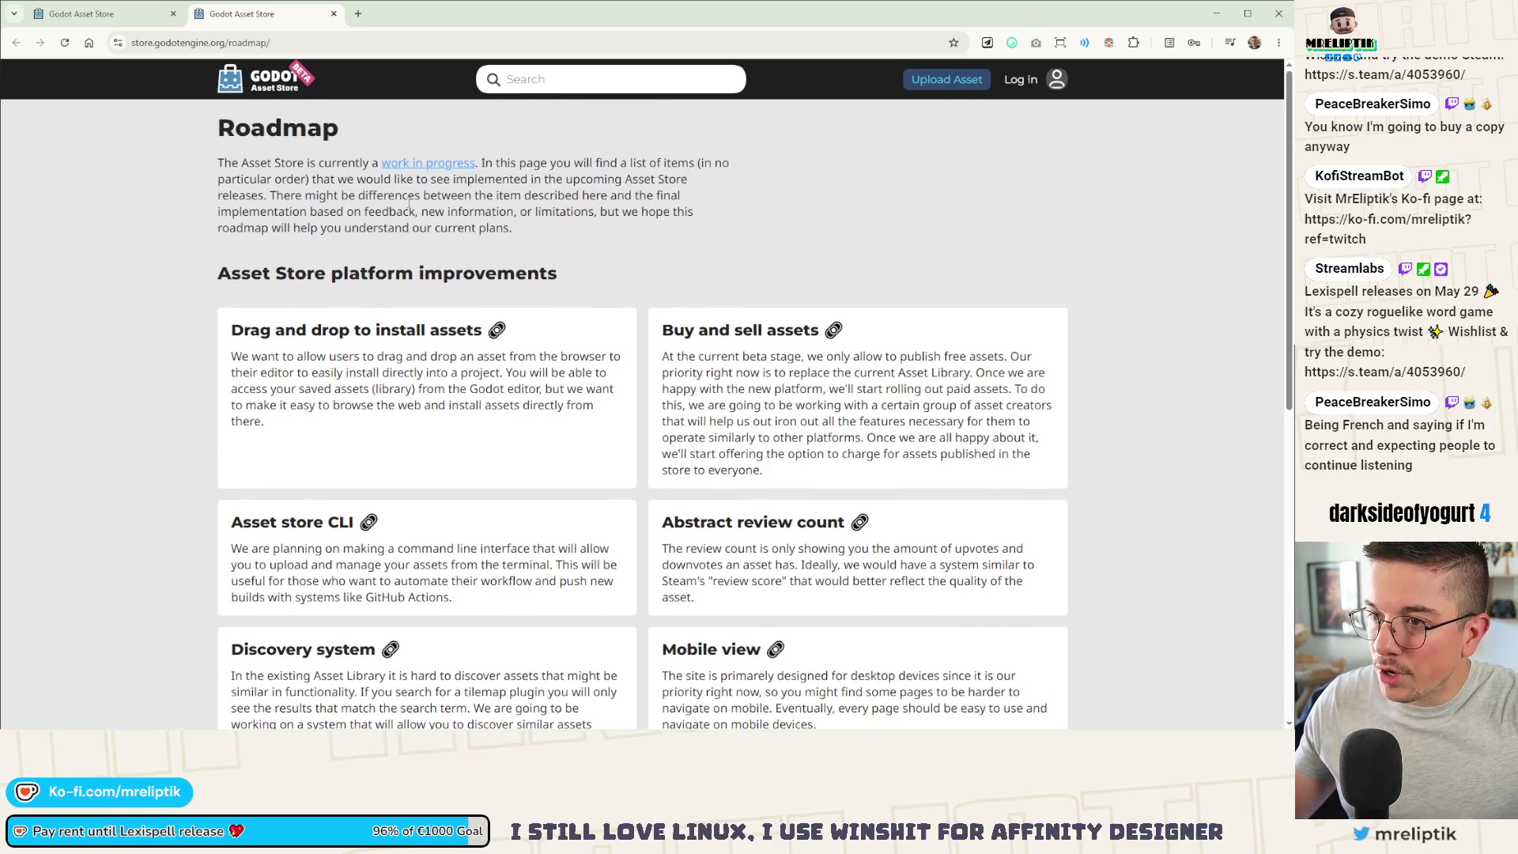
scroll(362, 359, down, 2)
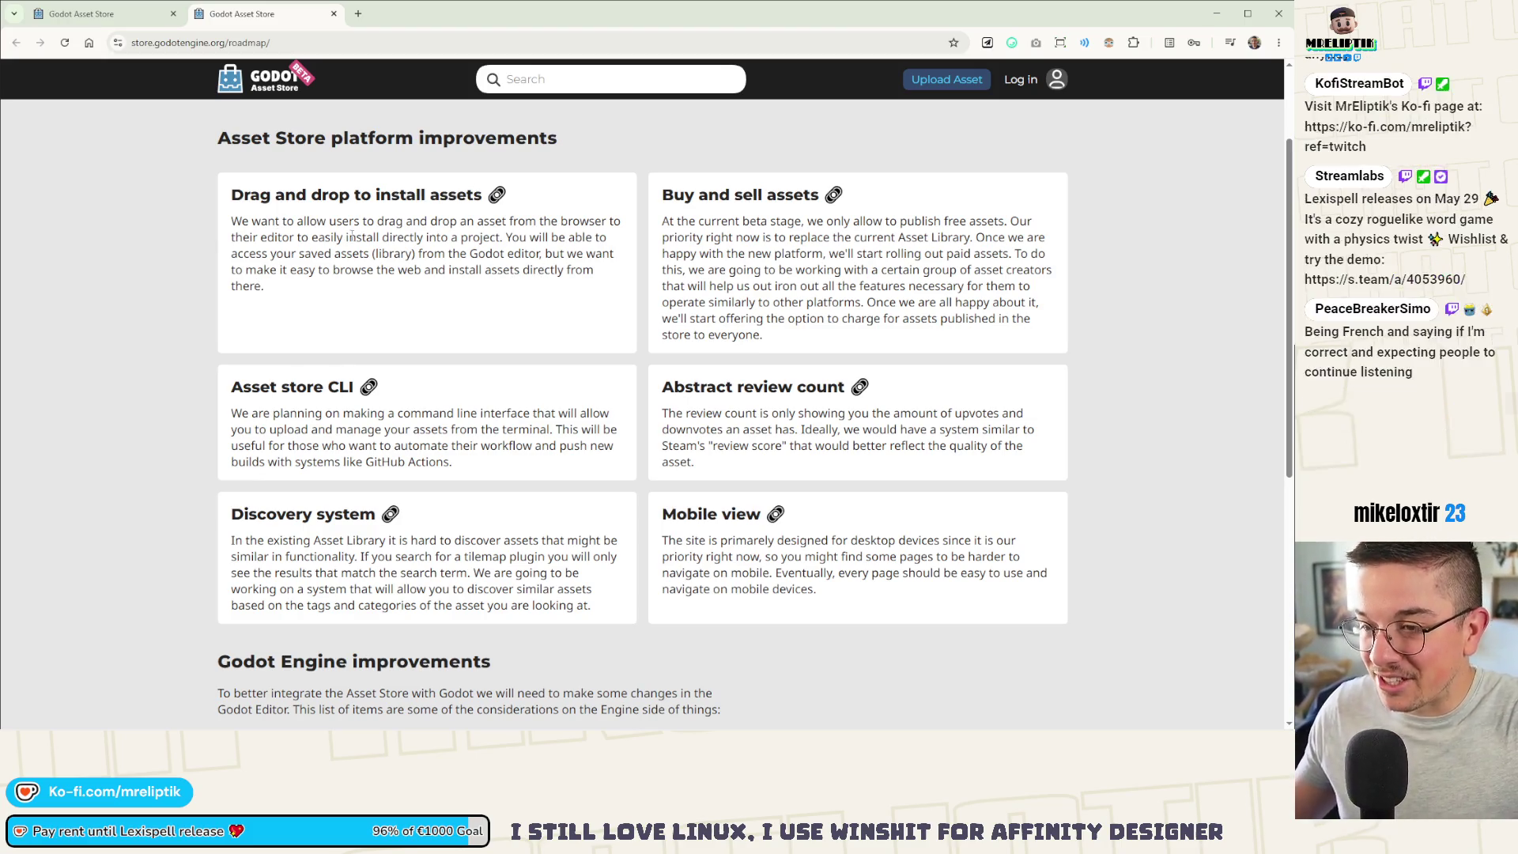
mouse_move(257, 270)
mouse_down()
mouse_move(231, 221)
mouse_move(266, 306)
mouse_move(285, 300)
mouse_move(234, 193)
mouse_move(231, 270)
mouse_move(210, 182)
mouse_up()
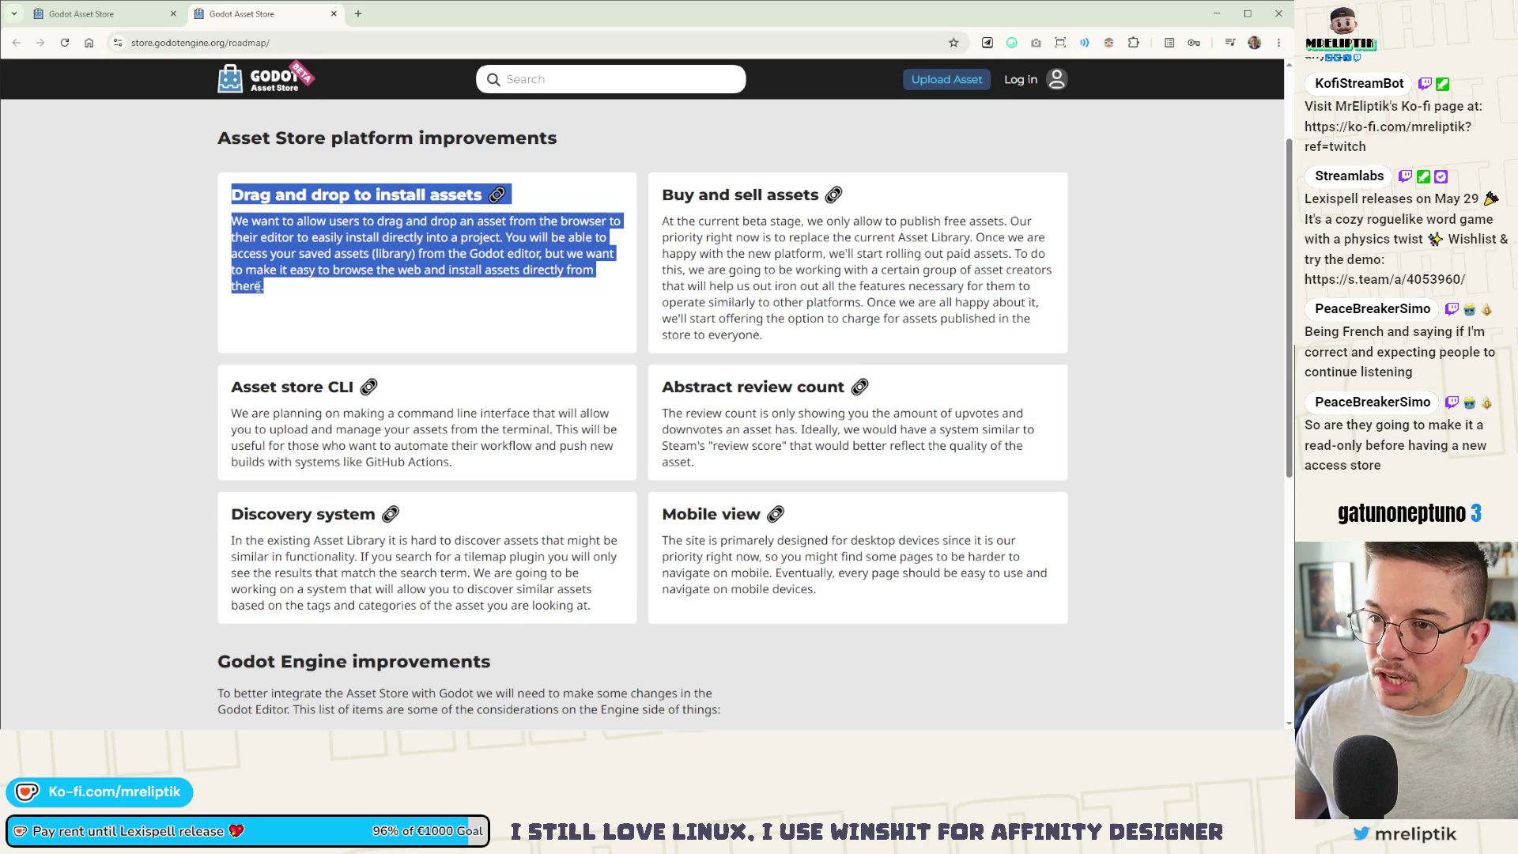
click(300, 299)
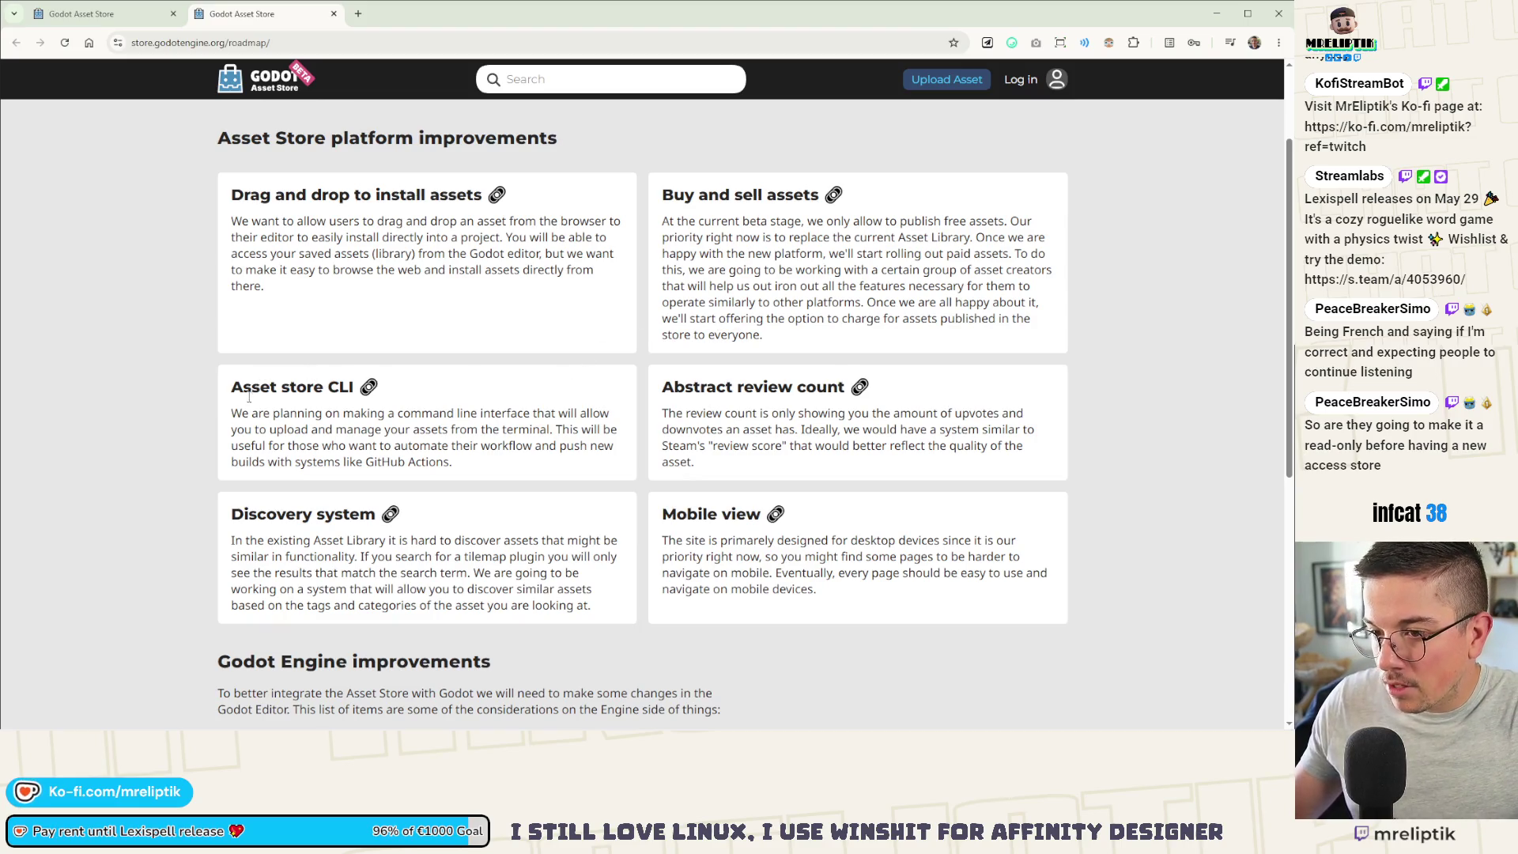
drag(249, 397, 379, 389)
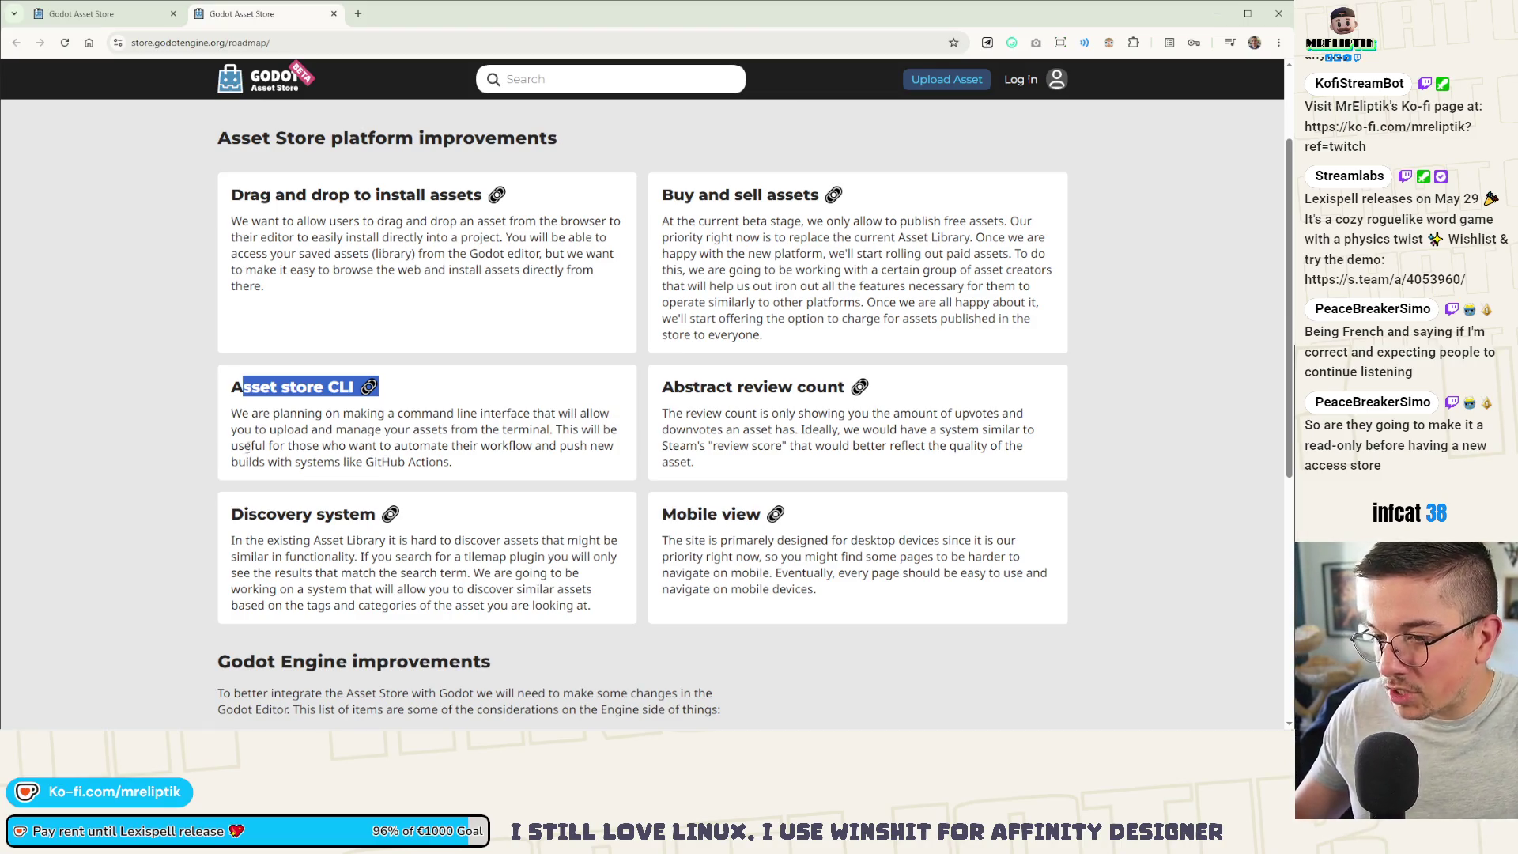
mouse_move(310, 429)
mouse_down()
mouse_move(562, 443)
mouse_move(336, 463)
mouse_move(348, 447)
mouse_move(482, 447)
mouse_move(553, 465)
mouse_move(320, 463)
mouse_move(436, 462)
mouse_up()
click(343, 417)
drag(232, 386, 550, 463)
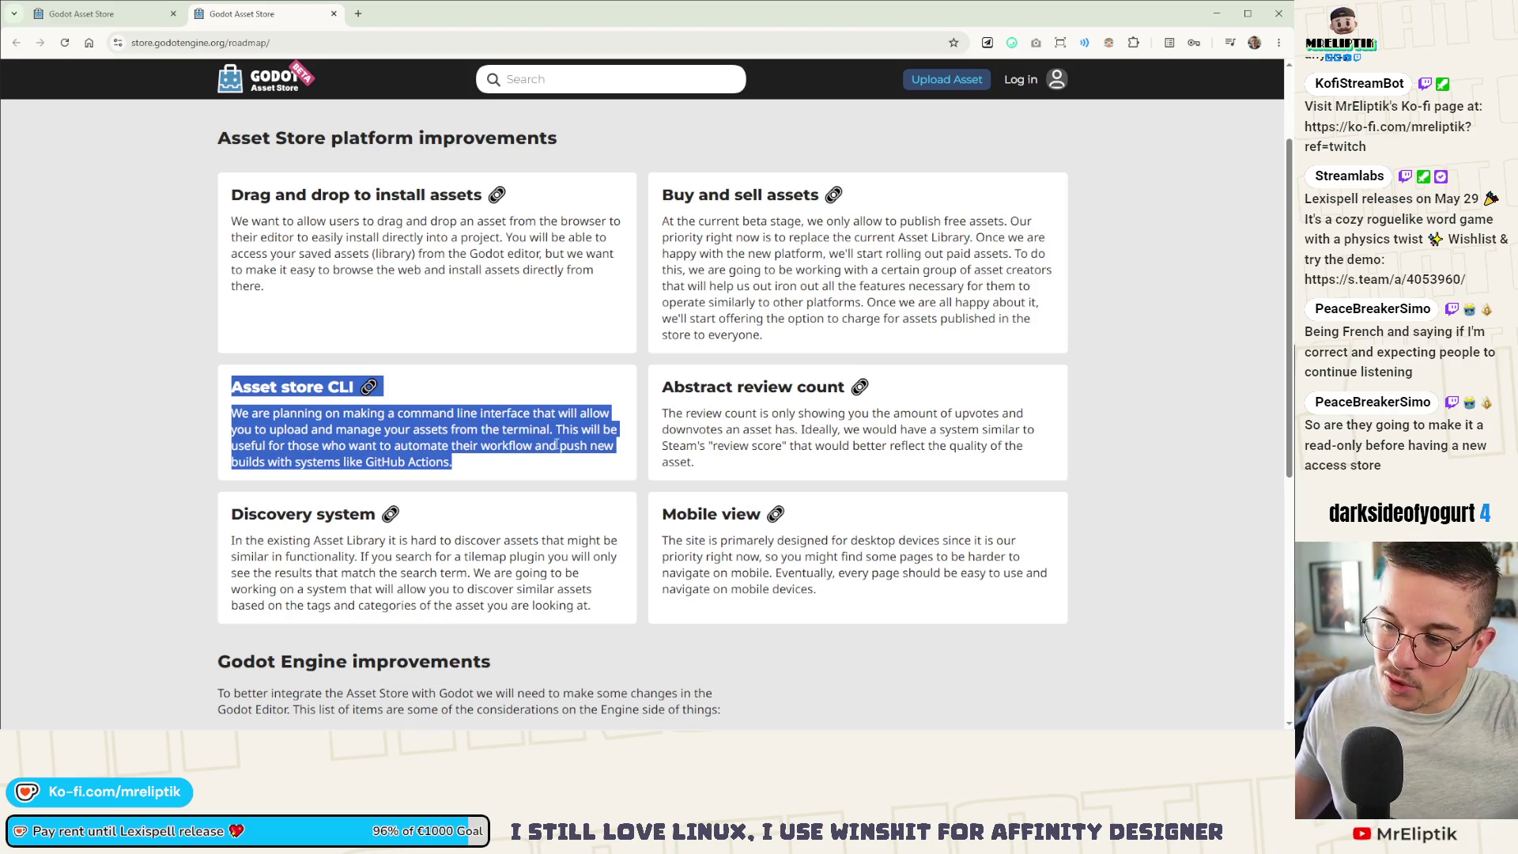
click(453, 462)
mouse_move(452, 461)
mouse_down()
mouse_move(230, 409)
mouse_move(229, 381)
mouse_up()
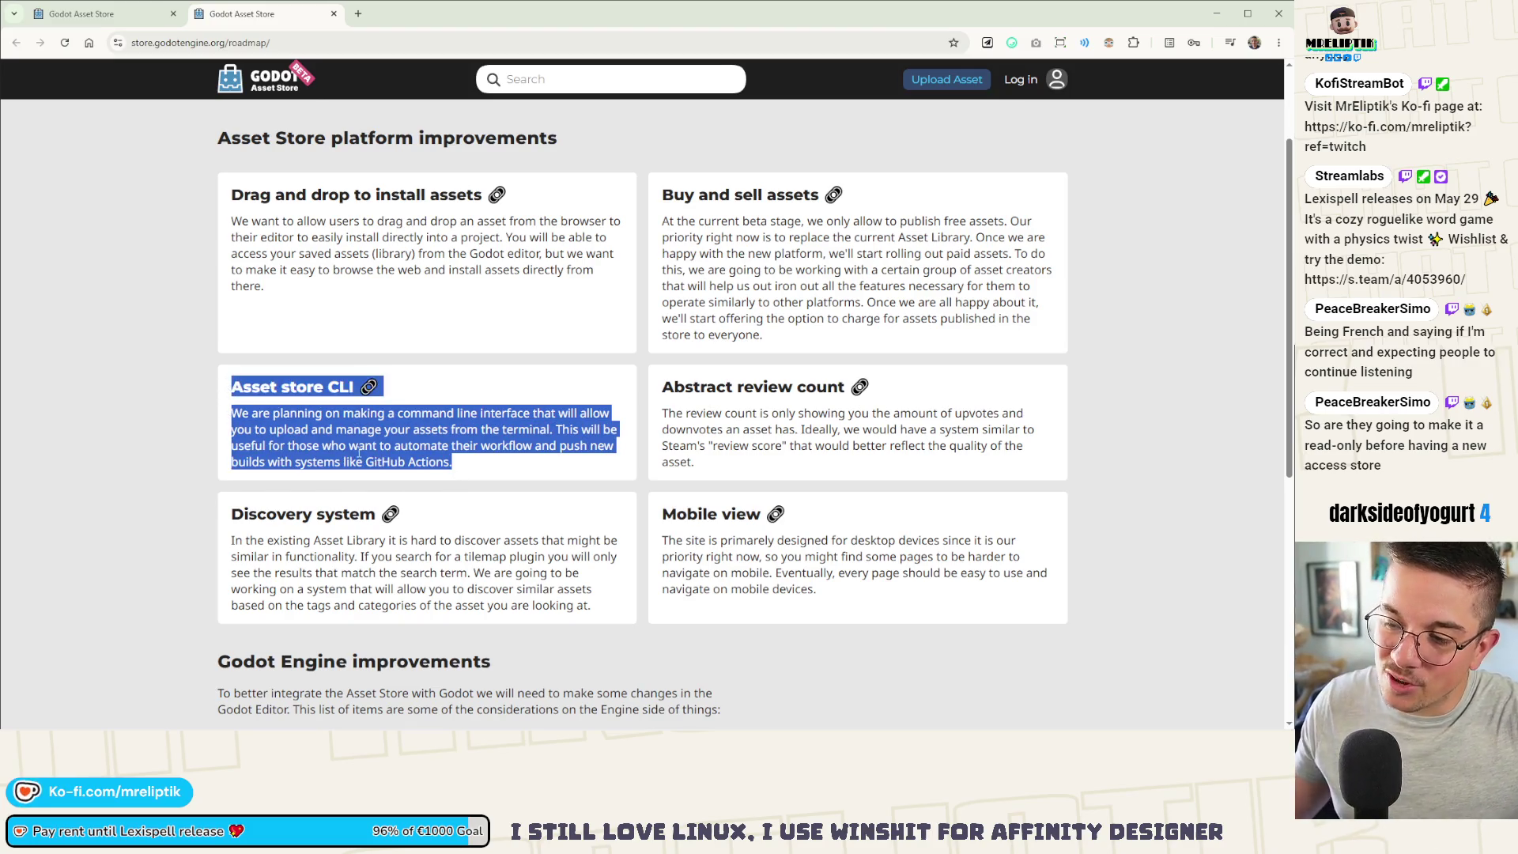
click(471, 479)
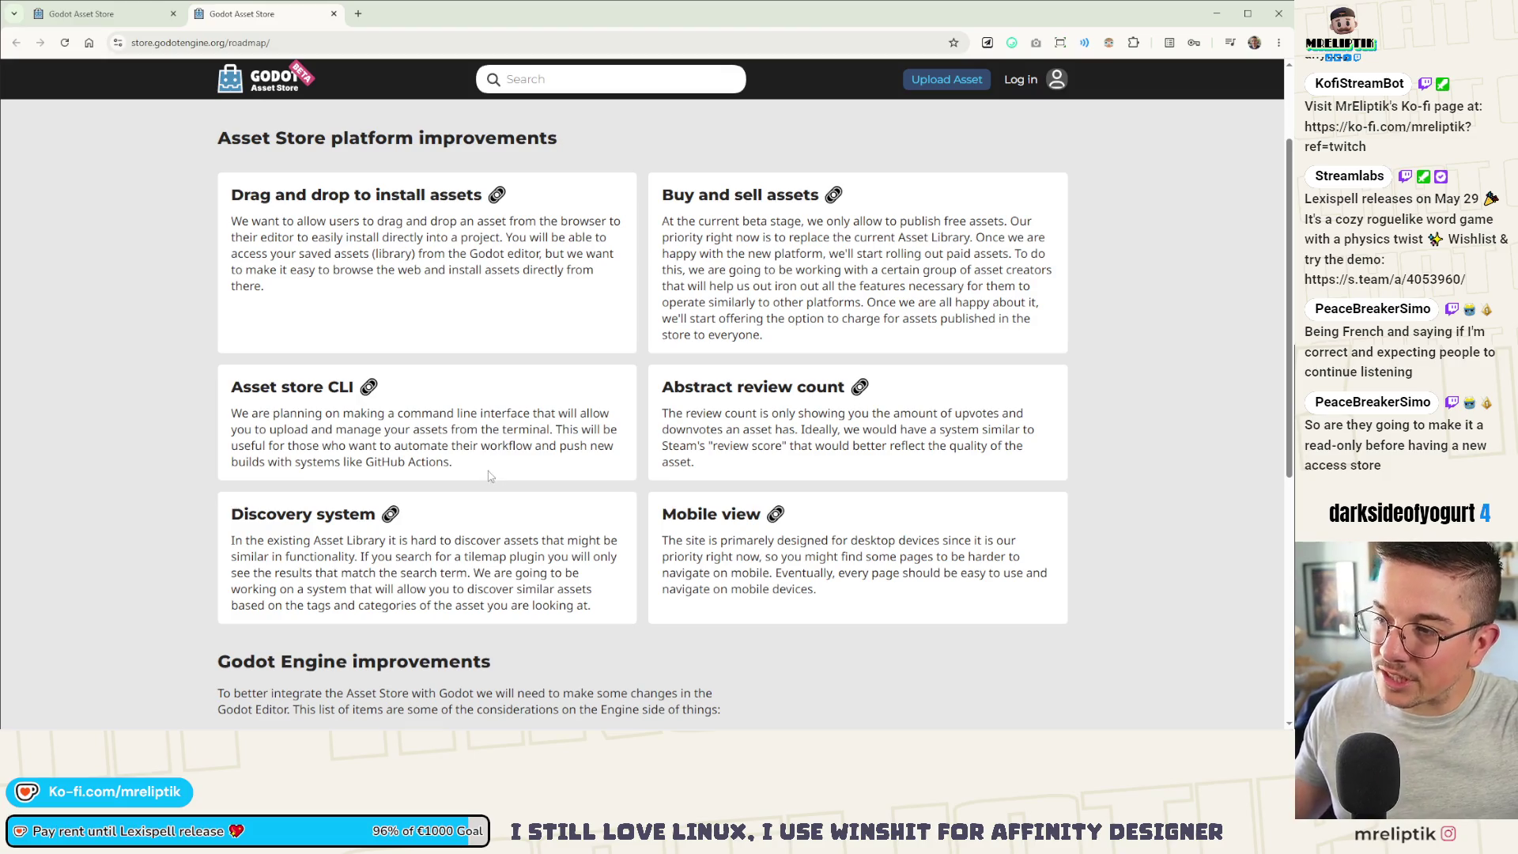
scroll(309, 508, down, 2)
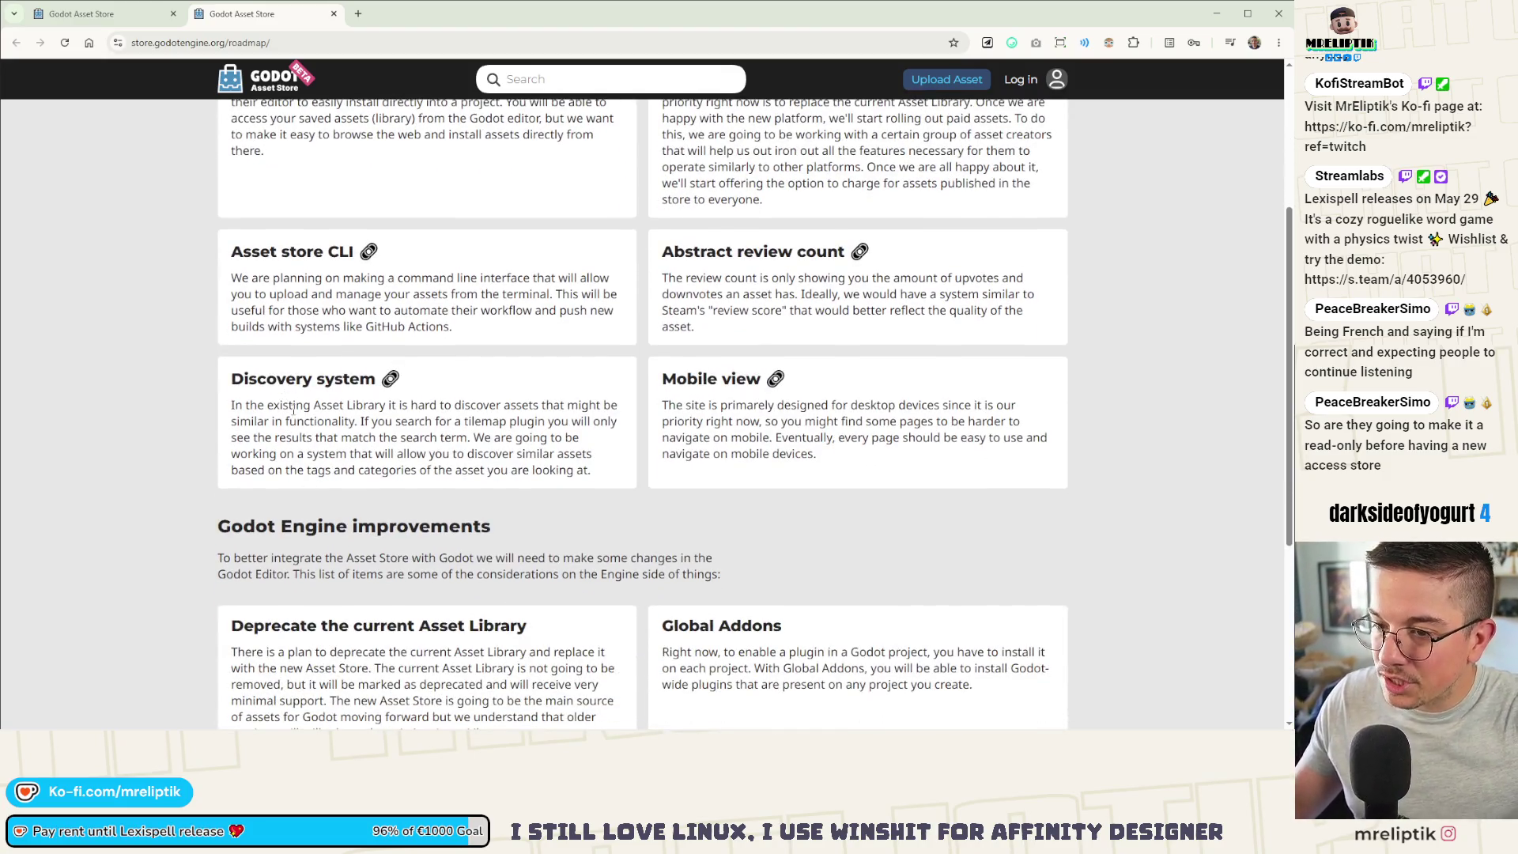
drag(286, 437, 491, 527)
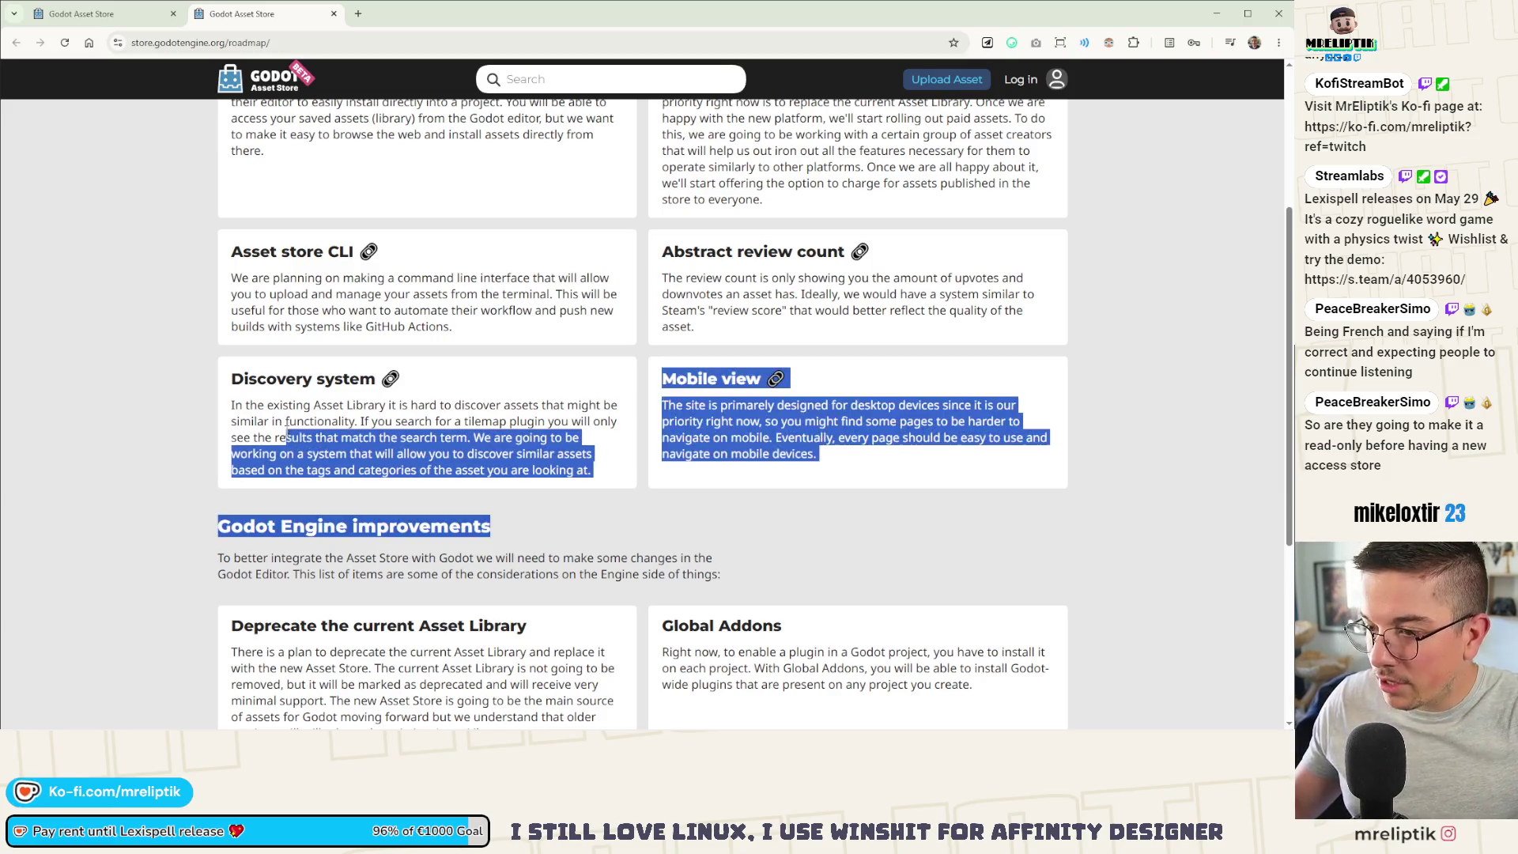
click(720, 395)
drag(686, 378, 816, 441)
scroll(779, 421, up, 3)
click(751, 458)
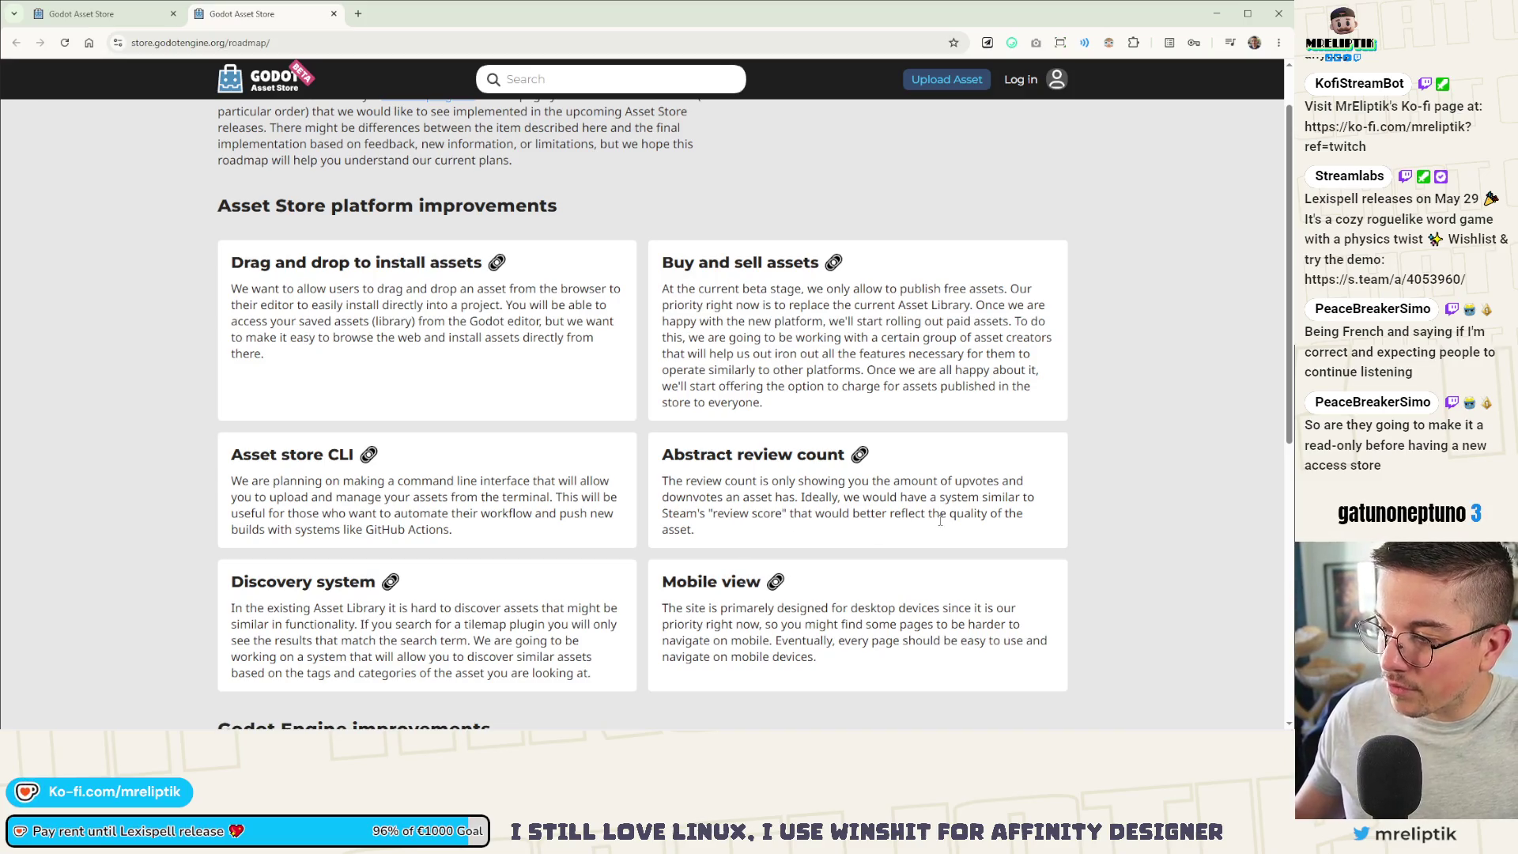
scroll(786, 500, down, 5)
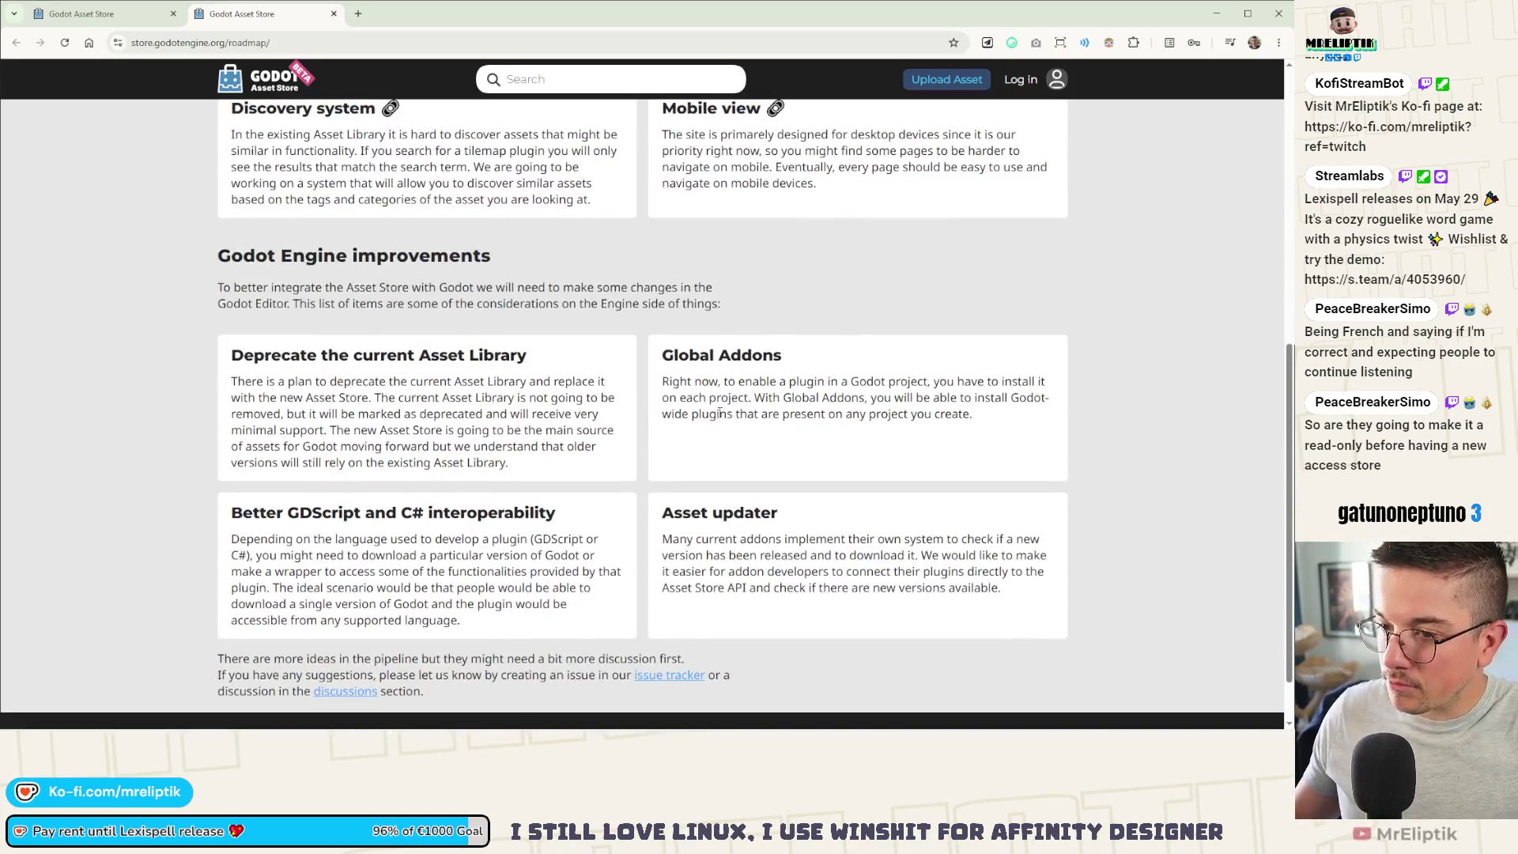
scroll(718, 411, up, 5)
scroll(299, 283, down, 5)
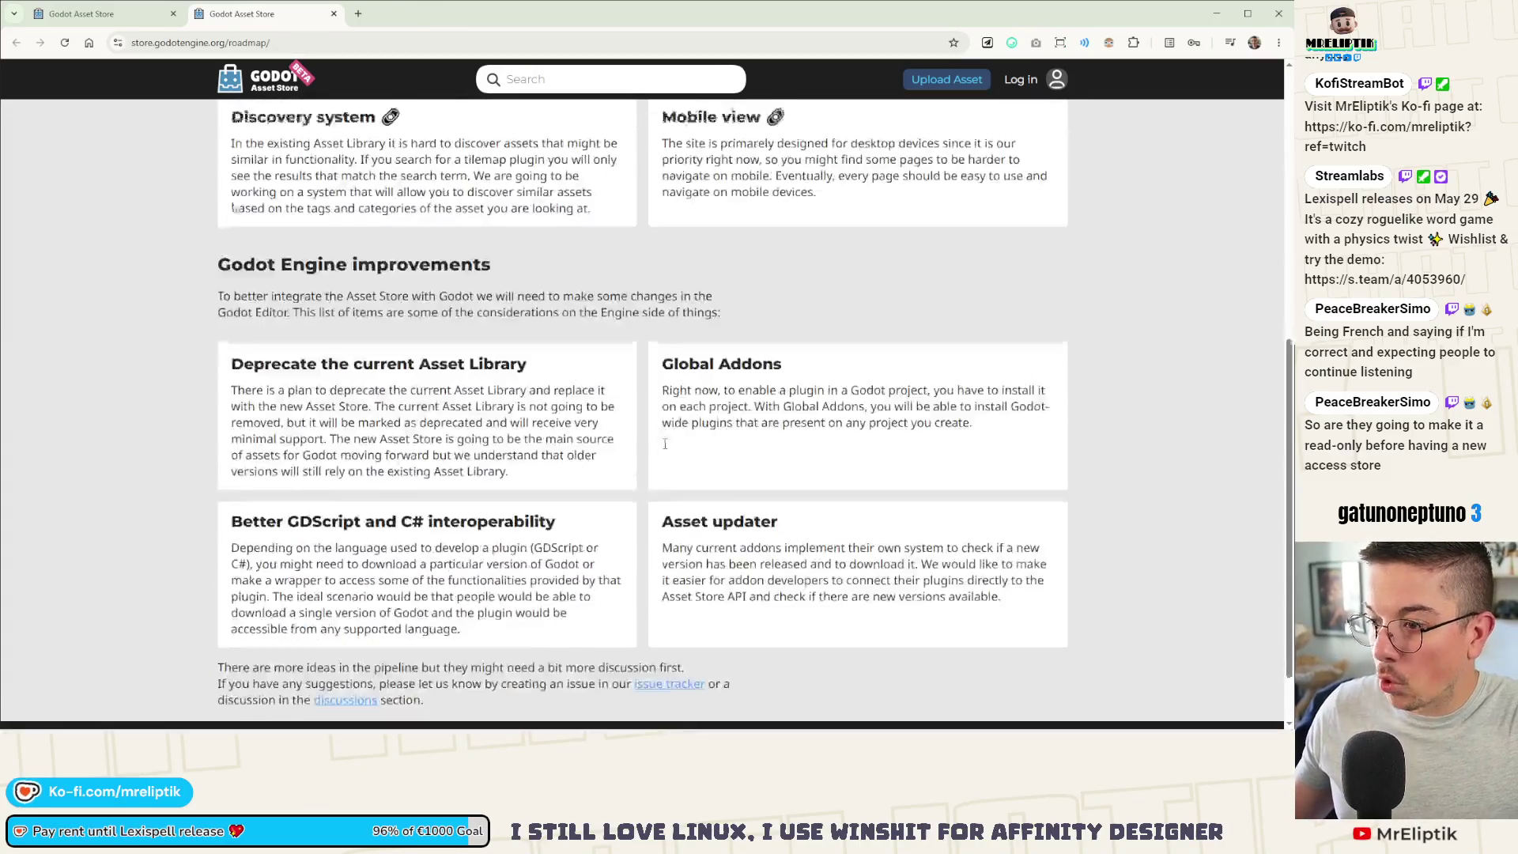
drag(276, 256, 482, 255)
mouse_move(269, 382)
mouse_down()
mouse_move(341, 360)
mouse_move(498, 362)
mouse_up()
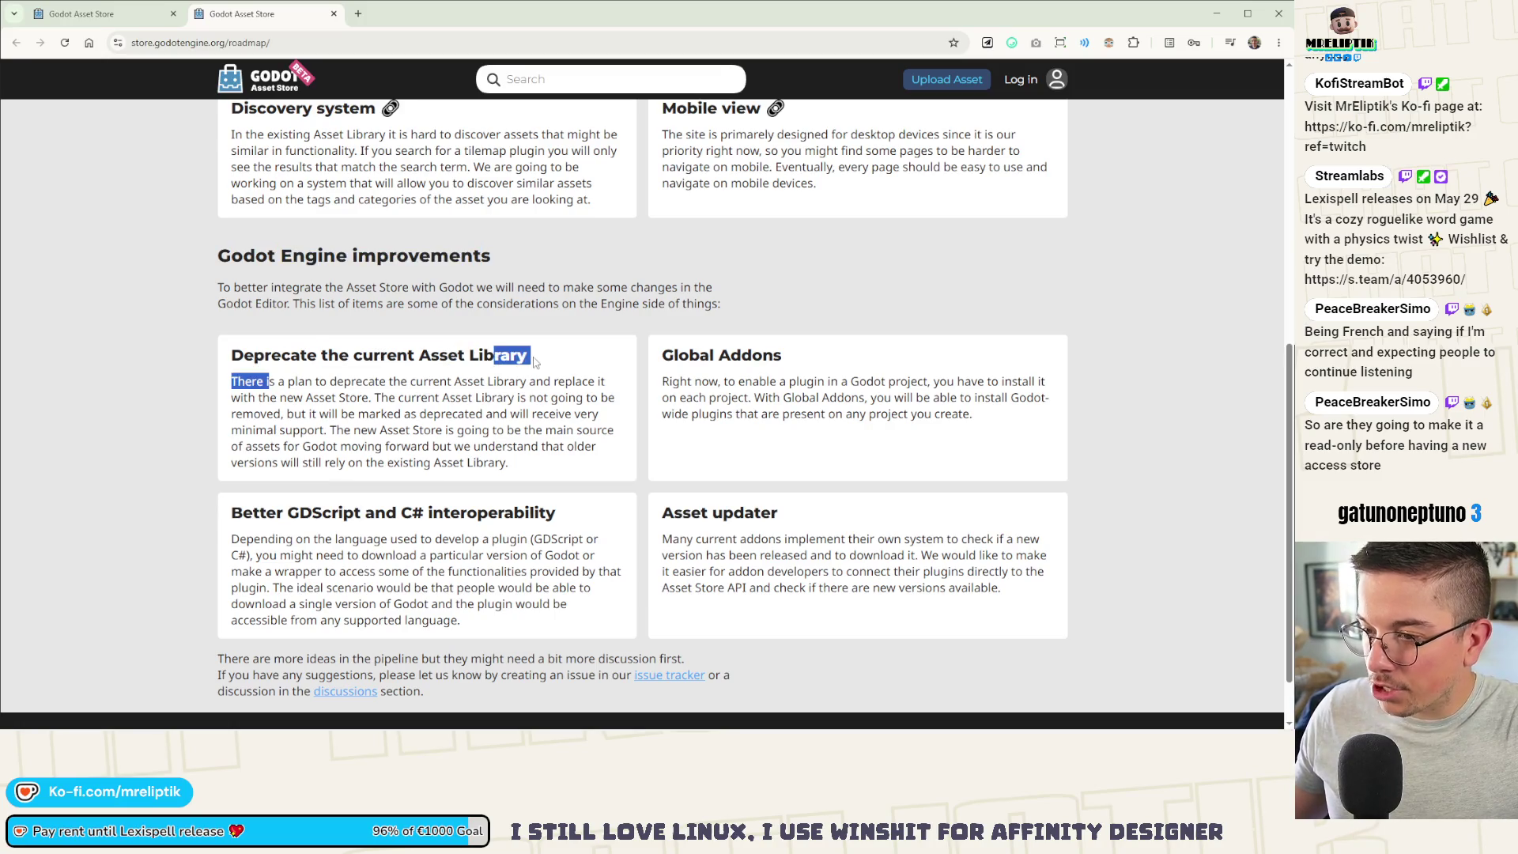
drag(268, 514, 528, 518)
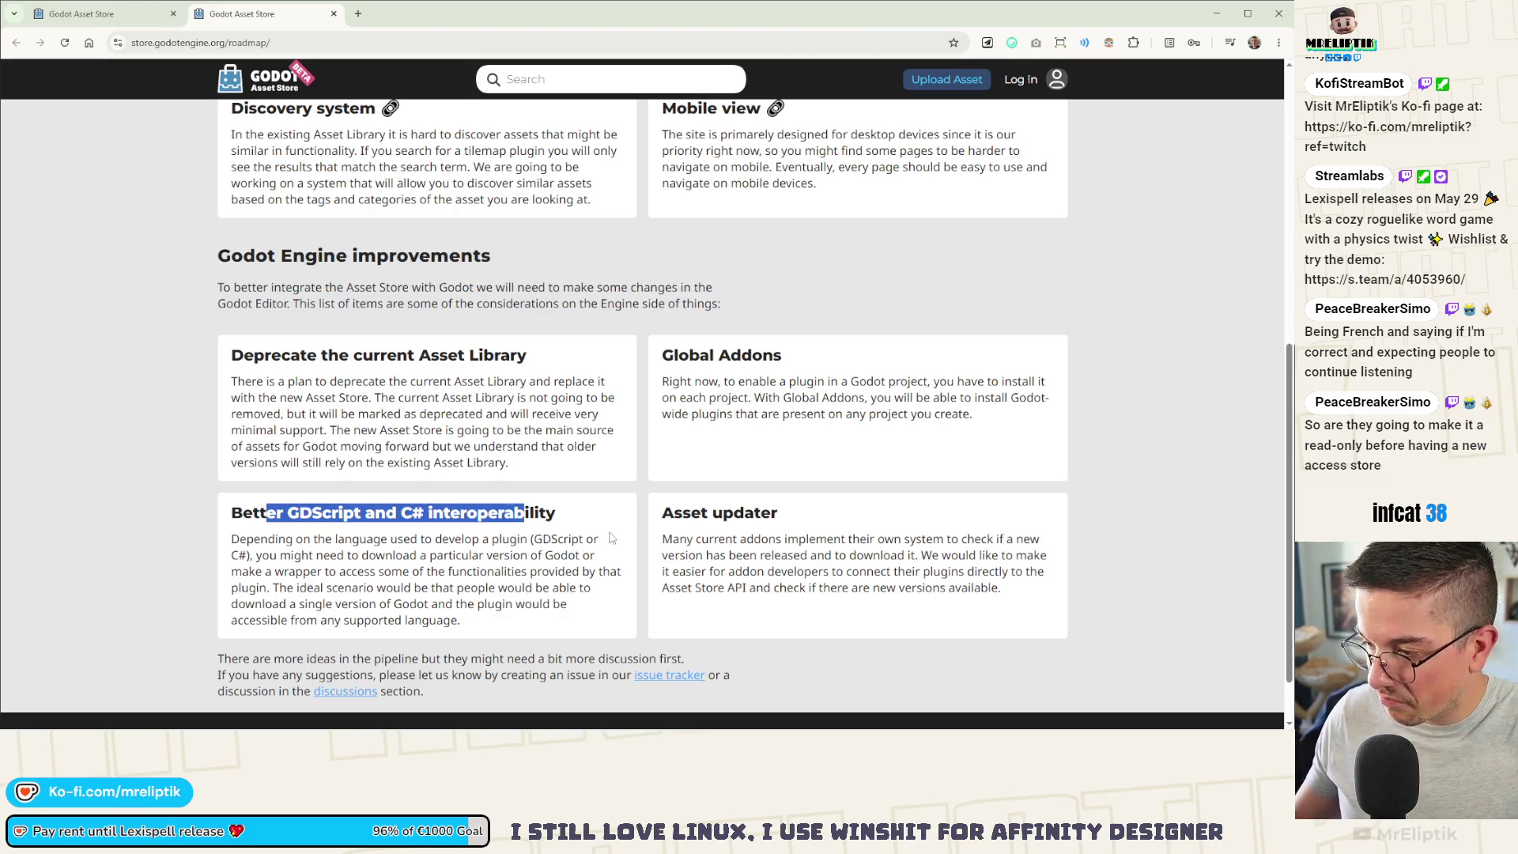
drag(663, 537, 858, 591)
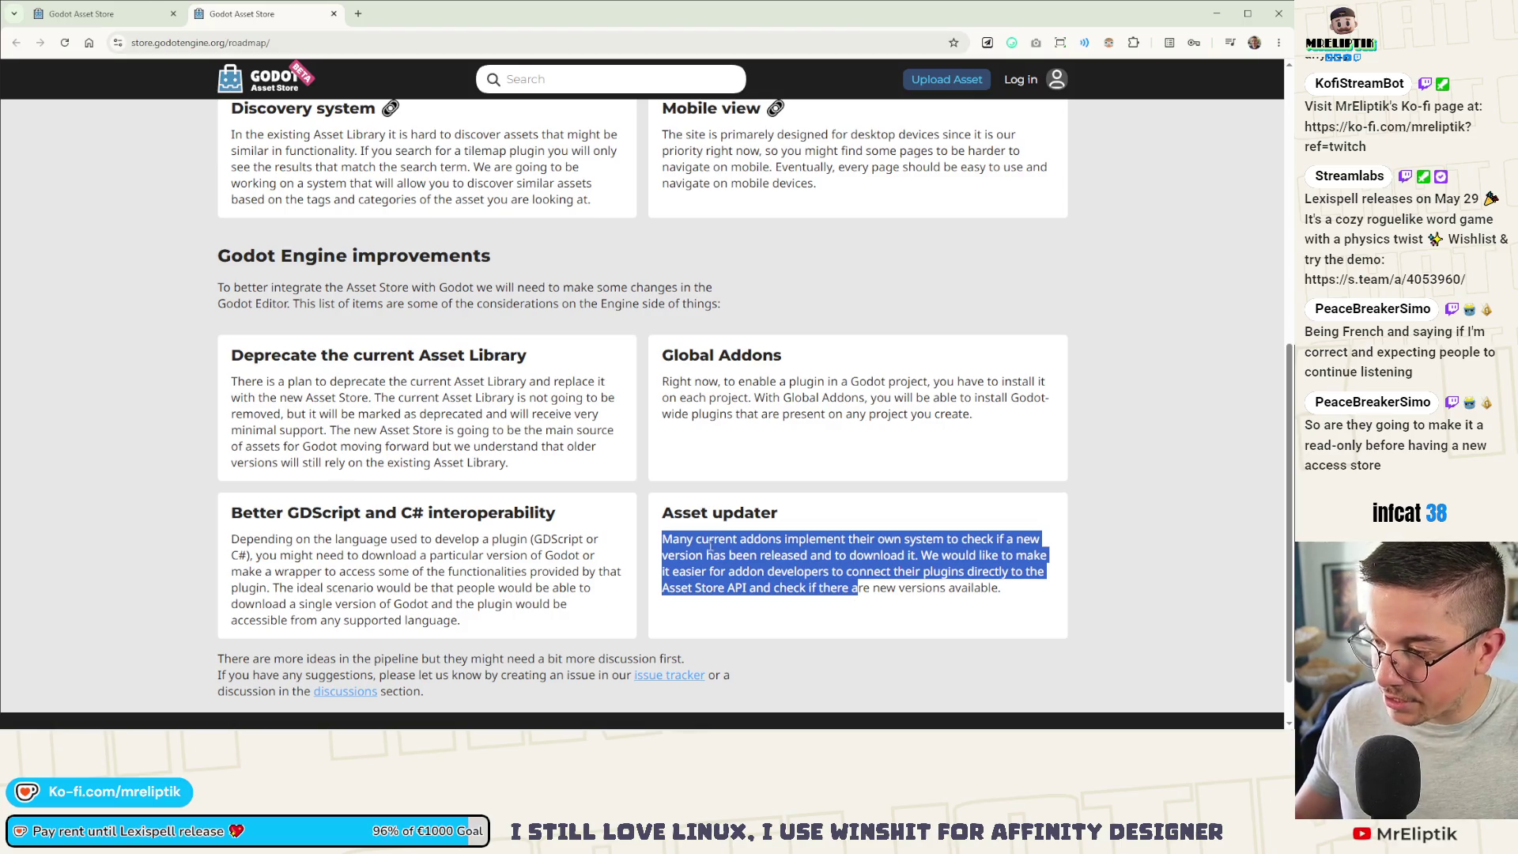
click(837, 556)
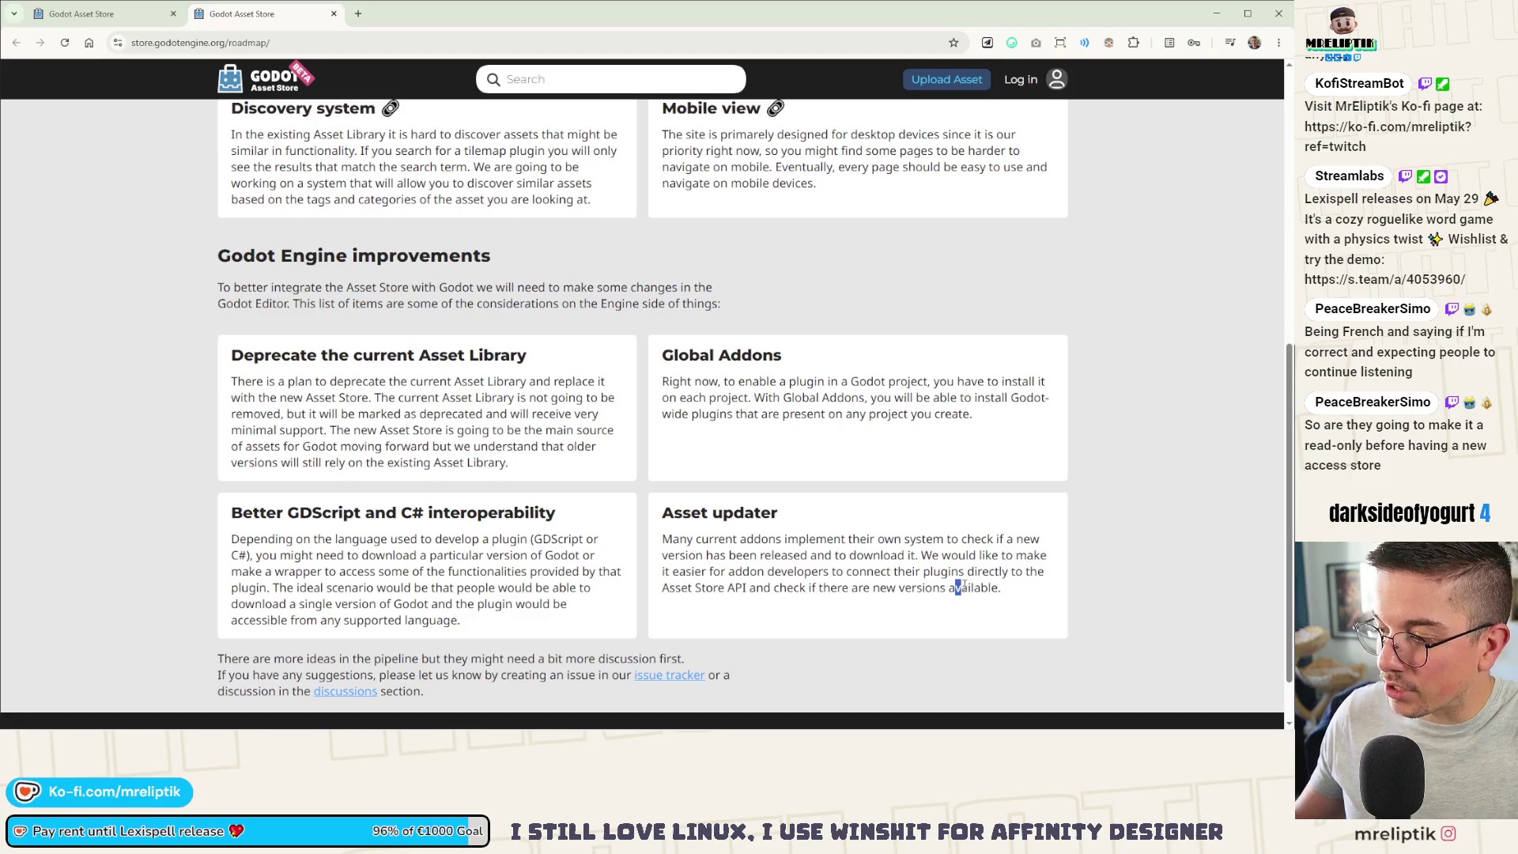
drag(675, 587, 934, 589)
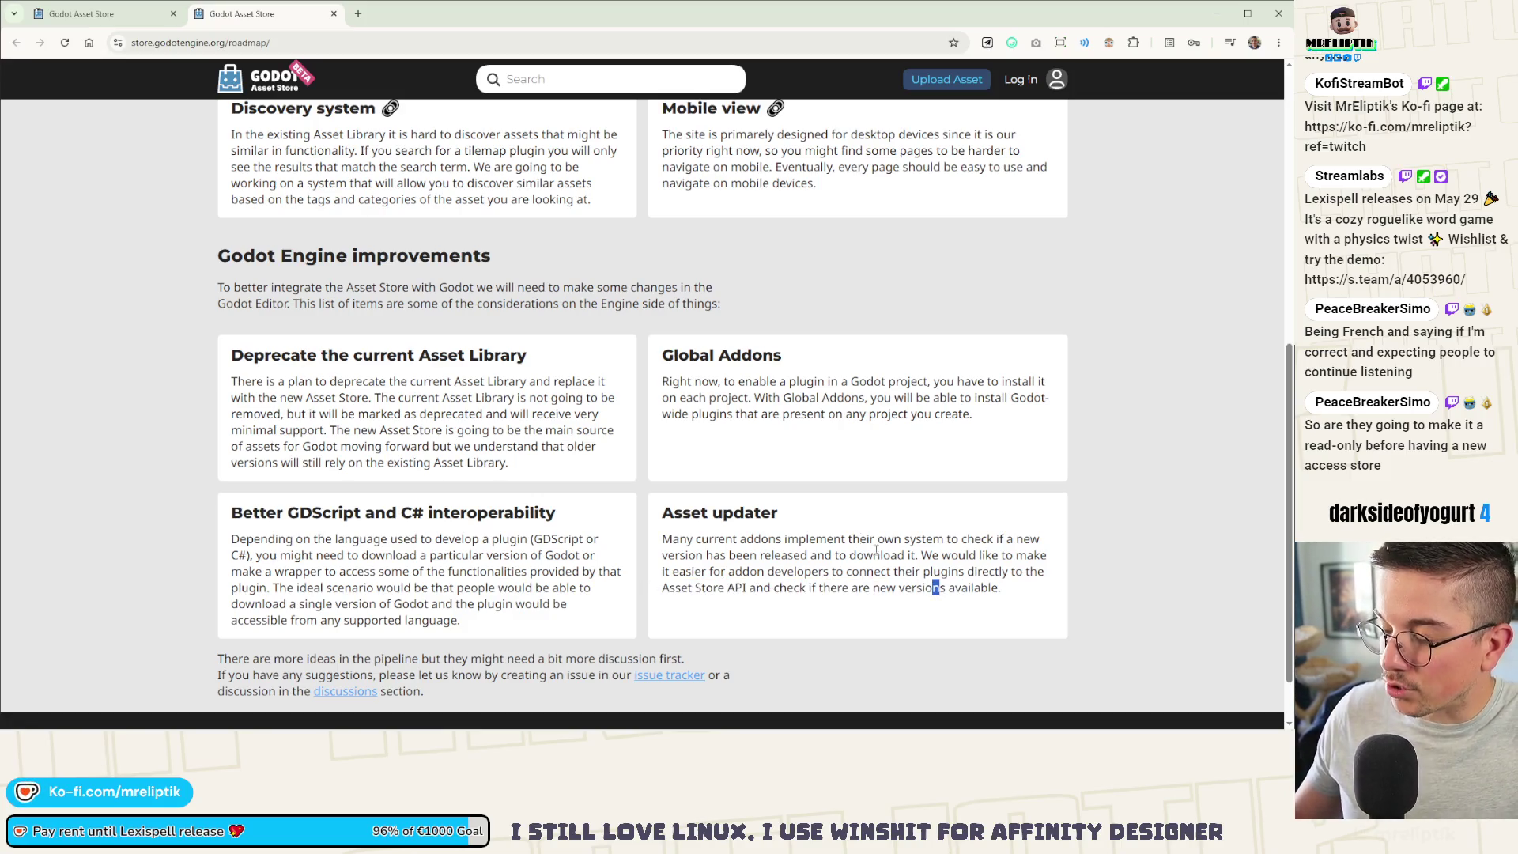
drag(731, 384, 1057, 403)
click(720, 387)
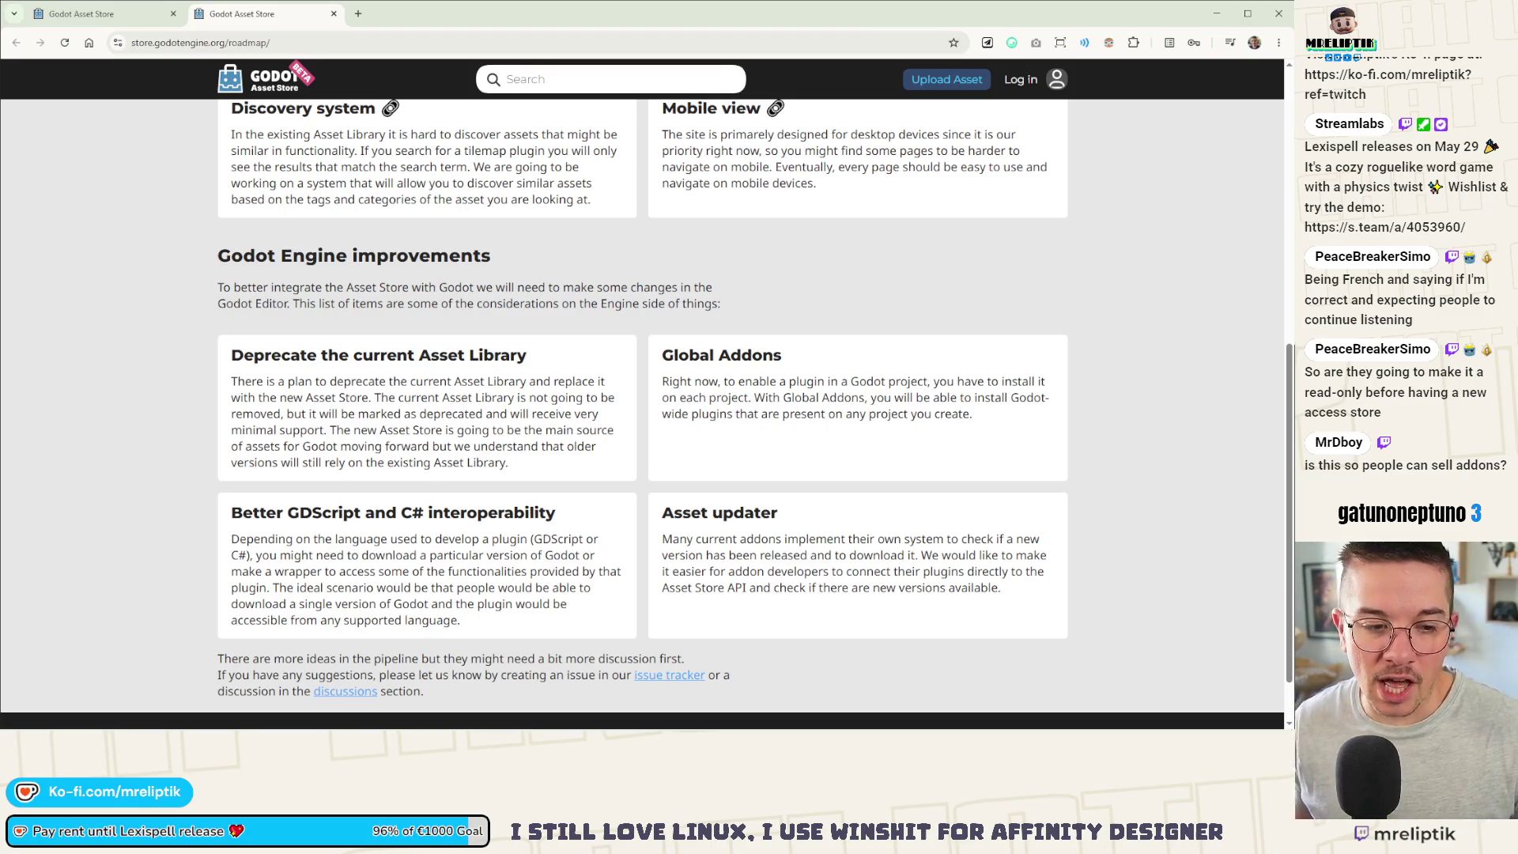
scroll(822, 463, up, 7)
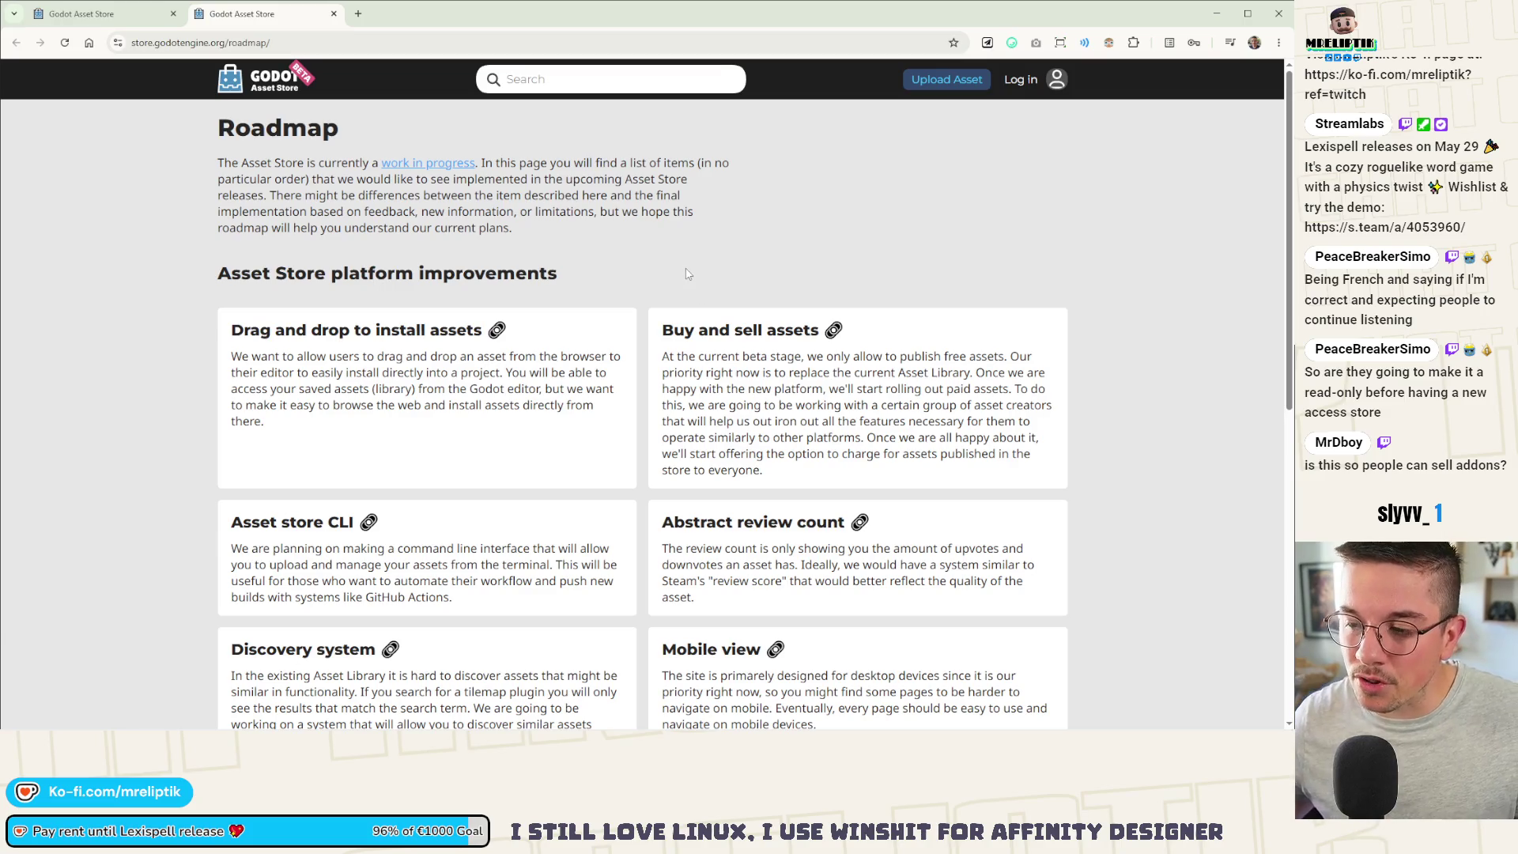
click(79, 14)
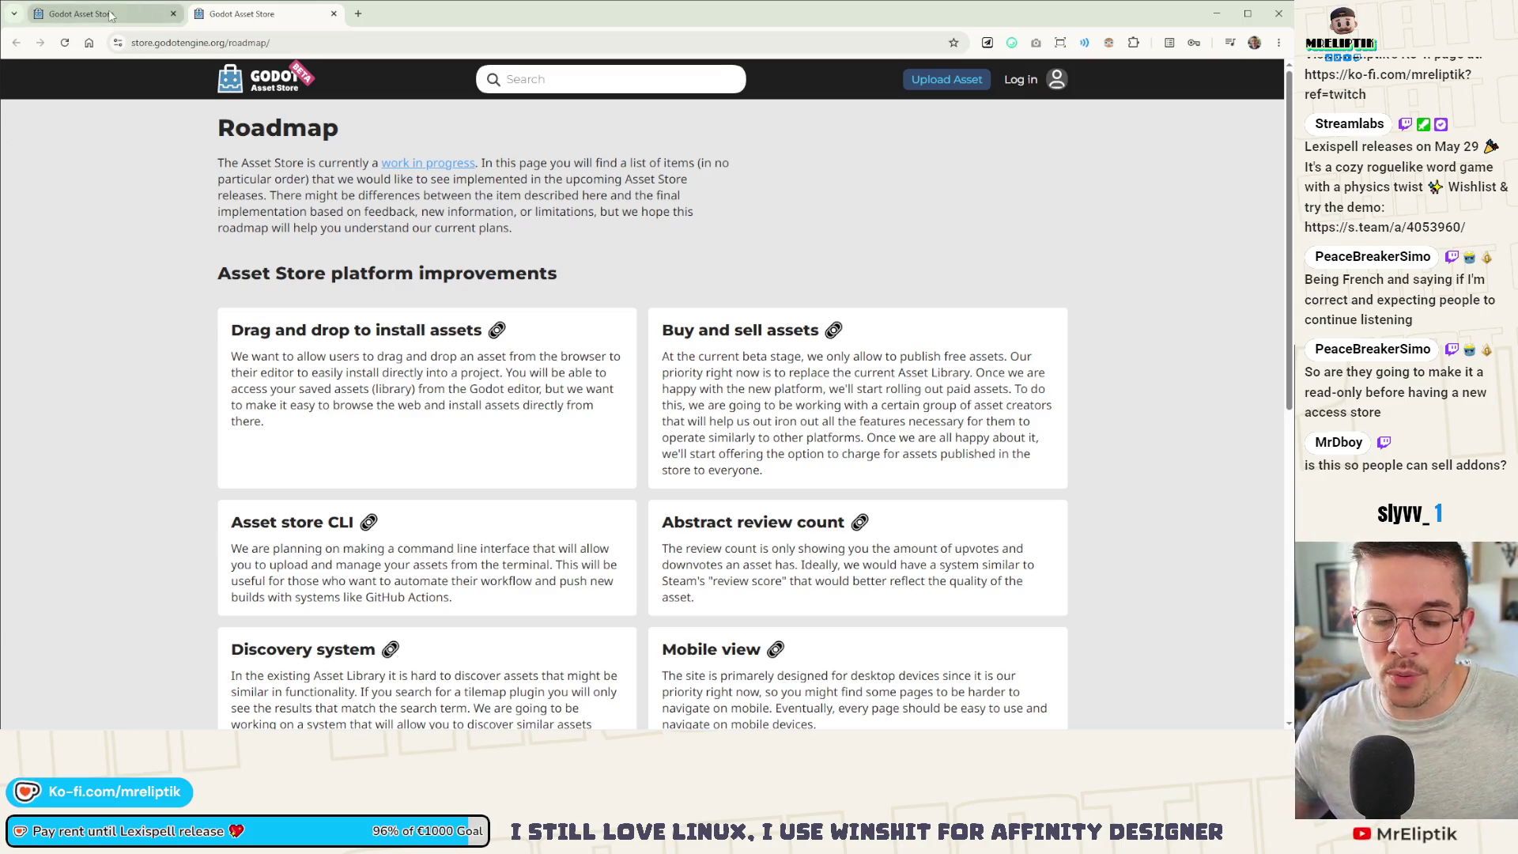
Step: Scroll through the Asset Store homepage listings, briefly bringing up options for the Merging Meshes listing
scroll(744, 374, down, 10)
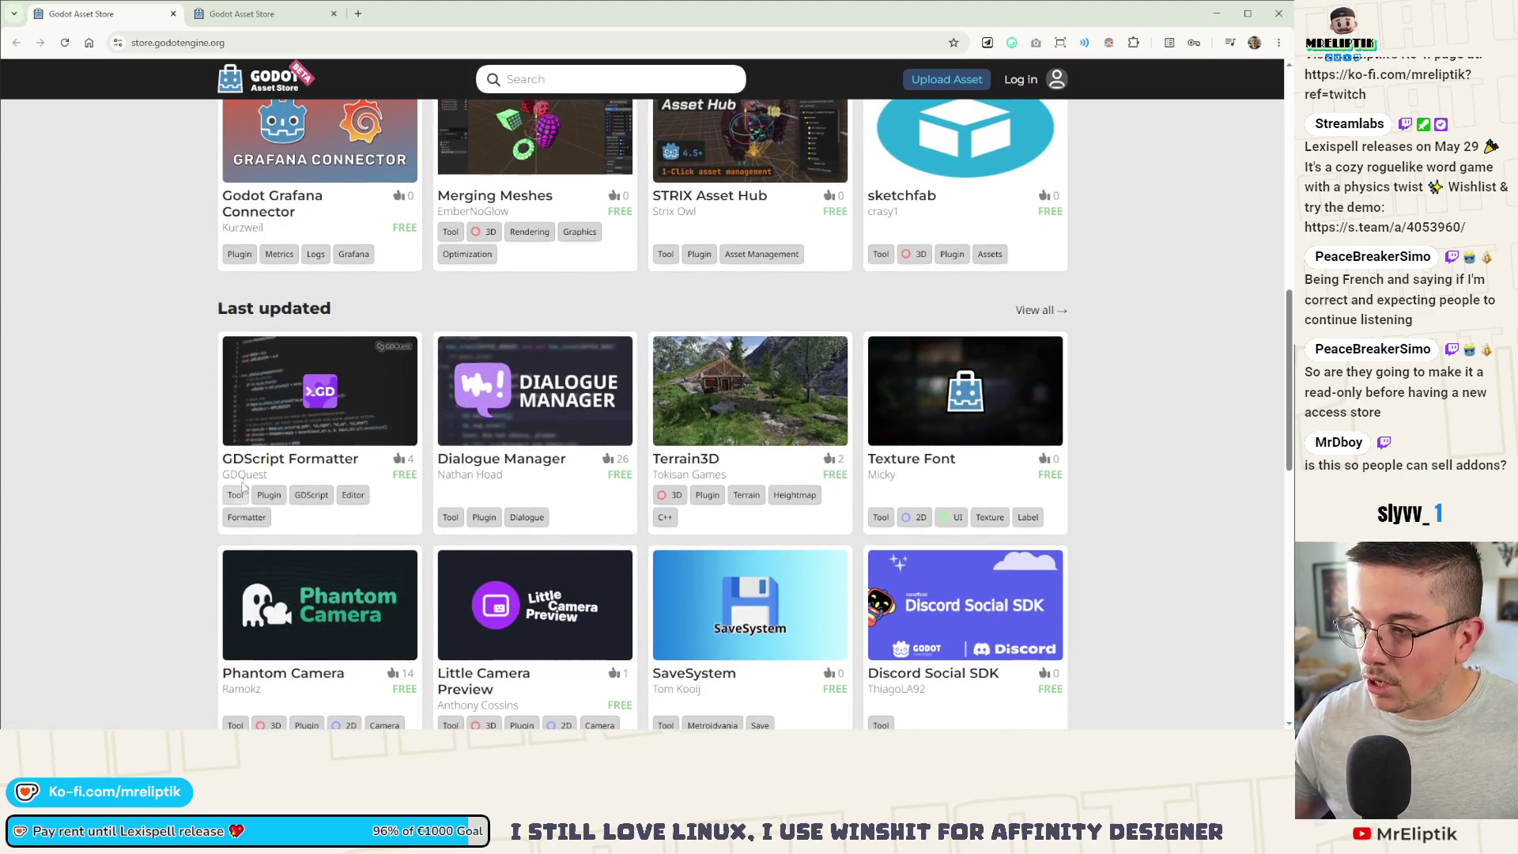
scroll(200, 445, down, 3)
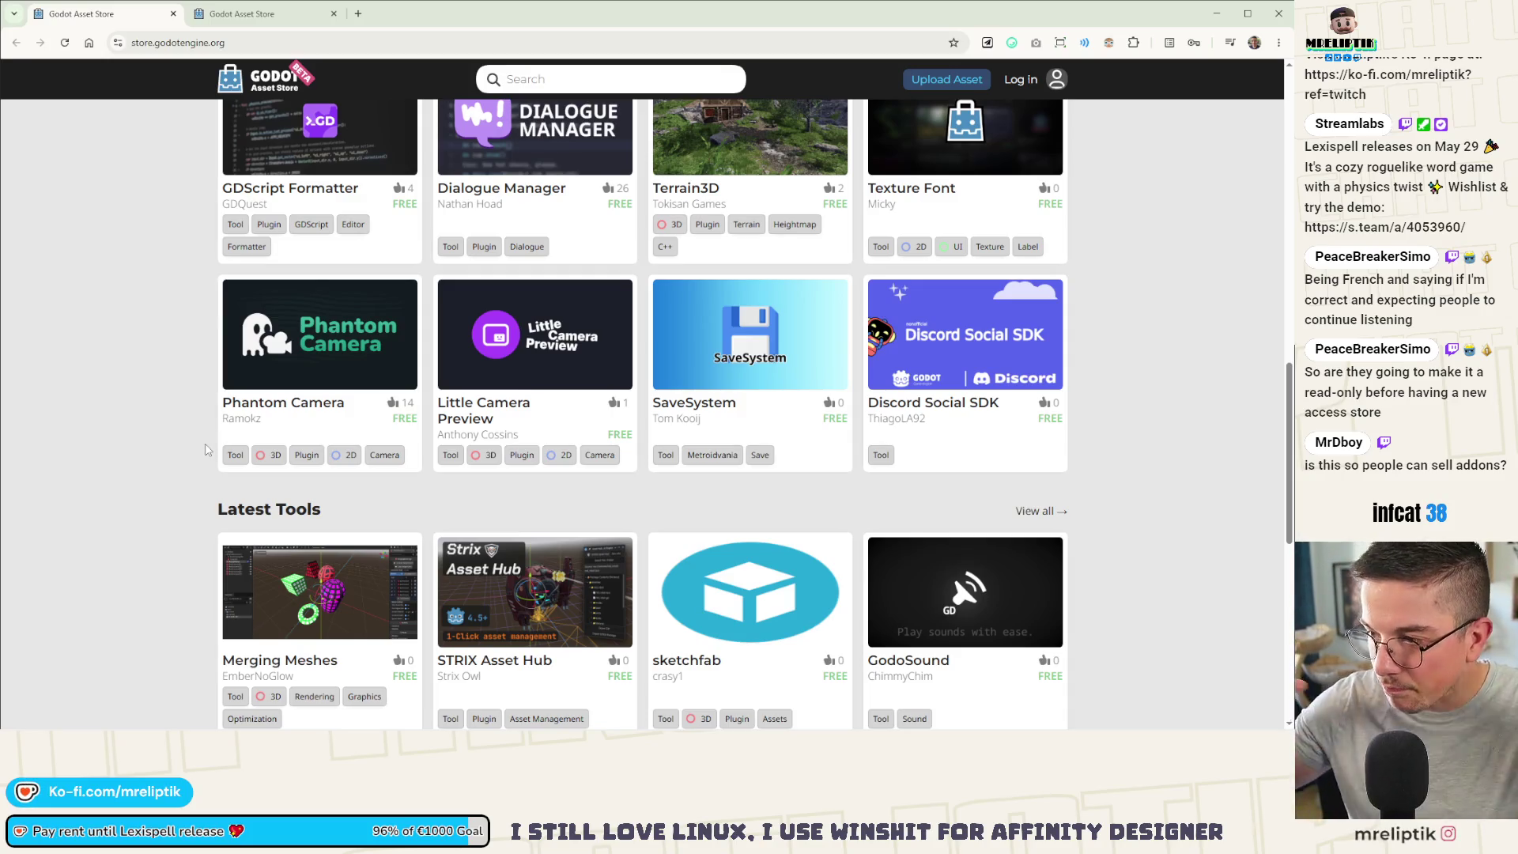
scroll(275, 434, down, 3)
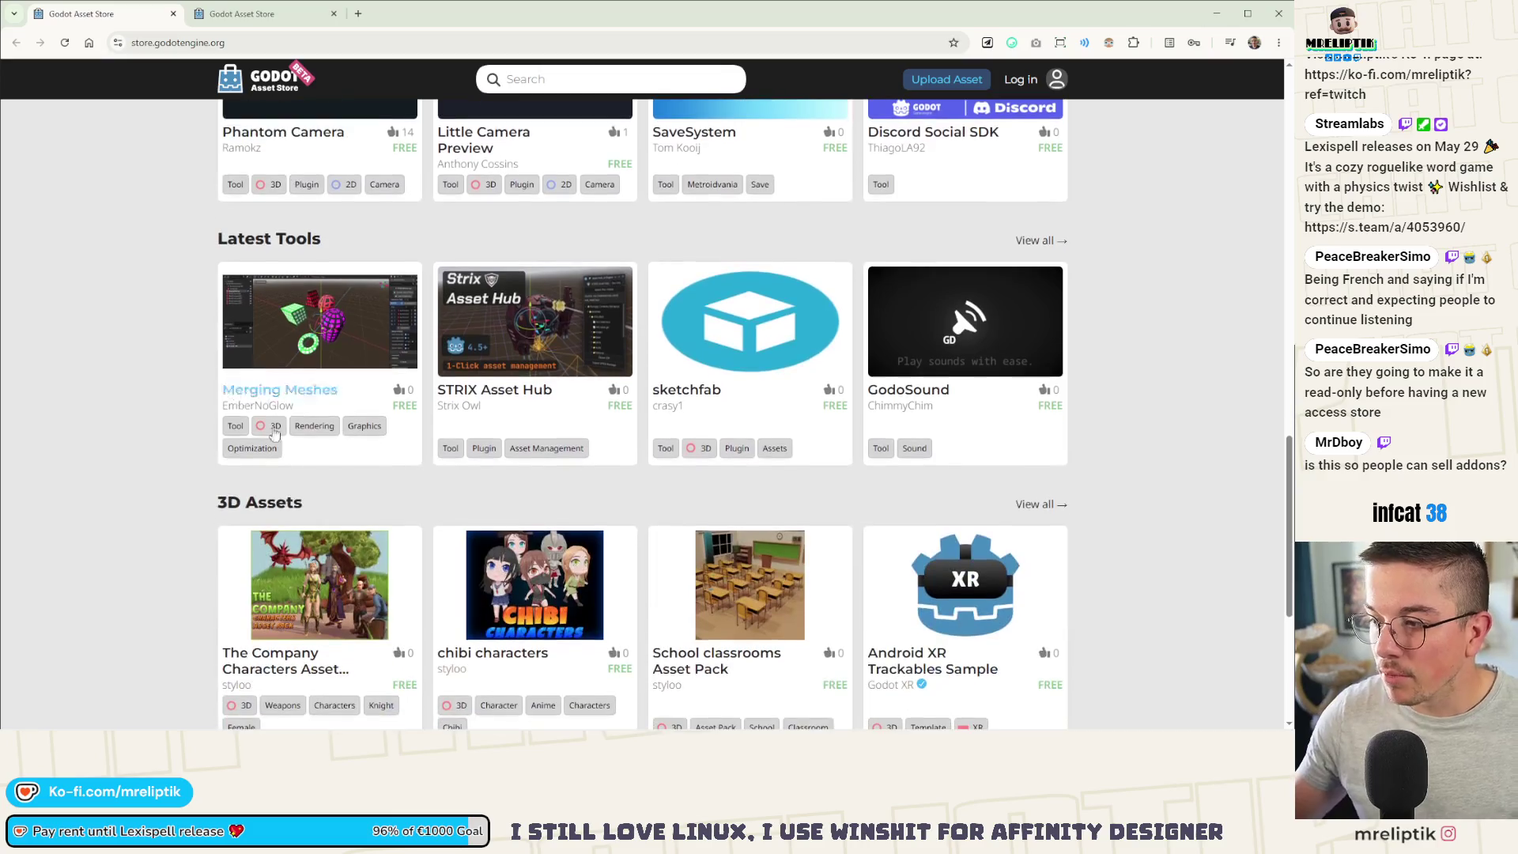
right_click(393, 344)
click(132, 327)
scroll(132, 327, down, 3)
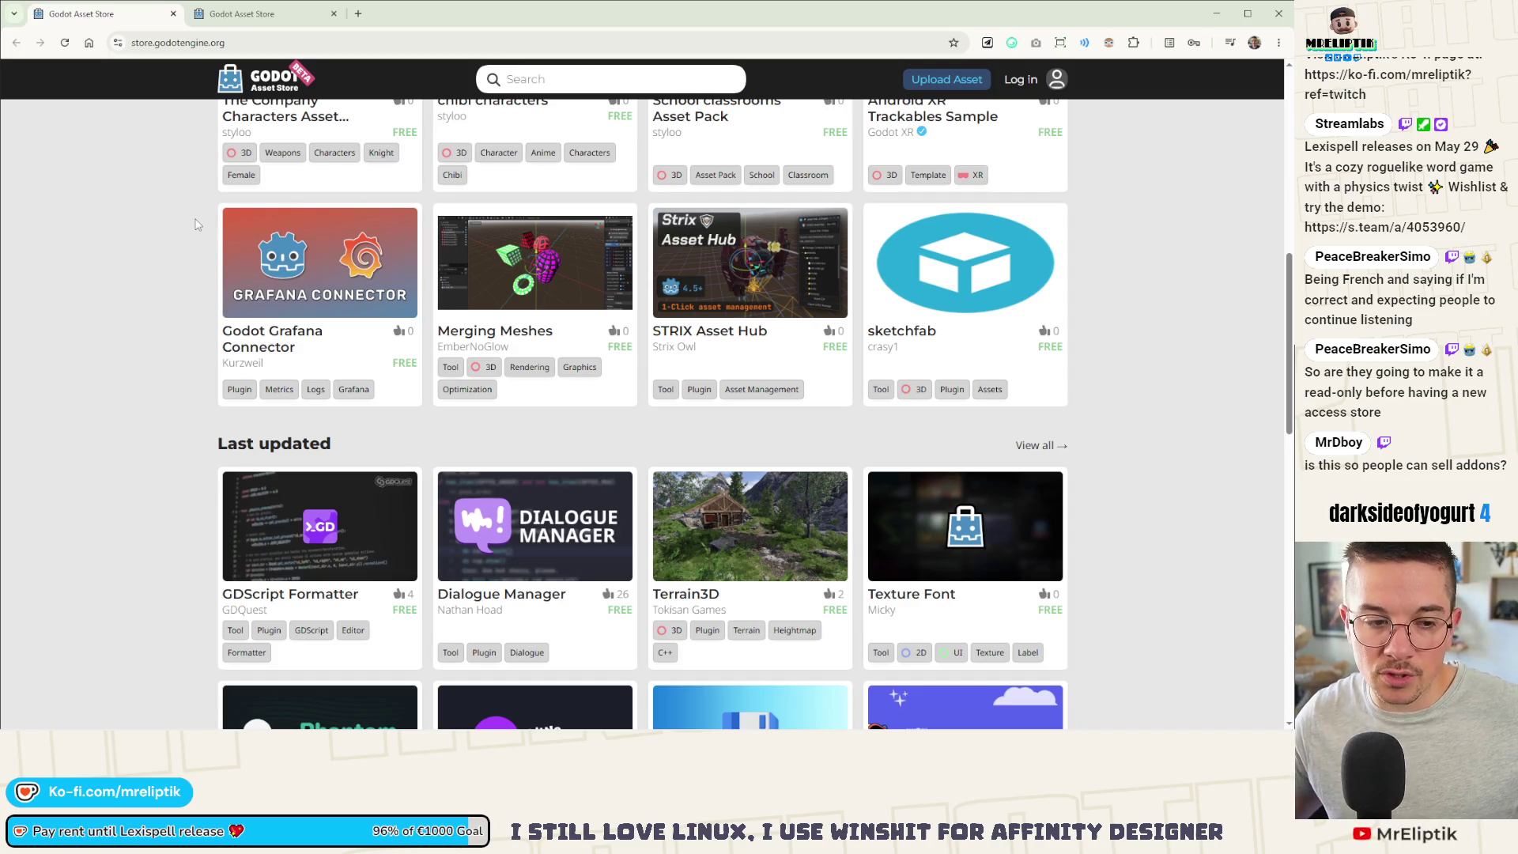
scroll(202, 299, up, 8)
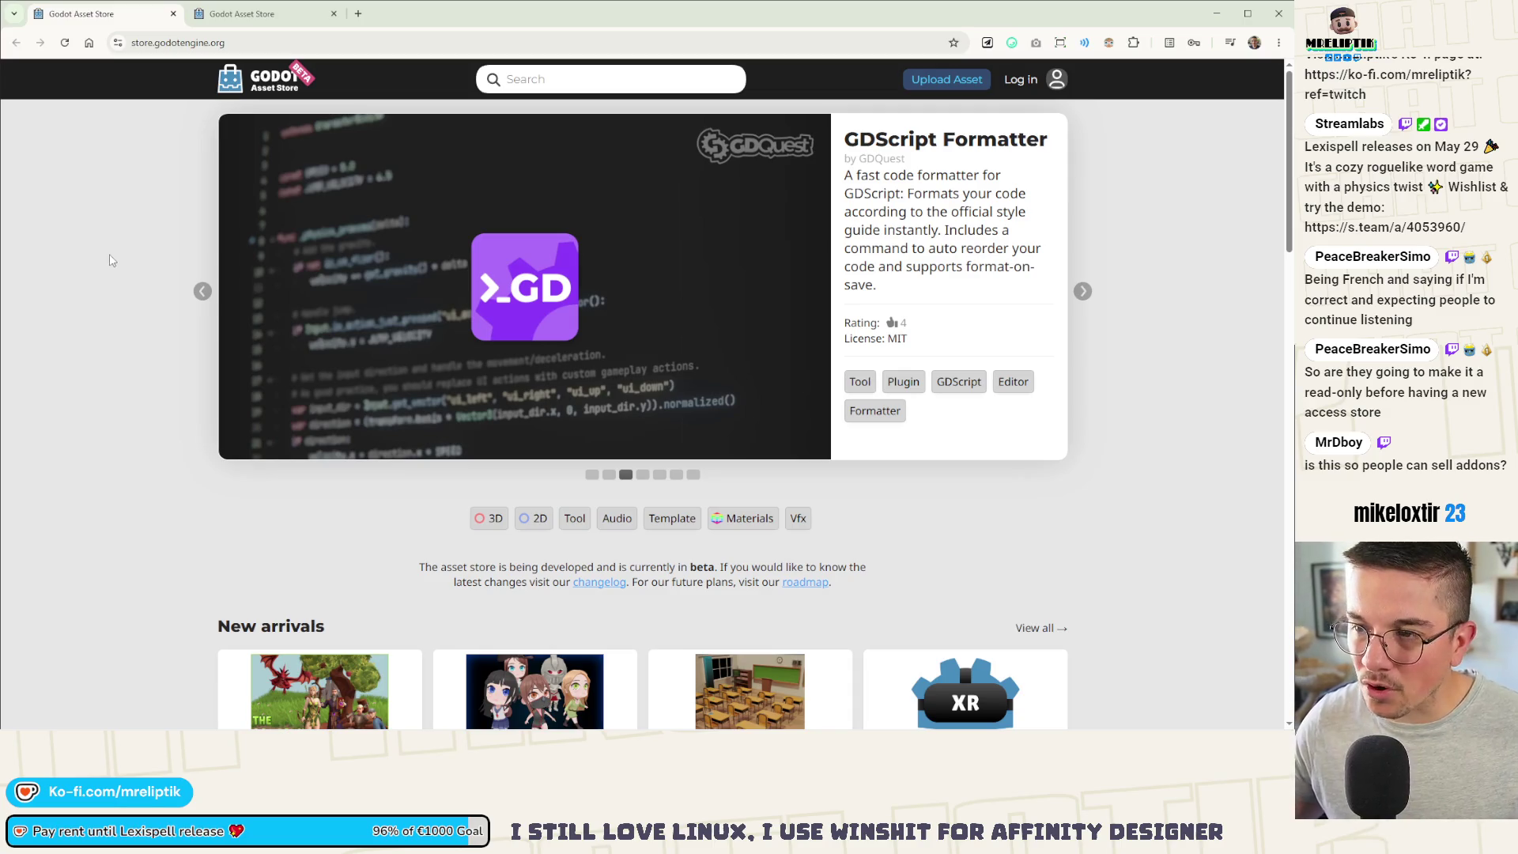
Step: Flip the featured carousel forward and back, then close the browser tabs from the Roadmap page
click(1083, 291)
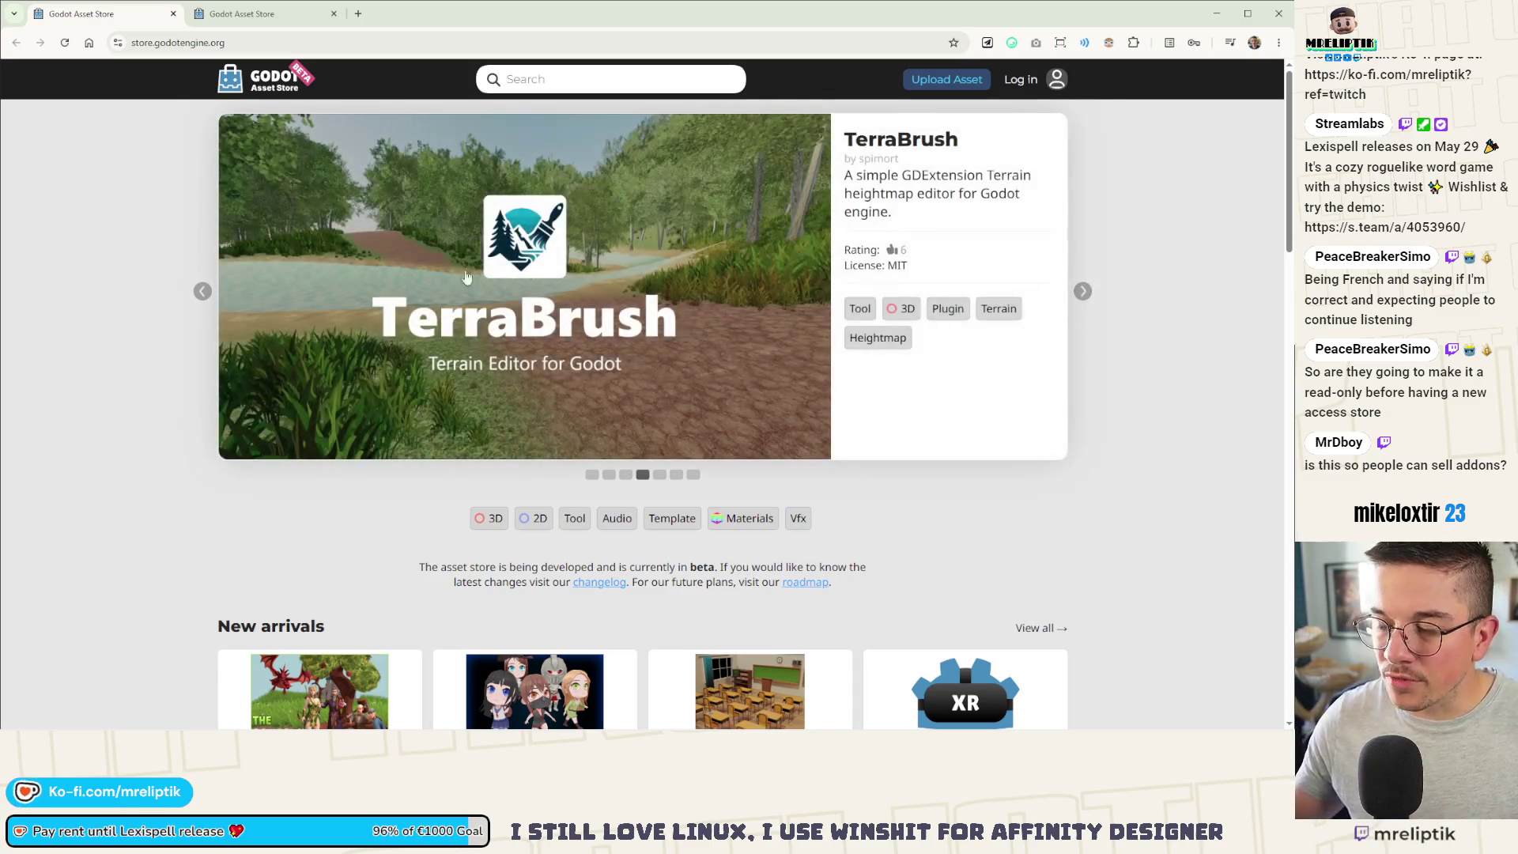
click(204, 292)
click(203, 292)
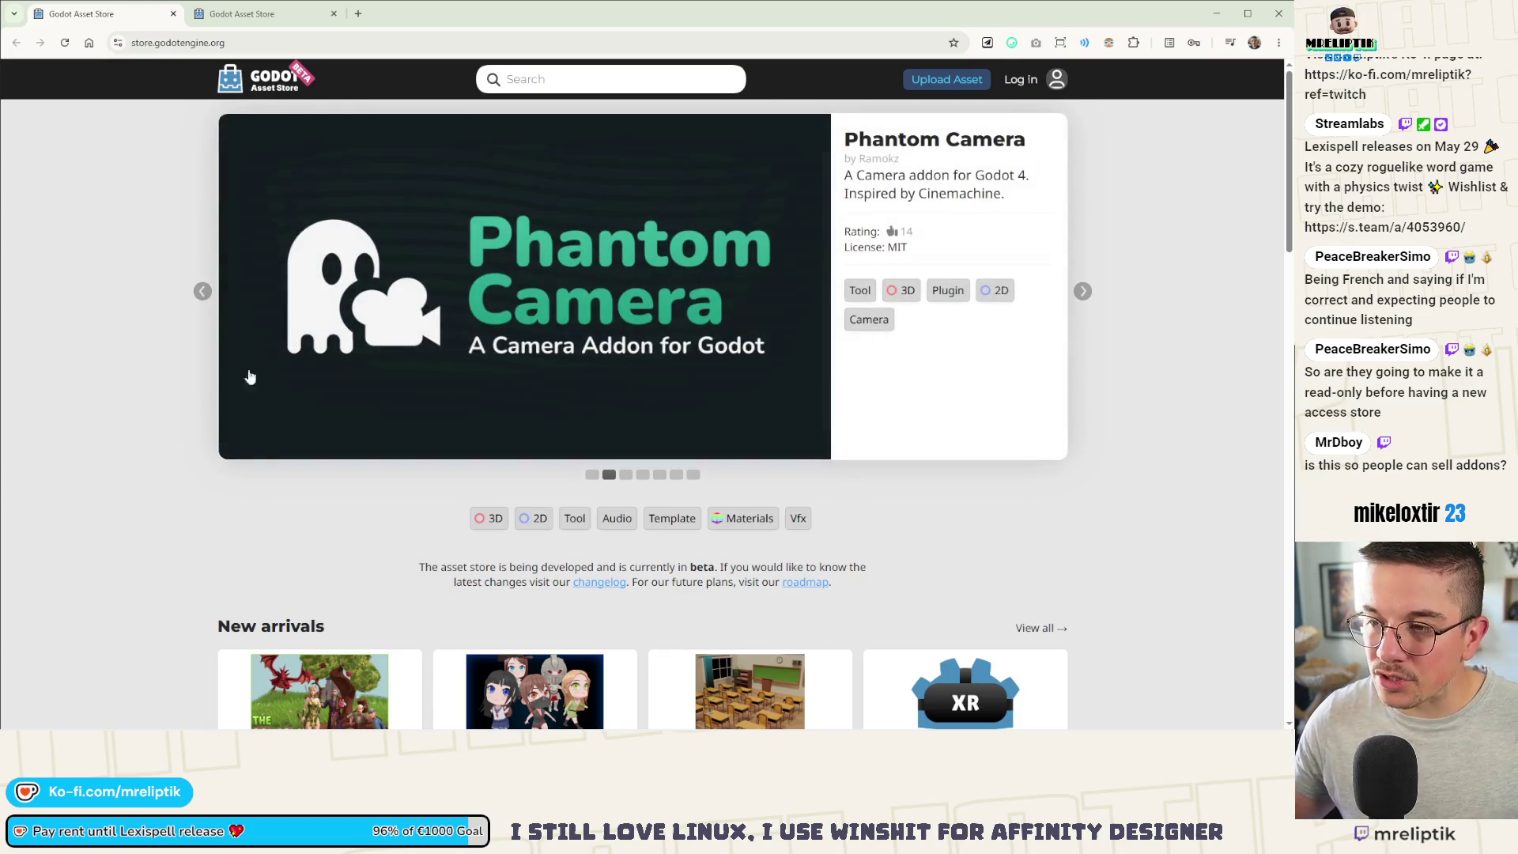
click(313, 22)
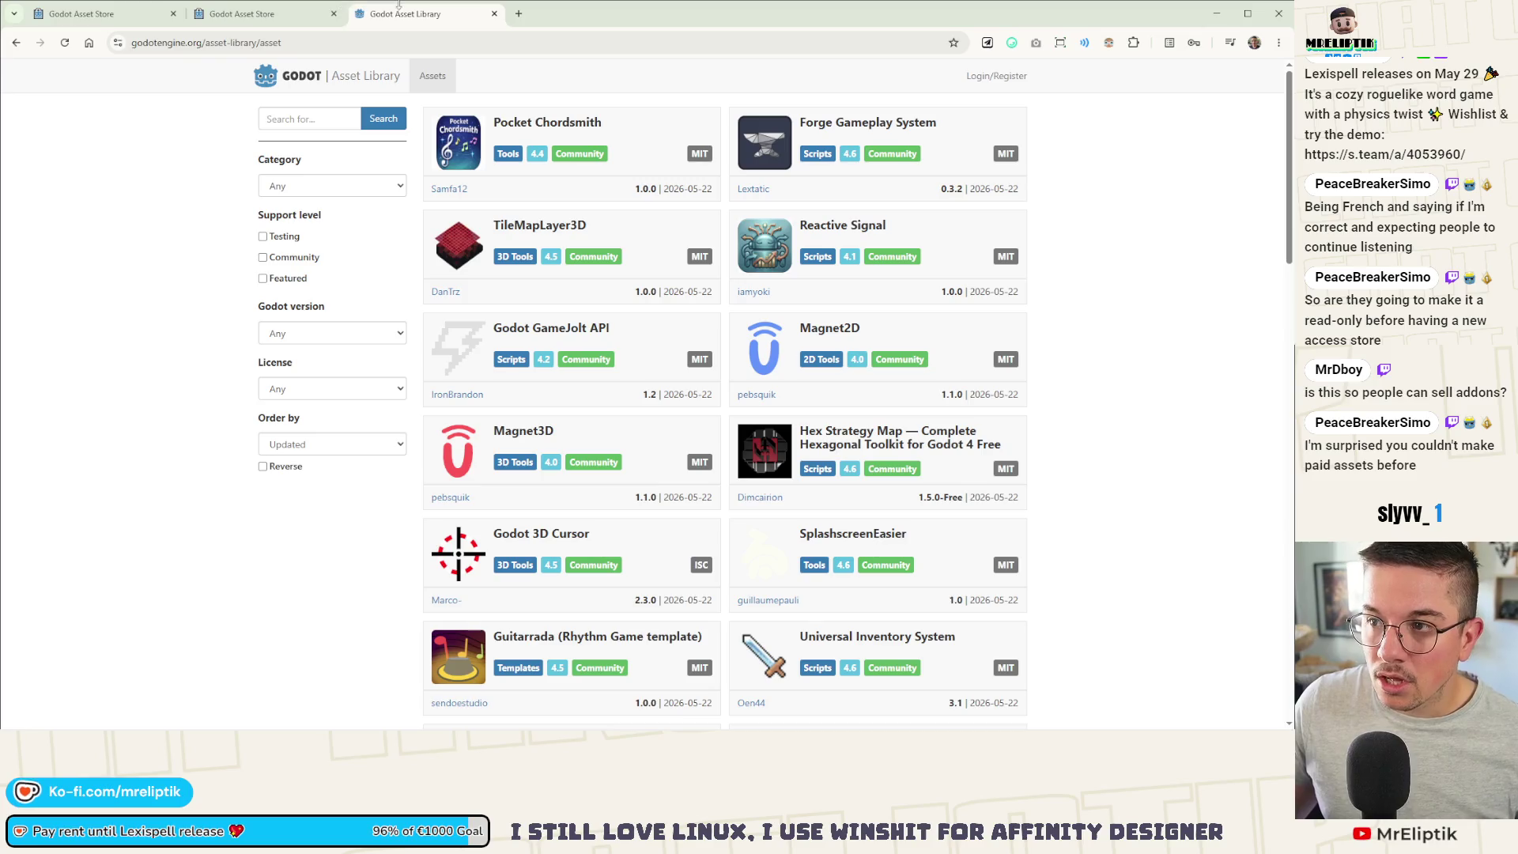
key(ctrl+w)
key(ctrl+w)
key(ctrl+w)
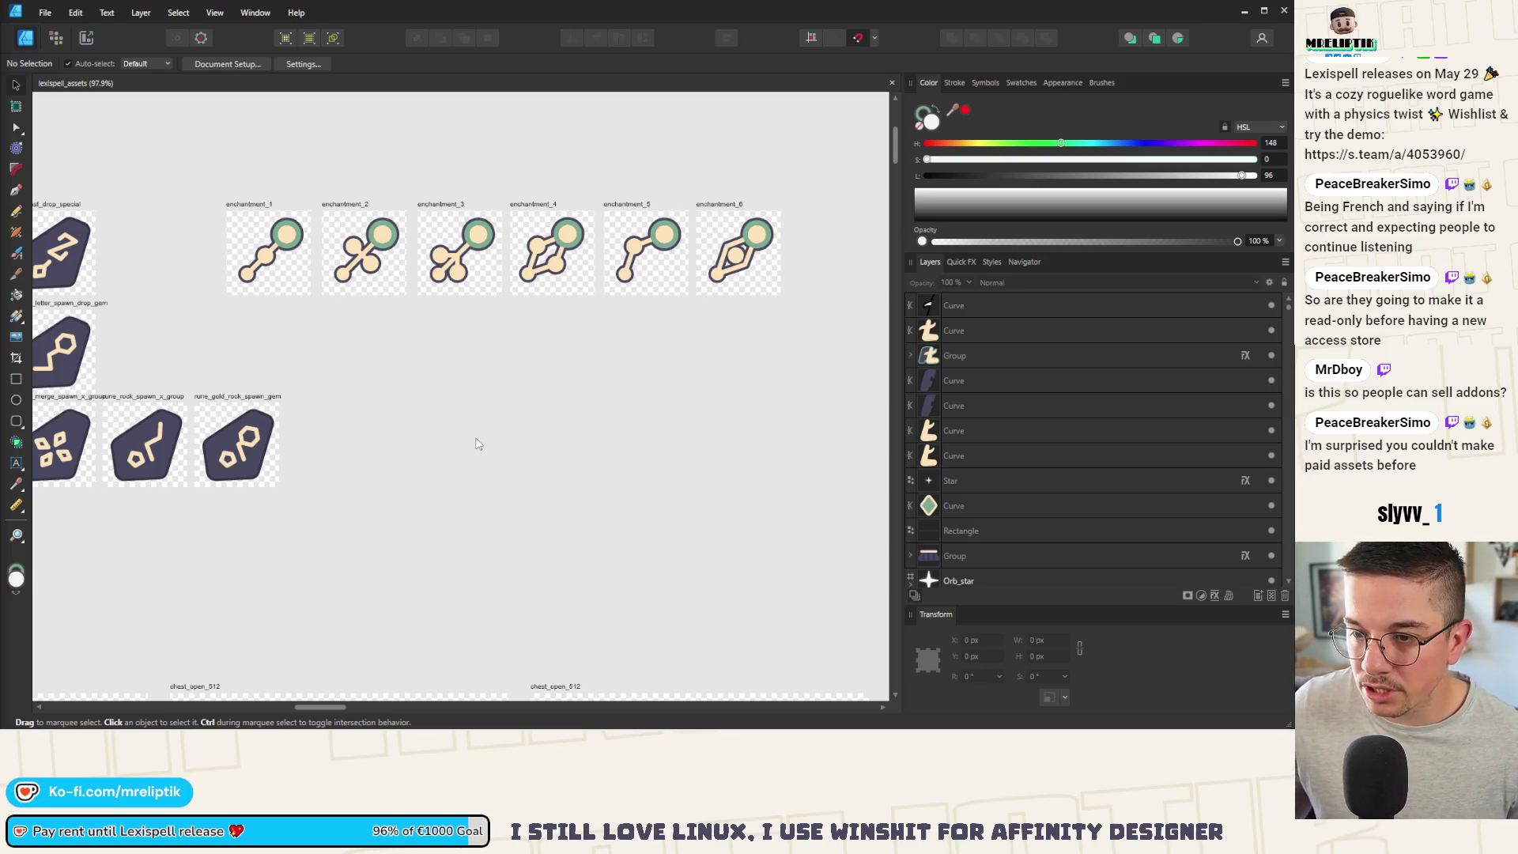
drag(404, 426, 446, 457)
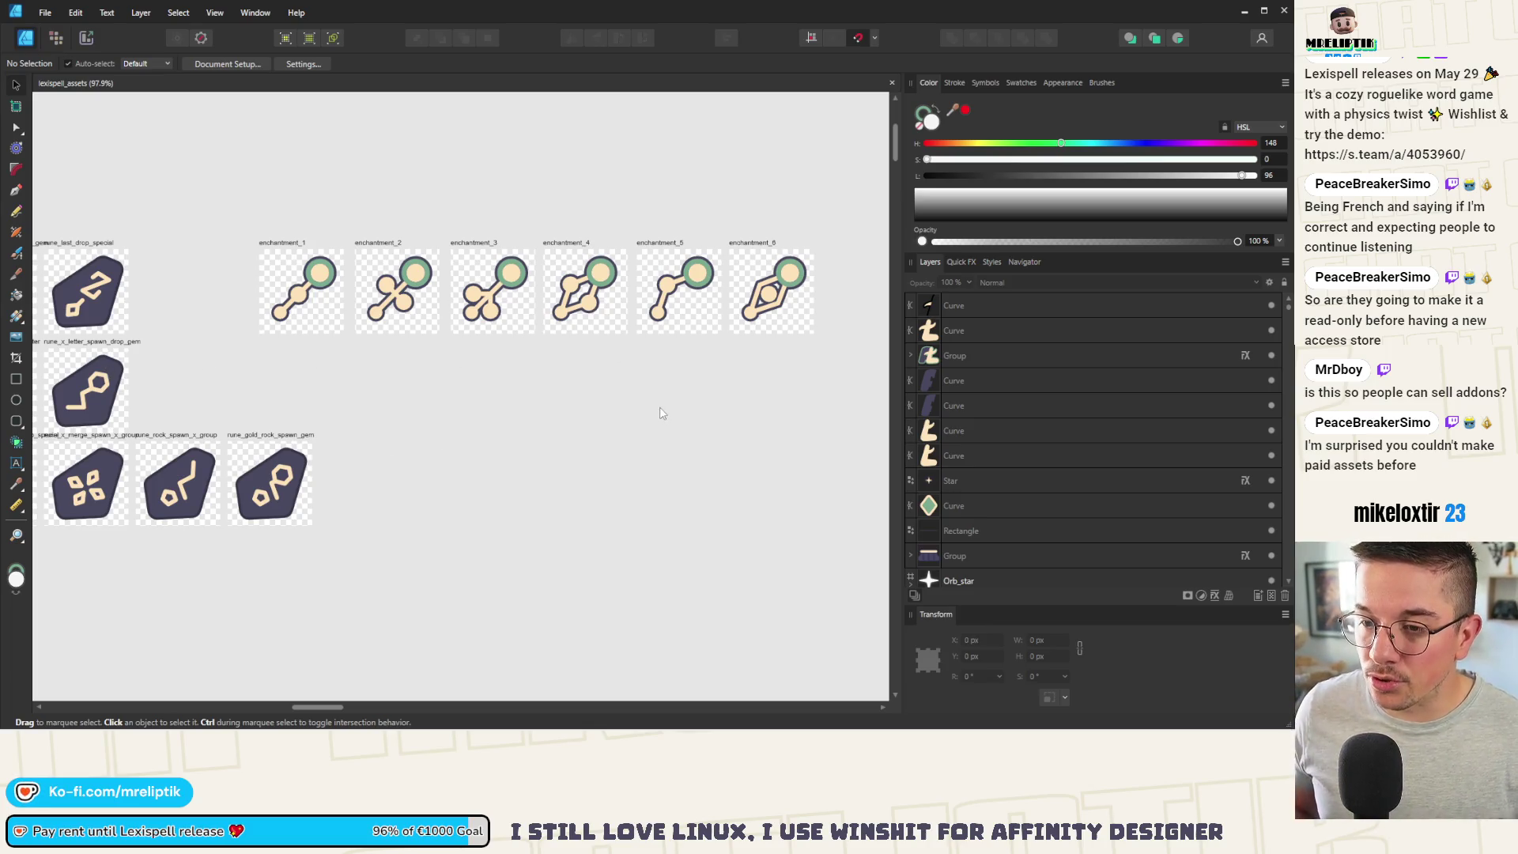
drag(531, 435, 493, 401)
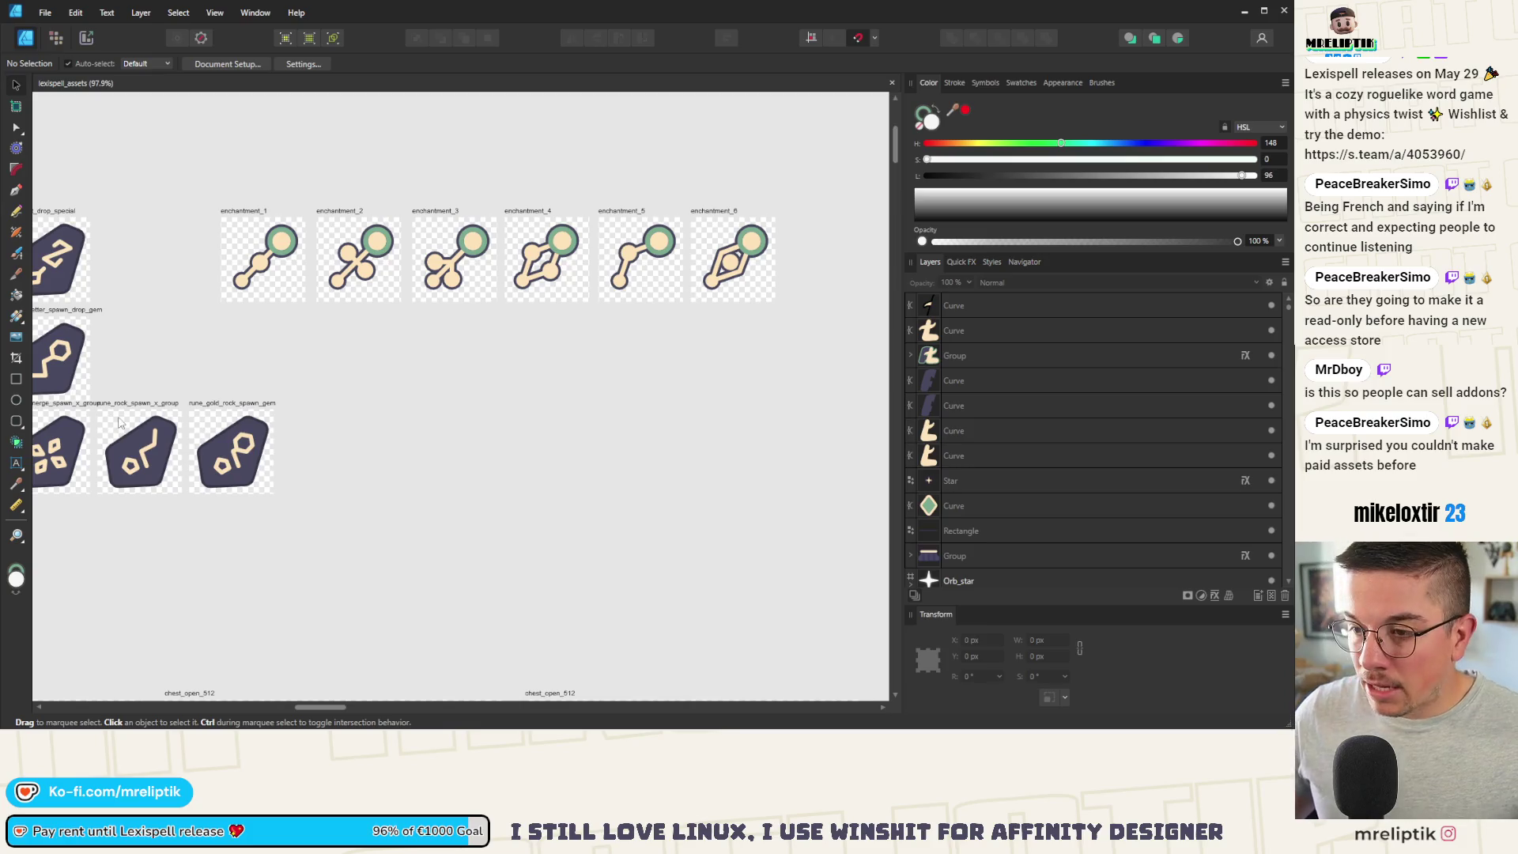
click(248, 209)
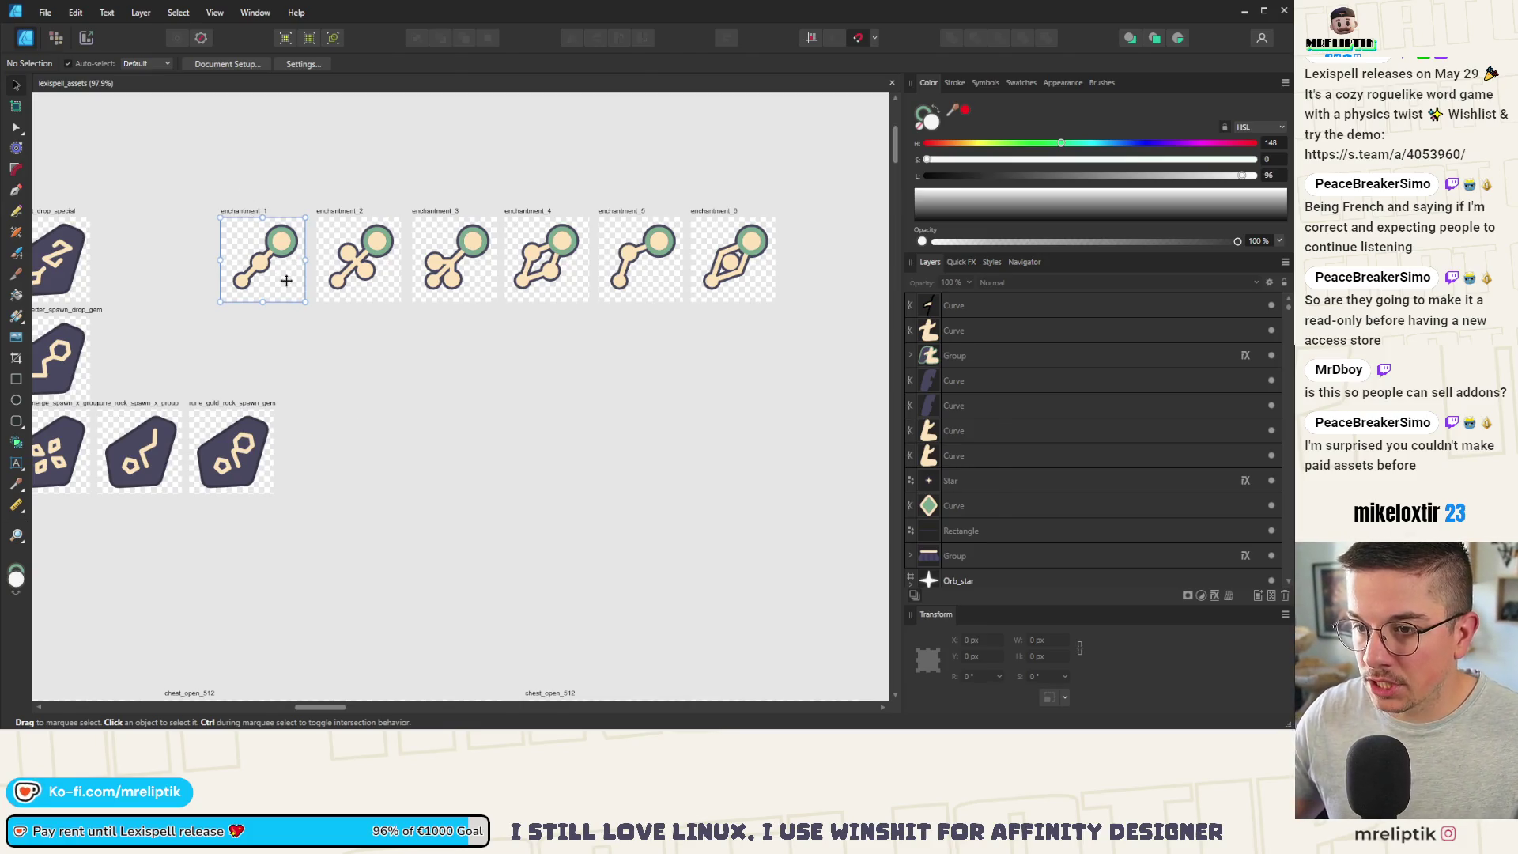
shift+click(338, 209)
shift+click(450, 211)
shift+click(527, 212)
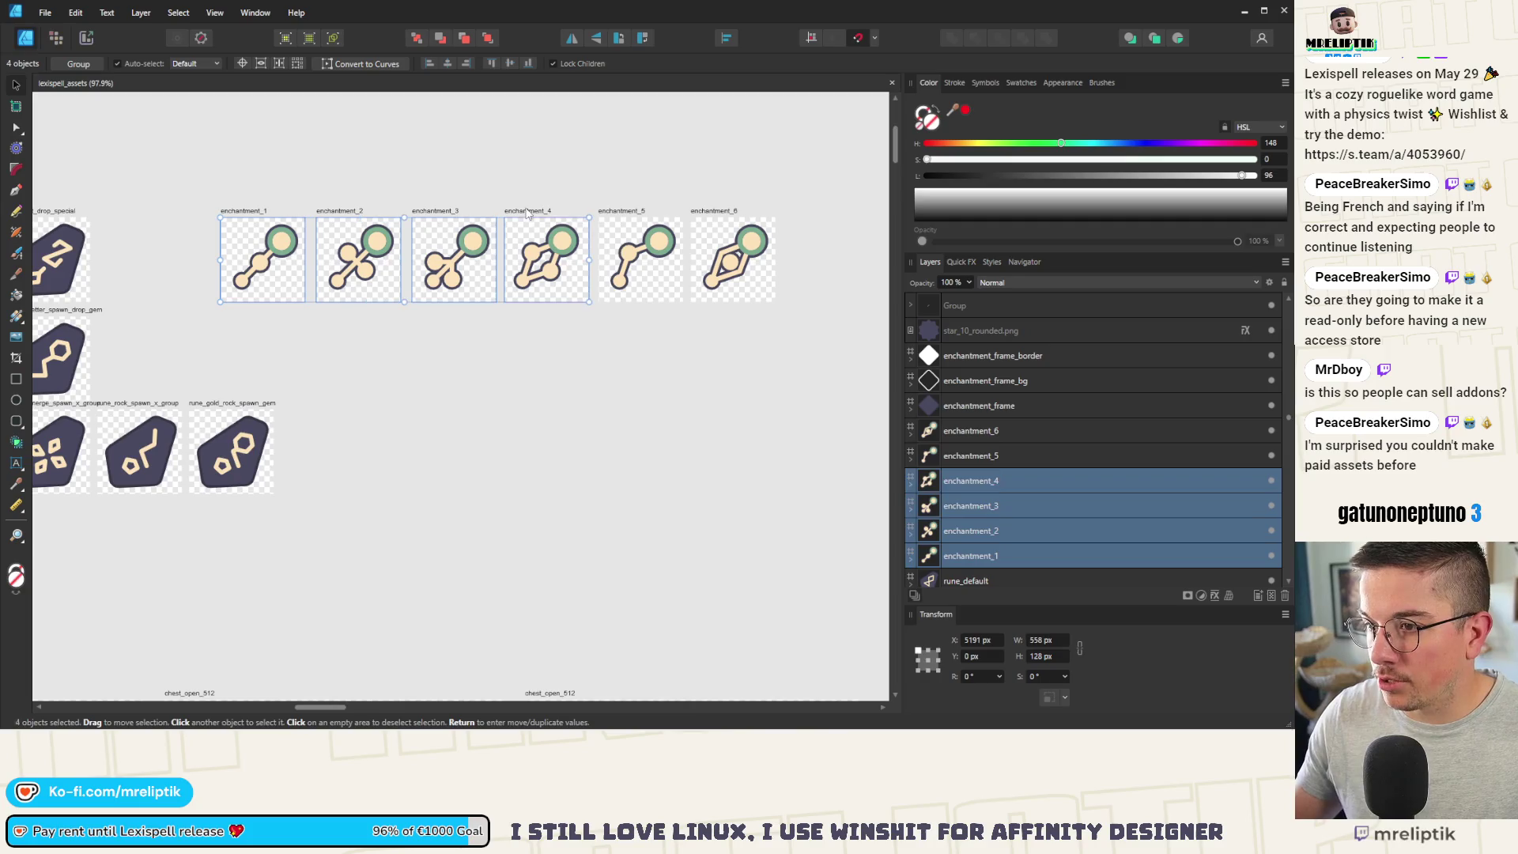
shift+click(632, 209)
shift+click(714, 211)
ctrl+scroll(475, 254, down, 3)
ctrl+scroll(293, 257, up, 4)
click(294, 257)
ctrl+scroll(289, 263, down, 2)
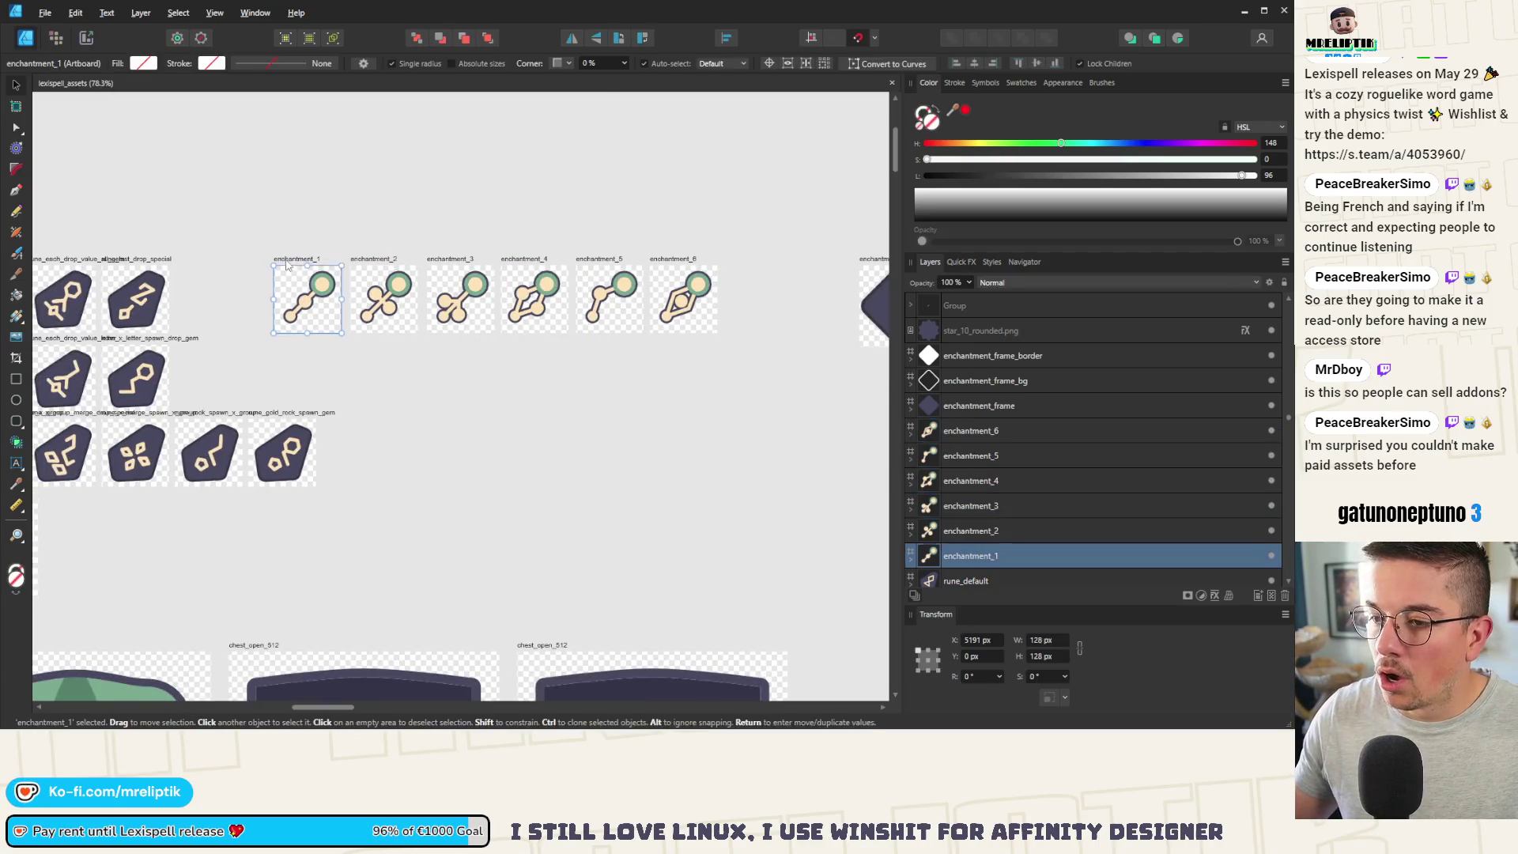
shift+click(371, 259)
shift+click(448, 260)
shift+click(522, 259)
shift+click(599, 259)
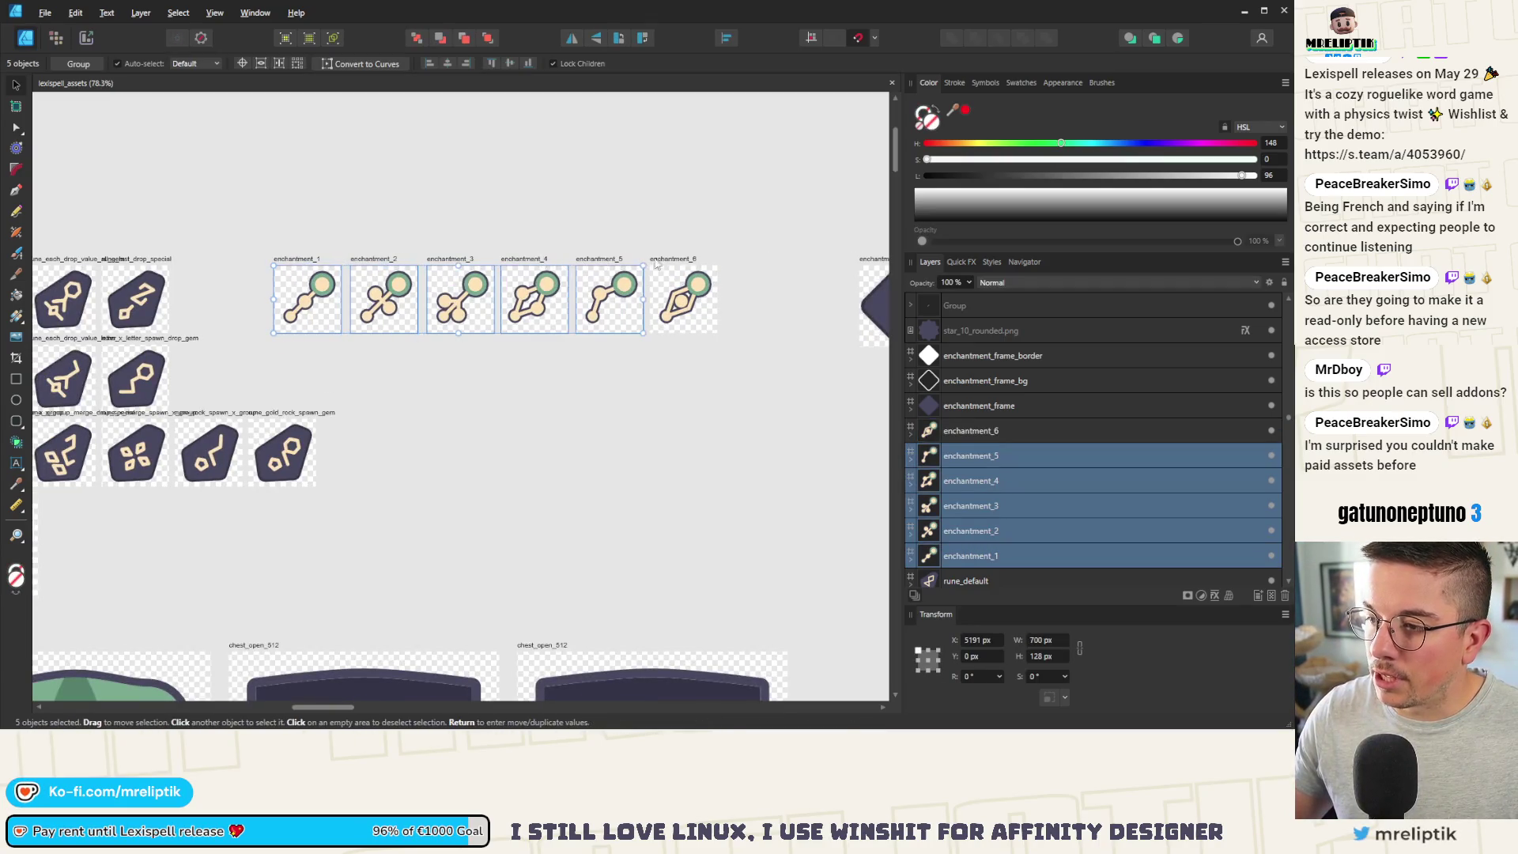
shift+click(657, 264)
ctrl+scroll(271, 312, up, 4)
drag(366, 272, 366, 450)
ctrl+scroll(220, 360, down, 1)
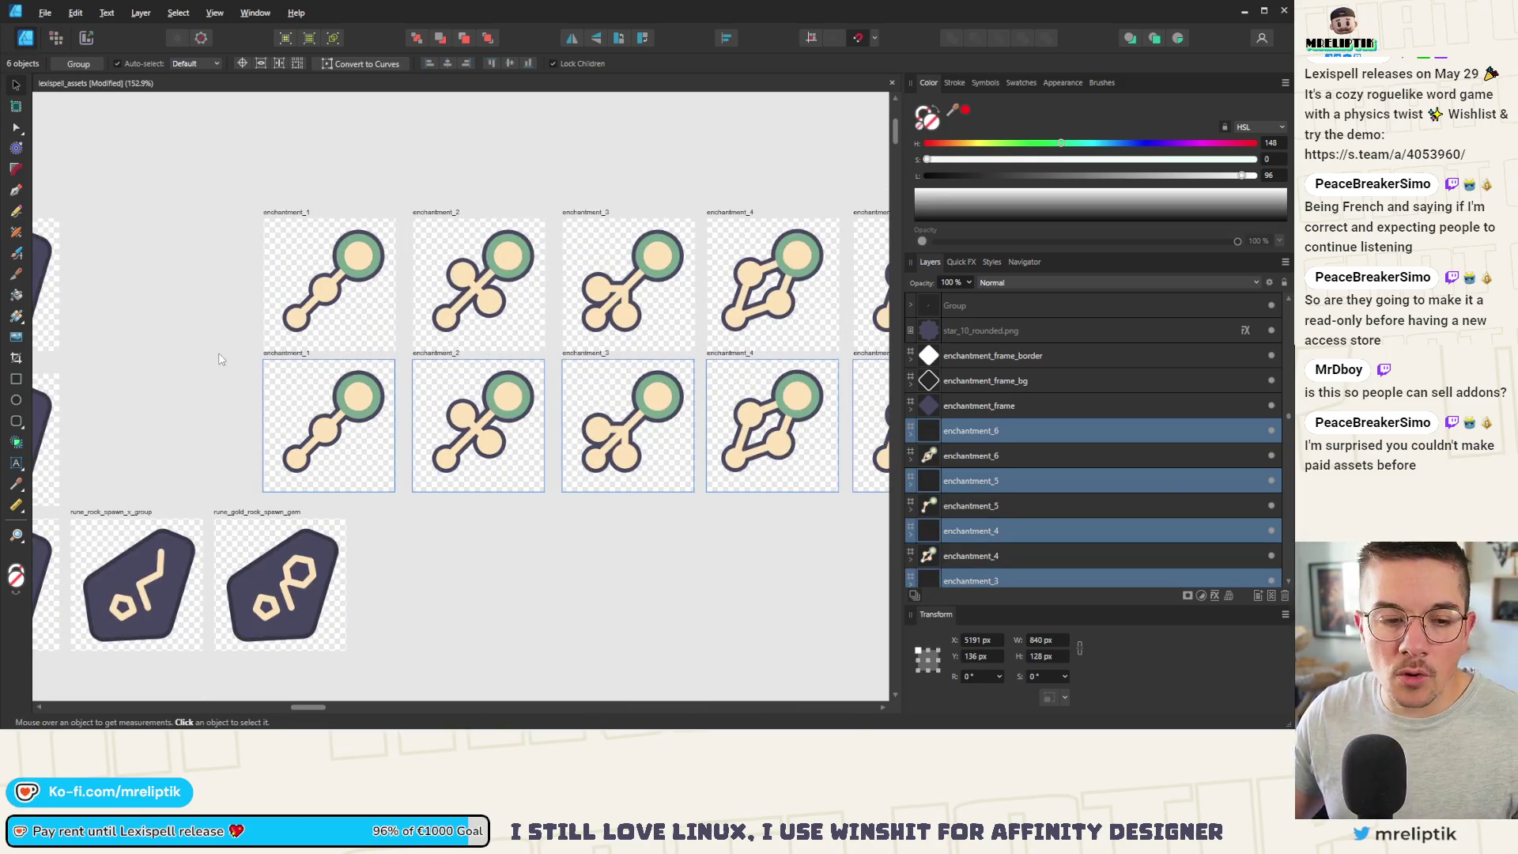
key(ctrl+z)
scroll(261, 316, down, 2)
key(ctrl+d)
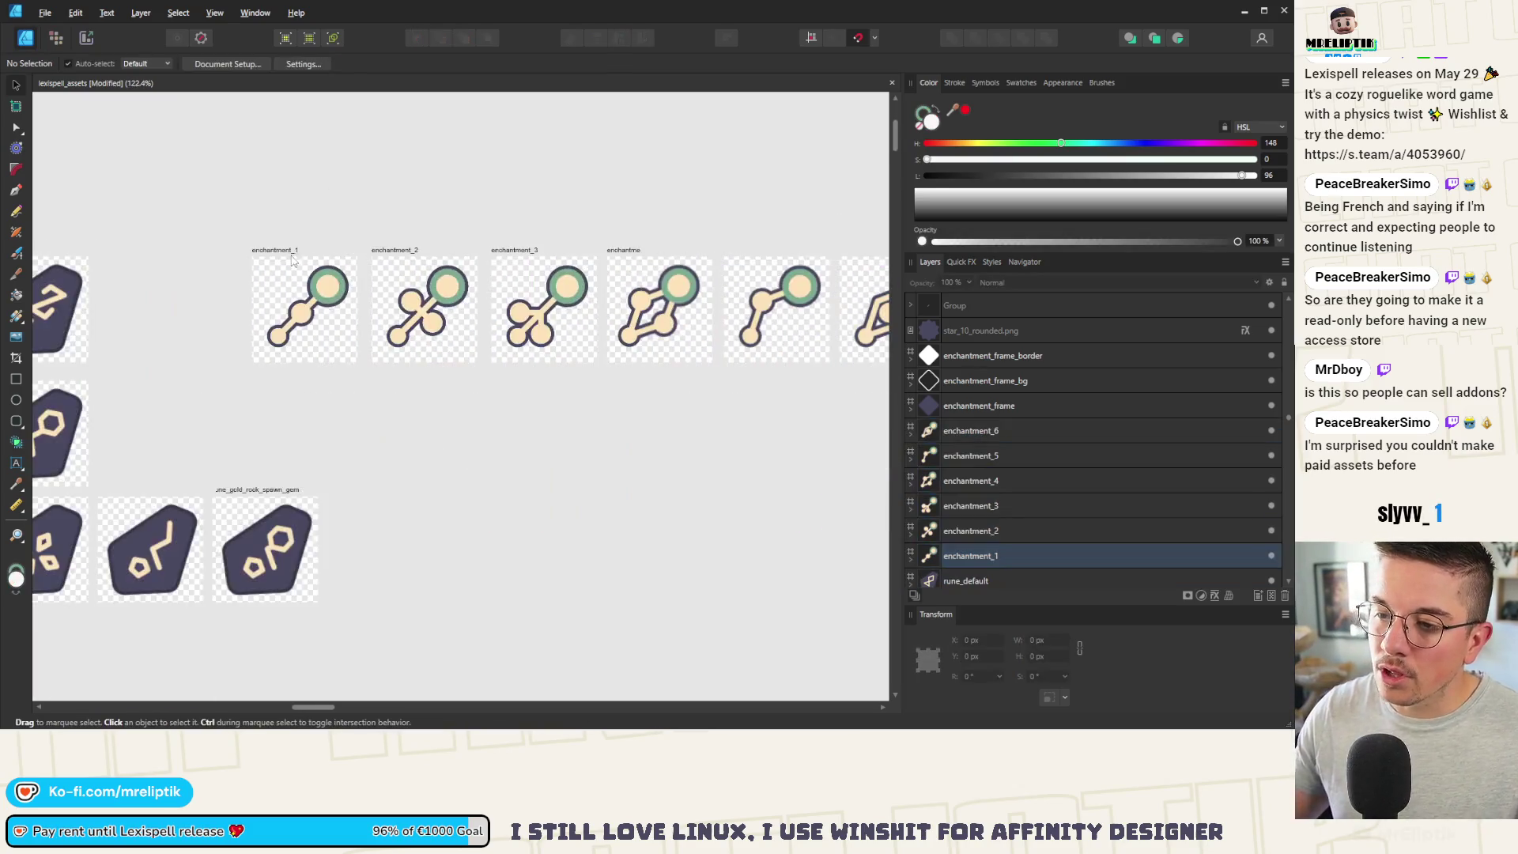
ctrl+scroll(293, 259, up, 3)
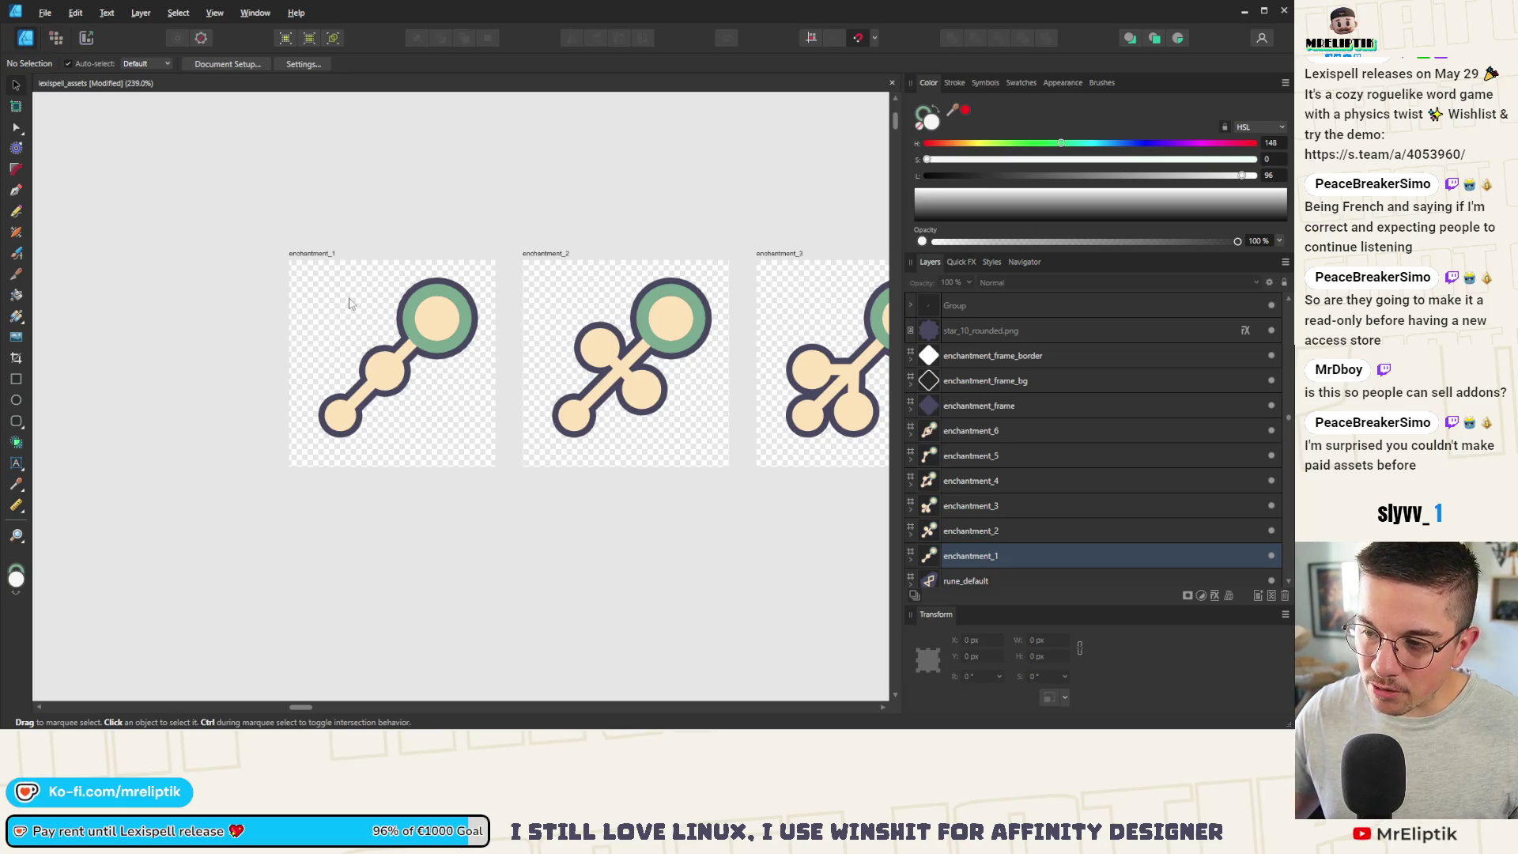
click(321, 256)
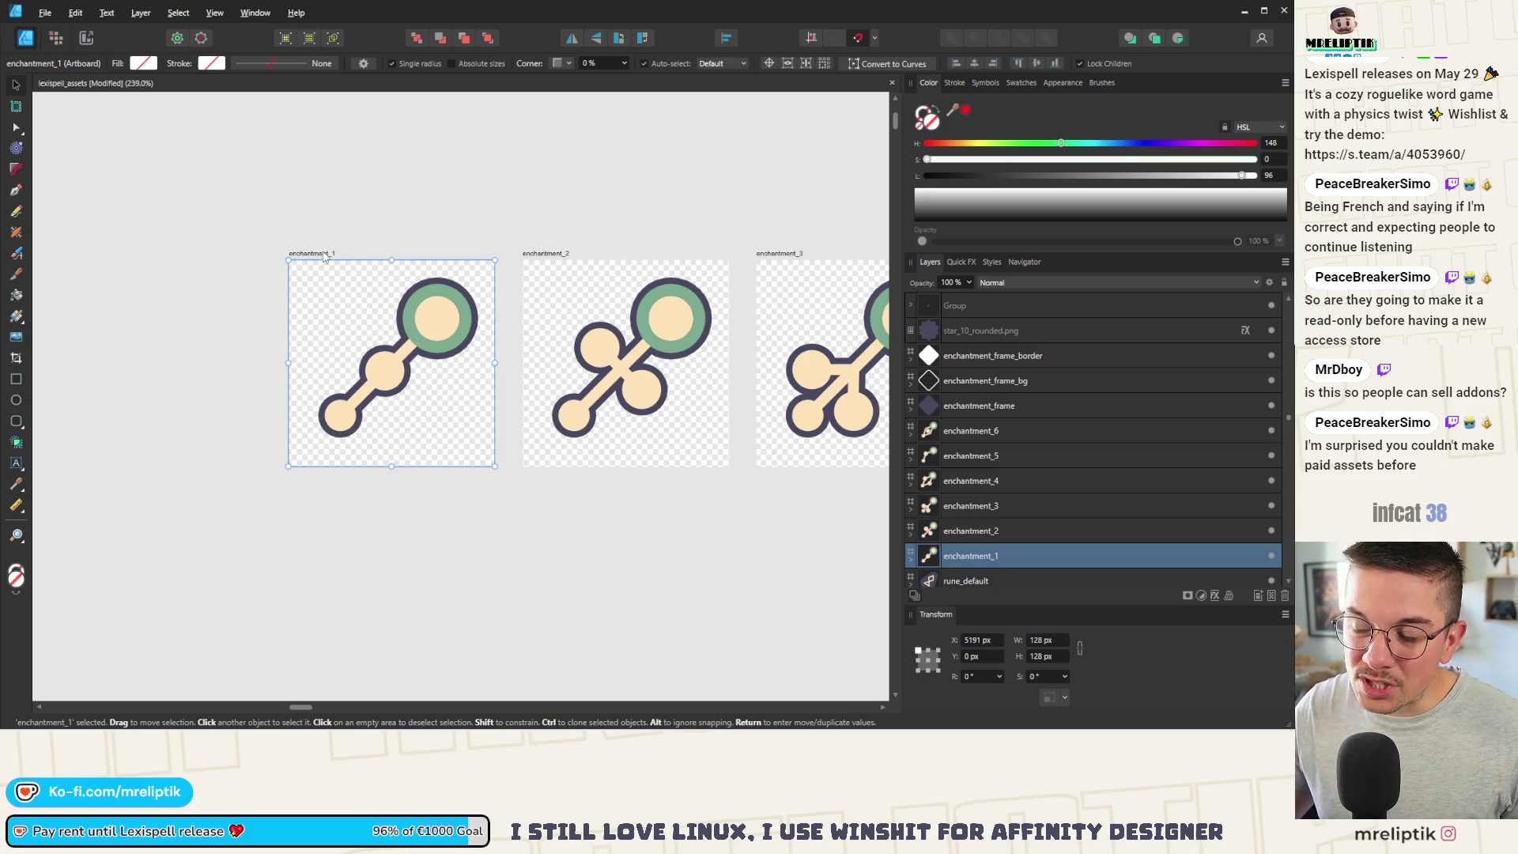
Step: Drag the enchantment_1 and enchantment_2 artboards below the row, then nudge them back up
mouse_move(319, 258)
mouse_down()
mouse_move(311, 404)
mouse_move(326, 255)
mouse_up()
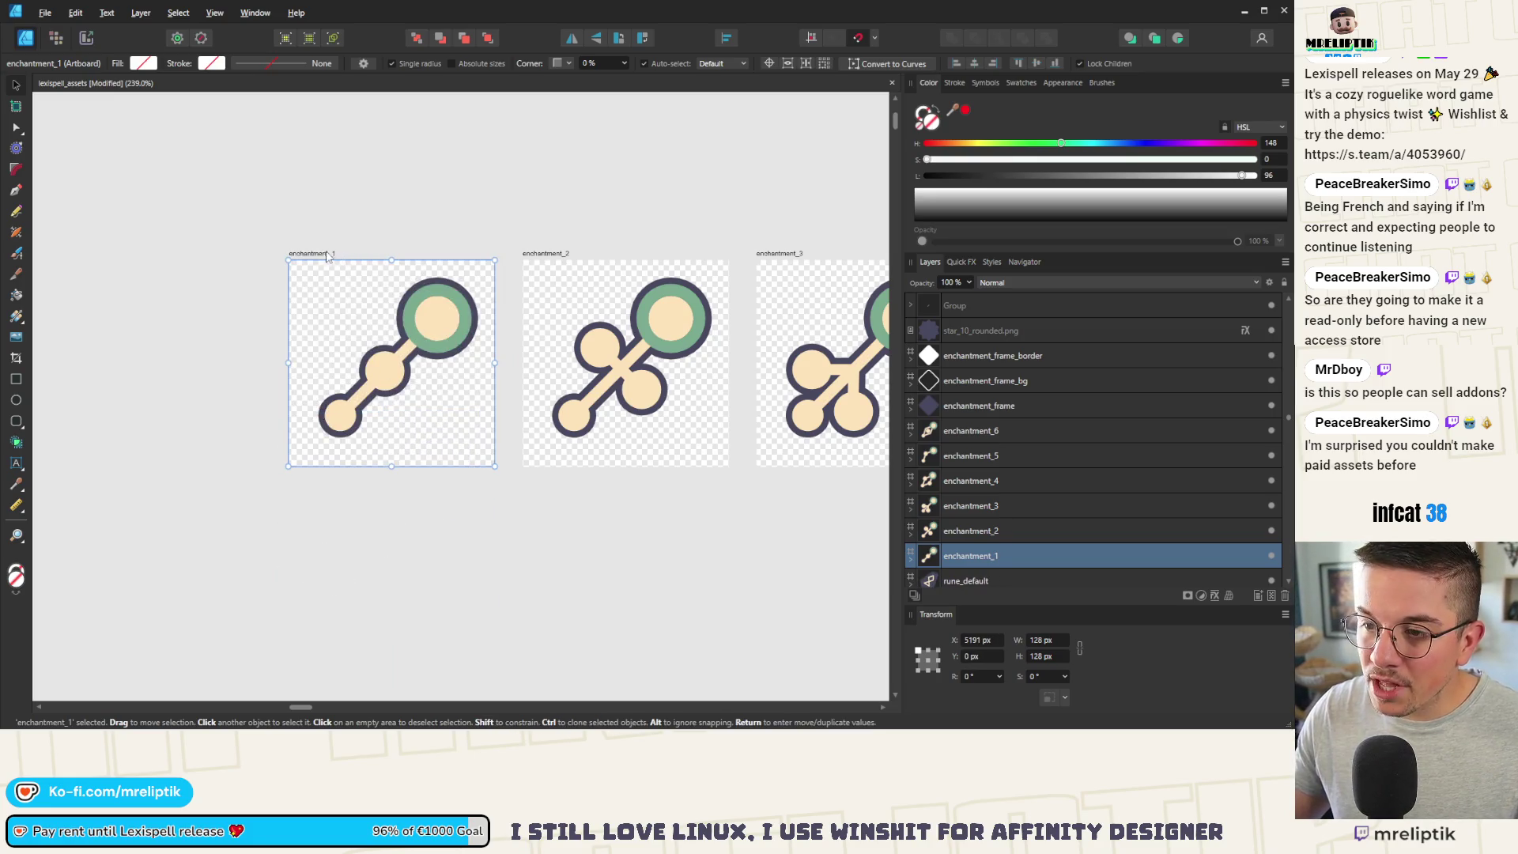
shift+click(546, 256)
click(550, 258)
mouse_move(543, 254)
mouse_down()
mouse_move(535, 325)
mouse_move(549, 253)
mouse_move(561, 404)
mouse_move(505, 514)
mouse_up()
click(330, 254)
shift+click(550, 253)
mouse_move(506, 409)
mouse_down()
mouse_move(514, 221)
mouse_move(518, 345)
mouse_up()
key(shift+Up)
key(shift+Up)
key(shift+Up)
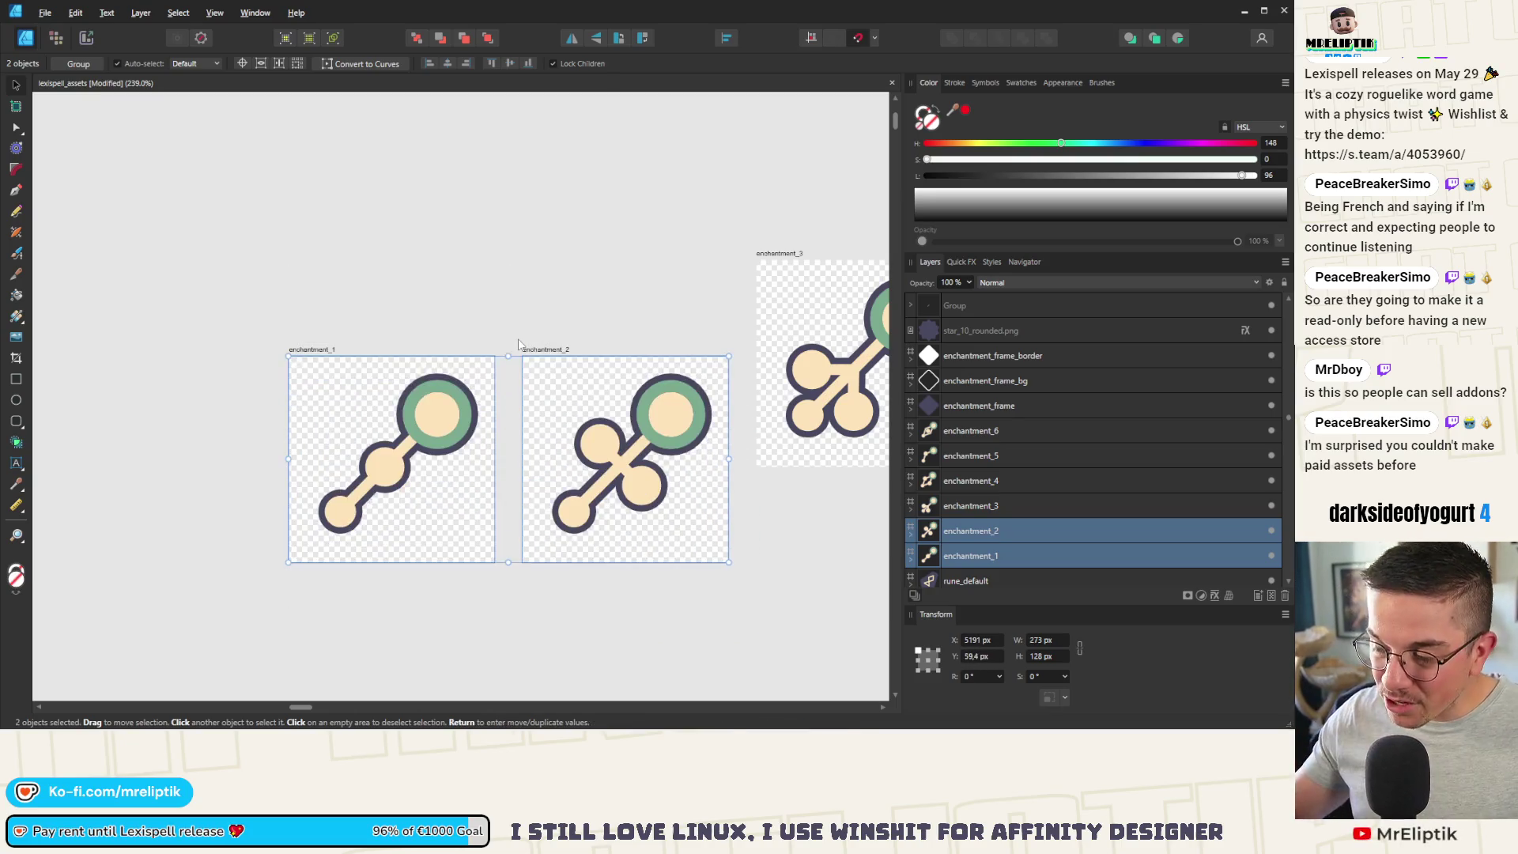
scroll(316, 293, down, 3)
click(278, 225)
scroll(291, 184, down, 3)
Step: Select the six copied enchantment artboards and set their Transform Y to 138 px
mouse_move(567, 175)
mouse_down()
mouse_move(418, 244)
mouse_move(291, 277)
mouse_move(261, 470)
mouse_up()
scroll(320, 212, up, 4)
scroll(252, 240, up, 1)
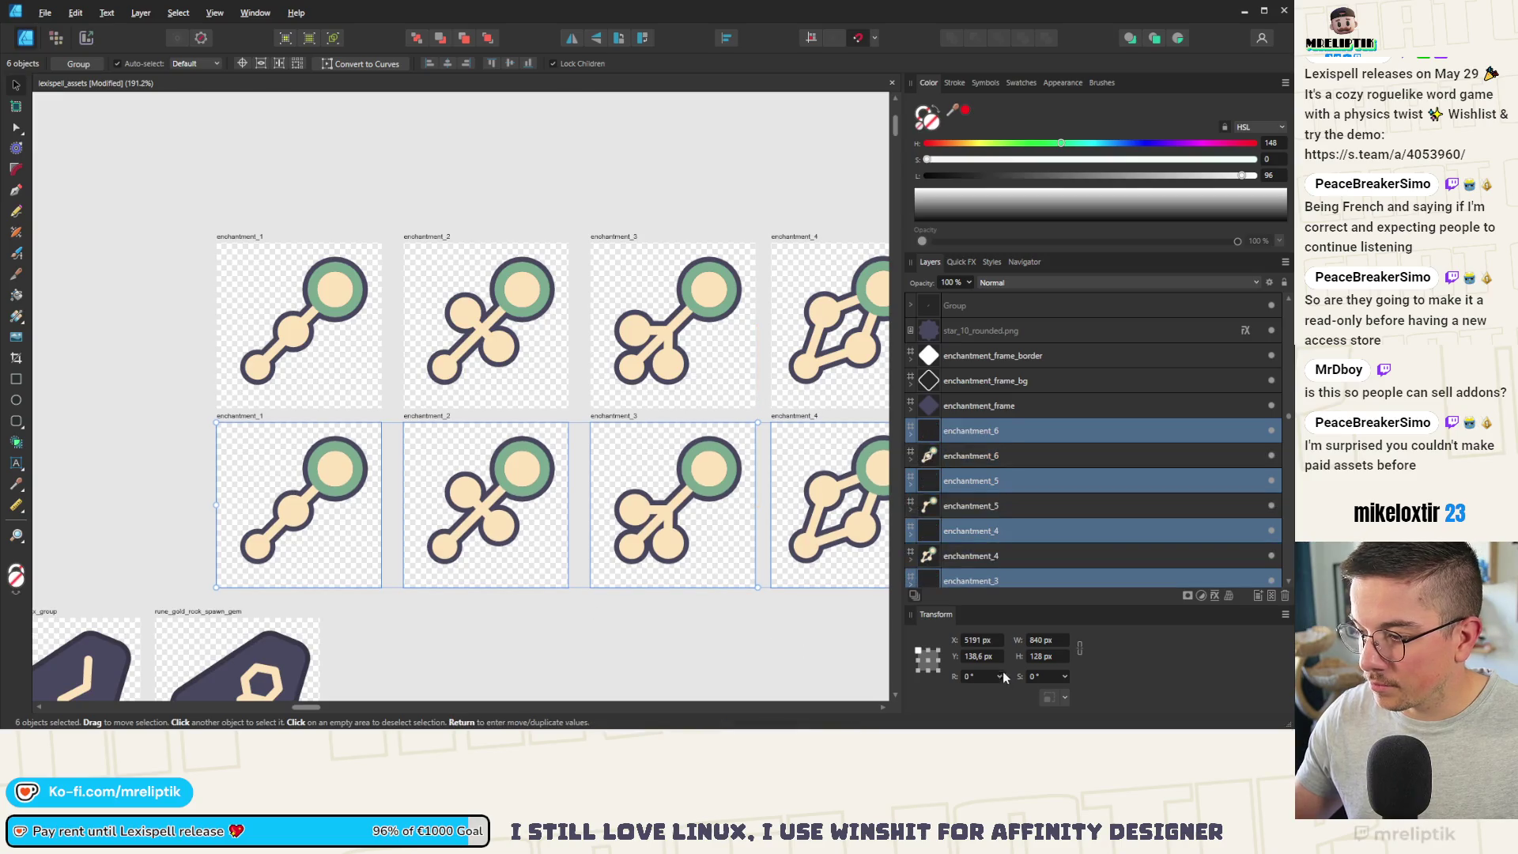
click(980, 661)
text(138)
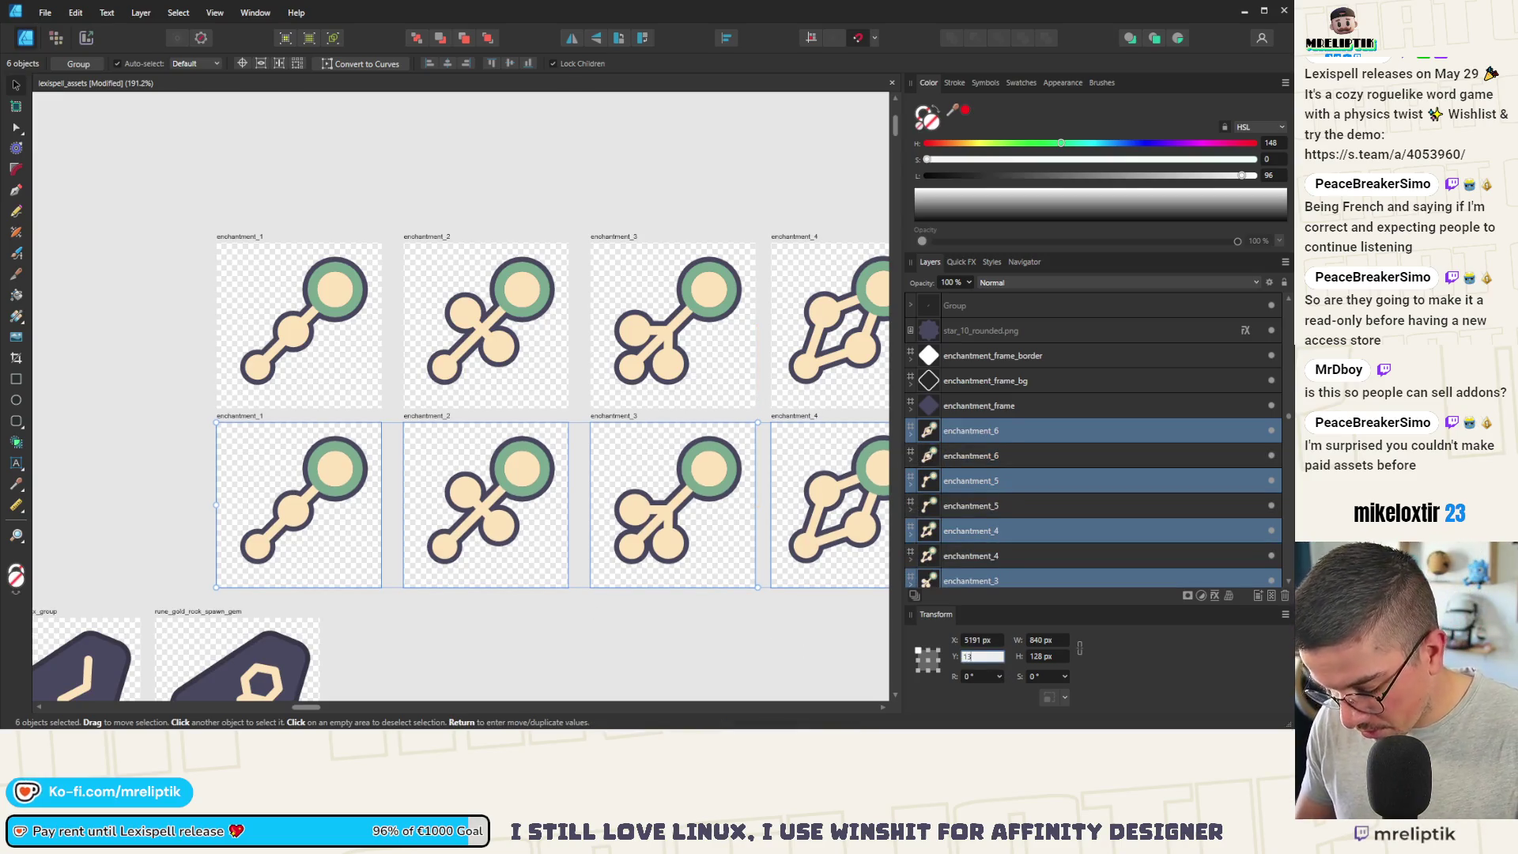
key(Return)
Step: Select the copied enchantment_1, check resource names in Godot, and open its Rename Artboard dialog
ctrl+scroll(323, 337, down, 3)
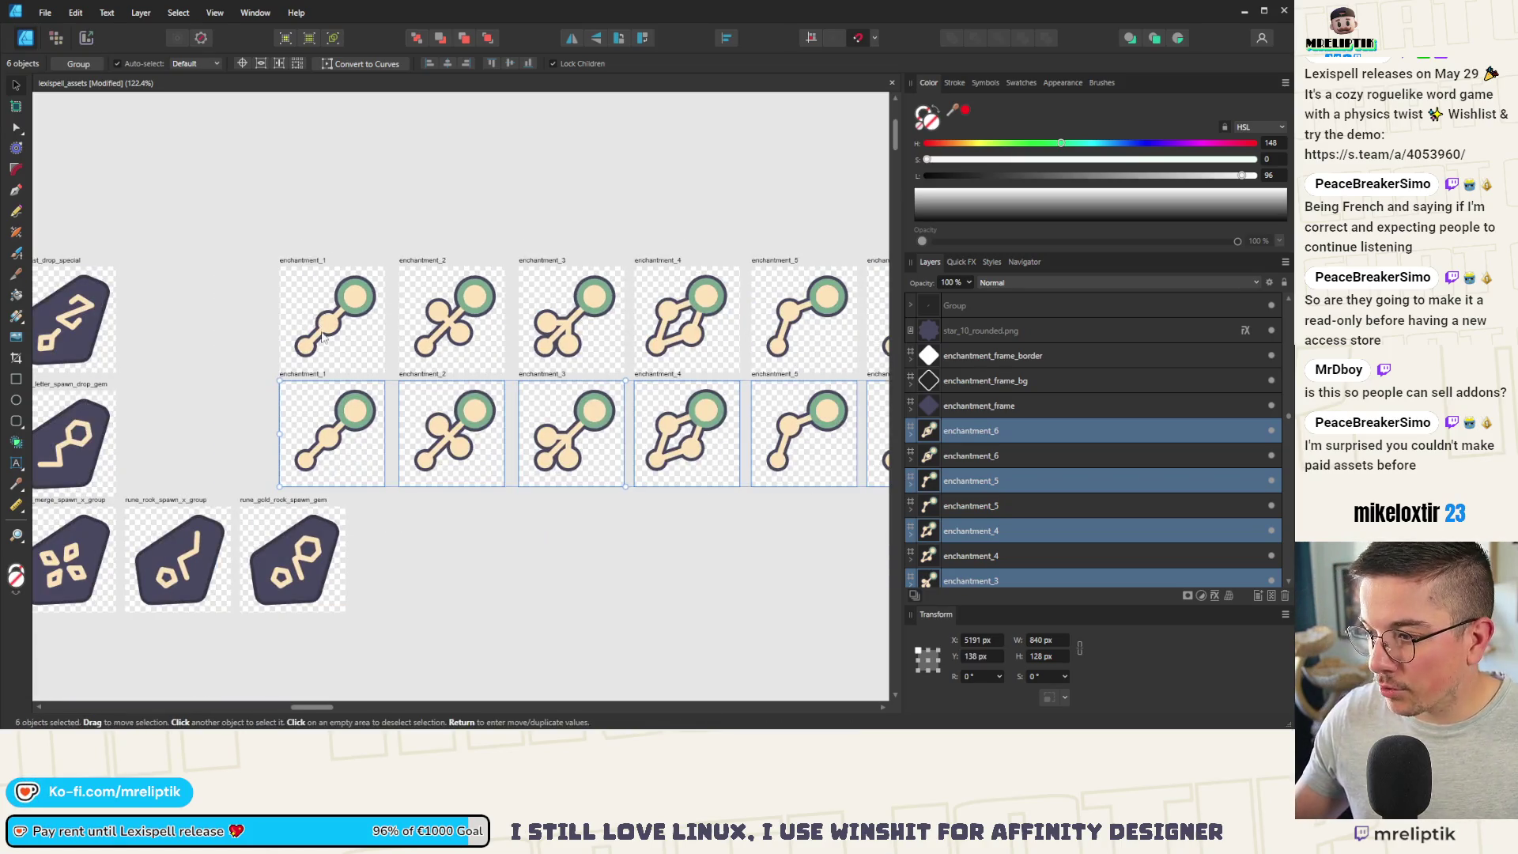
click(278, 355)
scroll(237, 340, down, 3)
scroll(281, 426, up, 8)
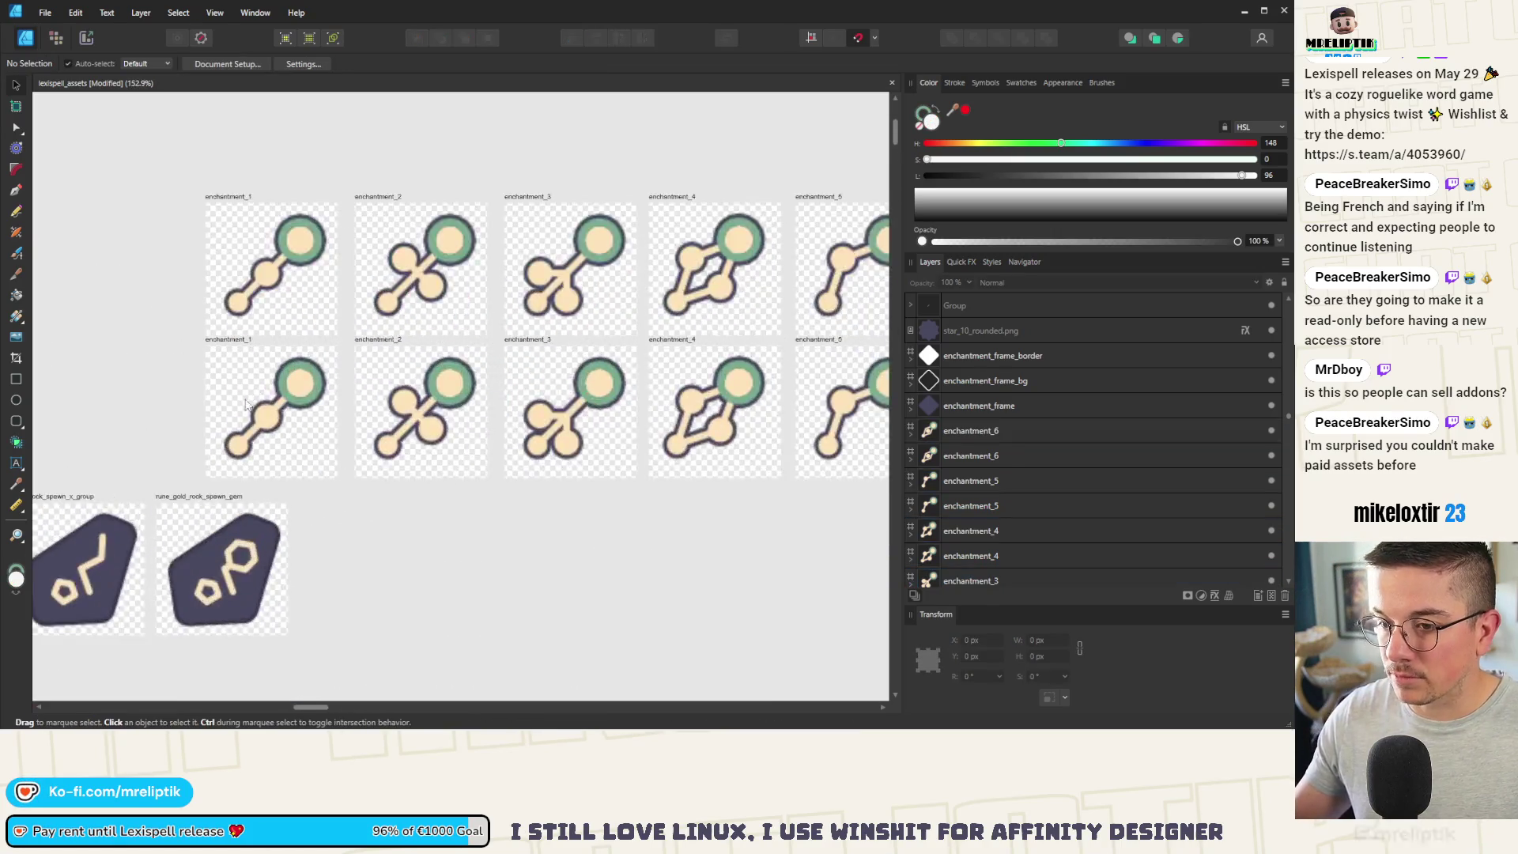
click(177, 268)
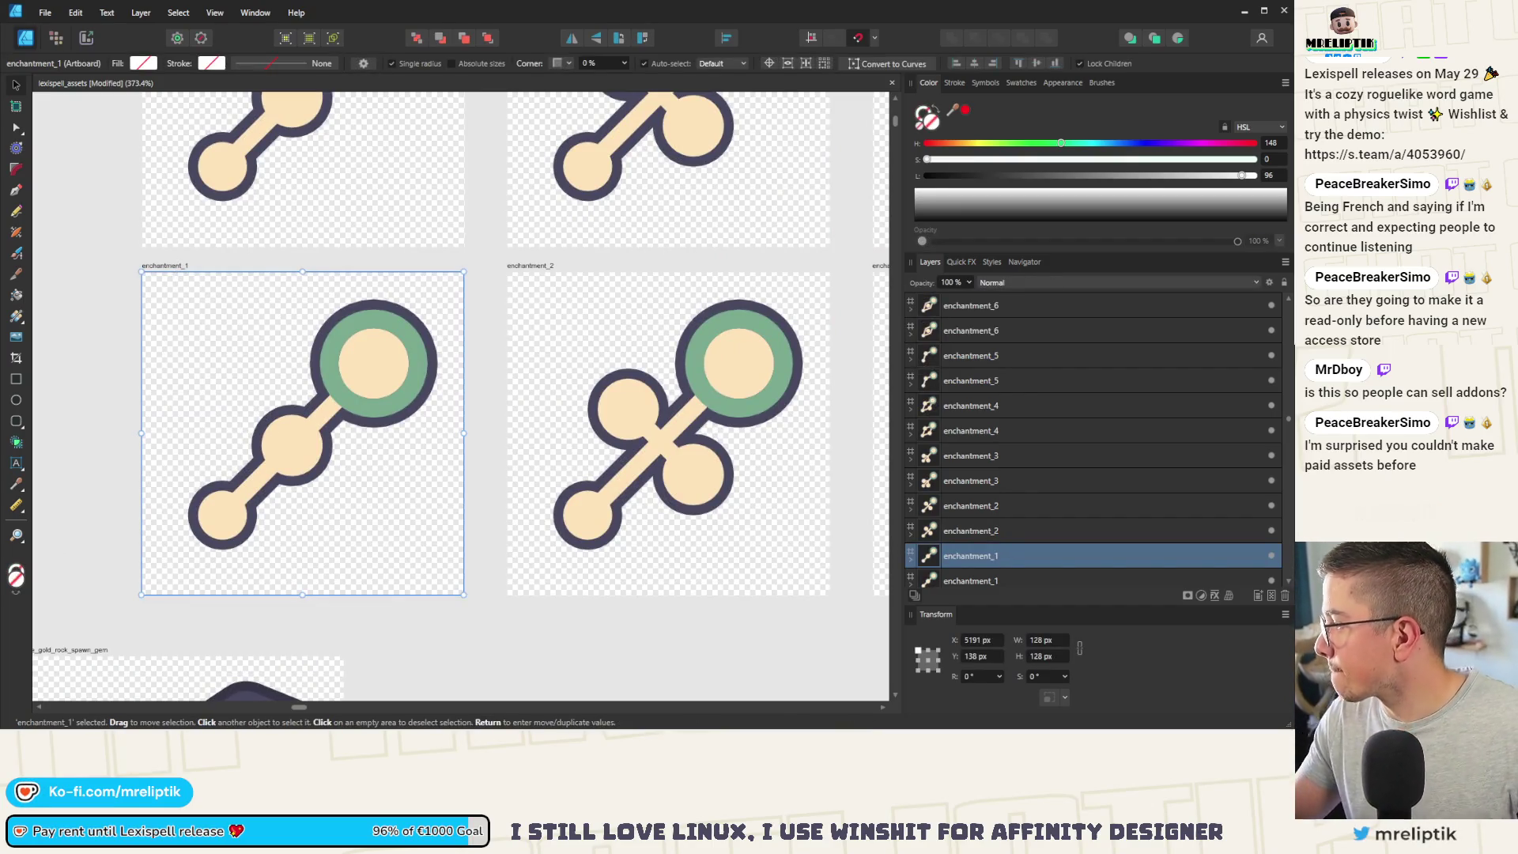
mouse_move(281, 729)
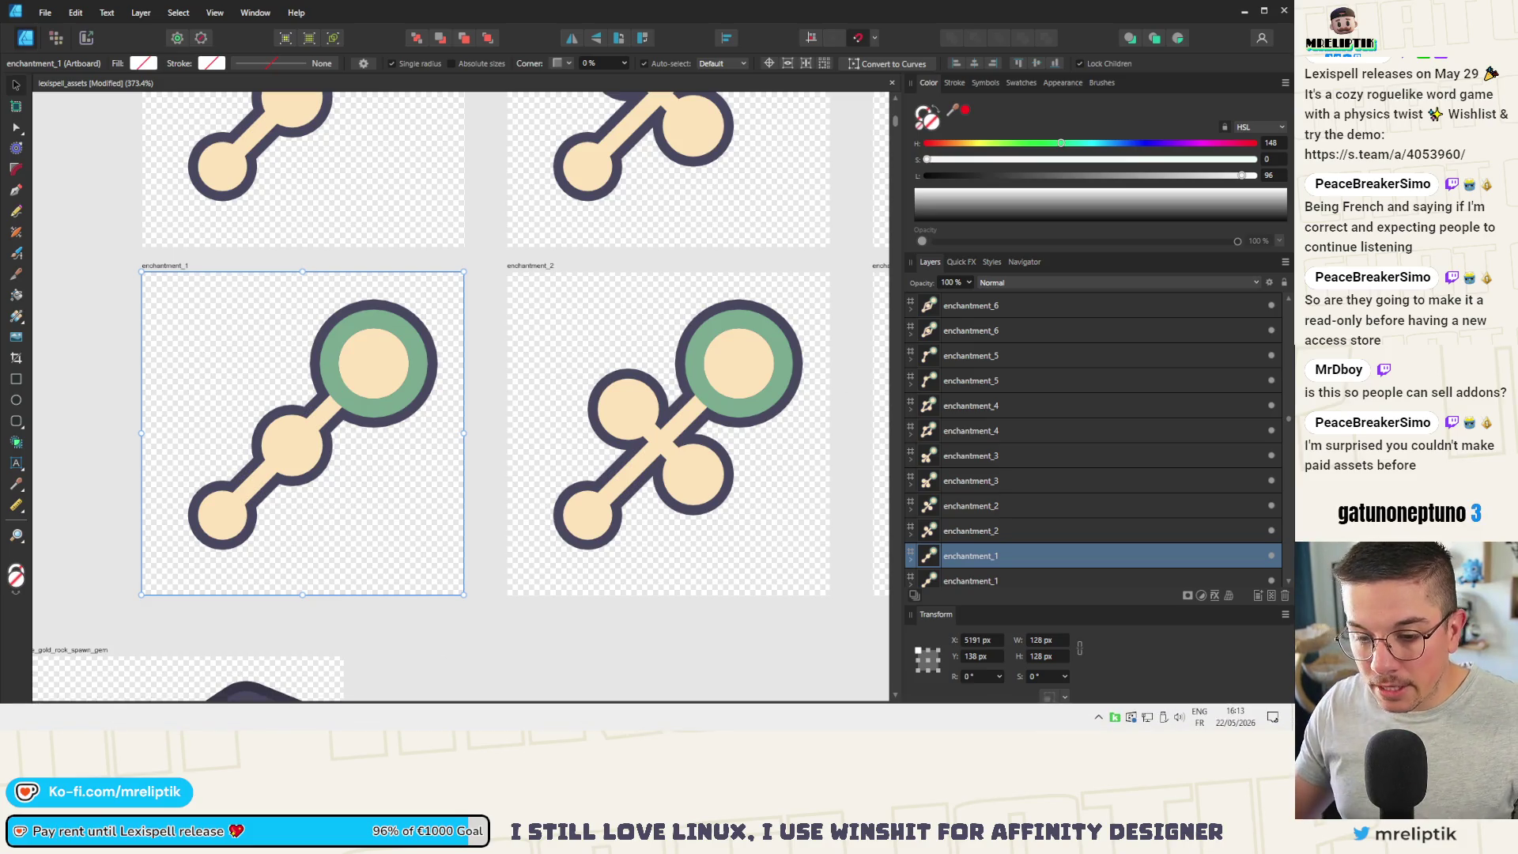
key(alt+Tab)
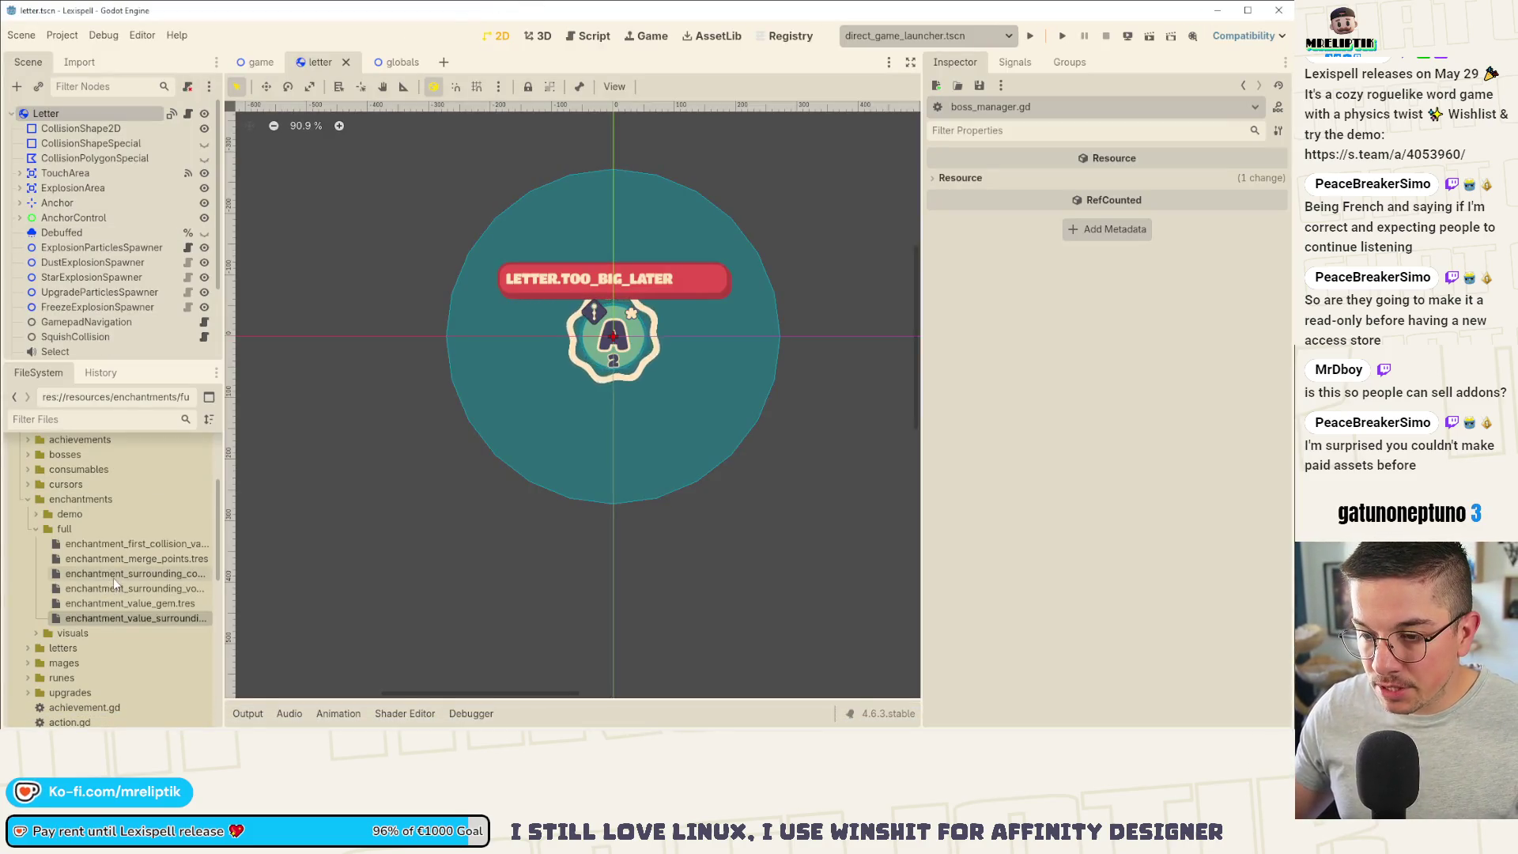
key(alt+Tab)
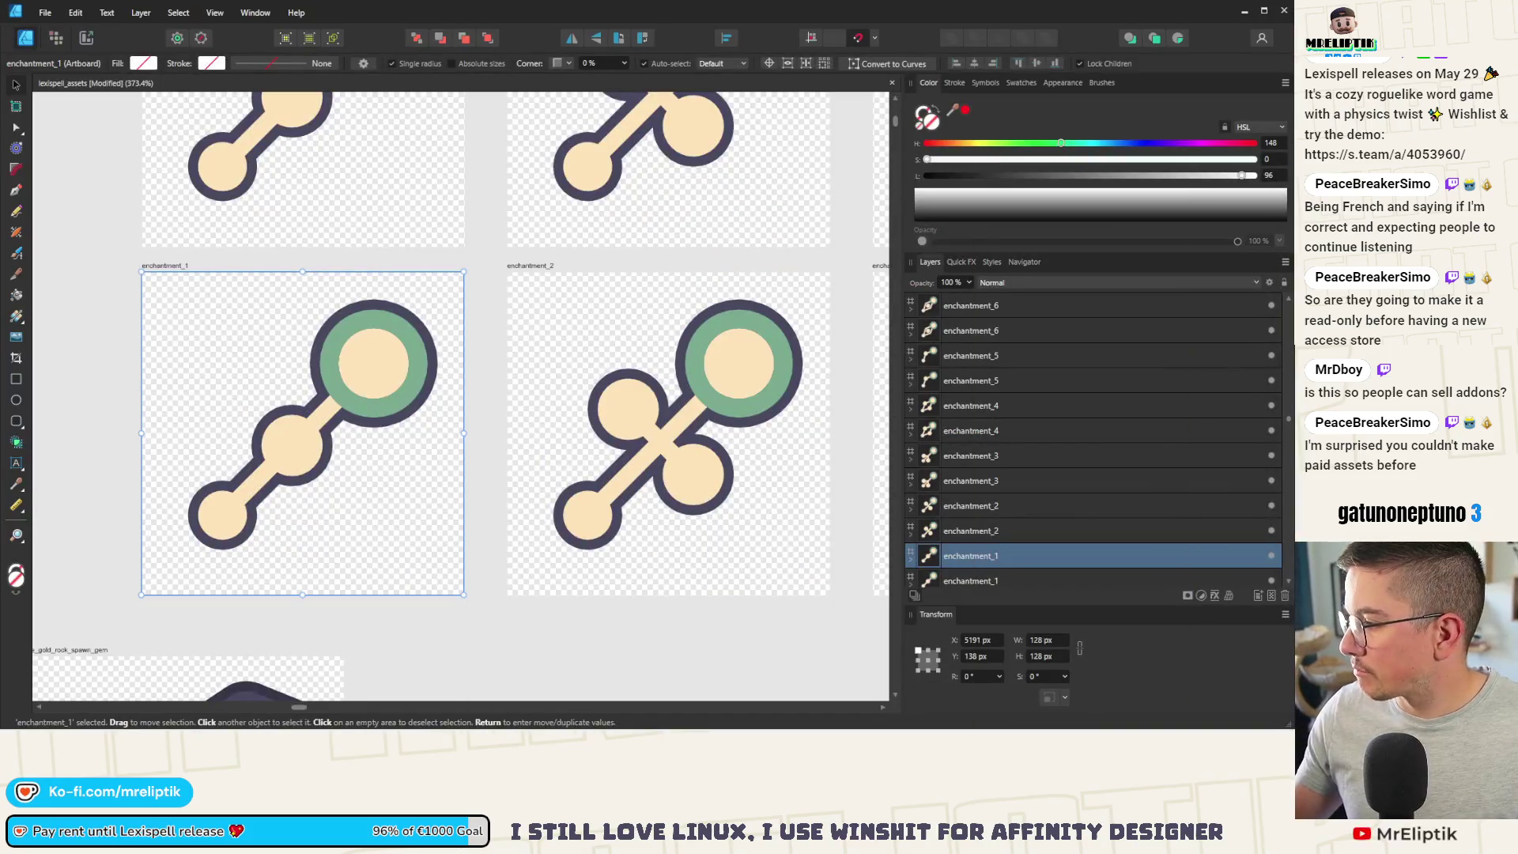
double_click(166, 266)
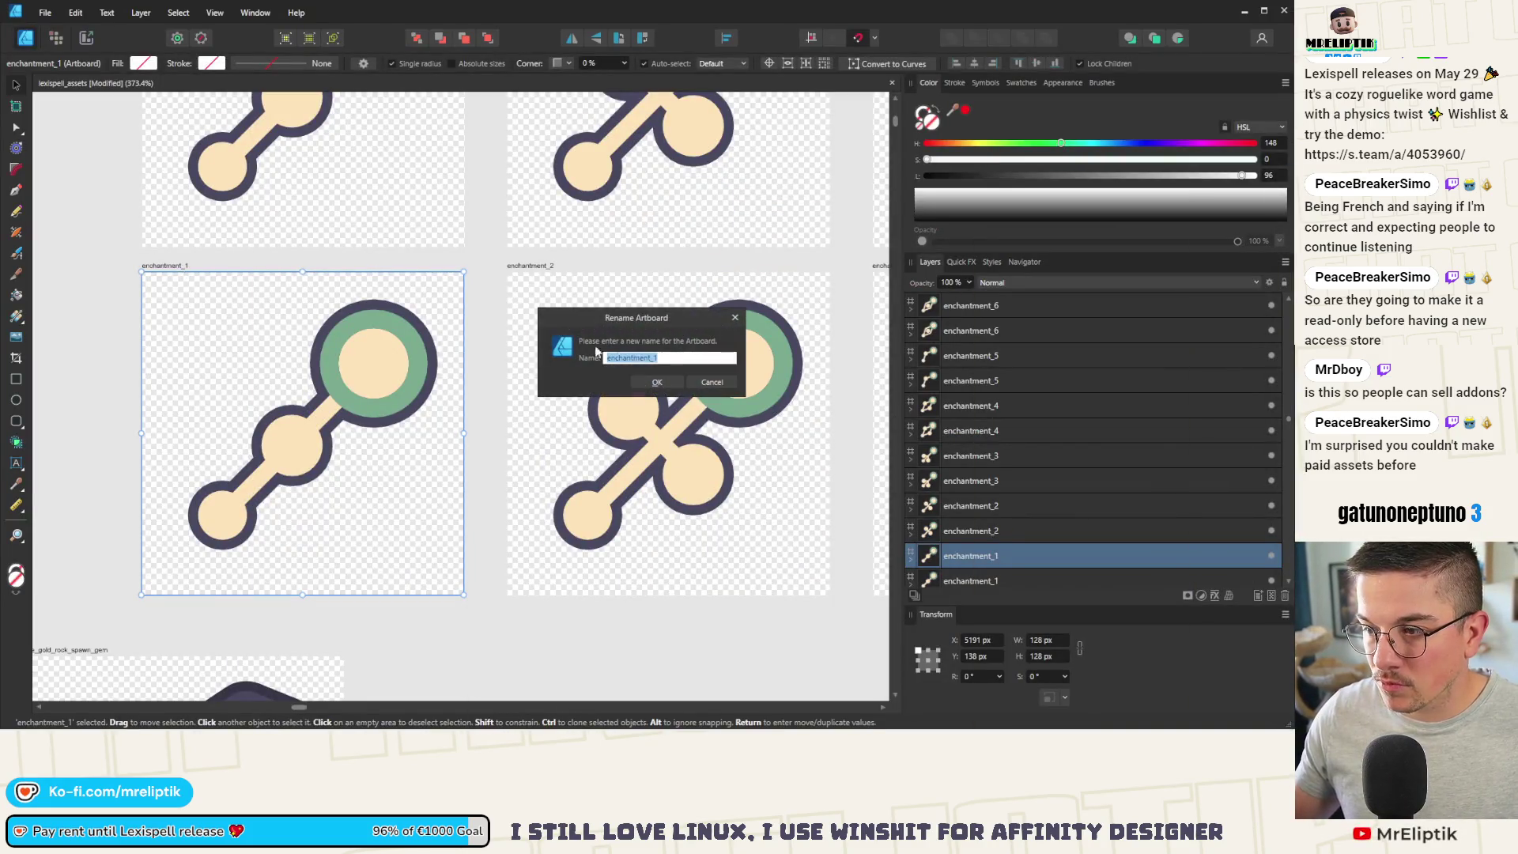
Step: Rename the first two copies enchantment_first_collision and enchantment_merge_points
click(676, 359)
text(firstick===)
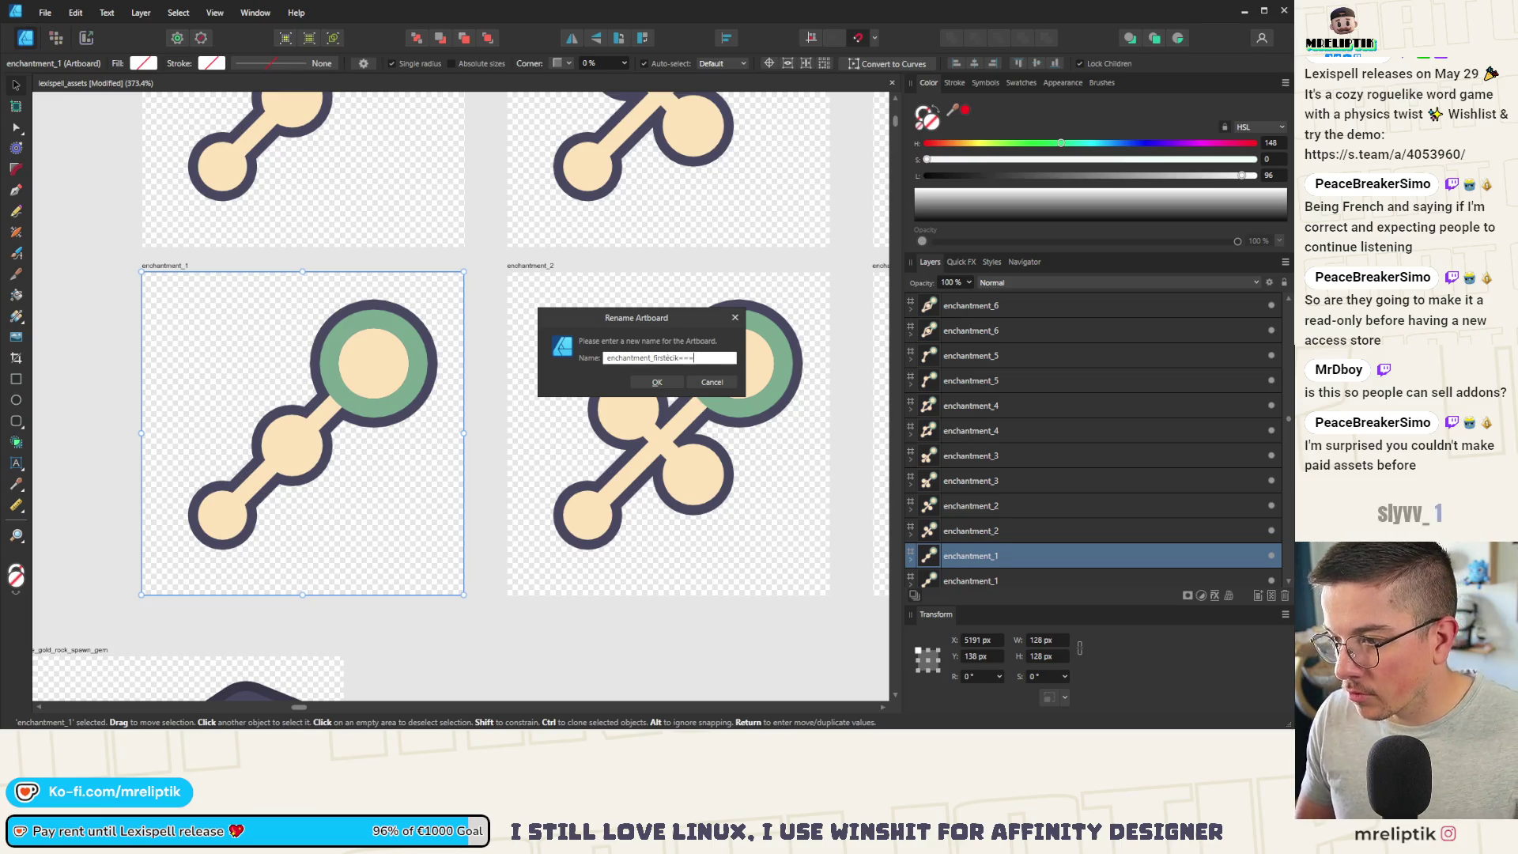
key(BackSpace)
key(BackSpace)
key(BackSpace)
text(t_collision)
key(Return)
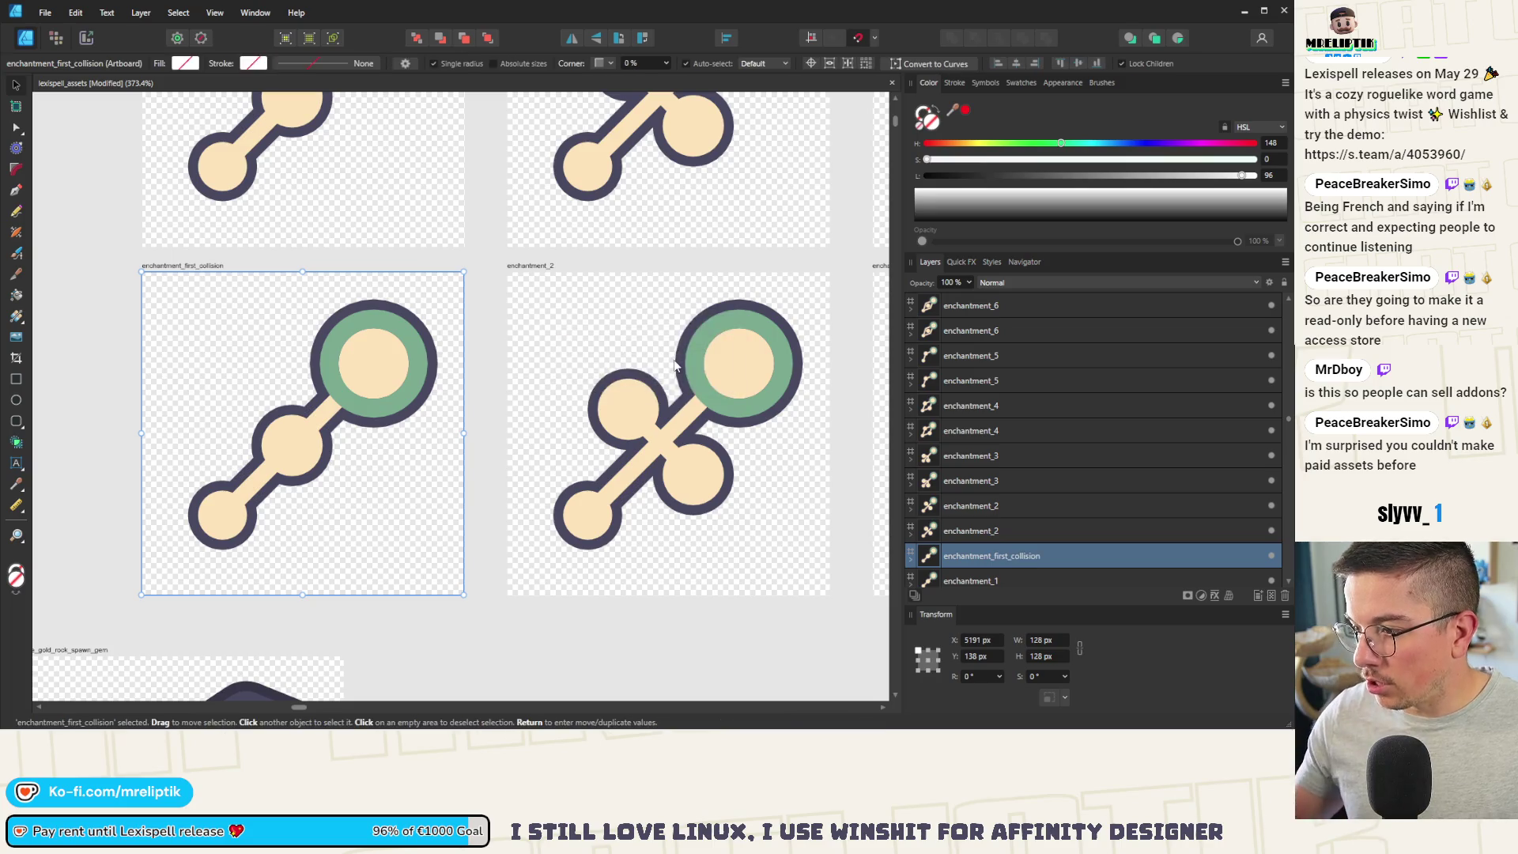
double_click(589, 294)
click(683, 360)
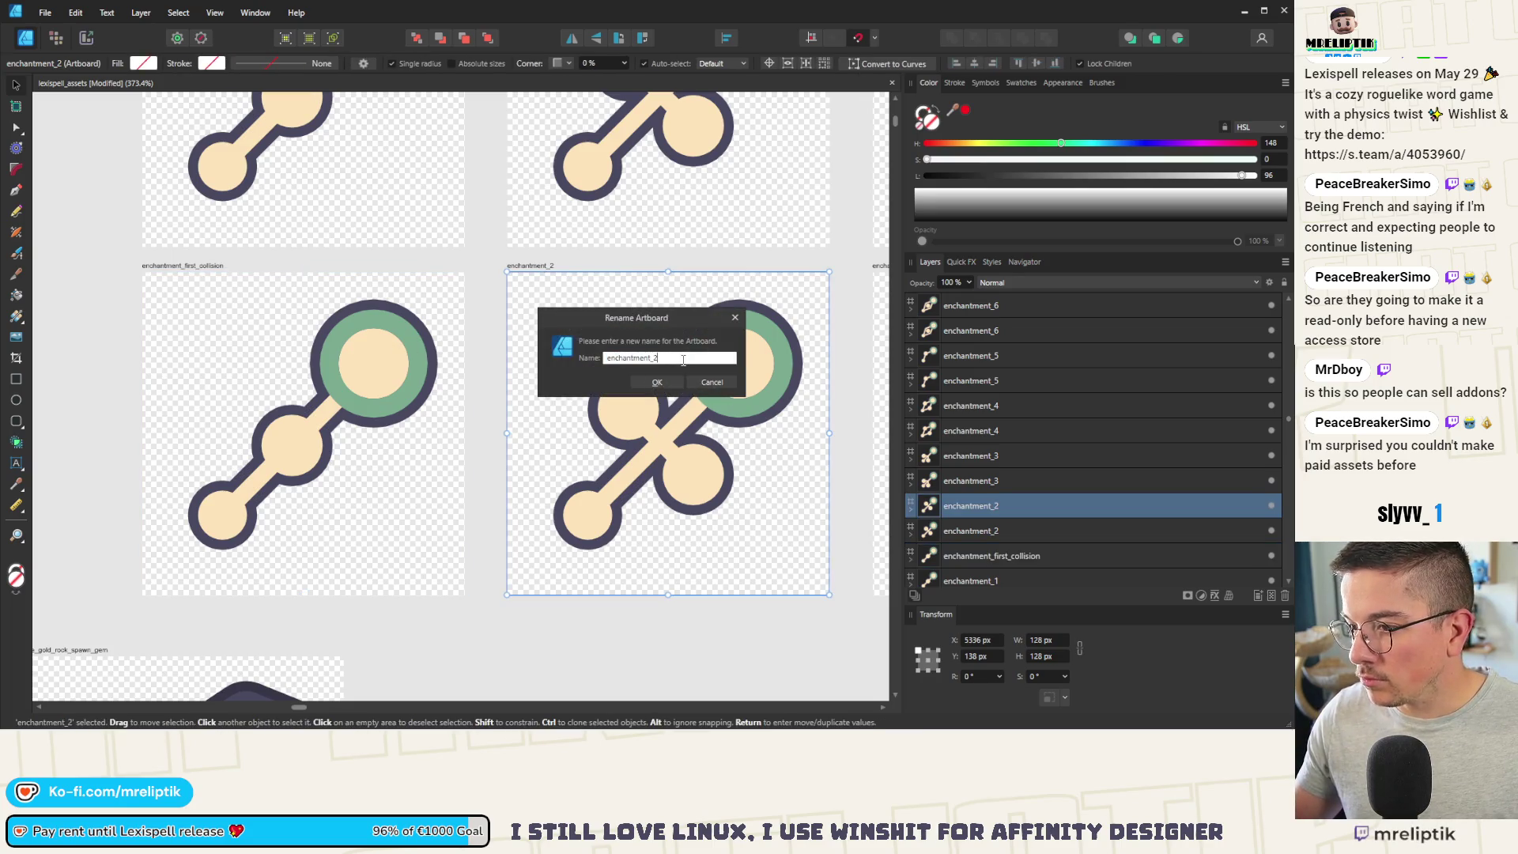
key(BackSpace)
text(erge_points)
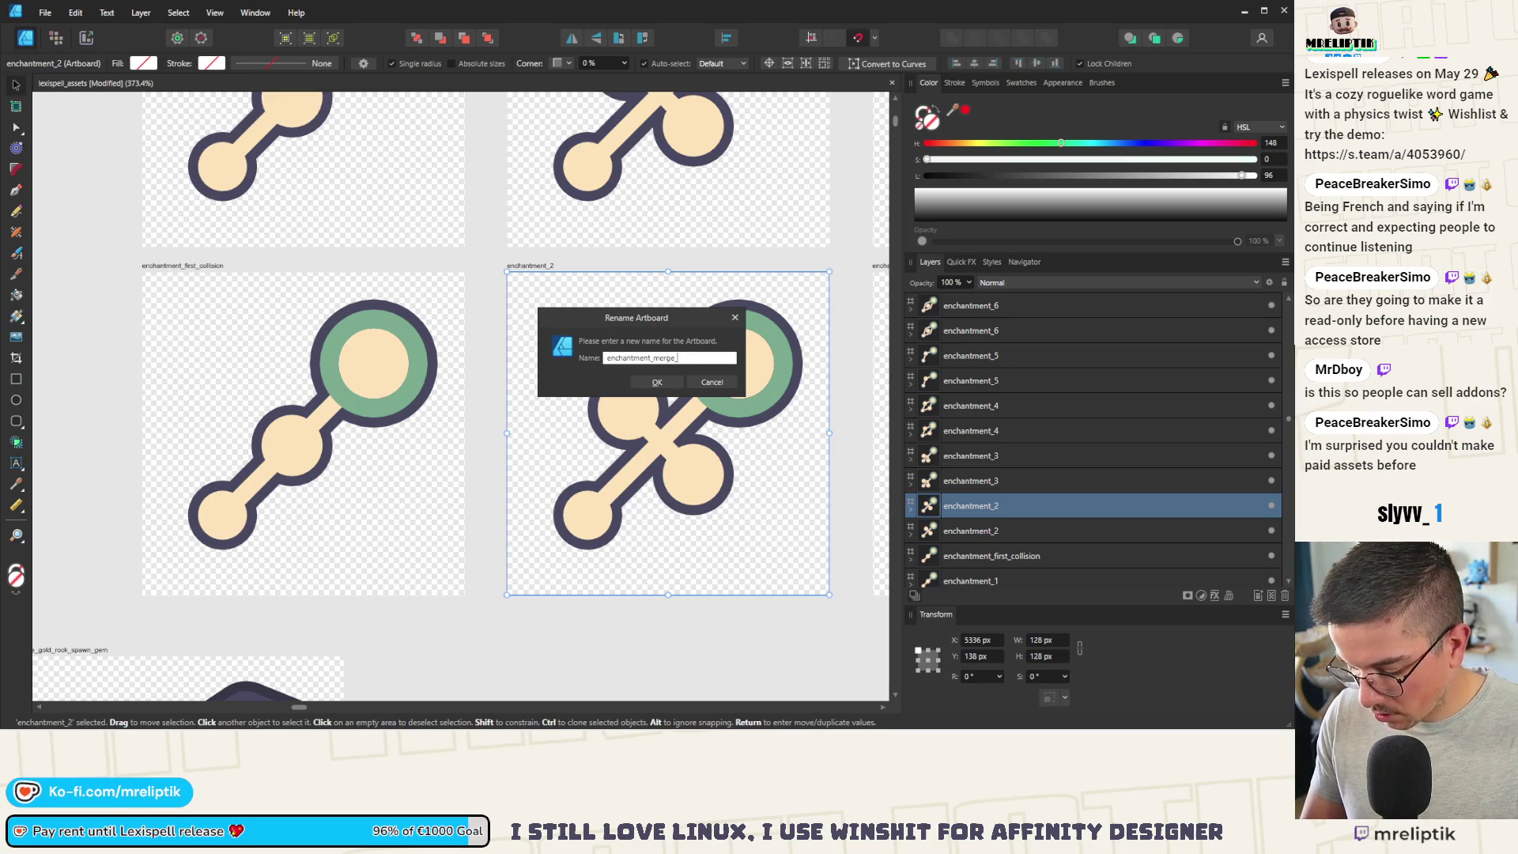
key(Return)
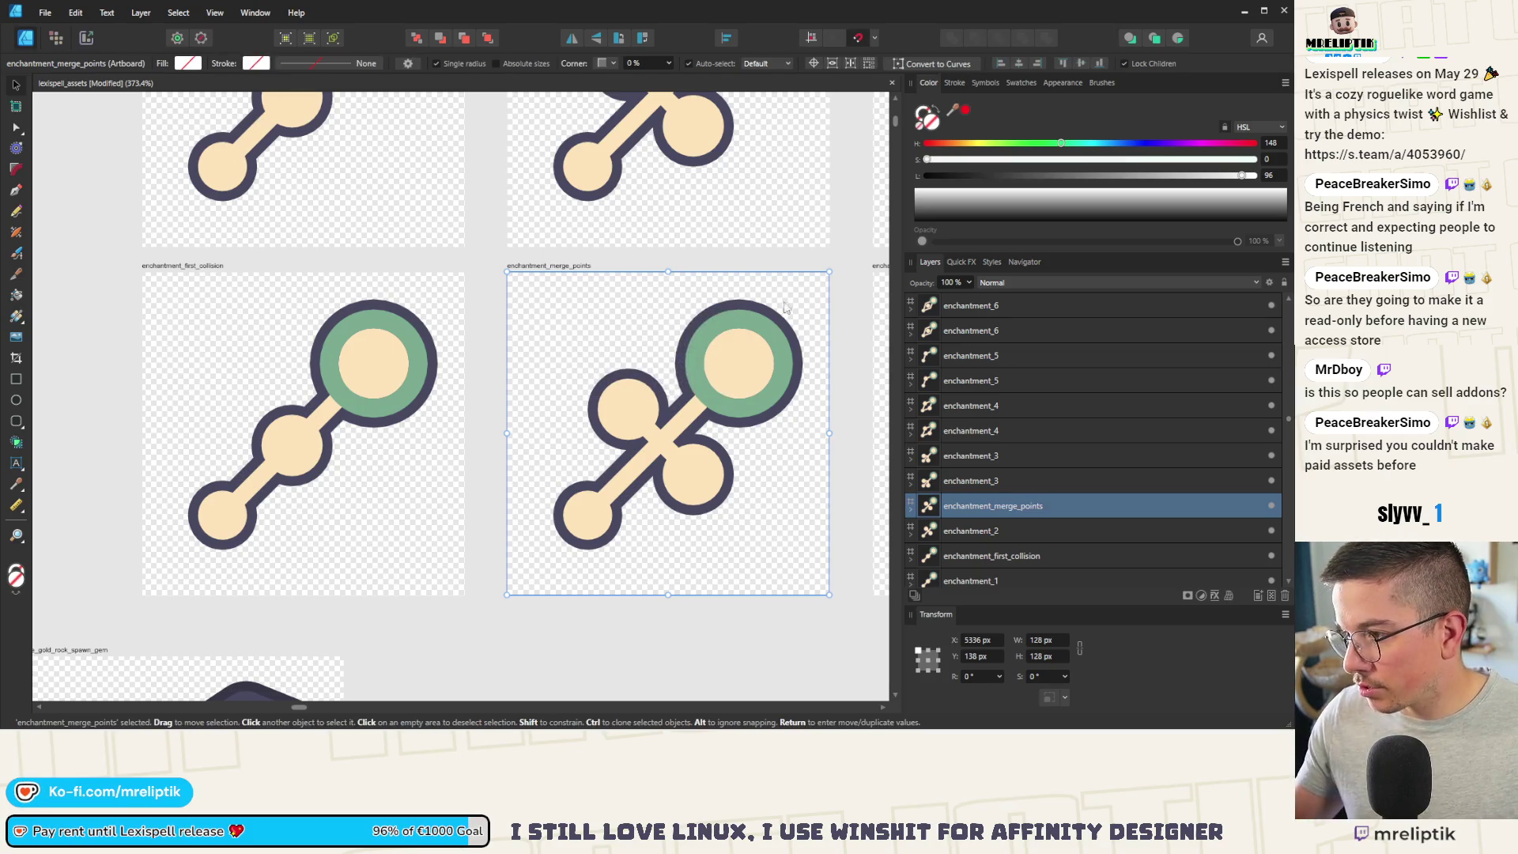
Step: Rename the third copy enchantment_surrounding_consonants
scroll(831, 328, down, 3)
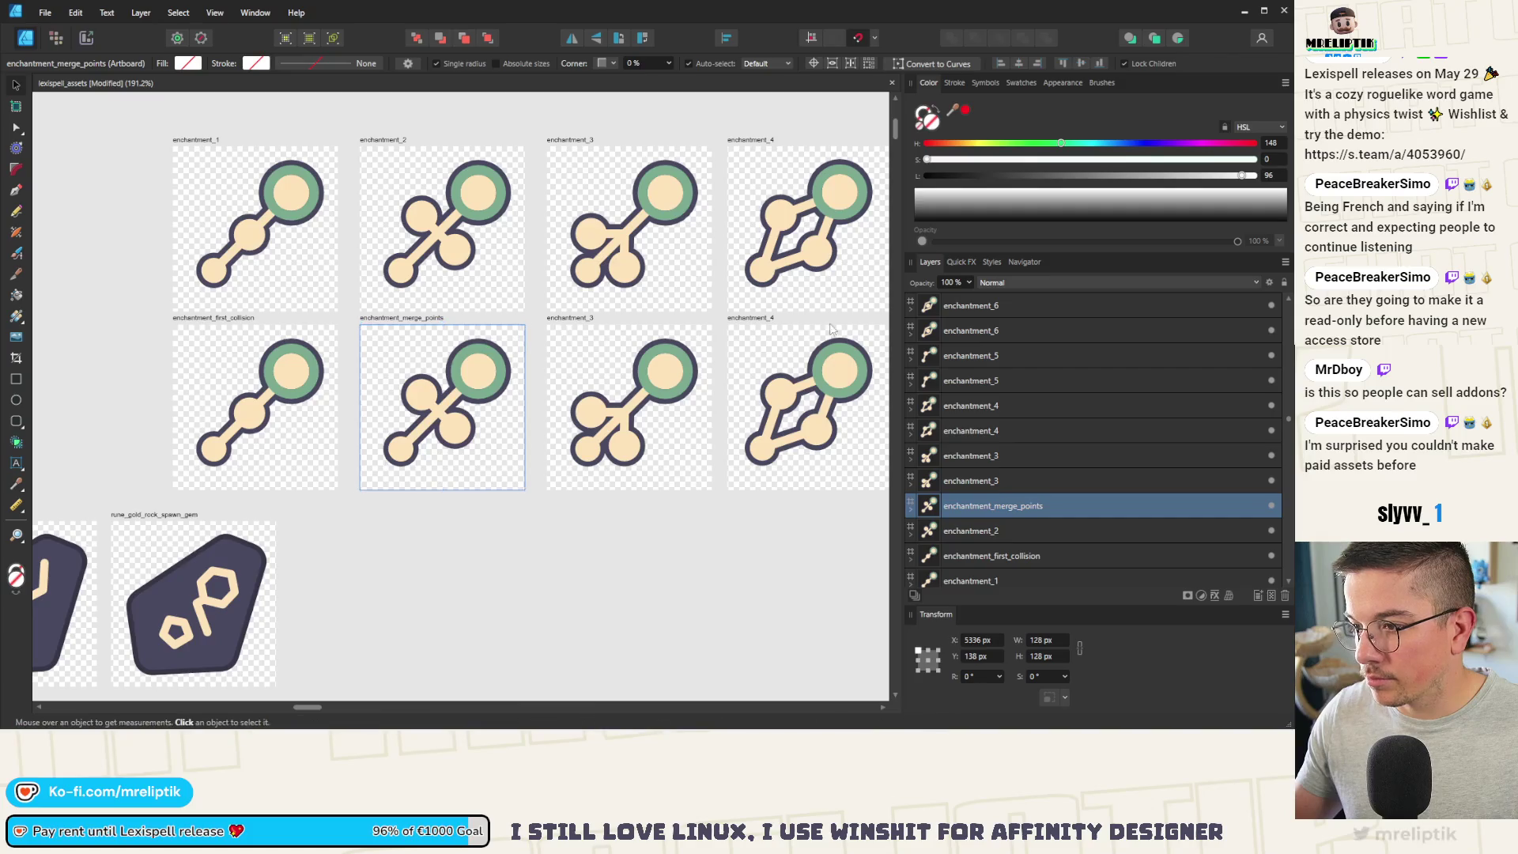
scroll(475, 324, up, 2)
double_click(387, 319)
click(699, 357)
key(BackSpace)
text(enchantment_surrounding)
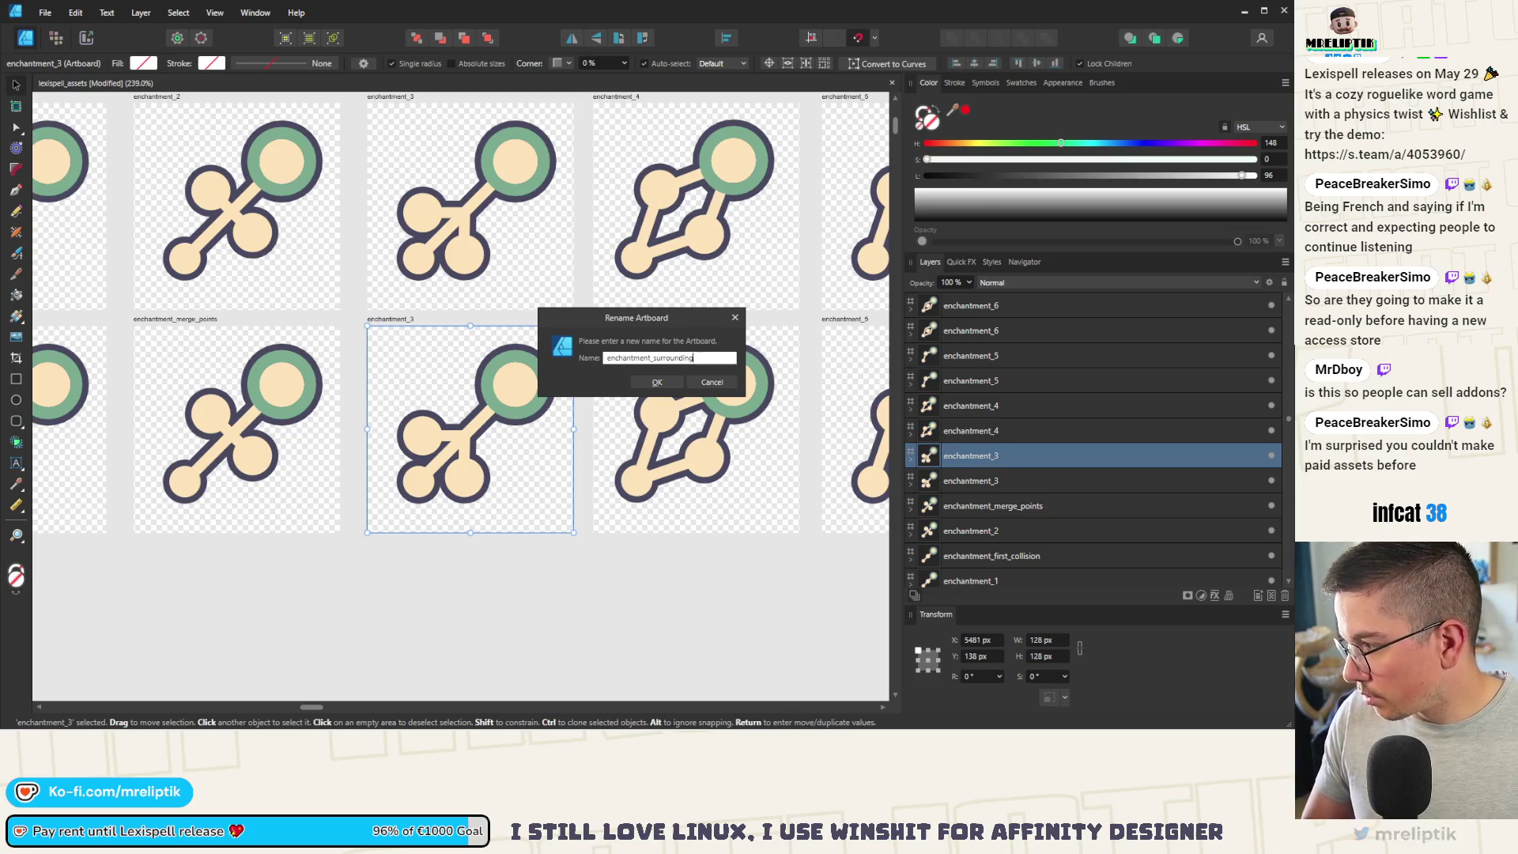
text(_consoann)
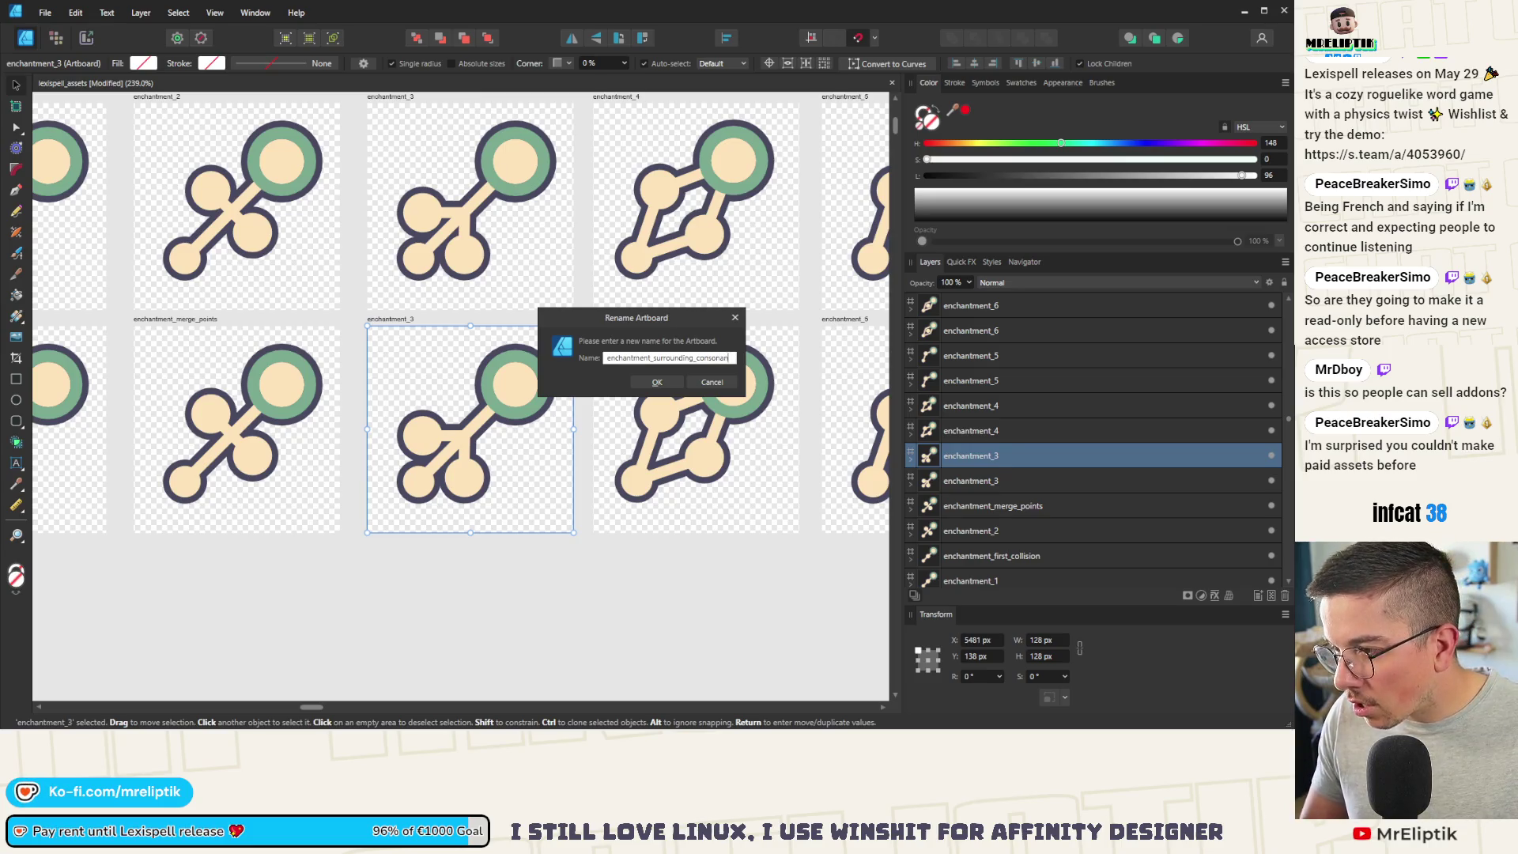
key(ctrl+a)
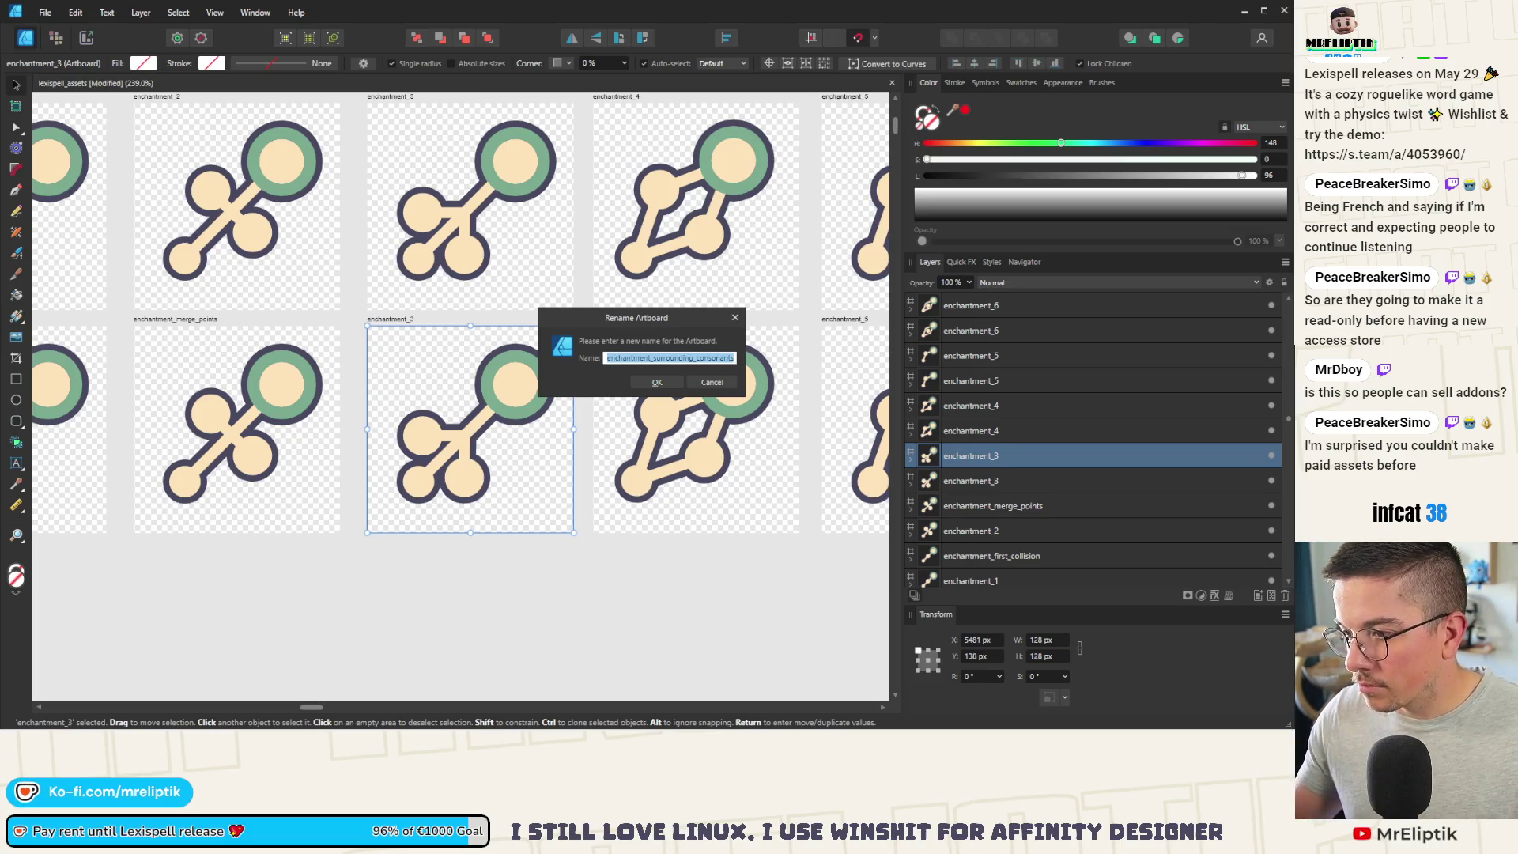
key(Return)
click(719, 380)
Step: Rename the fourth copy enchantment_surrounding_vowels and save the document
key(F2)
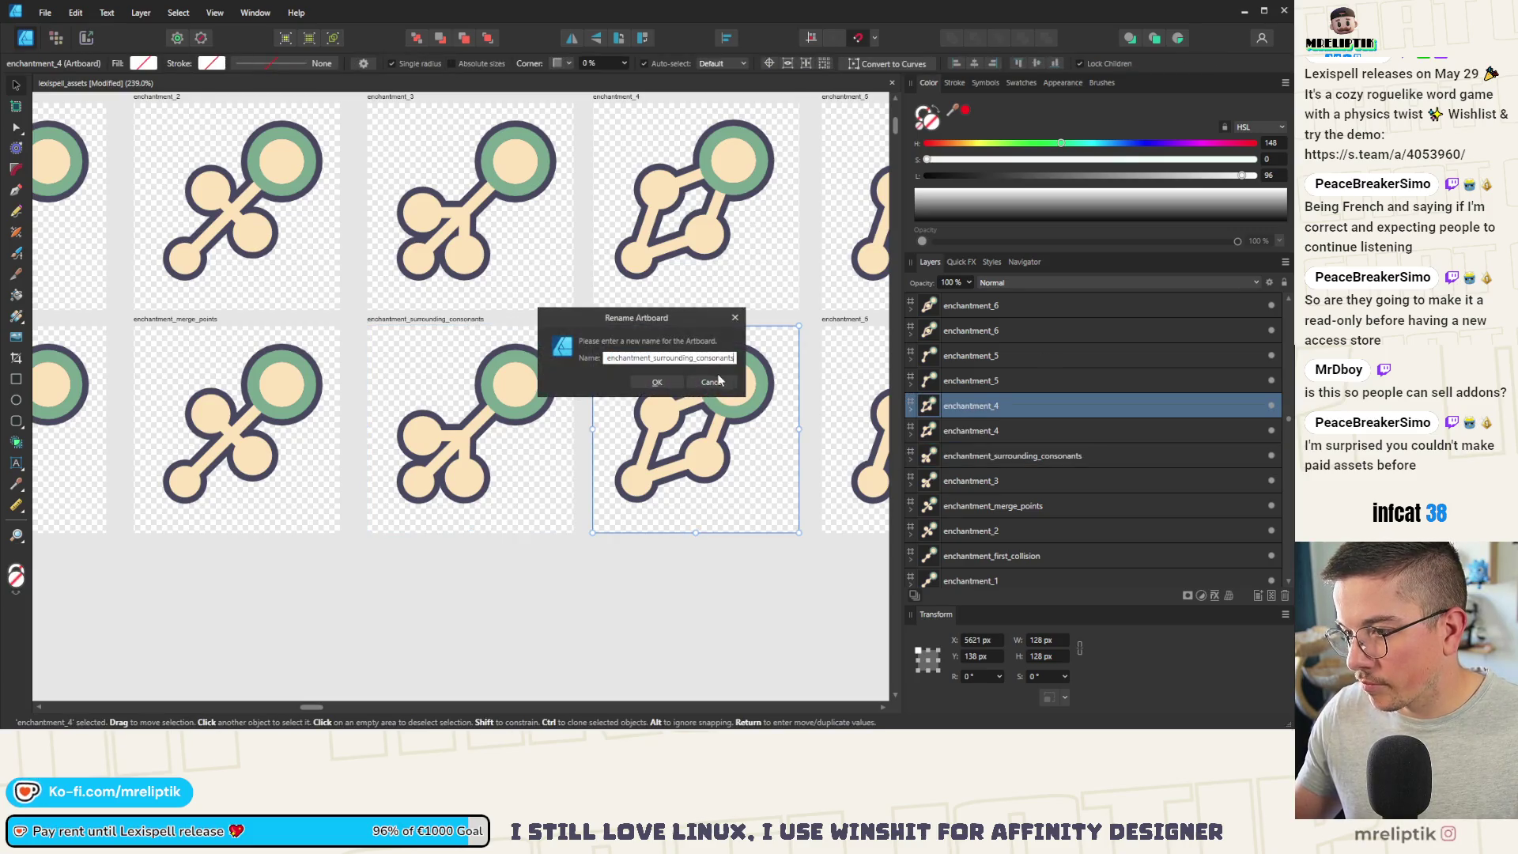
key(BackSpace)
key(BackSpace)
key(BackSpace)
text(vowel)
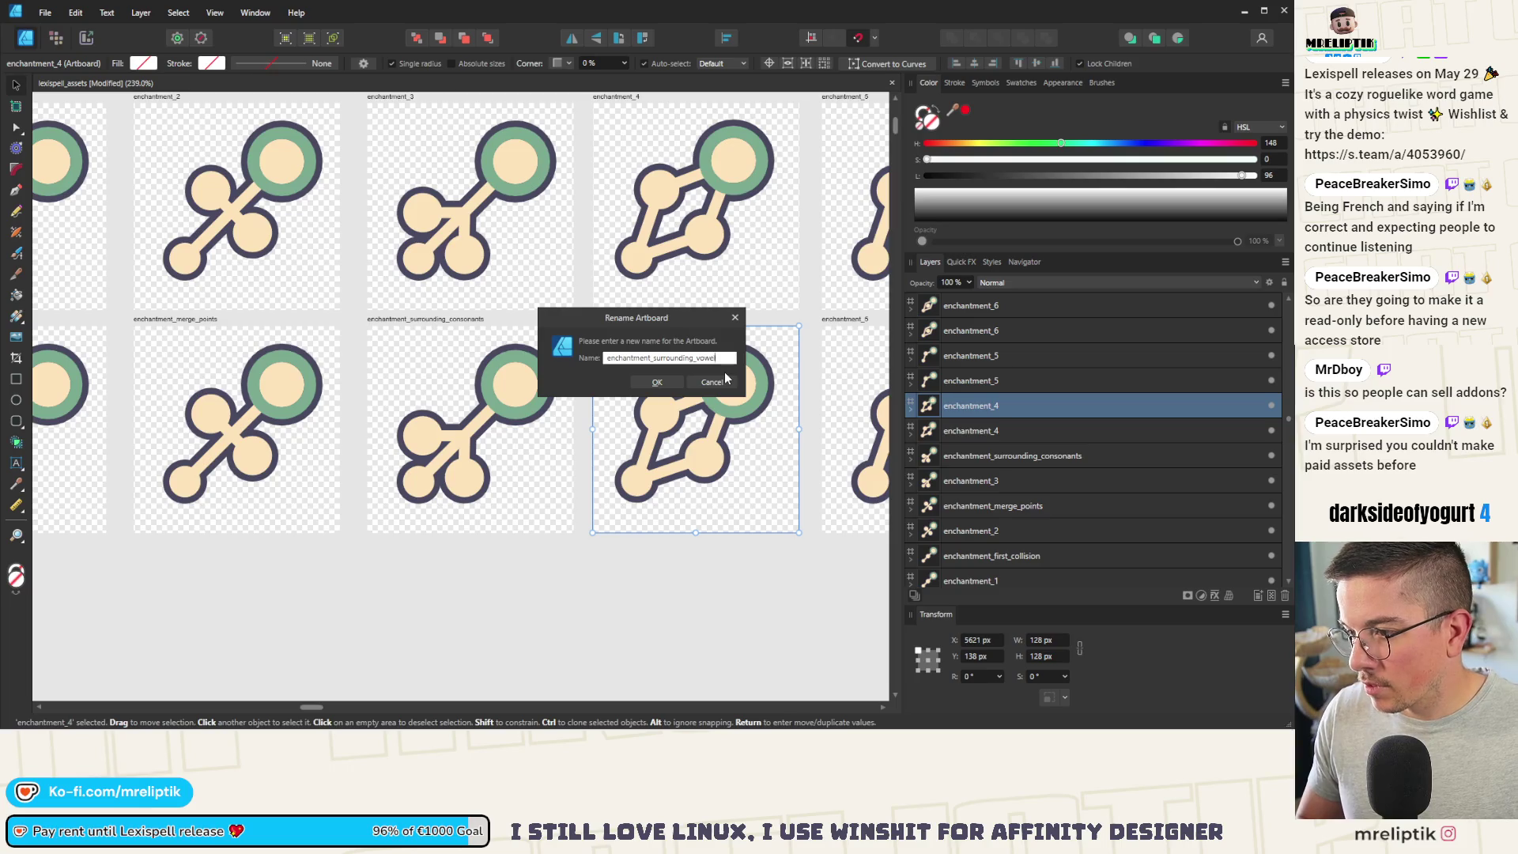
text(s)
key(Return)
key(ctrl+s)
scroll(551, 356, down, 3)
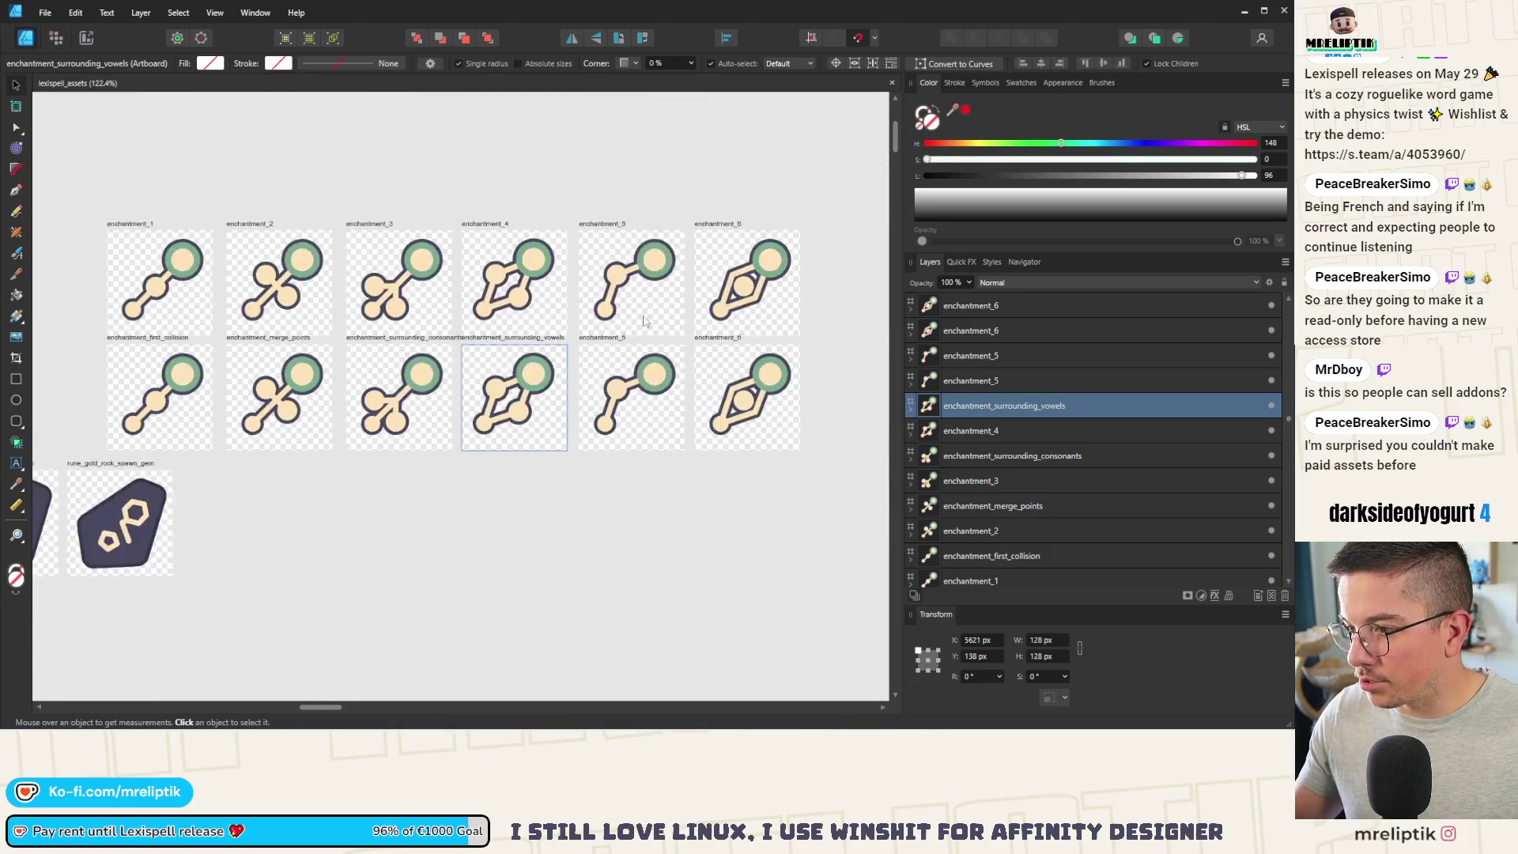
Step: Rename the enchantment_5 copy to enchantment_value_gem
scroll(551, 356, up, 3)
click(551, 356)
key(F2)
click(699, 359)
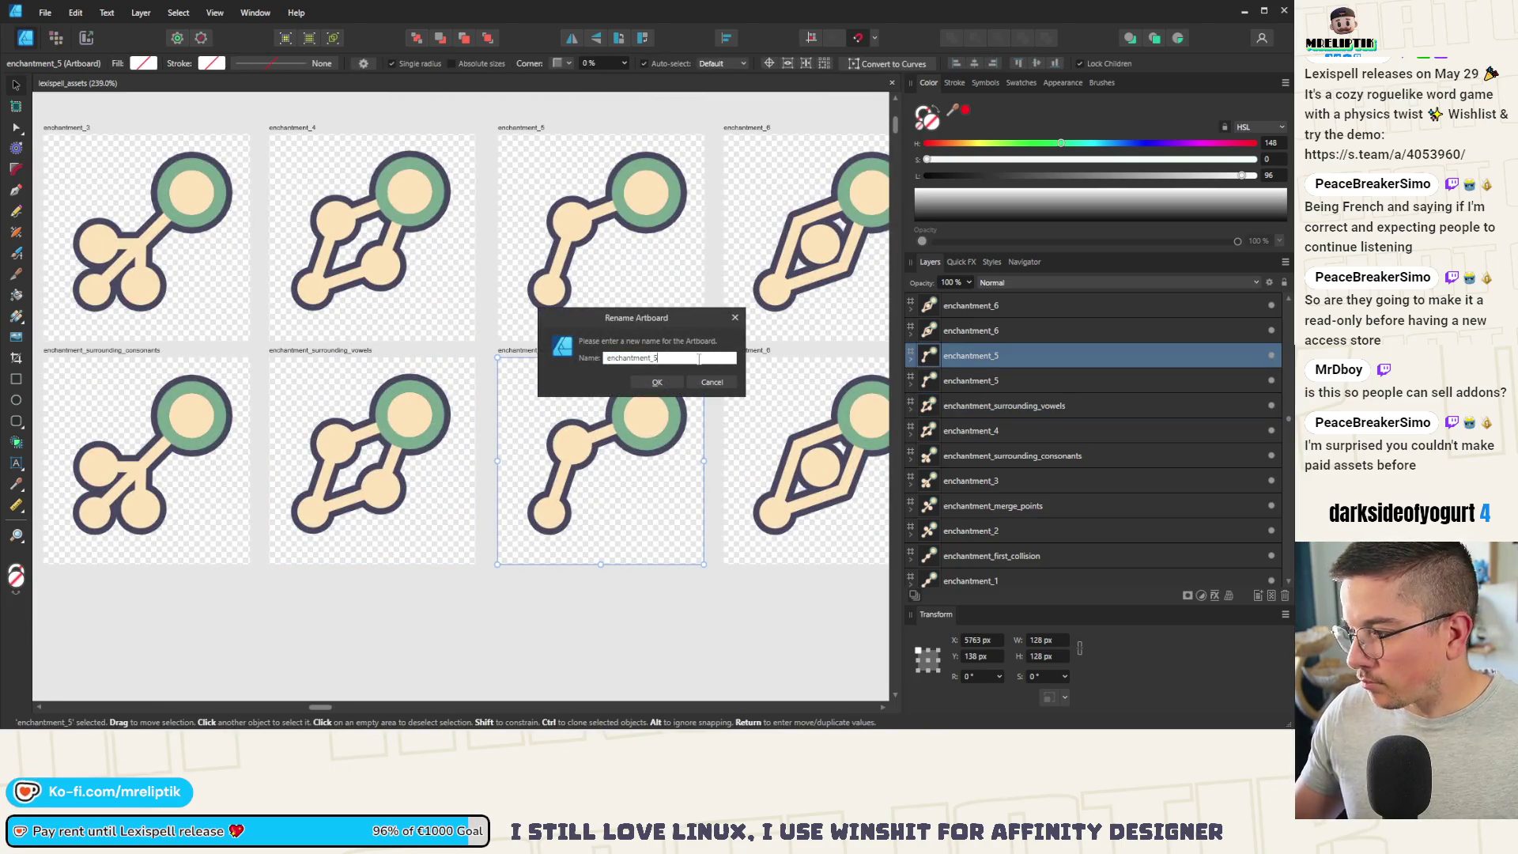
key(BackSpace)
text(value_pa)
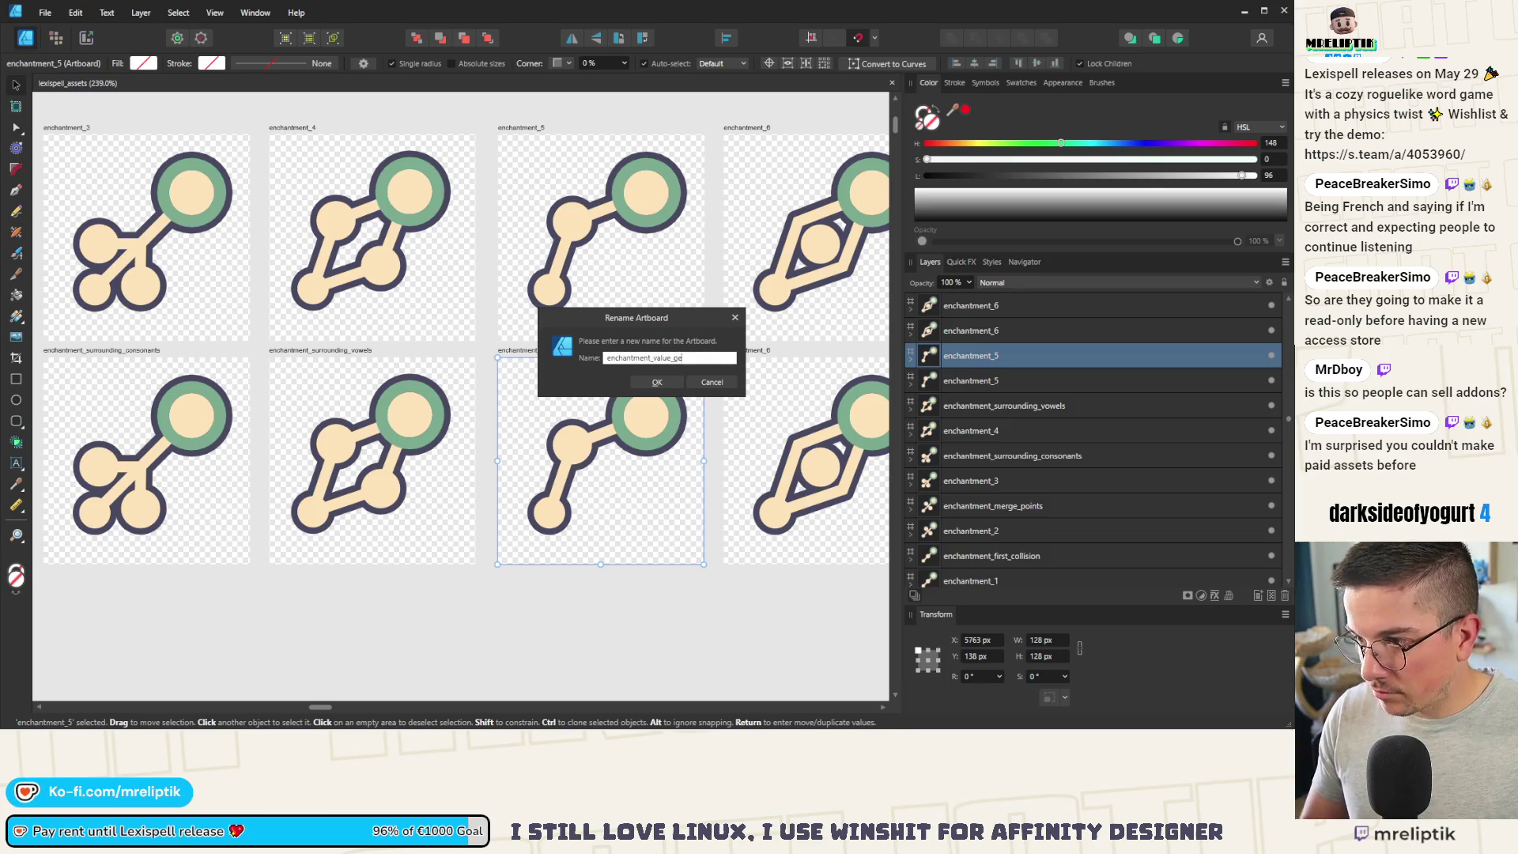
text(m)
key(Return)
Step: Rename the second-row enchantment_6 copy to enchantment_value_surrounding_letters
scroll(506, 393, up, 1)
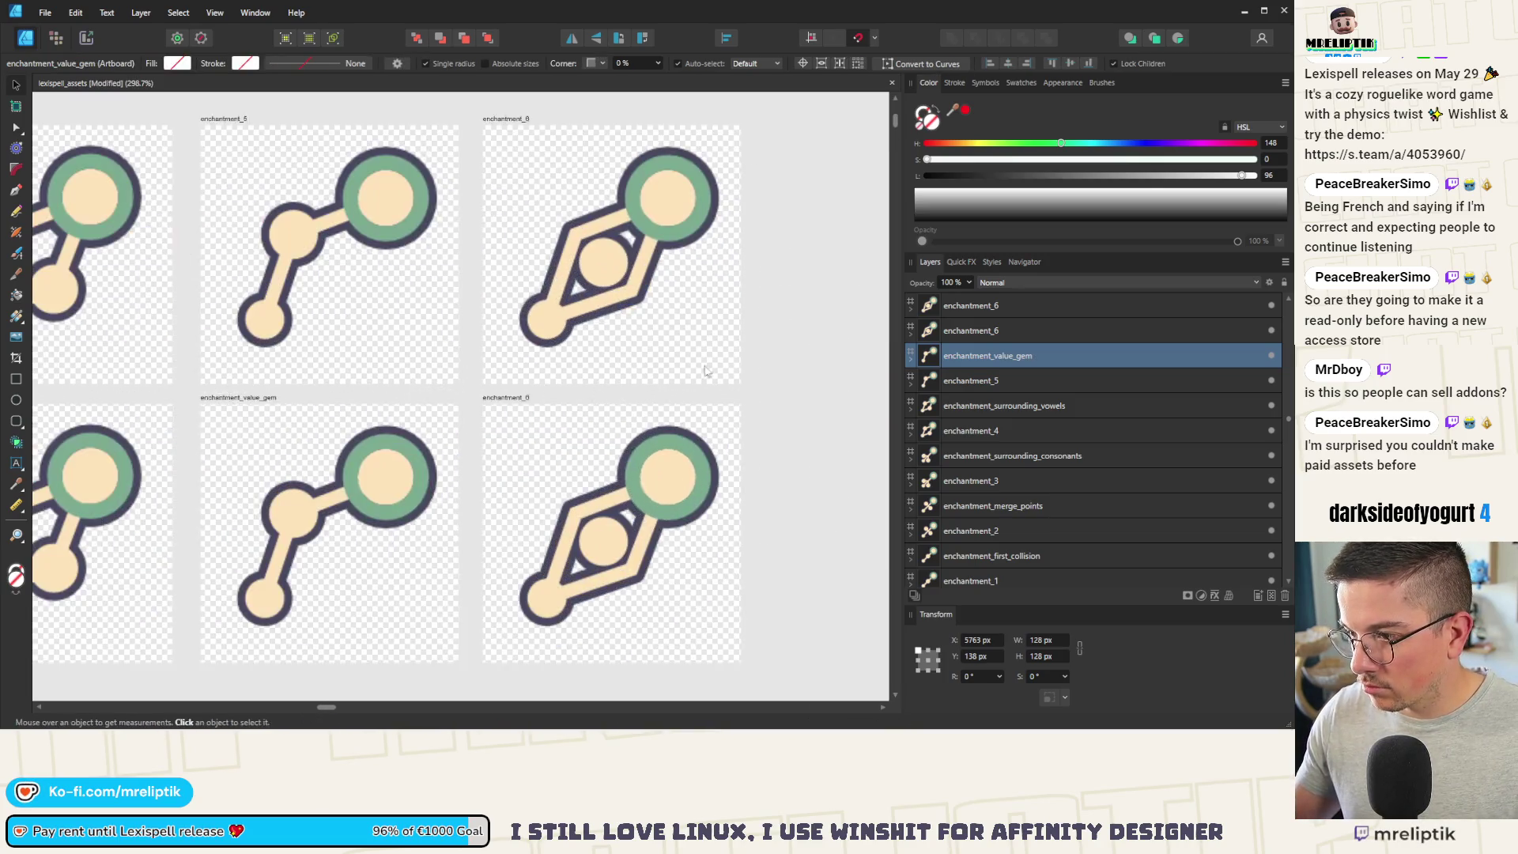
click(526, 398)
key(F2)
click(690, 359)
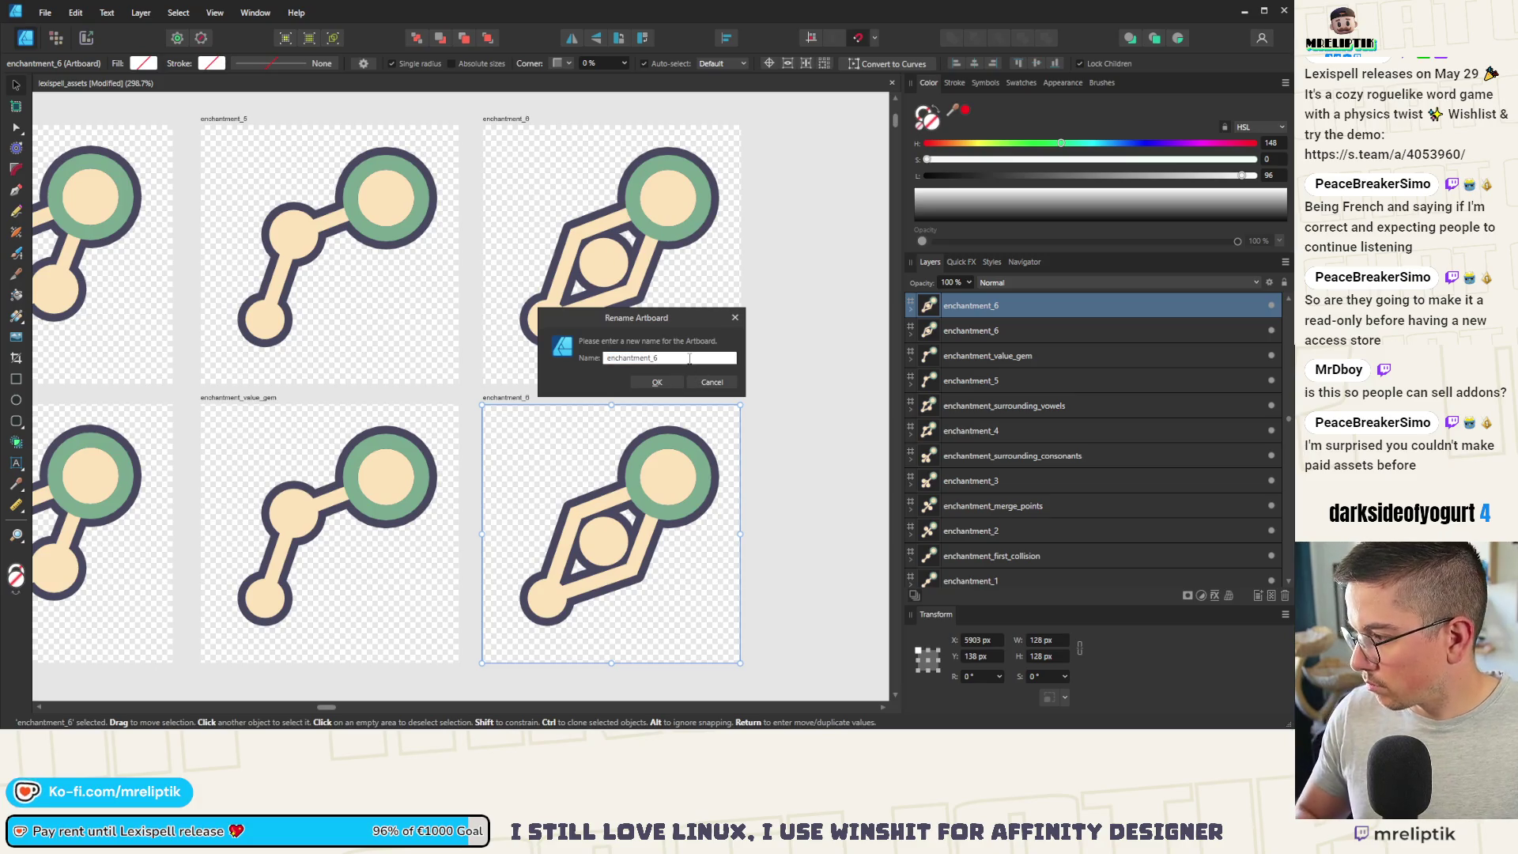
key(BackSpace)
text(value_surrounding)
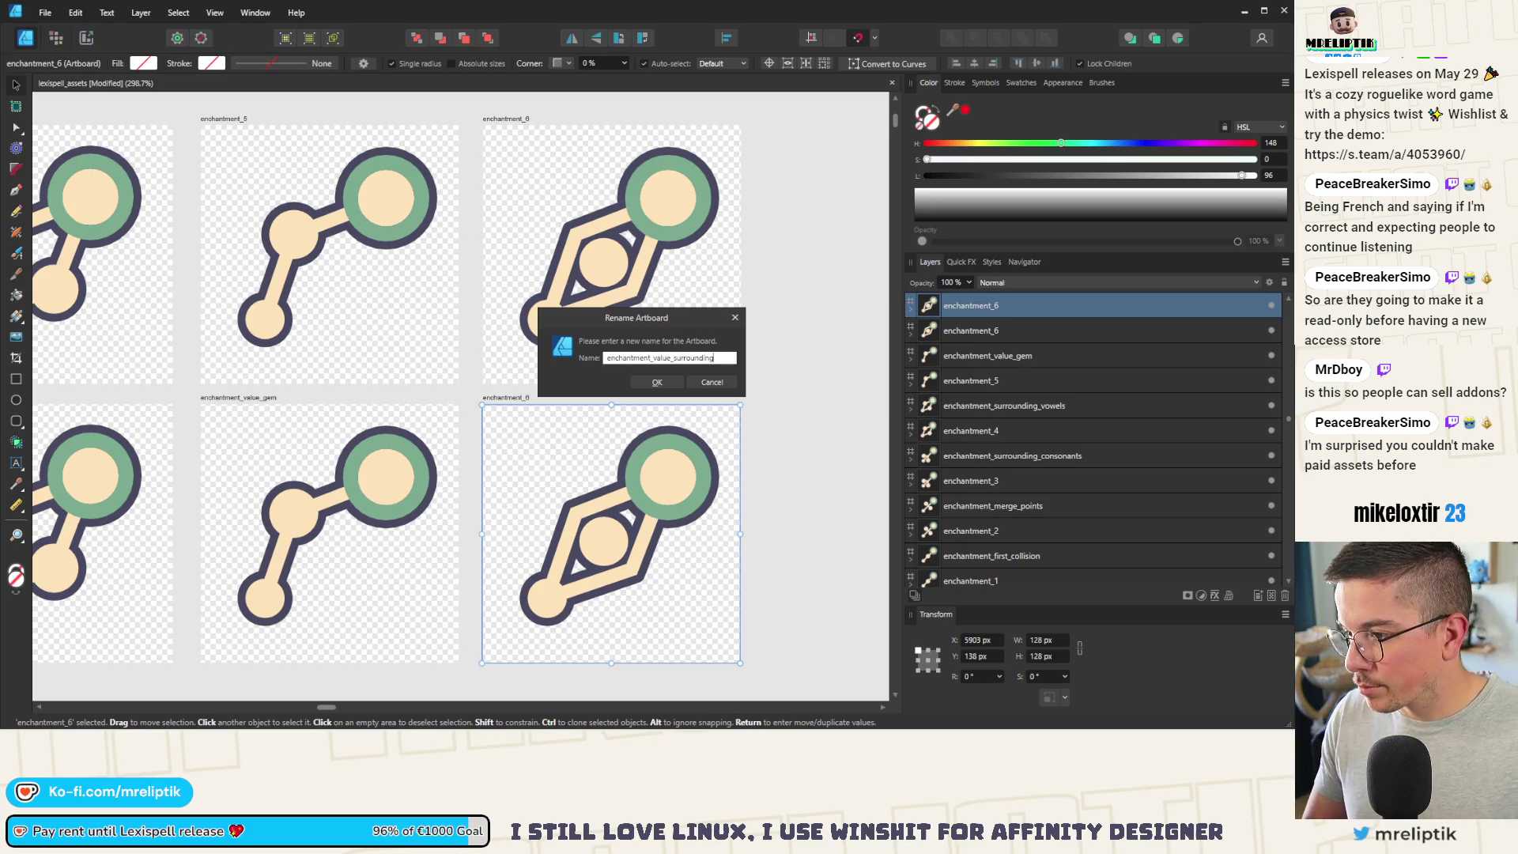
key(Return)
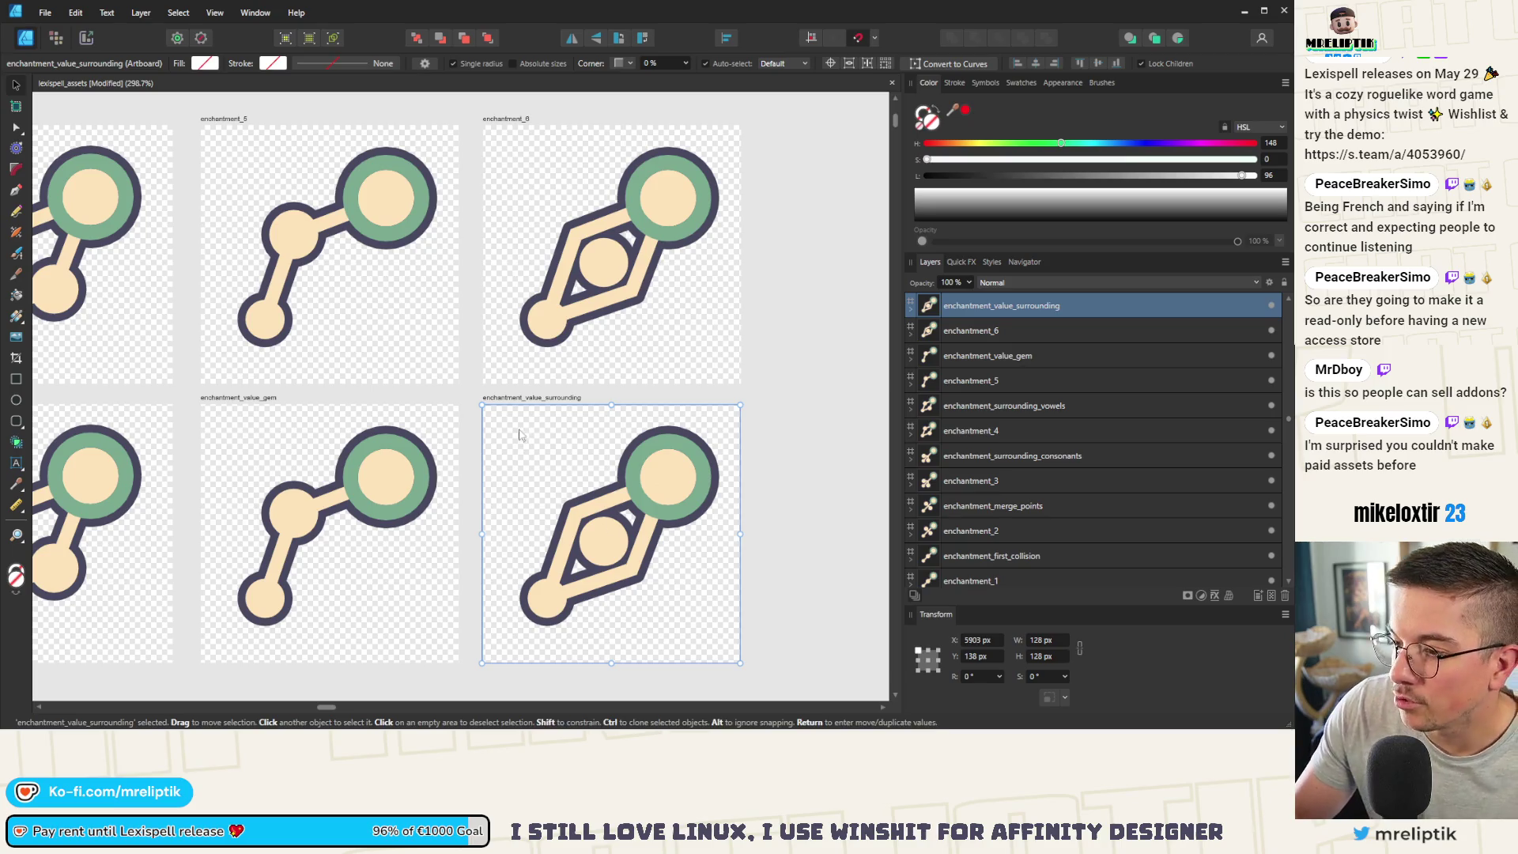
double_click(538, 398)
click(716, 354)
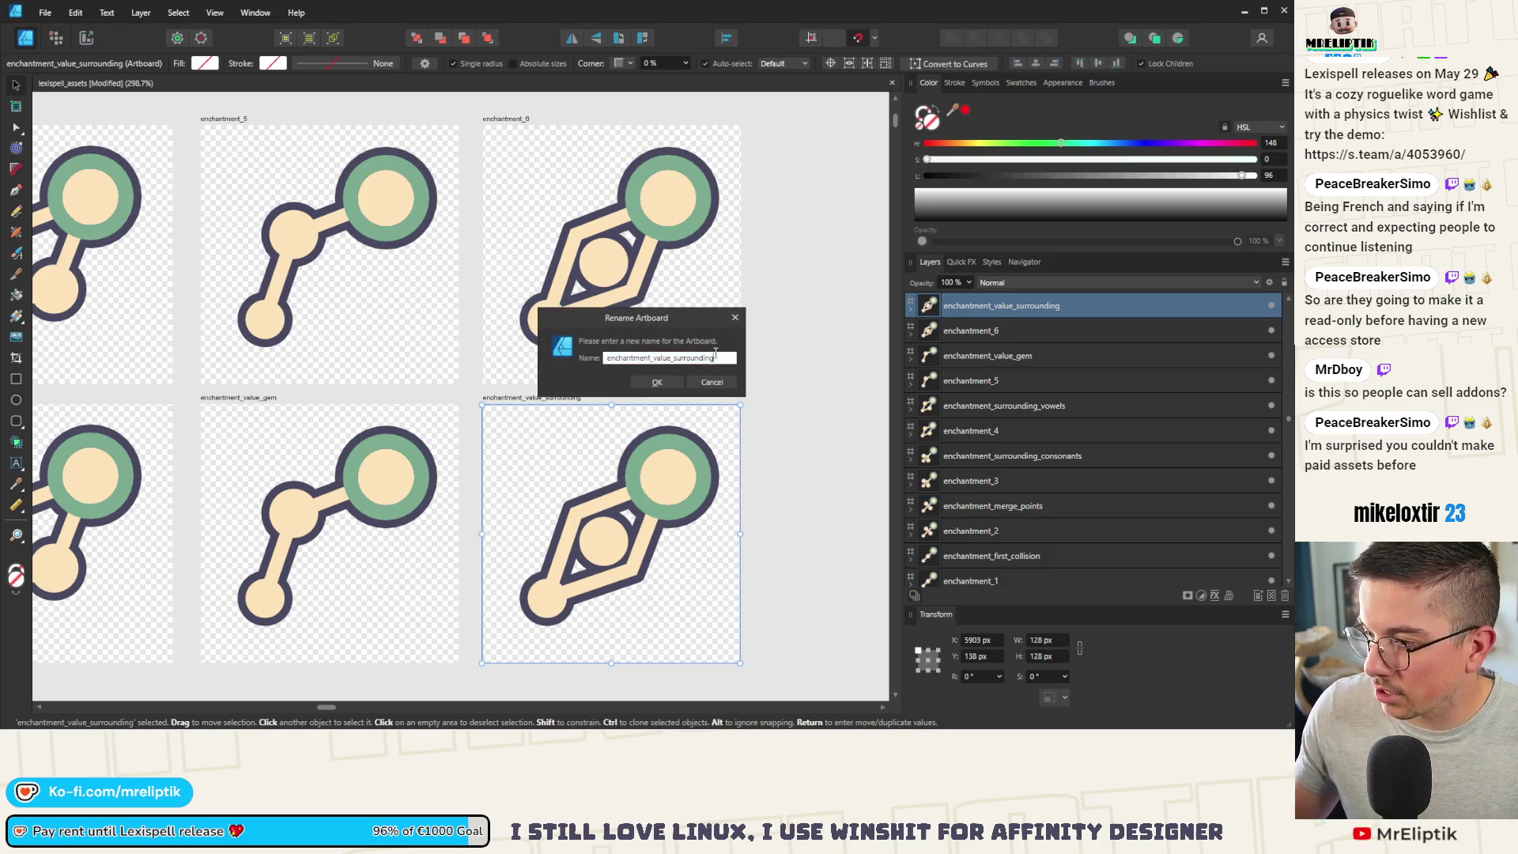
text(_value_s)
key(Return)
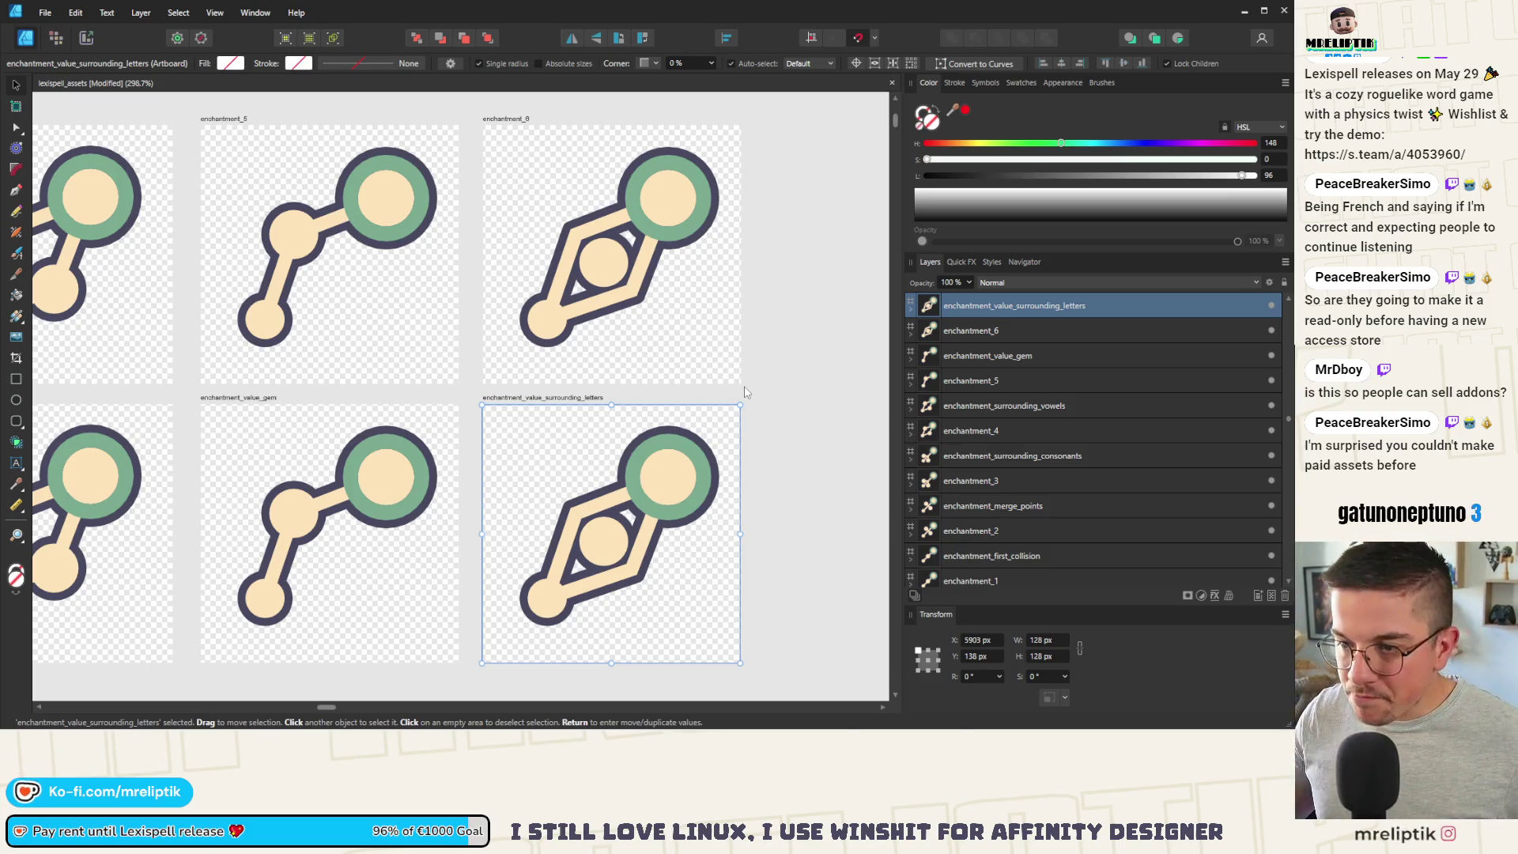
Step: Scroll back over and select the enchantment_value_gem artboard
scroll(618, 435, down, 5)
scroll(352, 538, left, 3)
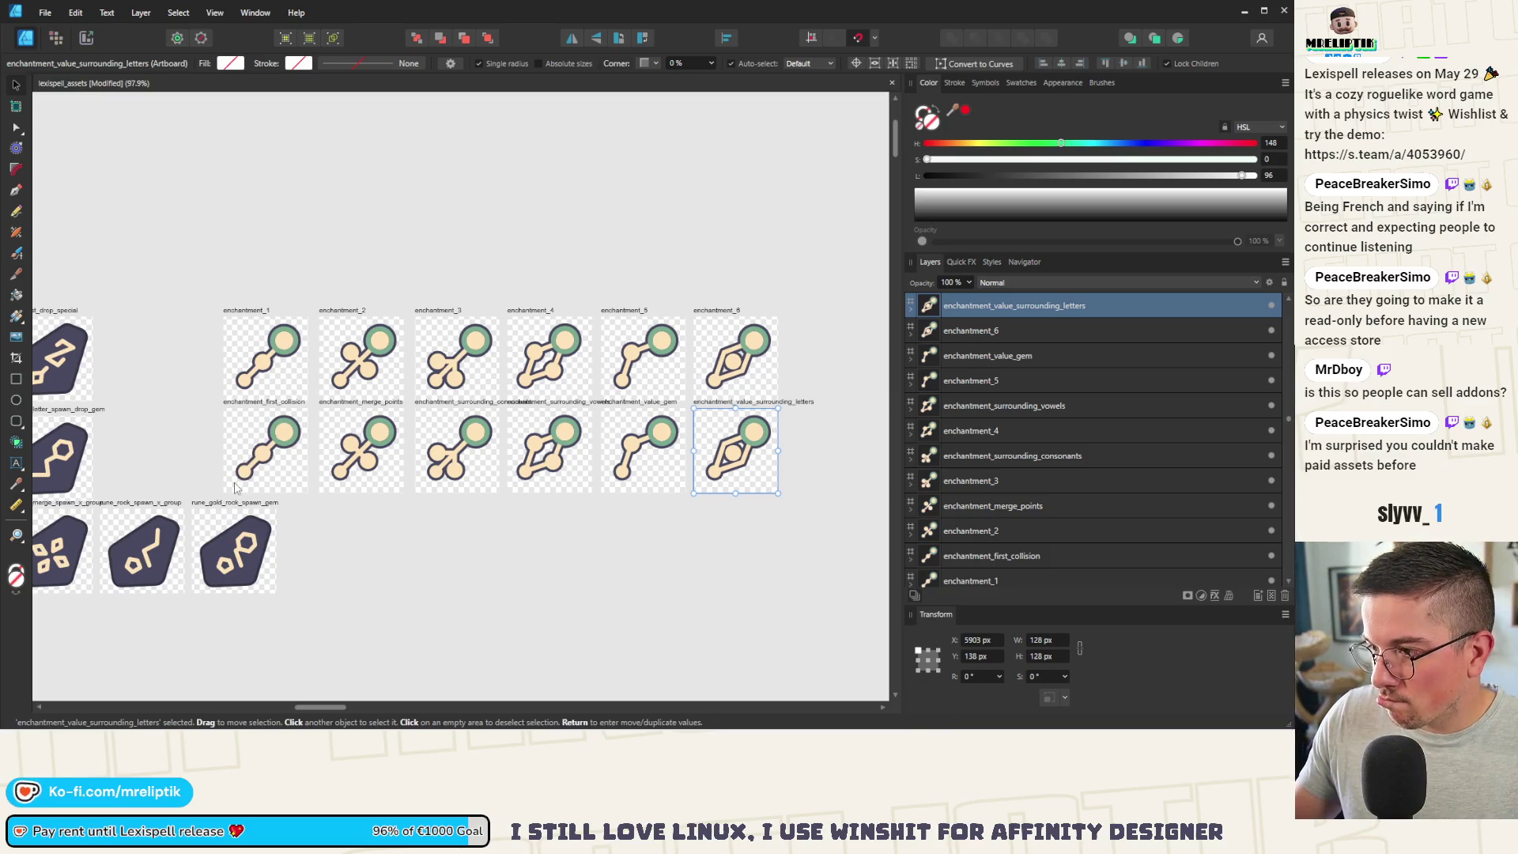
click(1032, 348)
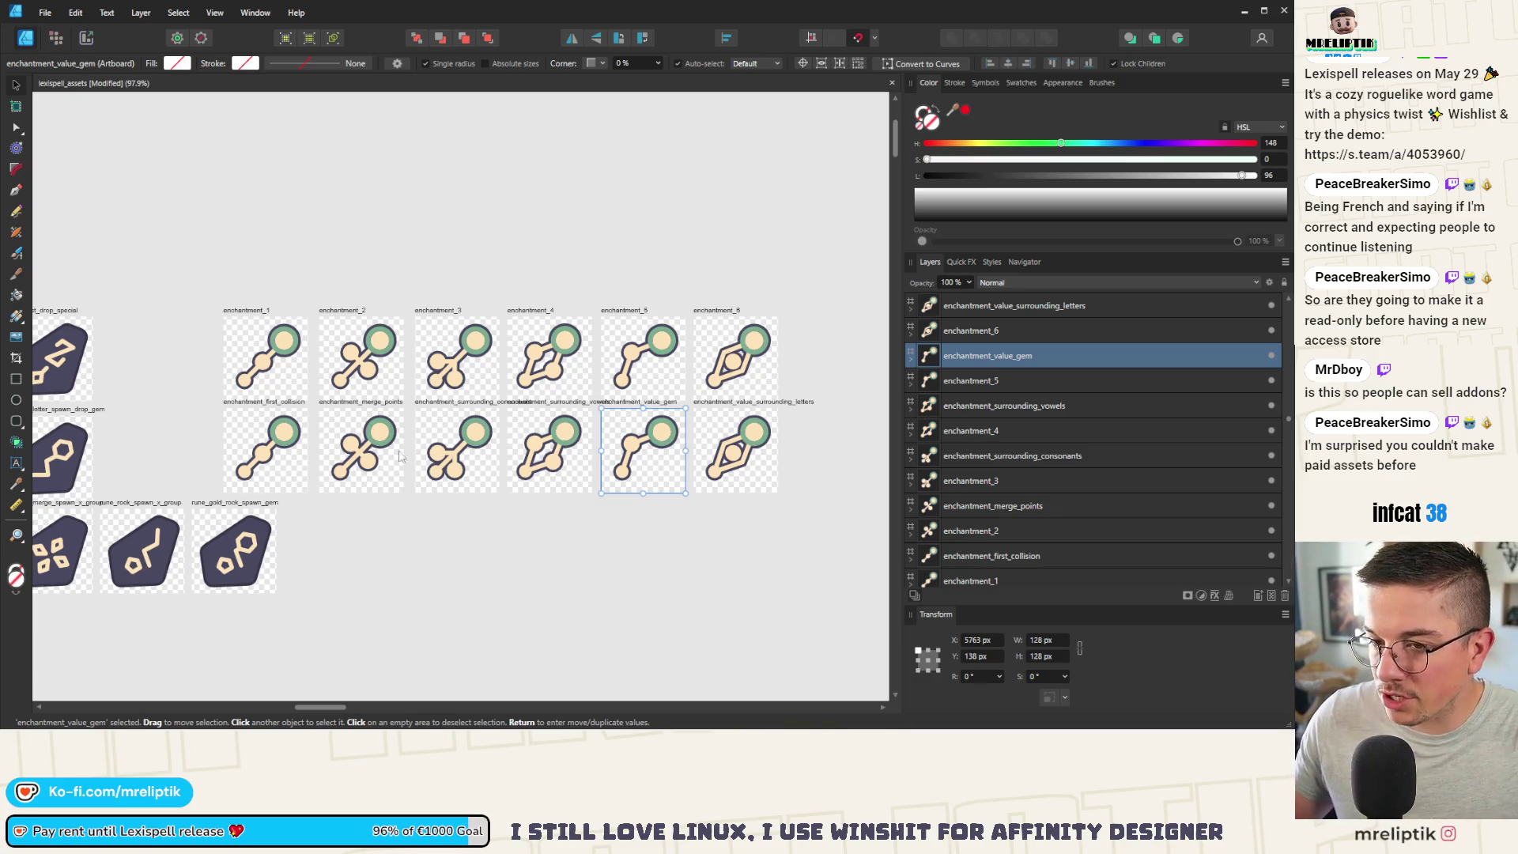
scroll(490, 423, down, 3)
Step: Paste the hexagon shape from consumable_wand_unspecial into enchantment_6's connector group
scroll(664, 301, up, 5)
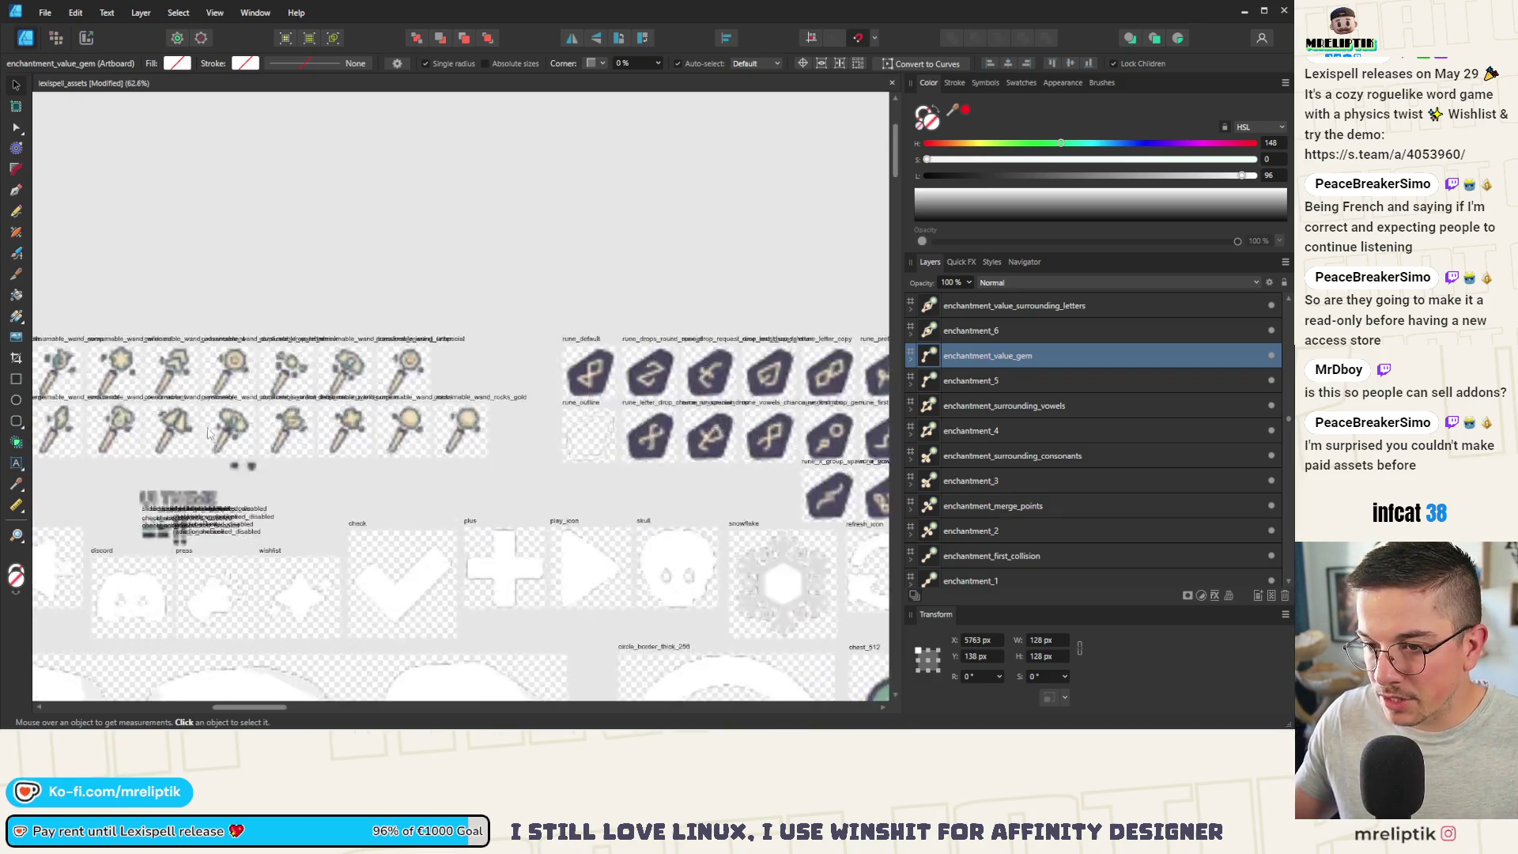
click(592, 269)
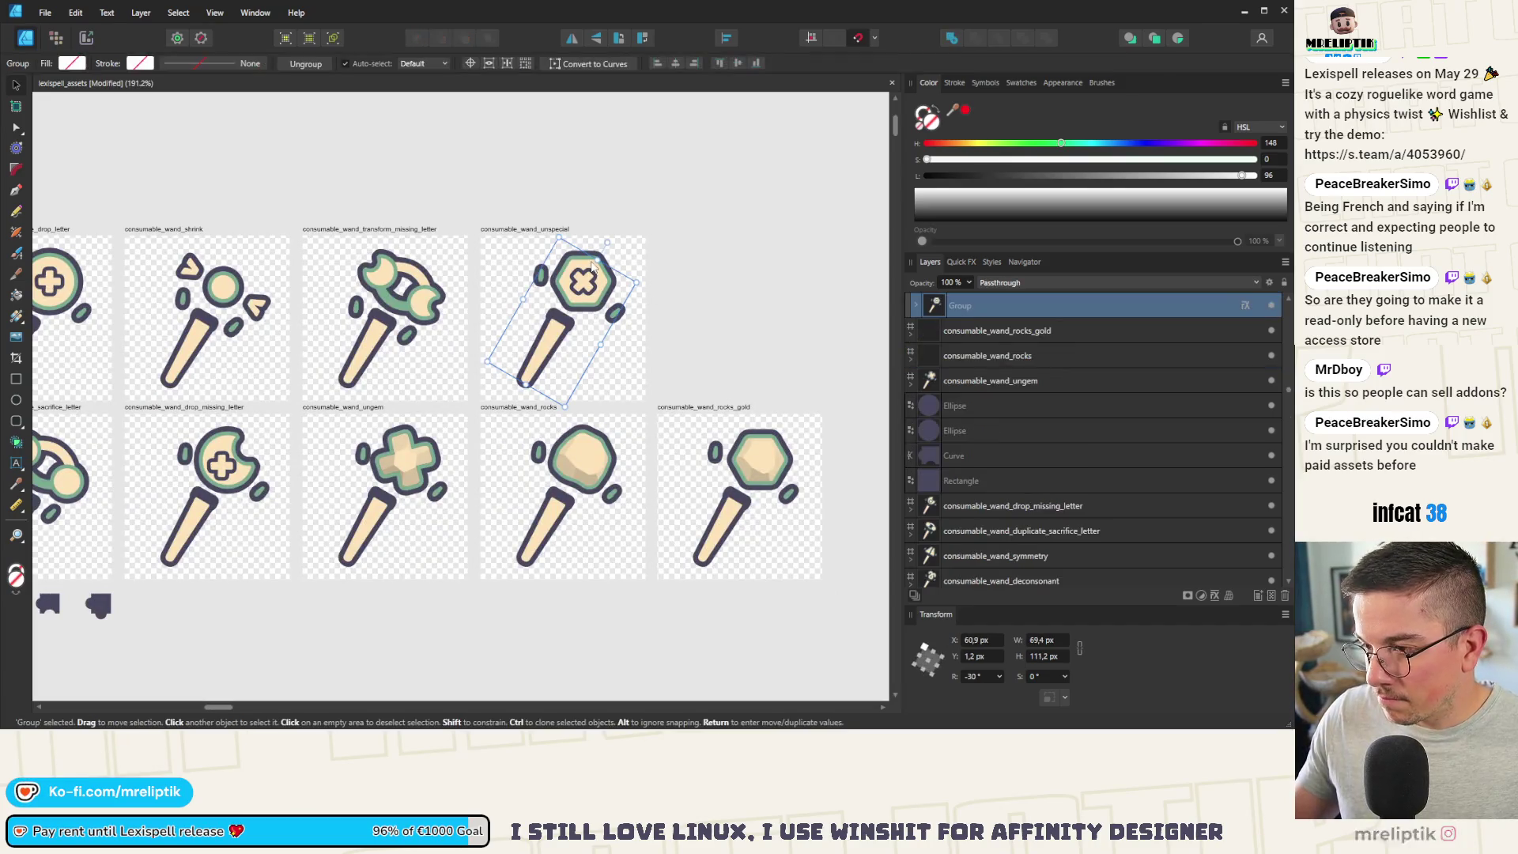
double_click(593, 272)
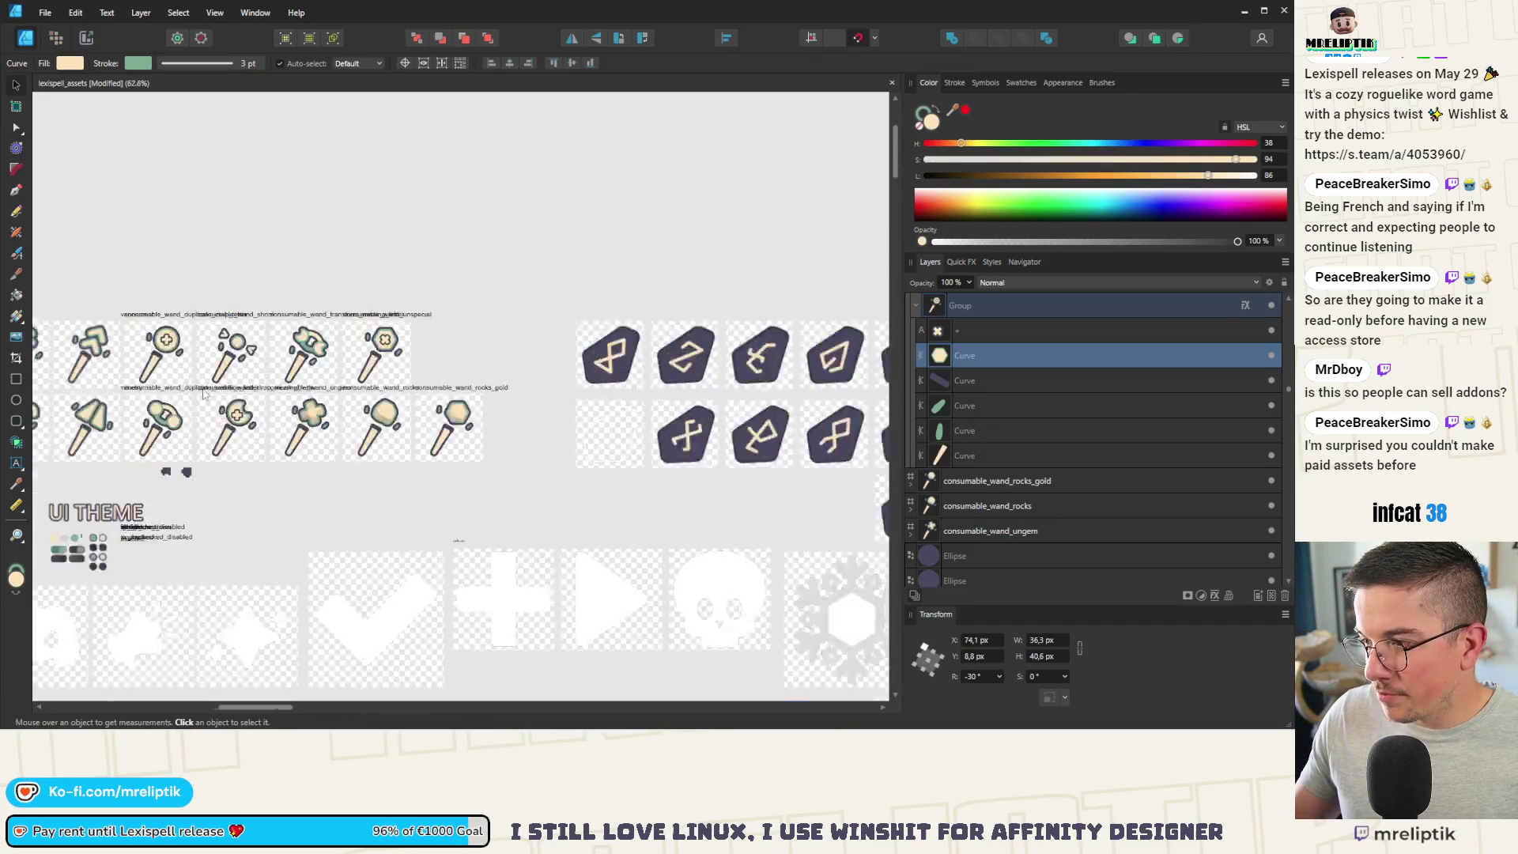
scroll(486, 350, down, 8)
scroll(487, 350, up, 4)
scroll(258, 383, up, 5)
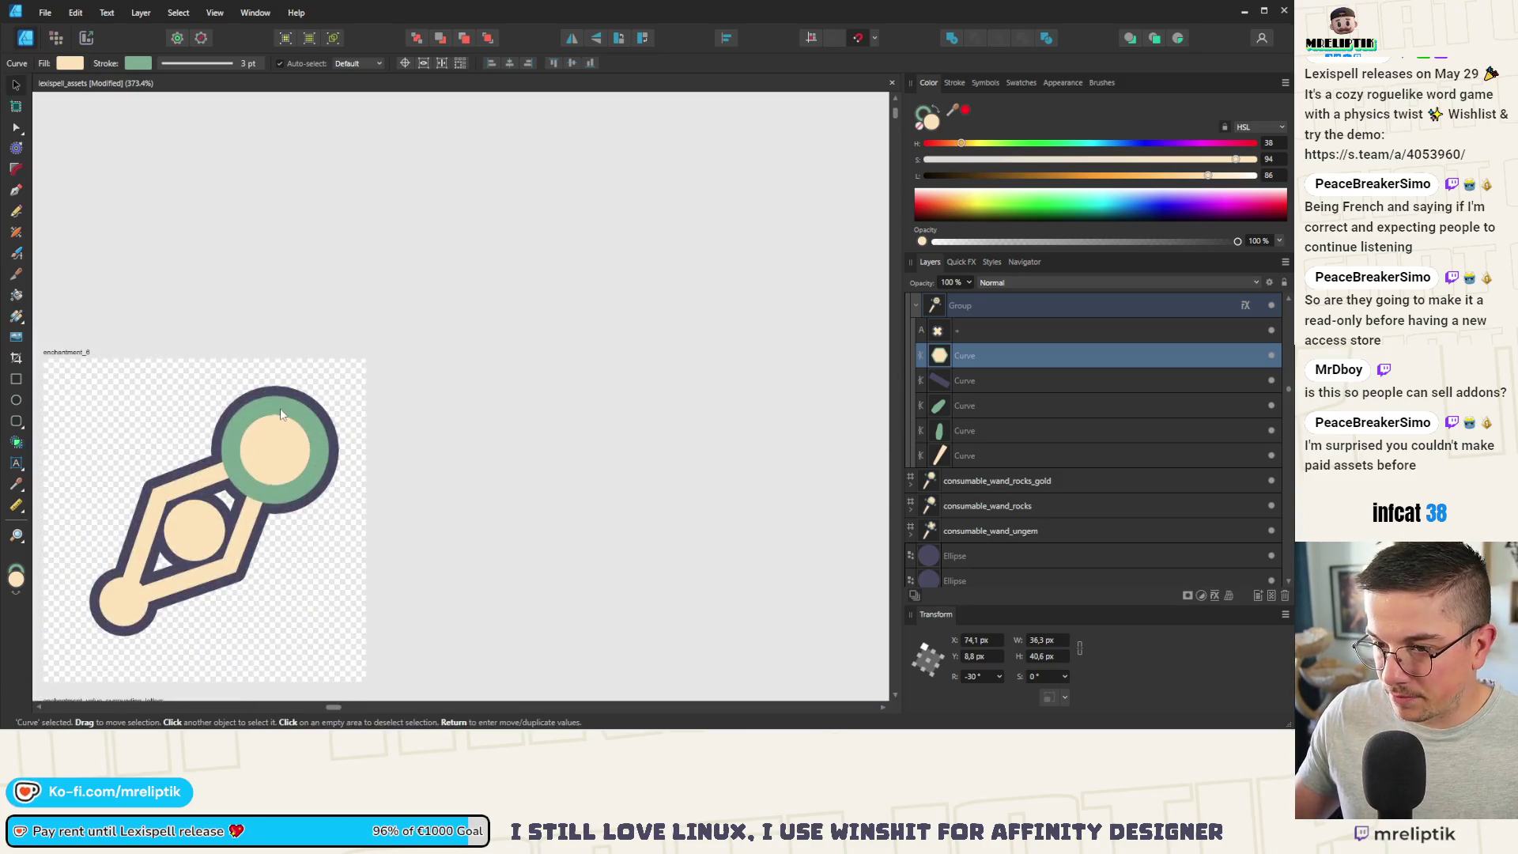
scroll(403, 423, down, 3)
click(403, 423)
scroll(408, 423, up, 3)
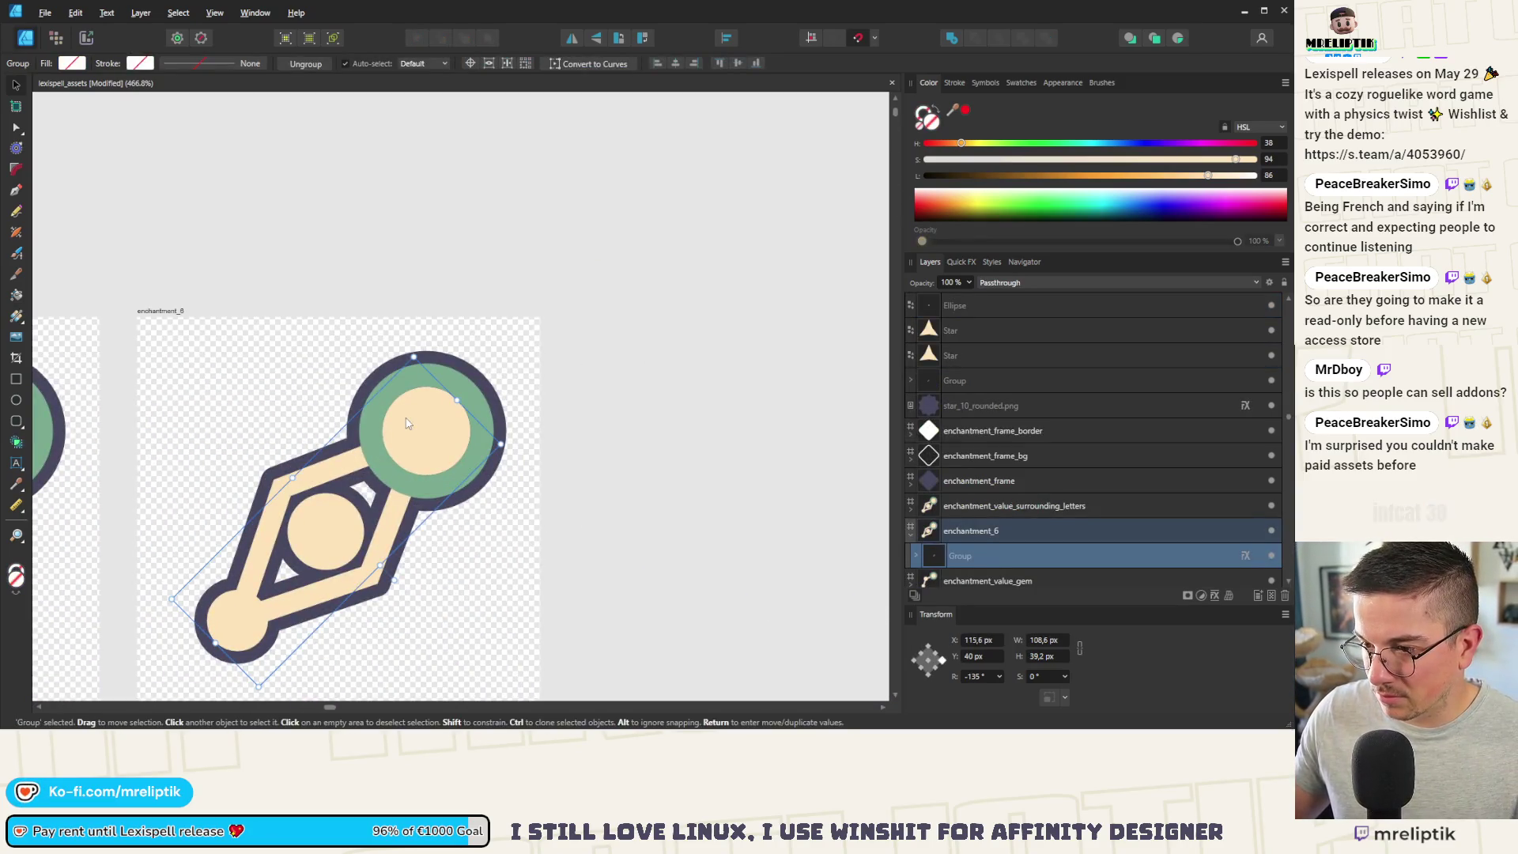
key(ctrl+v)
Step: Rotate the hexagon to -45°, place it on the top circle, and hide the old round ring
mouse_move(430, 357)
mouse_down()
mouse_move(449, 355)
mouse_move(384, 346)
mouse_move(448, 342)
mouse_up()
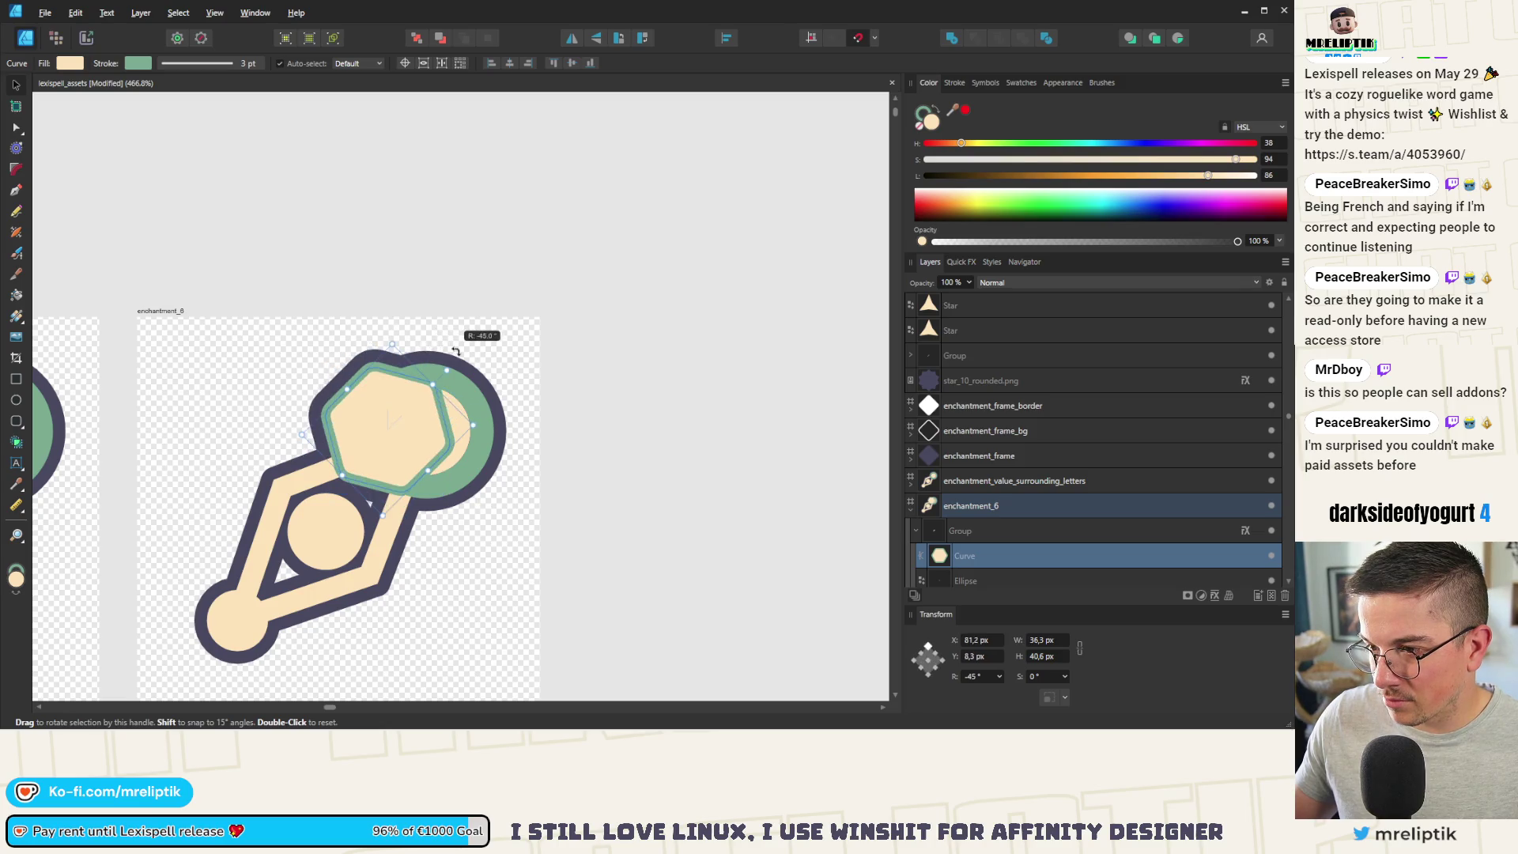
key(ctrl+z)
drag(450, 434, 434, 432)
scroll(976, 573, down, 3)
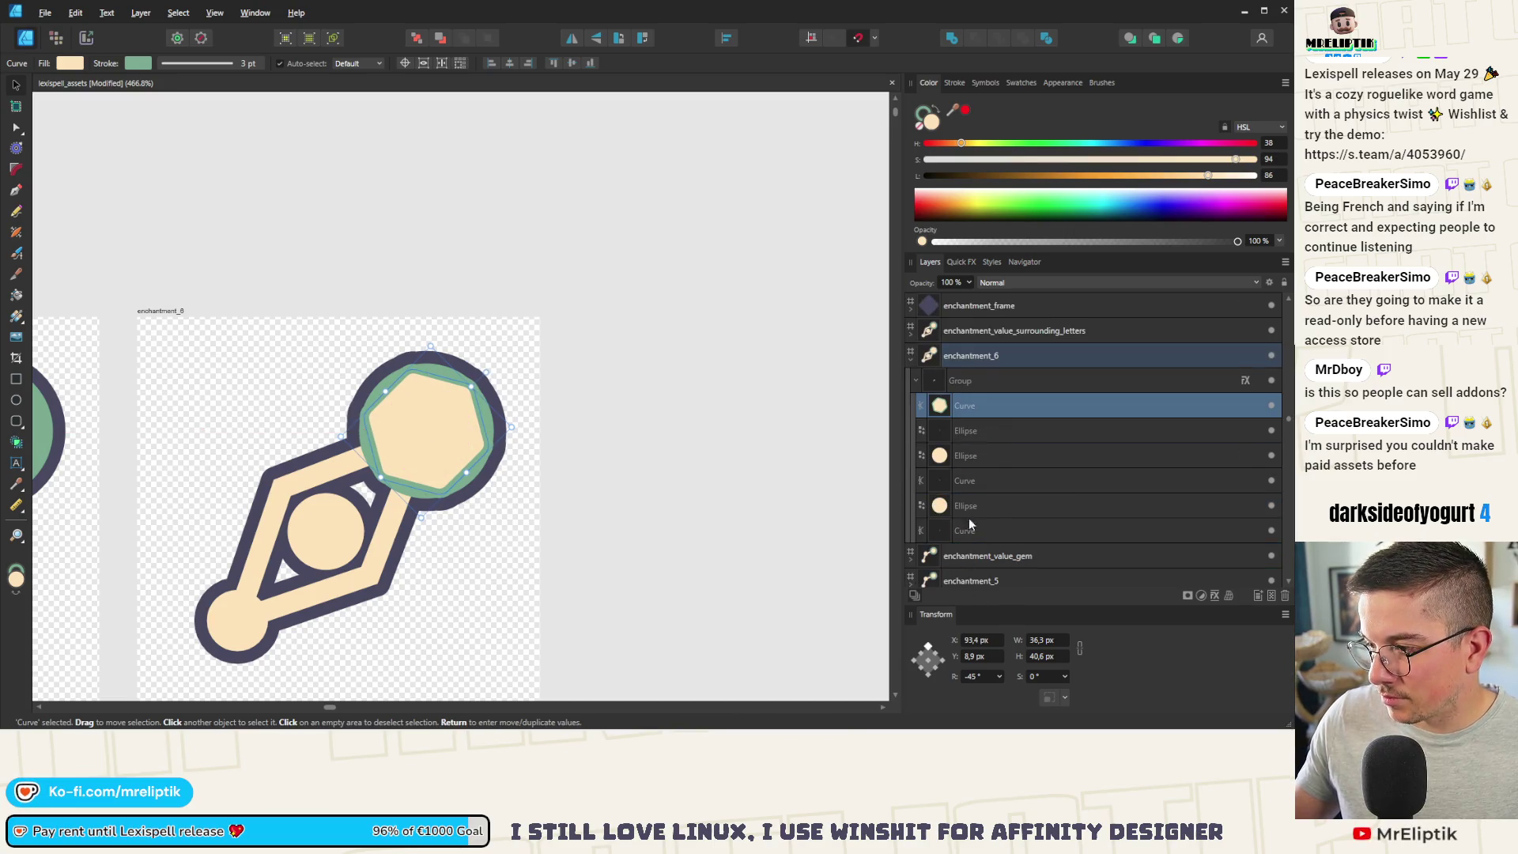
click(971, 454)
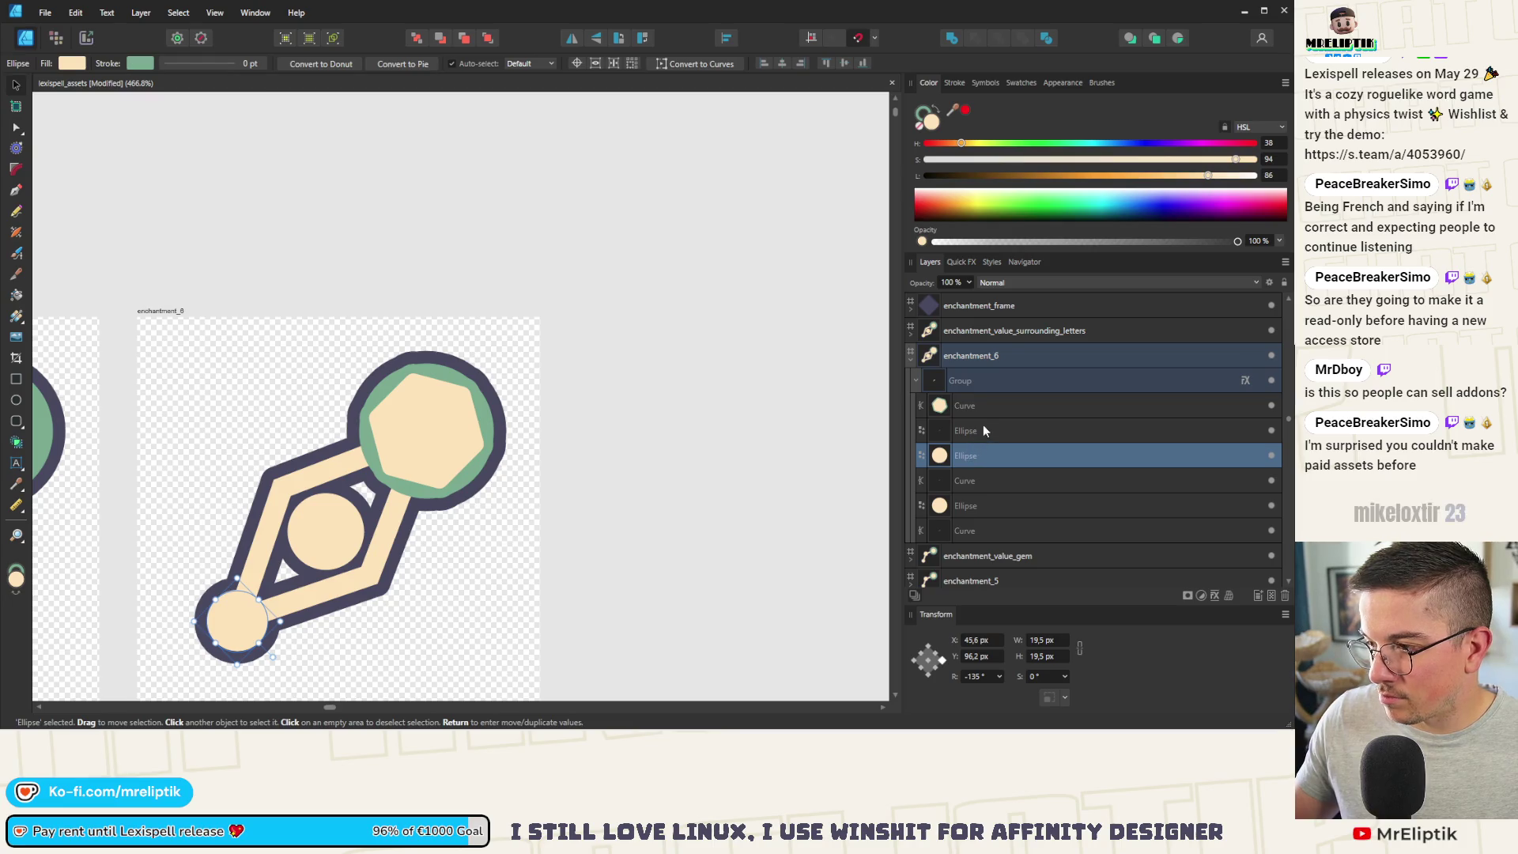
click(984, 430)
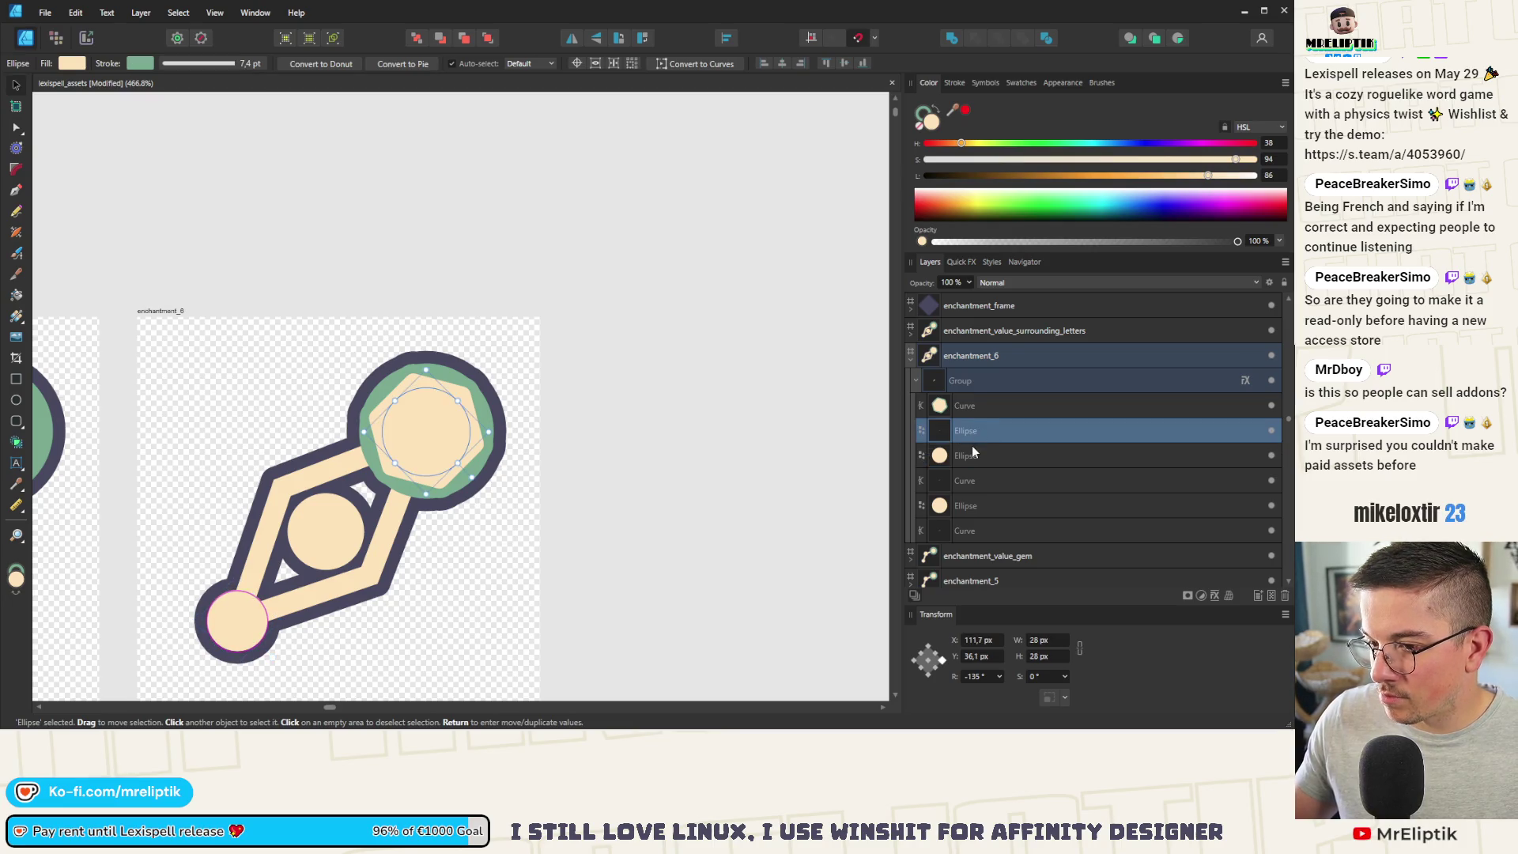
click(1273, 432)
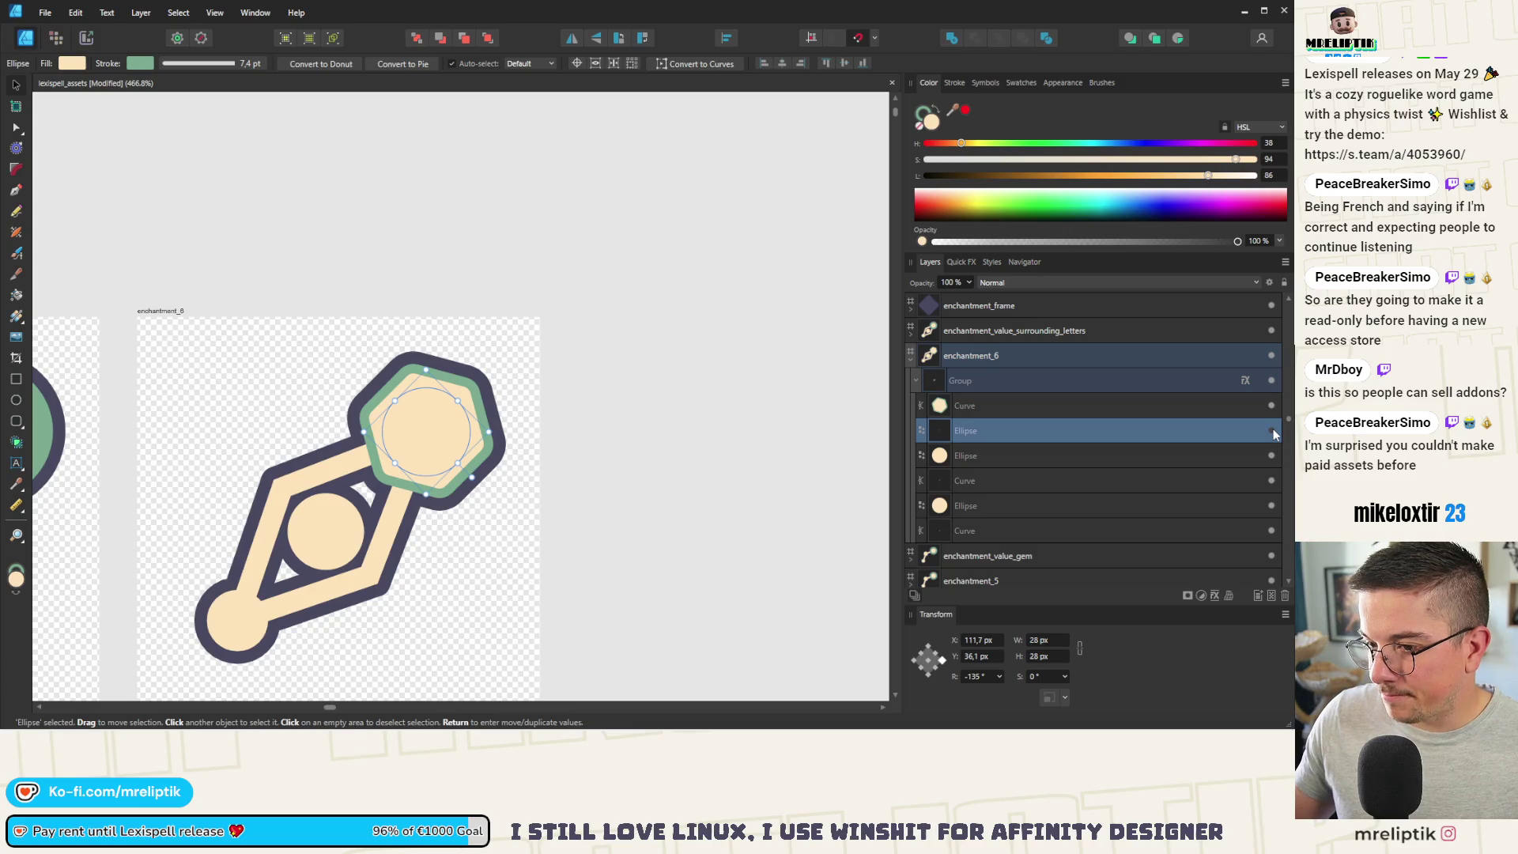
Step: Match the hexagon's outline width to enchantment_5's ring at 7.4 pt
scroll(316, 435, down, 4)
scroll(302, 431, up, 2)
click(303, 431)
double_click(302, 431)
click(956, 84)
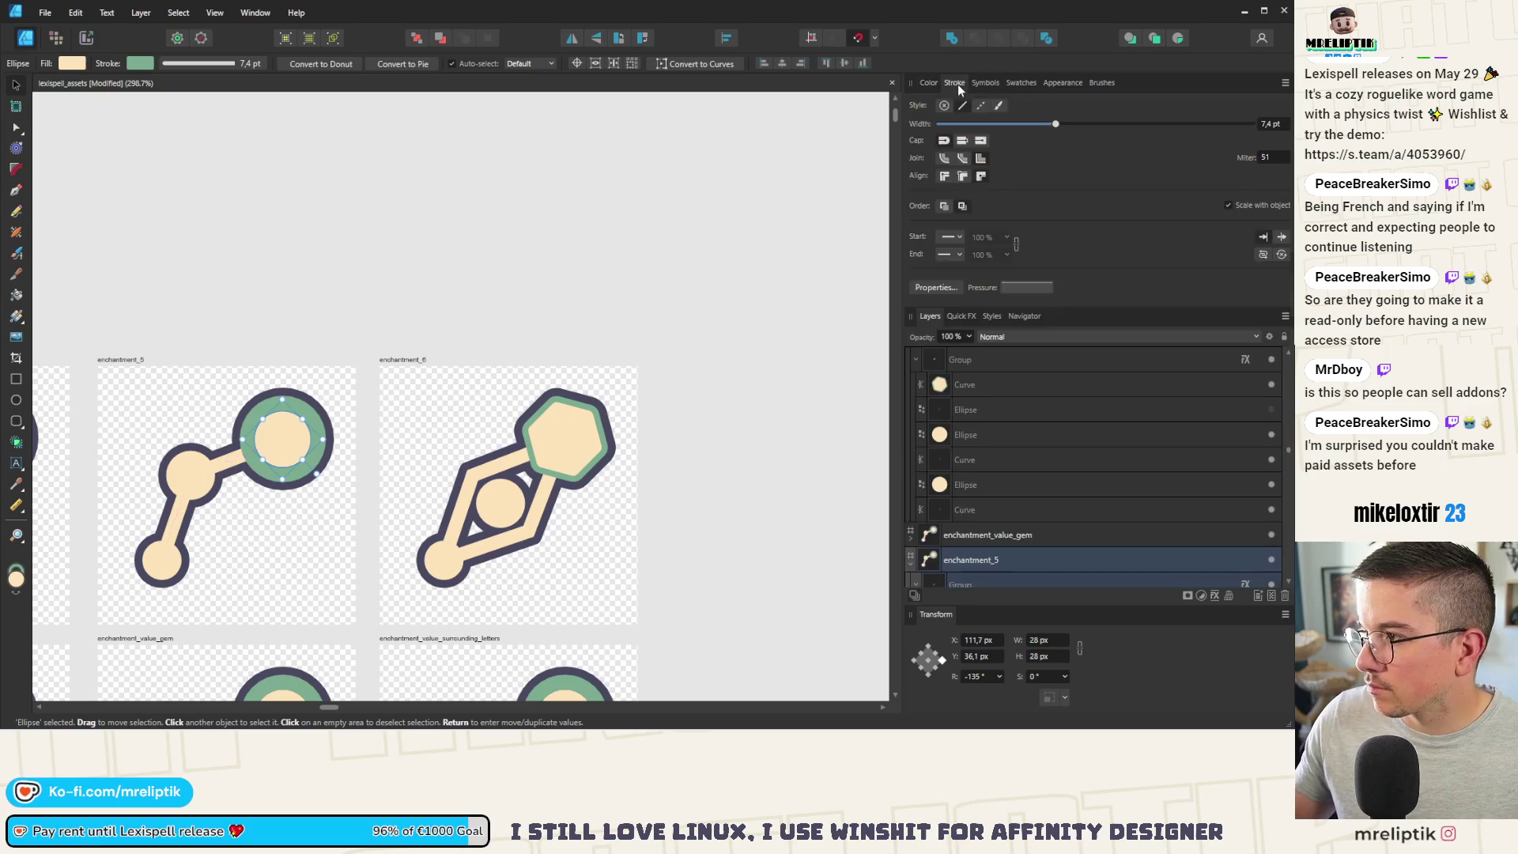
scroll(522, 429, up, 3)
click(495, 454)
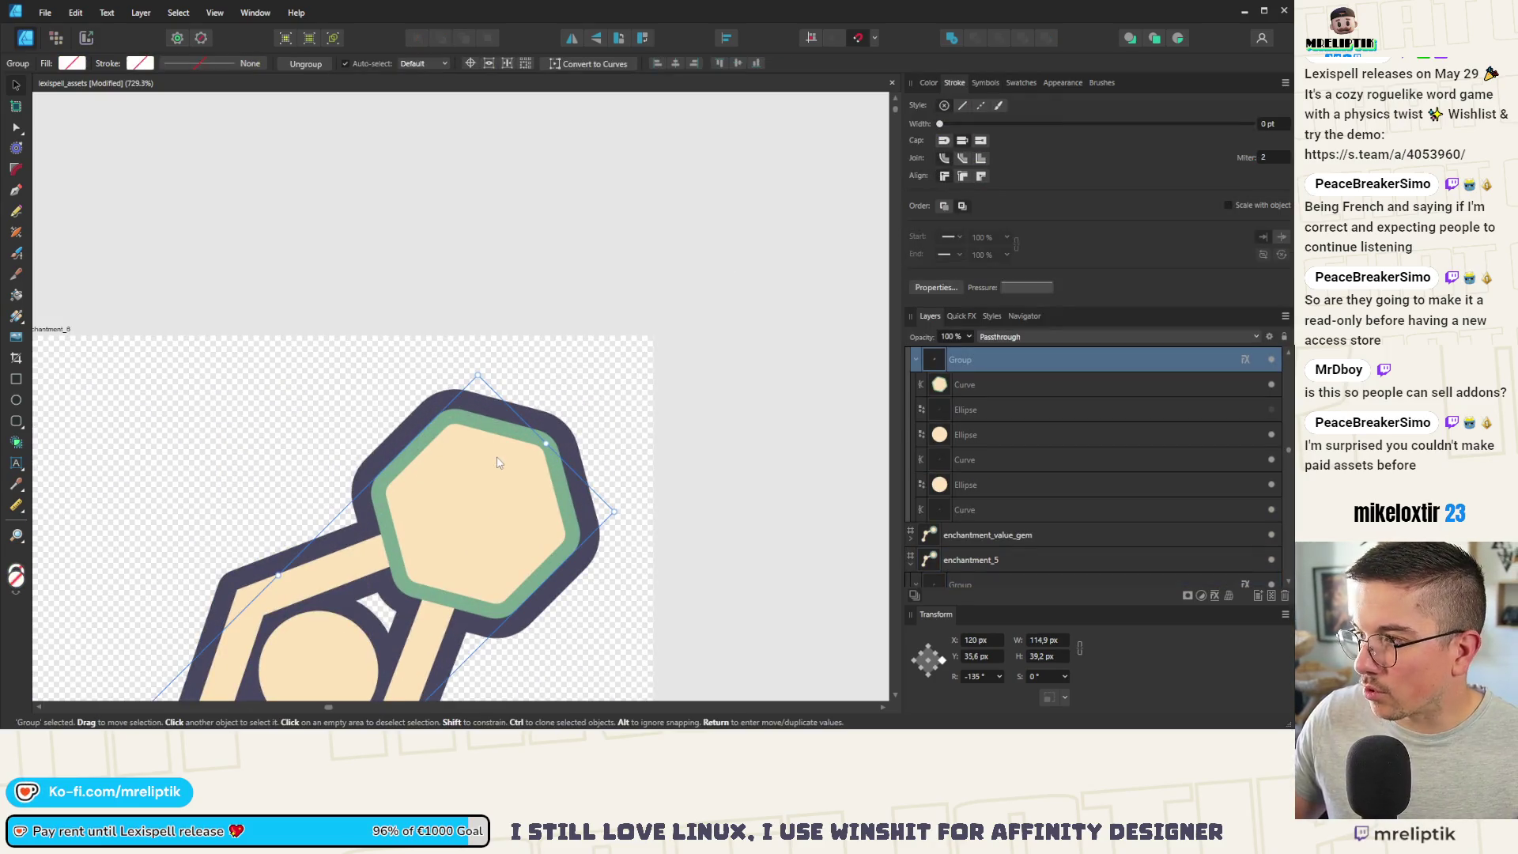
double_click(499, 463)
click(1273, 124)
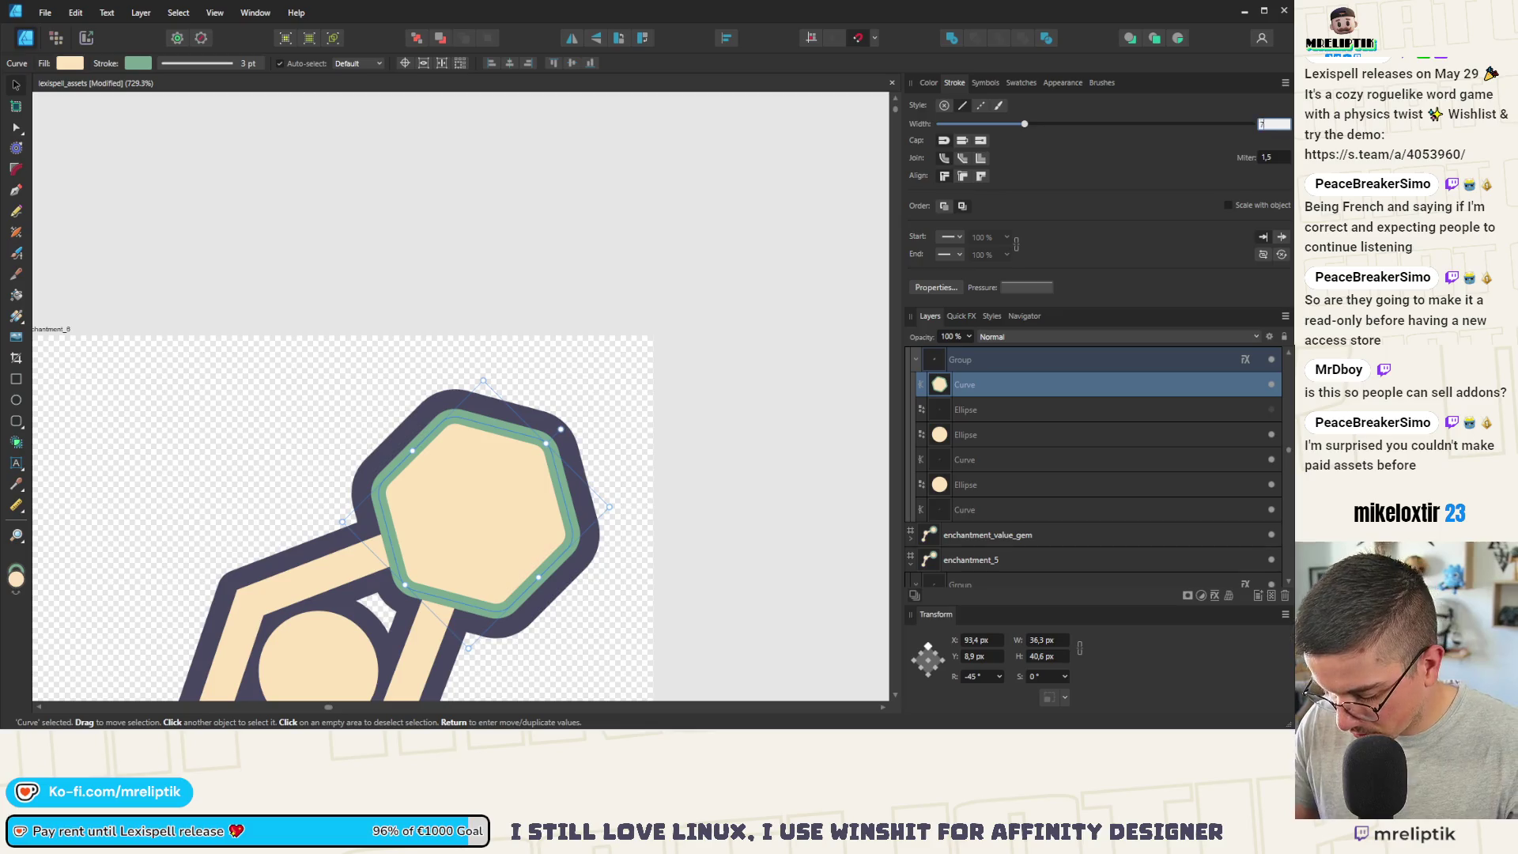
text(,4)
key(Return)
Step: Deselect, pan across the first-row artboards, and select the enchantment_5 artboard
scroll(443, 340, down, 6)
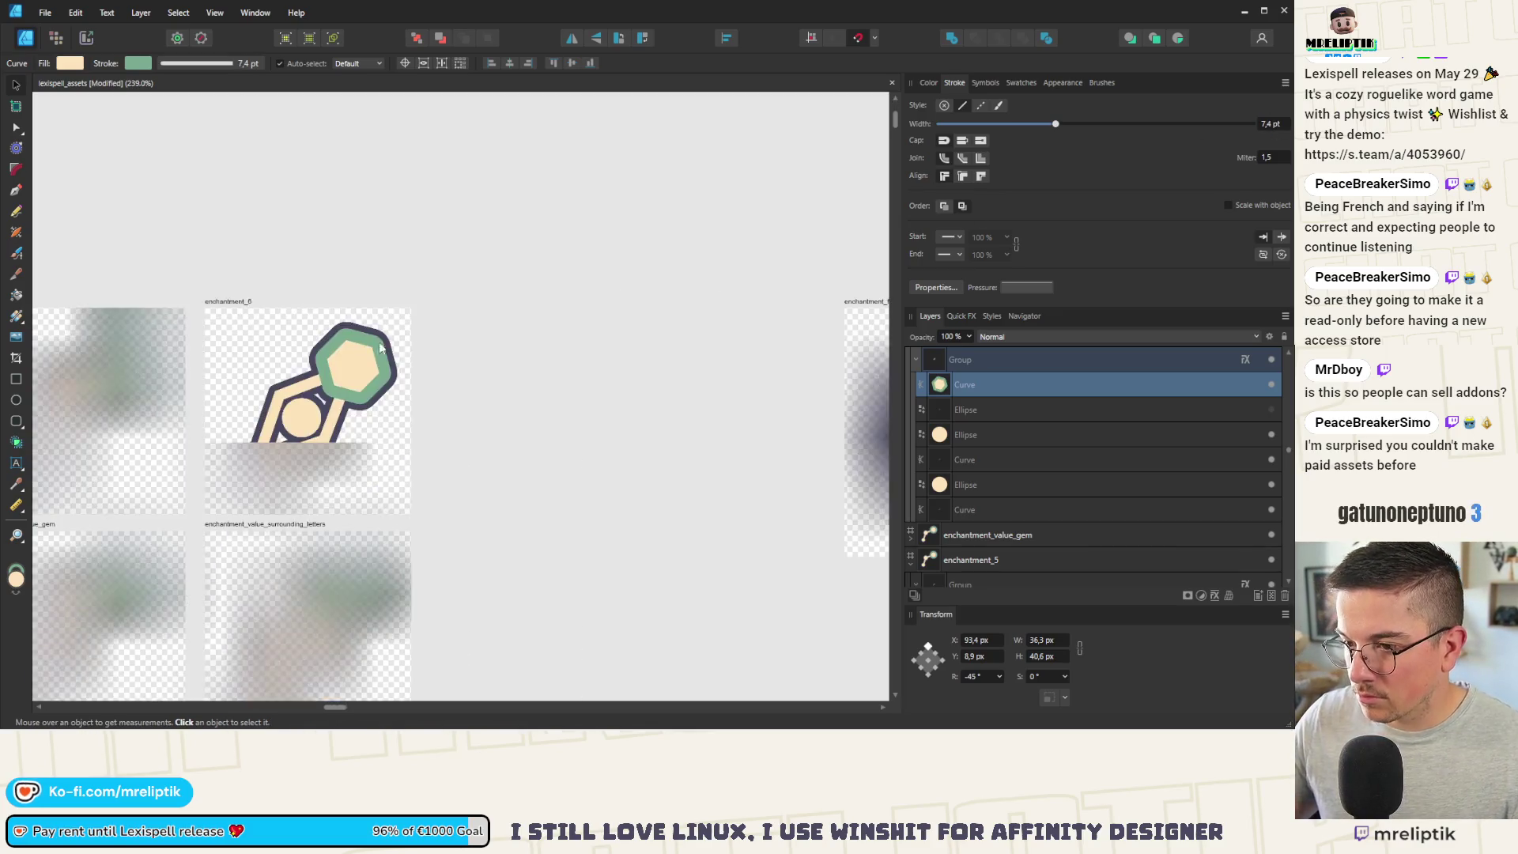
key(Escape)
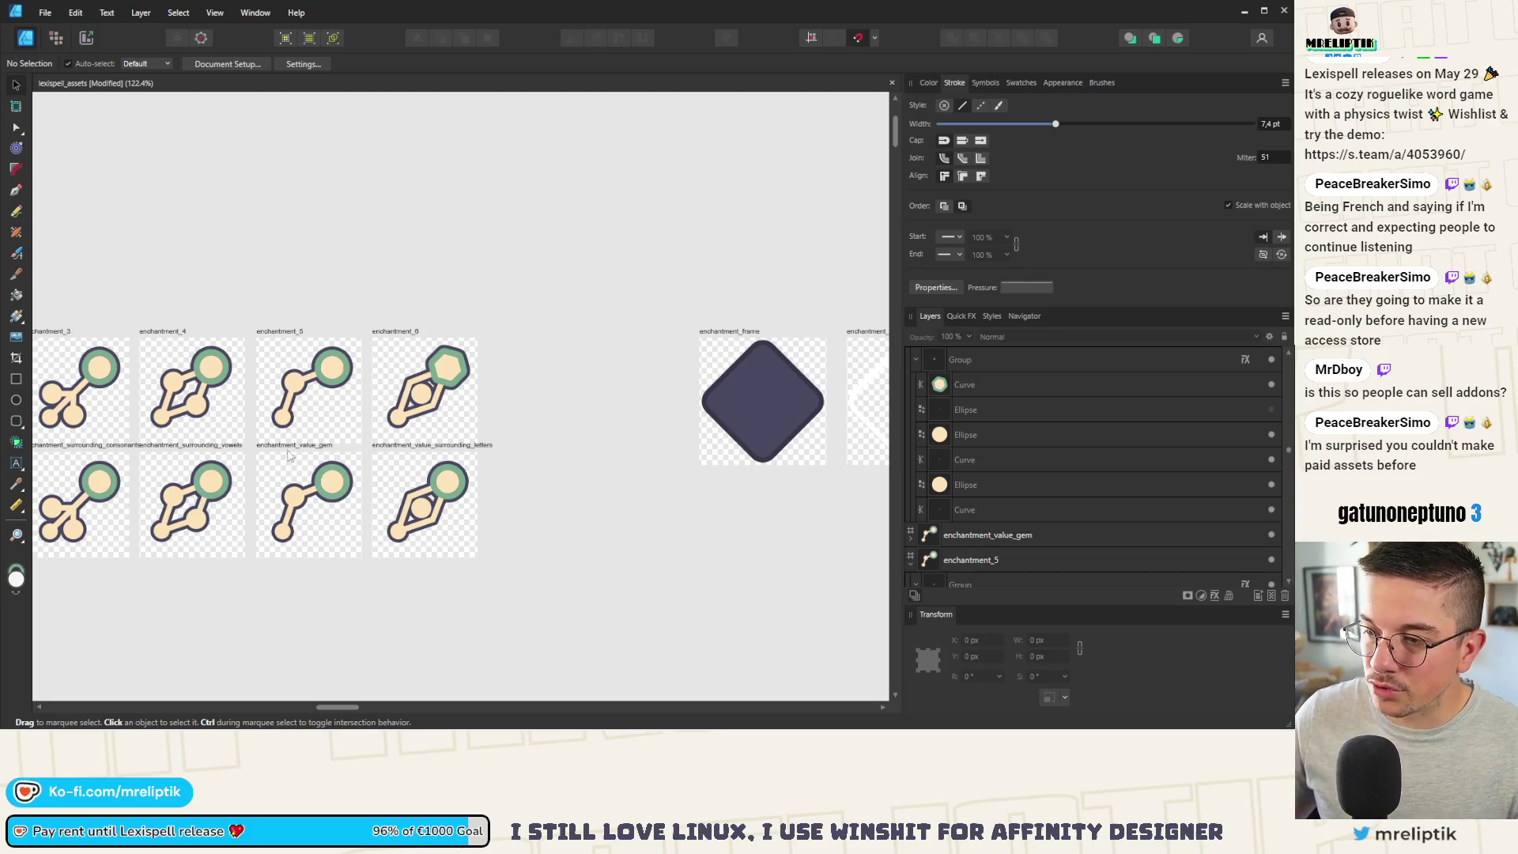
drag(280, 473, 465, 448)
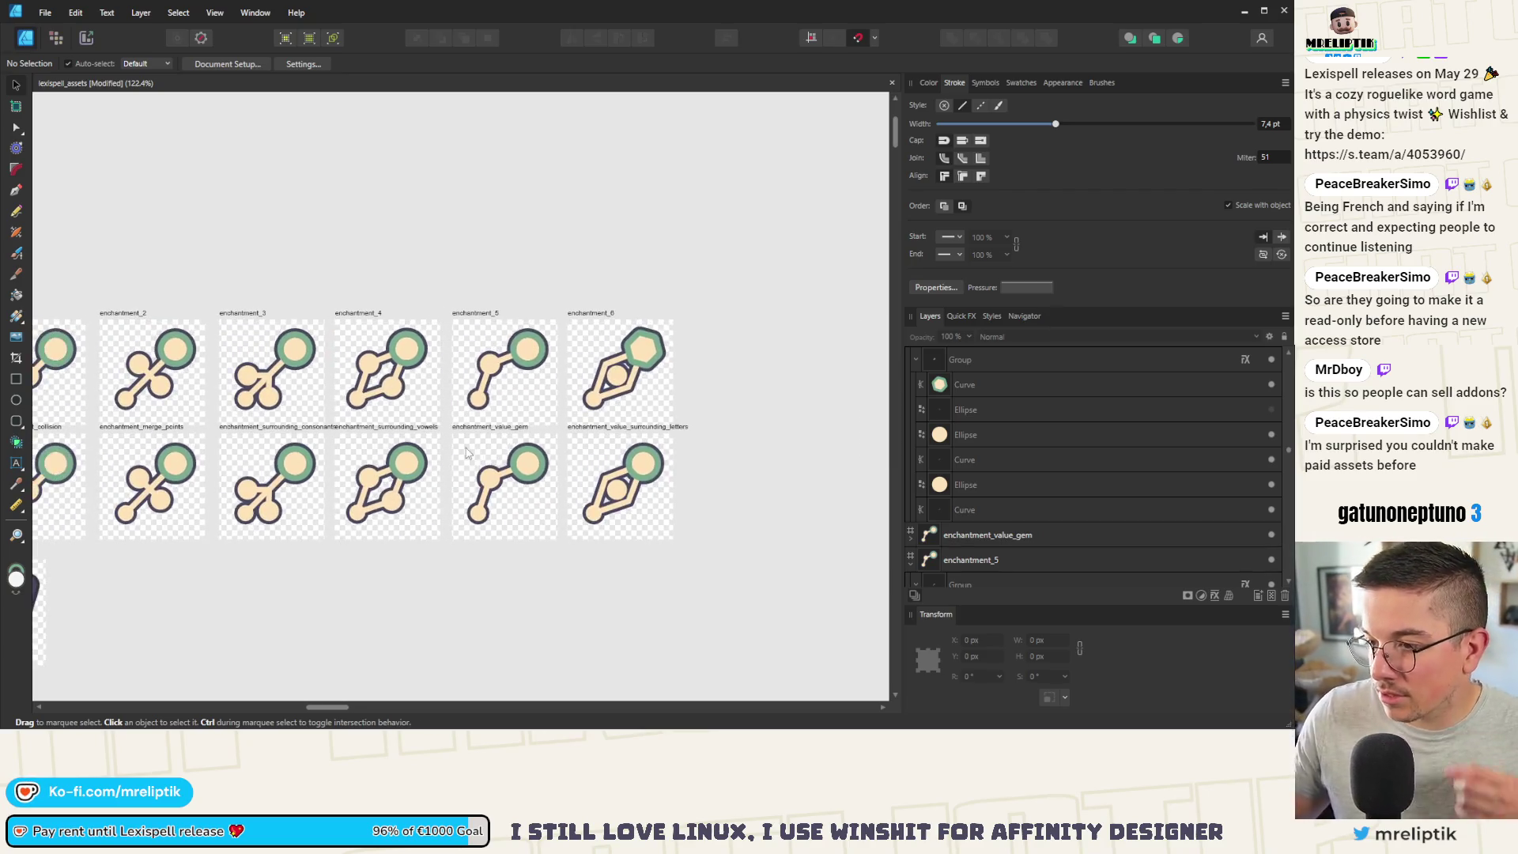
drag(264, 472, 398, 461)
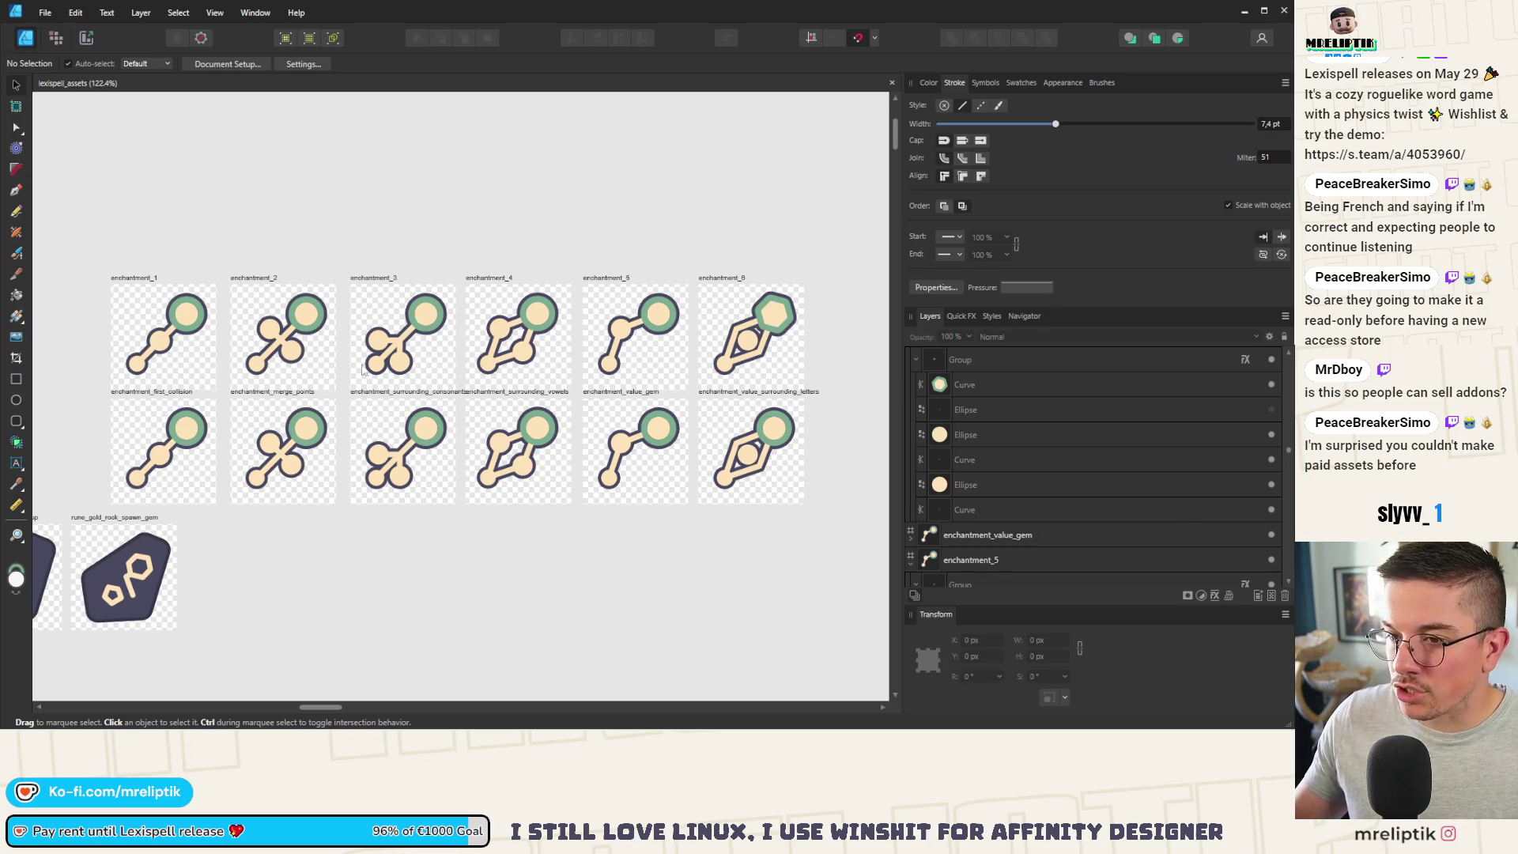
click(590, 293)
Step: Select the gem ellipse inside the consumable_wand_gold icon, then the gem circle in enchantment_5
scroll(690, 350, down, 8)
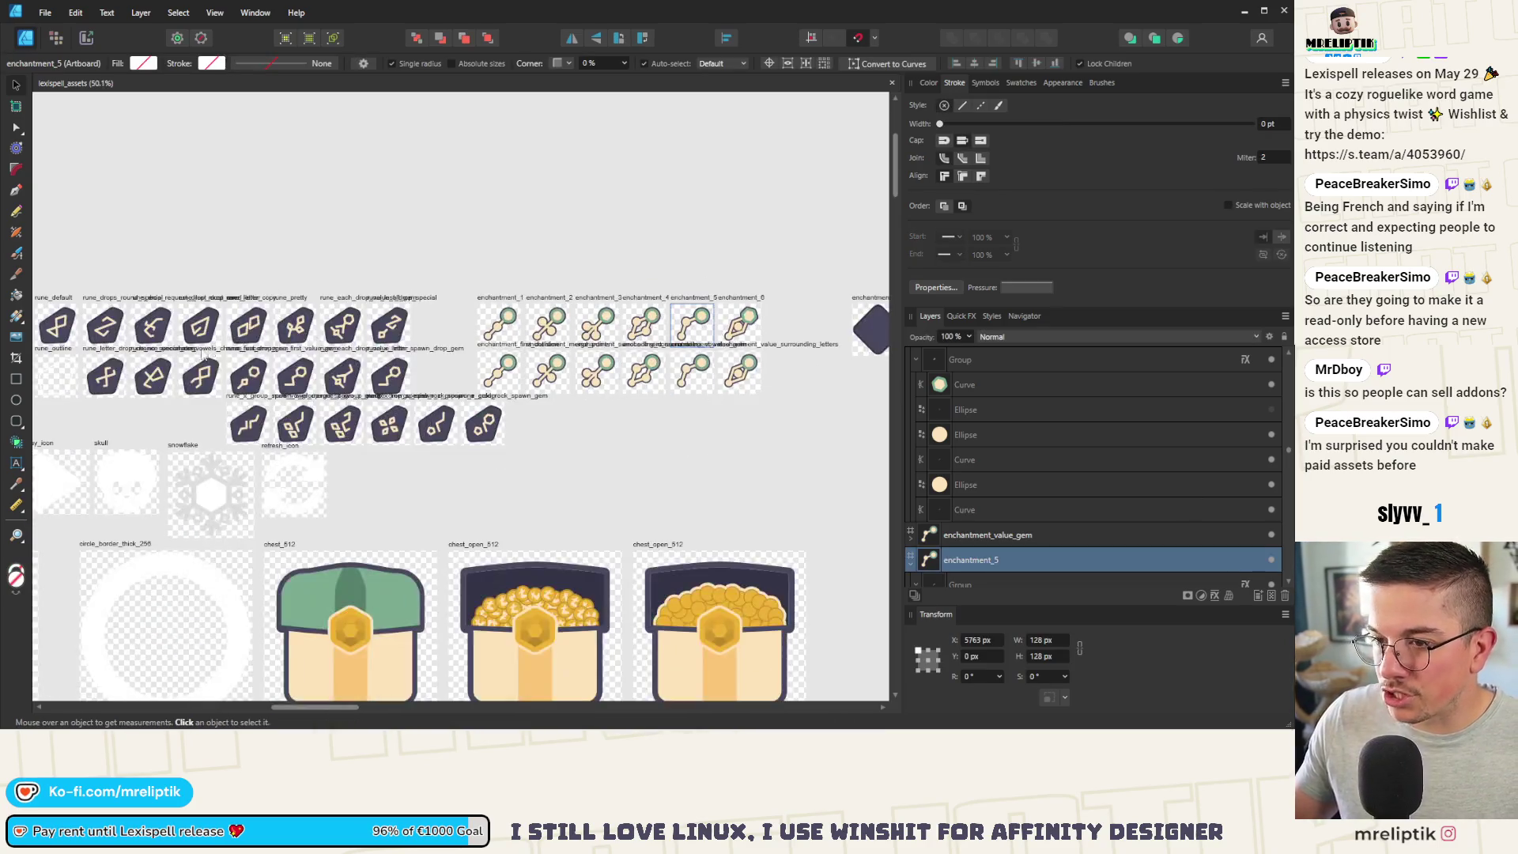
scroll(365, 359, up, 8)
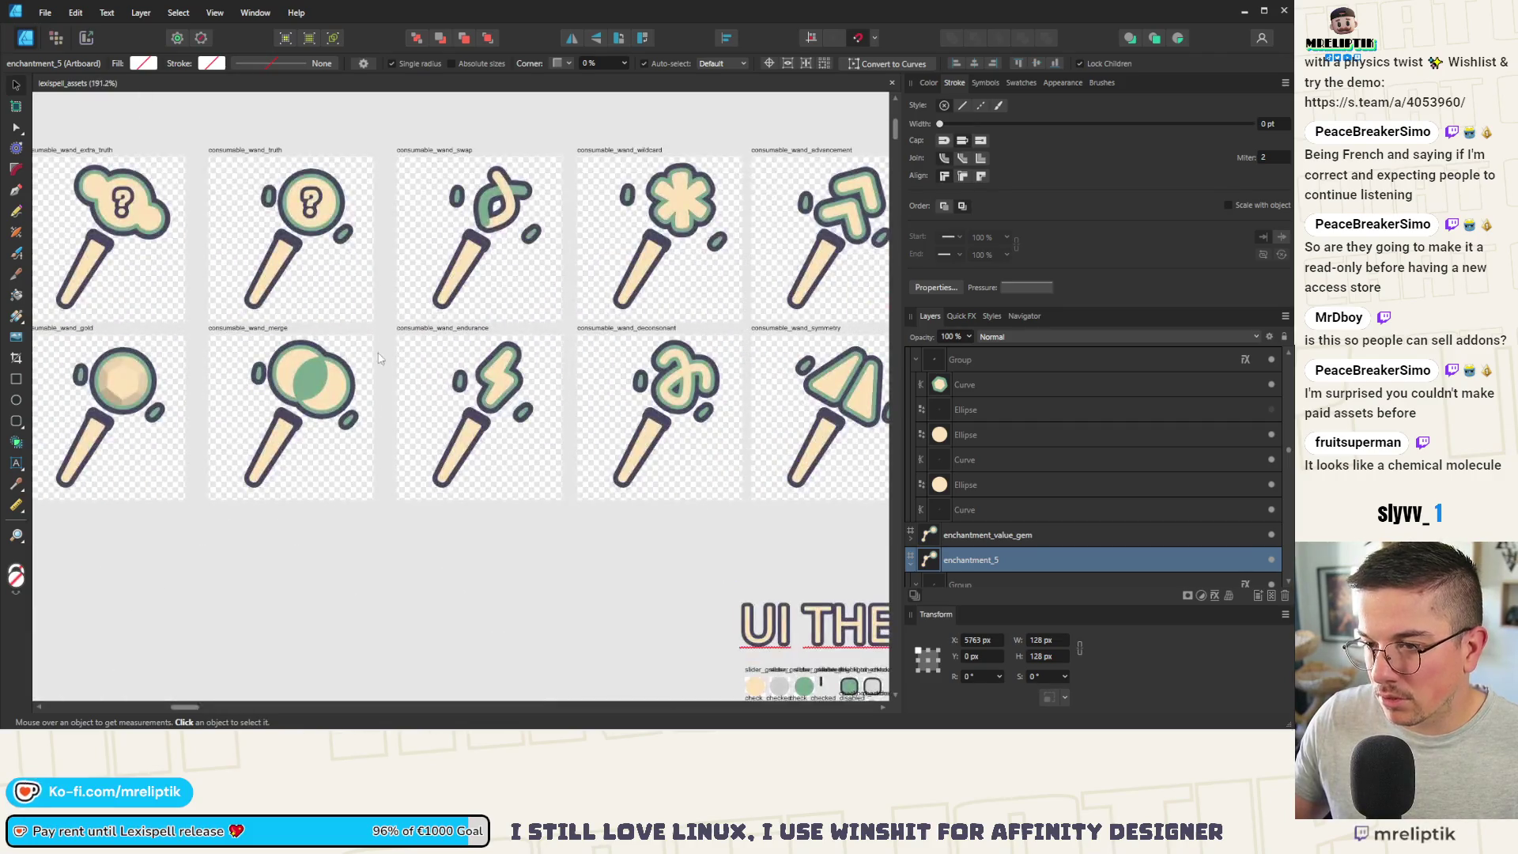
scroll(365, 360, down, 3)
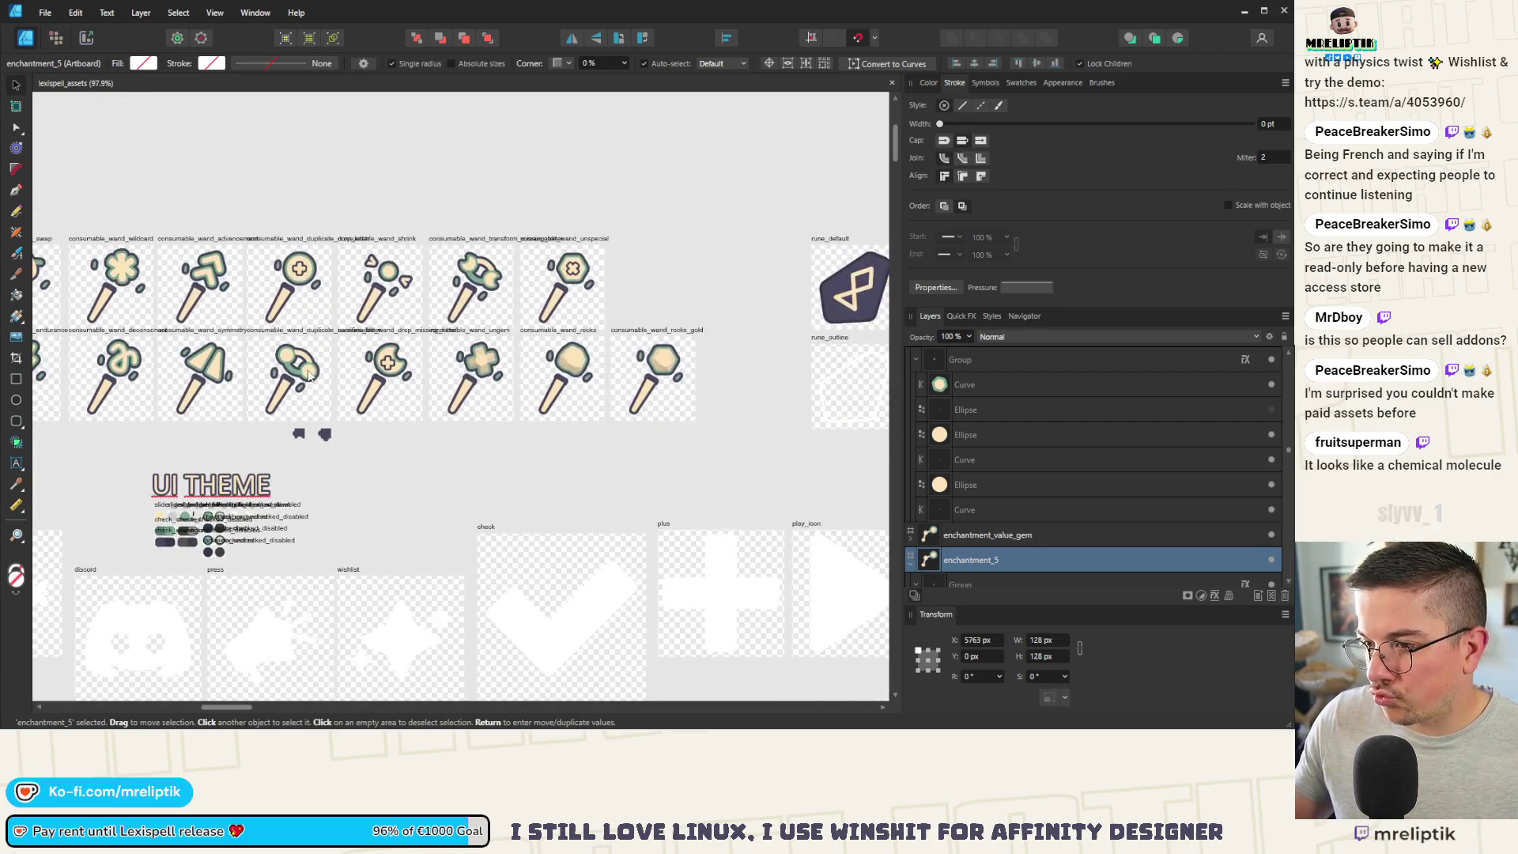
scroll(632, 367, left, 6)
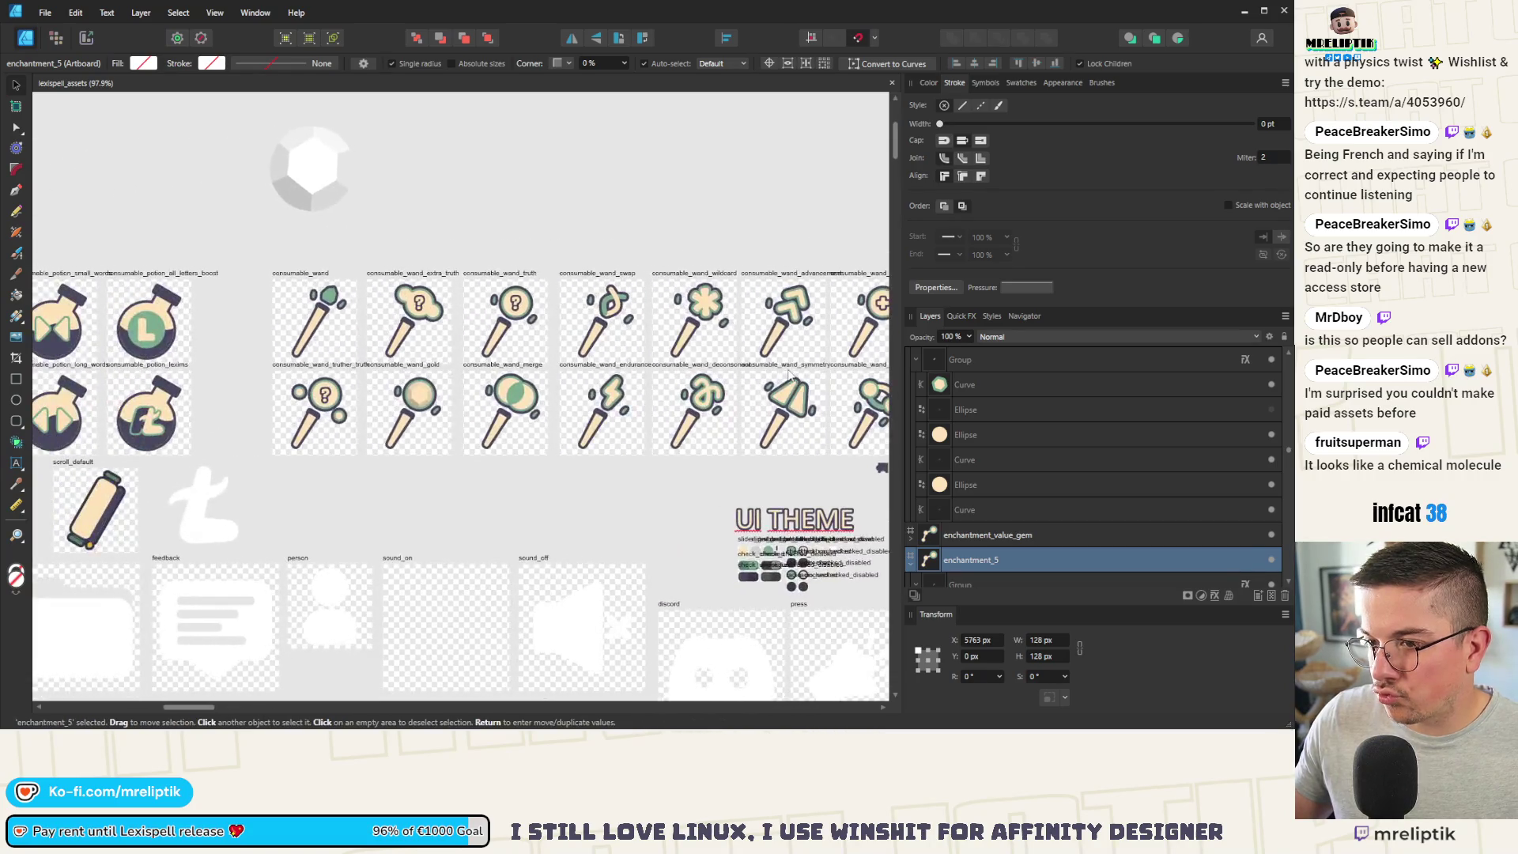
scroll(456, 395, up, 5)
click(324, 383)
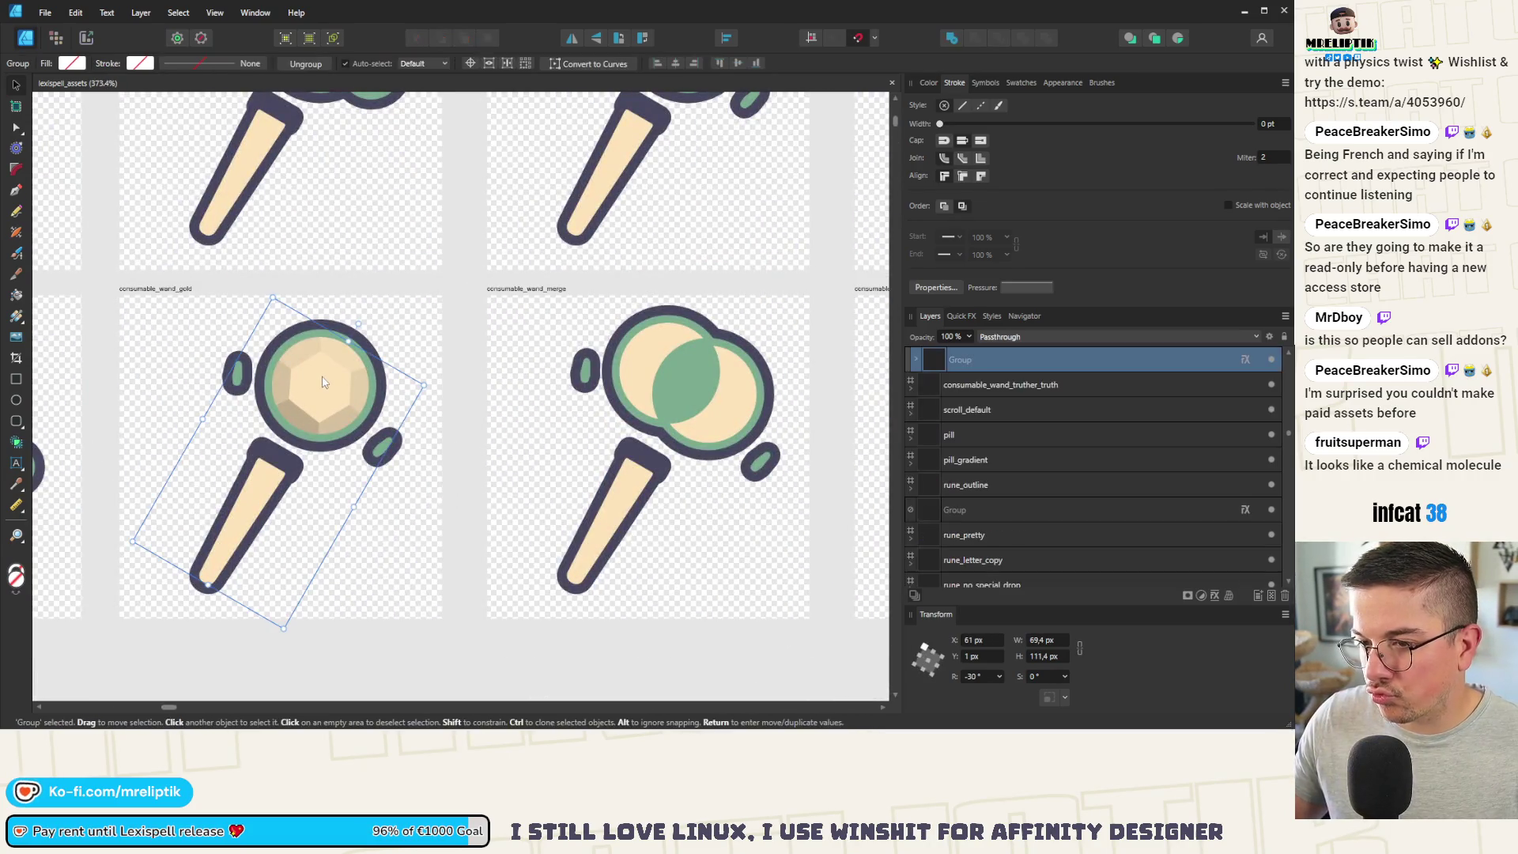
double_click(324, 383)
scroll(461, 371, down, 10)
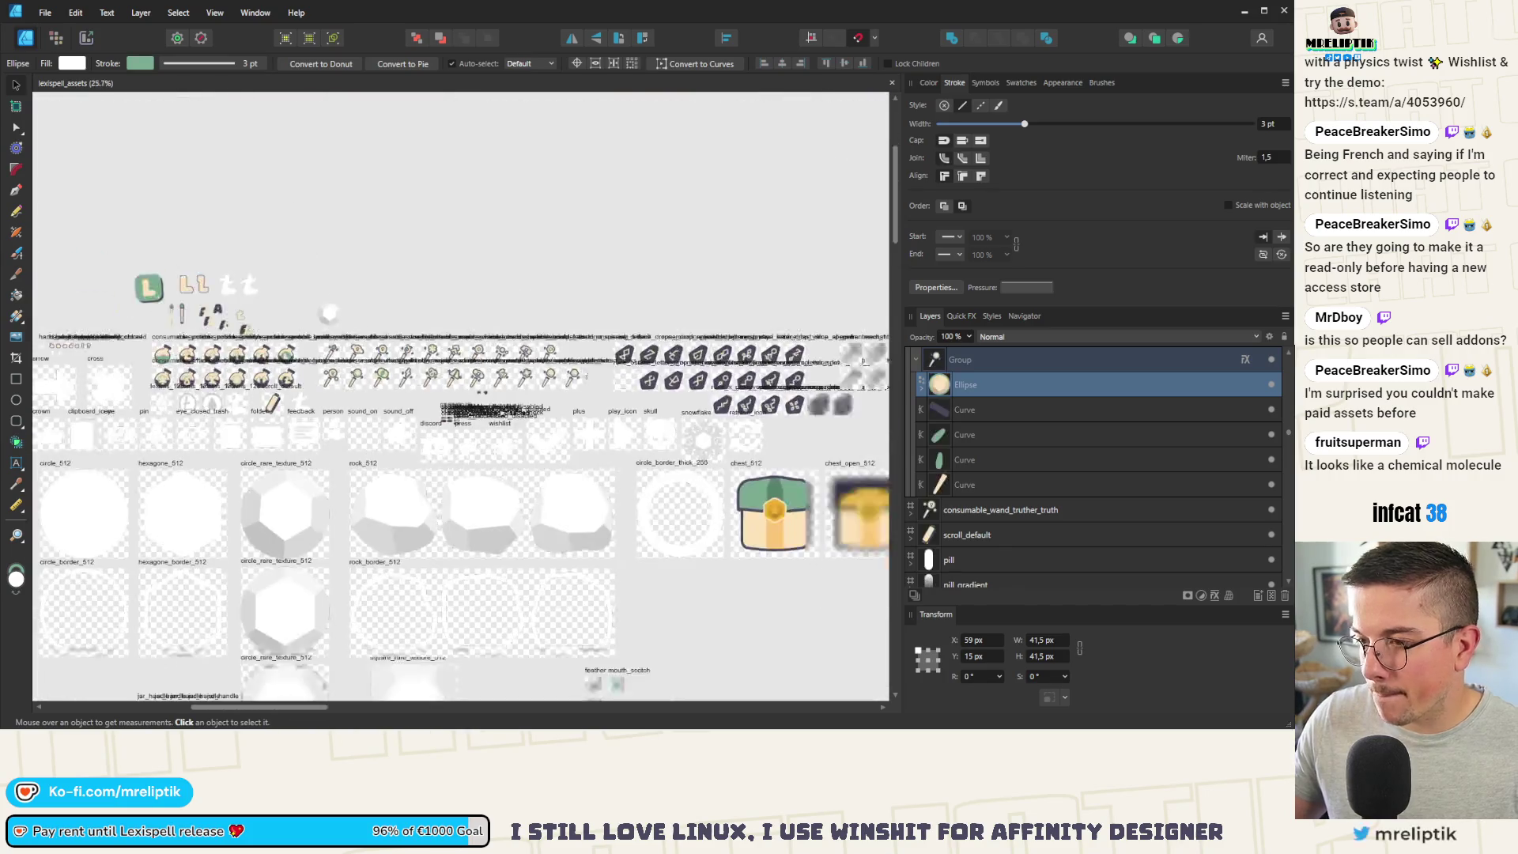
scroll(461, 372, up, 9)
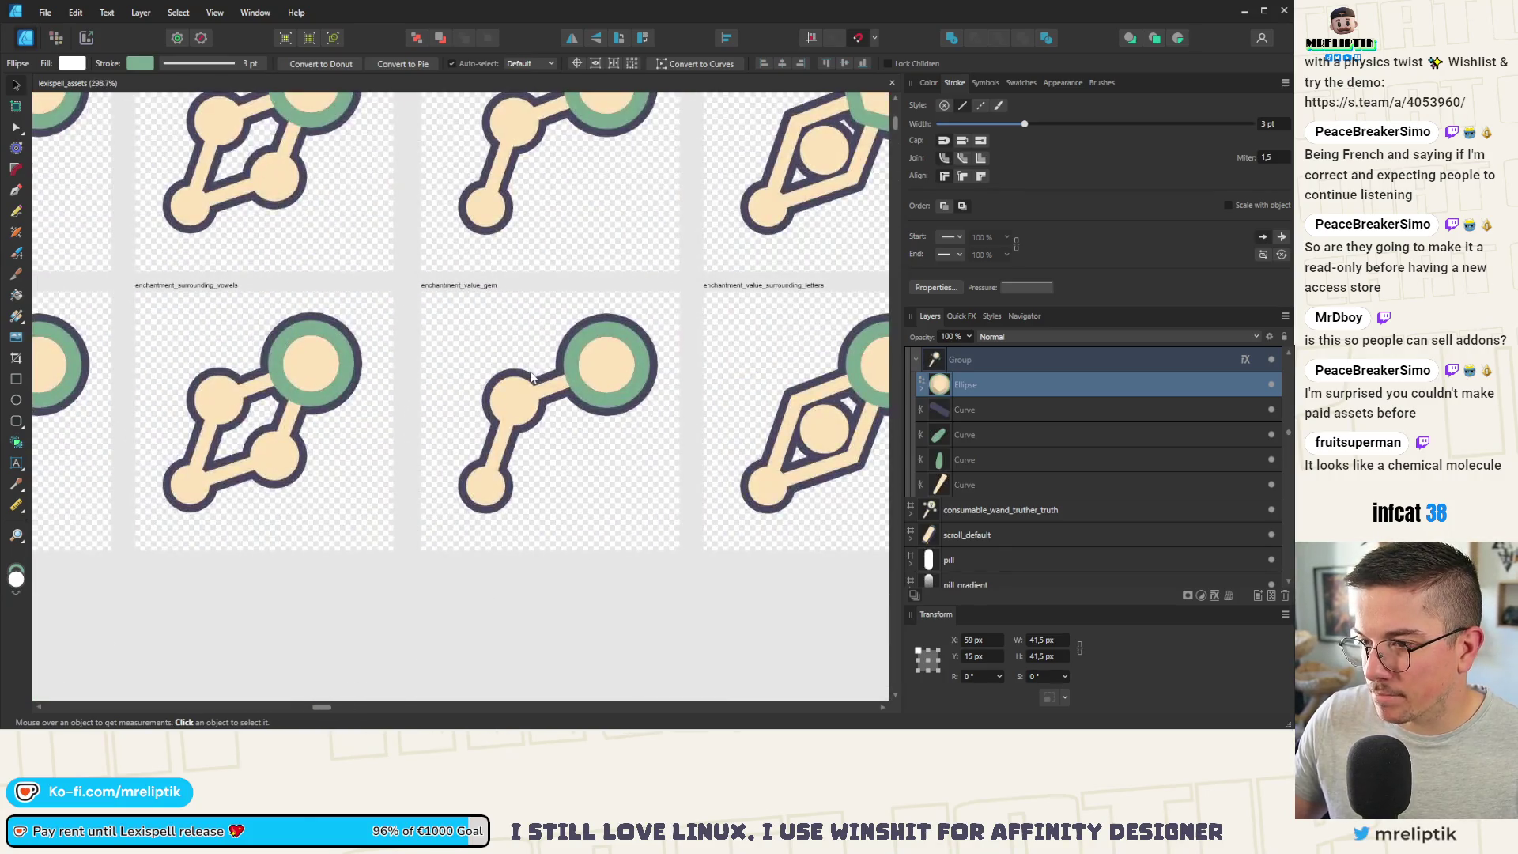
scroll(346, 378, up, 5)
scroll(344, 388, right, 2)
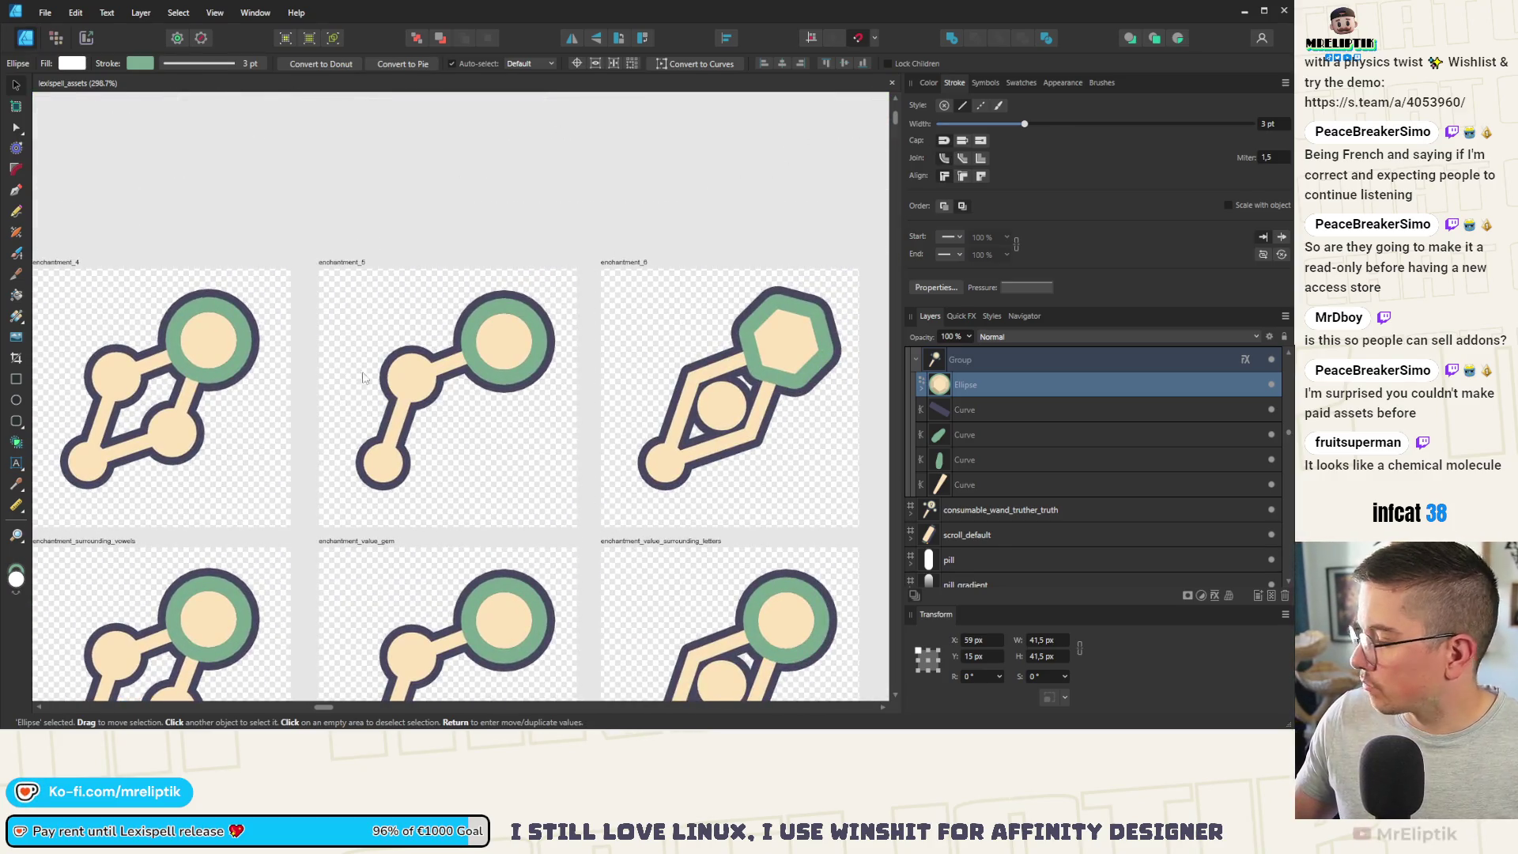
click(528, 330)
Step: Move enchantment_5's gem circle left over the connector and shrink it to 32.9 px
click(524, 342)
drag(543, 358, 509, 360)
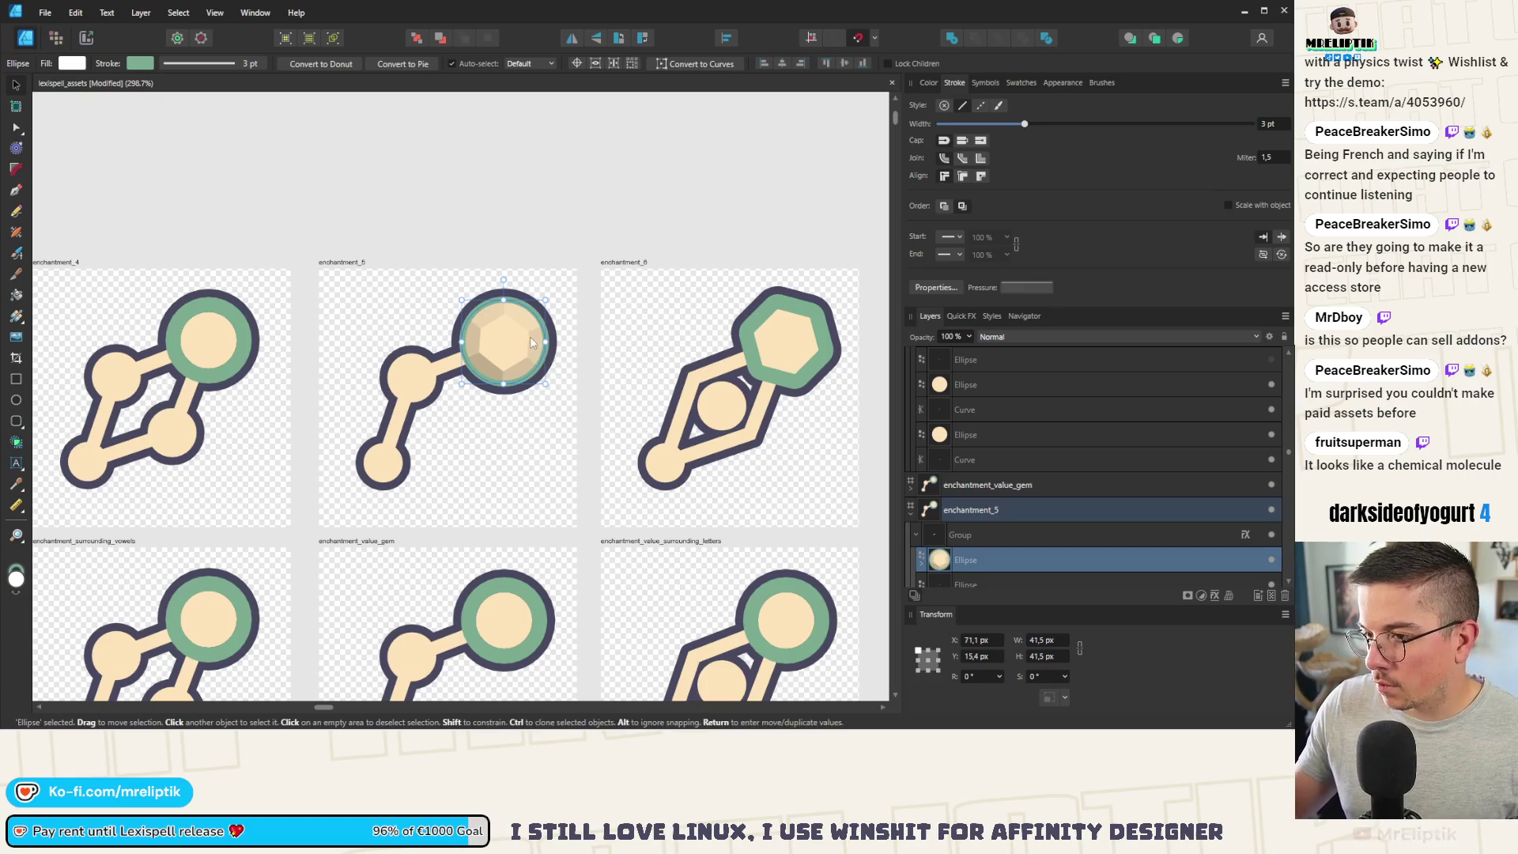
scroll(529, 353, up, 3)
drag(560, 263, 528, 296)
mouse_move(485, 371)
mouse_down()
mouse_move(422, 552)
mouse_move(457, 565)
mouse_up()
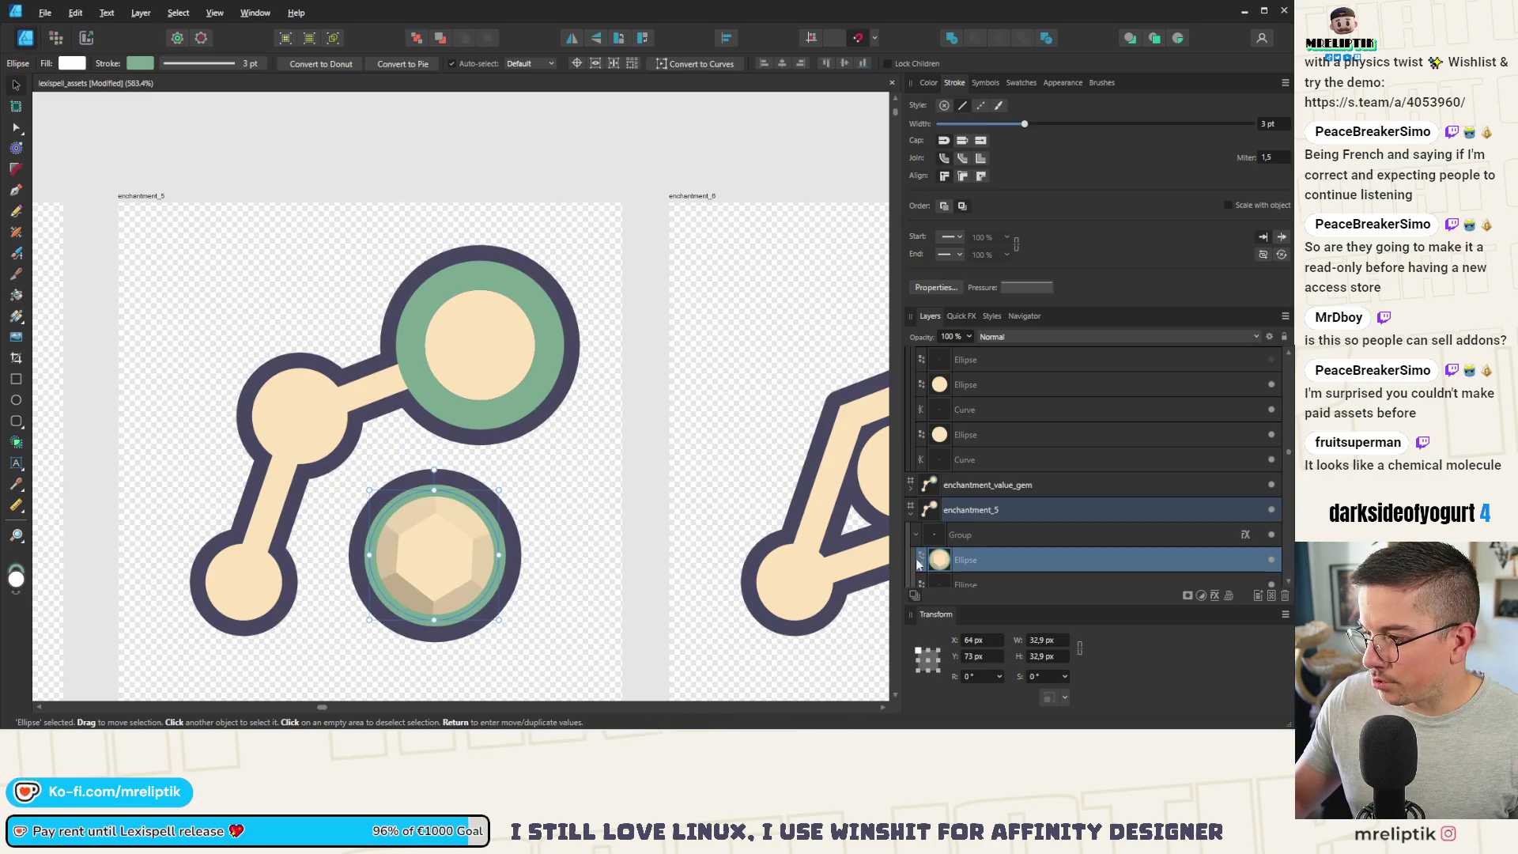
scroll(927, 434, down, 2)
Step: Move the gem facets into the upper circle, scale them down, and centre them there
click(920, 414)
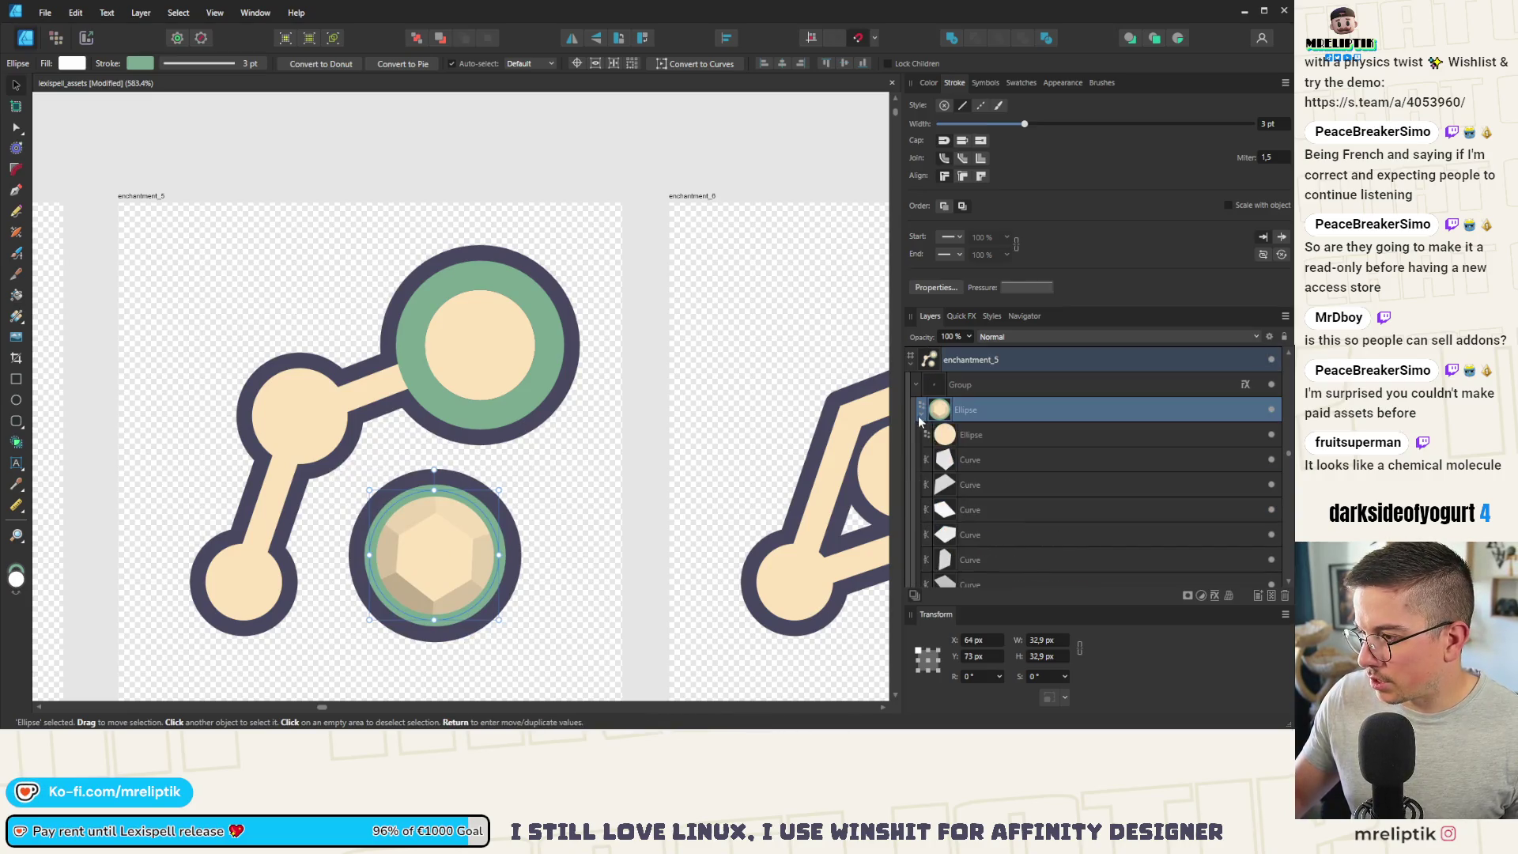
click(965, 434)
scroll(968, 454, down, 2)
shift+click(980, 433)
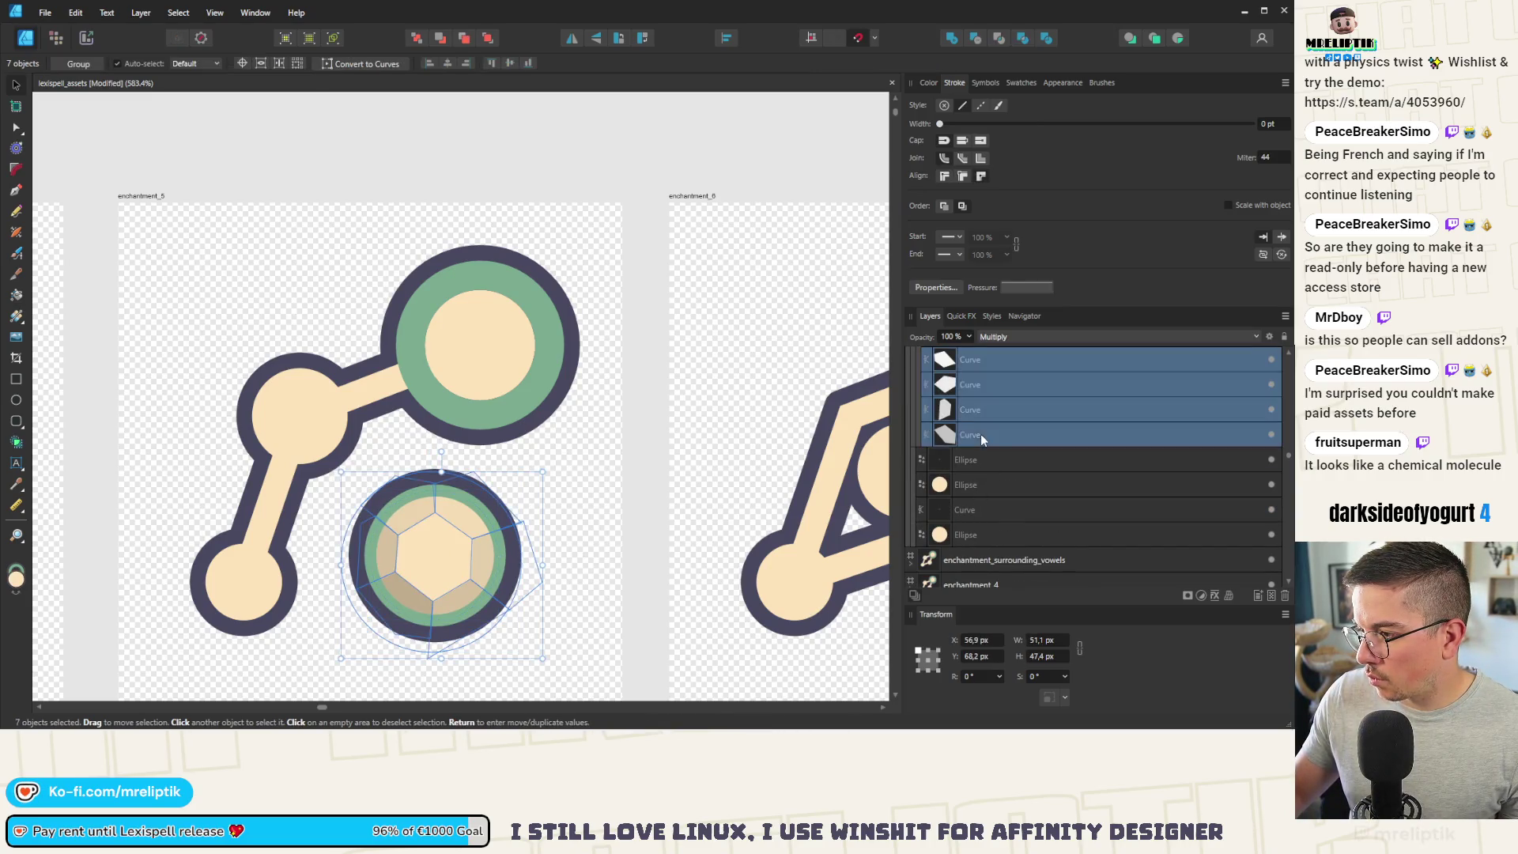
key(Delete)
click(488, 349)
key(ctrl+z)
drag(453, 564, 496, 364)
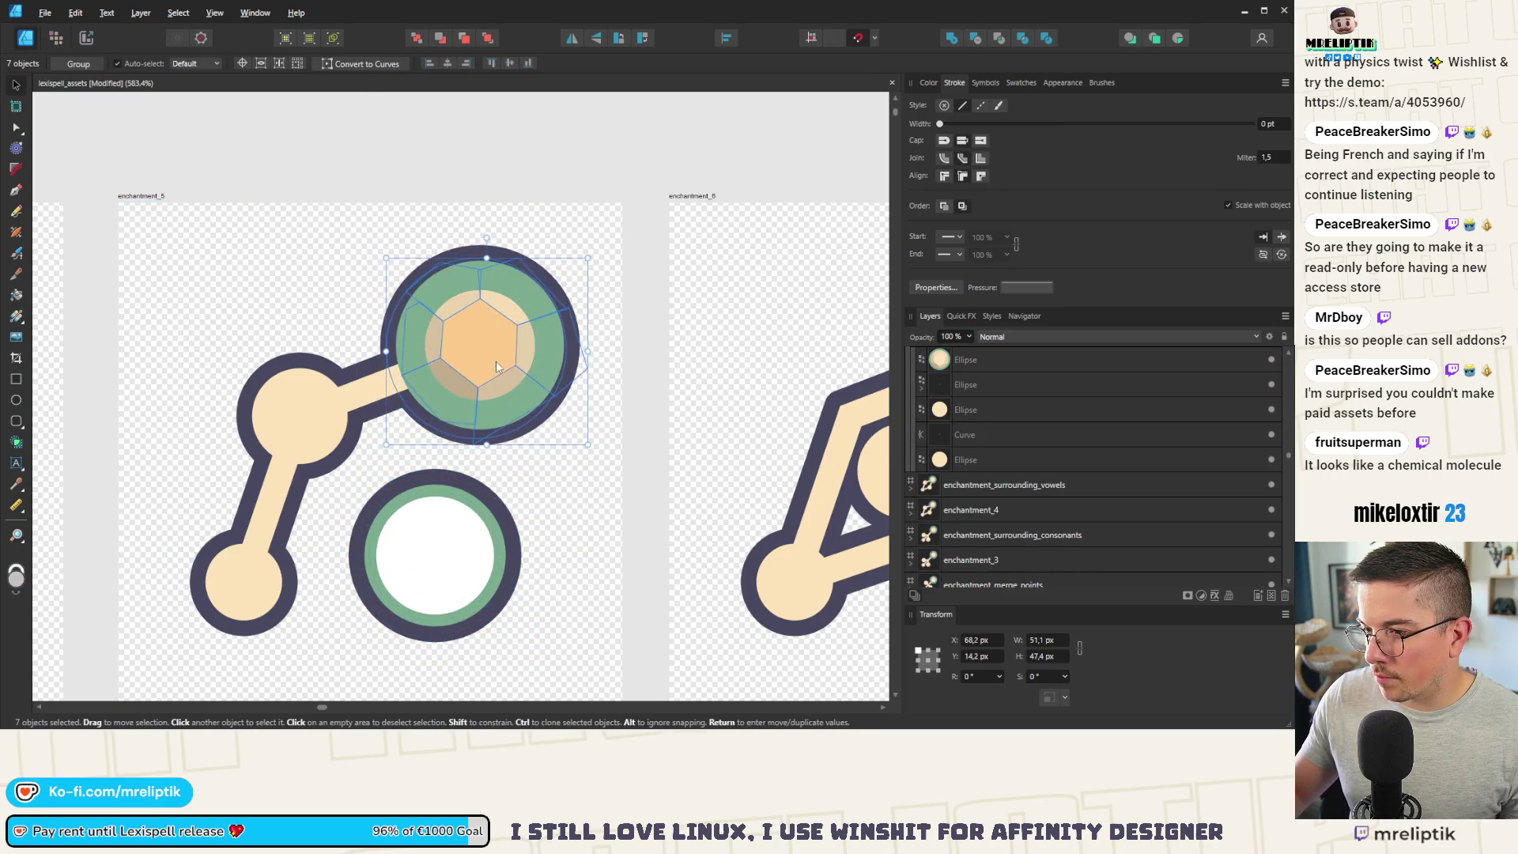
drag(587, 259, 558, 272)
mouse_move(498, 340)
mouse_down()
mouse_move(445, 350)
mouse_move(453, 364)
mouse_up()
scroll(482, 342, up, 3)
scroll(445, 362, down, 5)
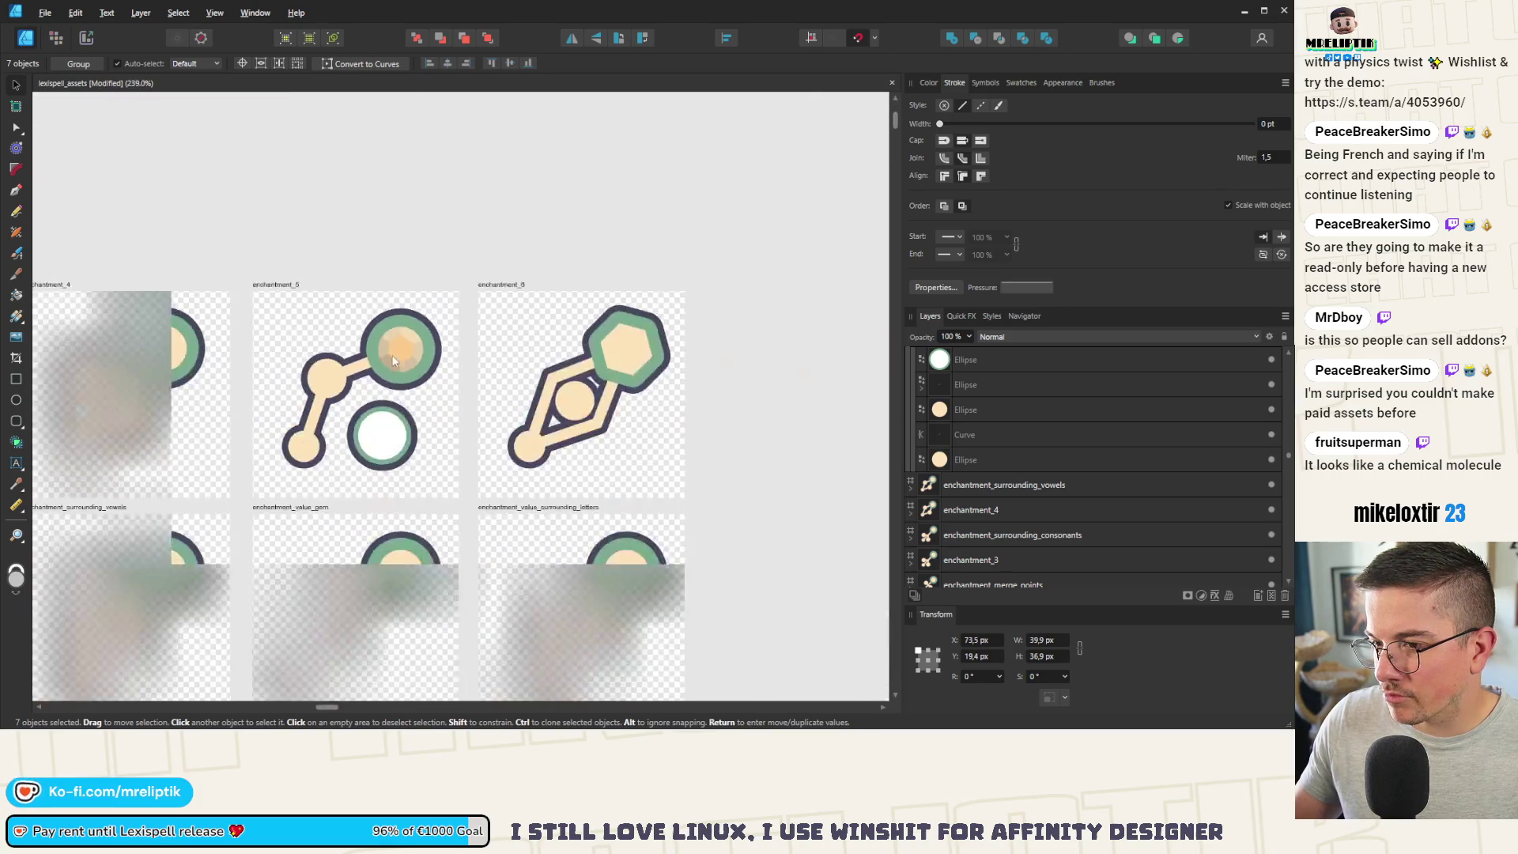
Step: Fill the white circle in enchantment_5's gem group with the sampled beige colour
click(411, 363)
scroll(410, 358, up, 5)
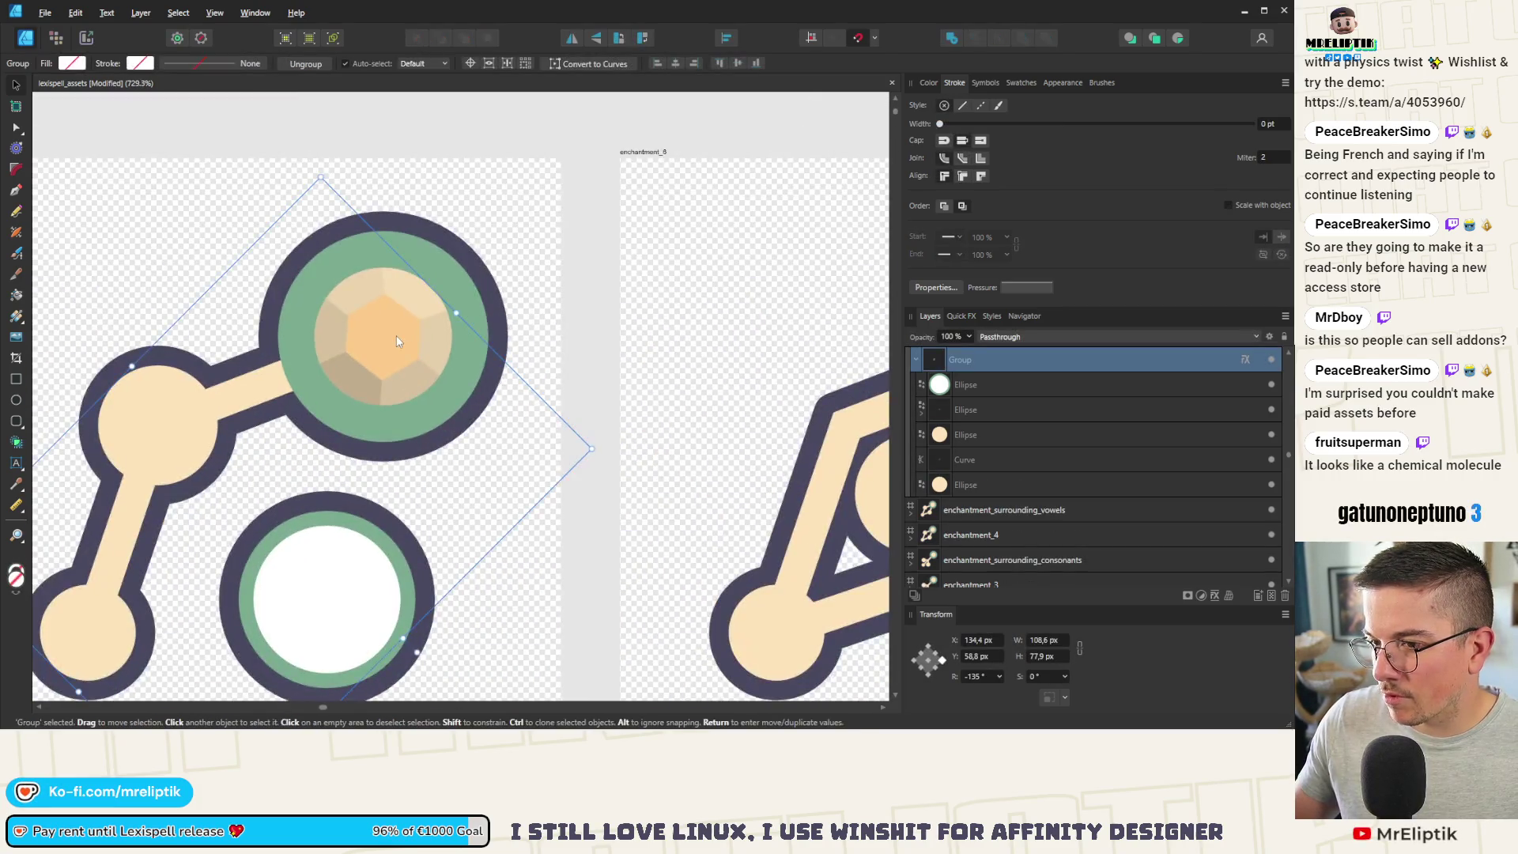
double_click(396, 335)
click(979, 391)
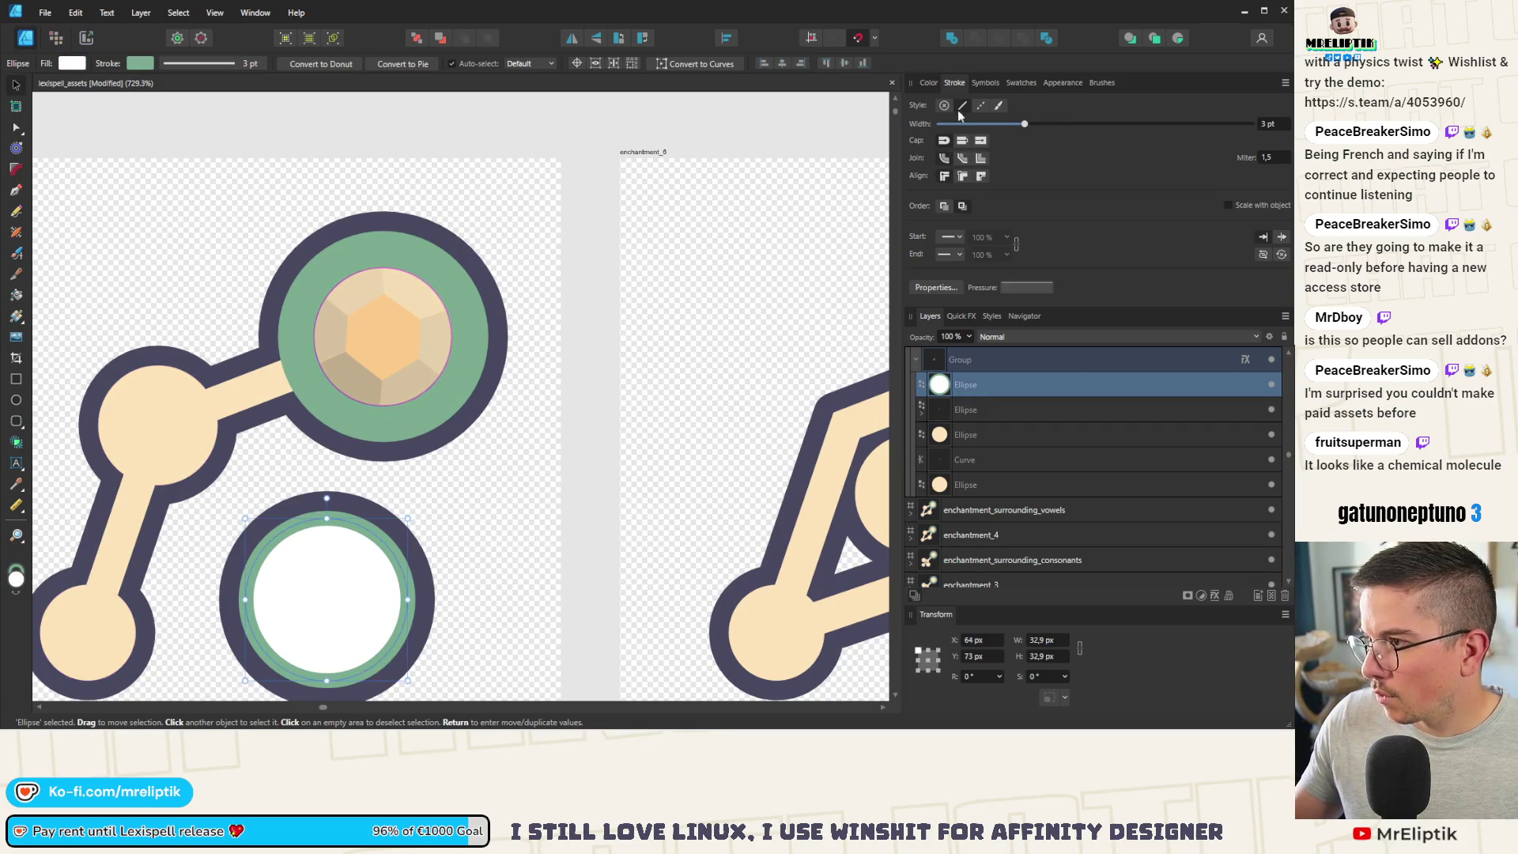
click(927, 84)
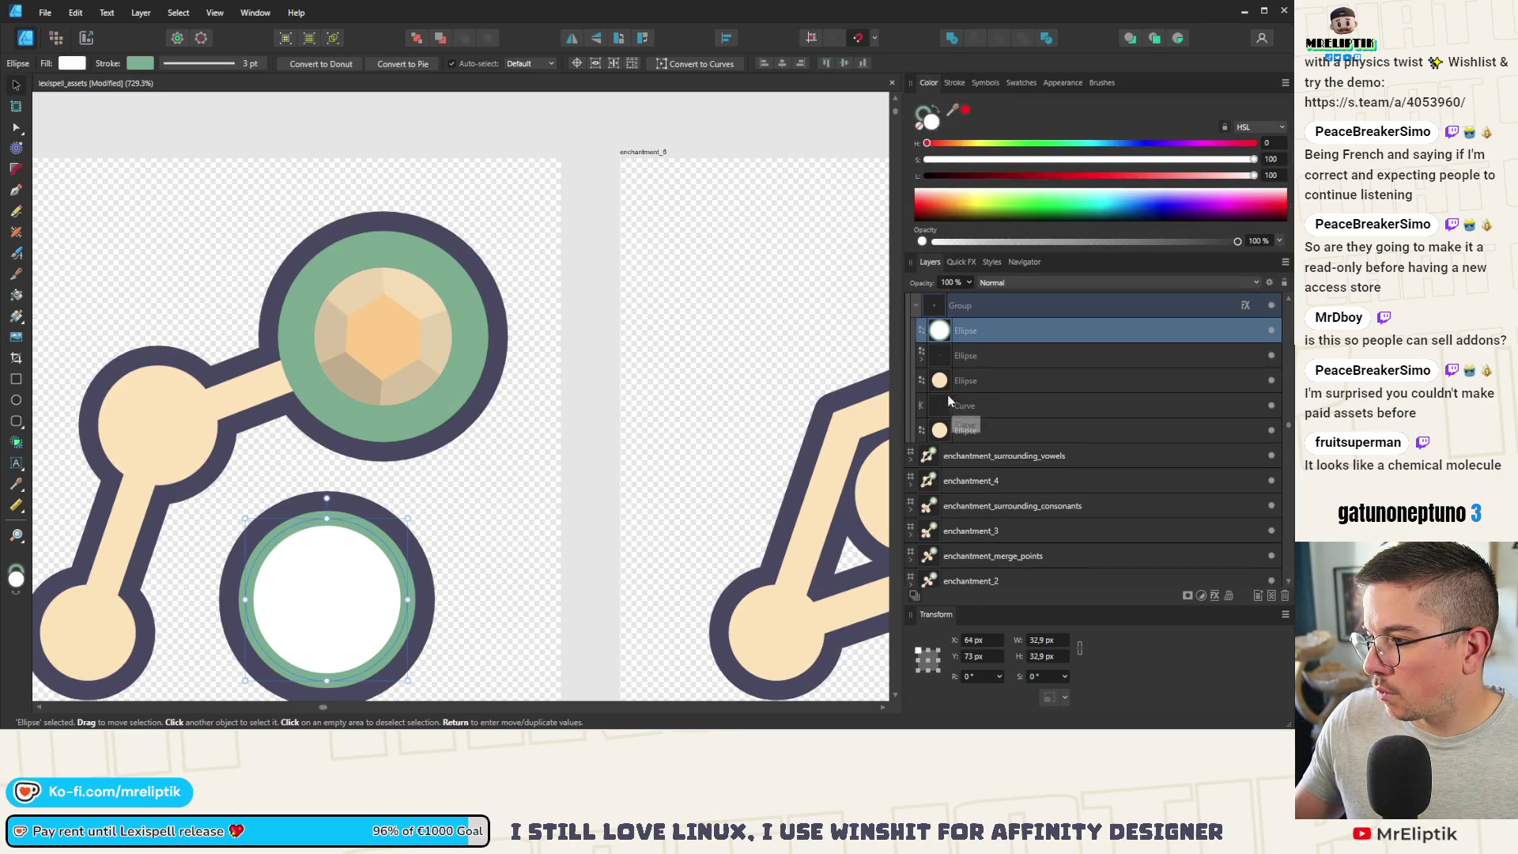
click(971, 356)
click(913, 365)
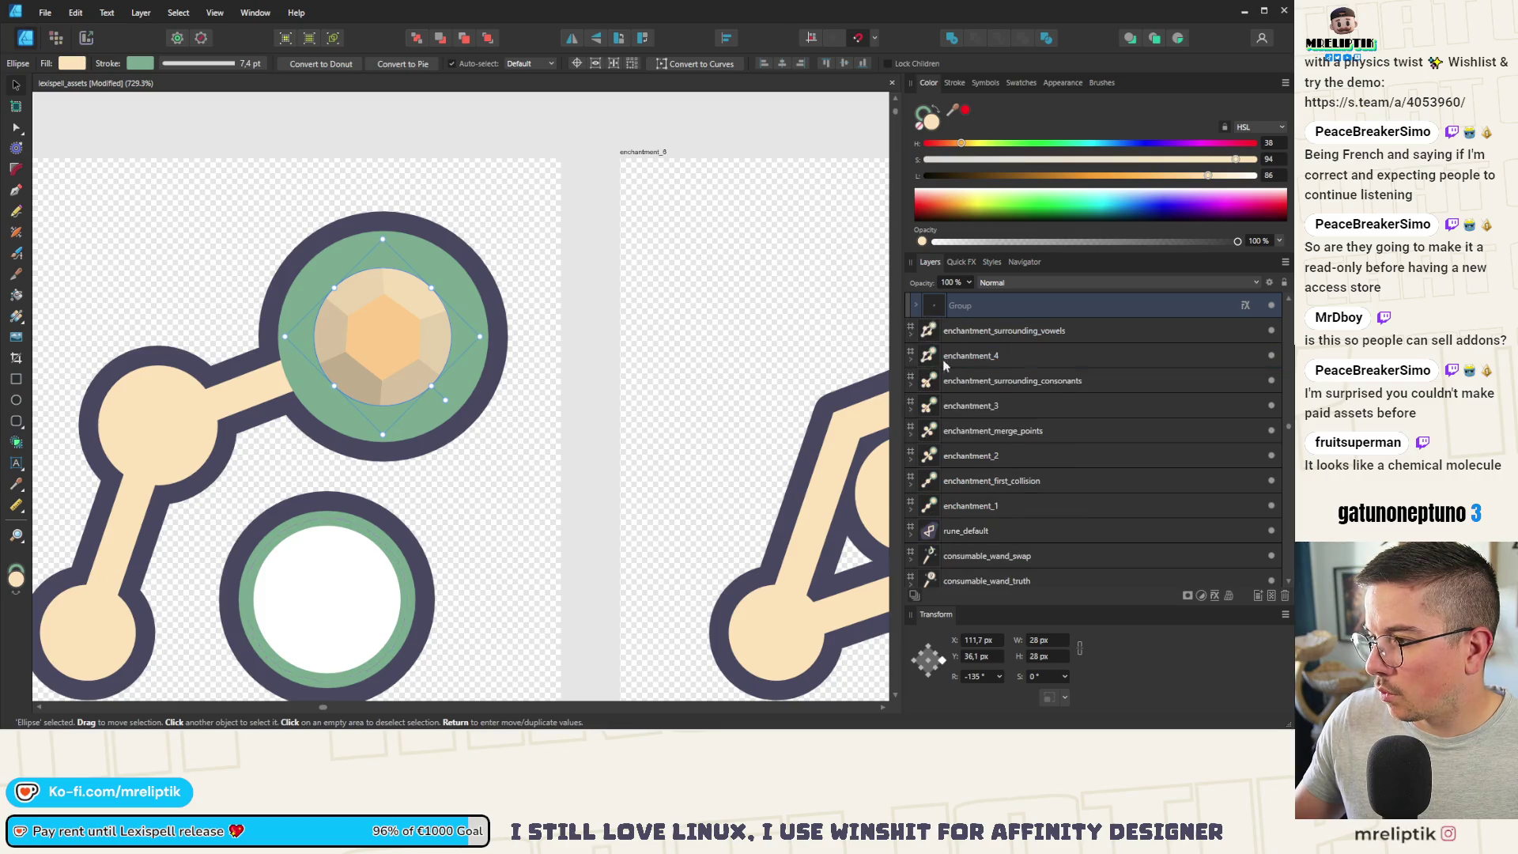
scroll(959, 373, up, 2)
click(917, 457)
click(983, 480)
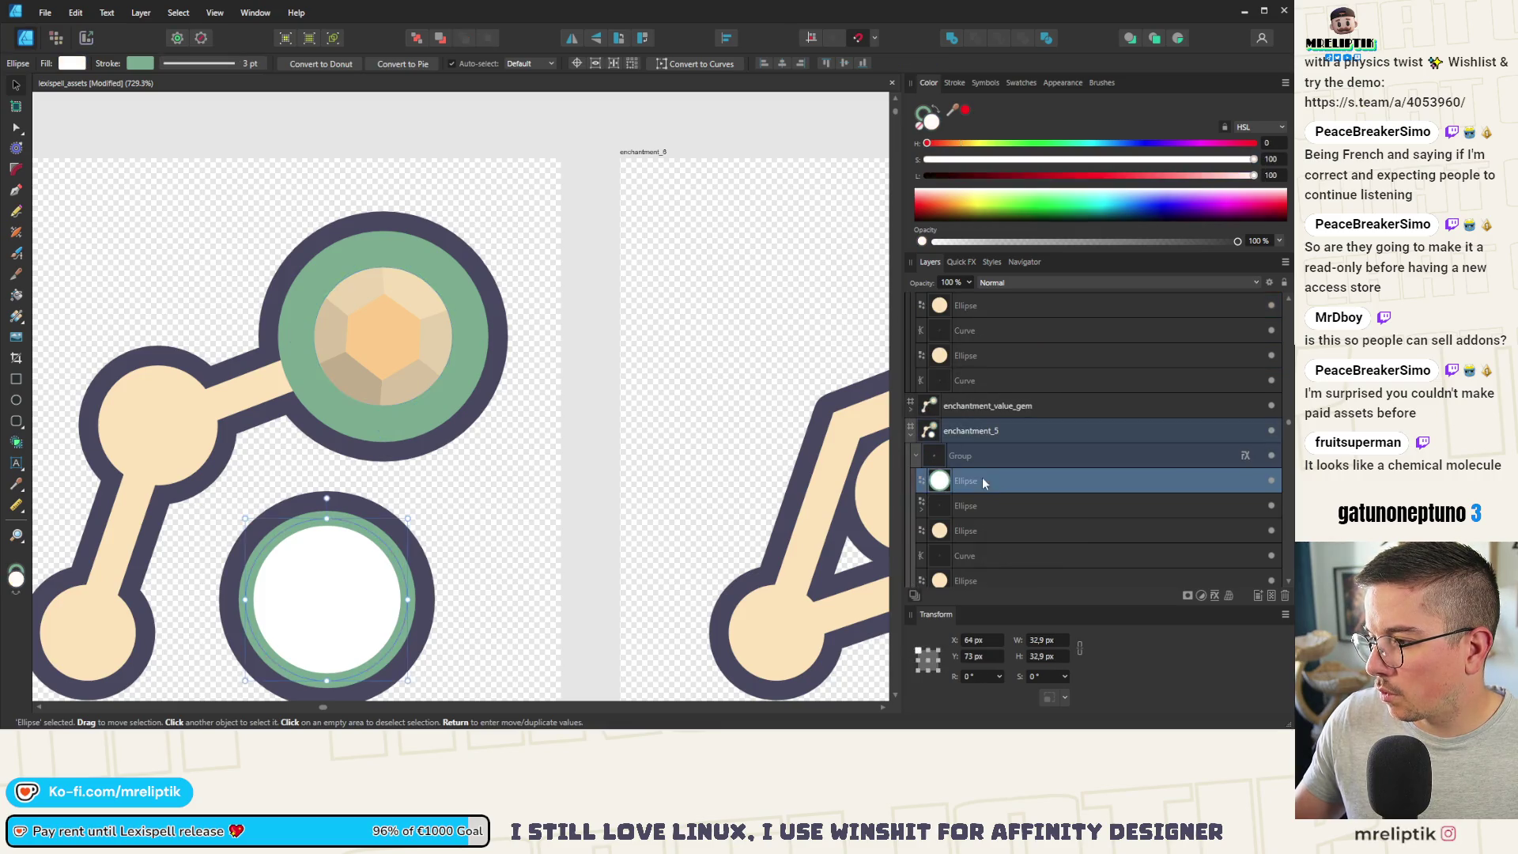
mouse_move(951, 111)
mouse_down()
mouse_move(972, 123)
mouse_move(172, 408)
mouse_move(335, 497)
mouse_up()
Step: Change the ellipse behind the gem to white so its orange centre turns pale
click(359, 323)
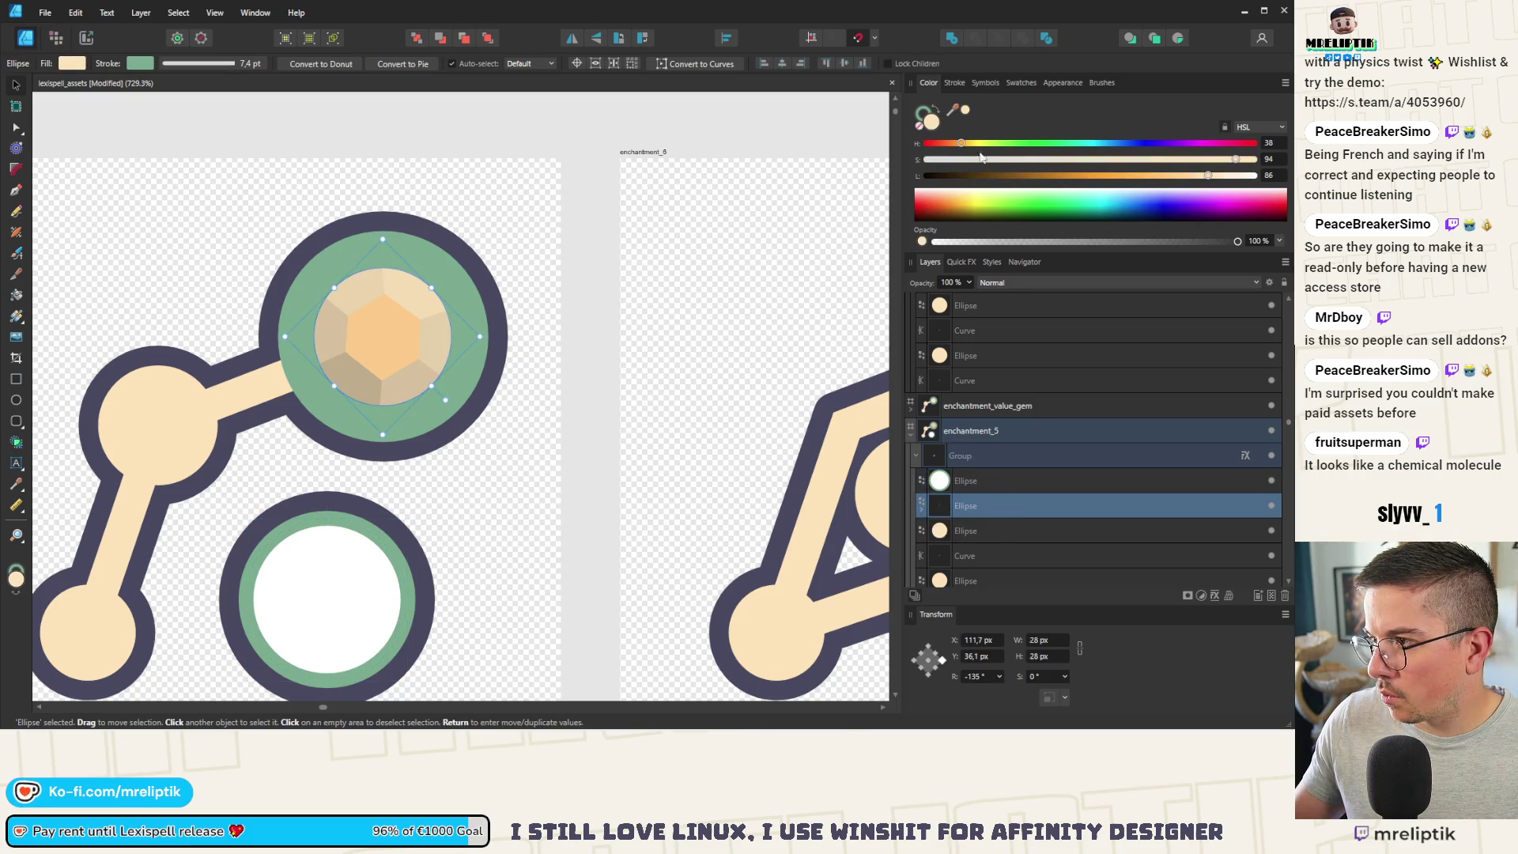
drag(983, 208, 826, 148)
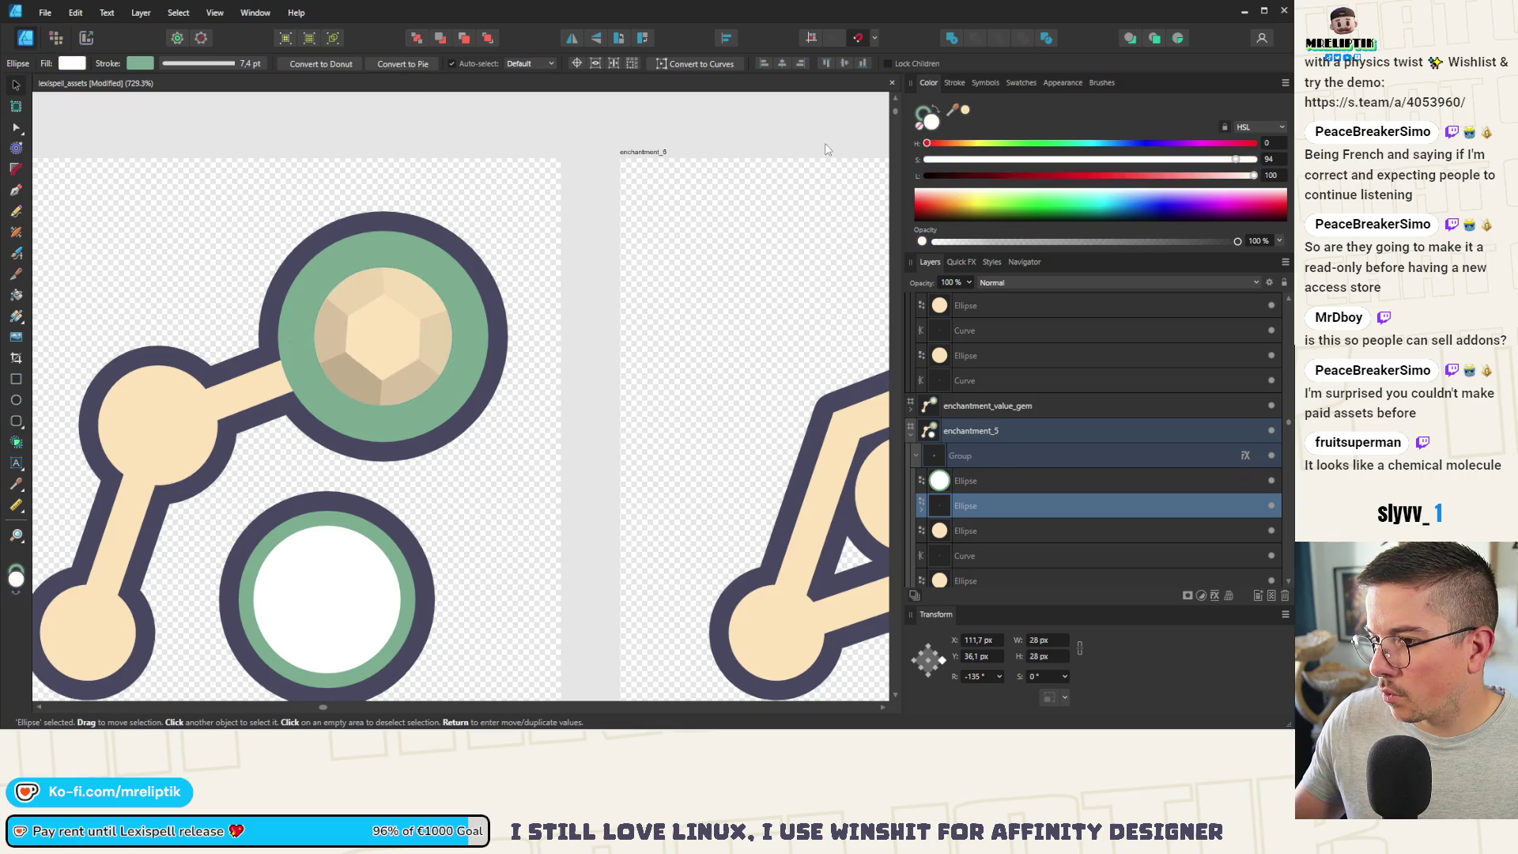
click(323, 368)
scroll(356, 222, down, 5)
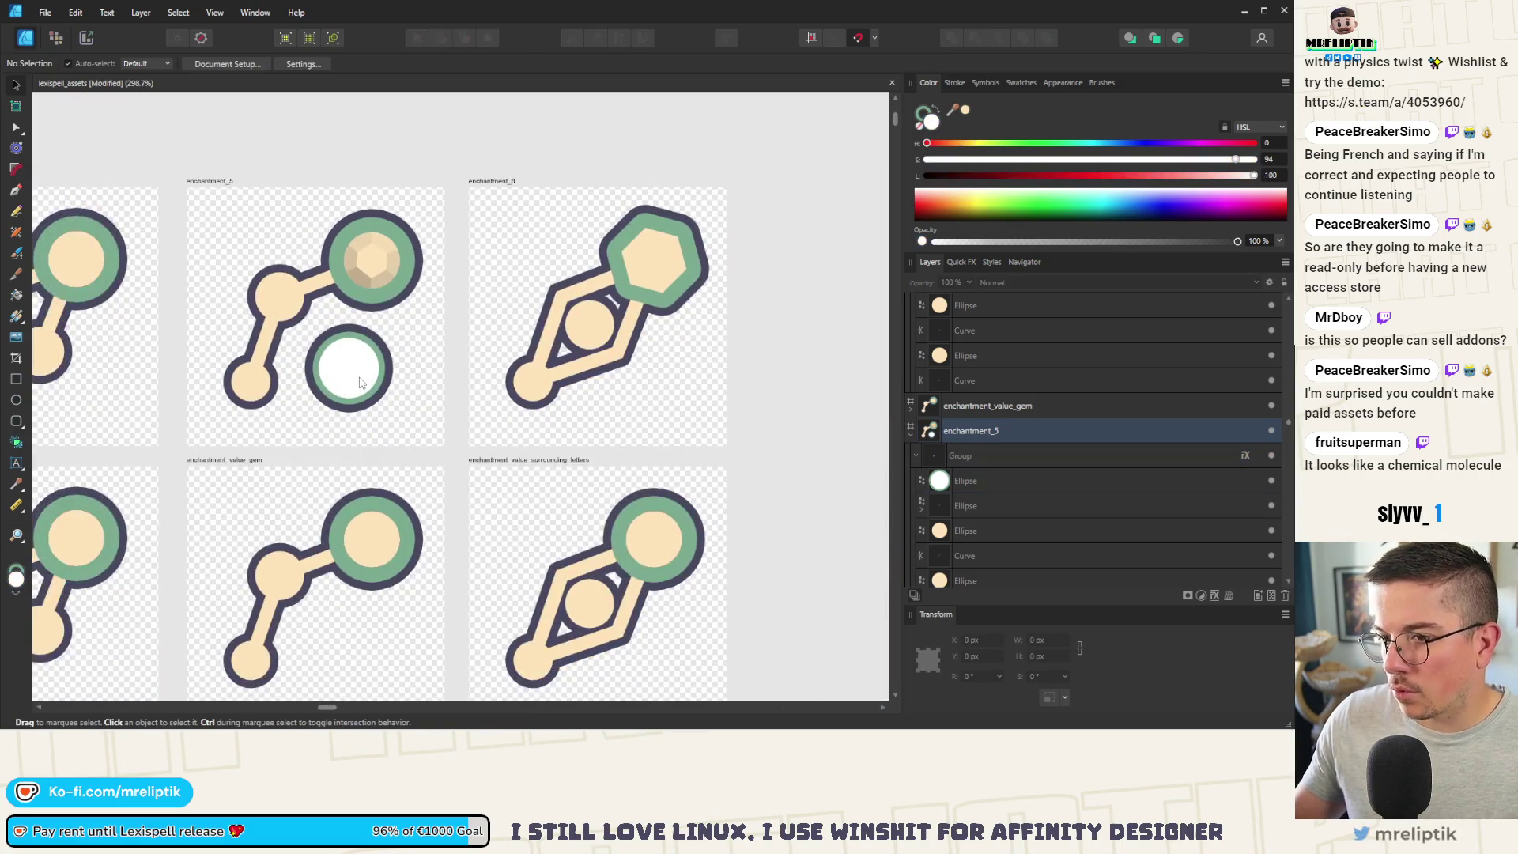
Step: Delete the white lower circle from enchantment_5 and save the document
double_click(343, 372)
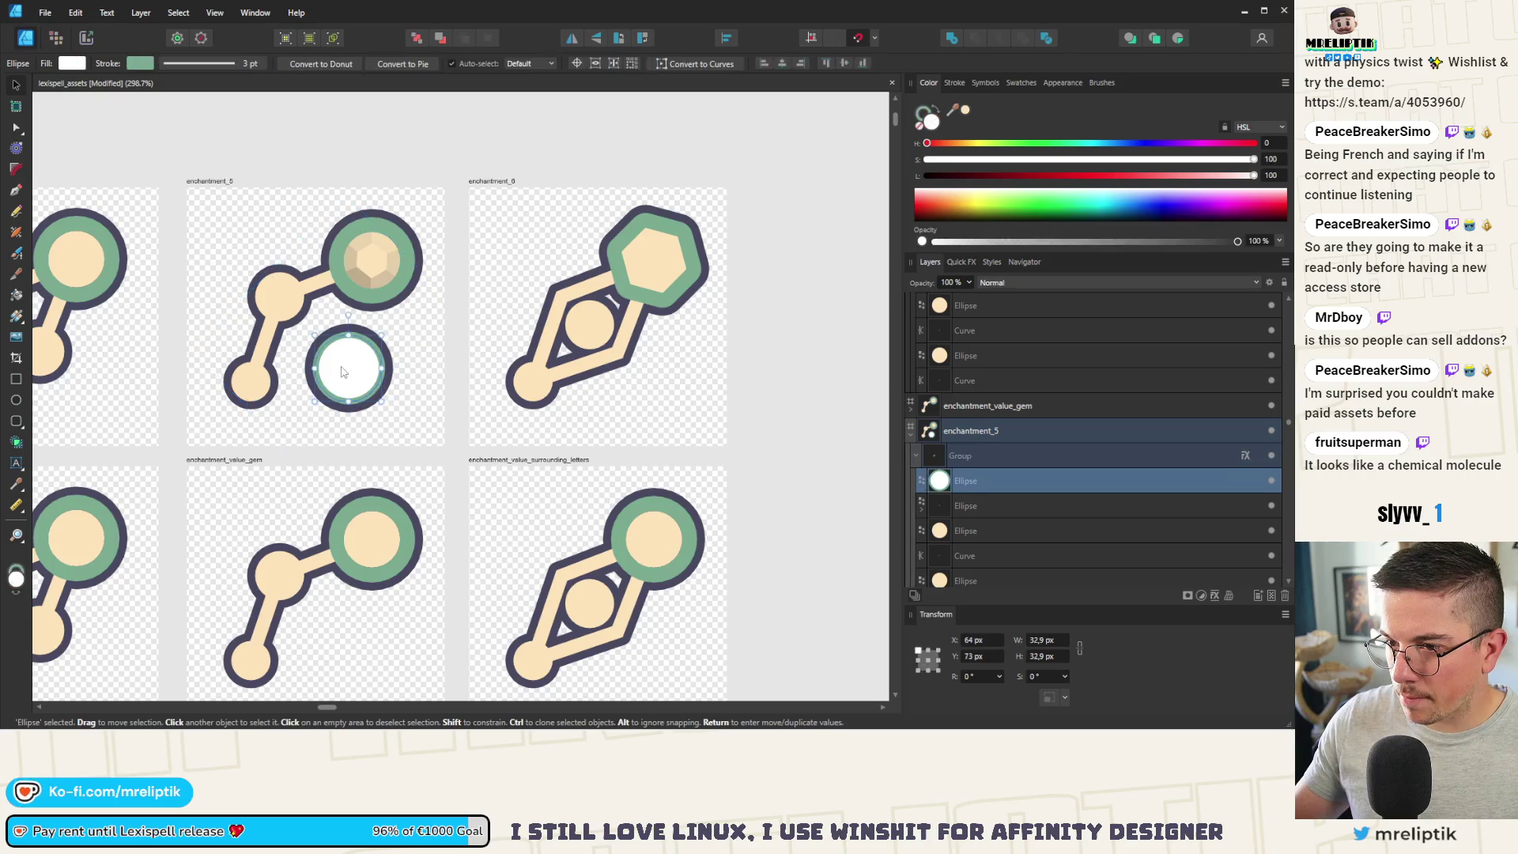
key(Delete)
scroll(343, 373, down, 4)
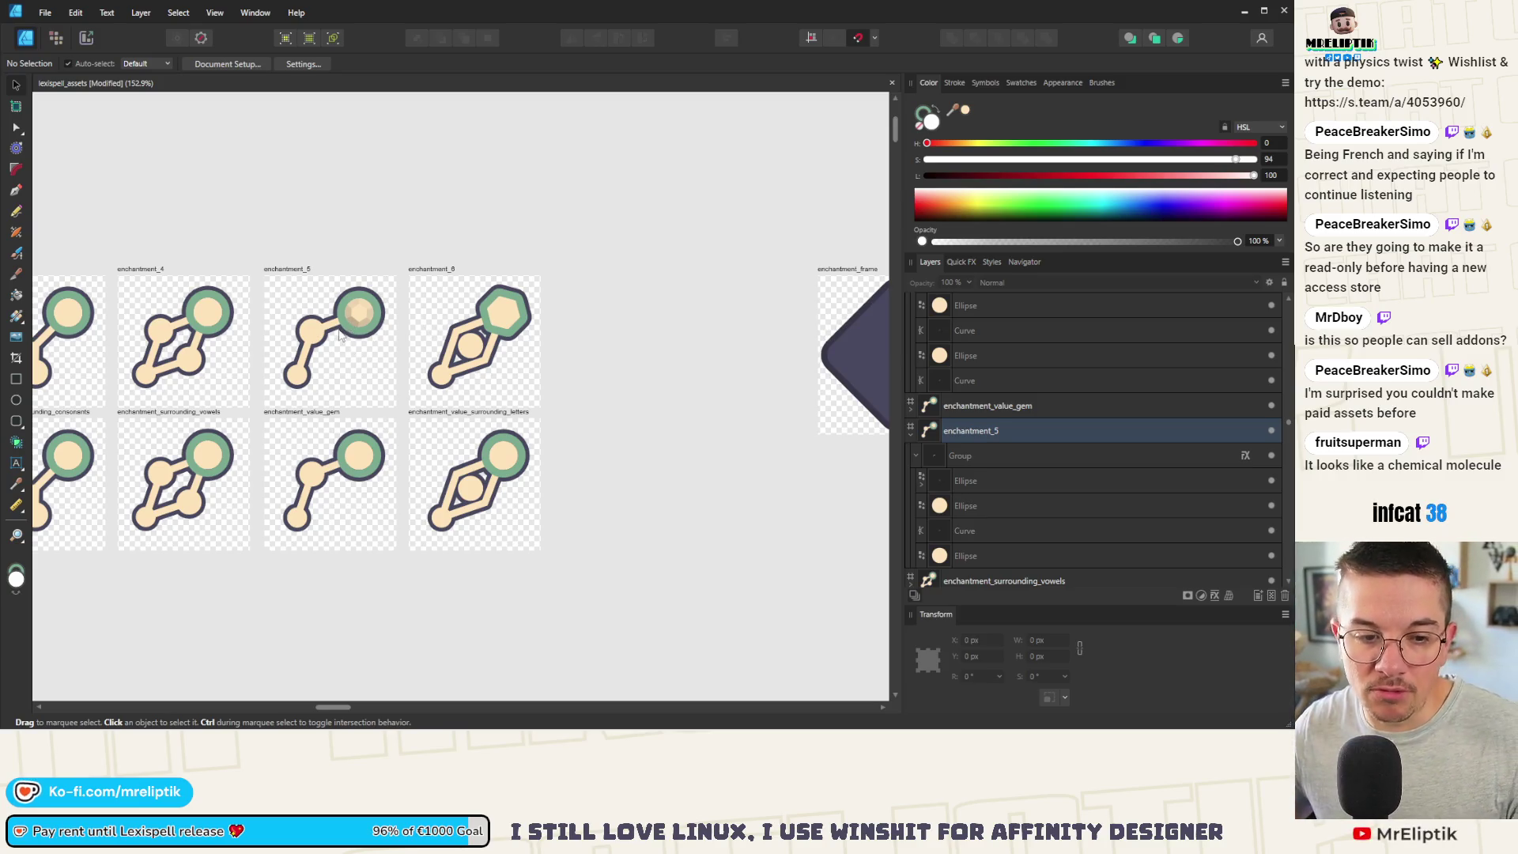
scroll(152, 334, left, 5)
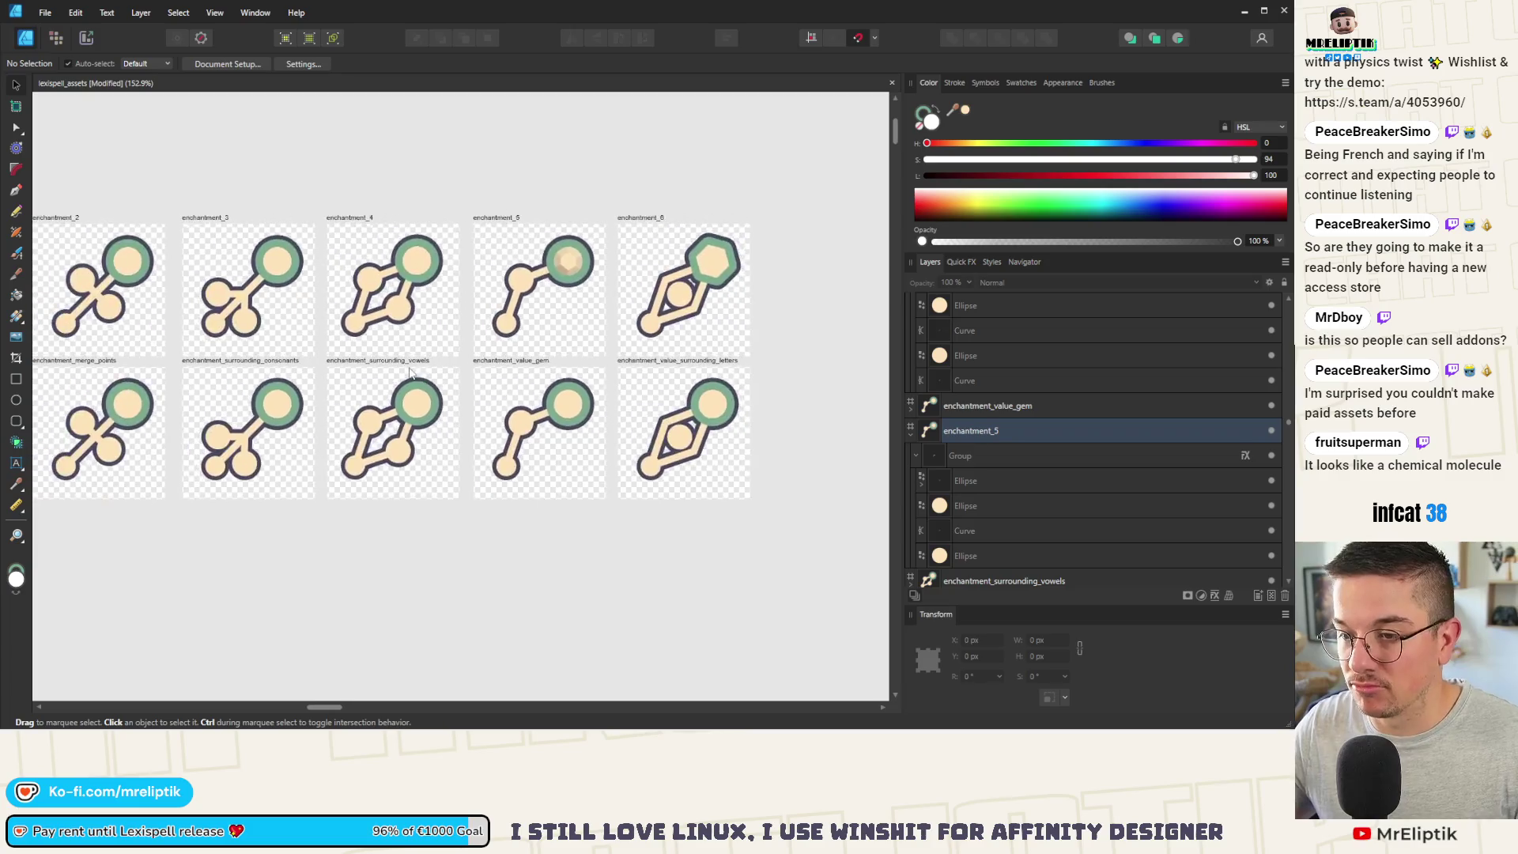
key(ctrl+s)
Step: Pan across the artboards to review enchantment_6, then select an end circle in enchantment_surrounding_consonants
drag(537, 417, 512, 402)
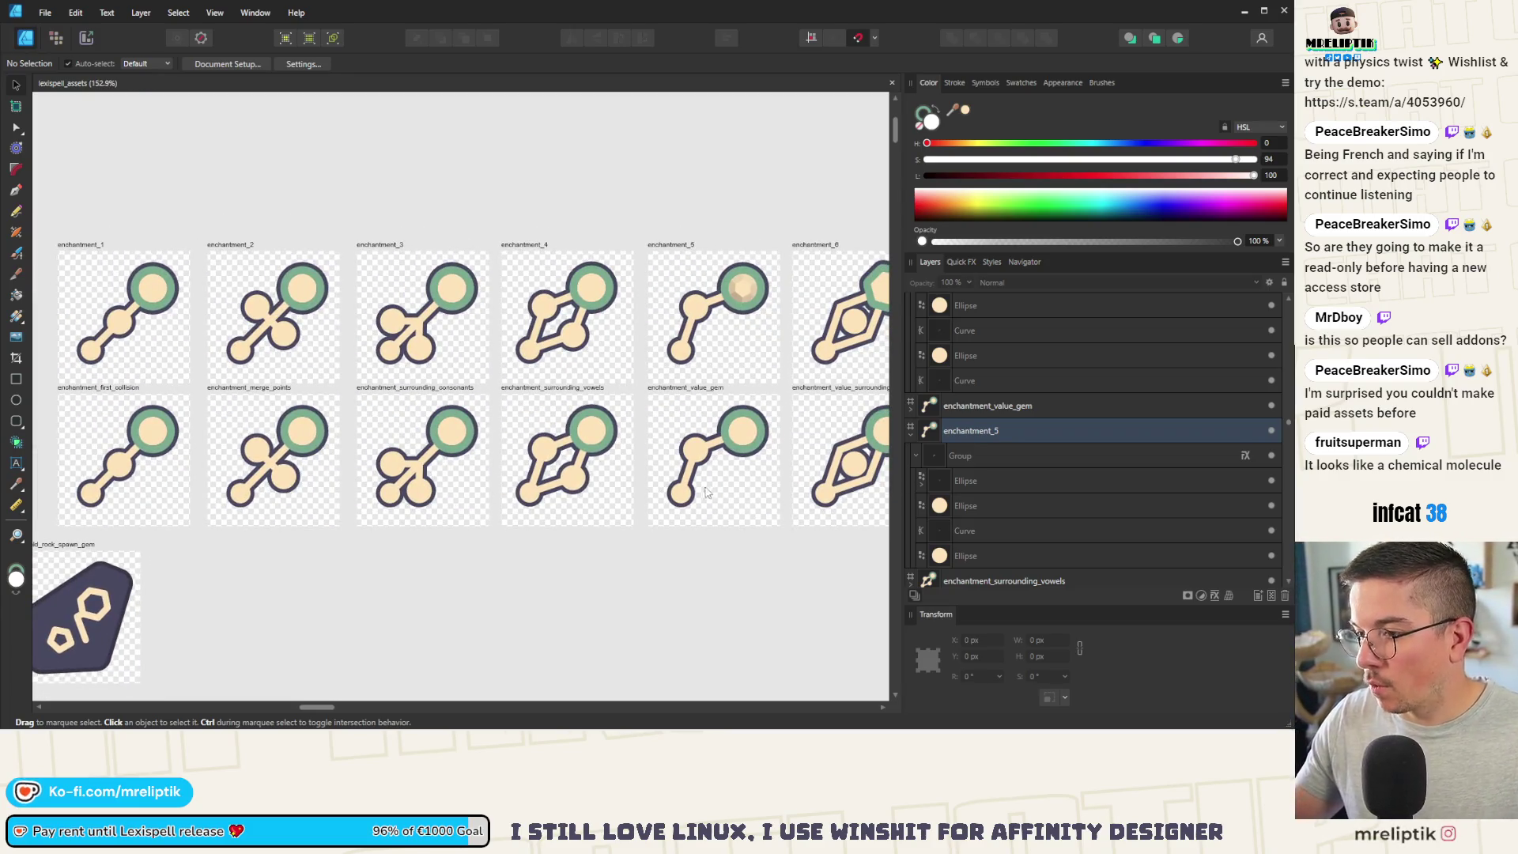
drag(508, 513, 364, 482)
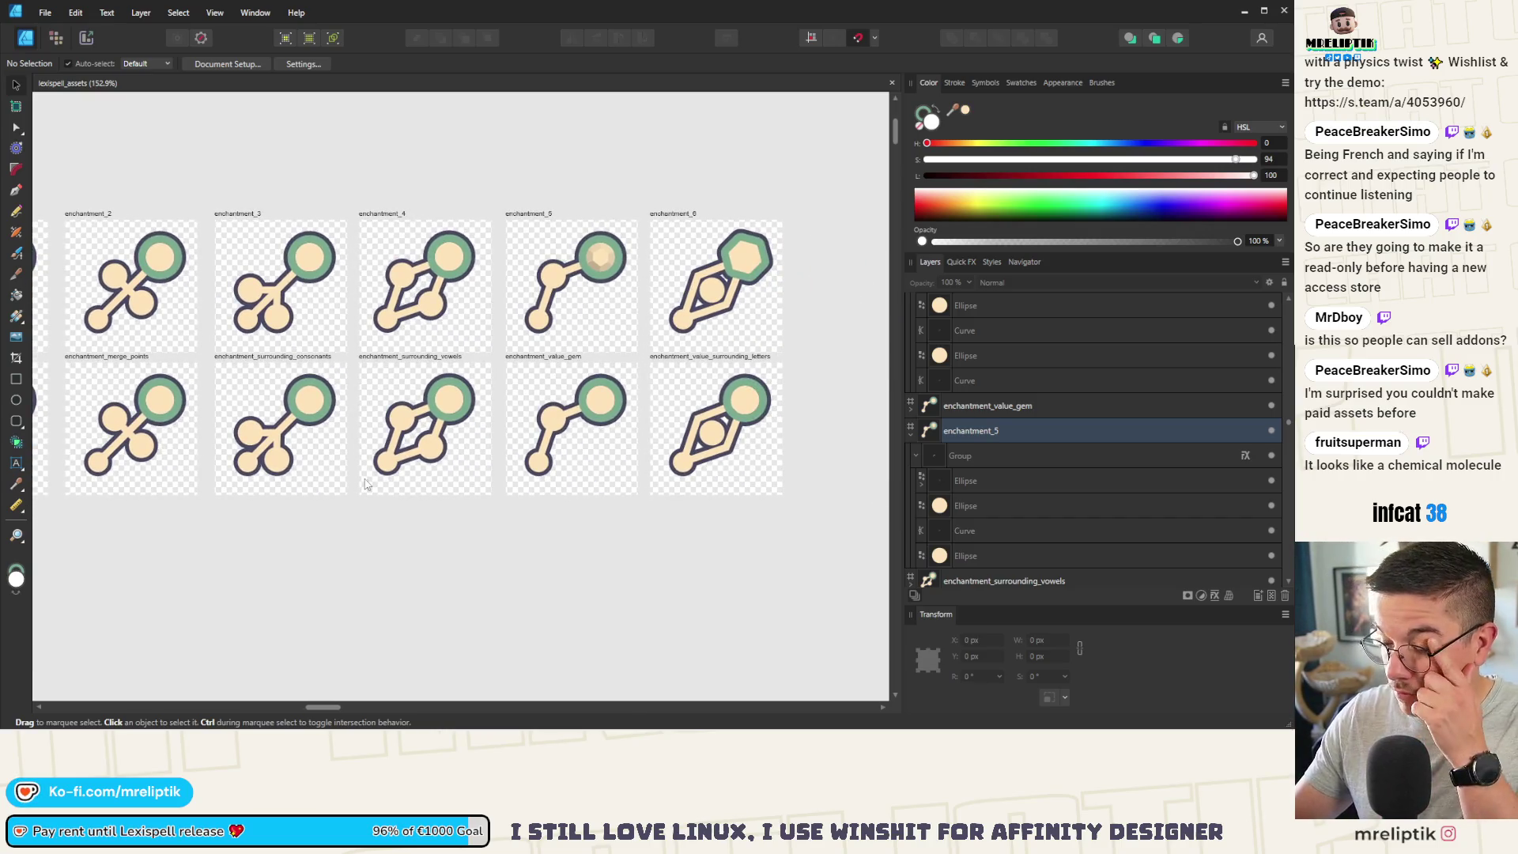
scroll(299, 498, left, 3)
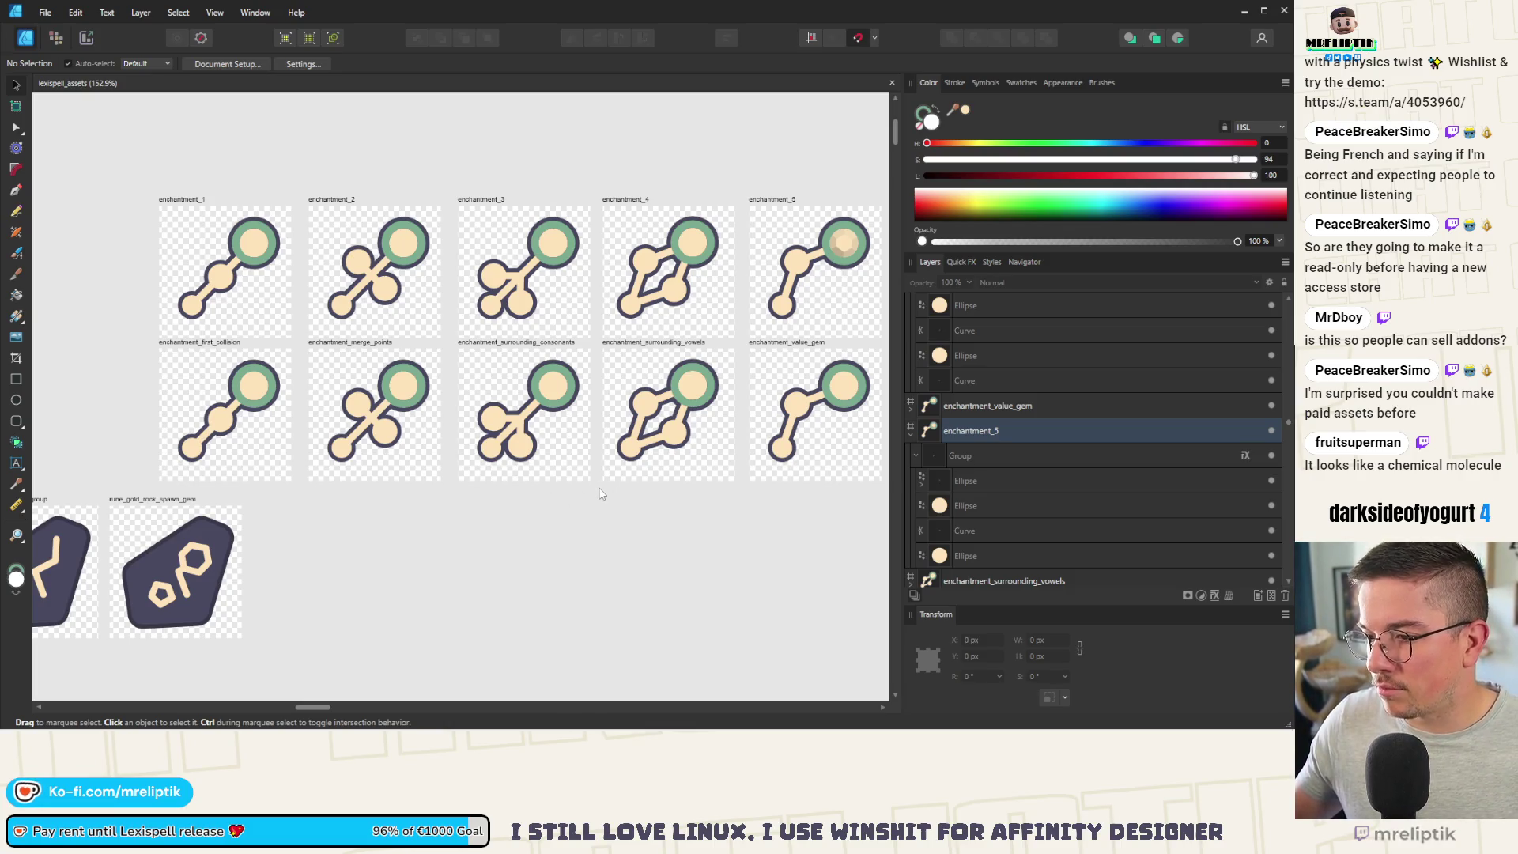
scroll(630, 489, left, 2)
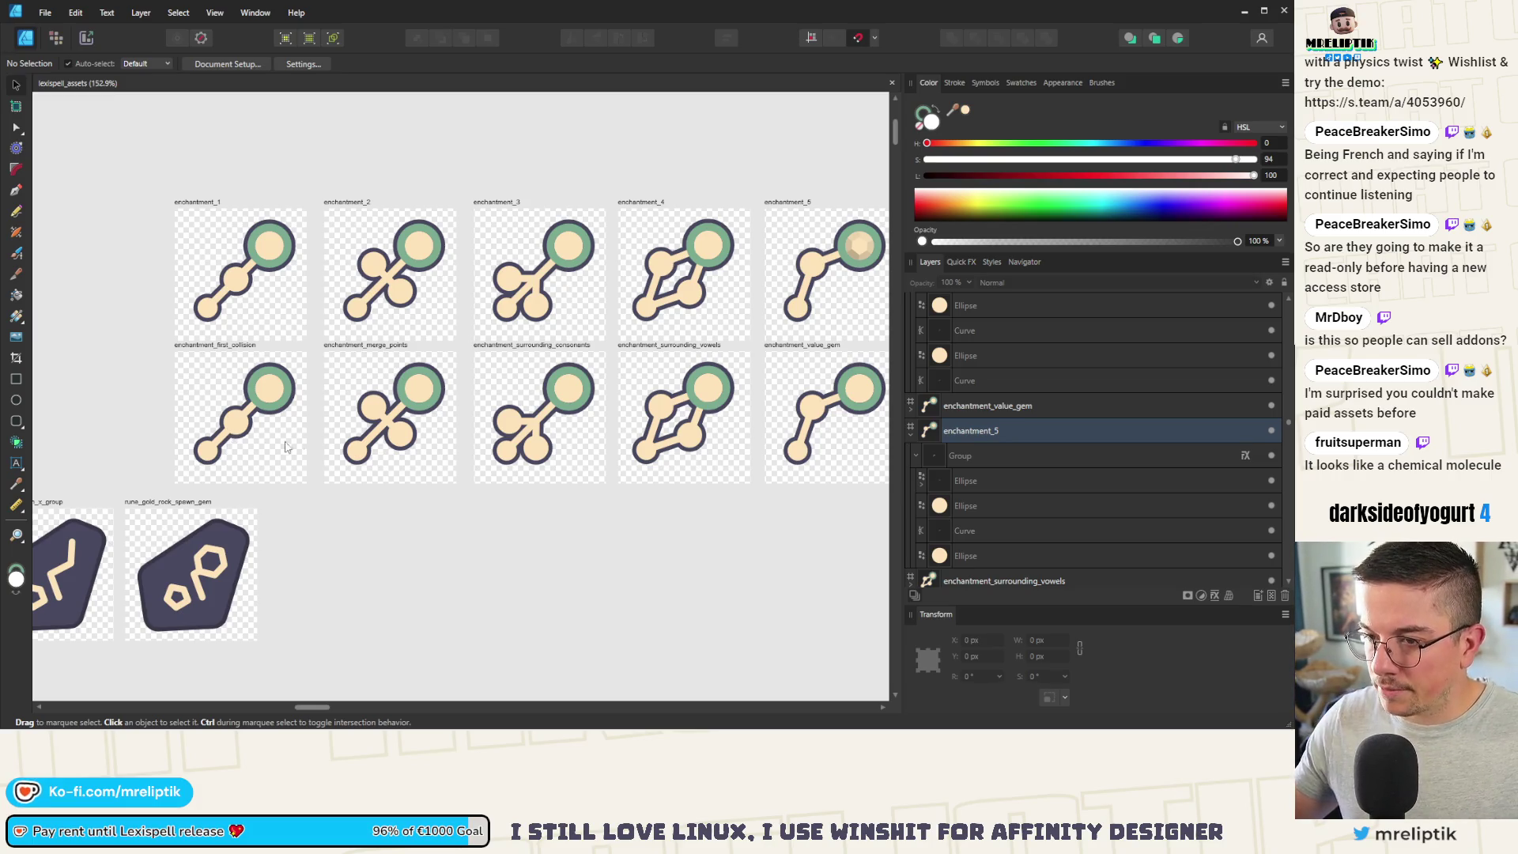
scroll(430, 462, right, 3)
scroll(491, 459, right, 3)
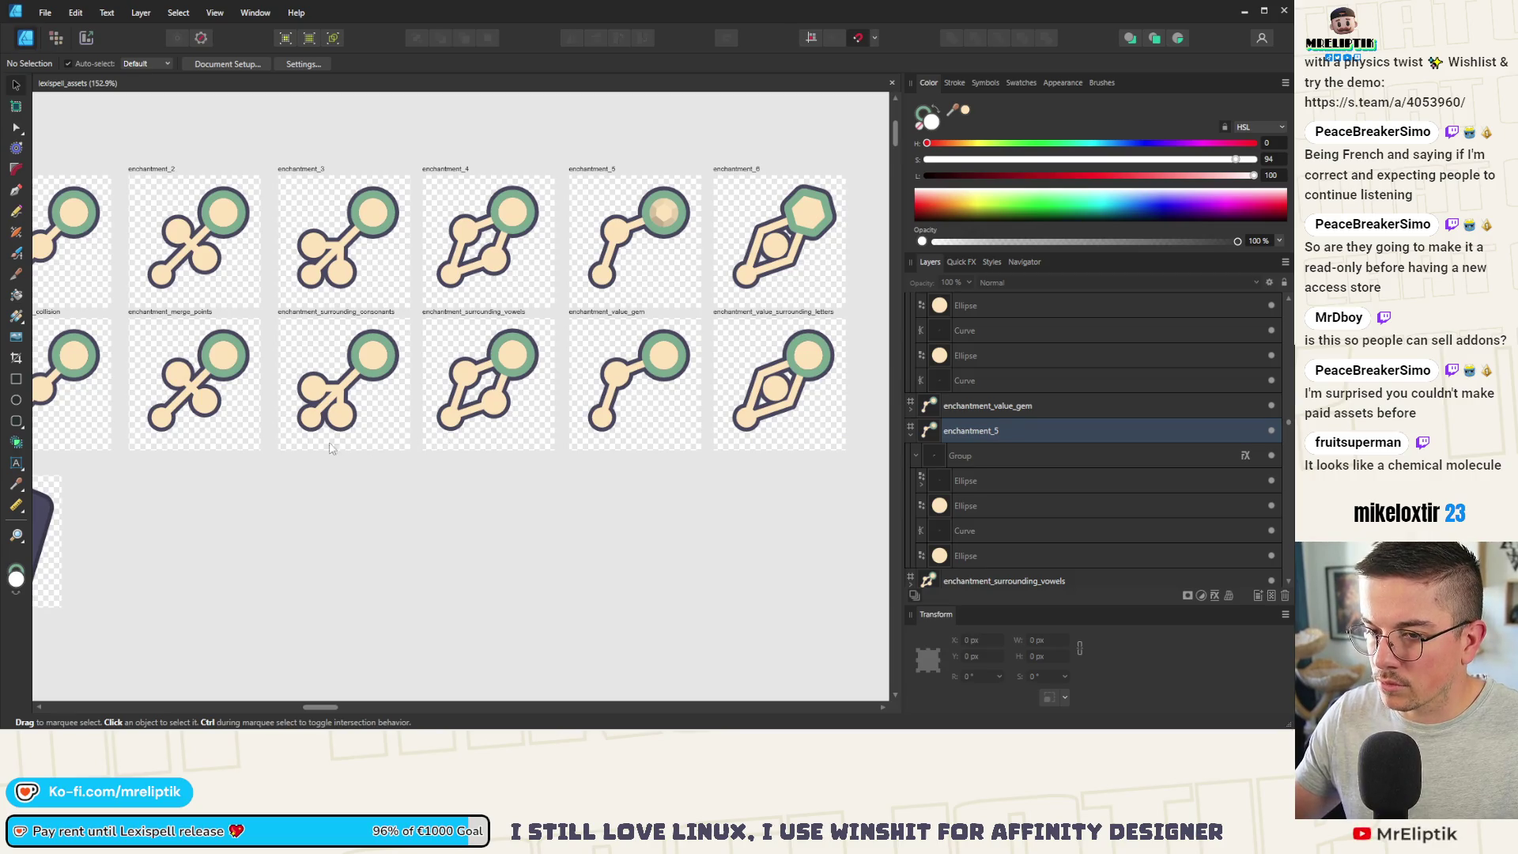
click(311, 418)
Step: Shorten the consonants icon's diagonal connector bar at its lower-left end
double_click(310, 416)
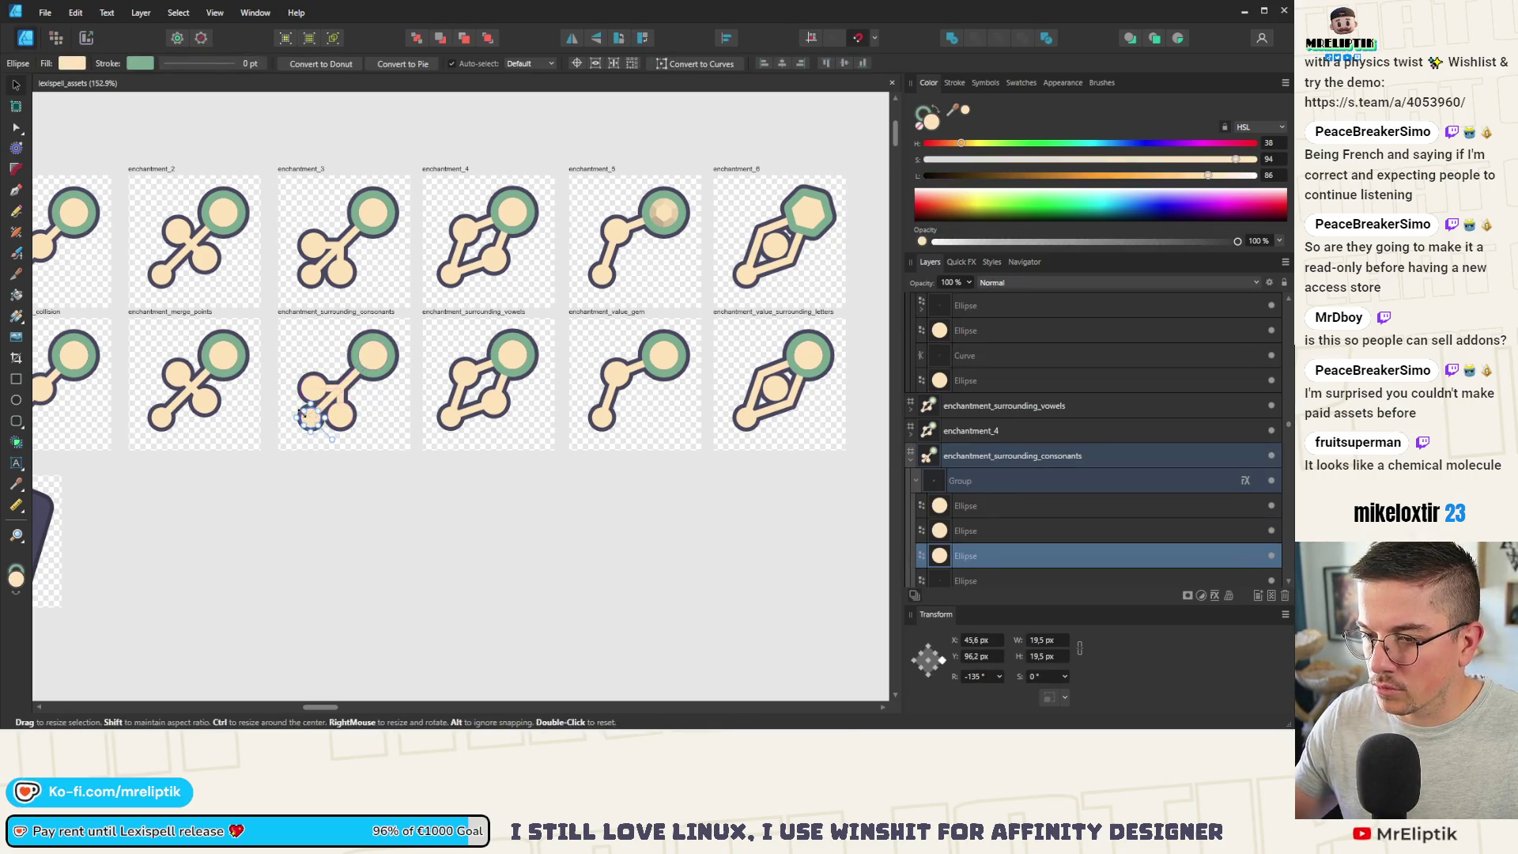
scroll(312, 415, up, 4)
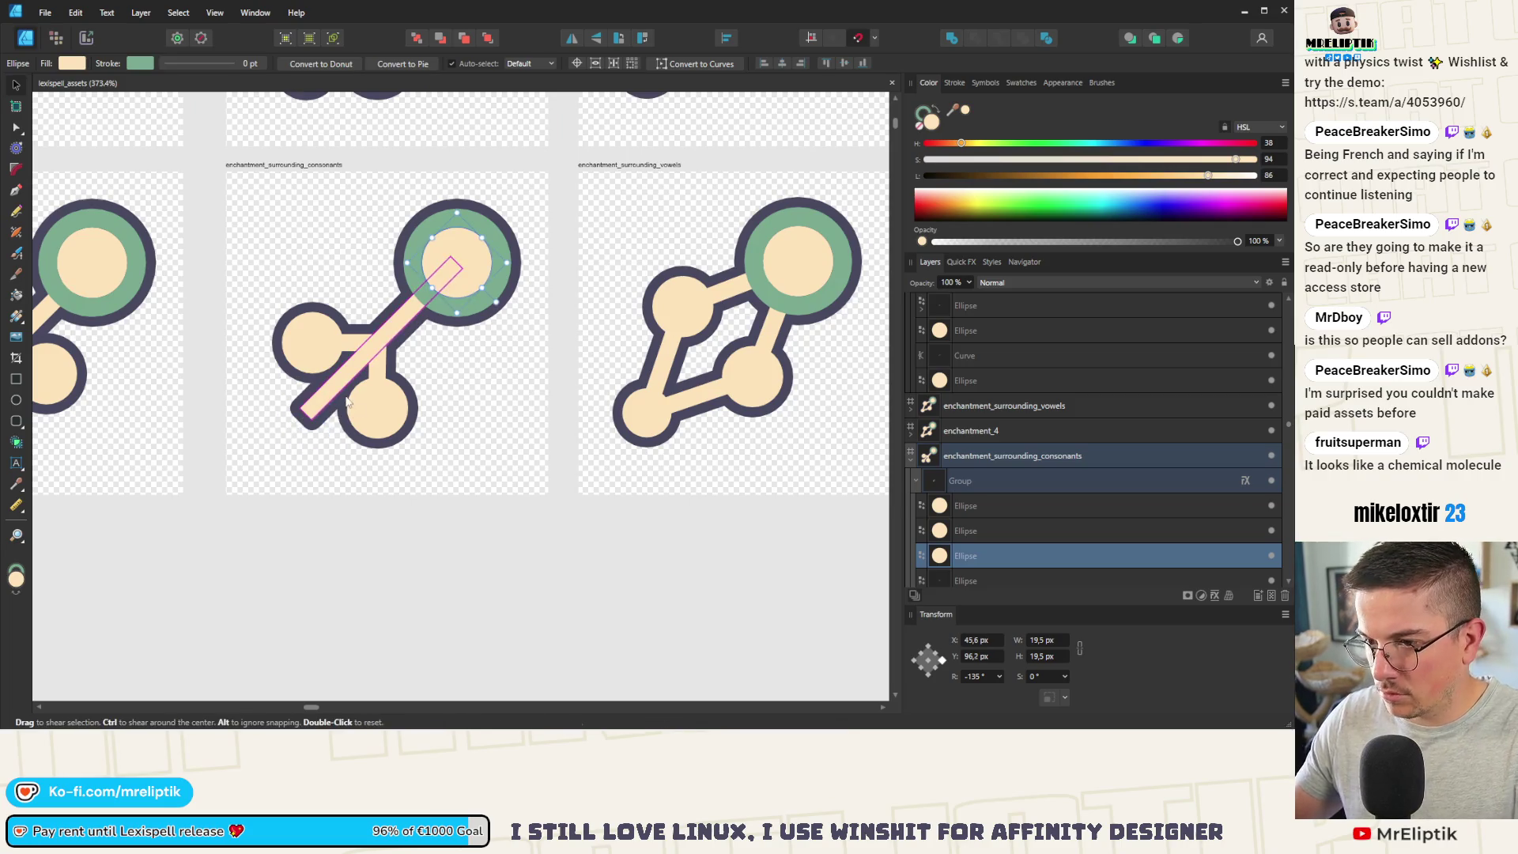
click(348, 401)
drag(305, 413, 382, 355)
key(ctrl+d)
Step: Check the consonants icon's left circle, then select the molecule graphic in the vowels icon
scroll(304, 472, down, 7)
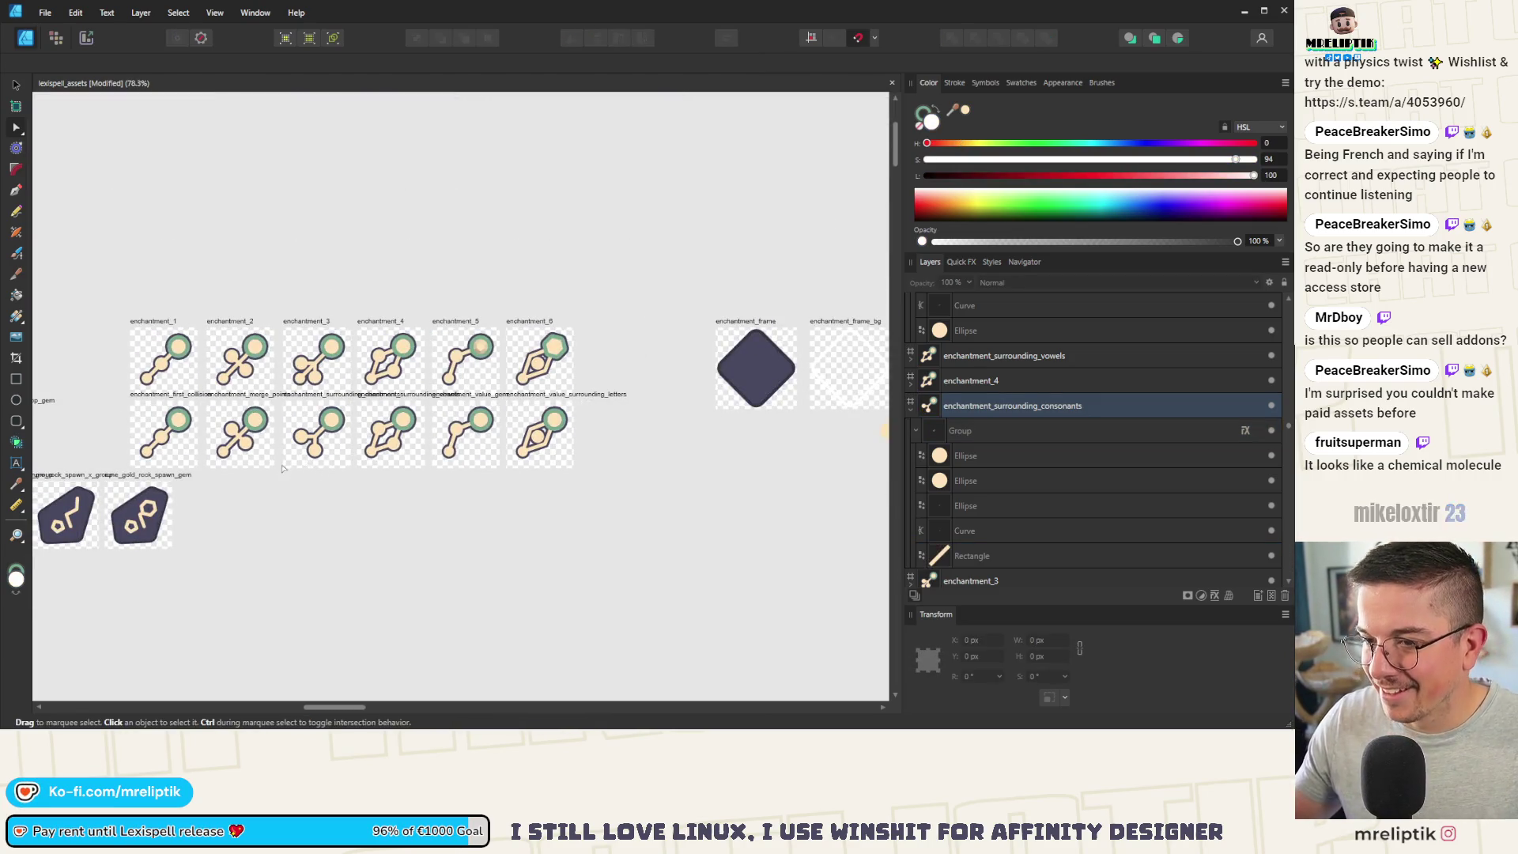
scroll(299, 455, up, 2)
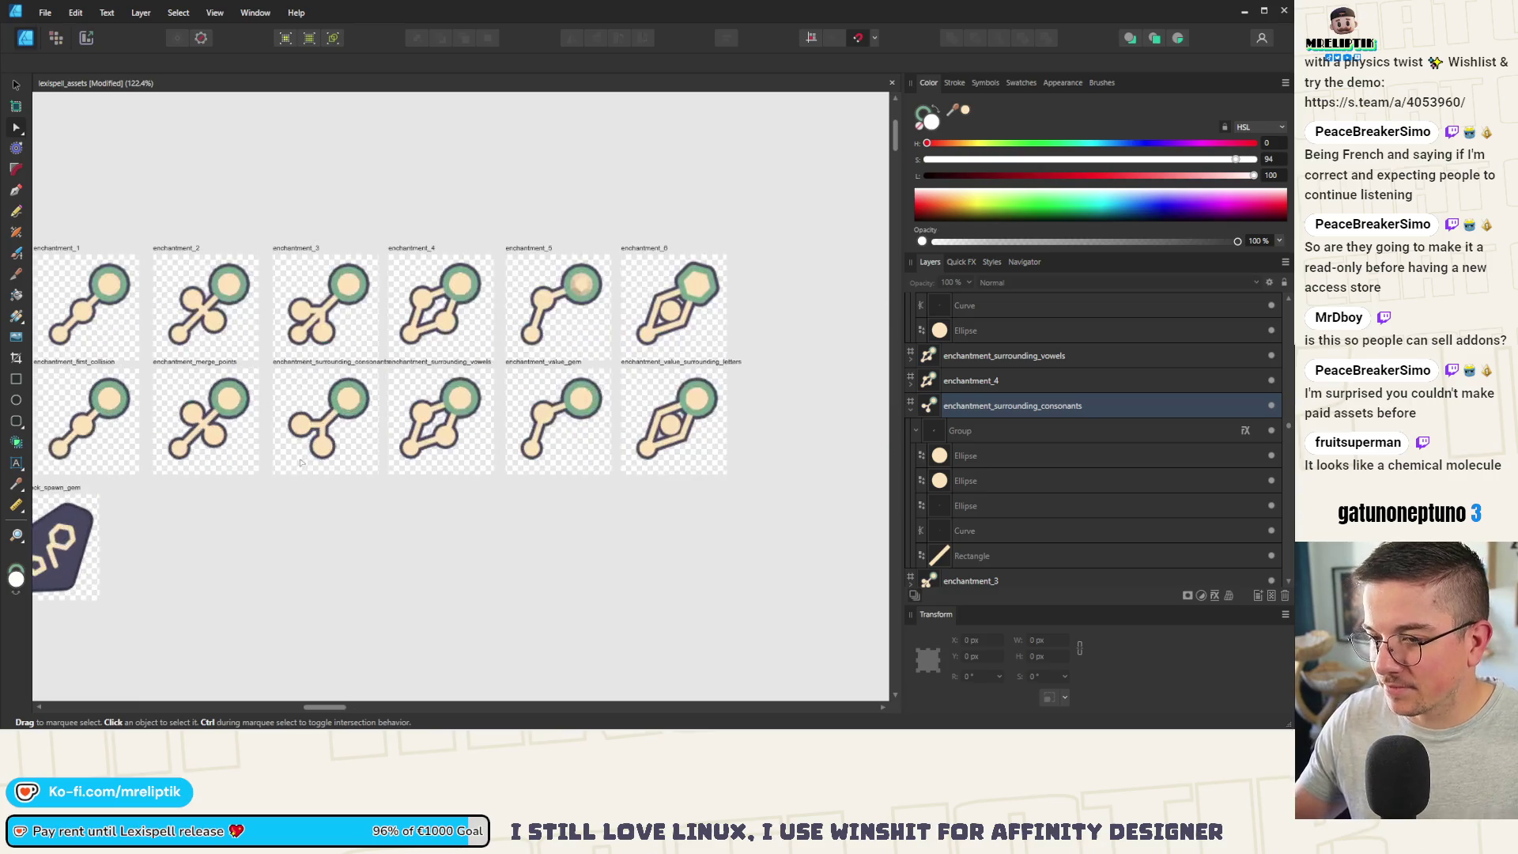
scroll(307, 439, up, 2)
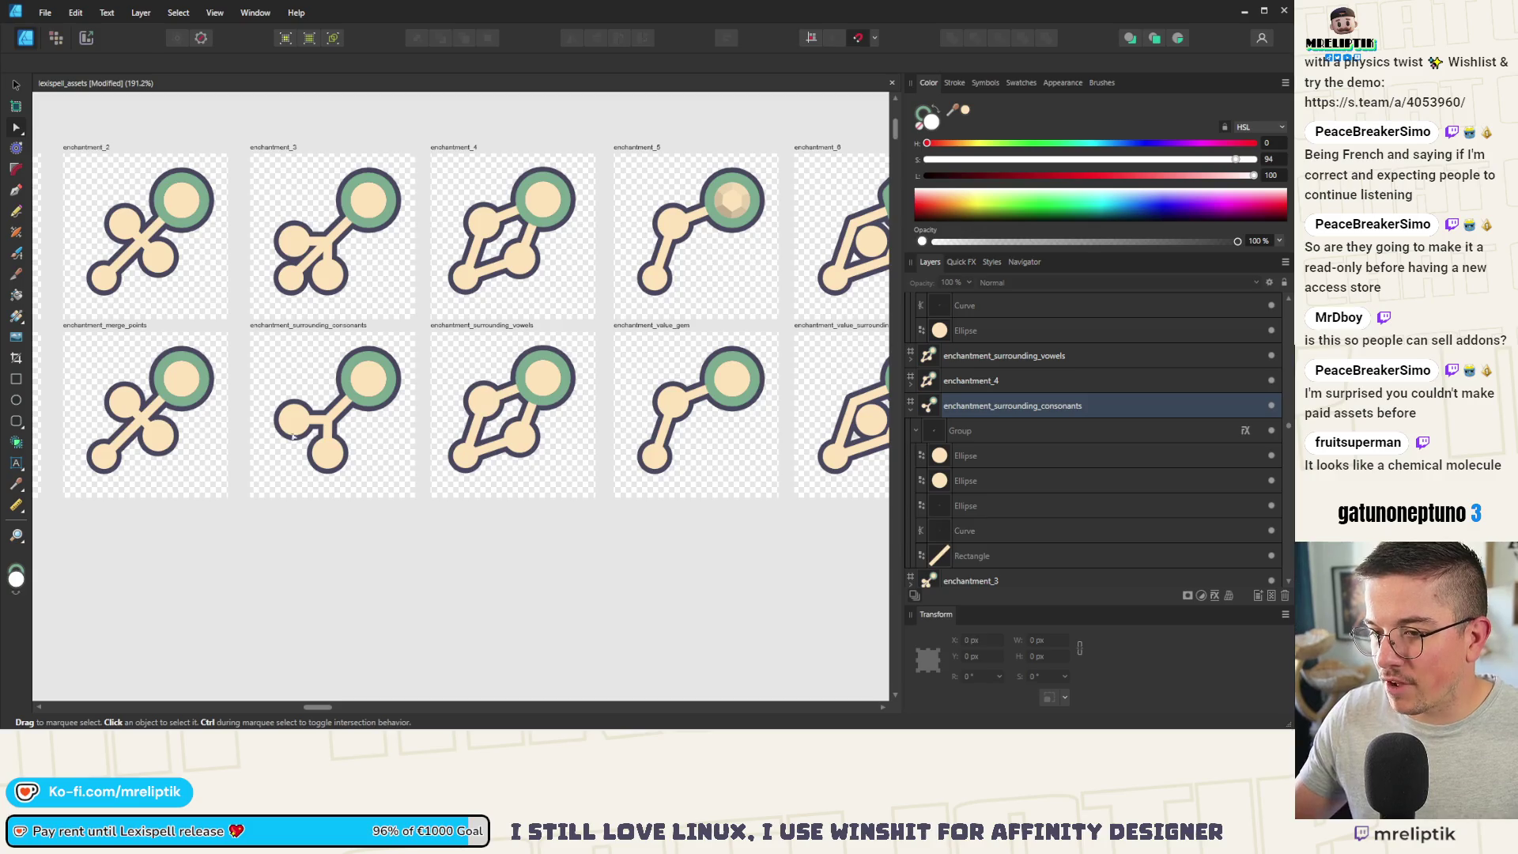
click(310, 429)
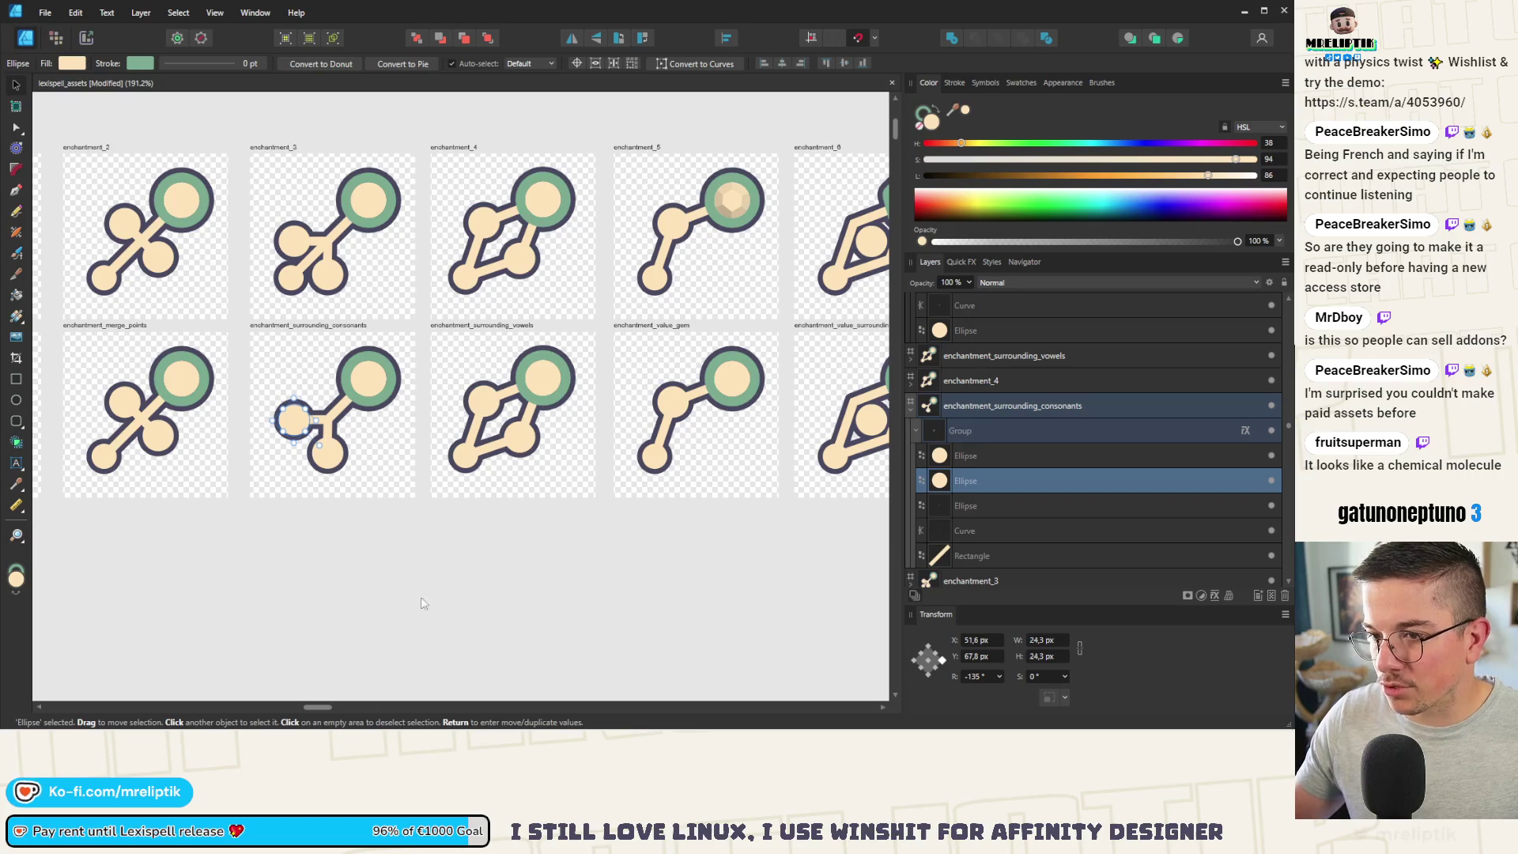
click(388, 618)
click(506, 450)
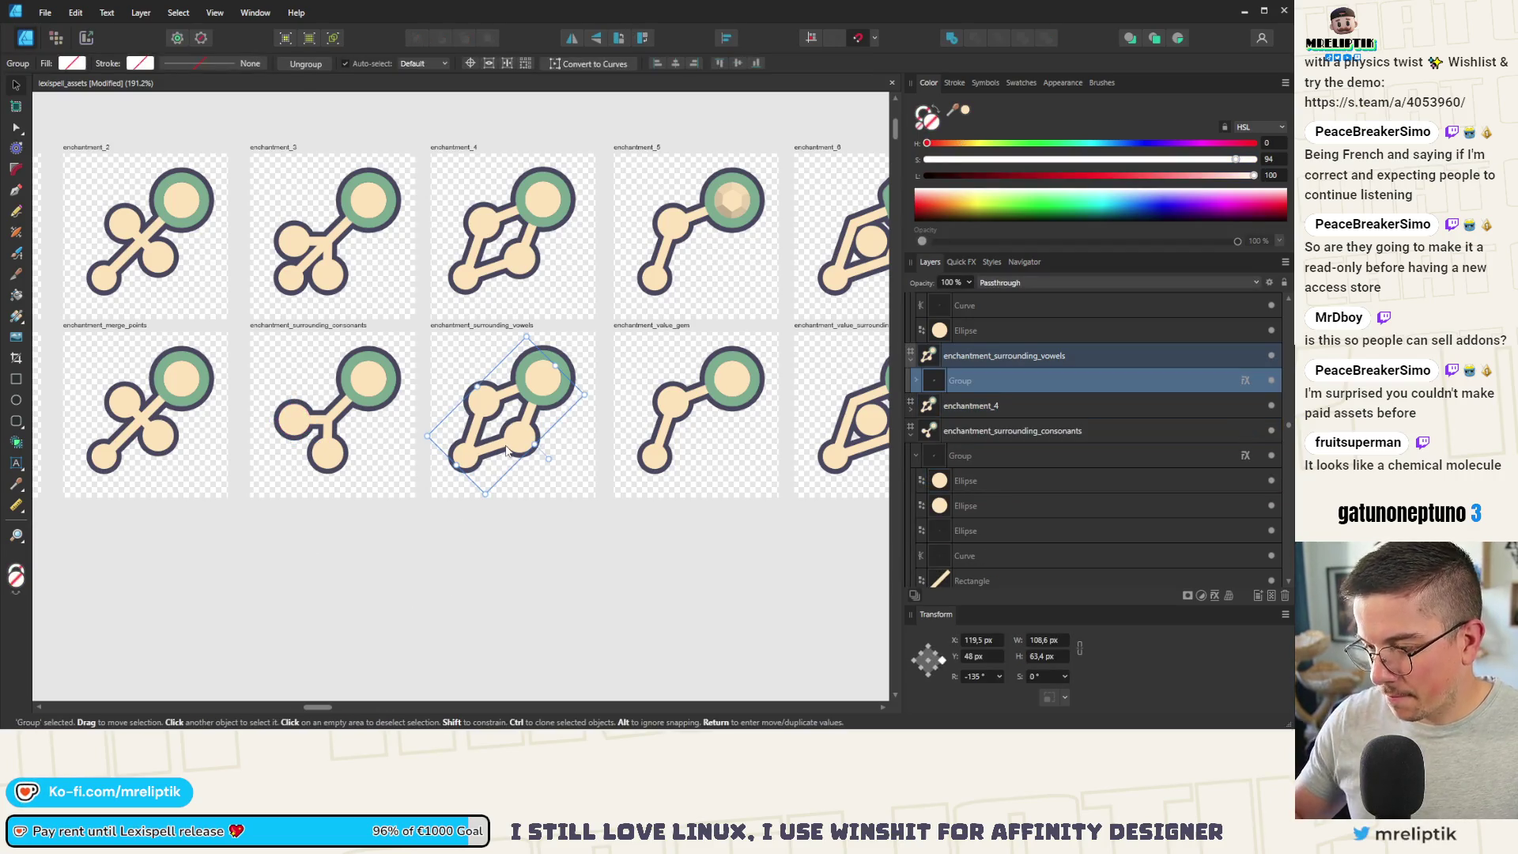
Step: Replace the vowels icon's molecule graphic with a copy of the consonants branch connector
key(Delete)
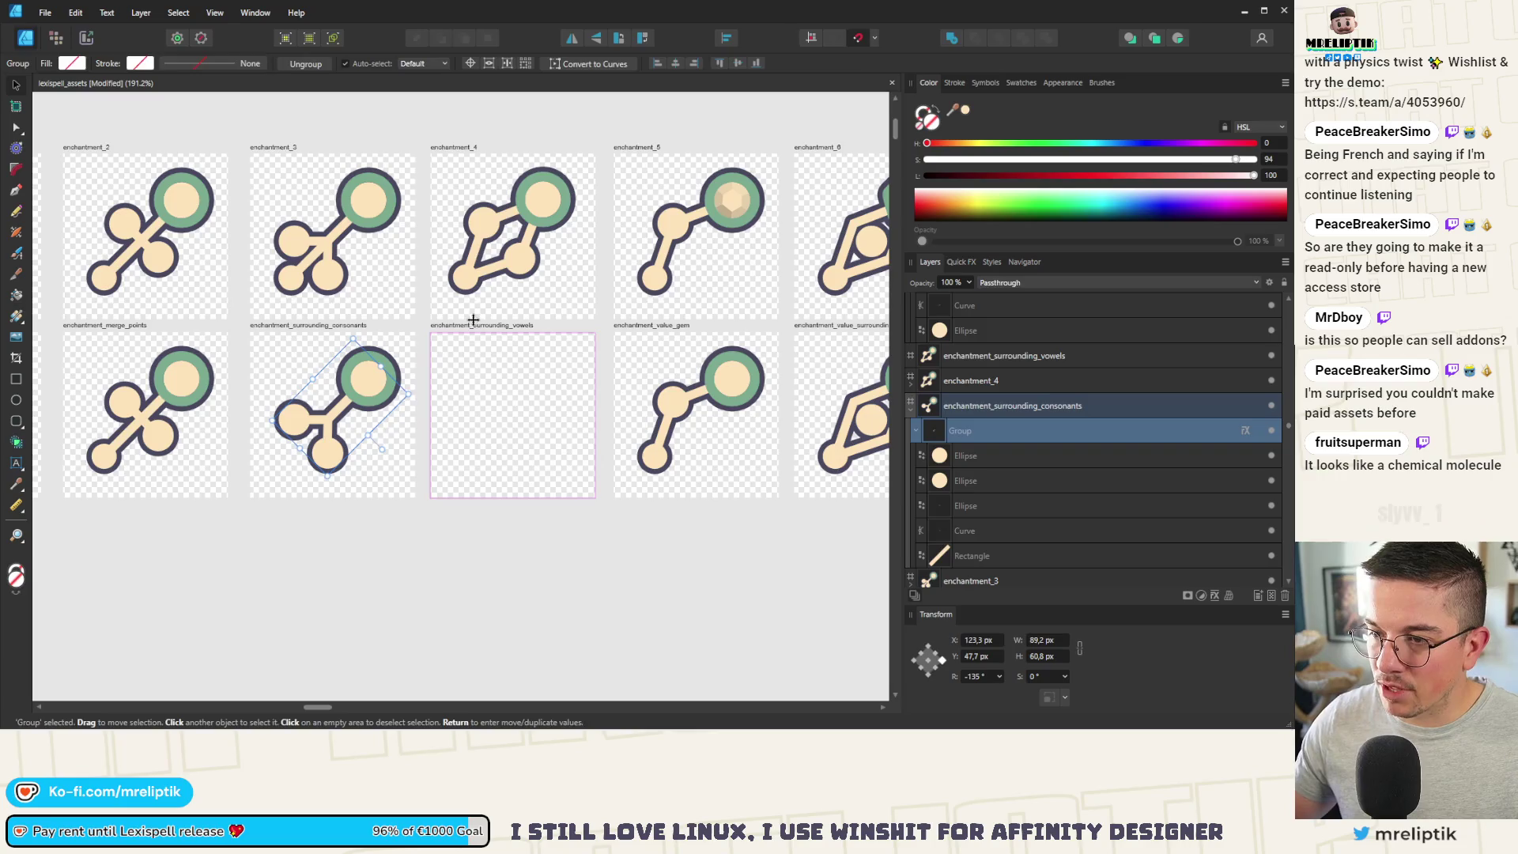
key(ctrl+z)
scroll(451, 473, down, 3)
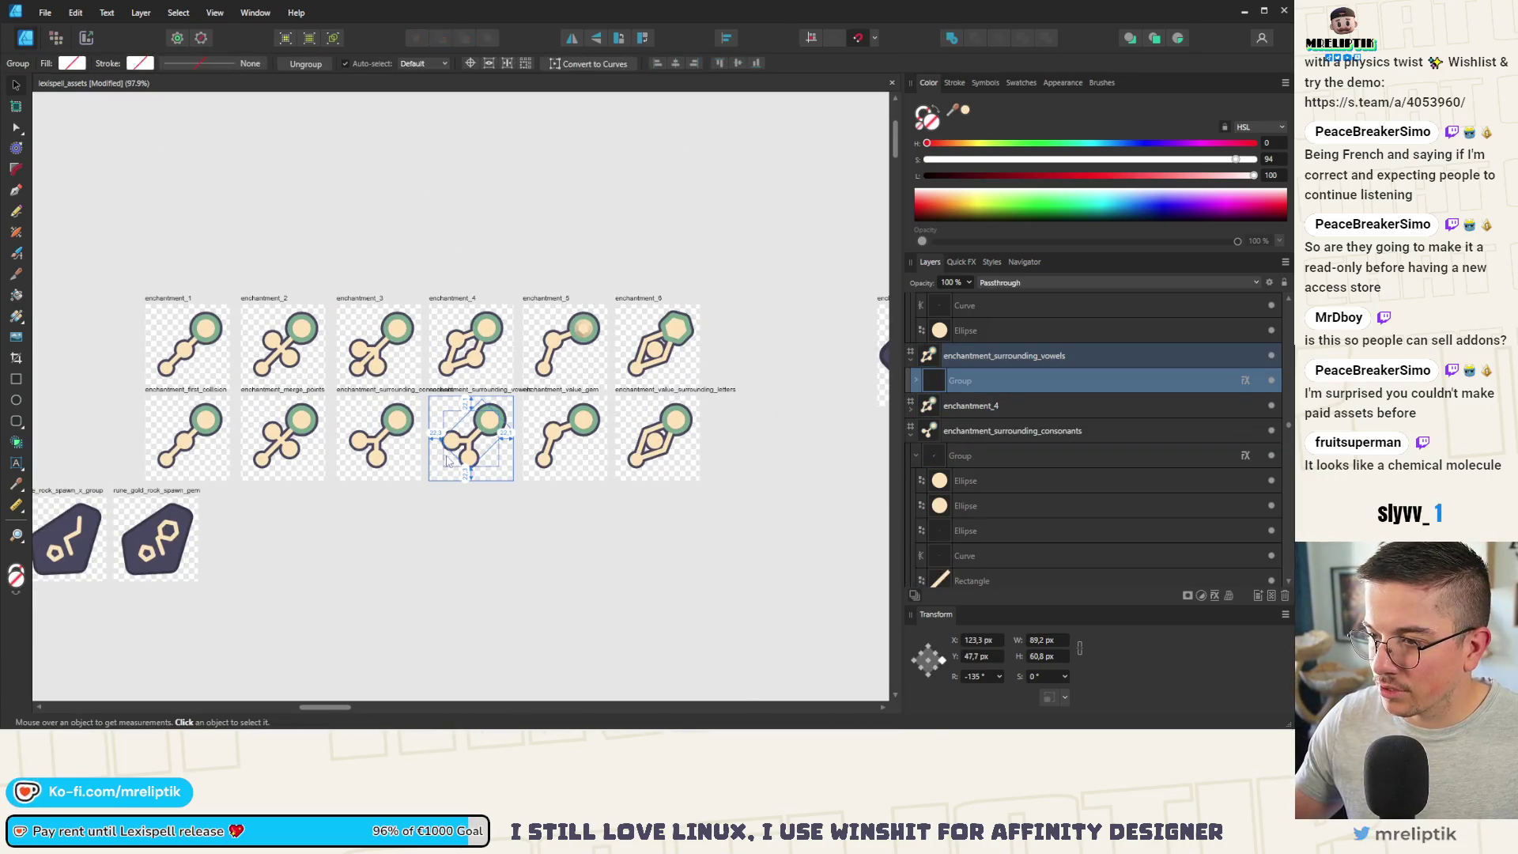
scroll(553, 411, up, 2)
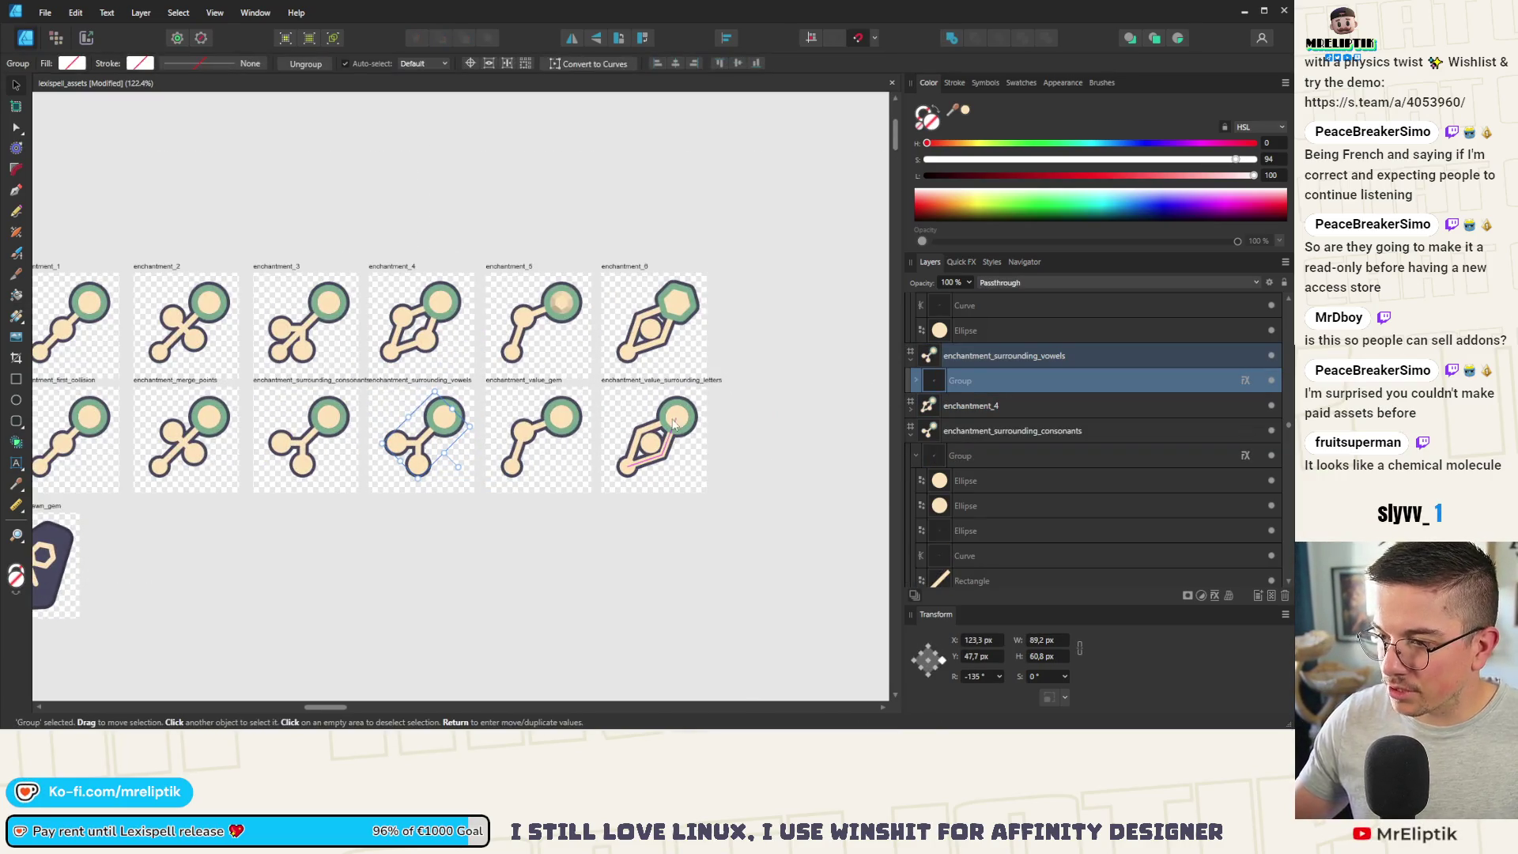
Step: Clear the enchantment_value_surrounding_letters artwork and paste the branch connector in its place
click(672, 425)
key(Delete)
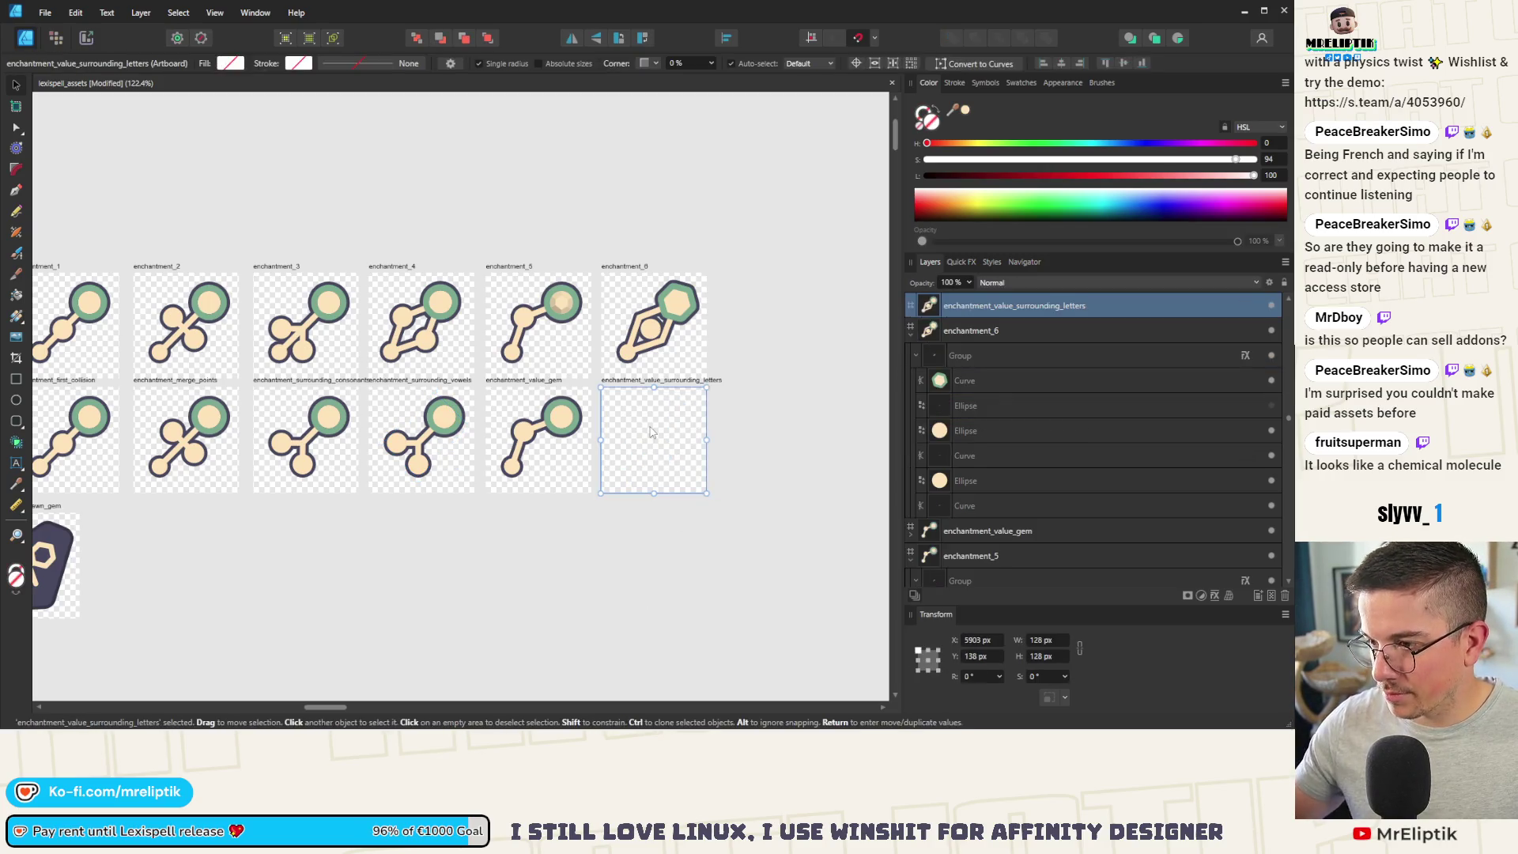
key(ctrl+v)
key(ctrl+d)
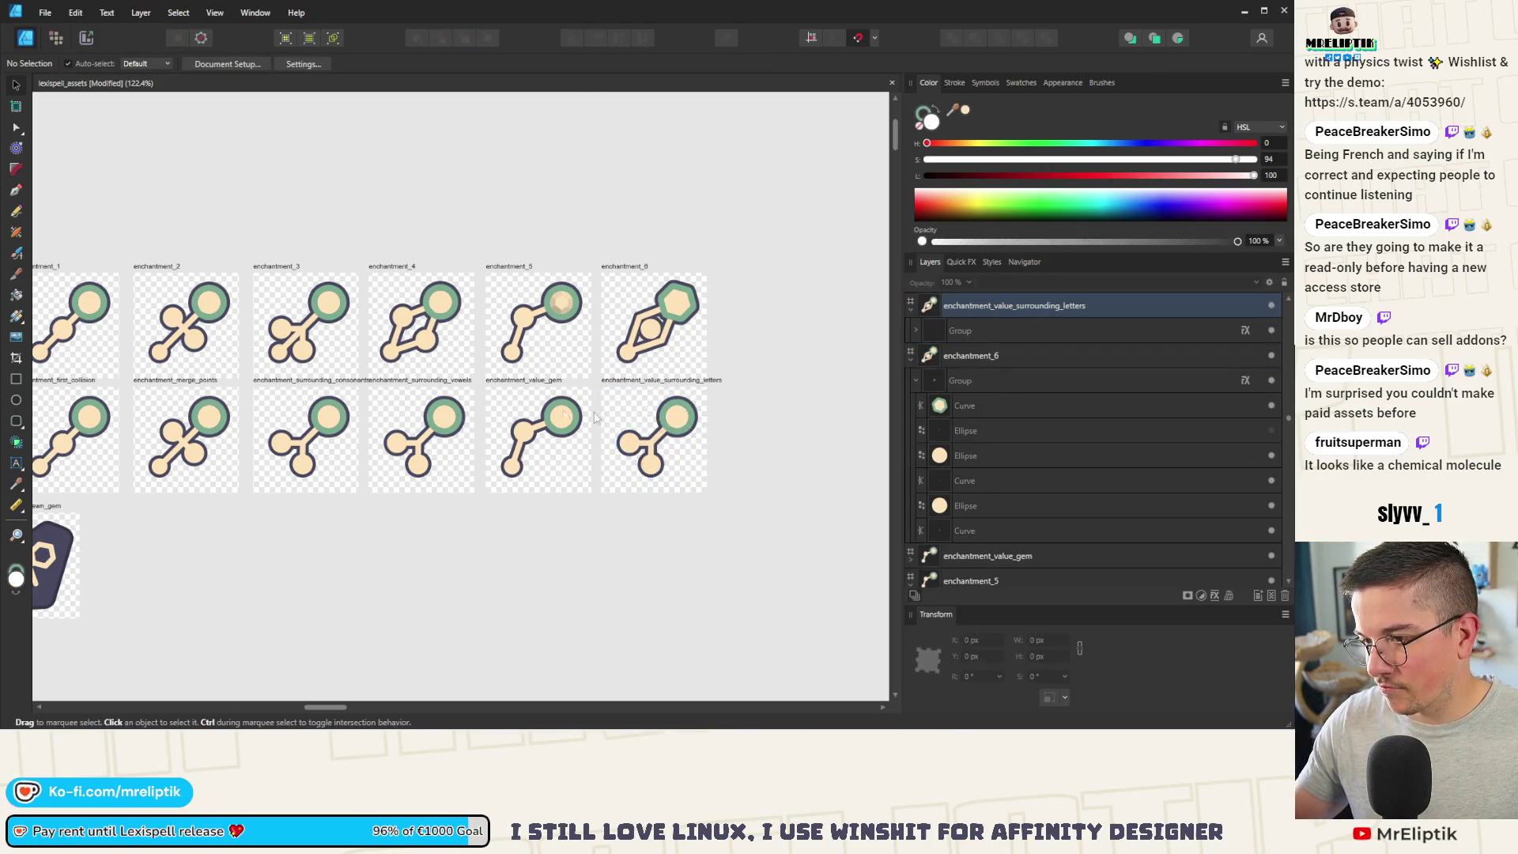
scroll(542, 414, down, 1)
scroll(544, 416, up, 2)
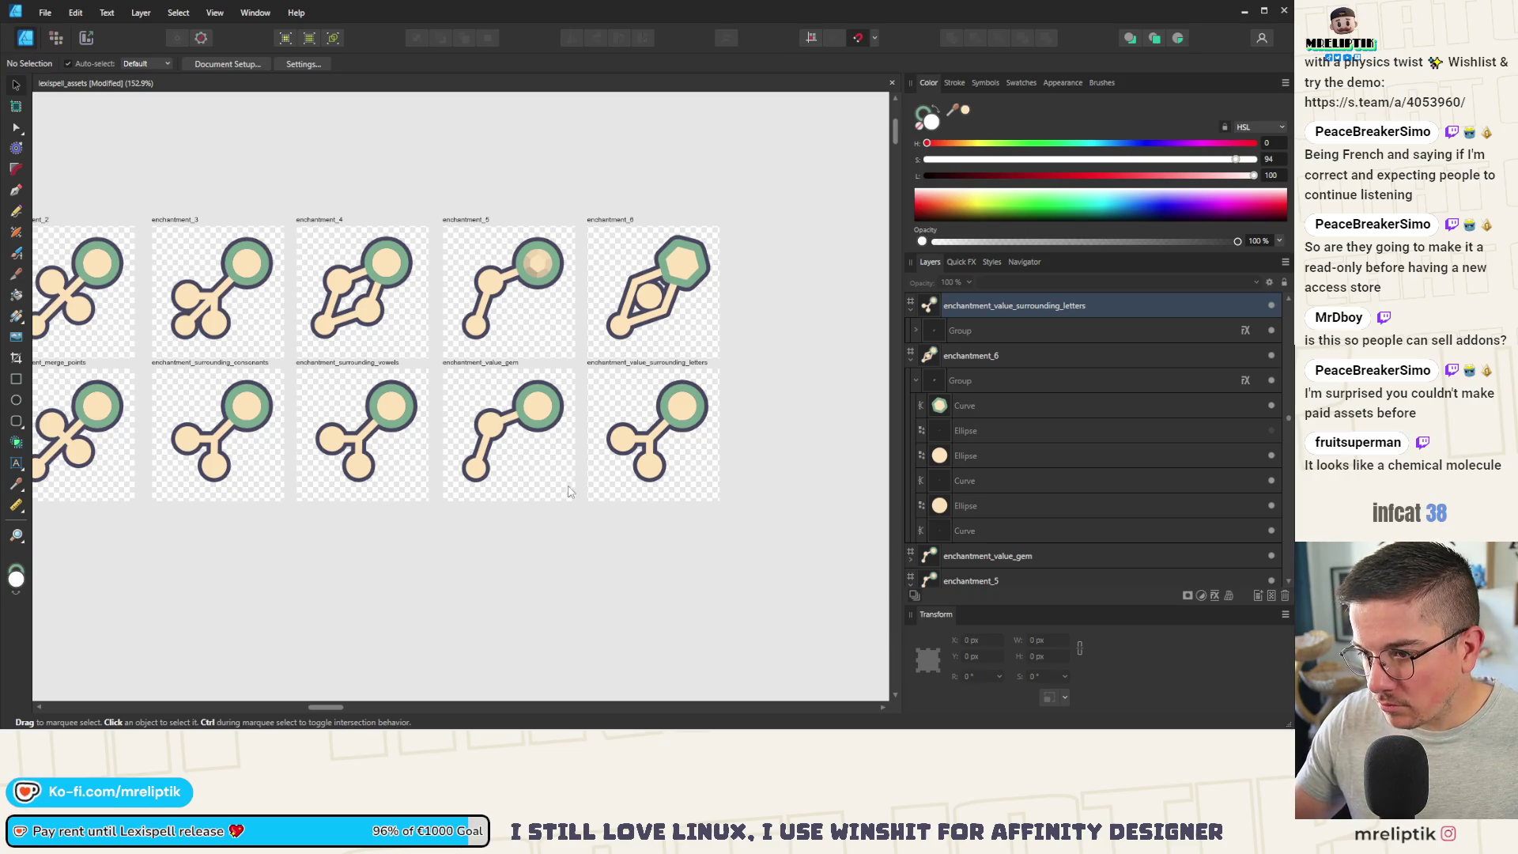
scroll(298, 457, up, 4)
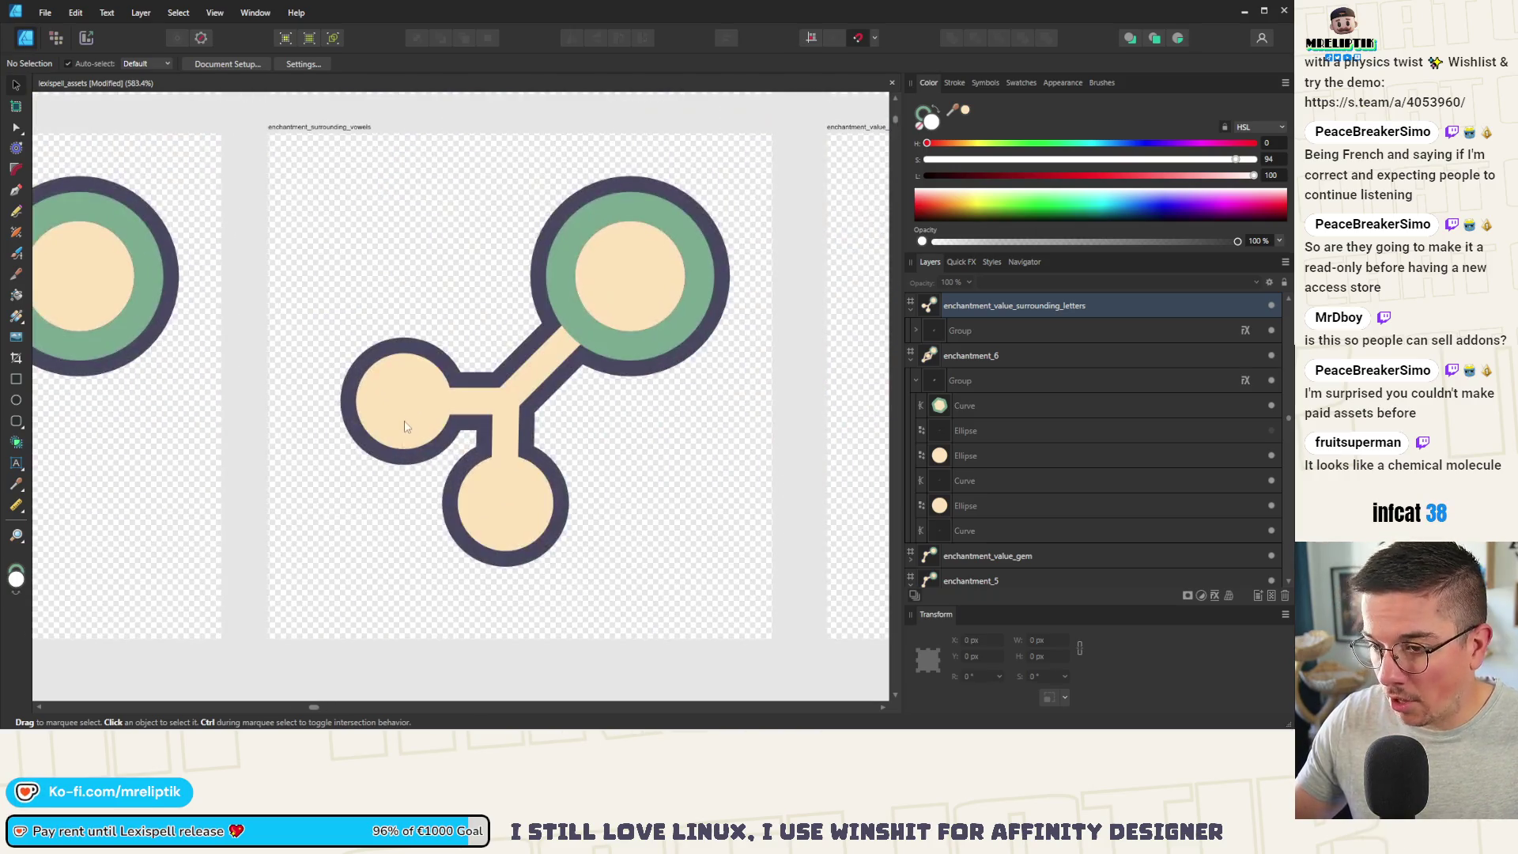
Step: Rotate the left and bottom circles of the vowels icon to -45° and shift them right and down
click(490, 463)
scroll(490, 475, down, 1)
click(488, 484)
shift+click(529, 494)
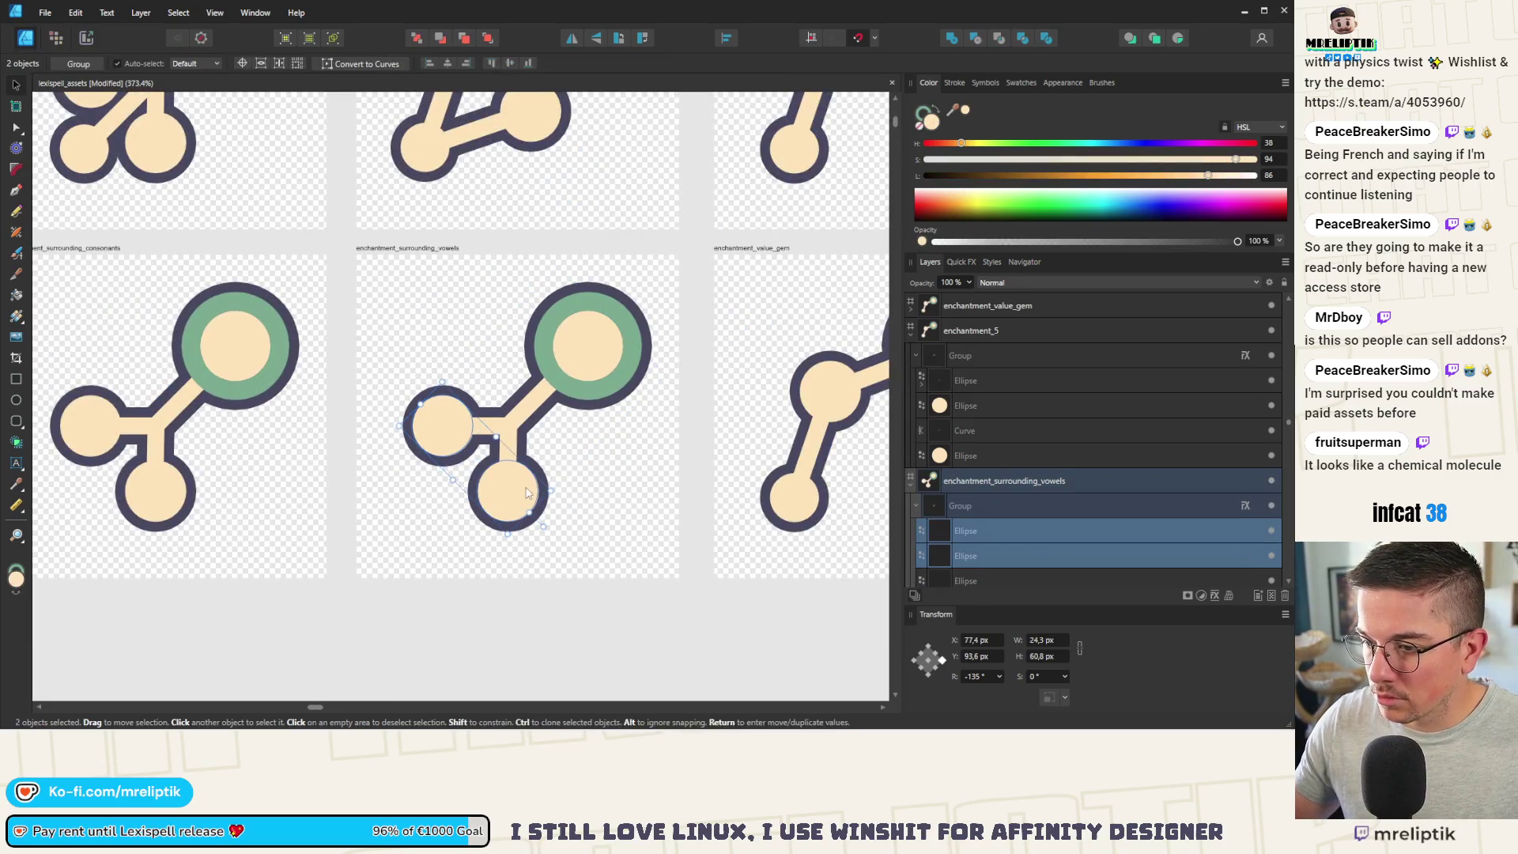
drag(554, 521, 570, 366)
mouse_move(457, 443)
mouse_down()
mouse_move(515, 464)
mouse_move(500, 477)
mouse_move(407, 373)
mouse_up()
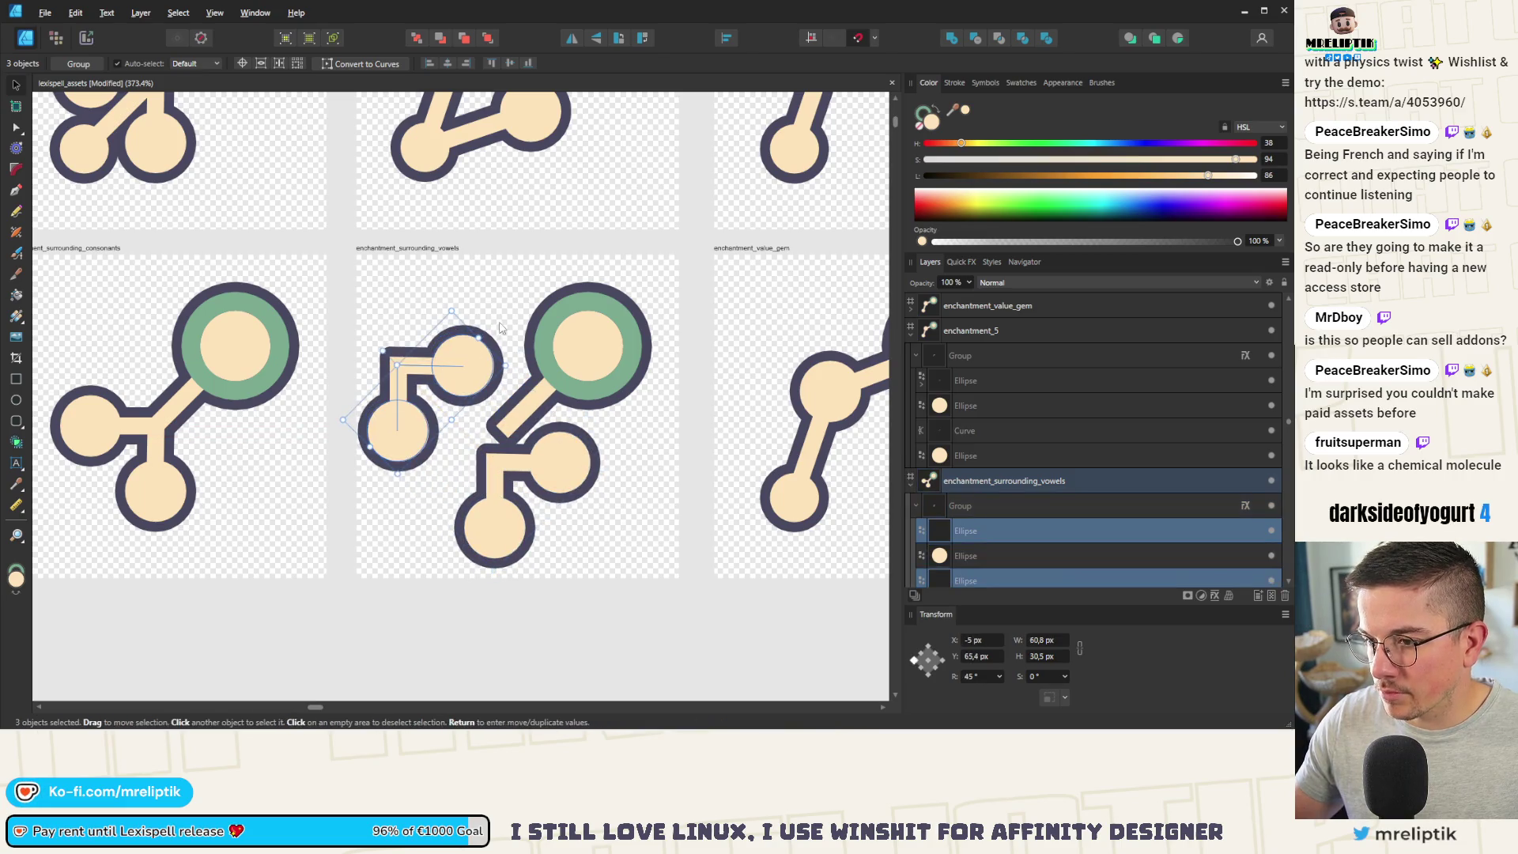
Step: Swing the duplicated branch around and set it to -135°
mouse_move(499, 344)
mouse_down()
mouse_move(435, 519)
mouse_move(312, 404)
mouse_move(322, 413)
mouse_up()
mouse_move(454, 422)
mouse_down()
mouse_move(475, 400)
mouse_move(485, 444)
mouse_up()
key(ctrl+z)
Step: Delete the extra top, left and lower-right circles and the left arm curve
shift+click(516, 480)
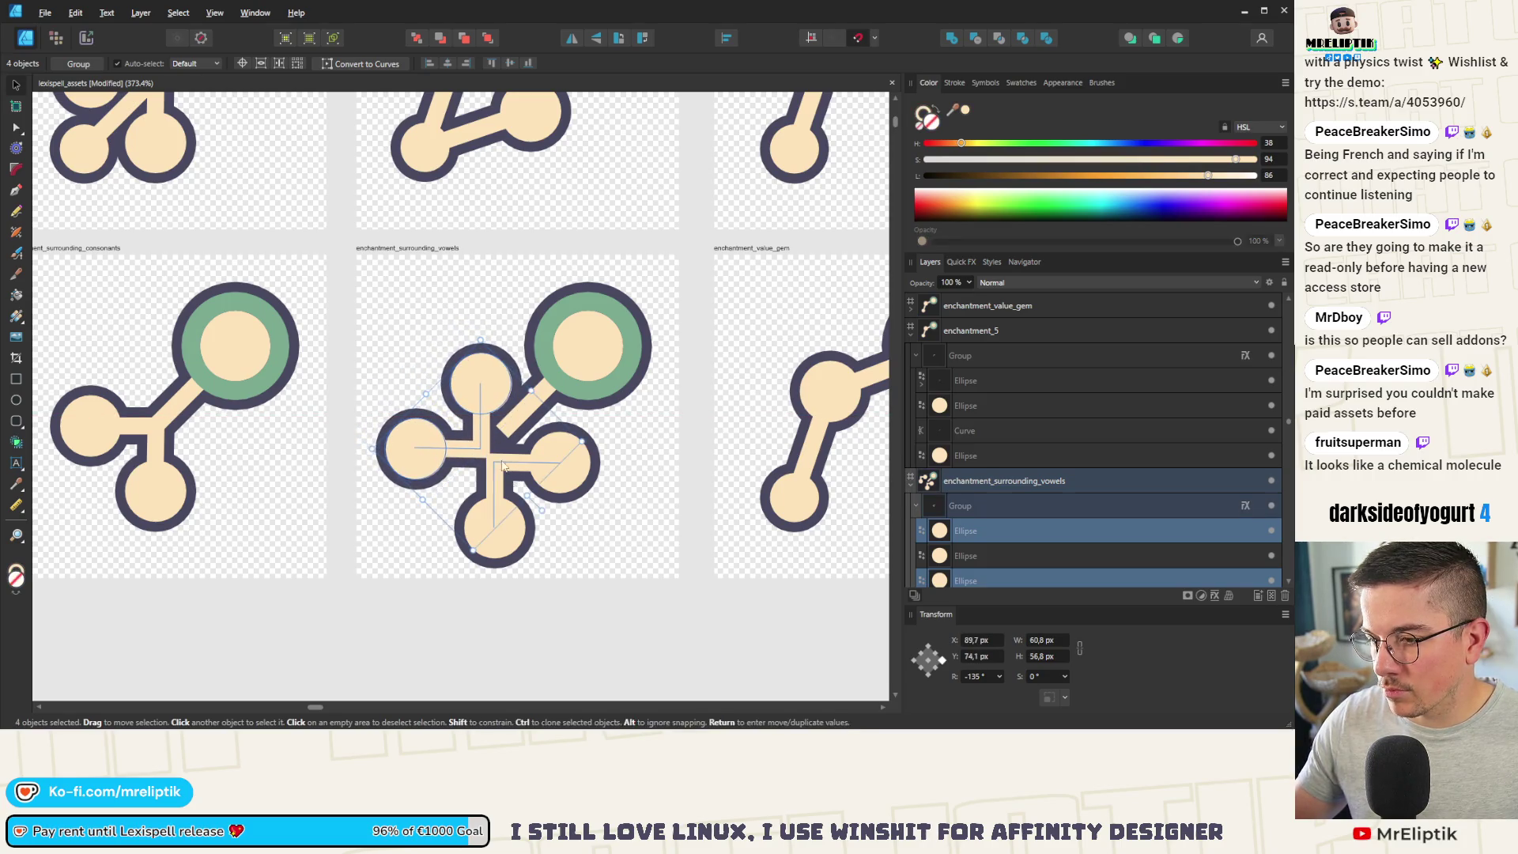
click(403, 441)
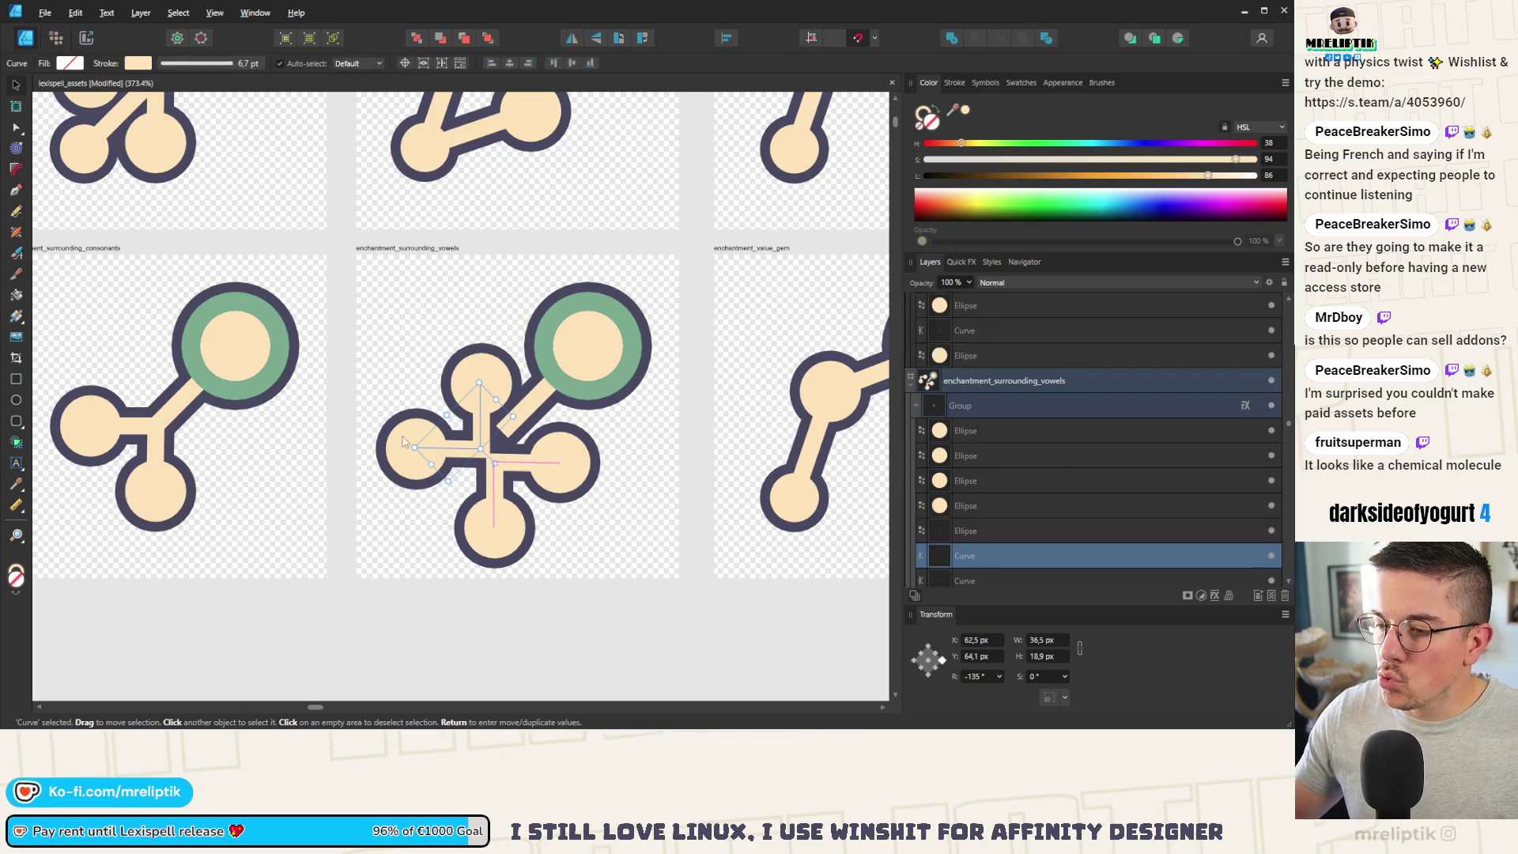
shift+click(403, 443)
shift+click(490, 379)
key(Delete)
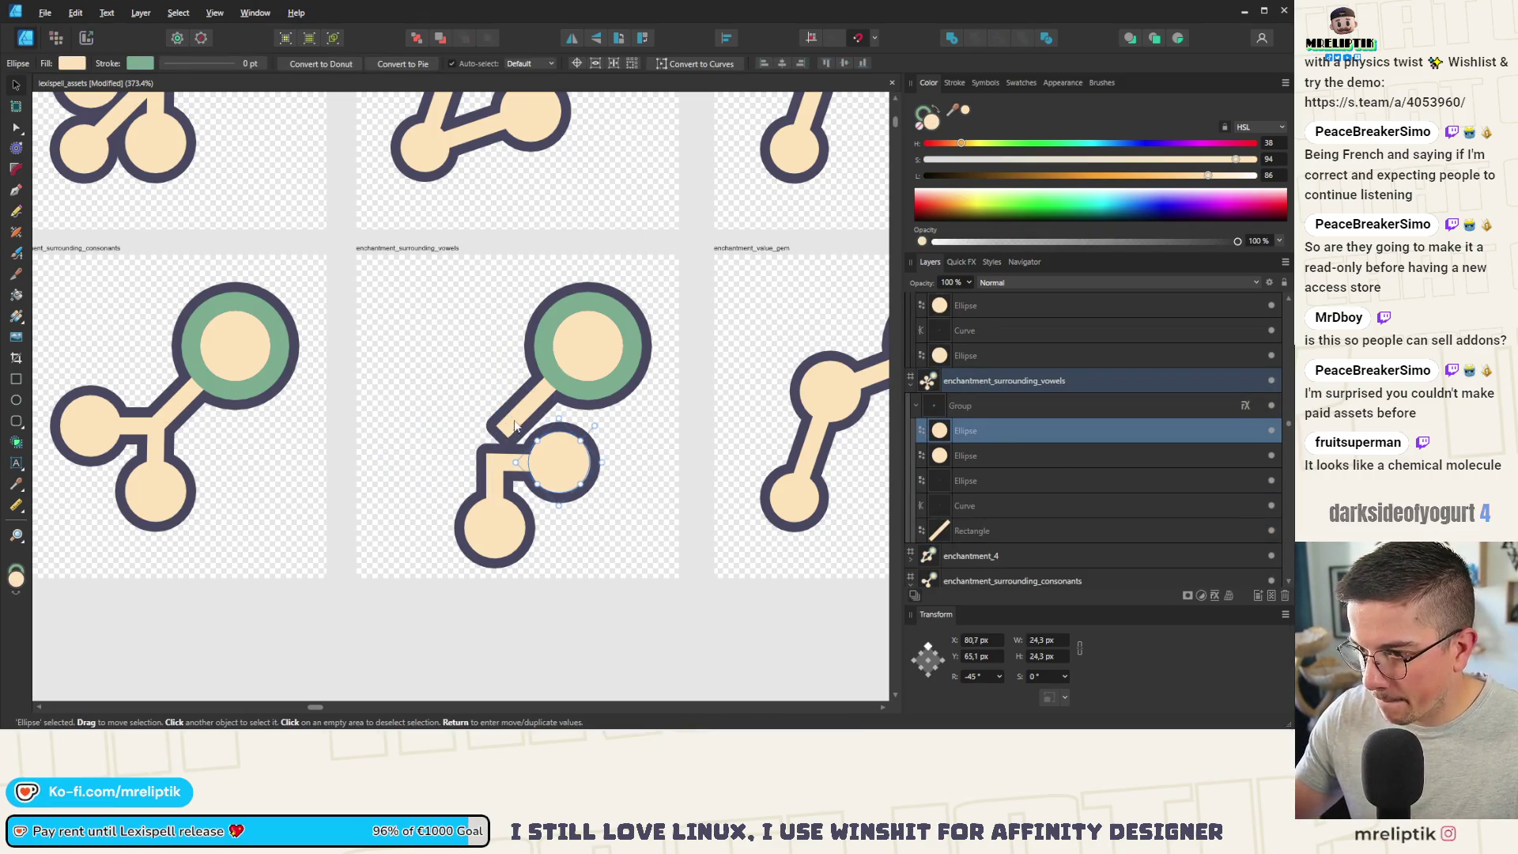
Step: Lengthen the diagonal connecting bar toward the lower left to 63 px
click(506, 427)
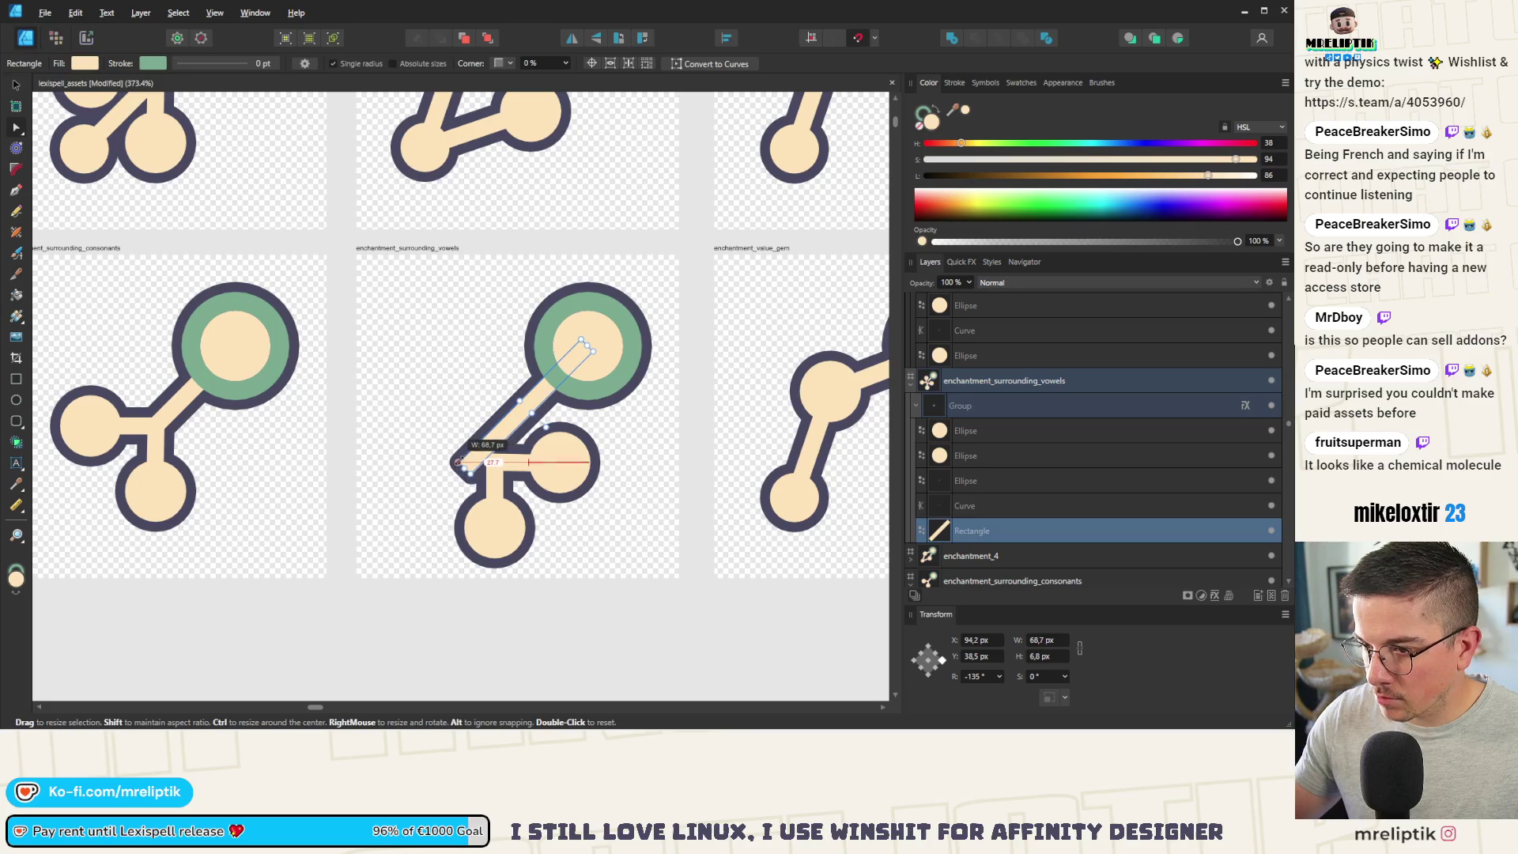
drag(458, 462, 484, 452)
scroll(427, 463, down, 5)
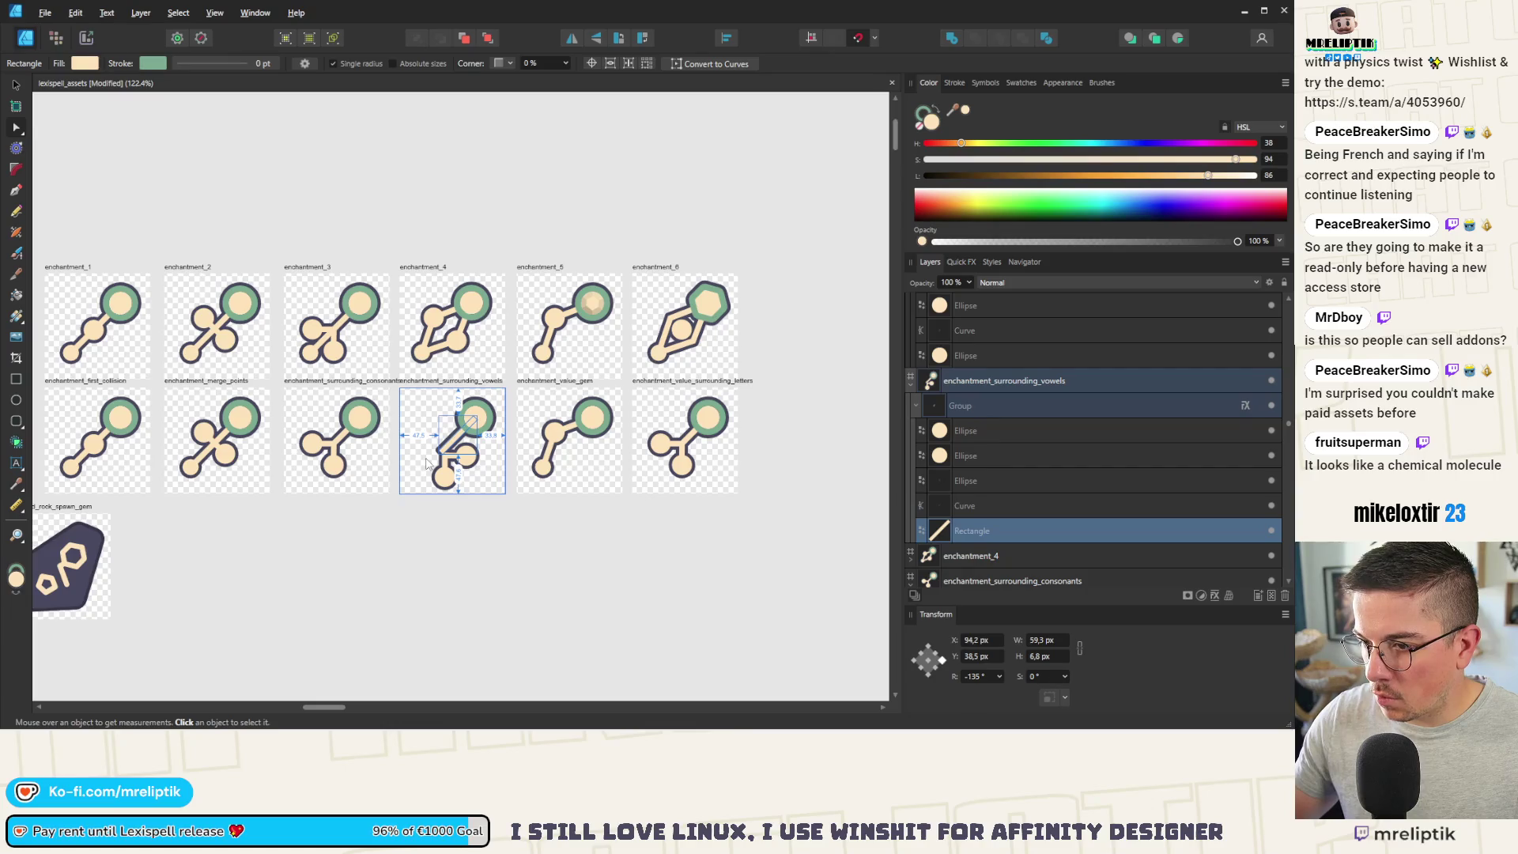
scroll(430, 452, up, 10)
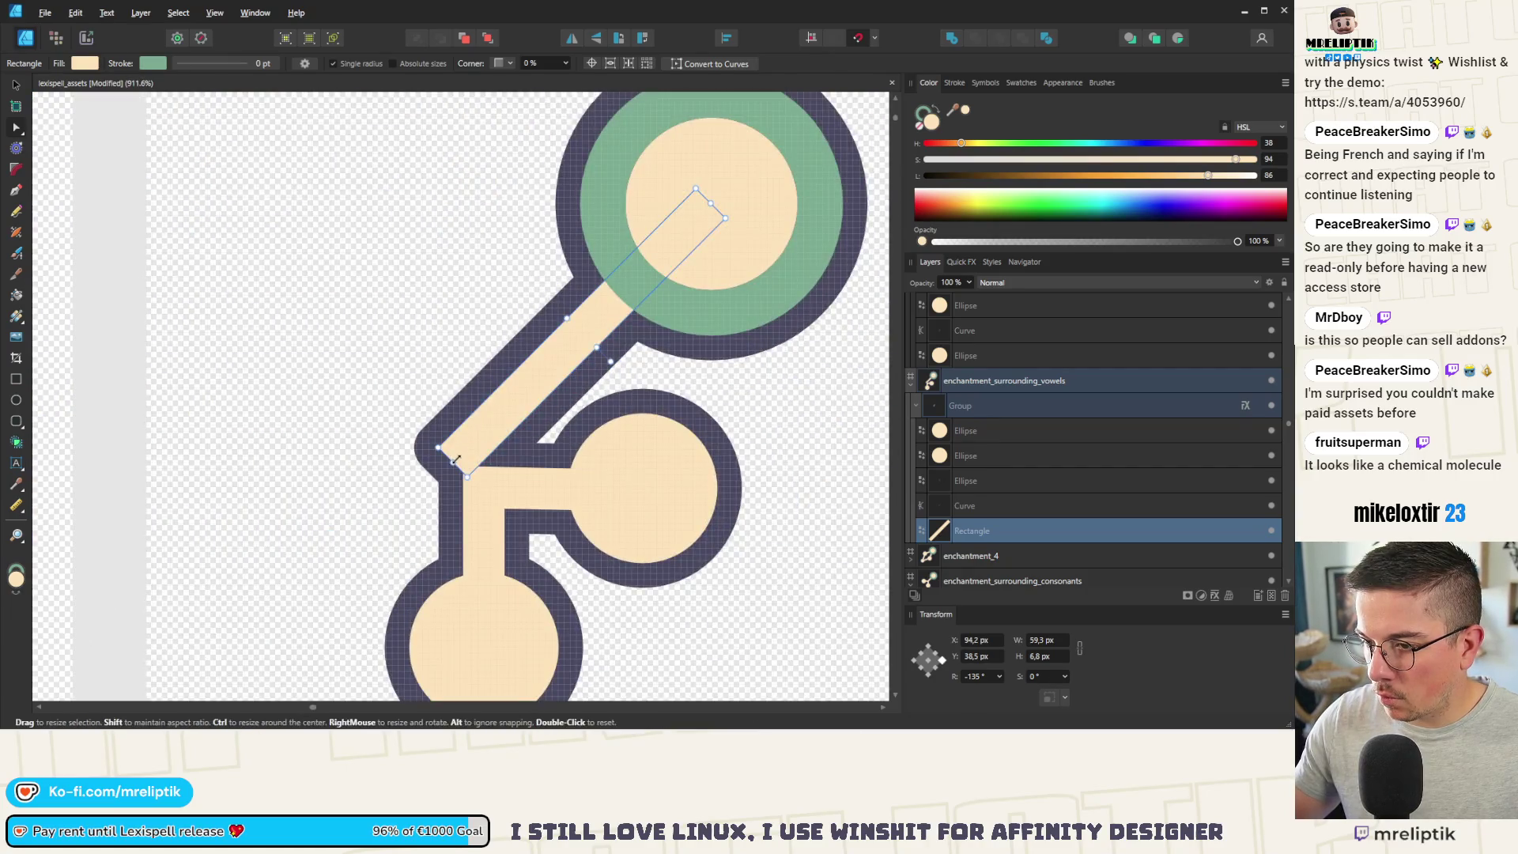
drag(439, 475, 434, 479)
scroll(431, 476, down, 10)
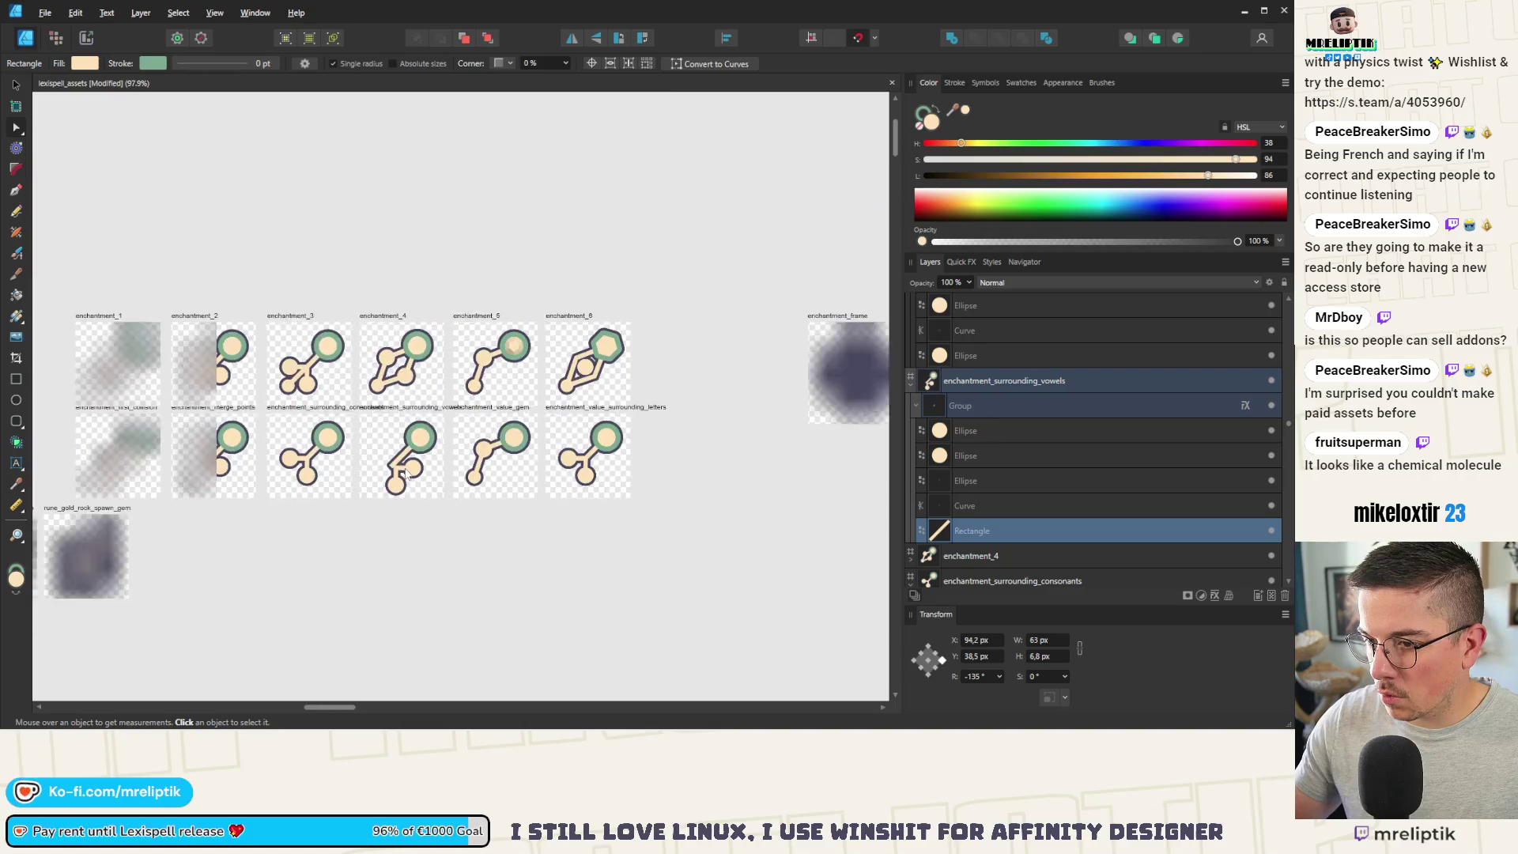
scroll(407, 472, up, 4)
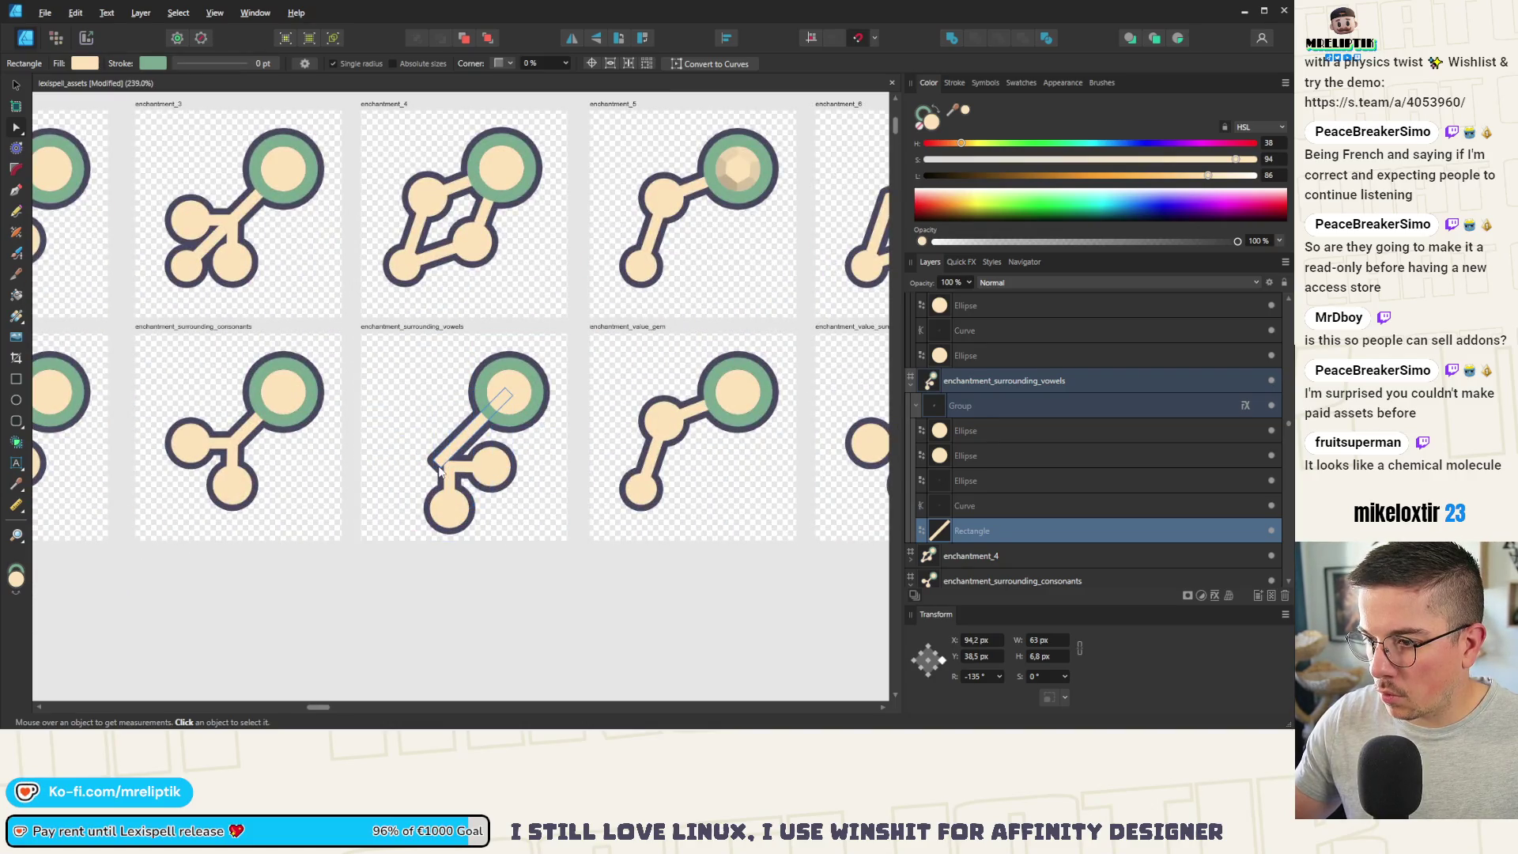
Step: Reselect the diagonal bar and begin editing the short connector curve's points
double_click(441, 472)
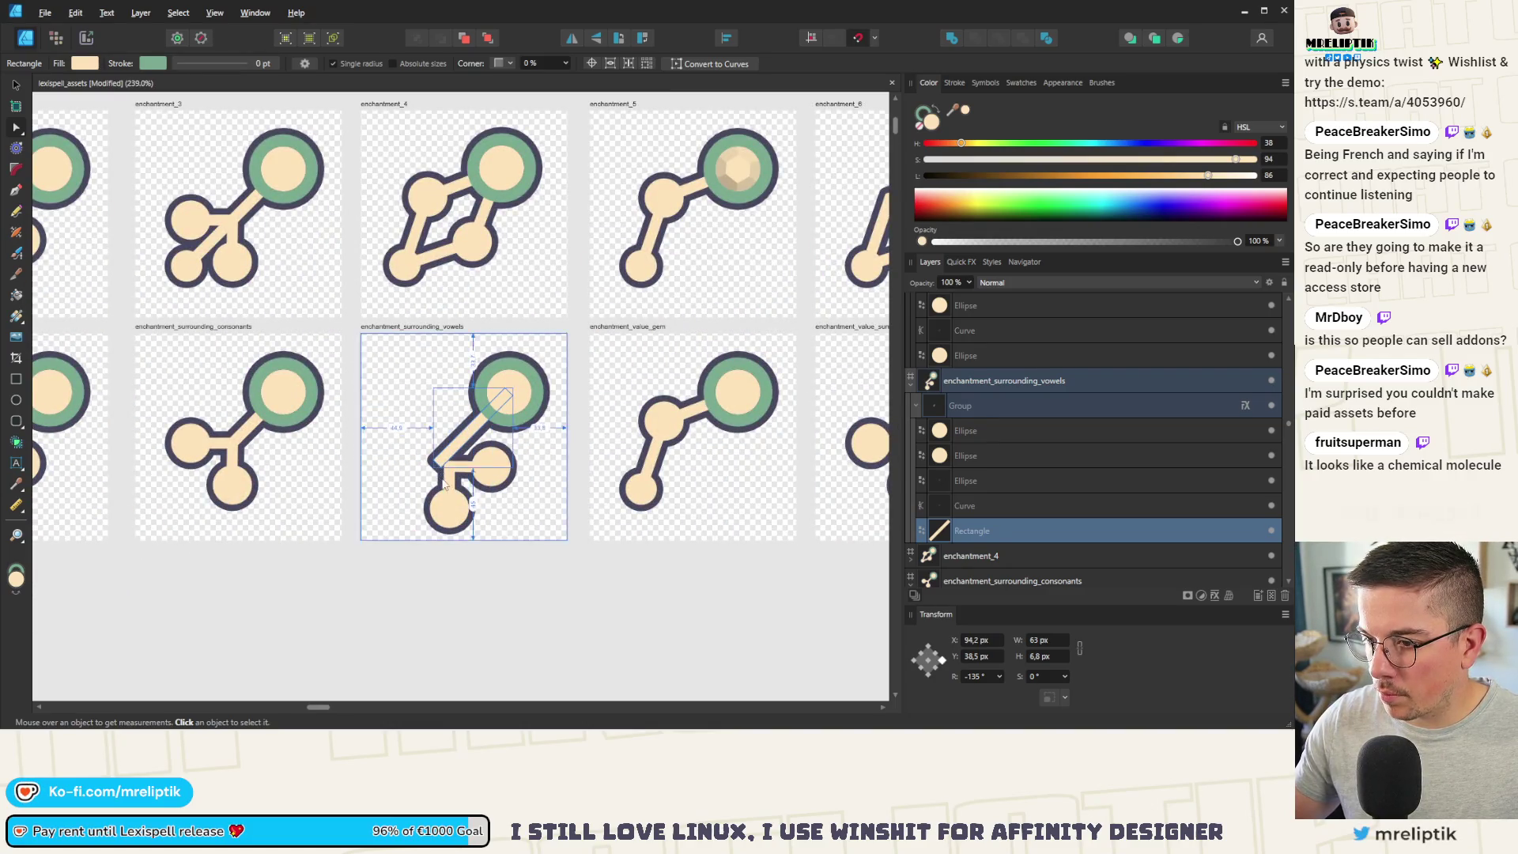
scroll(572, 474, down, 3)
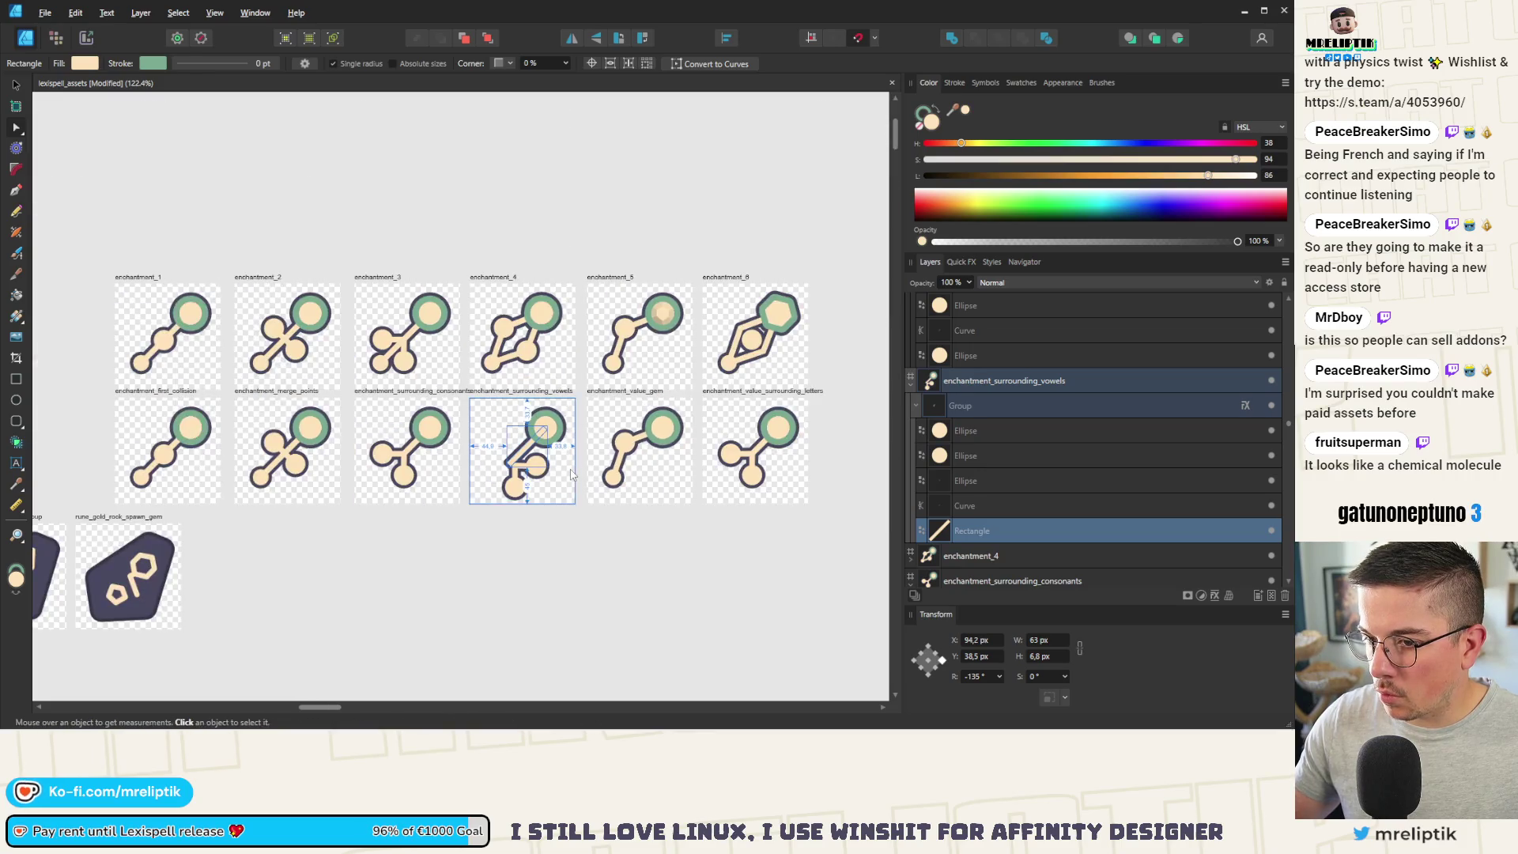
scroll(546, 486, up, 3)
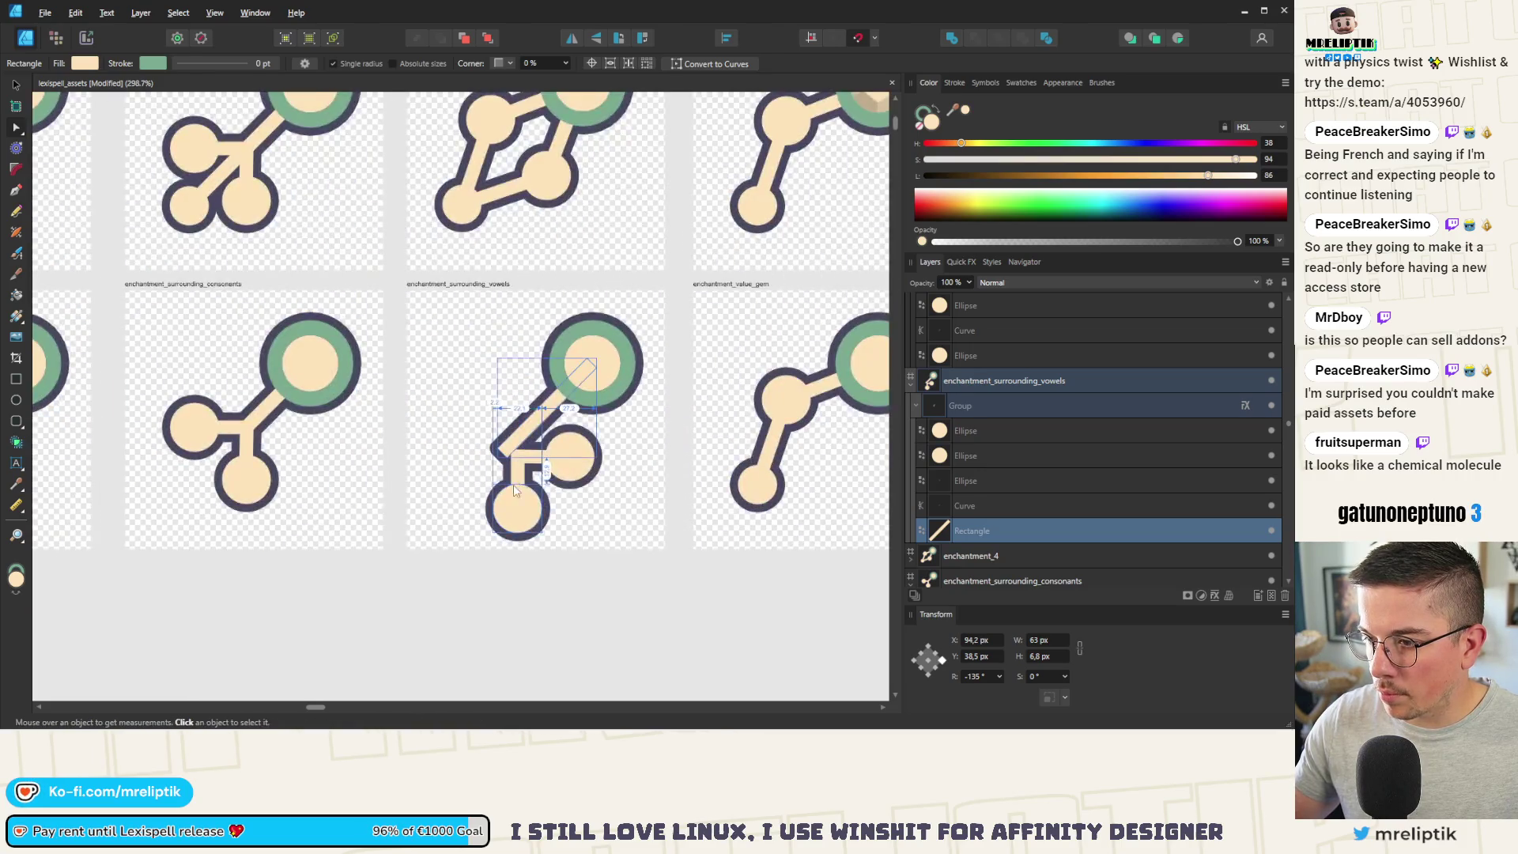
scroll(498, 474, down, 2)
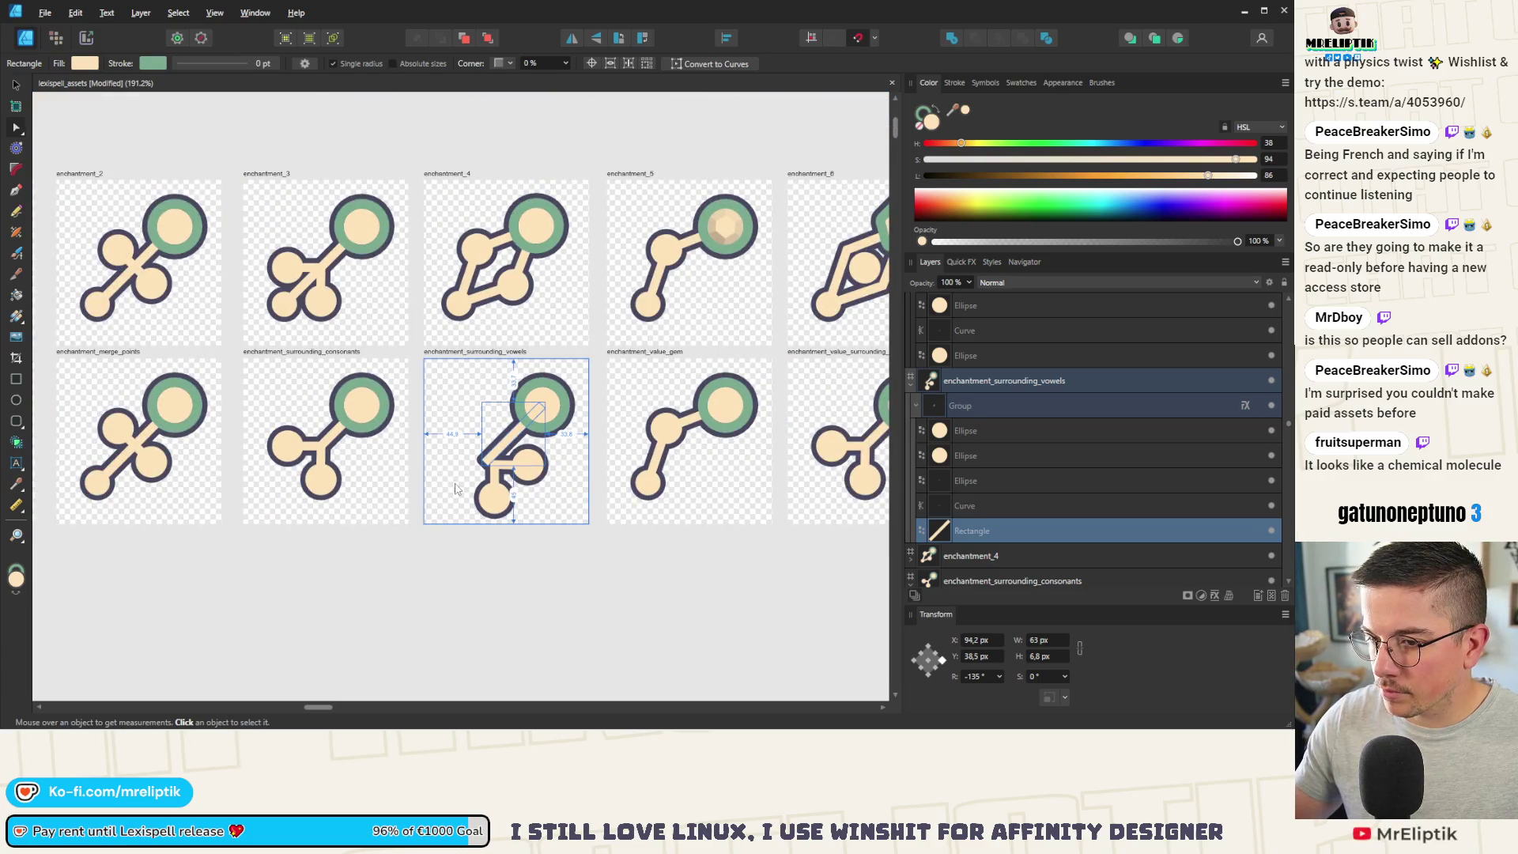
scroll(477, 475, up, 2)
double_click(557, 464)
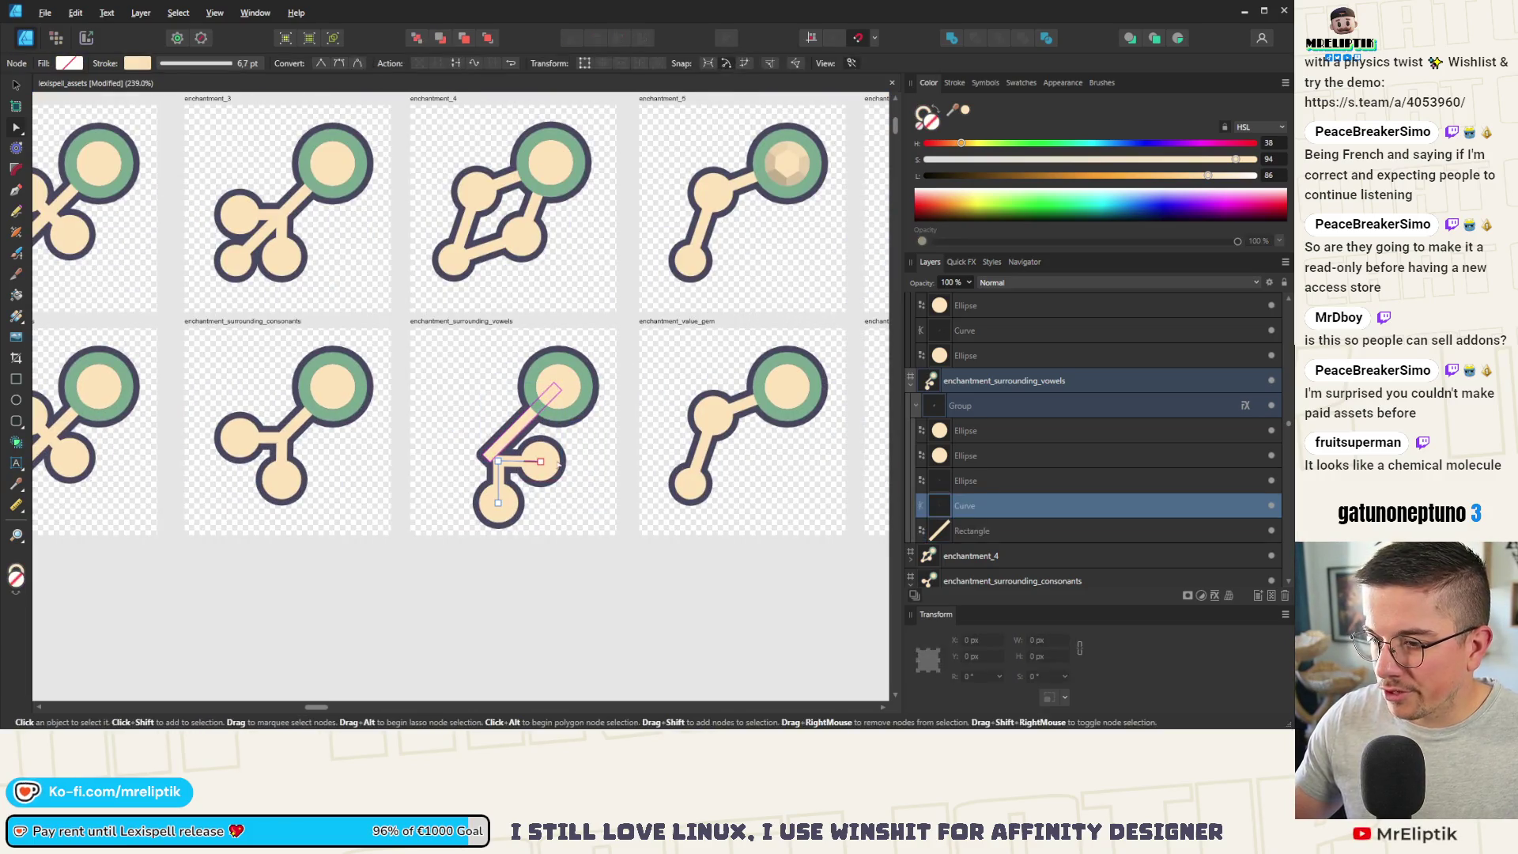
Step: Rotate the connector curve to 60°, then turn the two circles and curve to 45° and shift them up-left
click(16, 84)
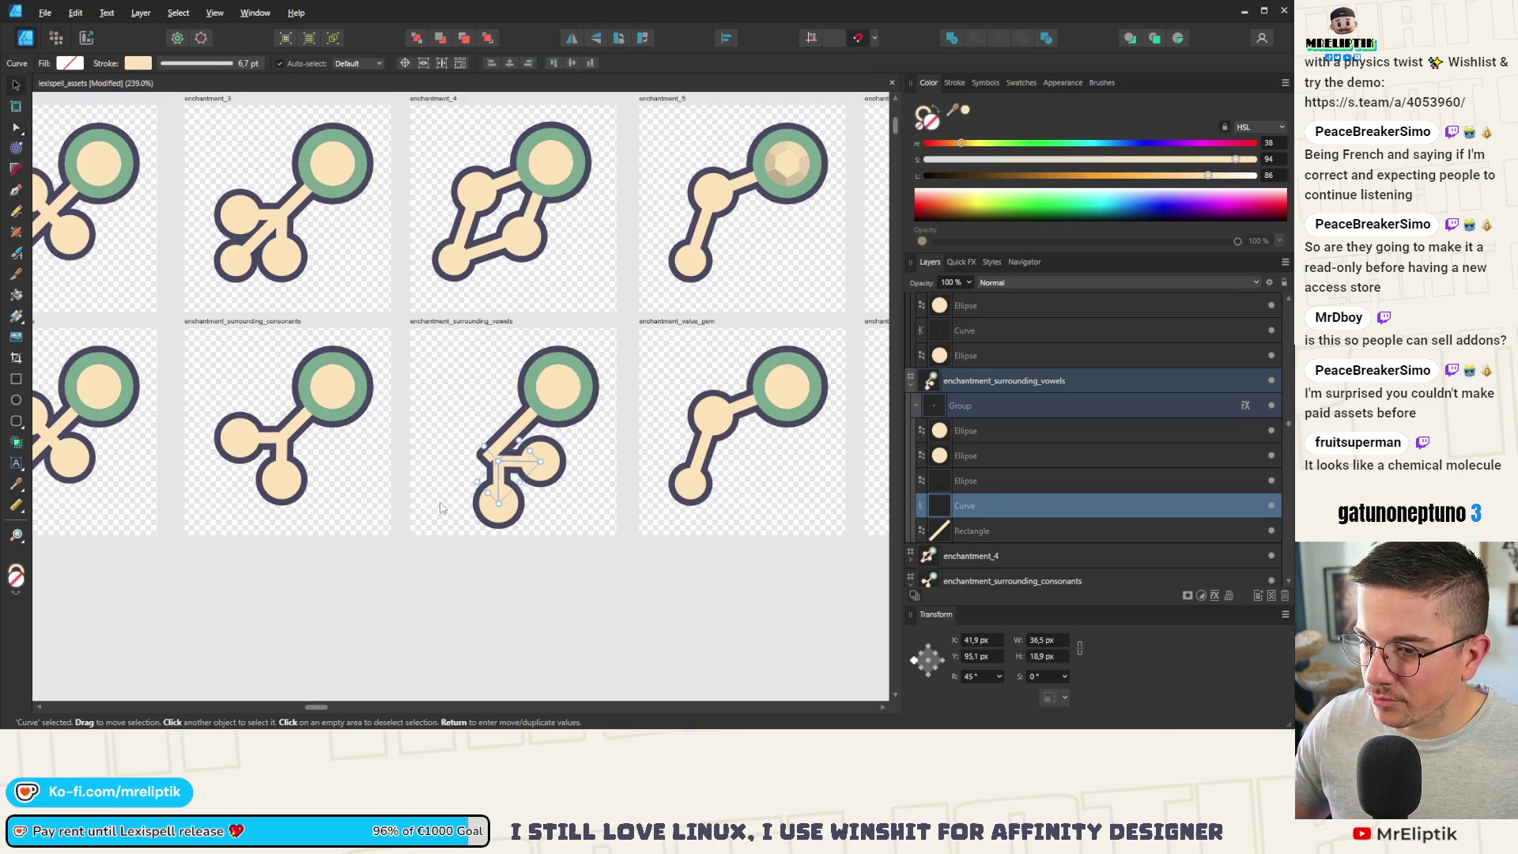
mouse_move(479, 447)
mouse_down()
mouse_move(462, 457)
mouse_move(491, 504)
mouse_up()
click(507, 496)
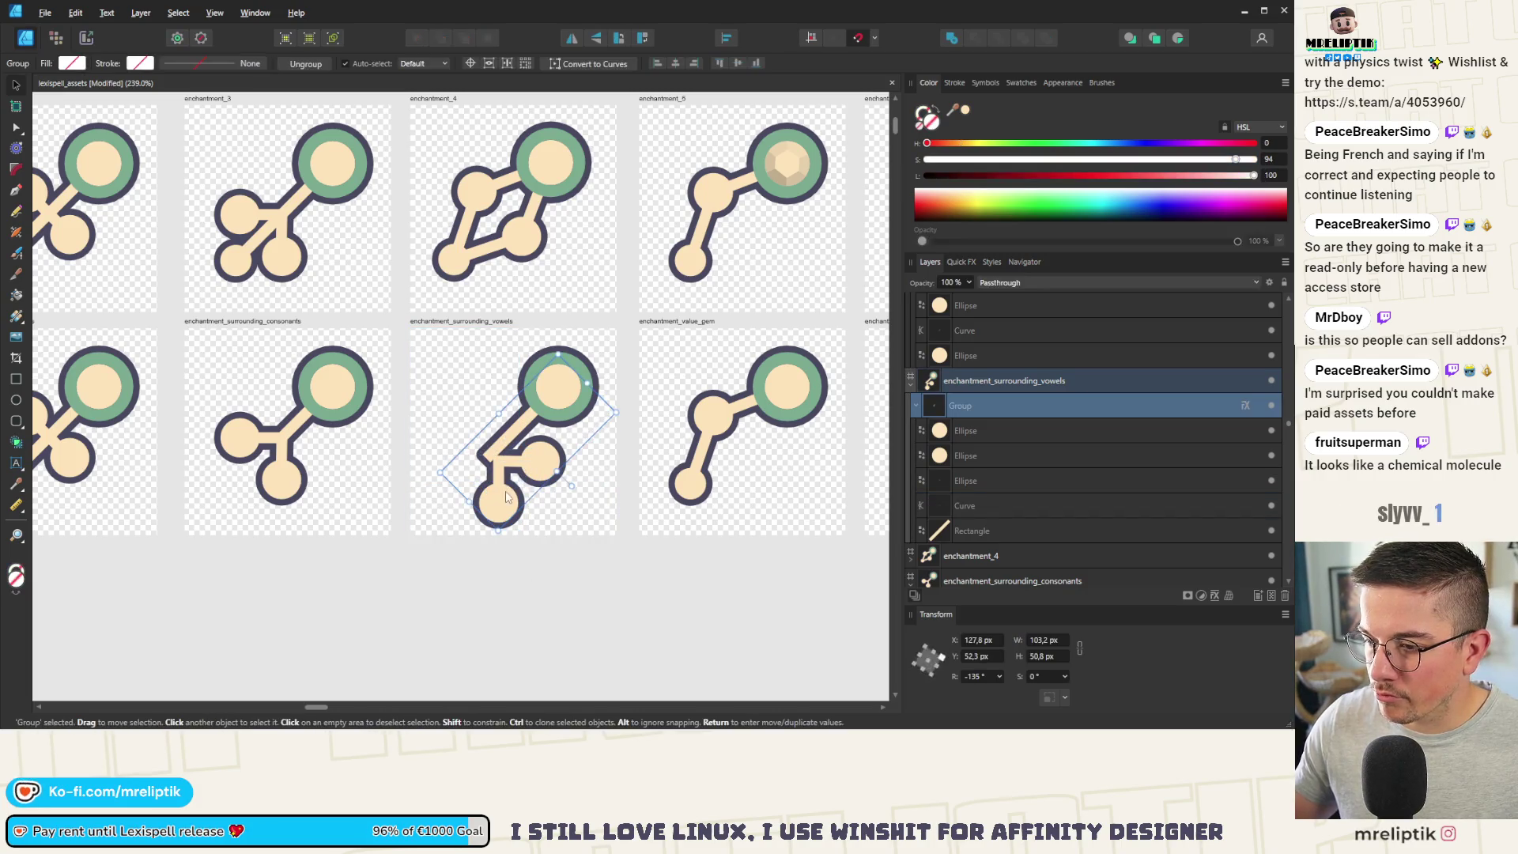
double_click(507, 504)
shift+click(521, 465)
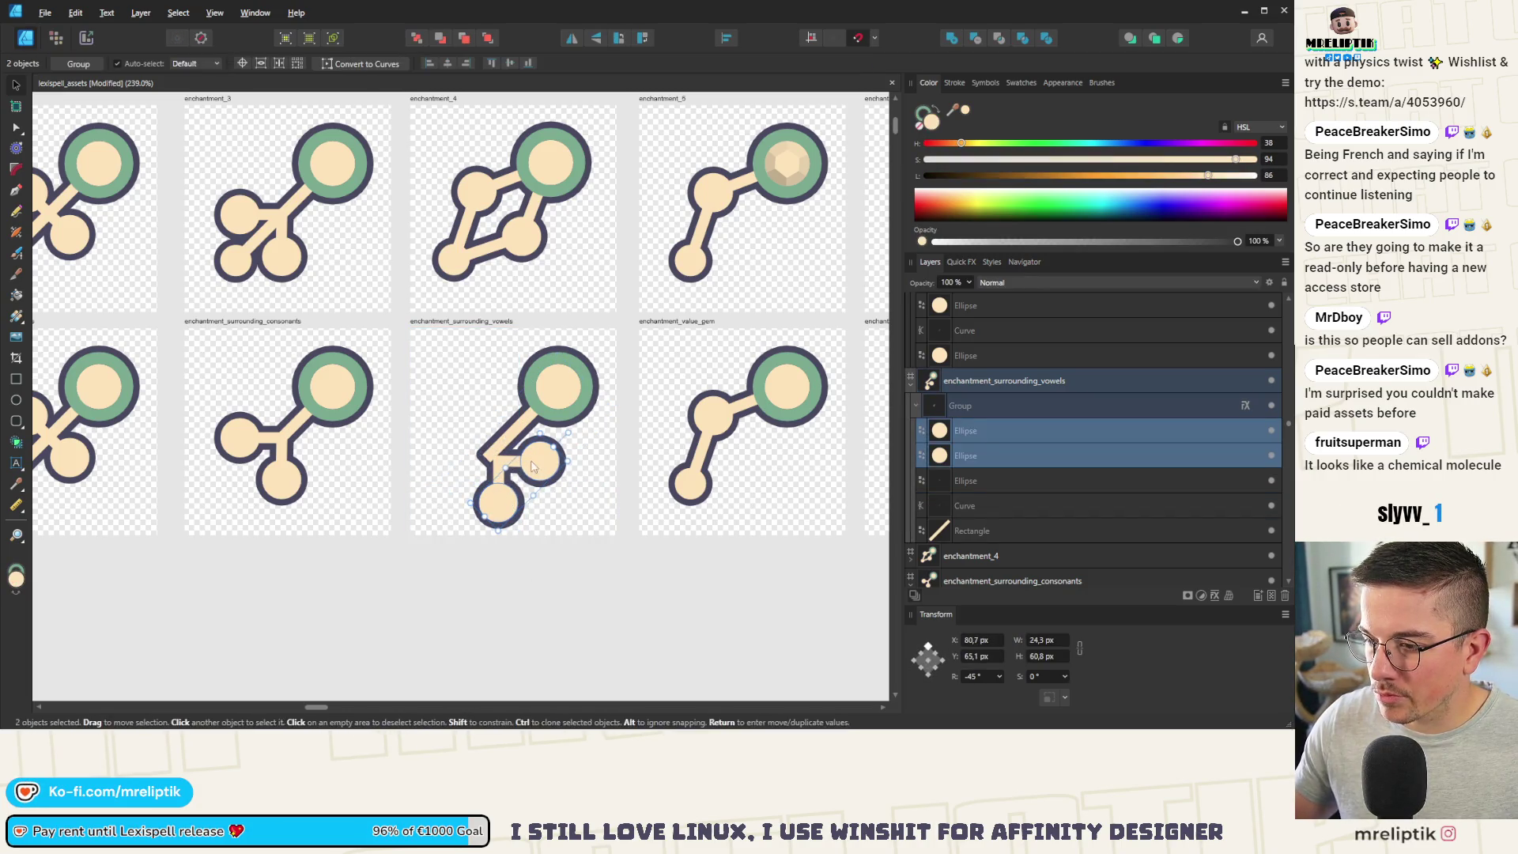
shift+click(499, 465)
drag(448, 433, 440, 425)
mouse_move(510, 509)
mouse_down()
mouse_move(503, 459)
mouse_move(455, 472)
mouse_up()
Step: Nudge the arrowhead circles and curve slightly downward
scroll(498, 466, up, 4)
scroll(455, 472, down, 4)
click(475, 585)
scroll(469, 565, down, 2)
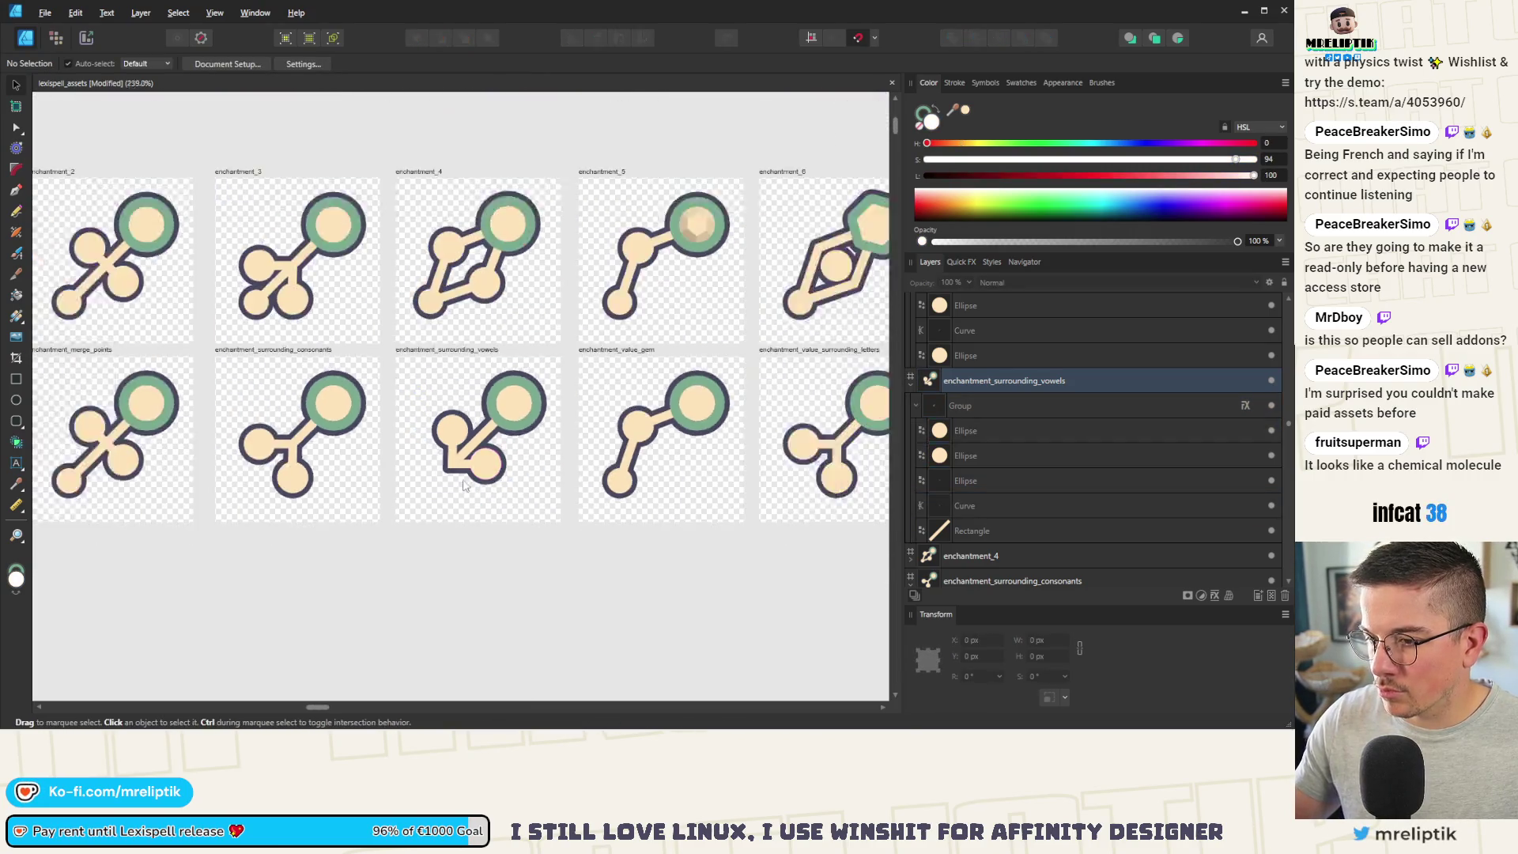
scroll(467, 474, up, 6)
click(473, 383)
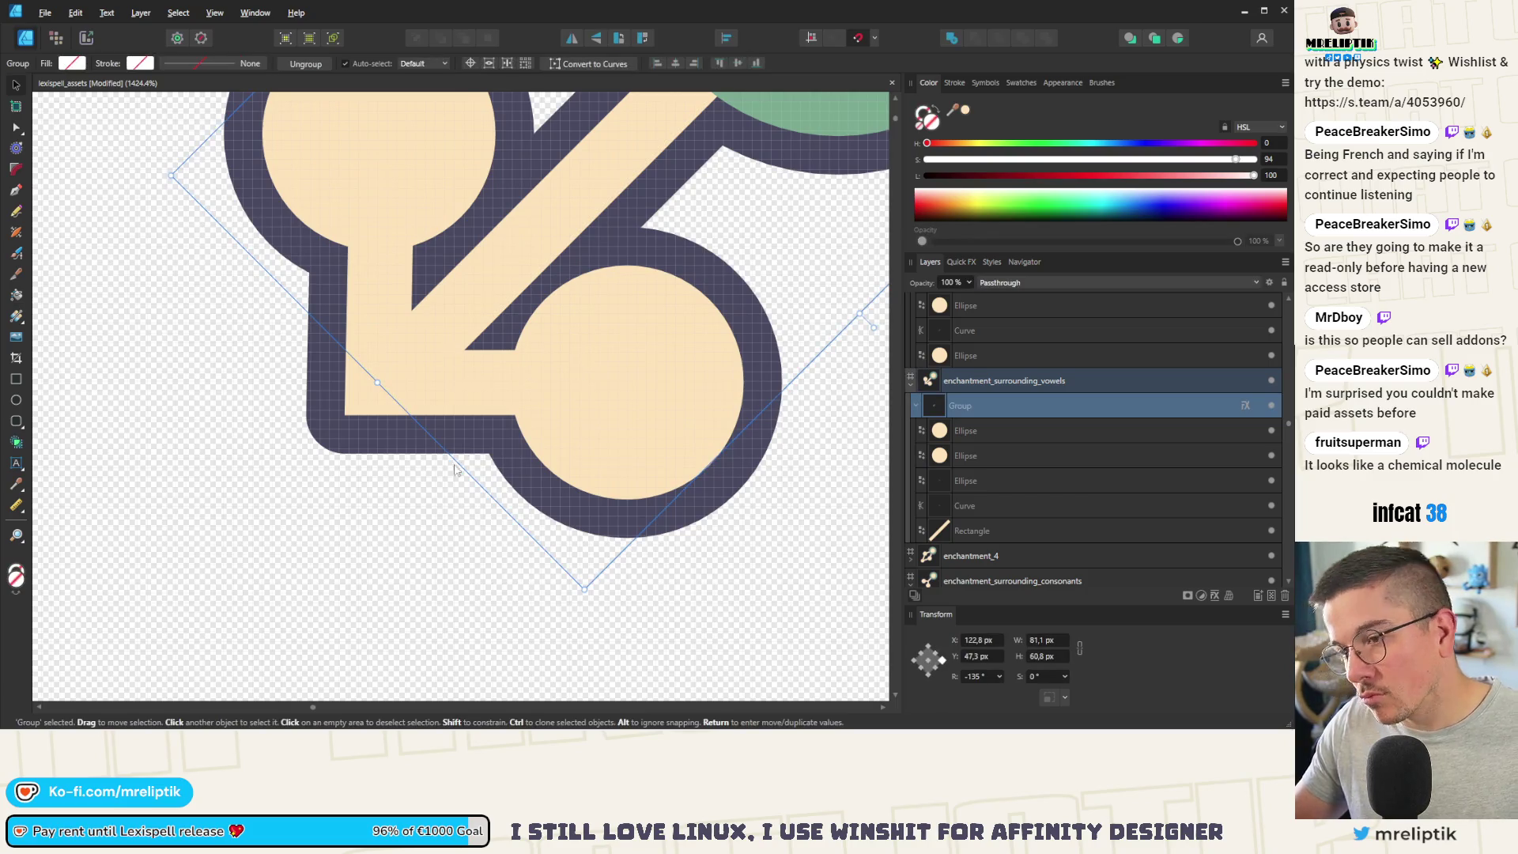
scroll(454, 471, down, 2)
ctrl+click(537, 415)
ctrl+shift+click(447, 296)
ctrl+shift+click(417, 340)
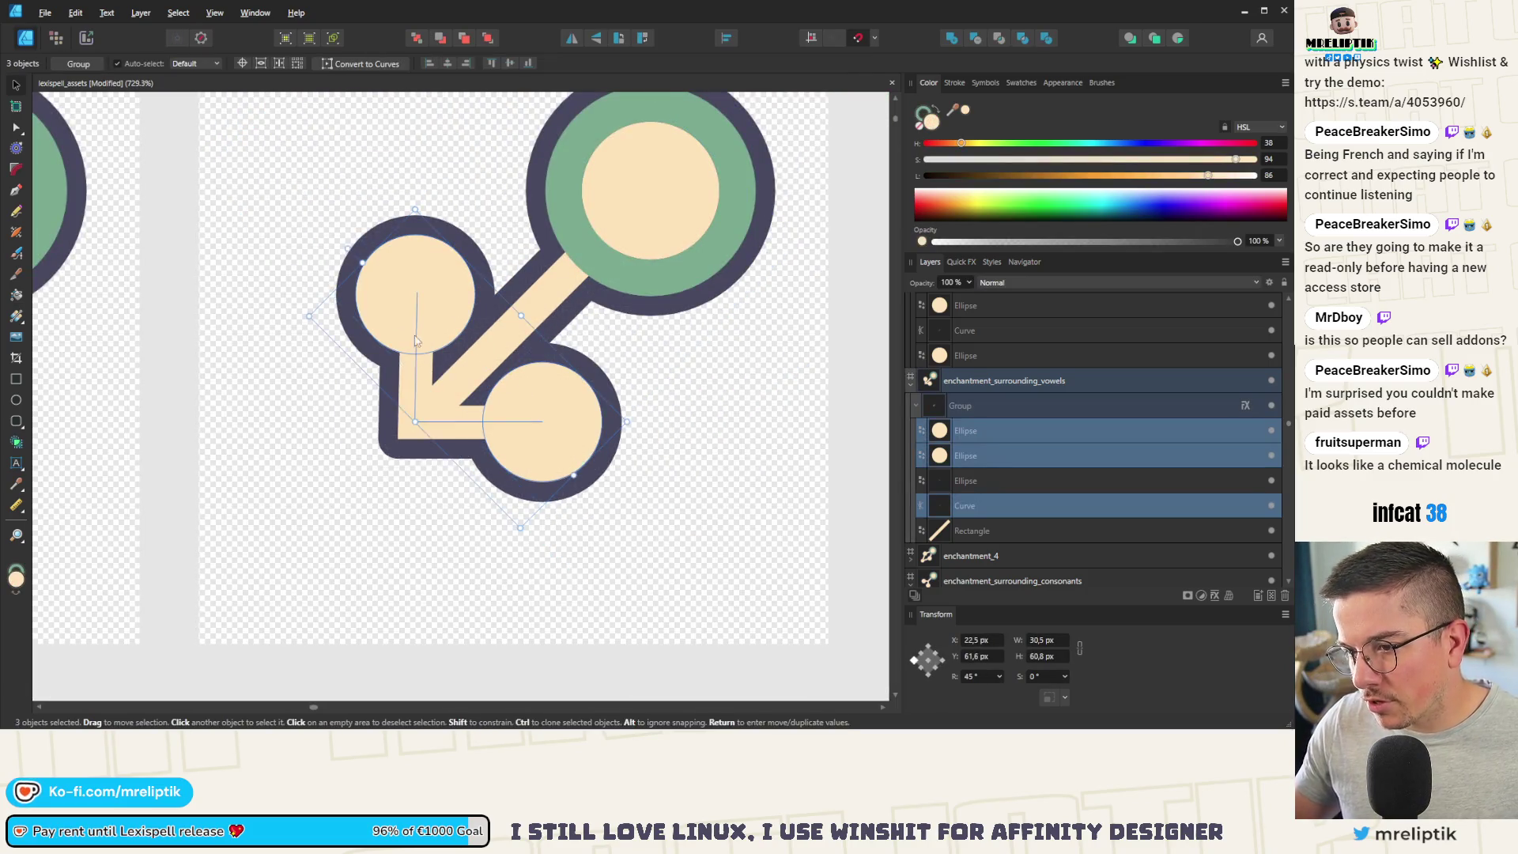
scroll(416, 336, up, 3)
drag(469, 322, 468, 324)
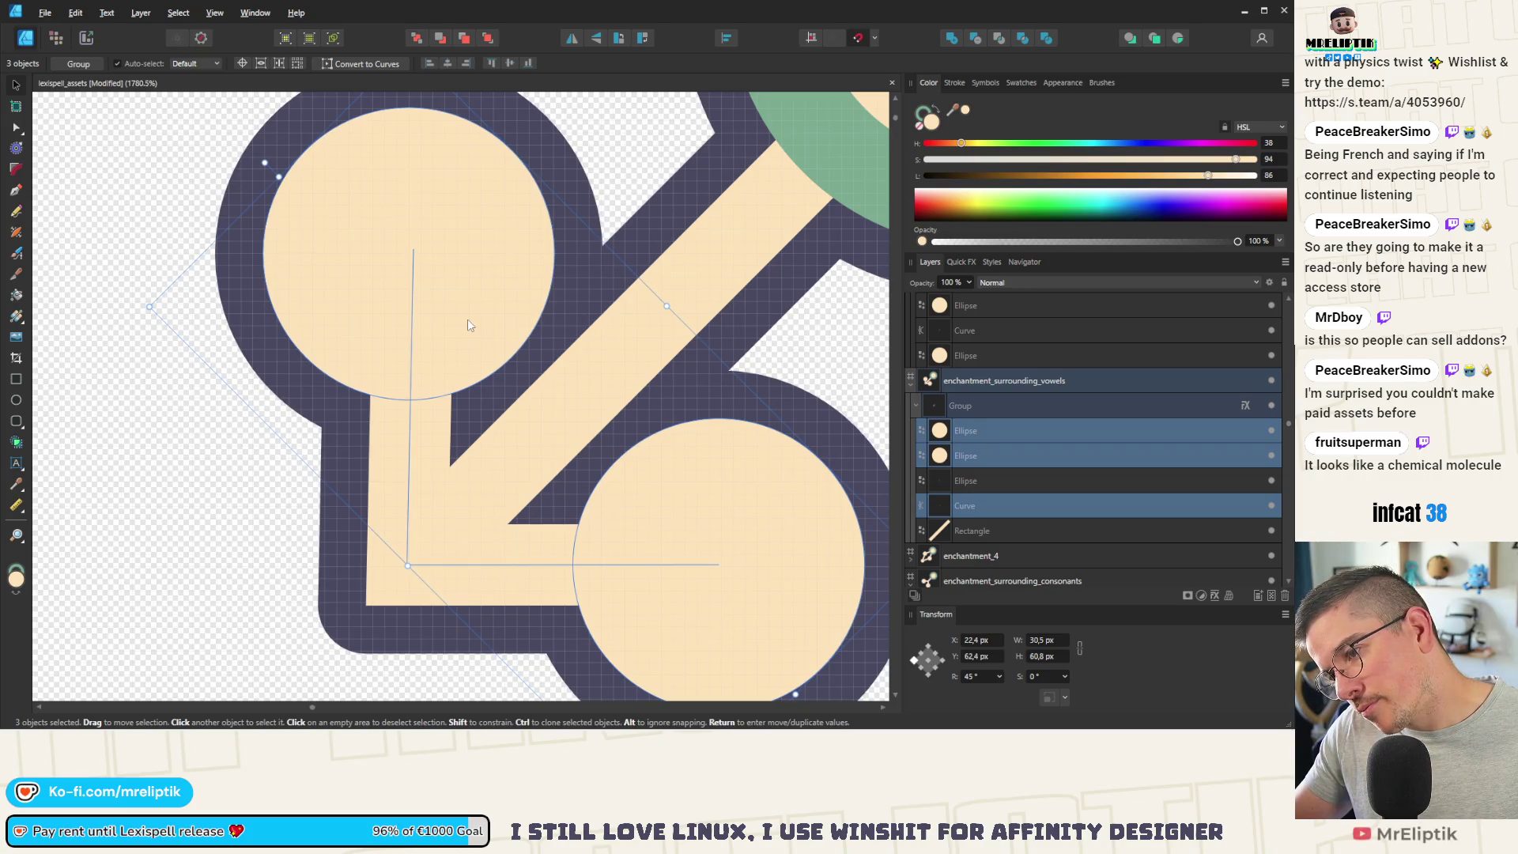
scroll(467, 324, down, 9)
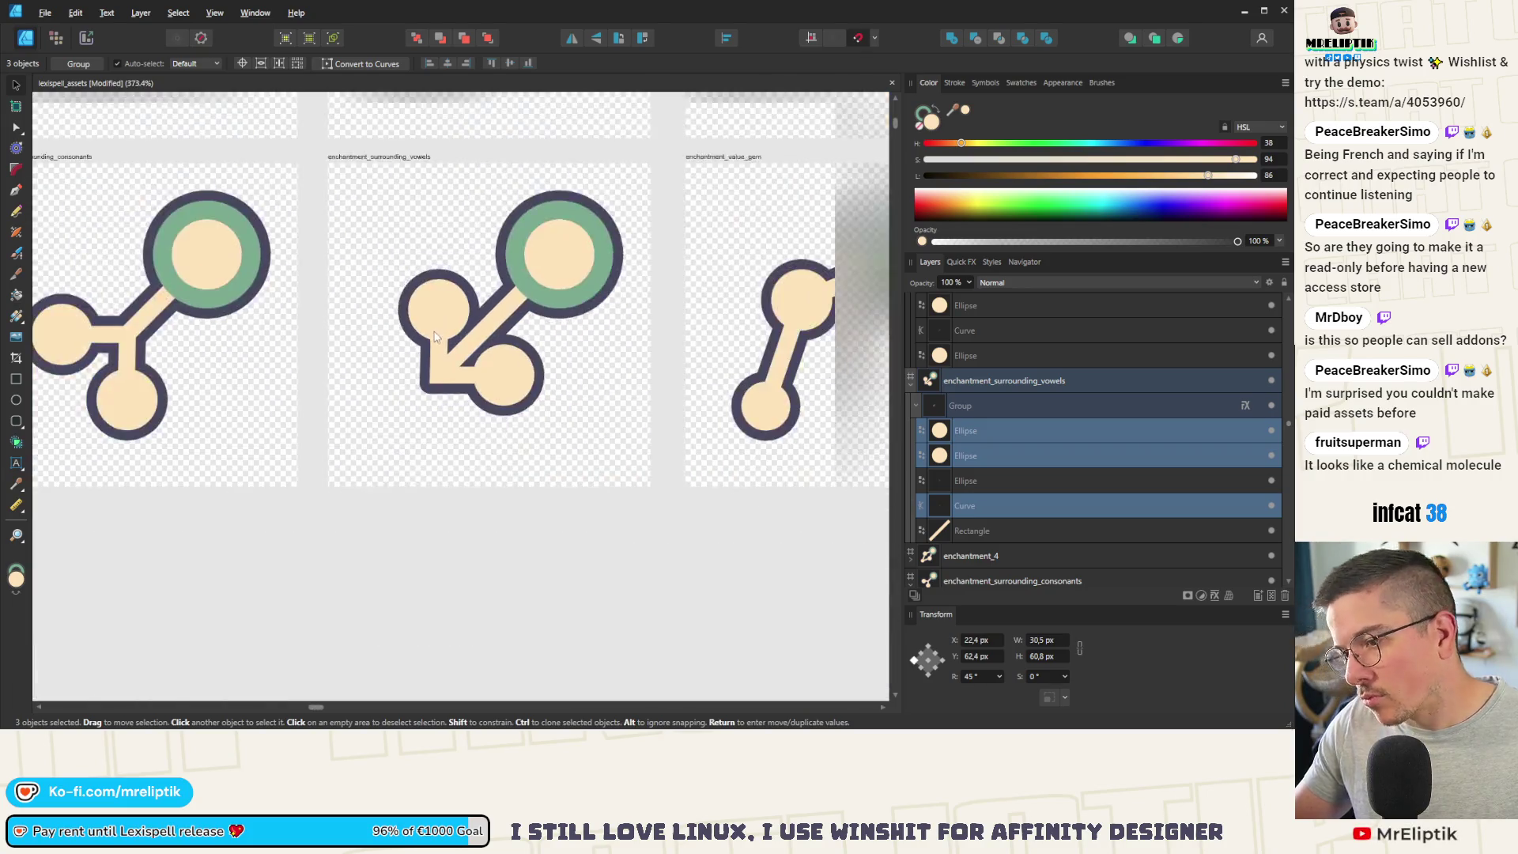
Step: Move the two small arrowhead circles and the arrow curve down-left
click(494, 472)
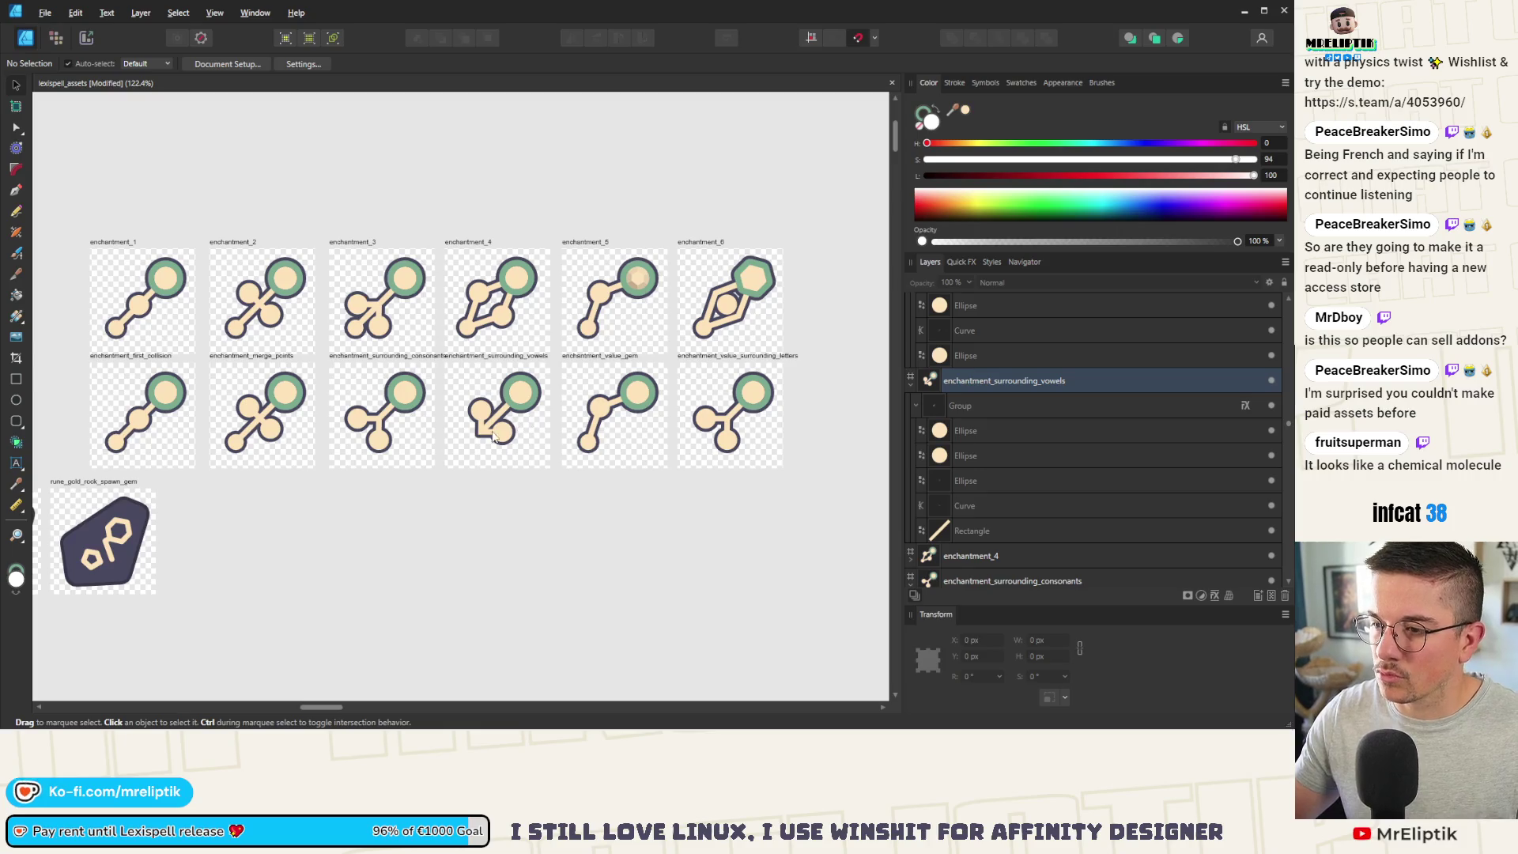
scroll(493, 436, down, 1)
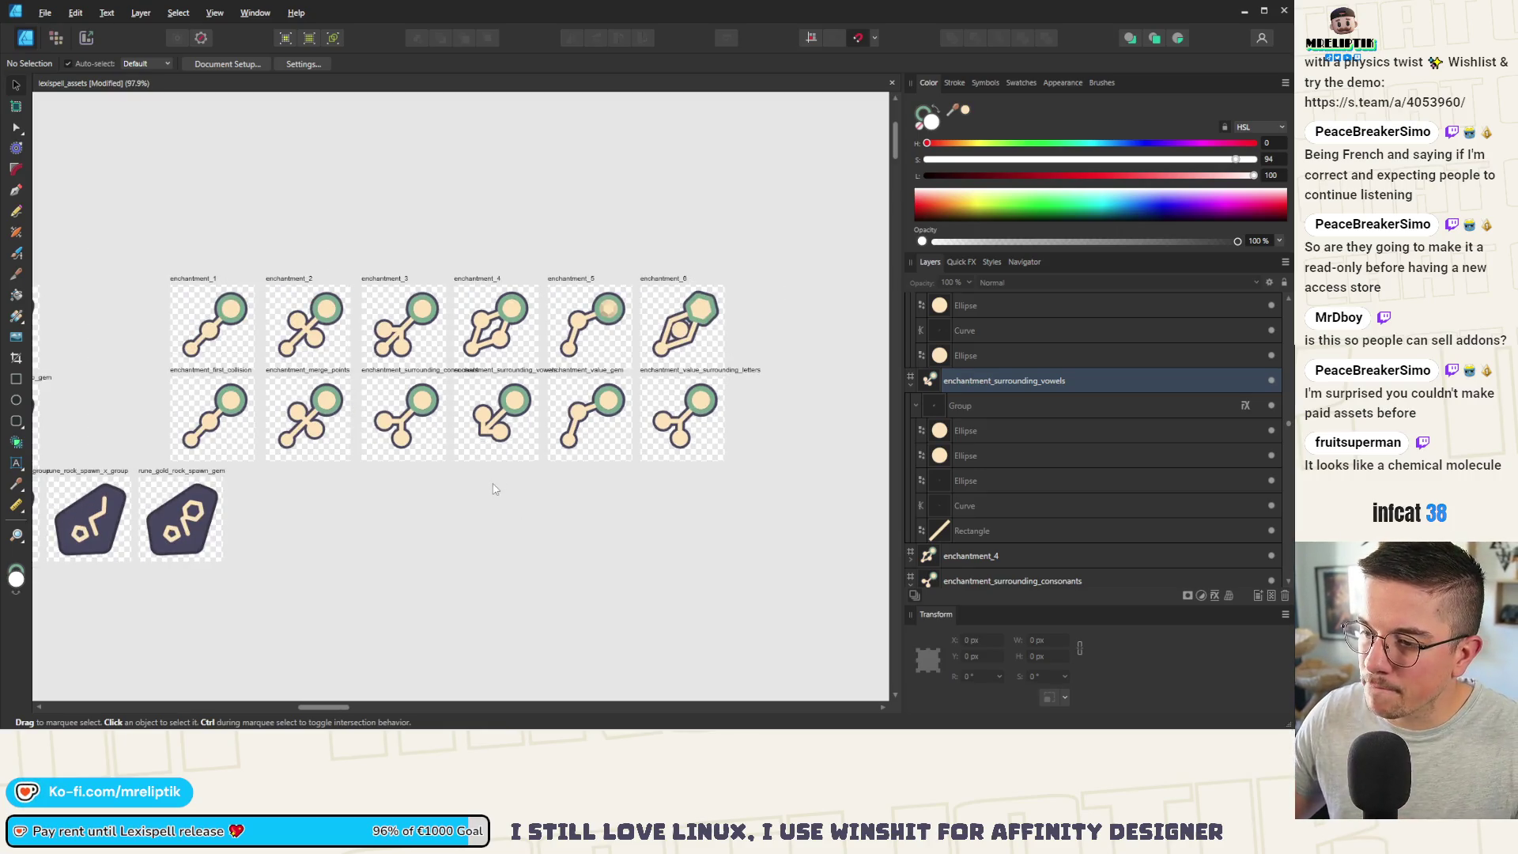
scroll(494, 434, up, 5)
click(502, 348)
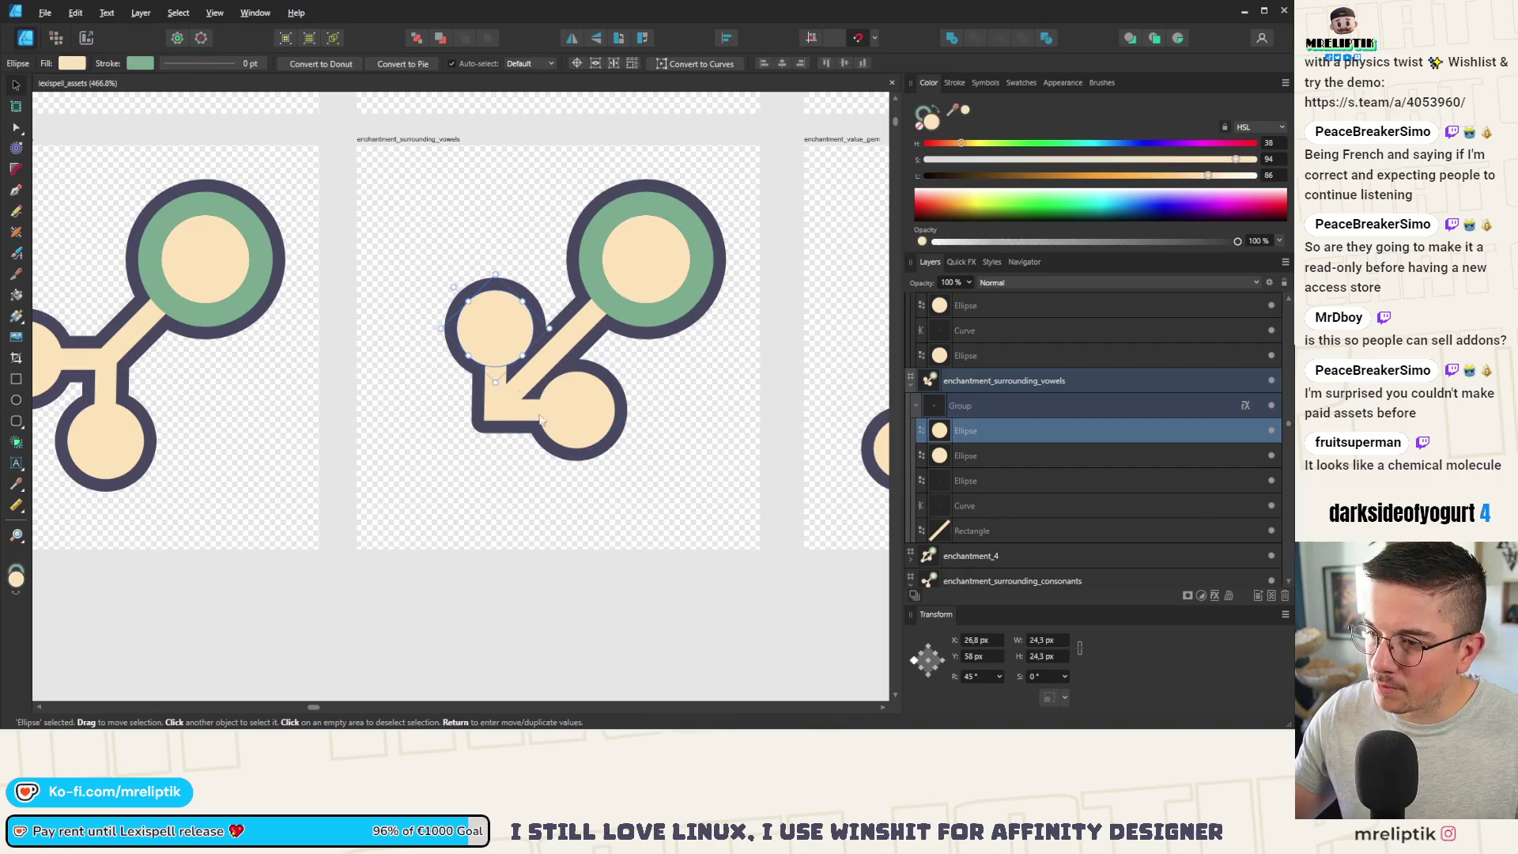
shift+click(509, 423)
shift+click(556, 418)
drag(542, 407, 467, 445)
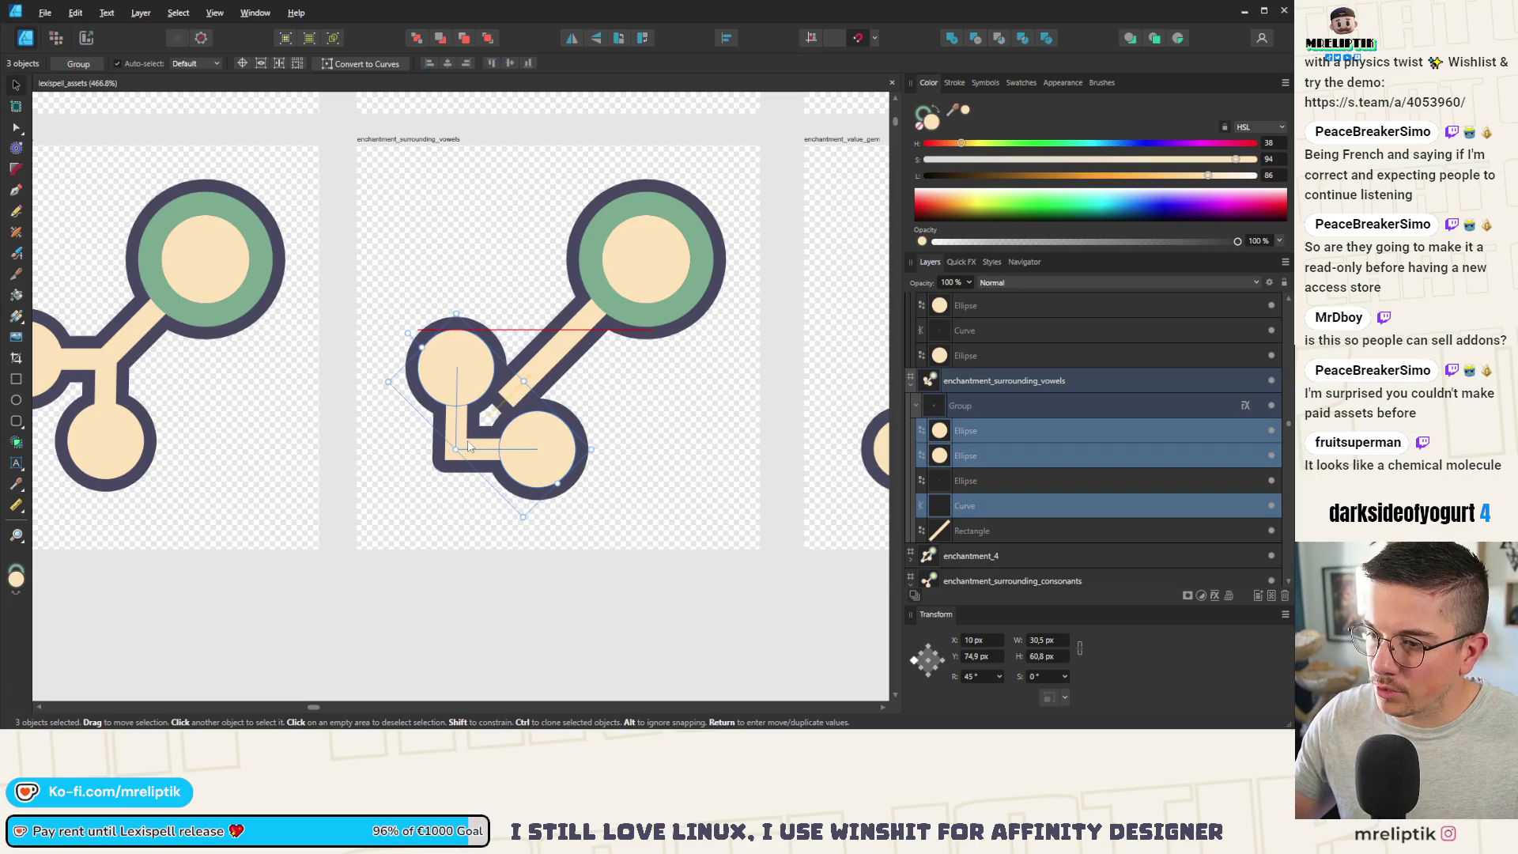
Step: Stretch the diagonal bar down-left to 82.1 px so it reaches the arrowhead
click(510, 387)
drag(506, 394, 463, 443)
key(ctrl+d)
scroll(466, 435, down, 5)
scroll(460, 508, down, 4)
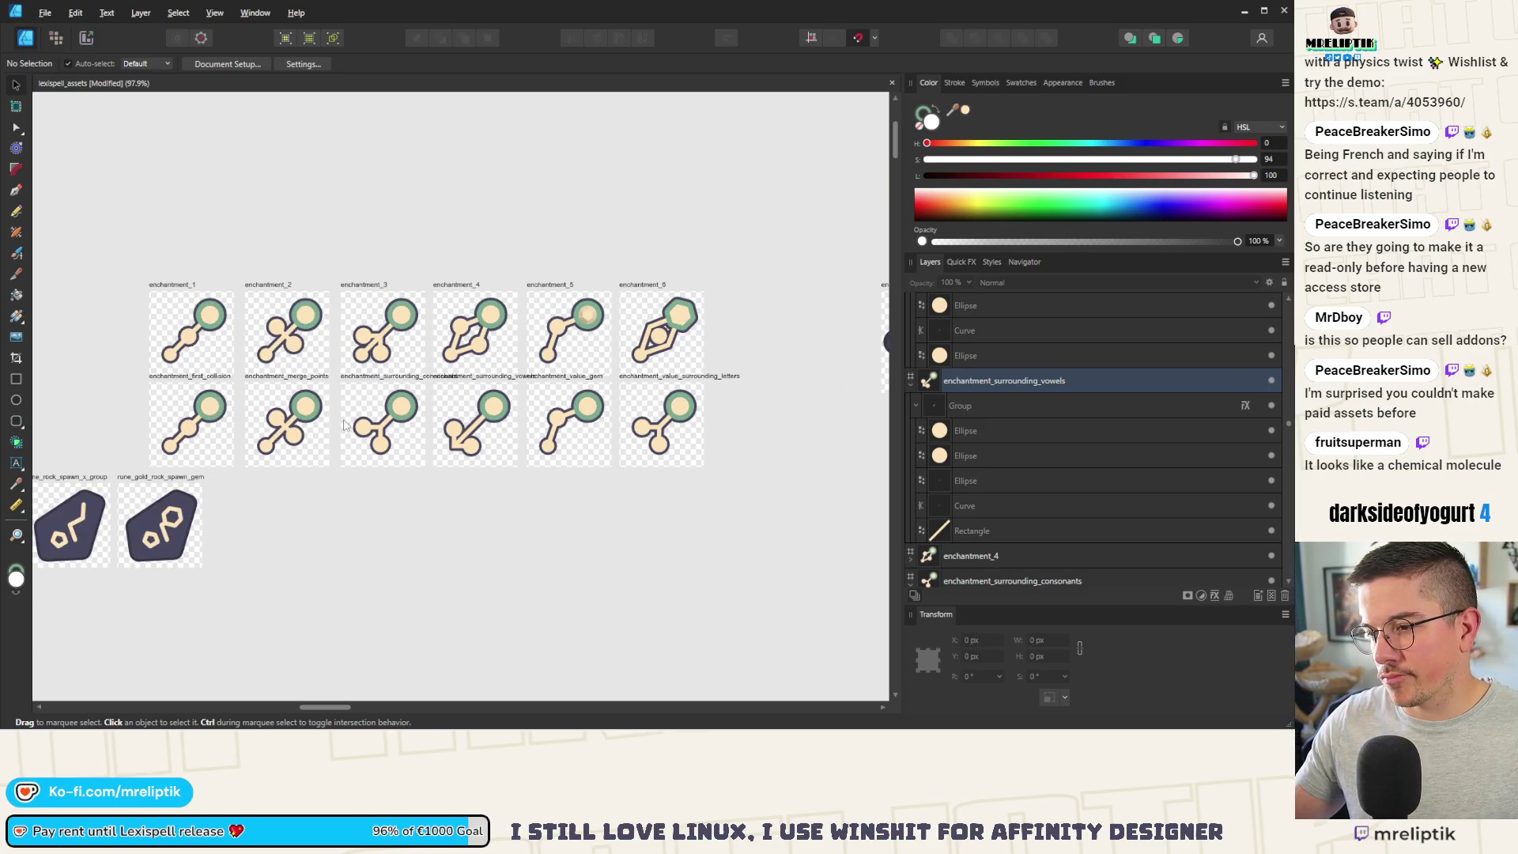
Step: Move the small end circles of the surrounding_consonants icon down-left
scroll(337, 432, up, 5)
click(447, 421)
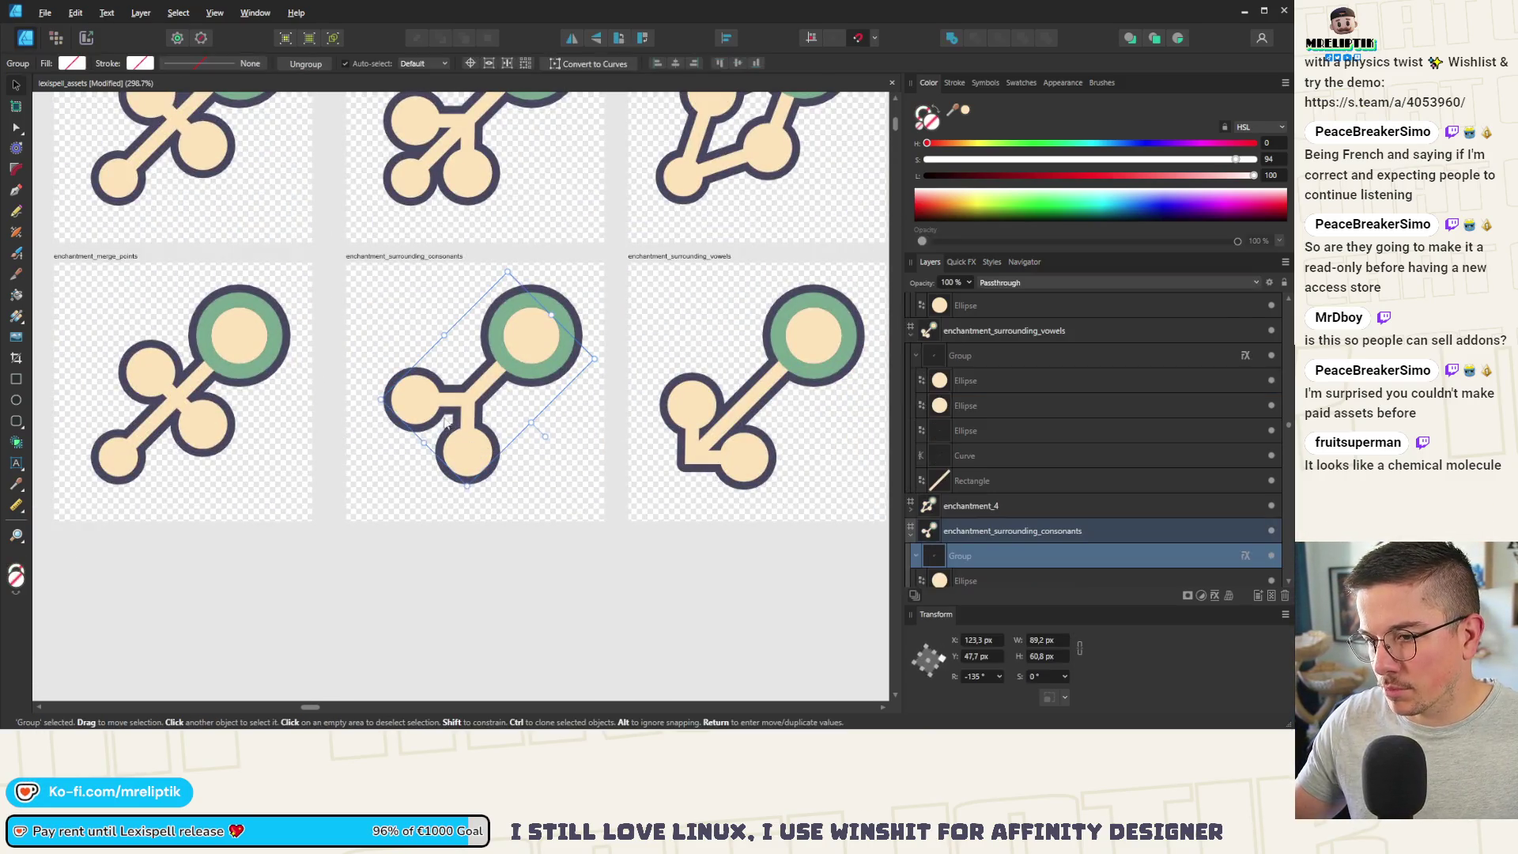
scroll(463, 456, up, 3)
ctrl+click(472, 474)
ctrl+shift+click(467, 421)
mouse_move(466, 421)
mouse_down()
mouse_move(457, 431)
mouse_move(463, 404)
mouse_up()
Step: Select the connecting bar, then pick the bottom branch circle in value_surrounding_letters
ctrl+click(467, 405)
scroll(342, 488, down, 10)
key(Escape)
scroll(433, 472, up, 2)
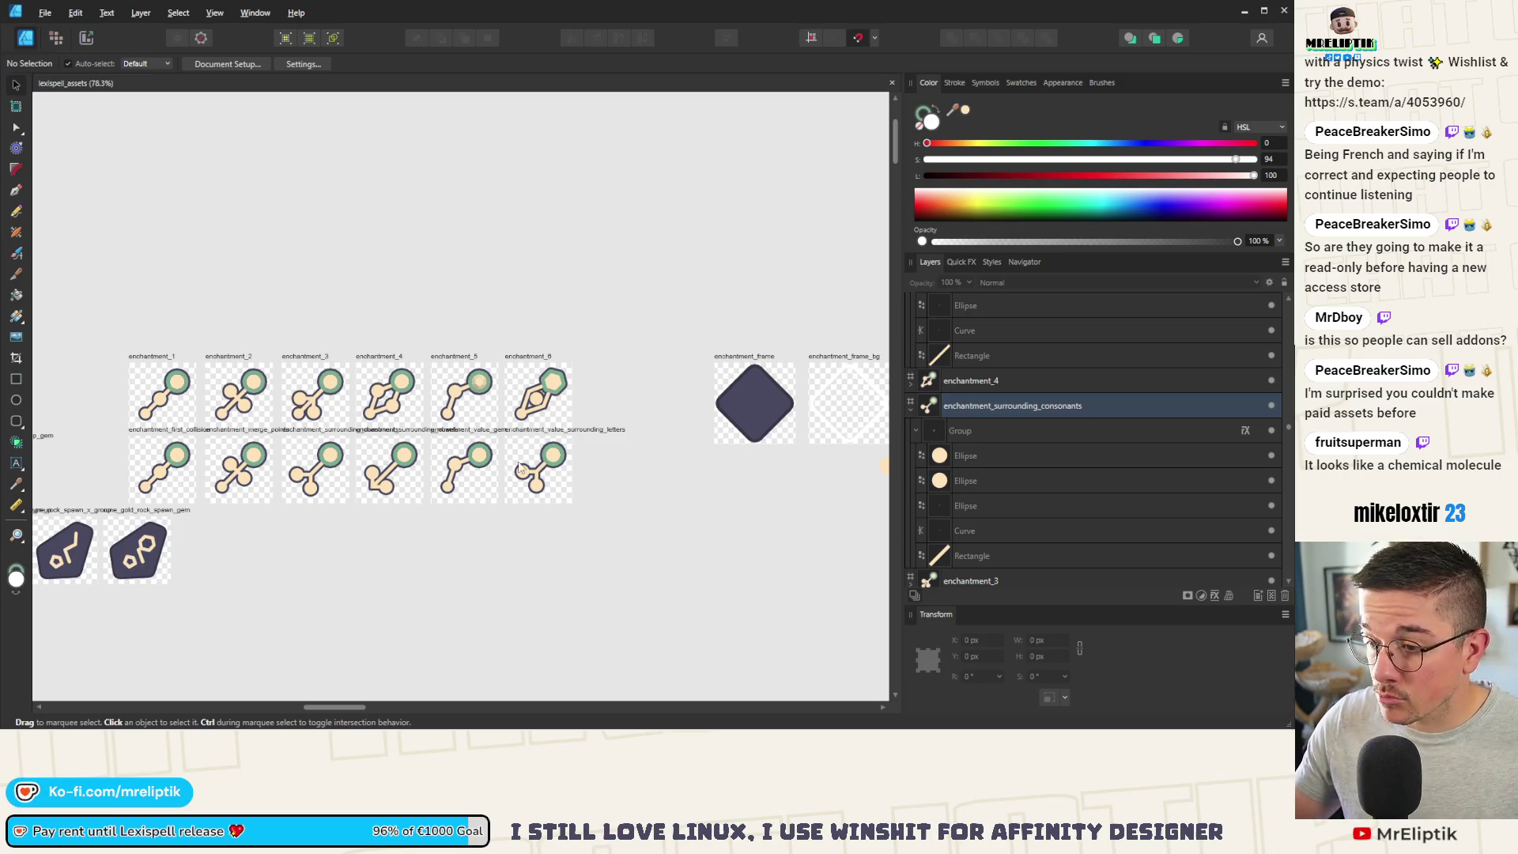
scroll(519, 468, up, 9)
click(602, 510)
ctrl+click(602, 510)
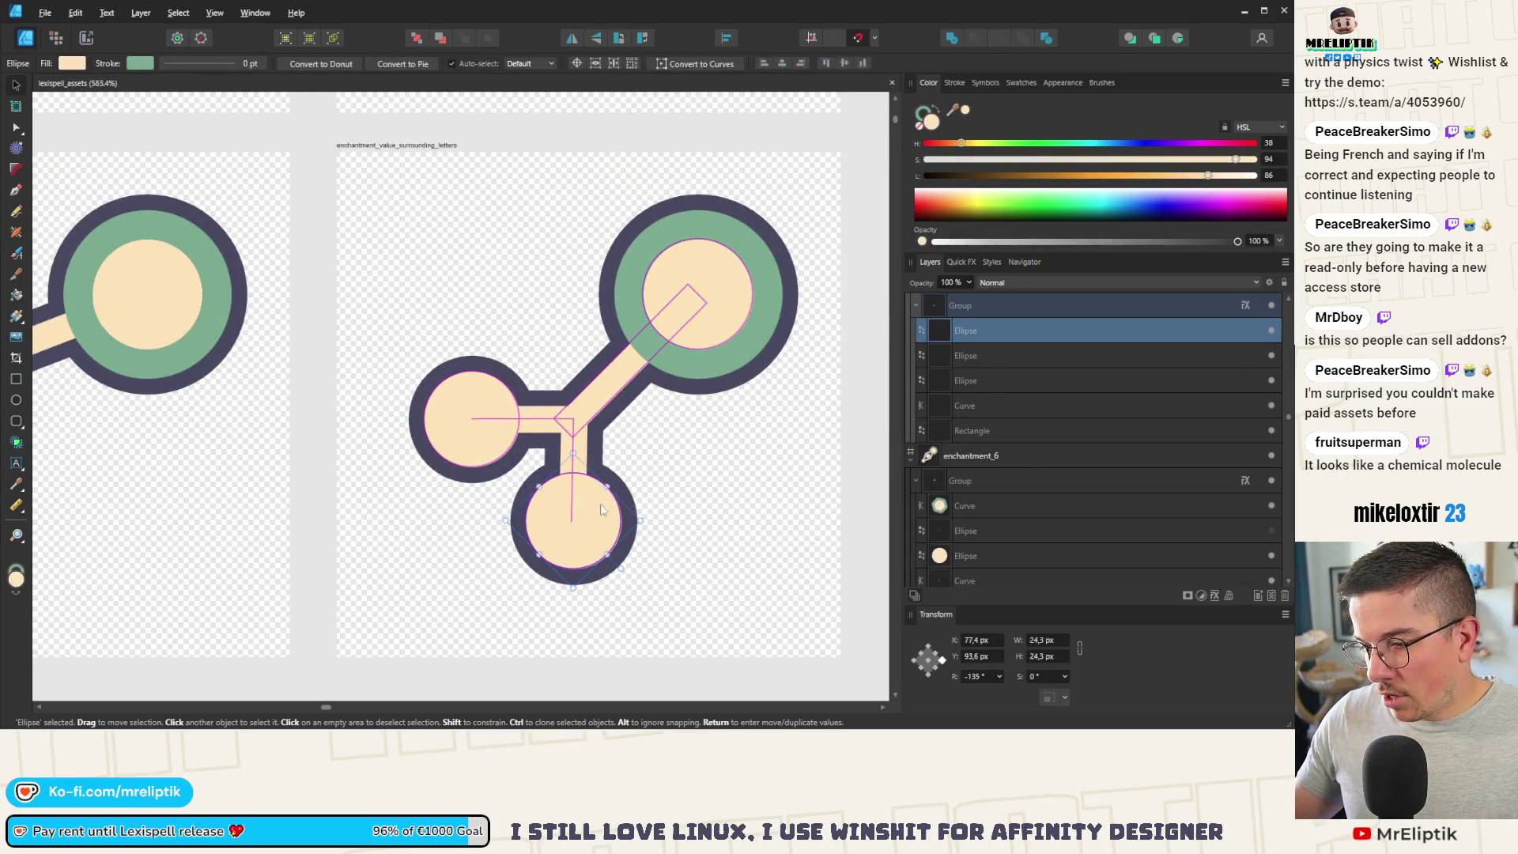
Step: Rotate the bottom circle and its stem from -135° to -90° so they hang straight down
ctrl+shift+click(589, 480)
mouse_move(630, 562)
mouse_down()
mouse_move(690, 512)
mouse_move(681, 457)
mouse_move(685, 473)
mouse_up()
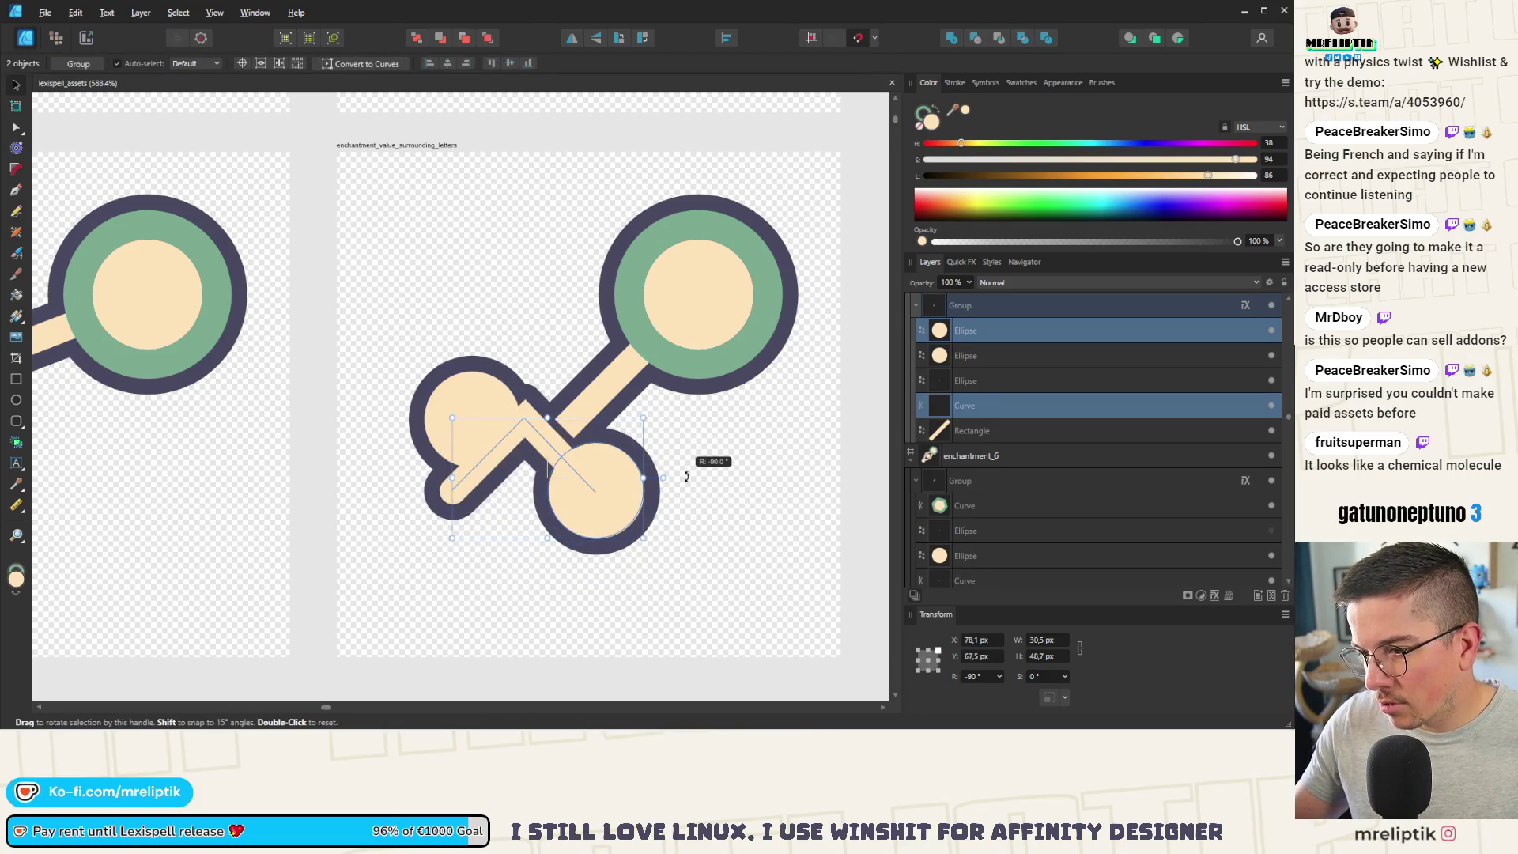
scroll(544, 480, down, 10)
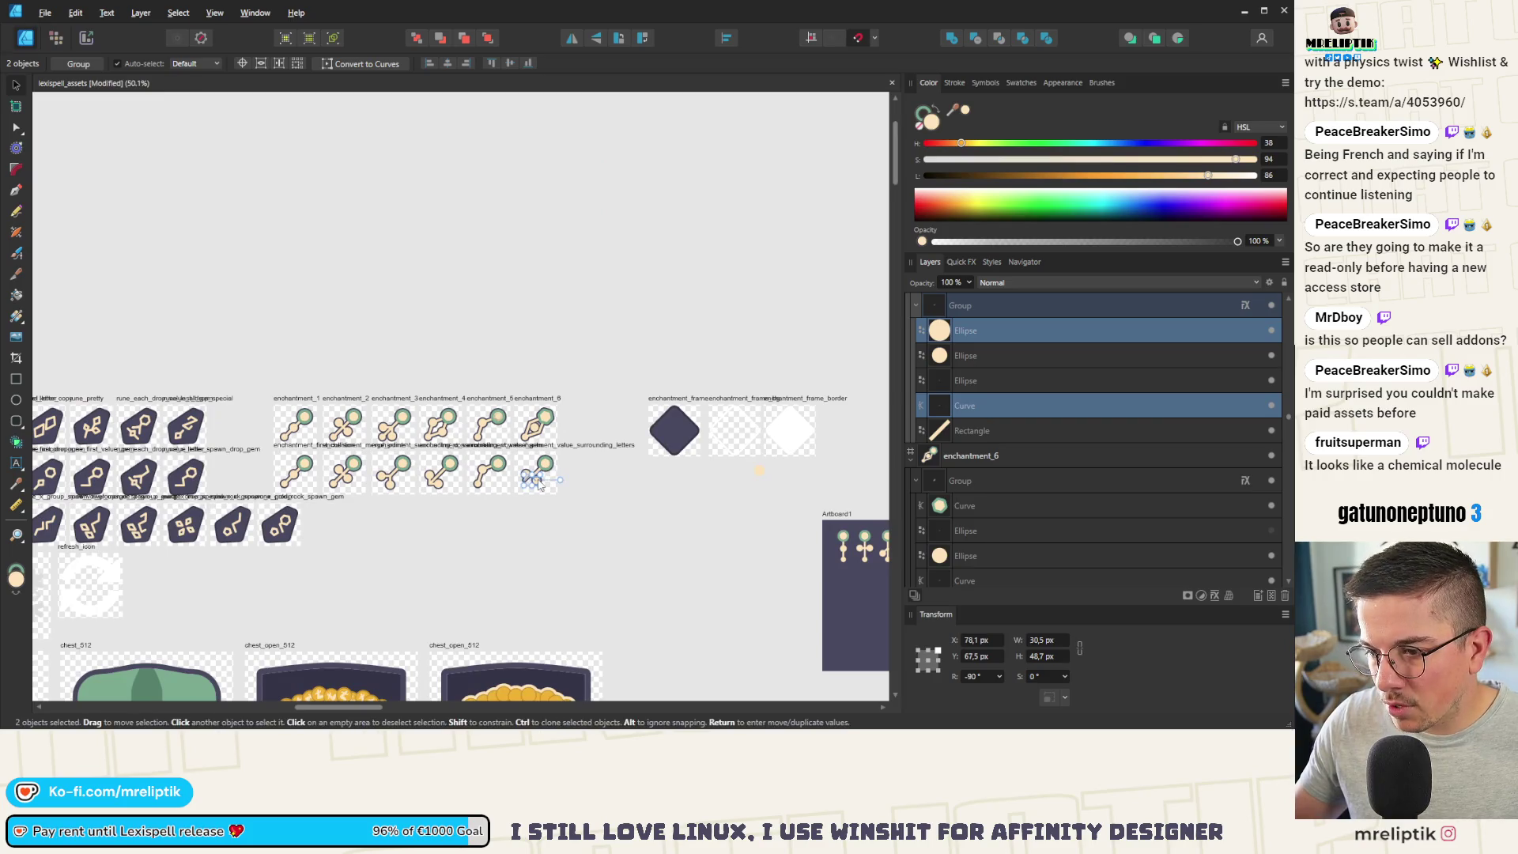
click(538, 484)
scroll(533, 486, up, 7)
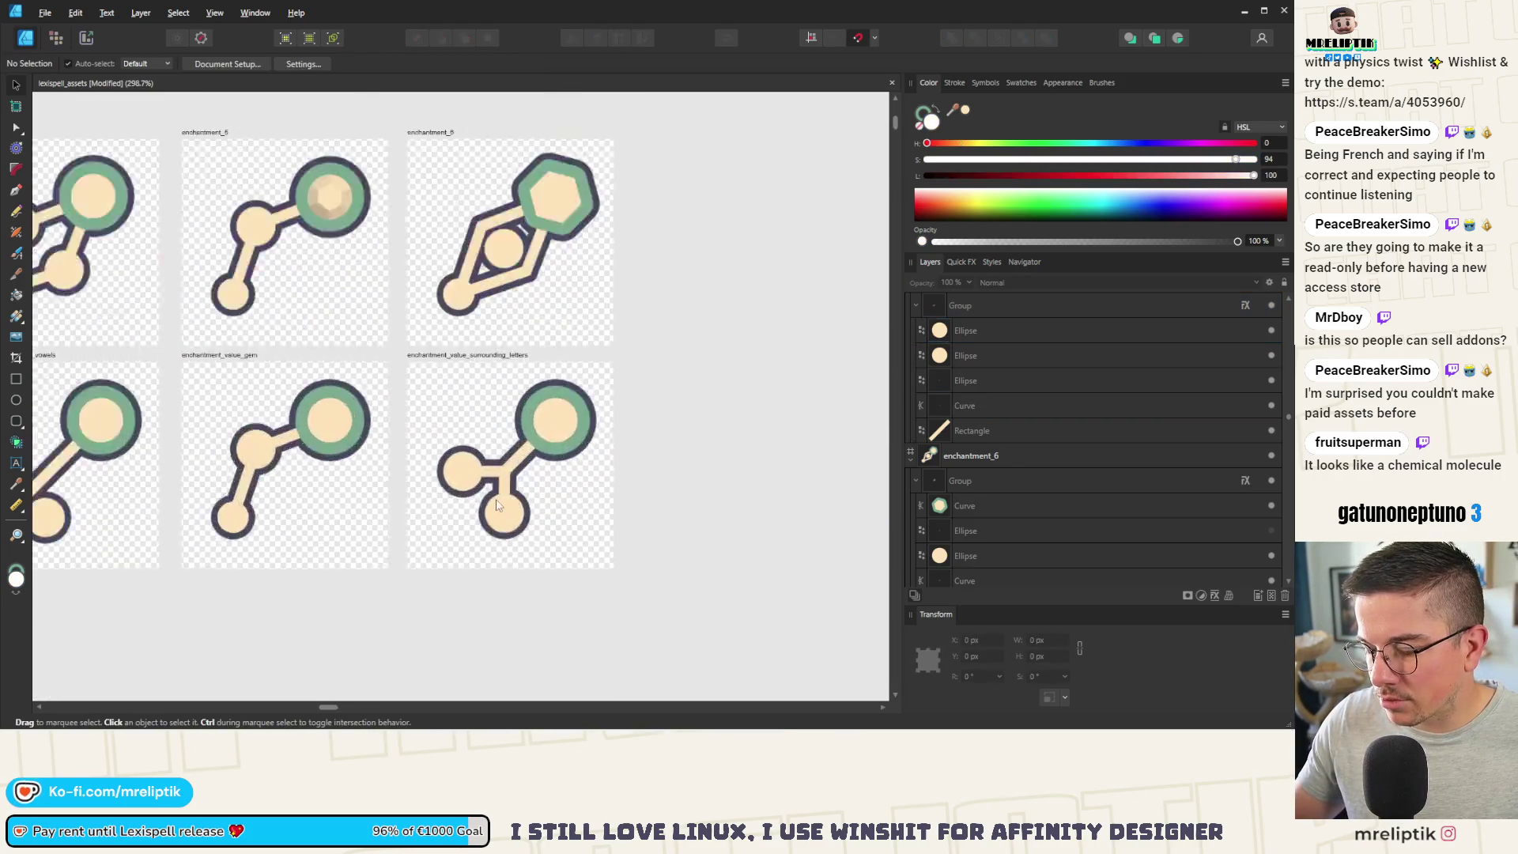
scroll(507, 516, up, 5)
double_click(507, 518)
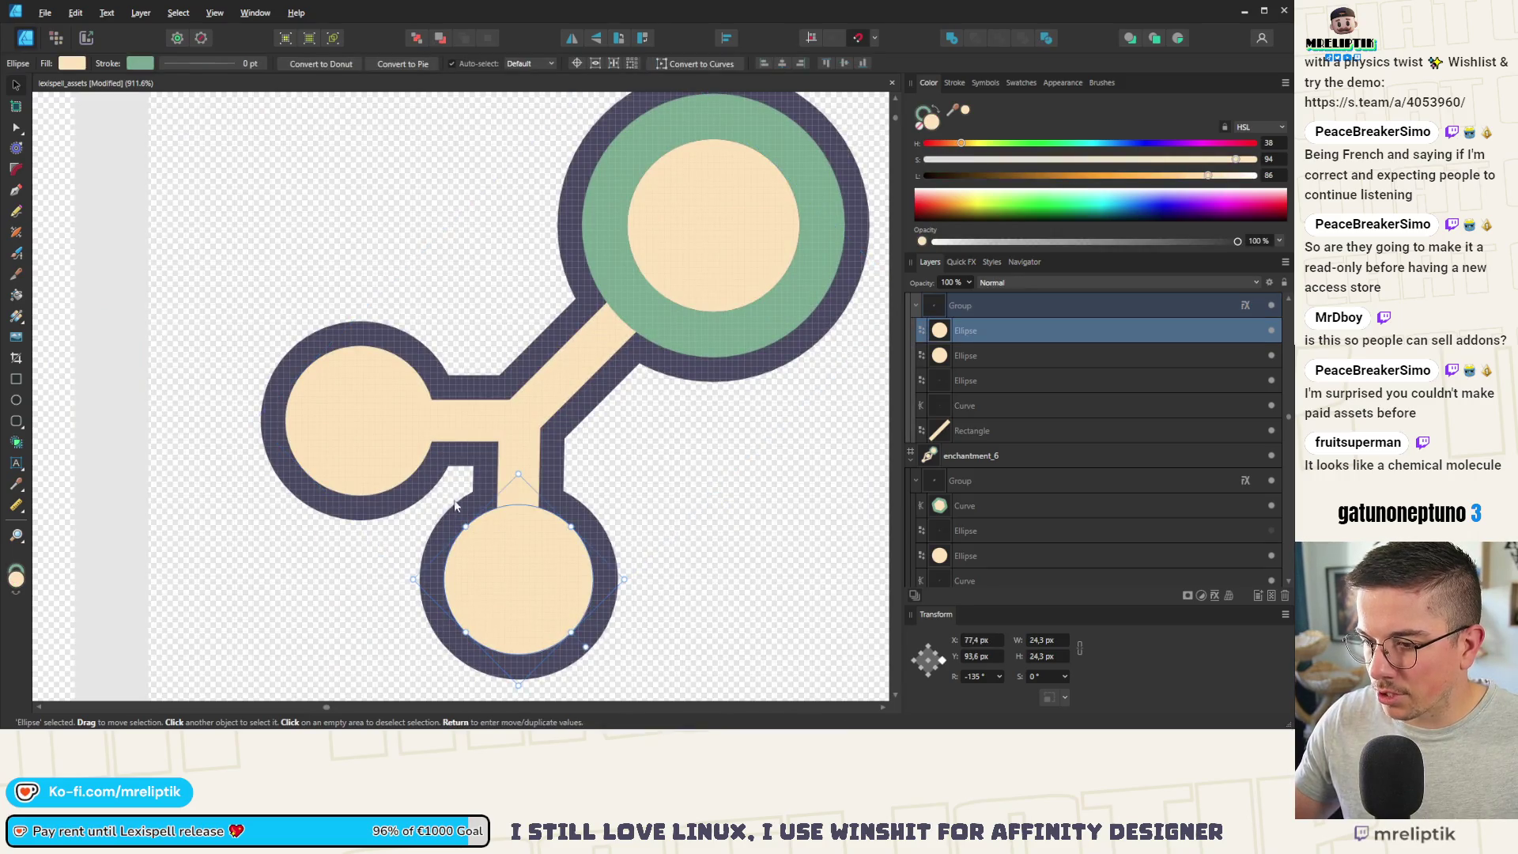
scroll(426, 473, down, 6)
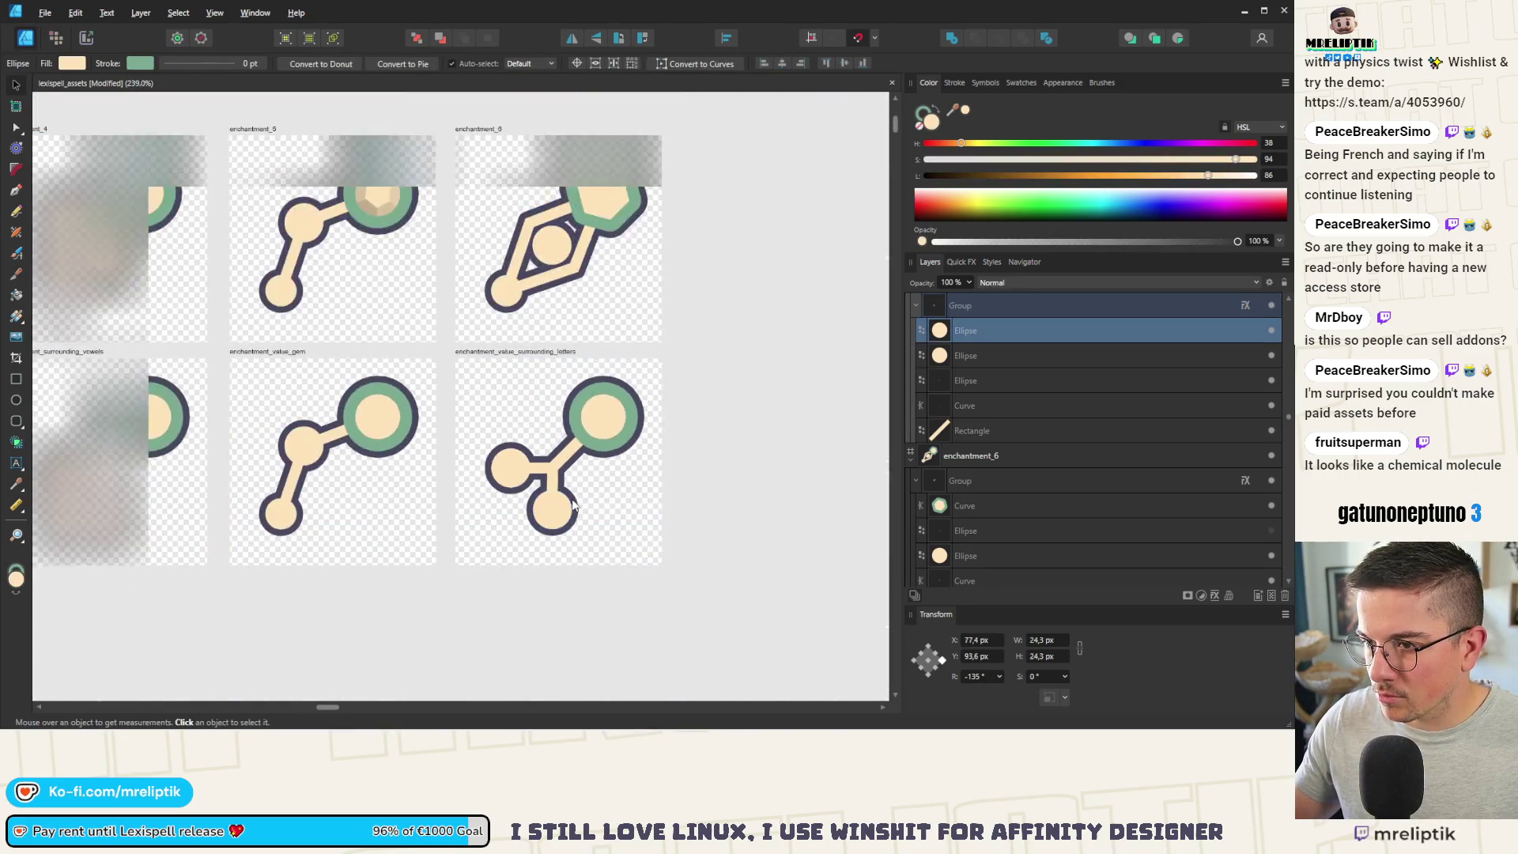
scroll(574, 506, down, 4)
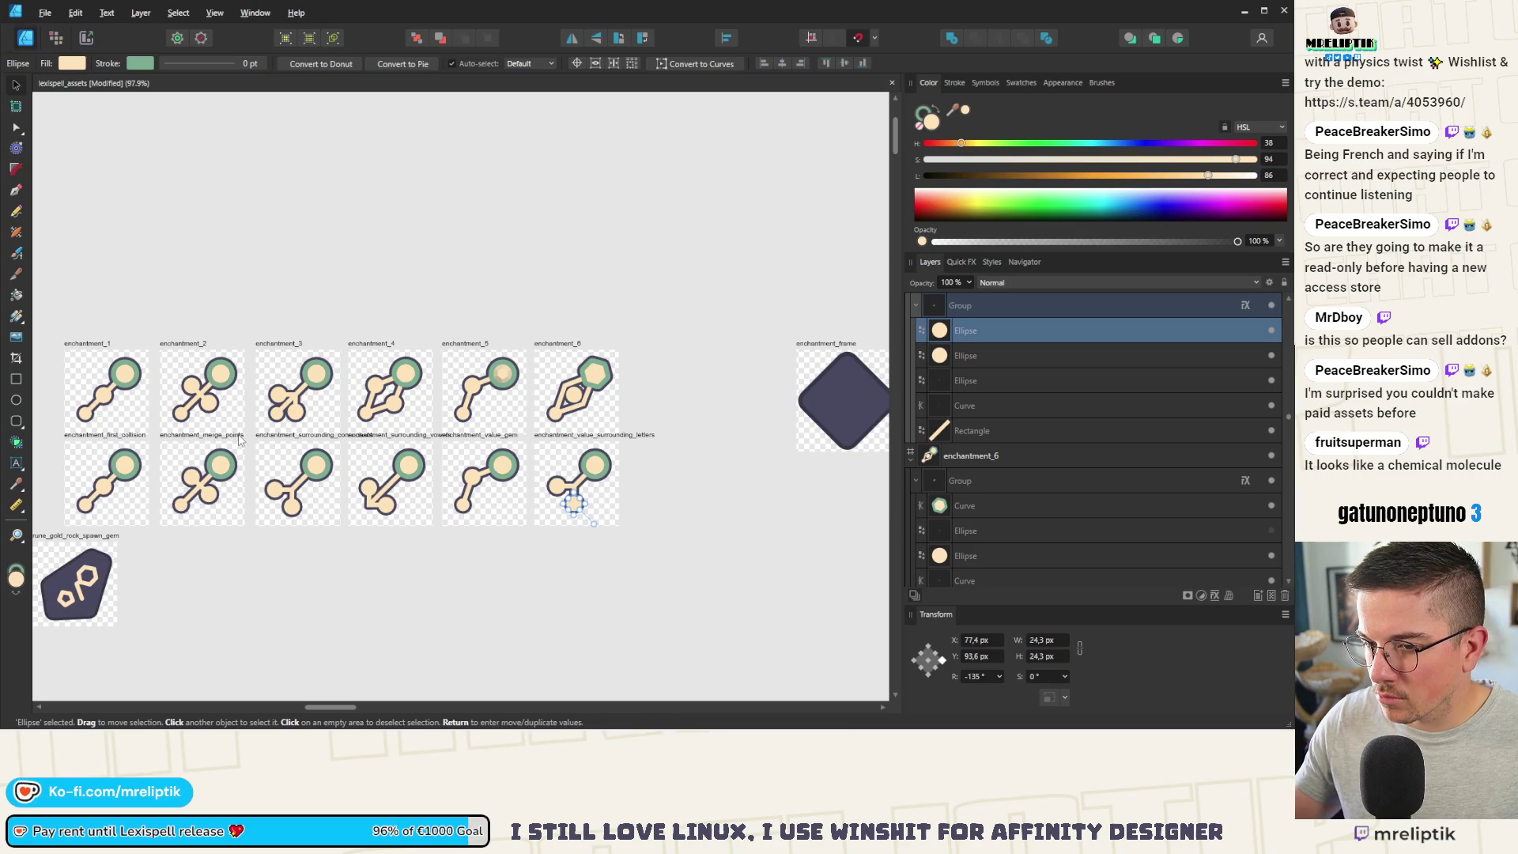
scroll(173, 396, up, 5)
Step: Select enchantment_2's two small circles and its connecting bar
double_click(229, 370)
shift+click(286, 435)
shift+click(257, 400)
scroll(257, 400, down, 5)
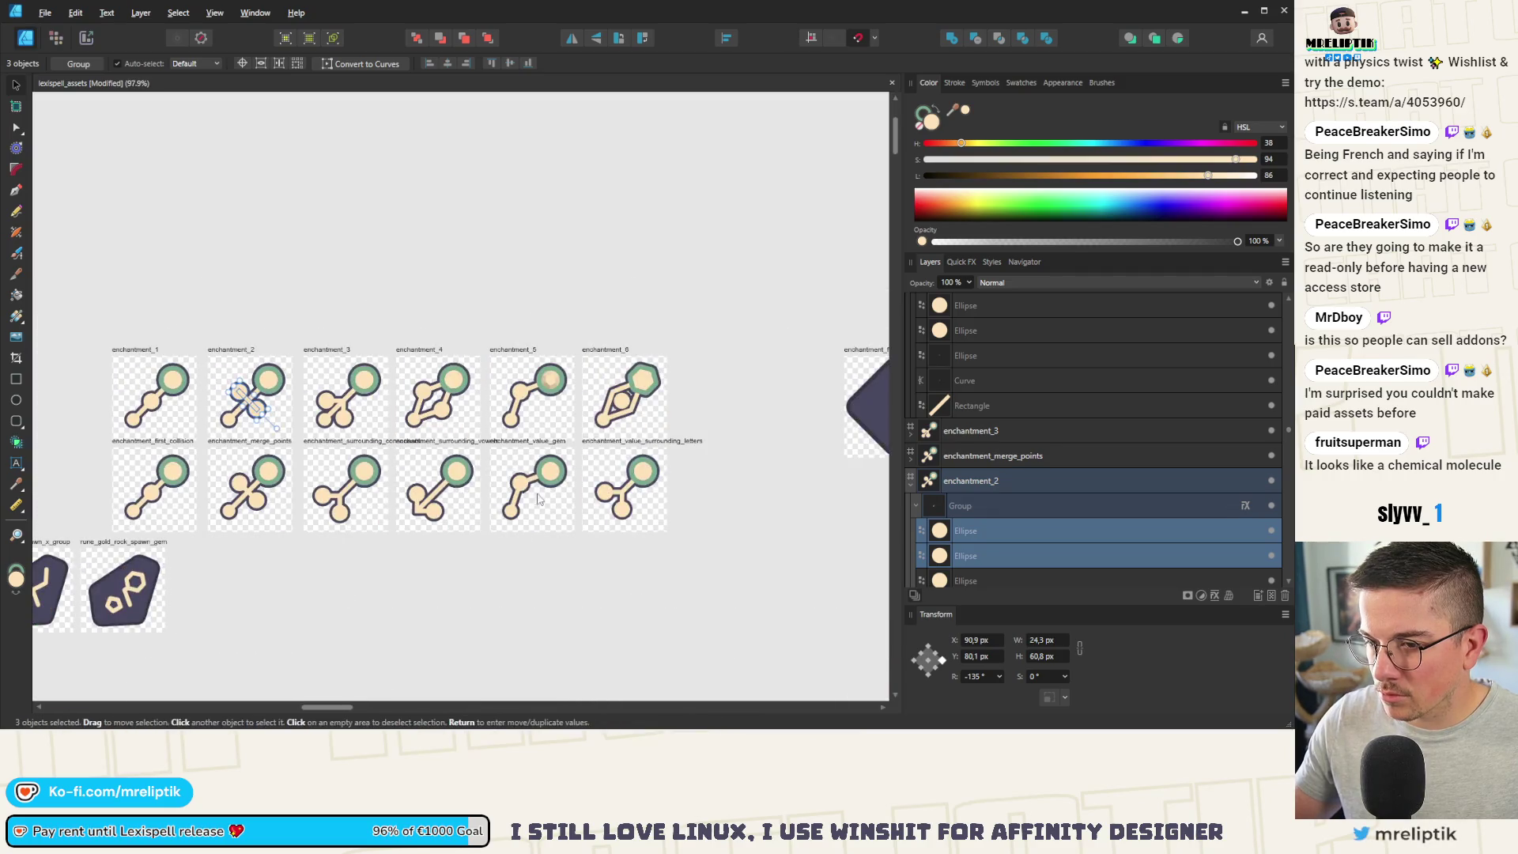
Step: Delete the value_surrounding_letters icon's two old branch circles and the old stem curve
click(633, 482)
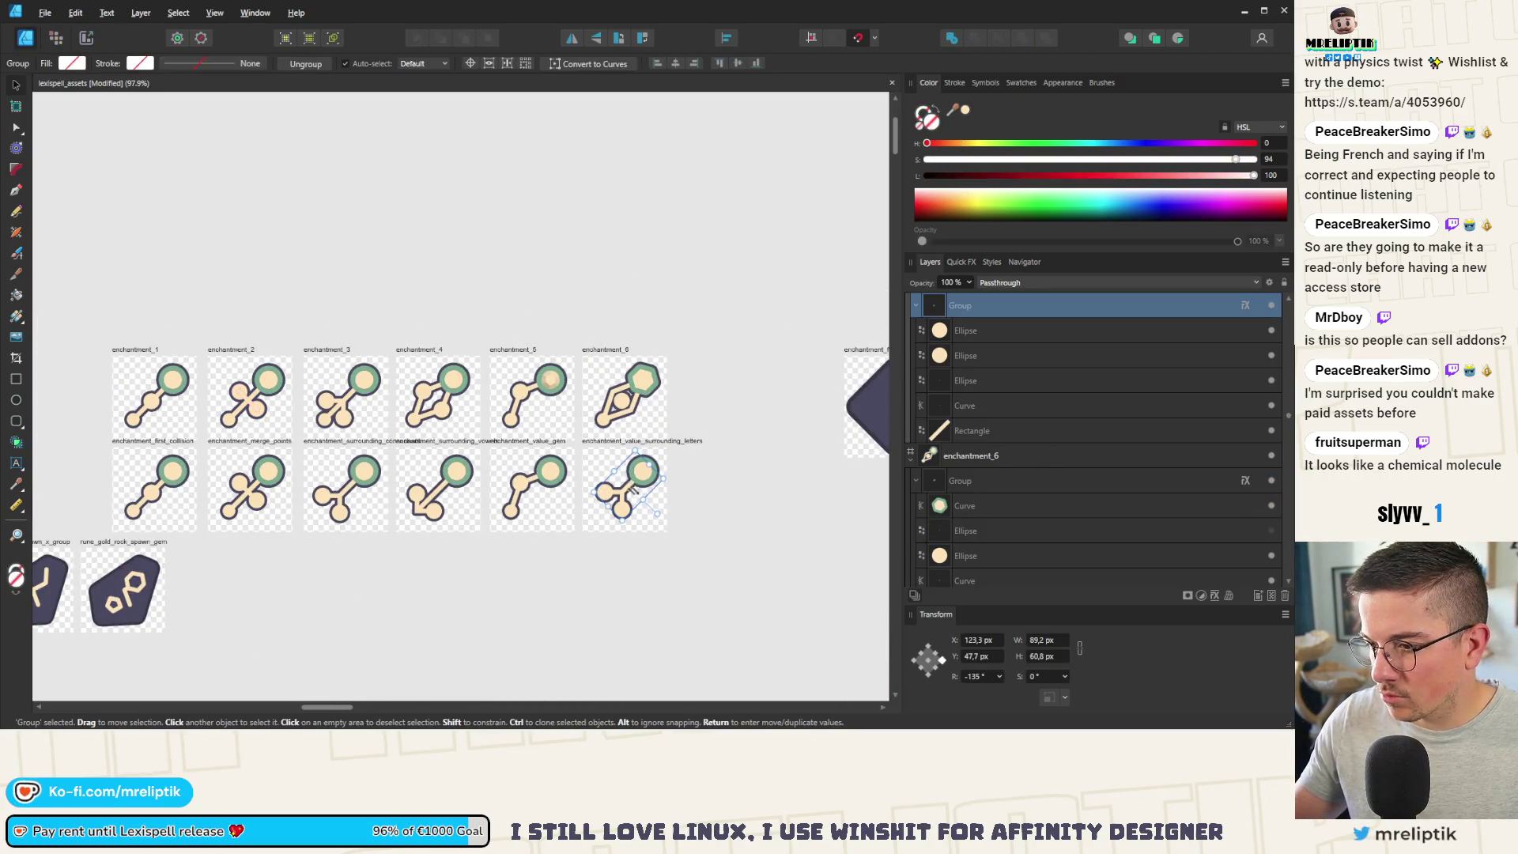
scroll(632, 489, up, 3)
double_click(617, 510)
shift+click(578, 496)
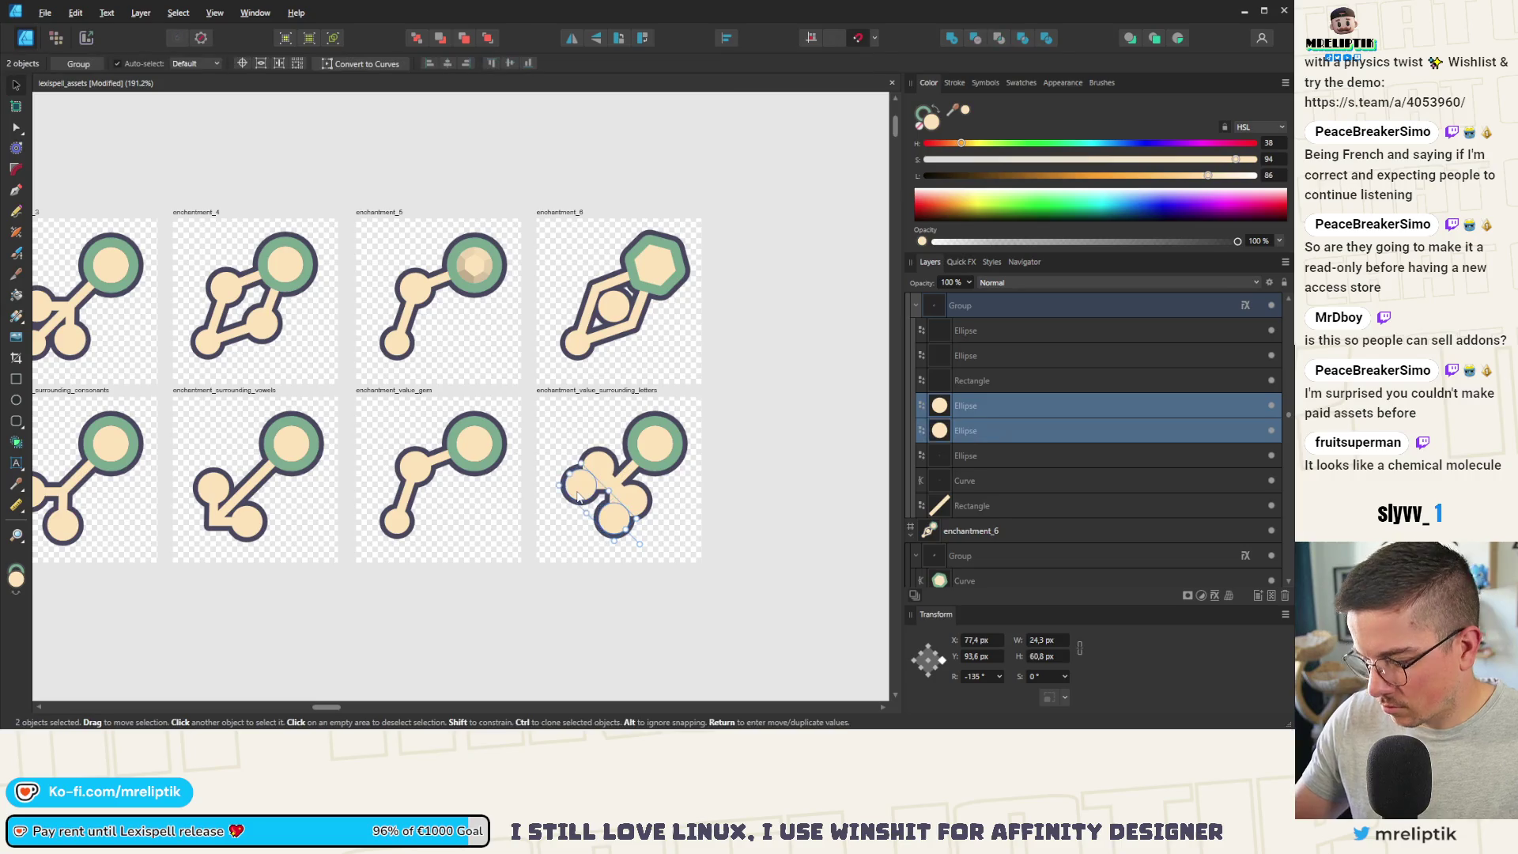
key(Delete)
click(614, 531)
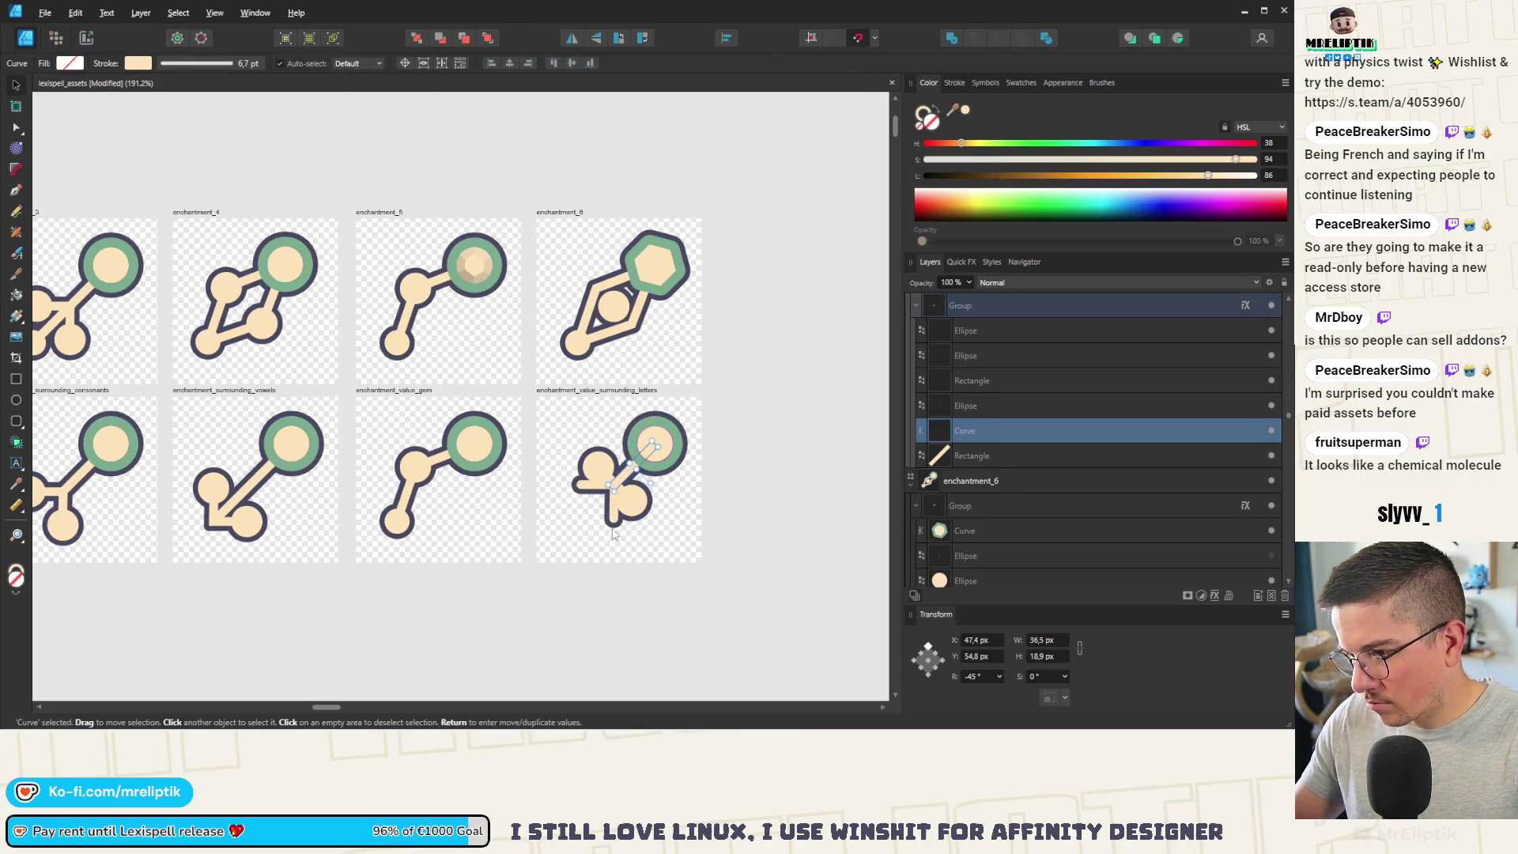
key(Delete)
click(627, 499)
Step: Move the copied circles and bar down-left and lengthen the diagonal bar to meet them
shift+click(620, 490)
shift+click(616, 494)
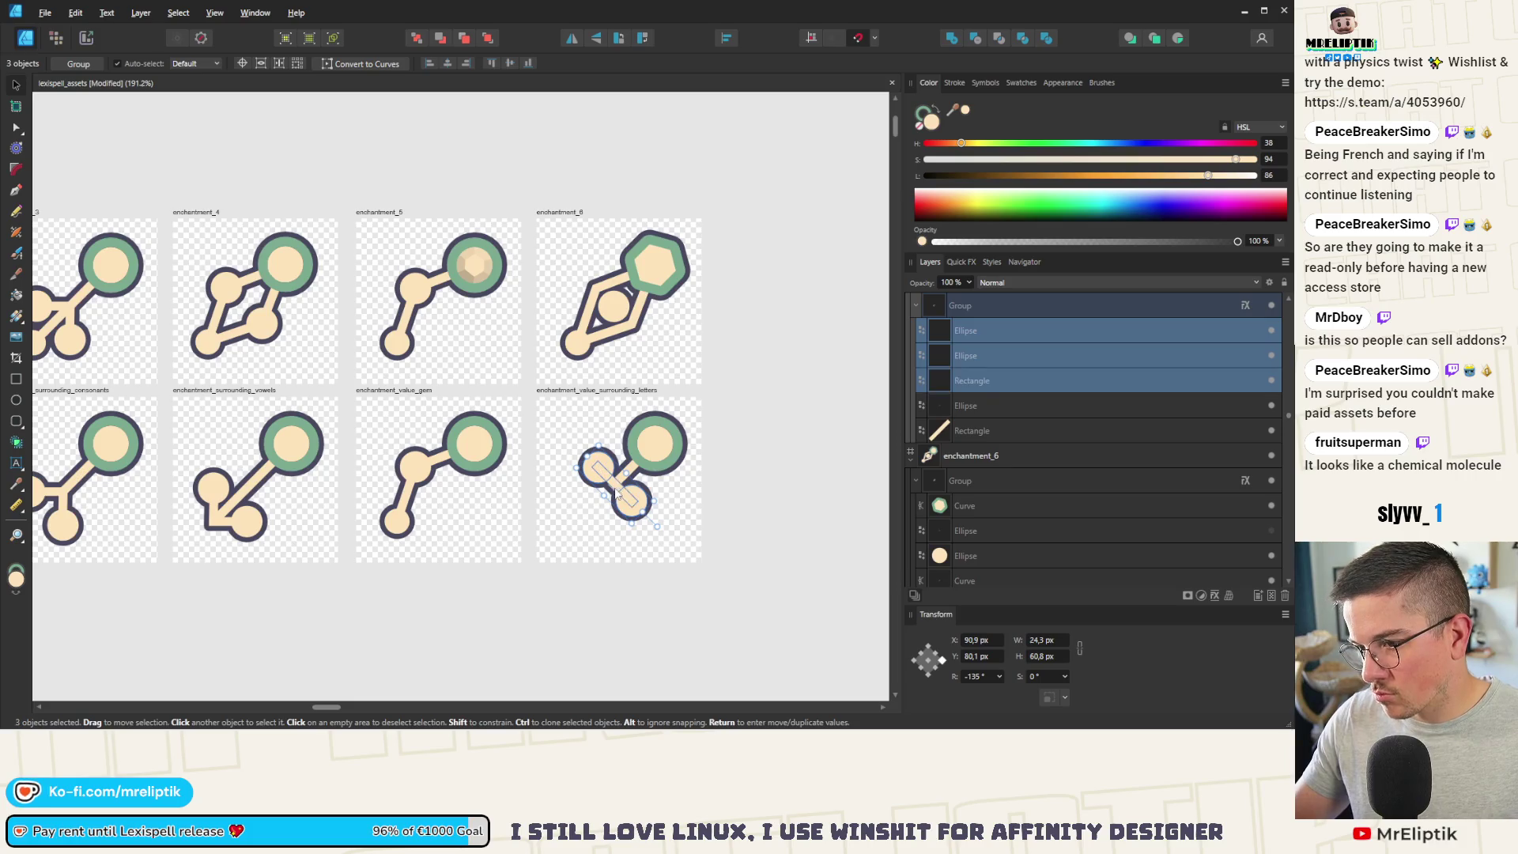
scroll(616, 494, up, 5)
drag(625, 486, 553, 548)
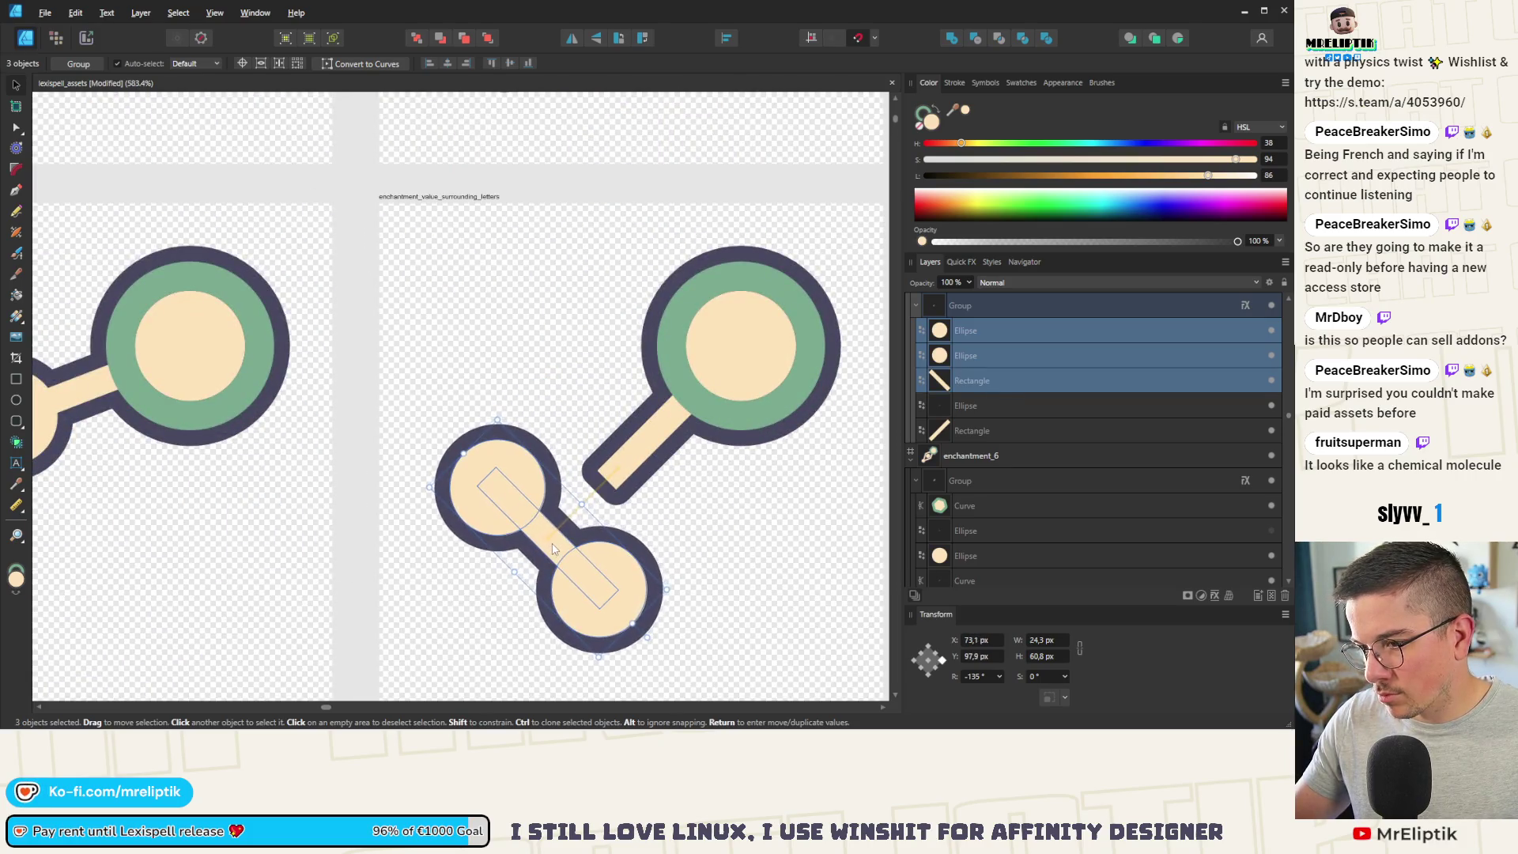
click(625, 466)
drag(610, 486, 541, 531)
scroll(542, 531, down, 8)
key(Escape)
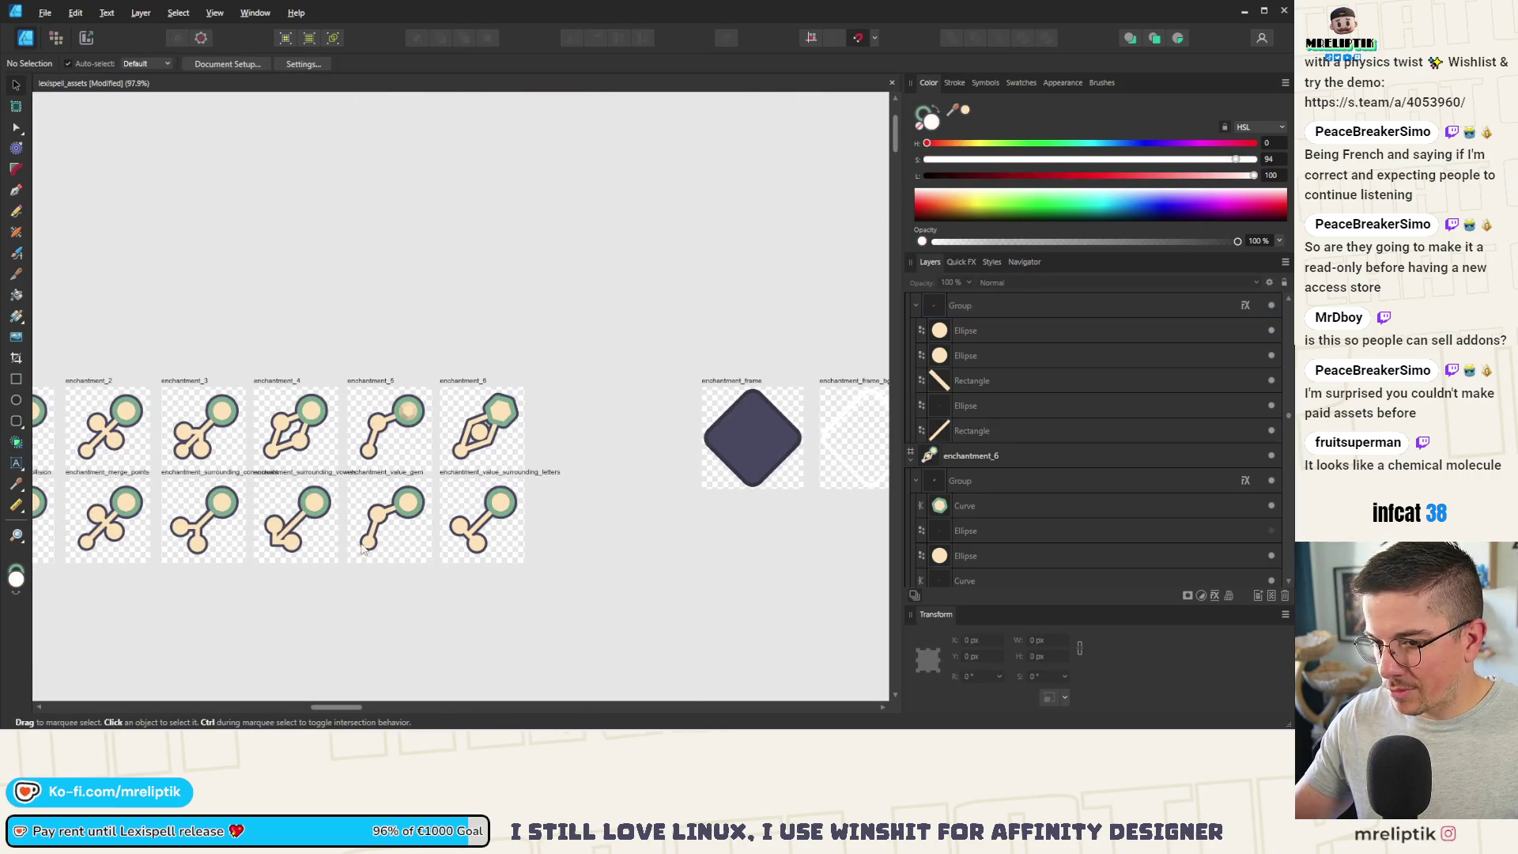
Step: Compare with the surrounding_vowels icon and nudge the lower circles and bar into alignment
scroll(363, 548, down, 2)
scroll(432, 549, up, 2)
click(479, 498)
click(655, 470)
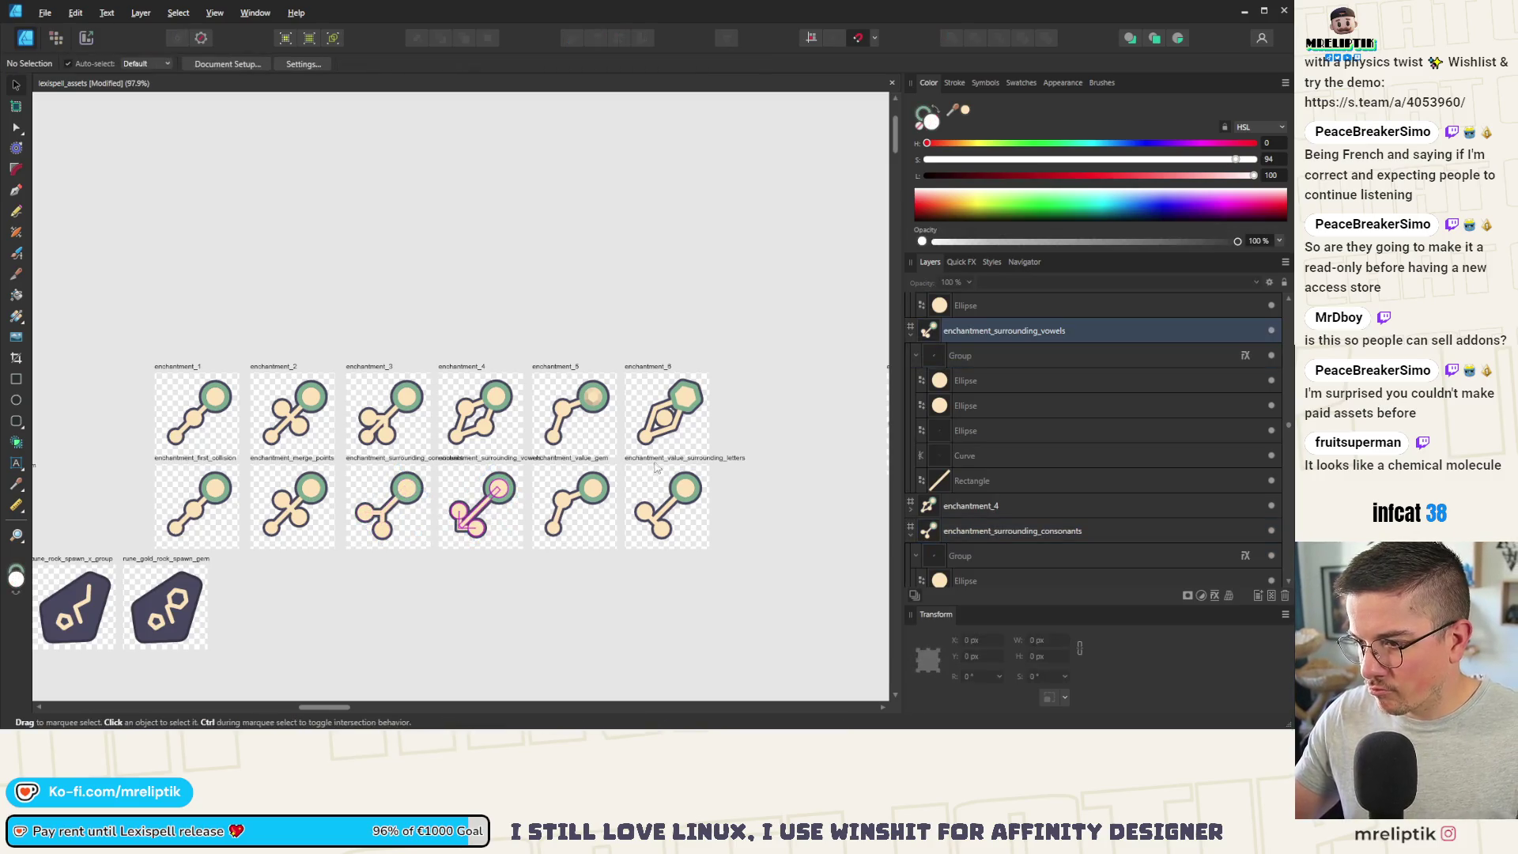
click(660, 504)
scroll(580, 513, up, 5)
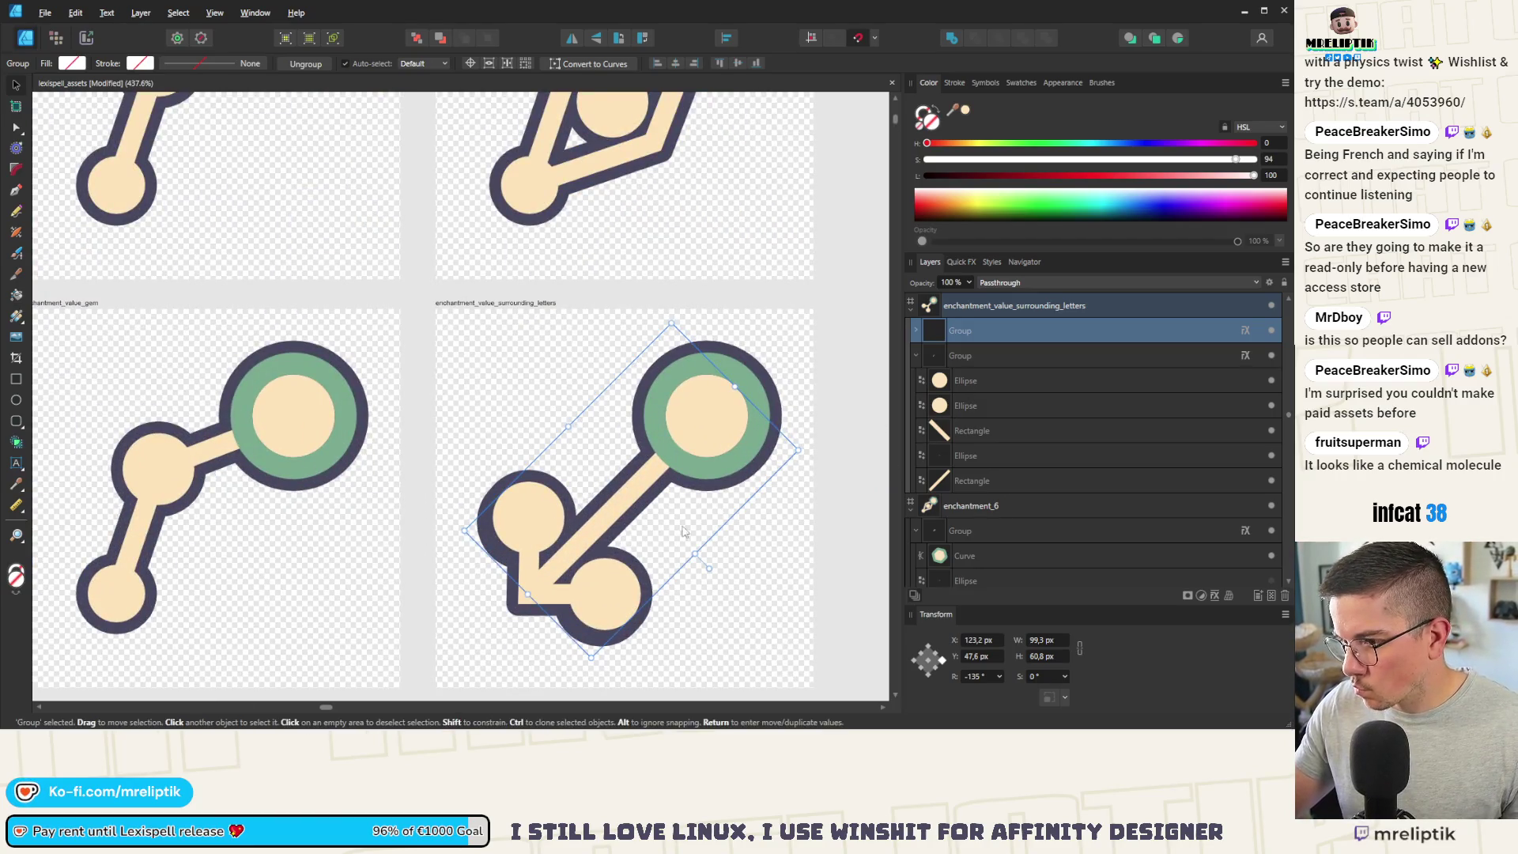
click(973, 382)
shift+click(970, 432)
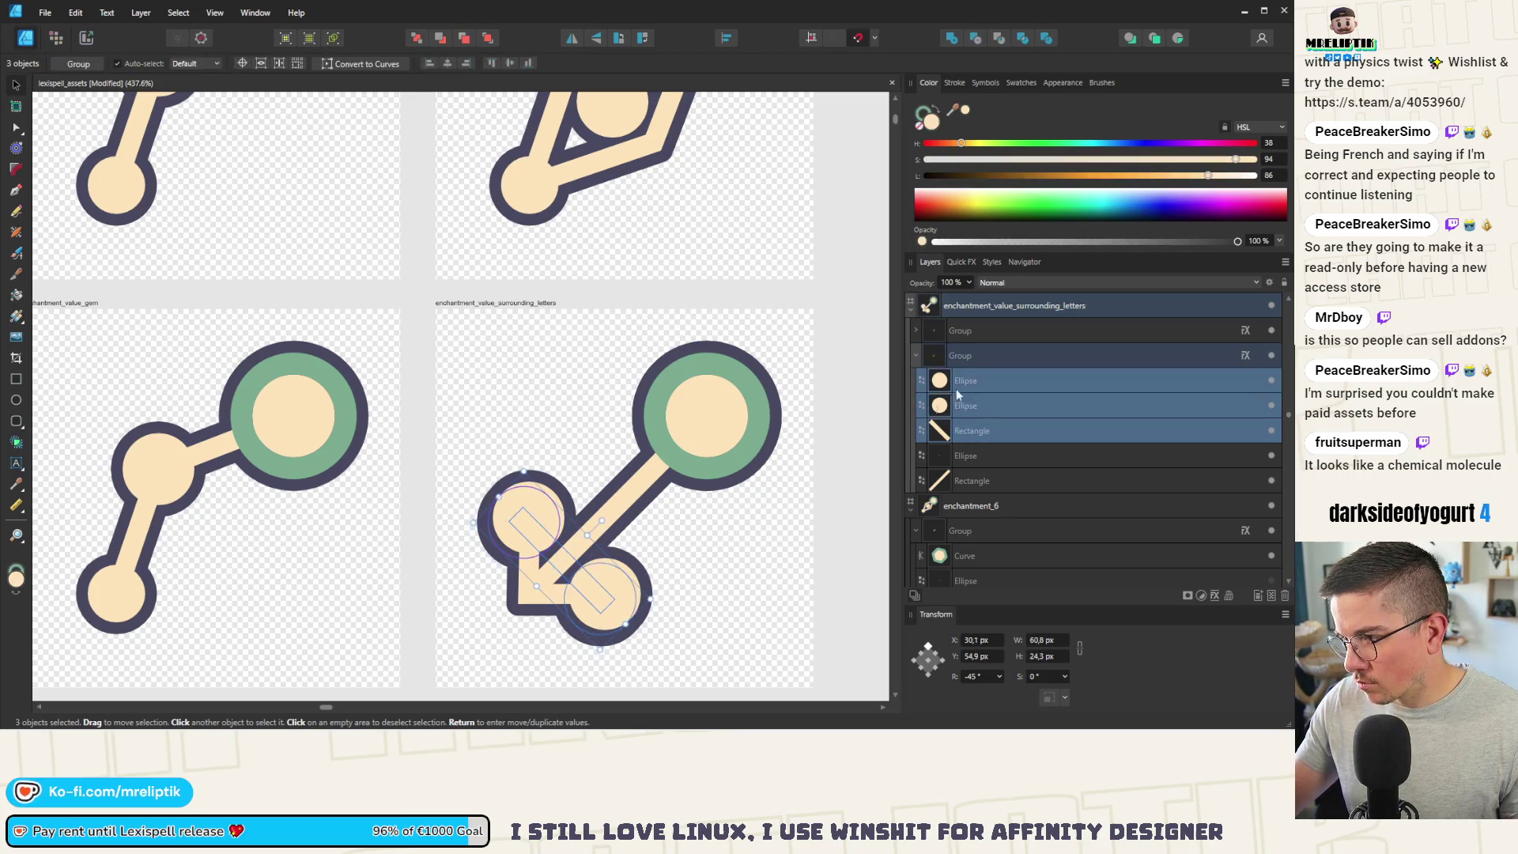
scroll(564, 568, up, 3)
drag(581, 548, 579, 548)
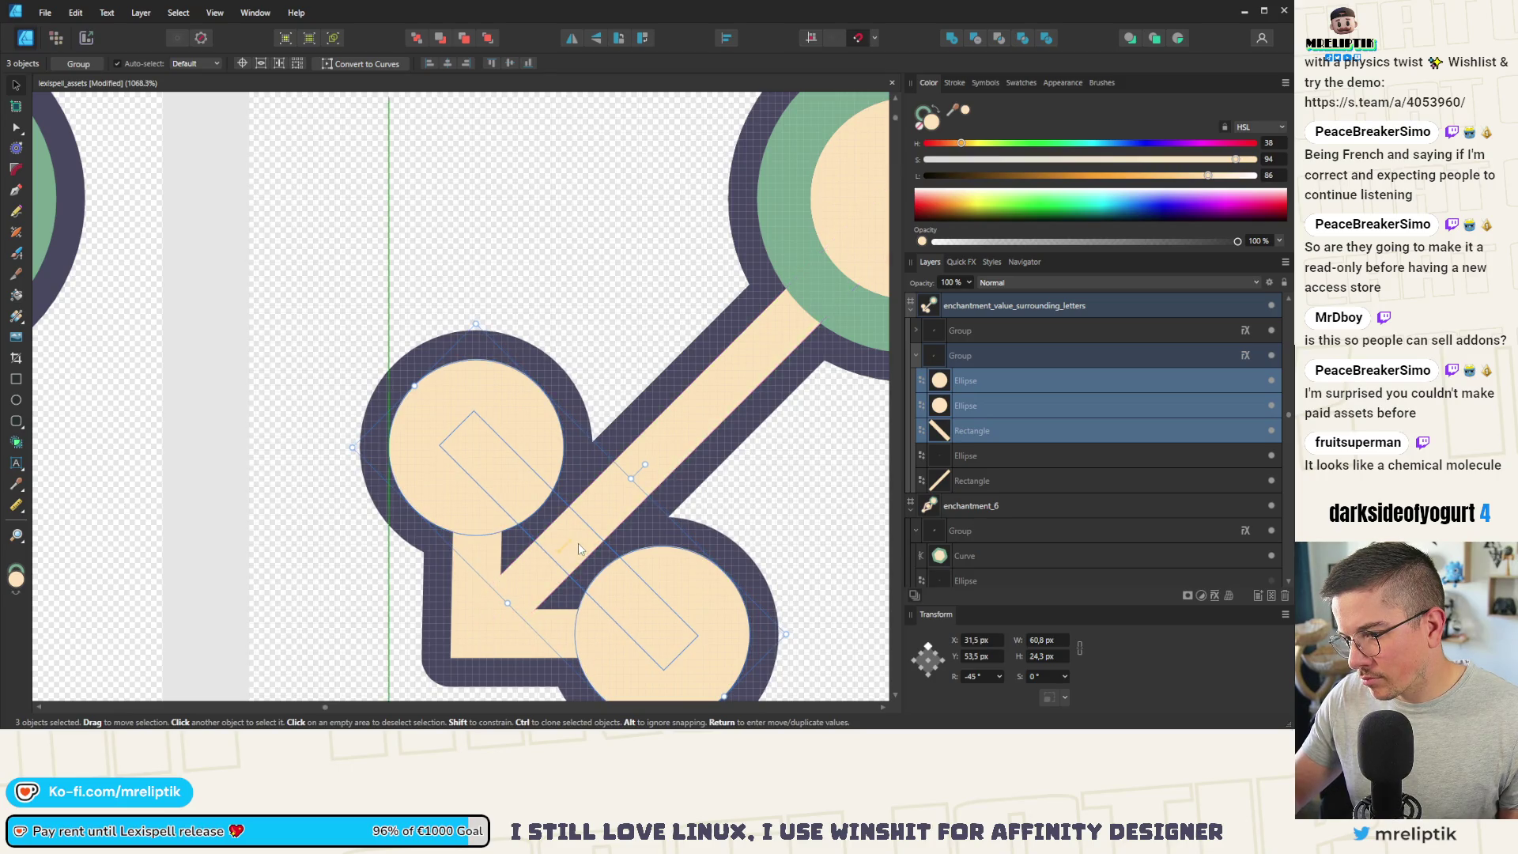
click(970, 336)
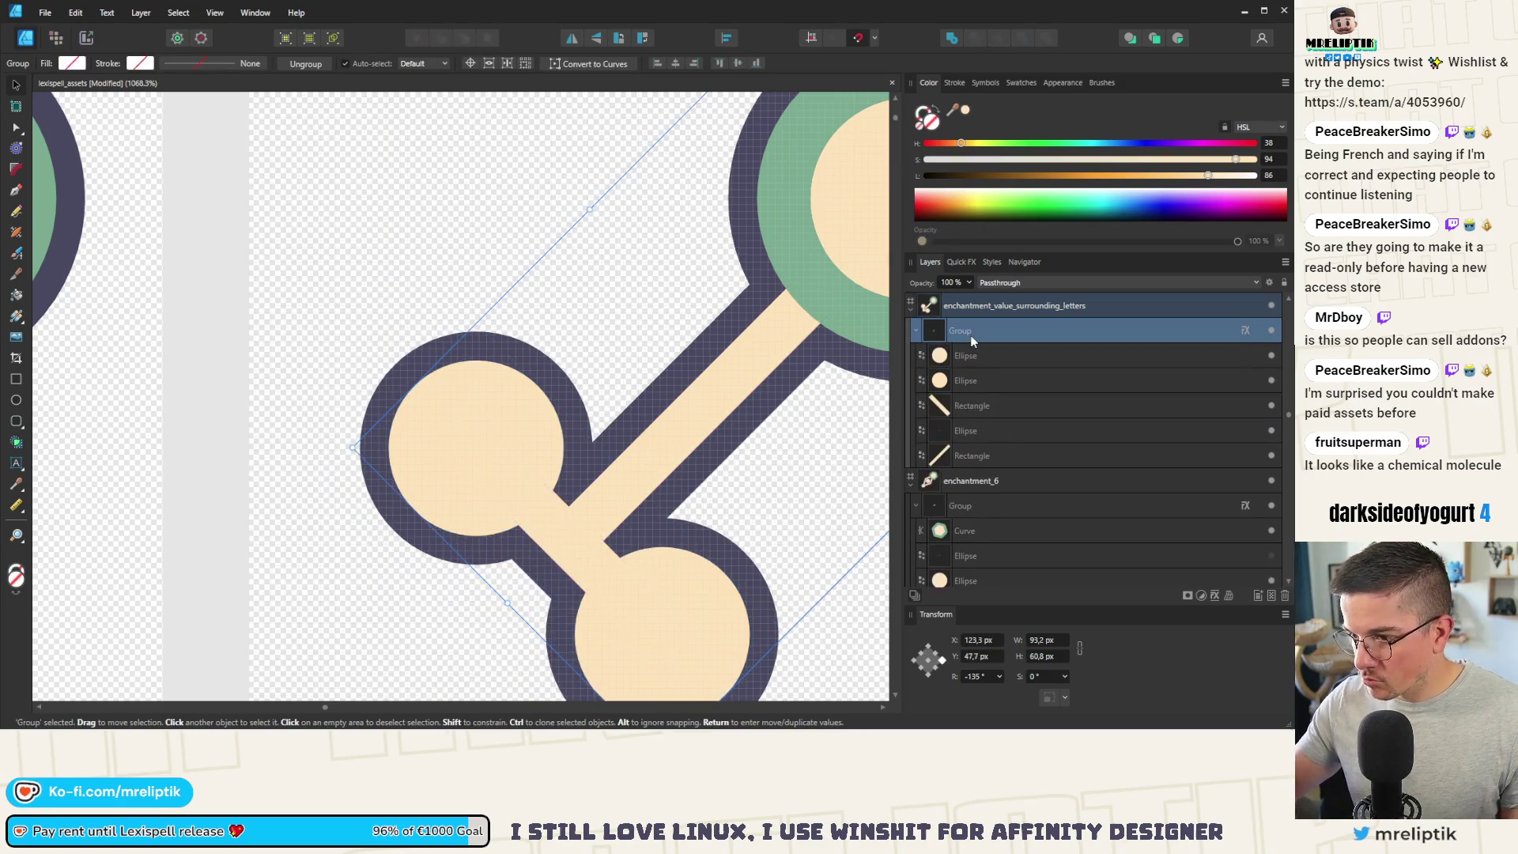
scroll(422, 428, down, 10)
click(421, 428)
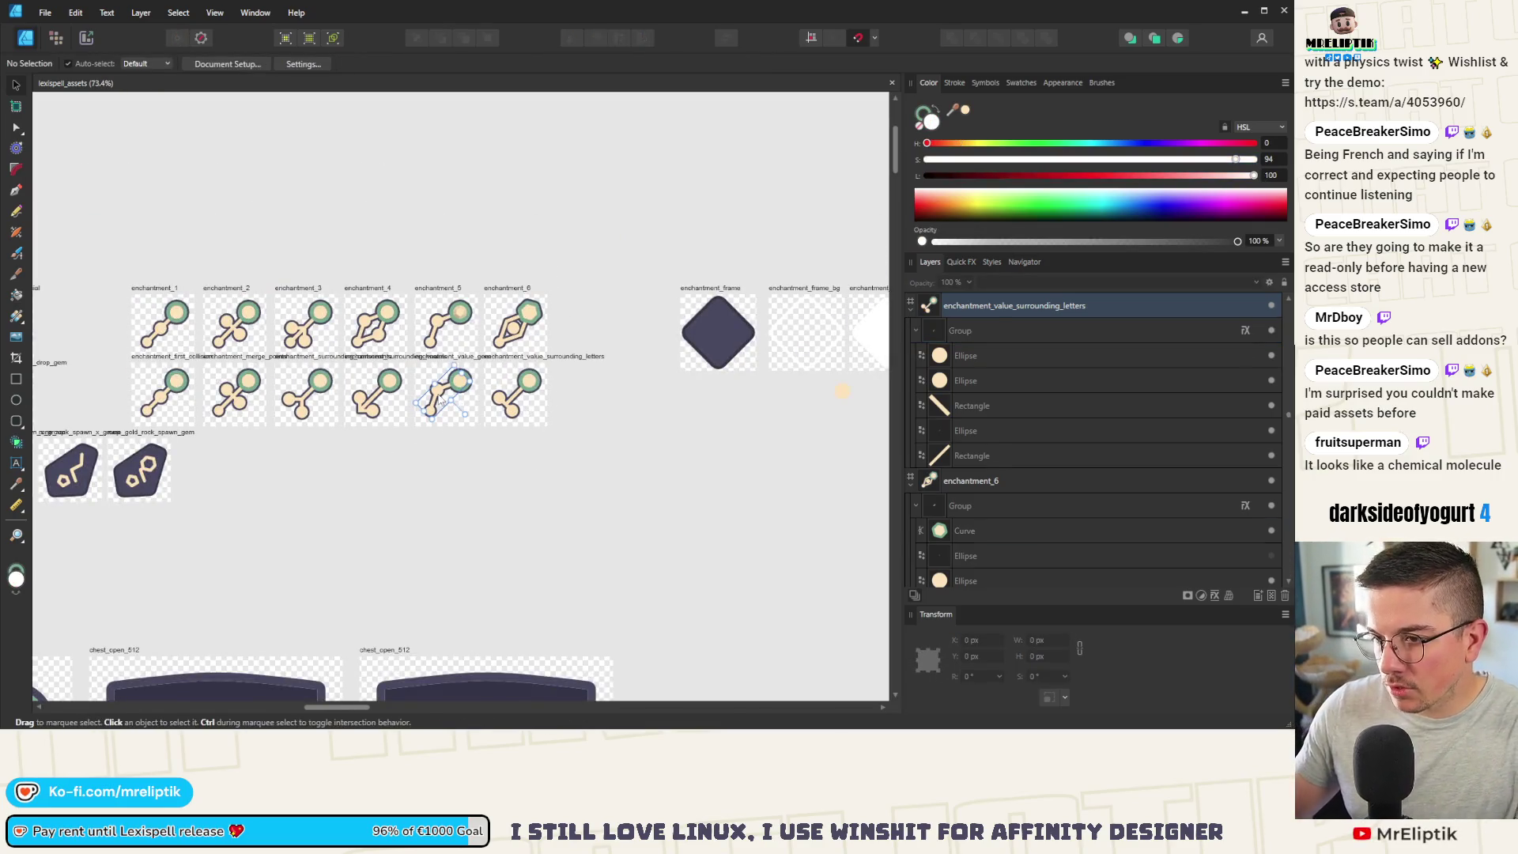
Step: Delete the old icons from the enchantment_merge_points and enchantment_first_collision artboards
click(441, 401)
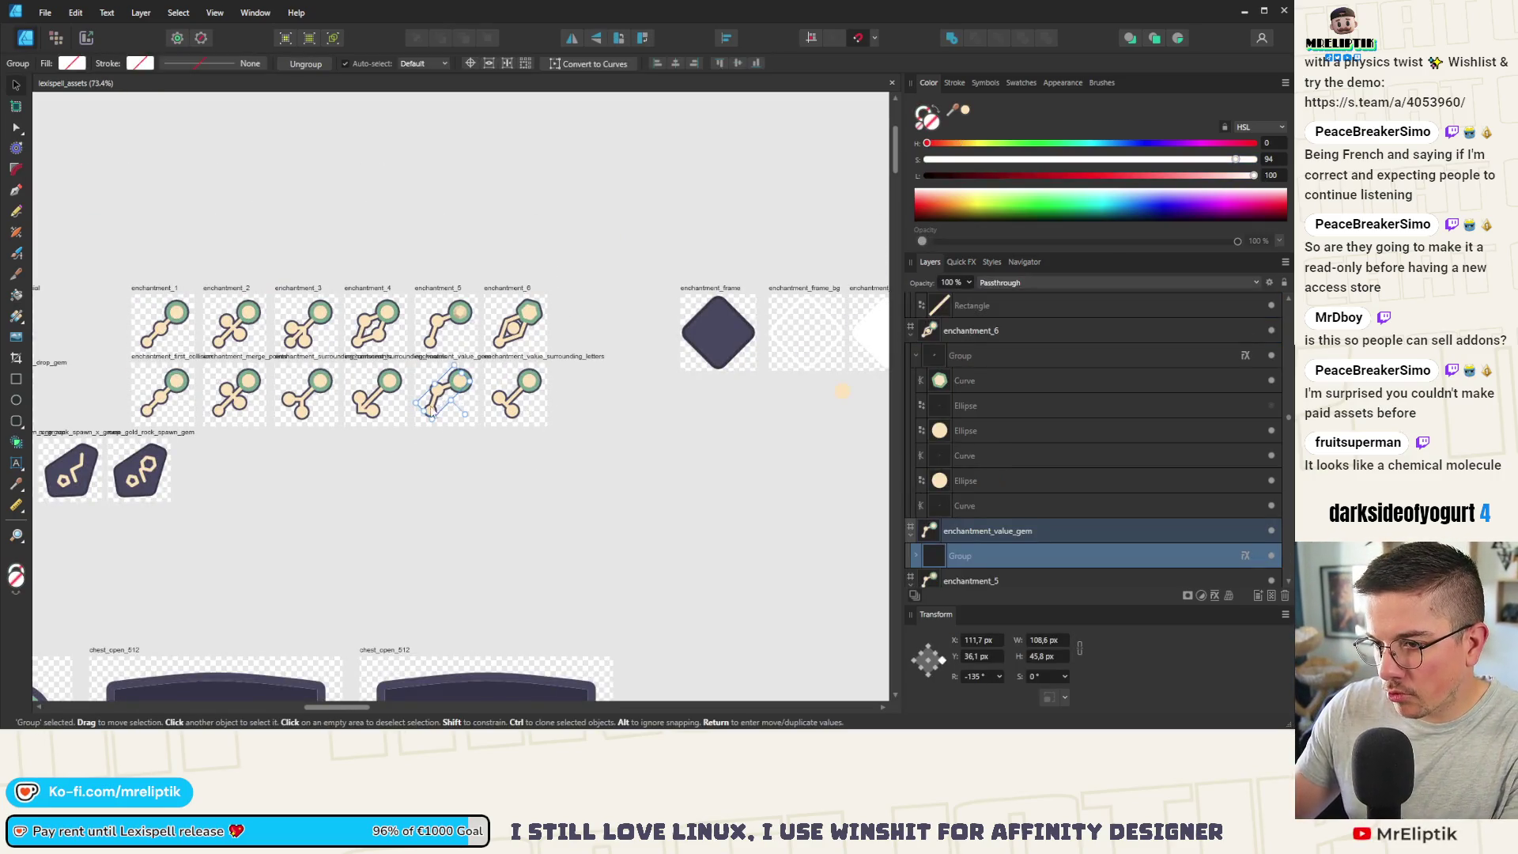
click(238, 399)
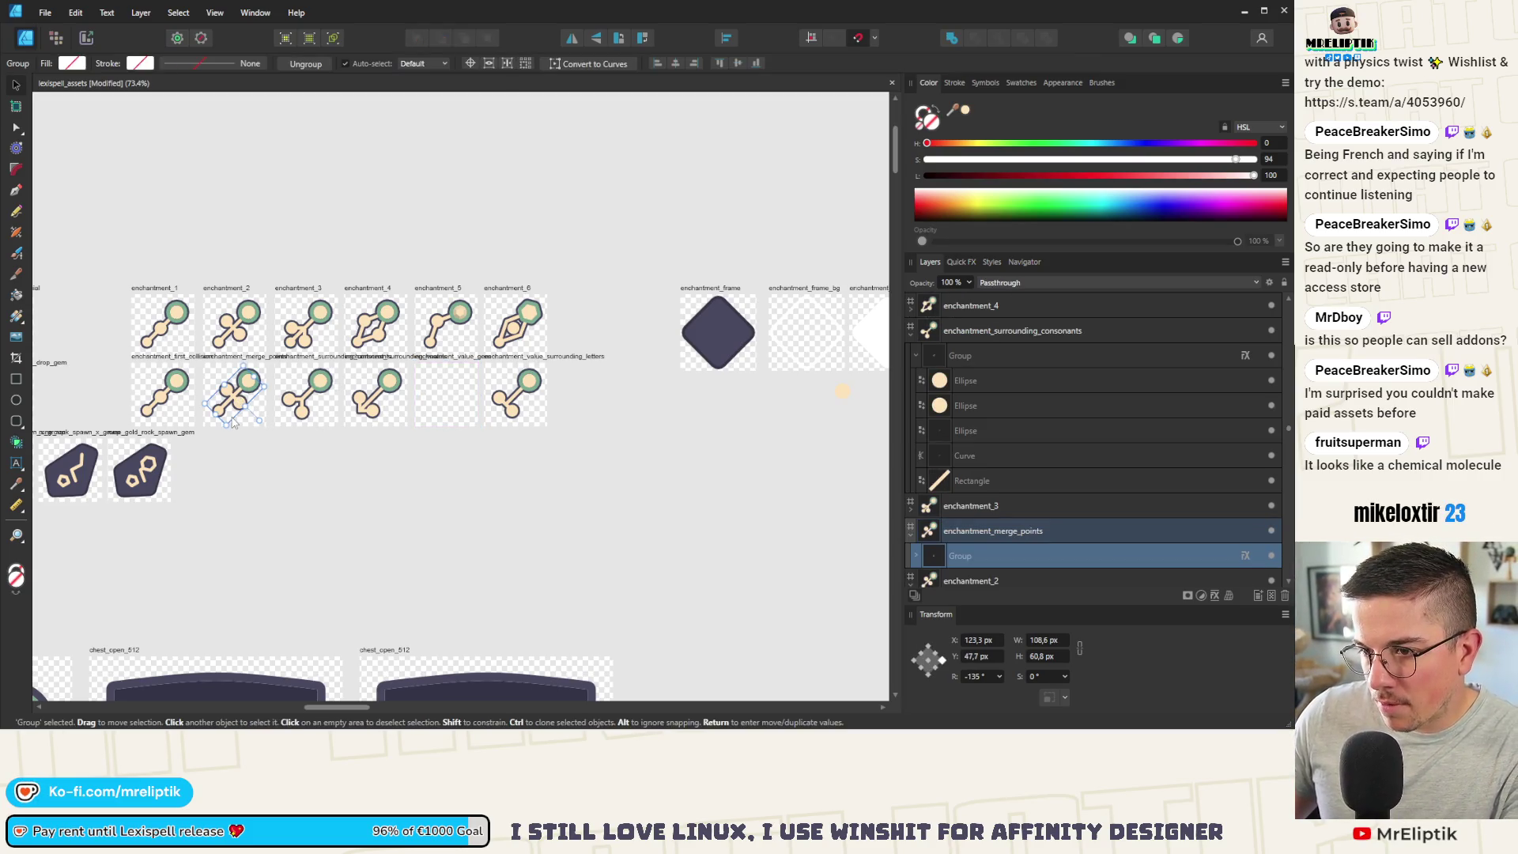
key(Delete)
click(158, 404)
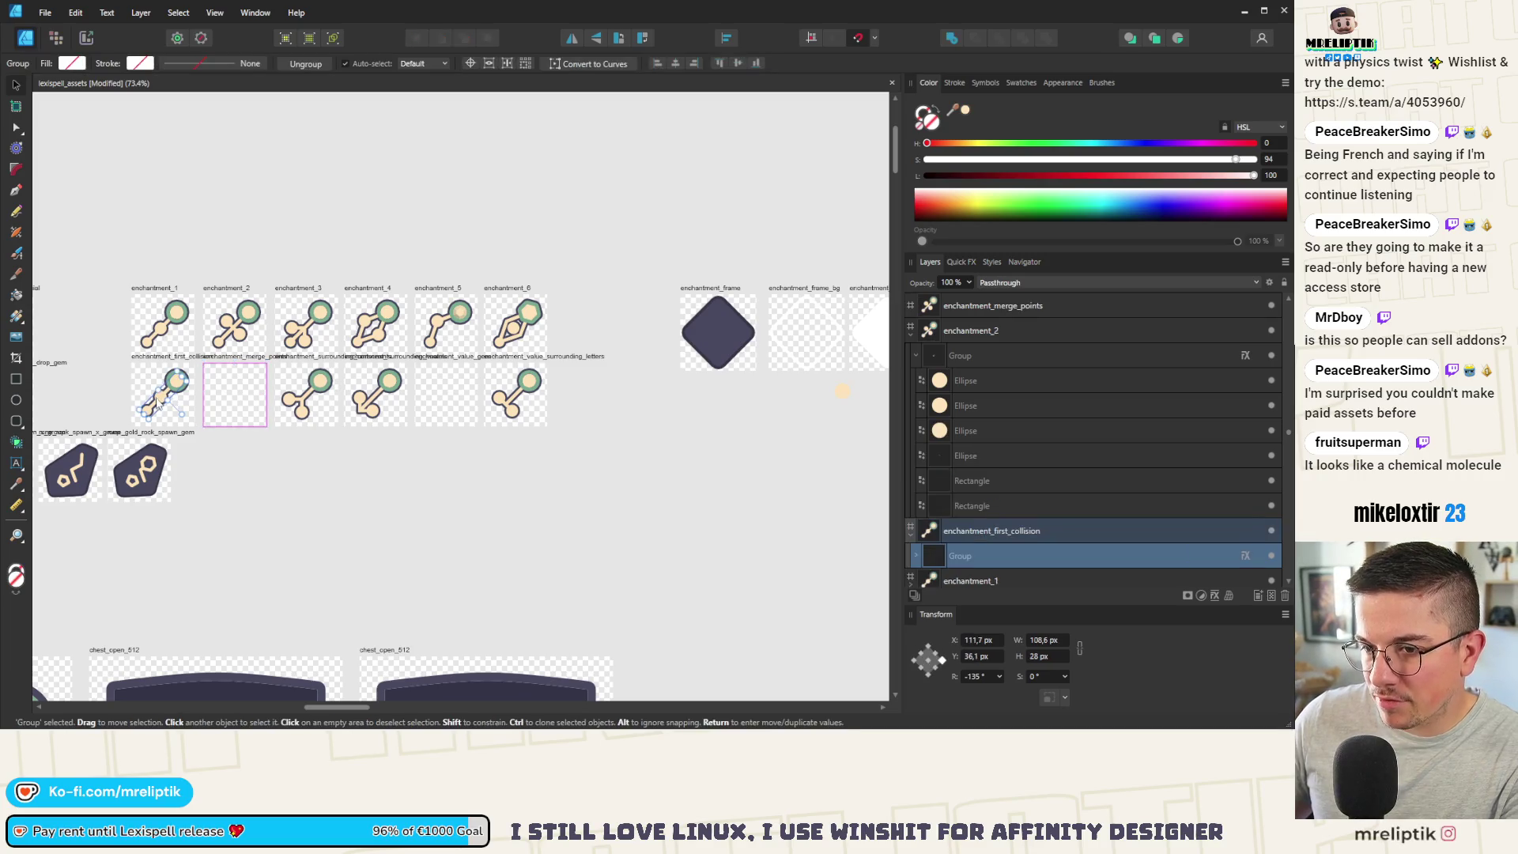
key(Delete)
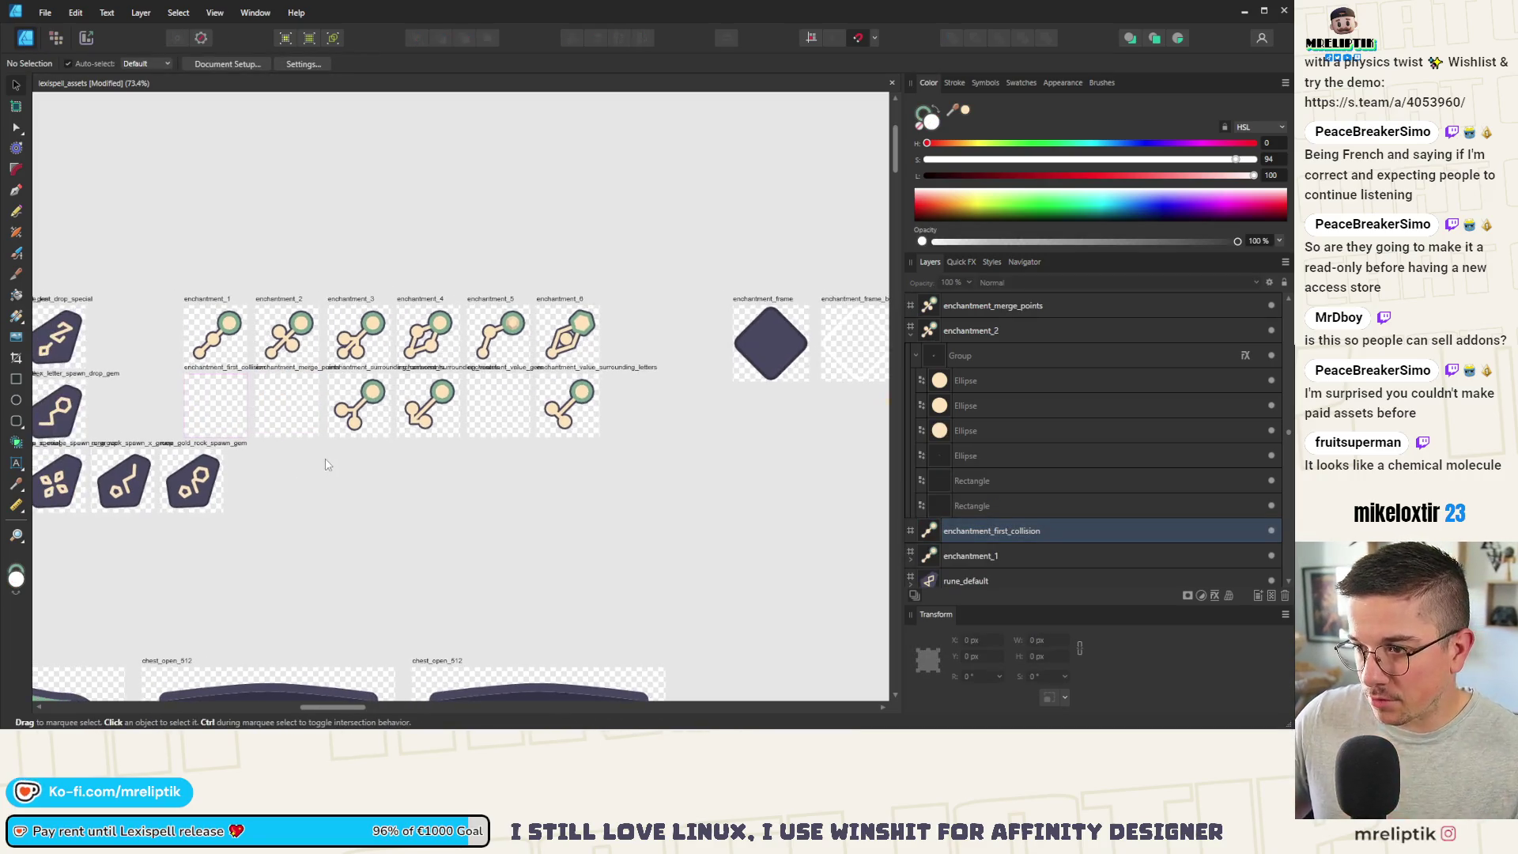
Step: Save the document with Ctrl+S
key(ctrl+s)
scroll(372, 404, up, 5)
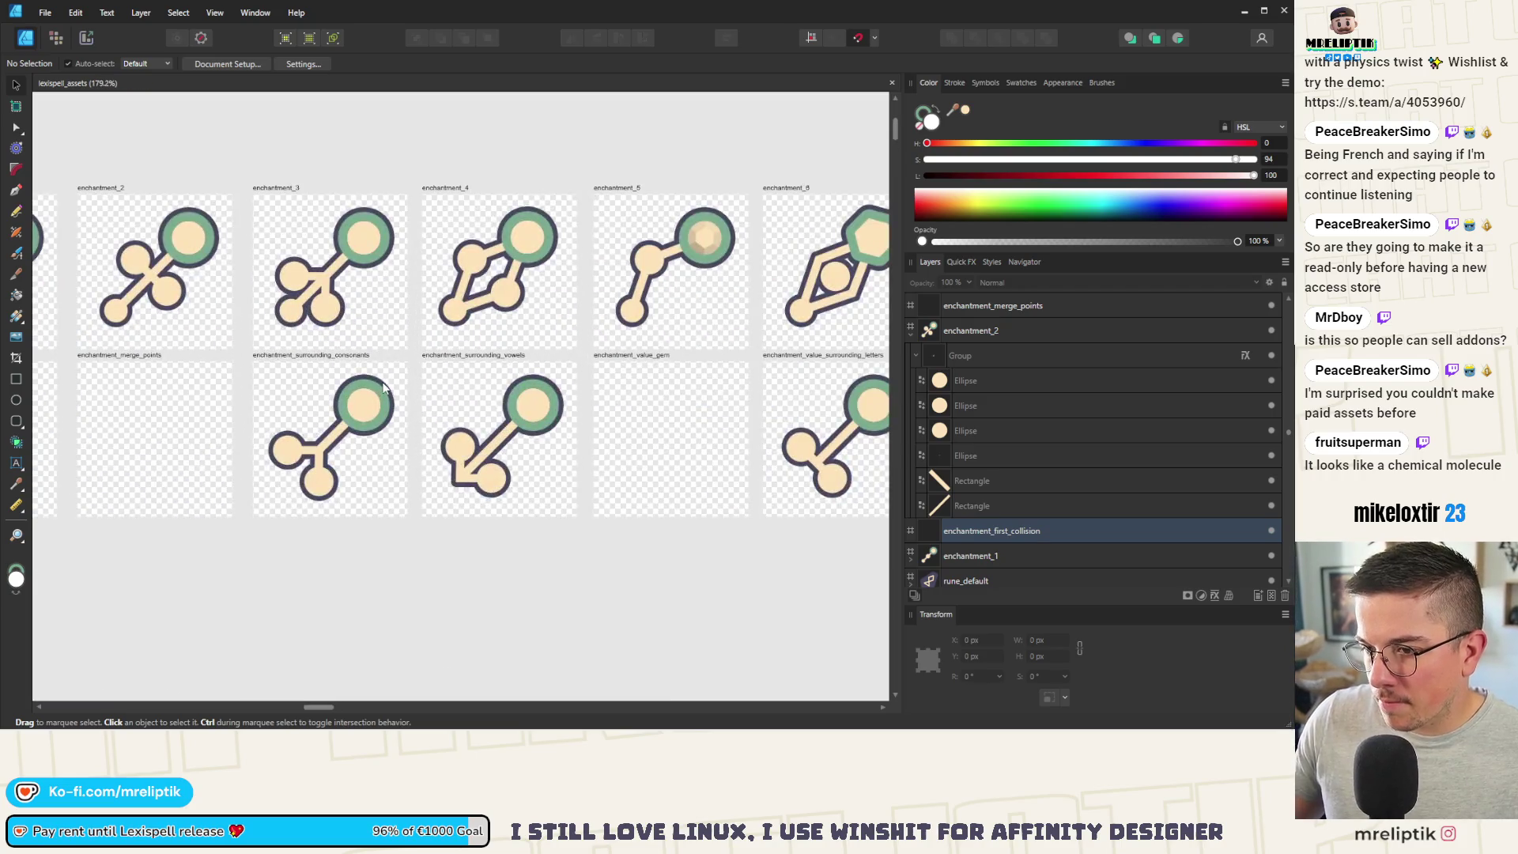
scroll(521, 406, down, 2)
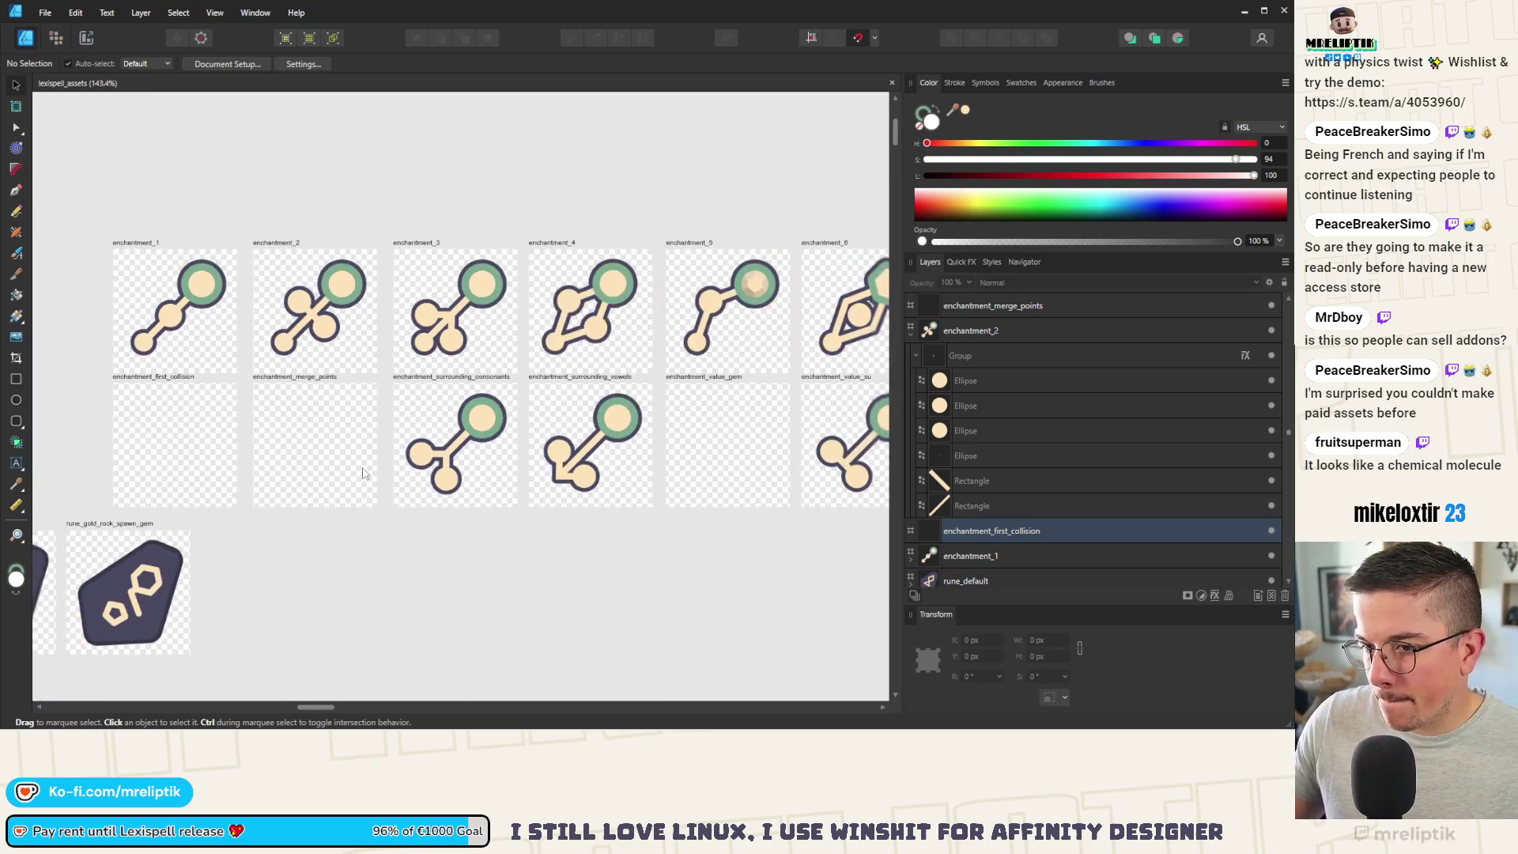
scroll(374, 482, down, 1)
scroll(403, 490, up, 1)
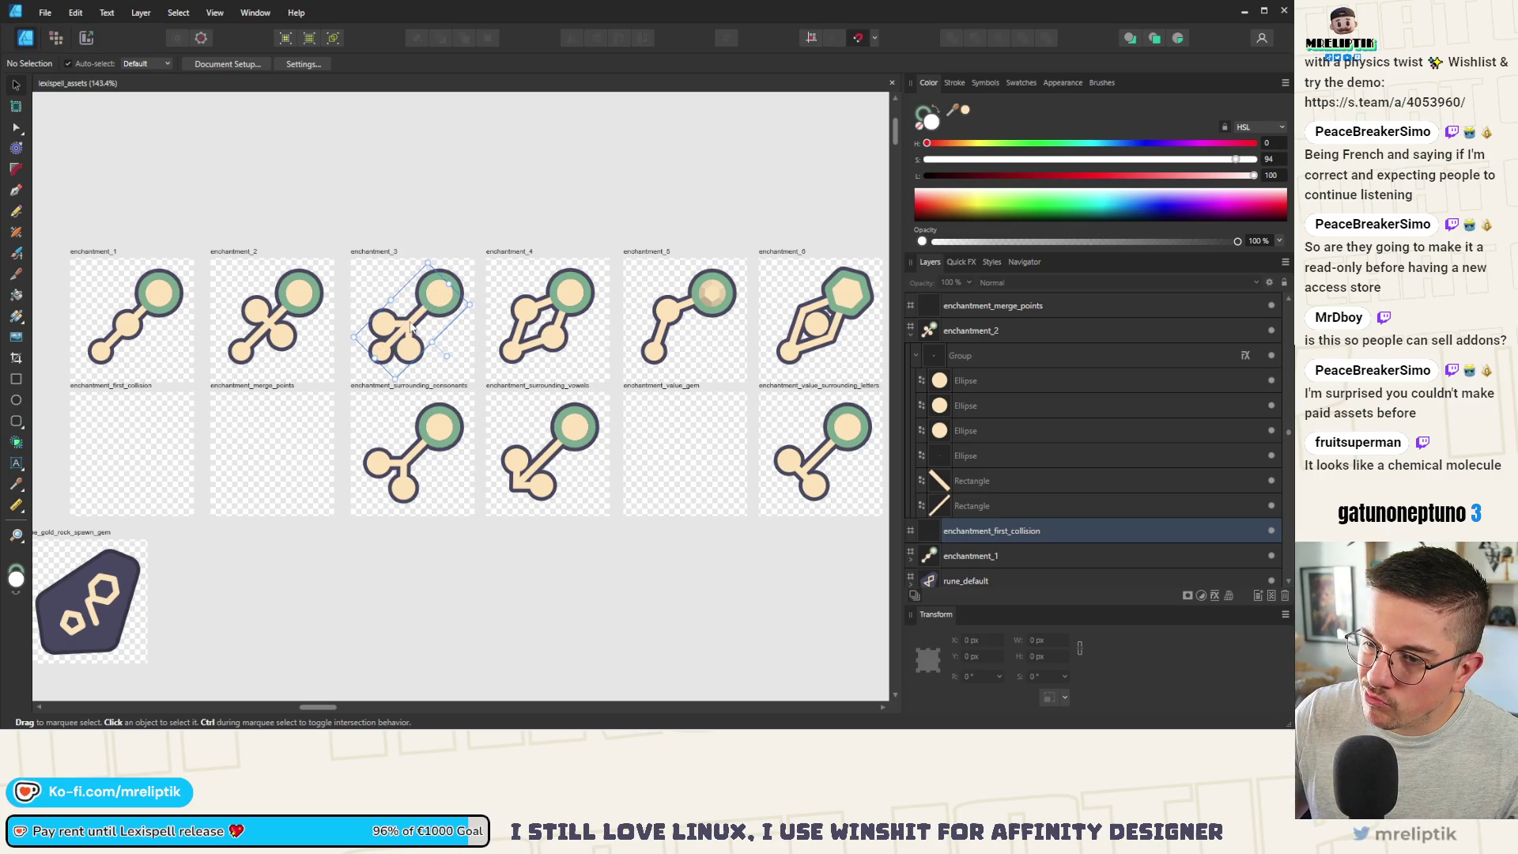
Step: Paste the copied connector icon into the empty enchantment_merge_points artboard
click(289, 388)
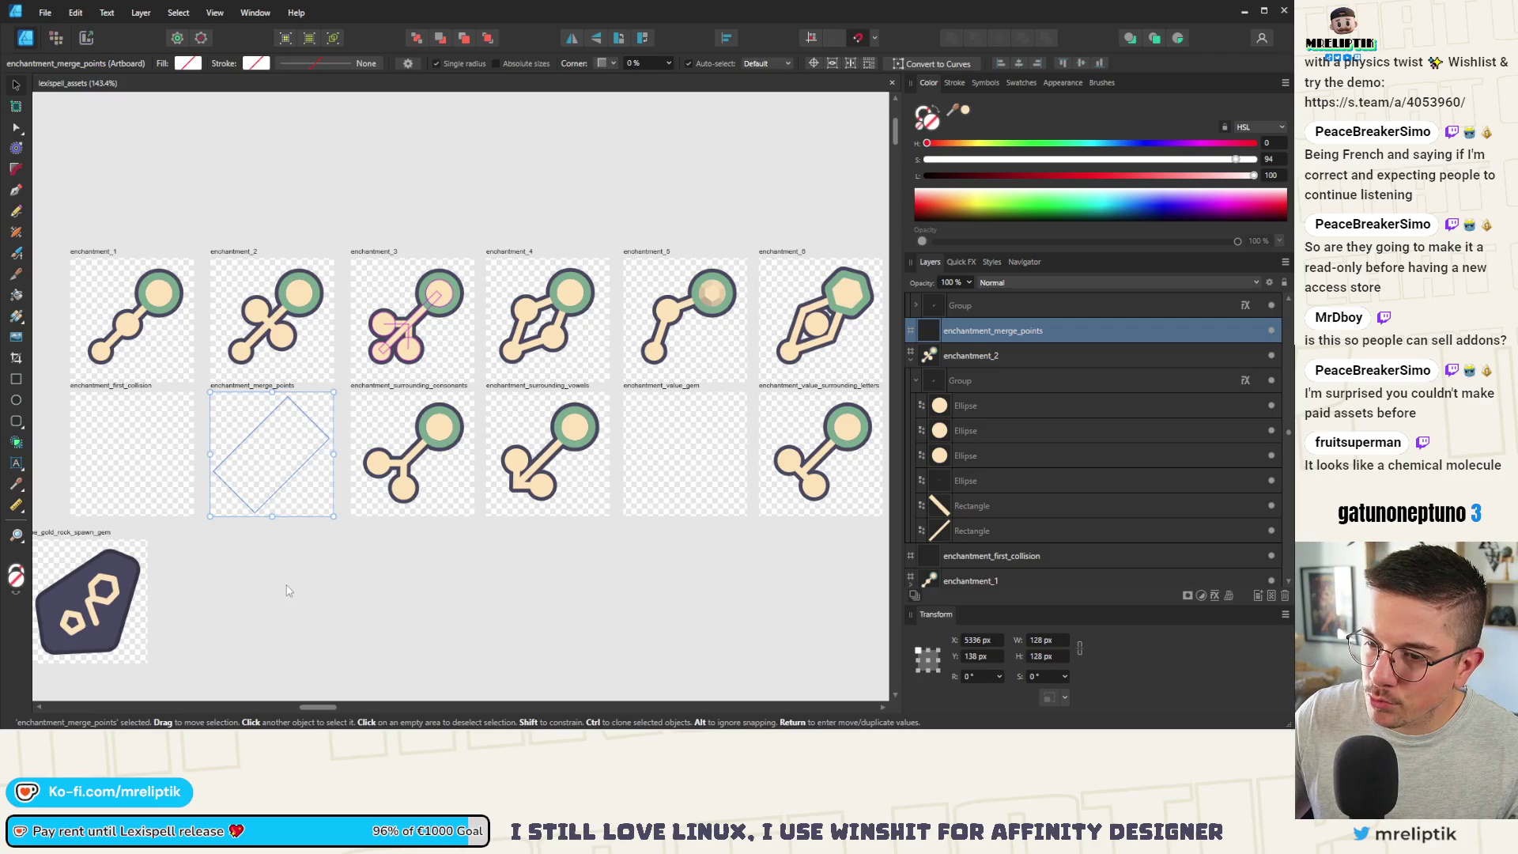
key(ctrl+v)
scroll(291, 499, up, 5)
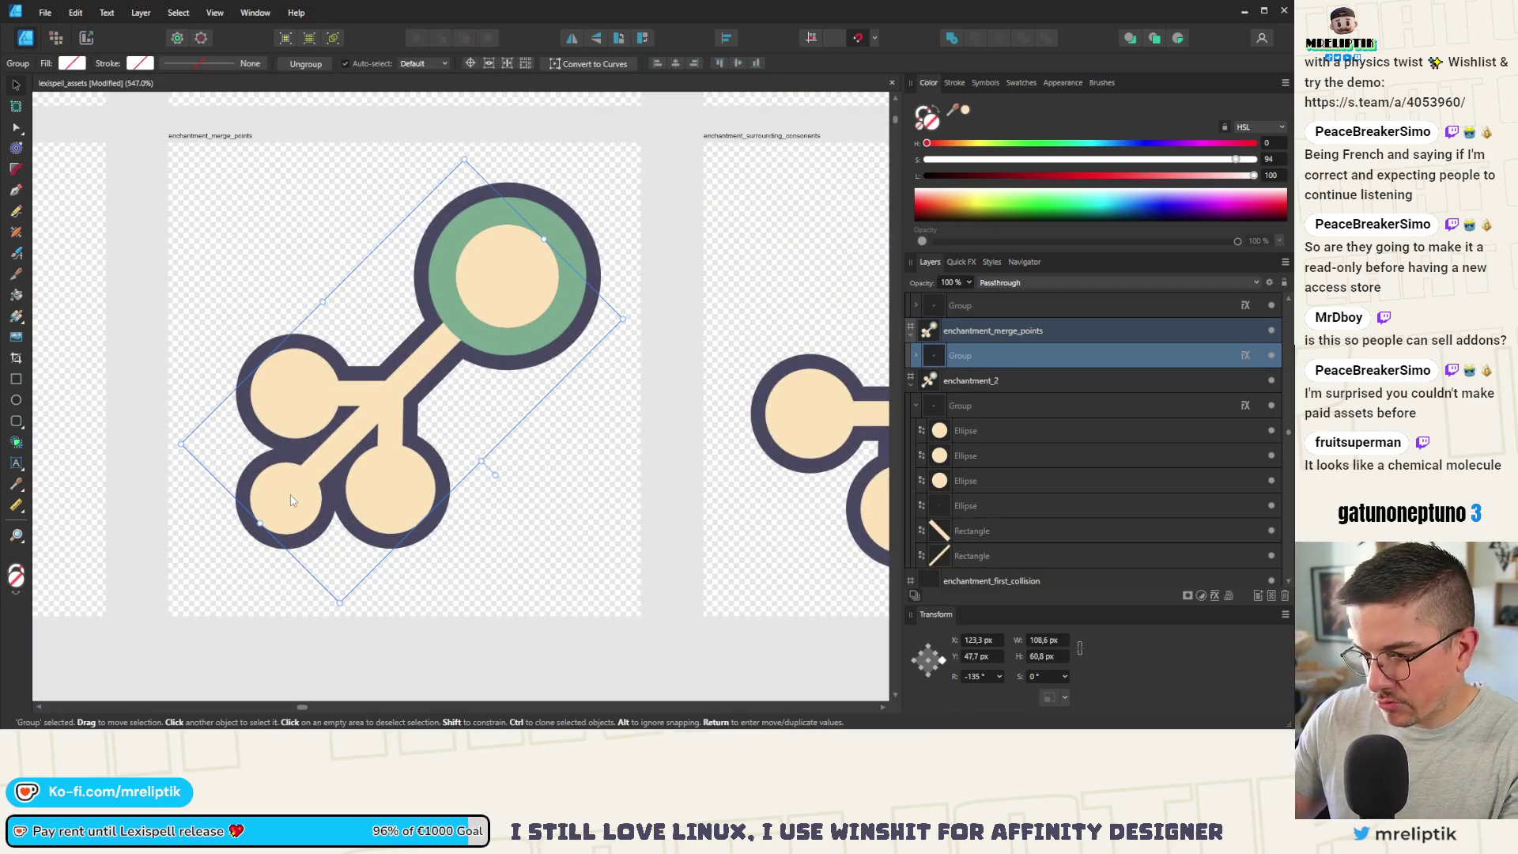
double_click(291, 500)
key(Delete)
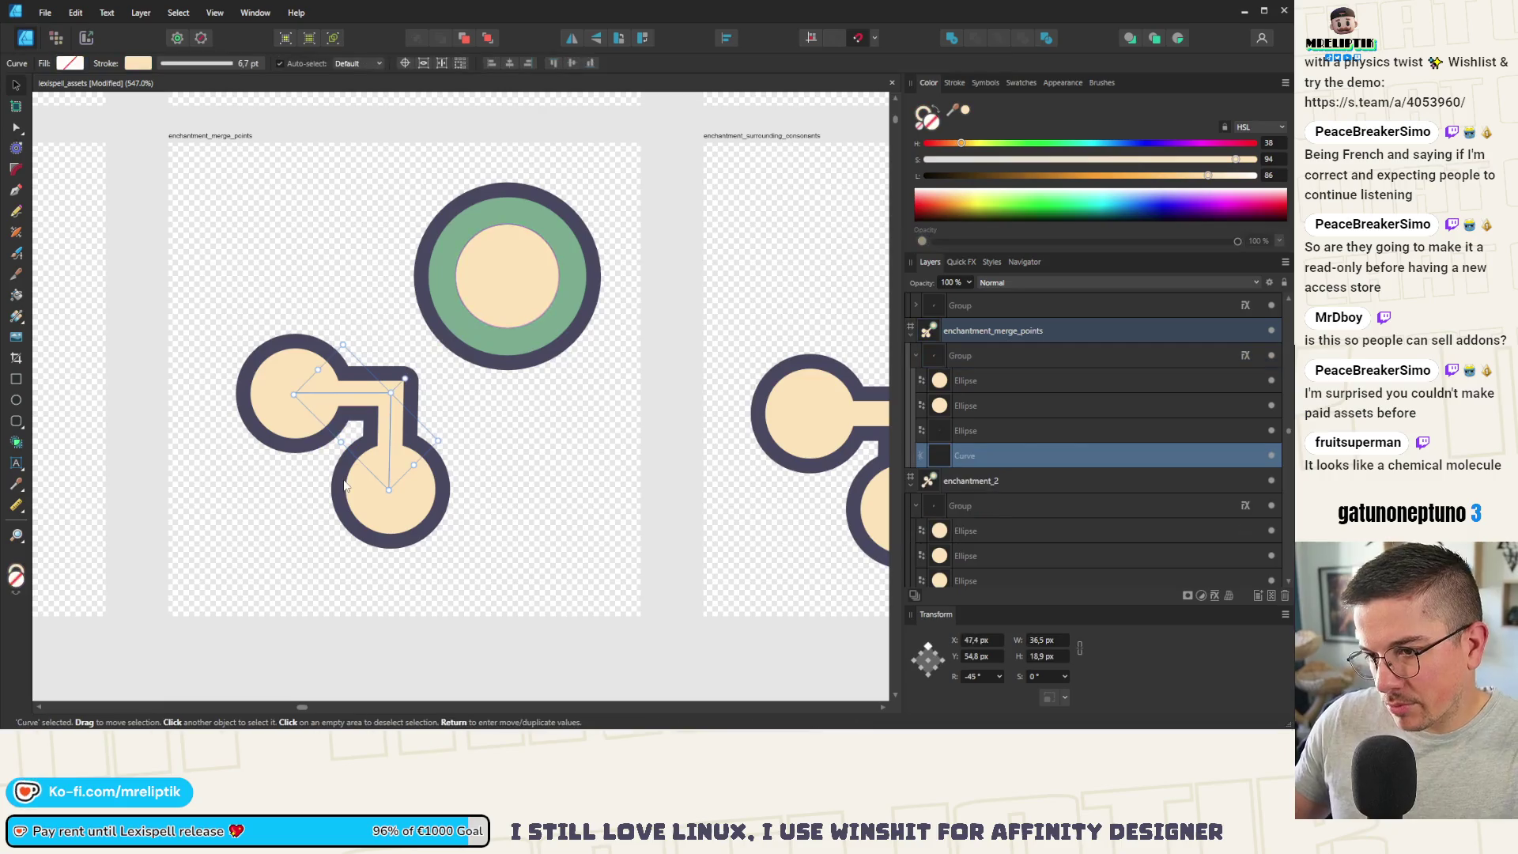
key(ctrl+z)
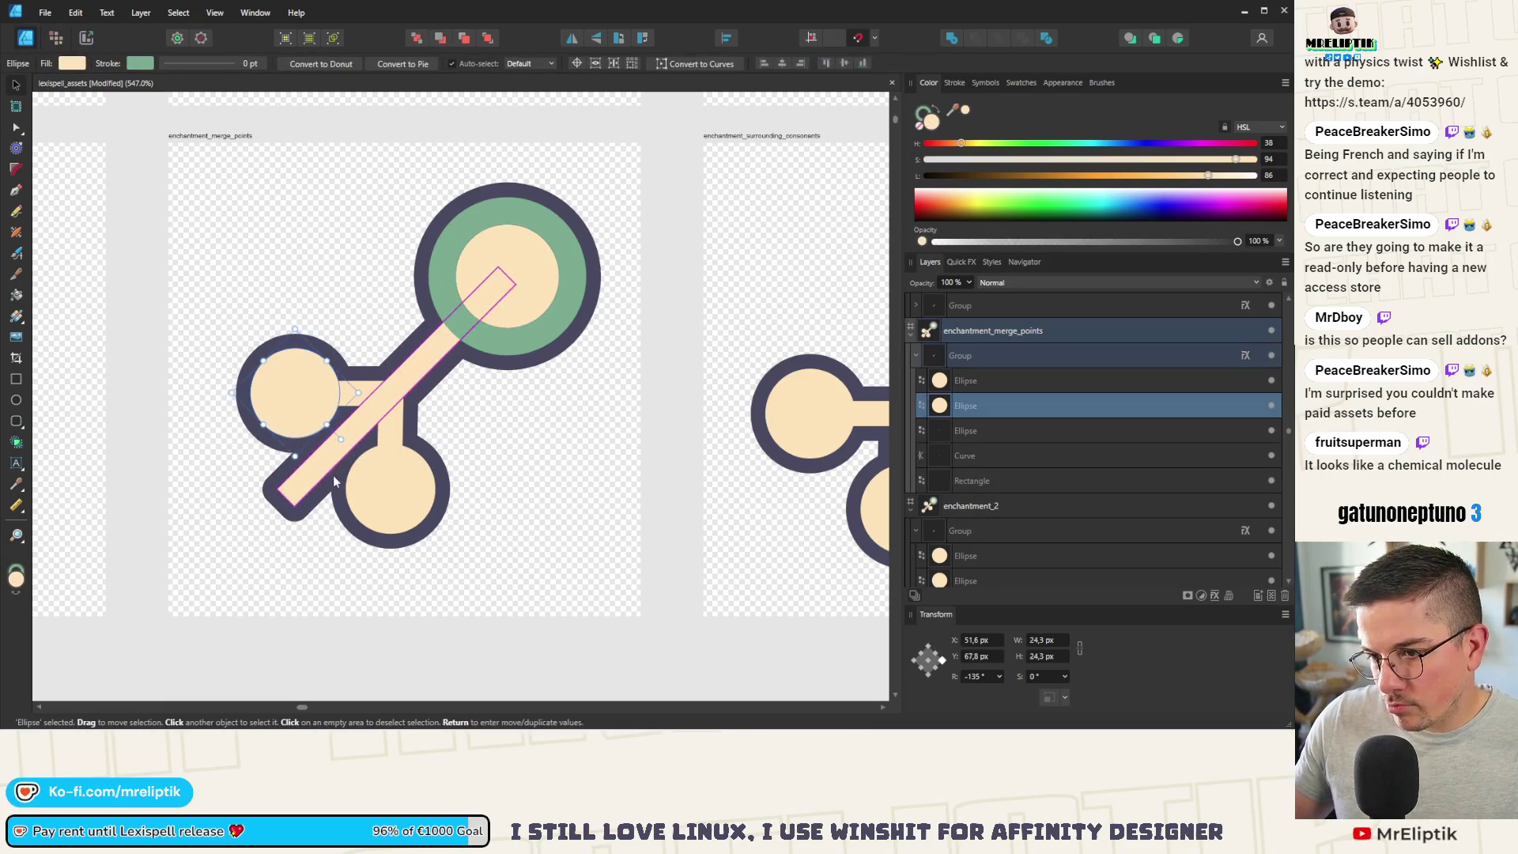
Step: Move the two end circles together so they overlap, then shift them up-left into place
click(331, 456)
click(376, 496)
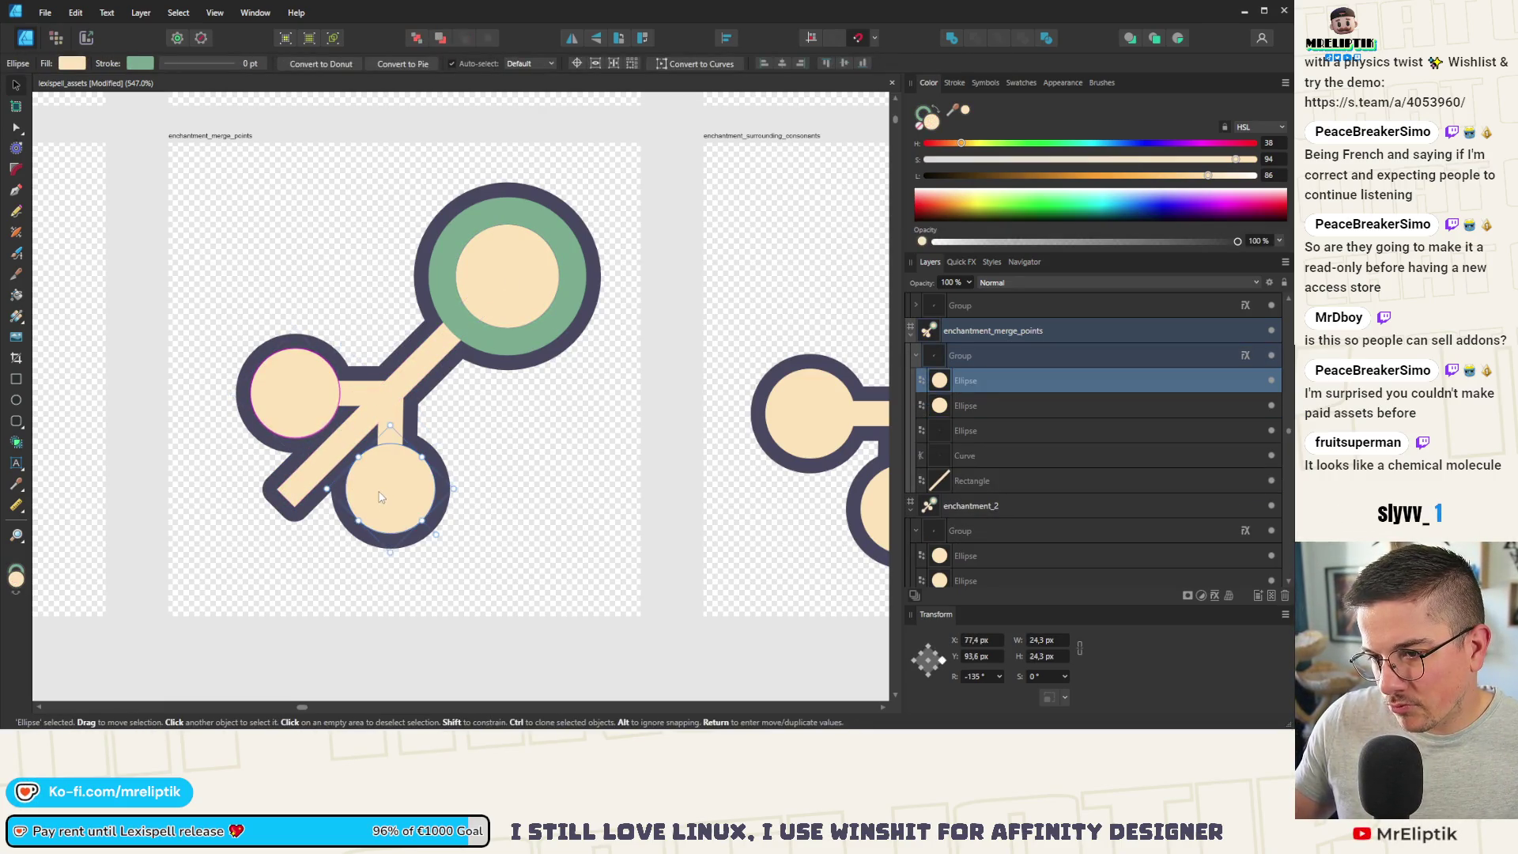
drag(382, 496, 367, 485)
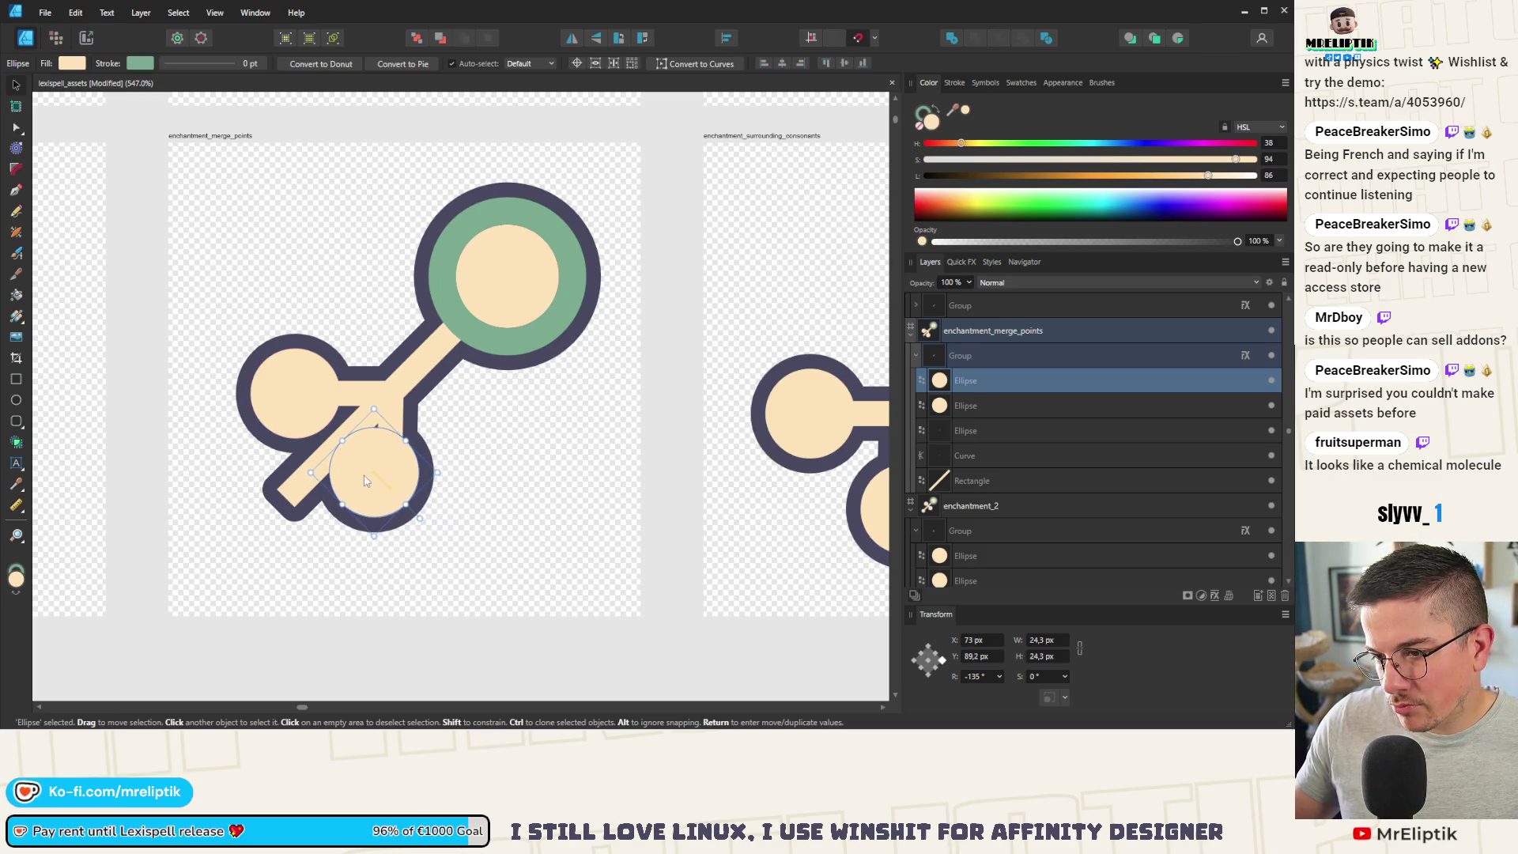
drag(297, 406, 314, 423)
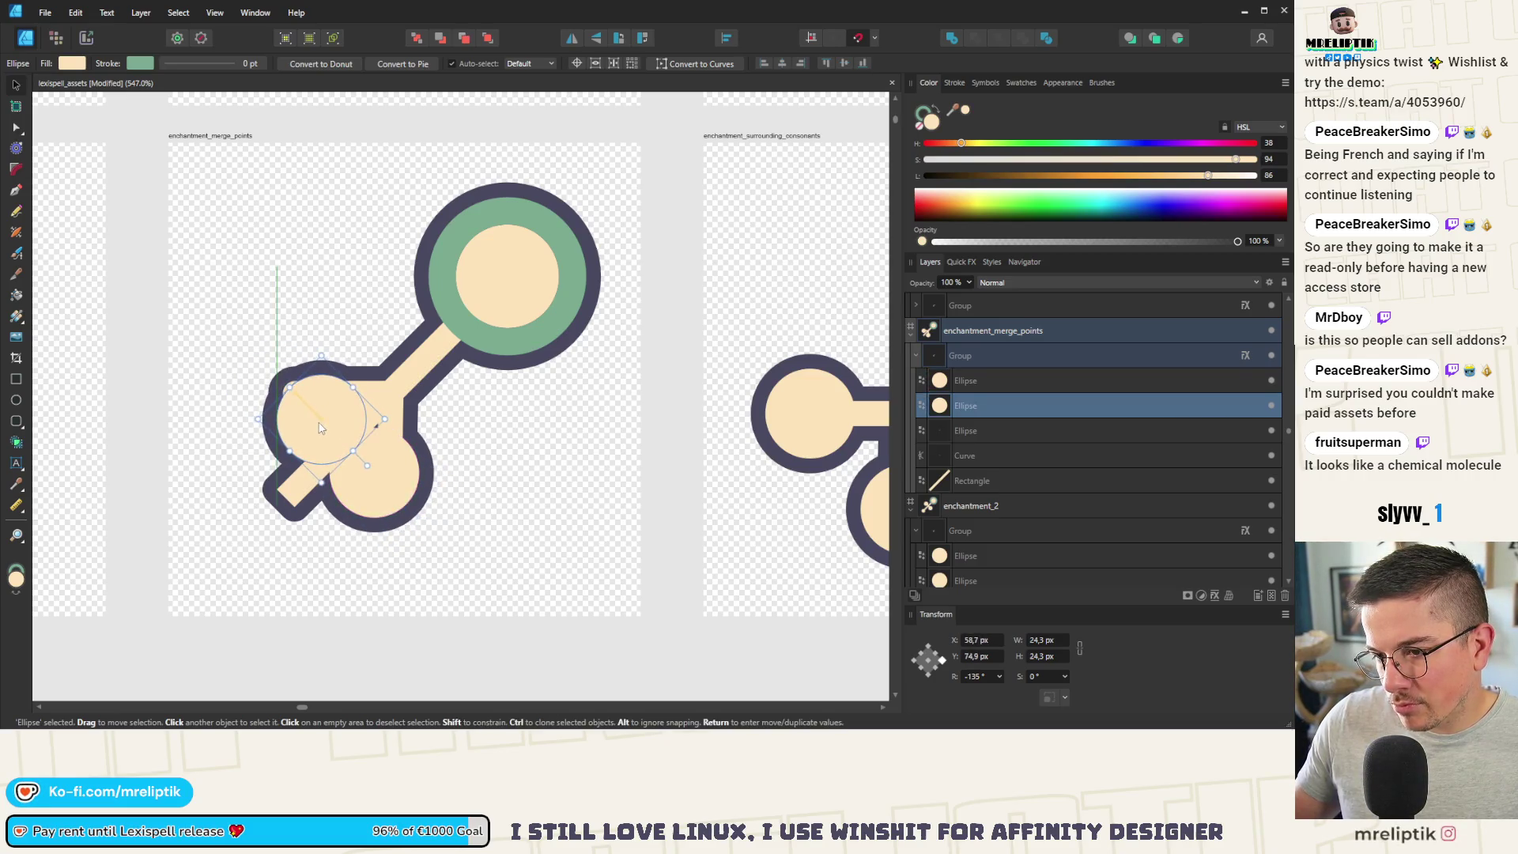
shift+click(373, 465)
drag(373, 465, 303, 507)
Step: Rotate the branch curve to 135° so it forms an arrowhead pointing at the joined circles
click(367, 444)
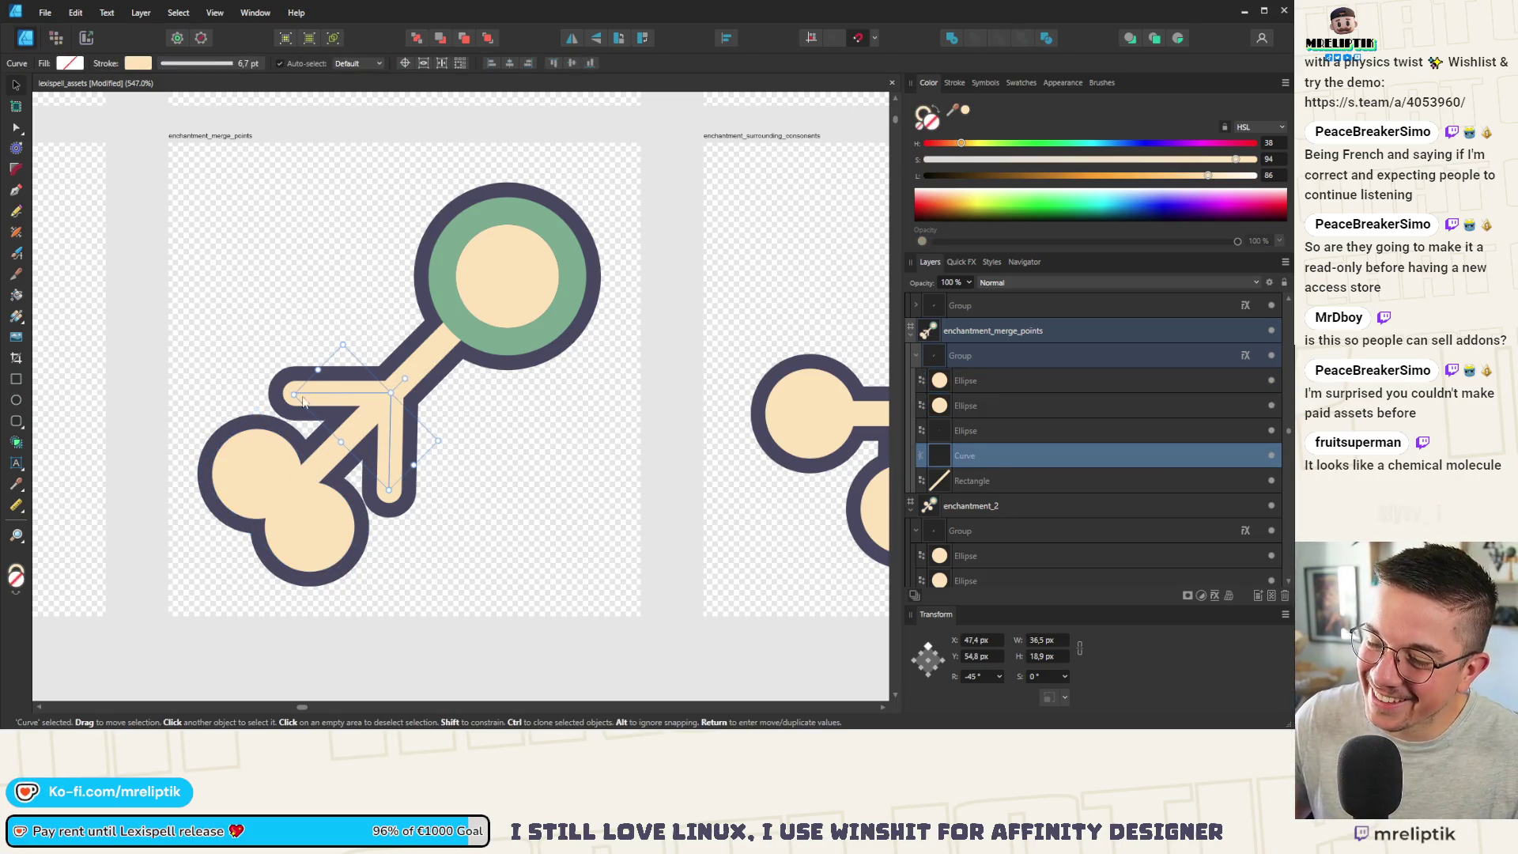
scroll(302, 401, down, 8)
key(Escape)
scroll(250, 427, up, 4)
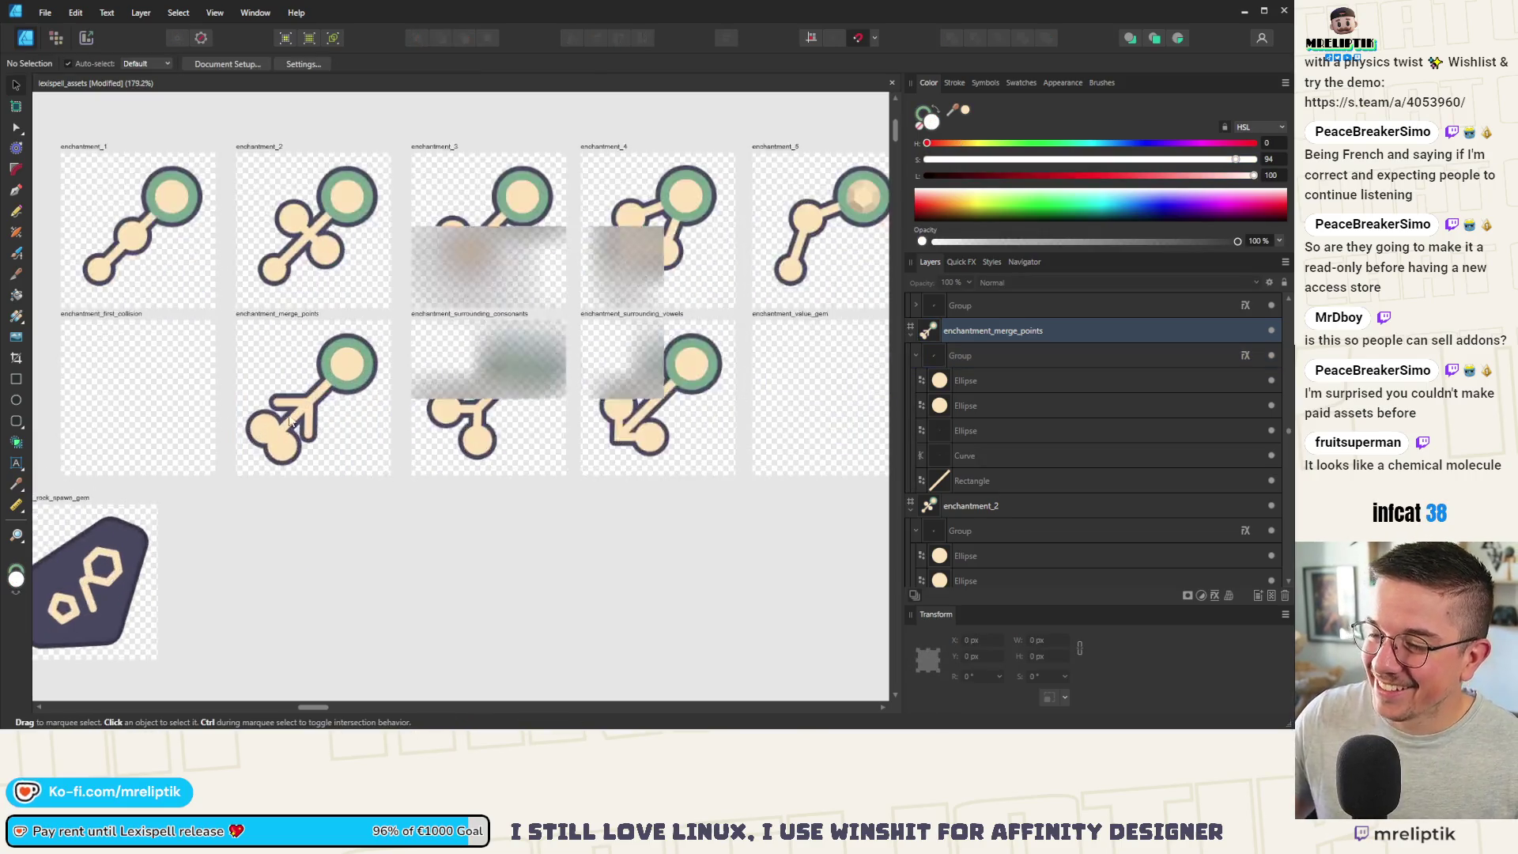
scroll(317, 437, down, 2)
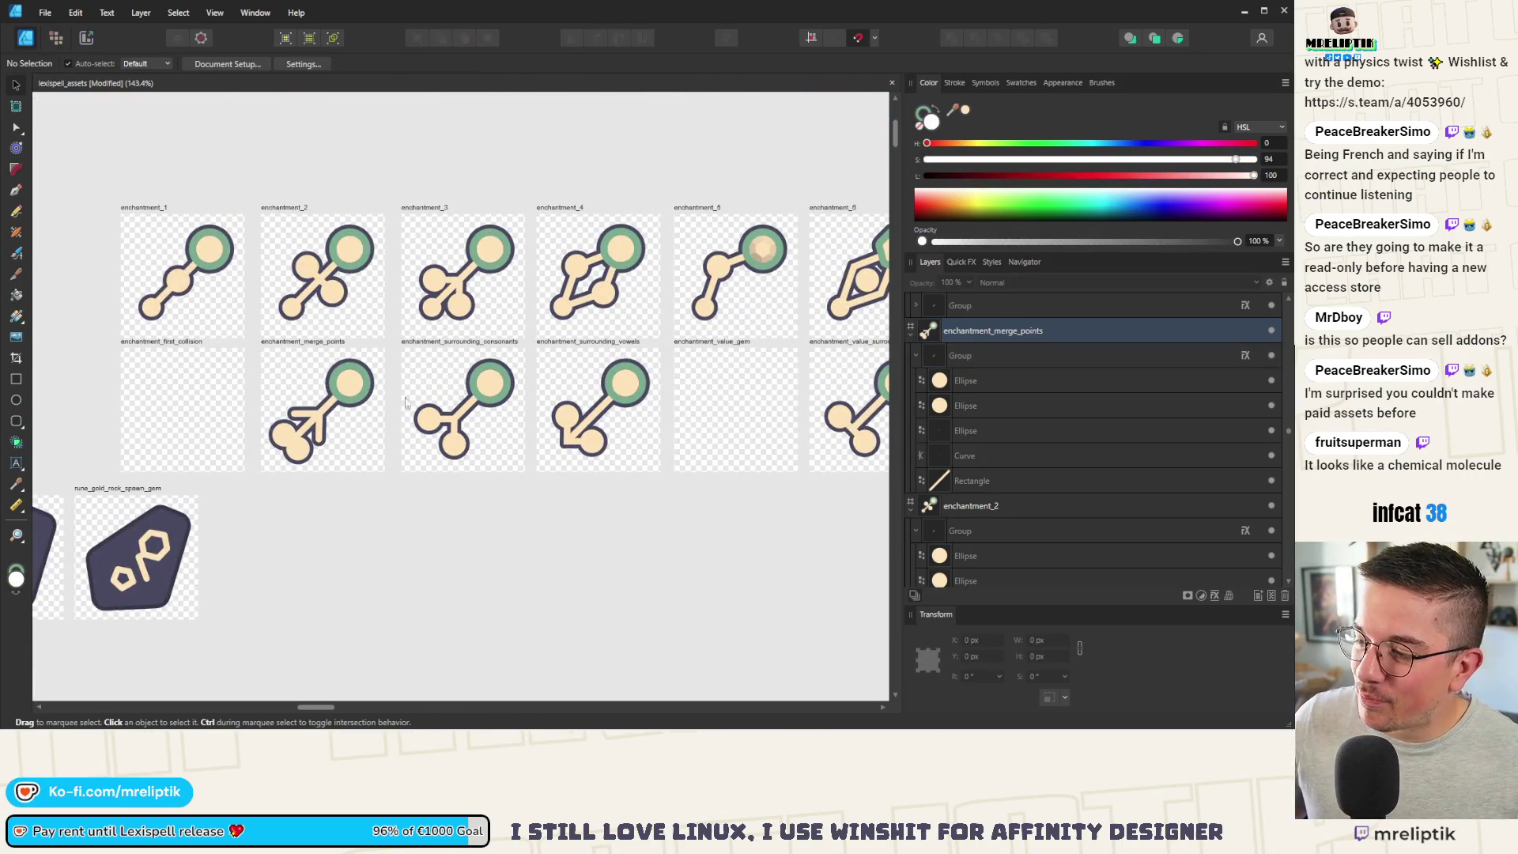
scroll(406, 403, down, 1)
scroll(324, 413, up, 8)
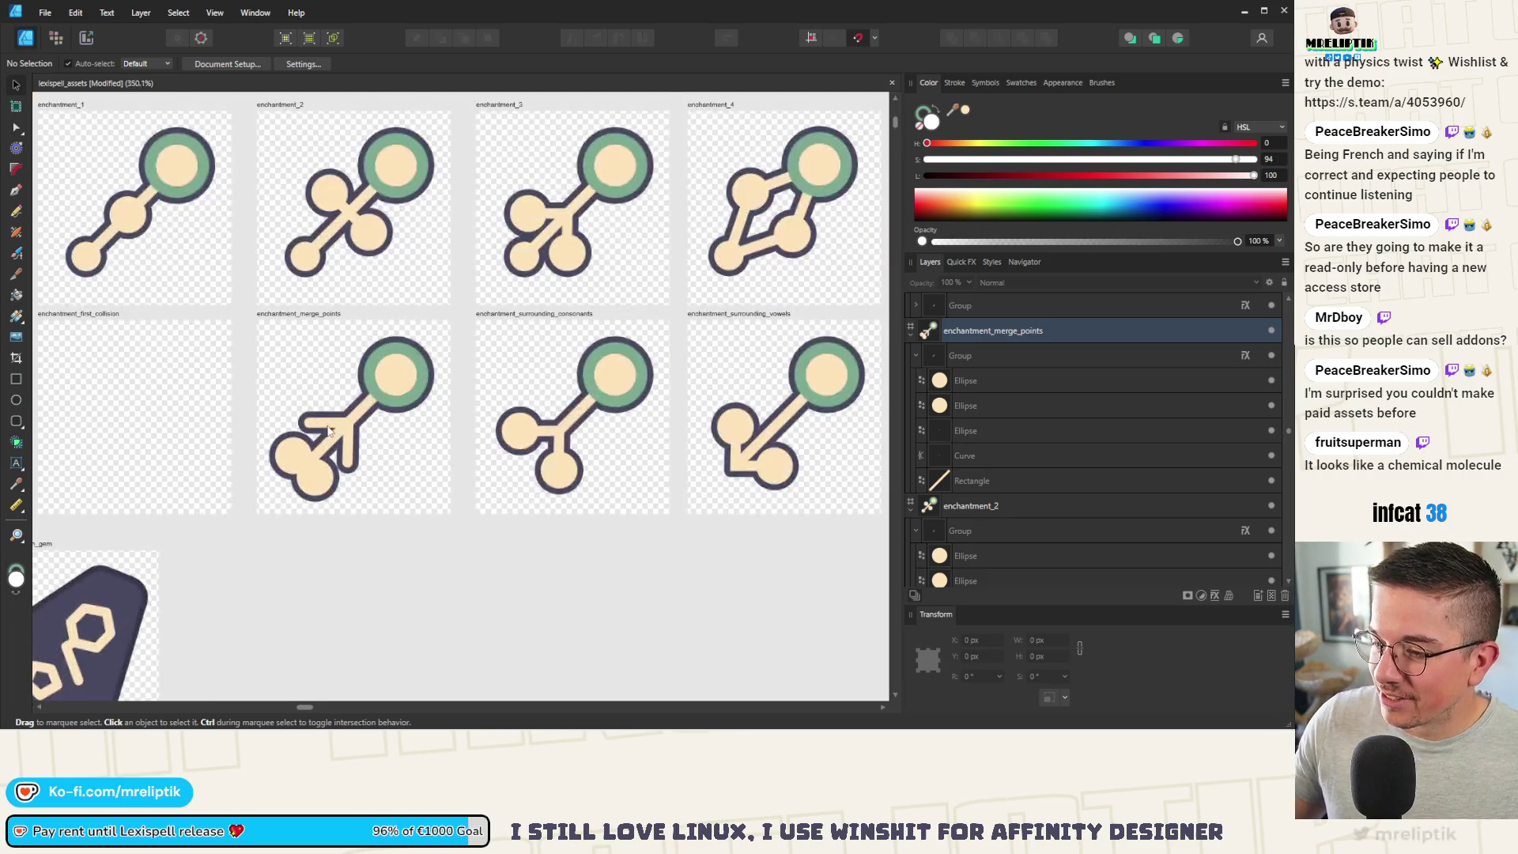
click(383, 430)
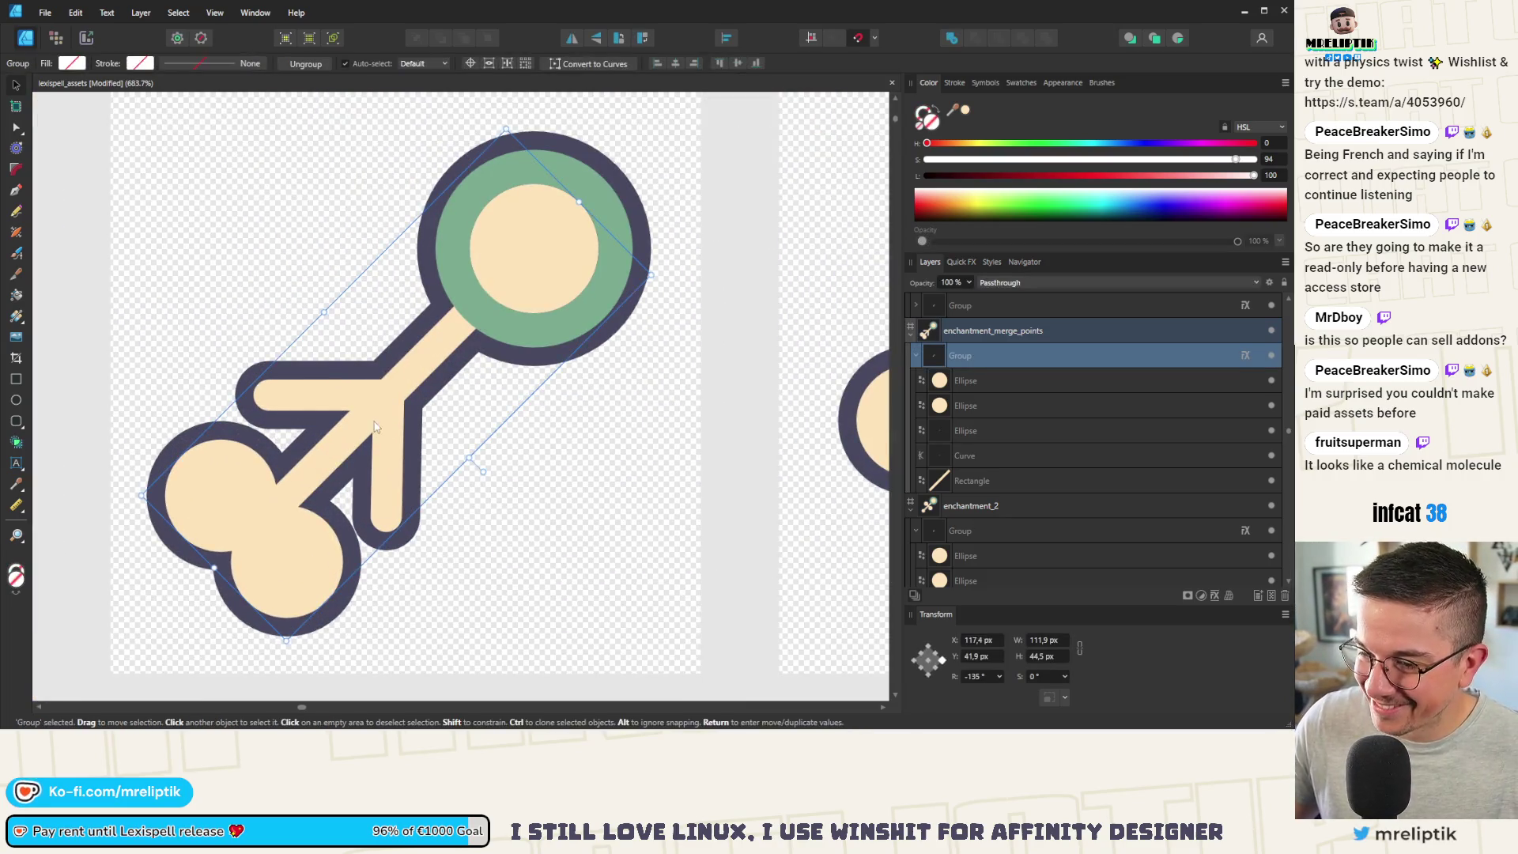
scroll(300, 548, down, 6)
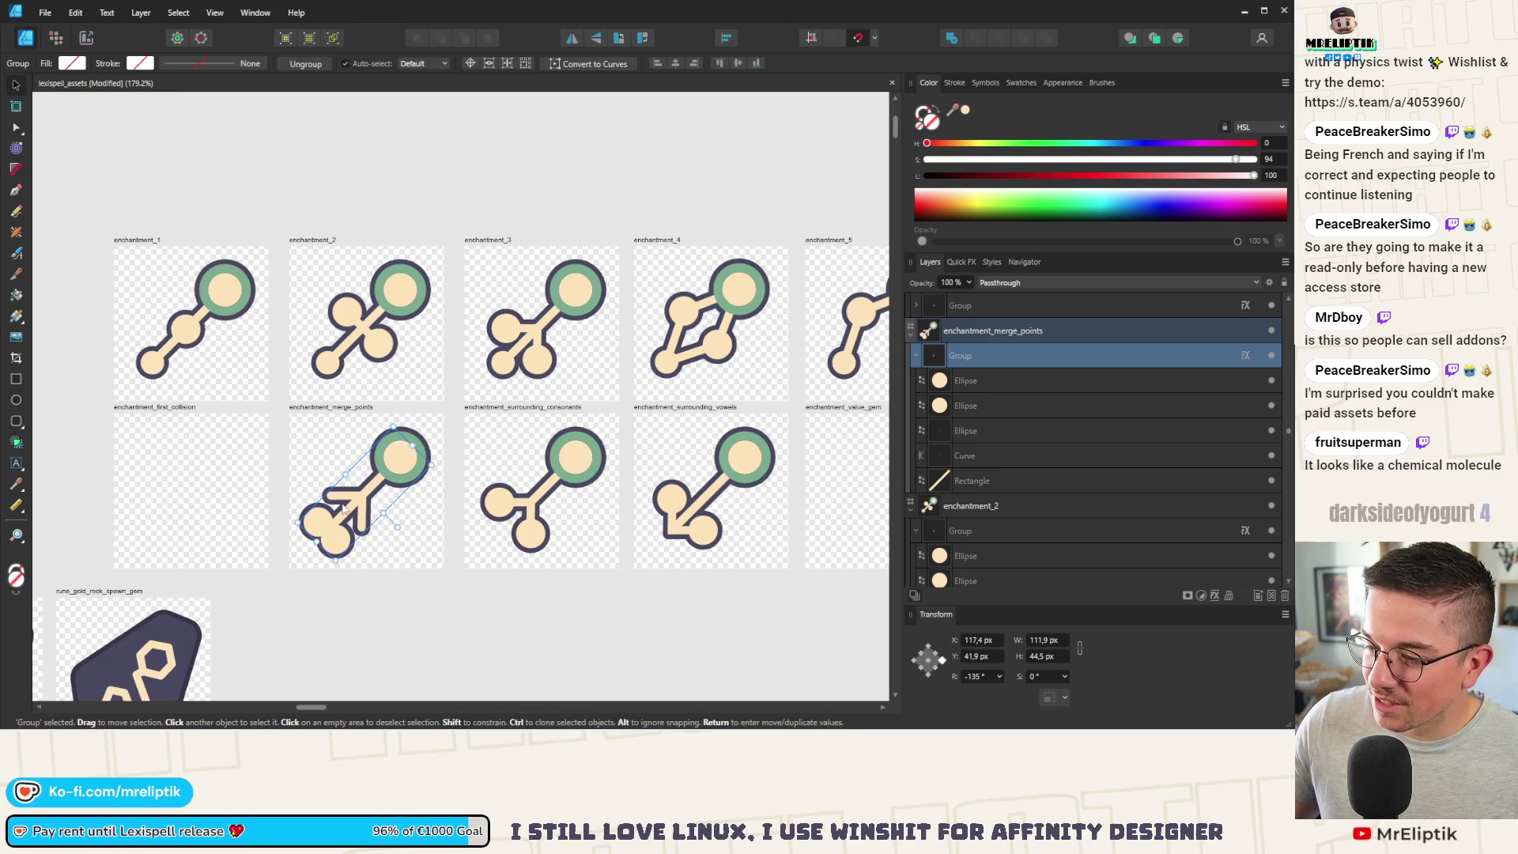
scroll(395, 566, up, 2)
scroll(346, 575, down, 4)
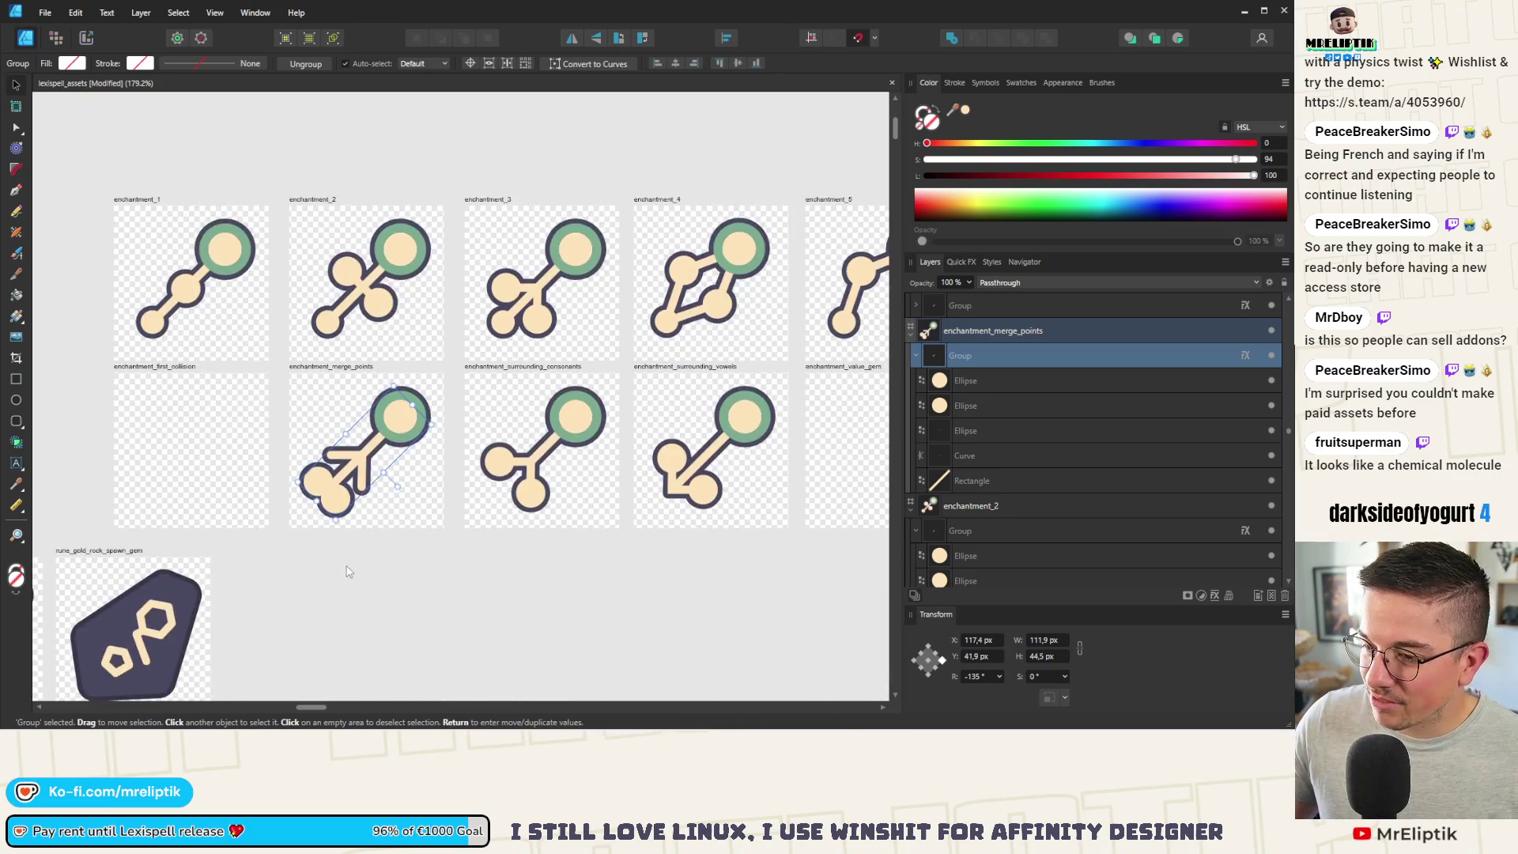
scroll(411, 398, up, 5)
double_click(411, 398)
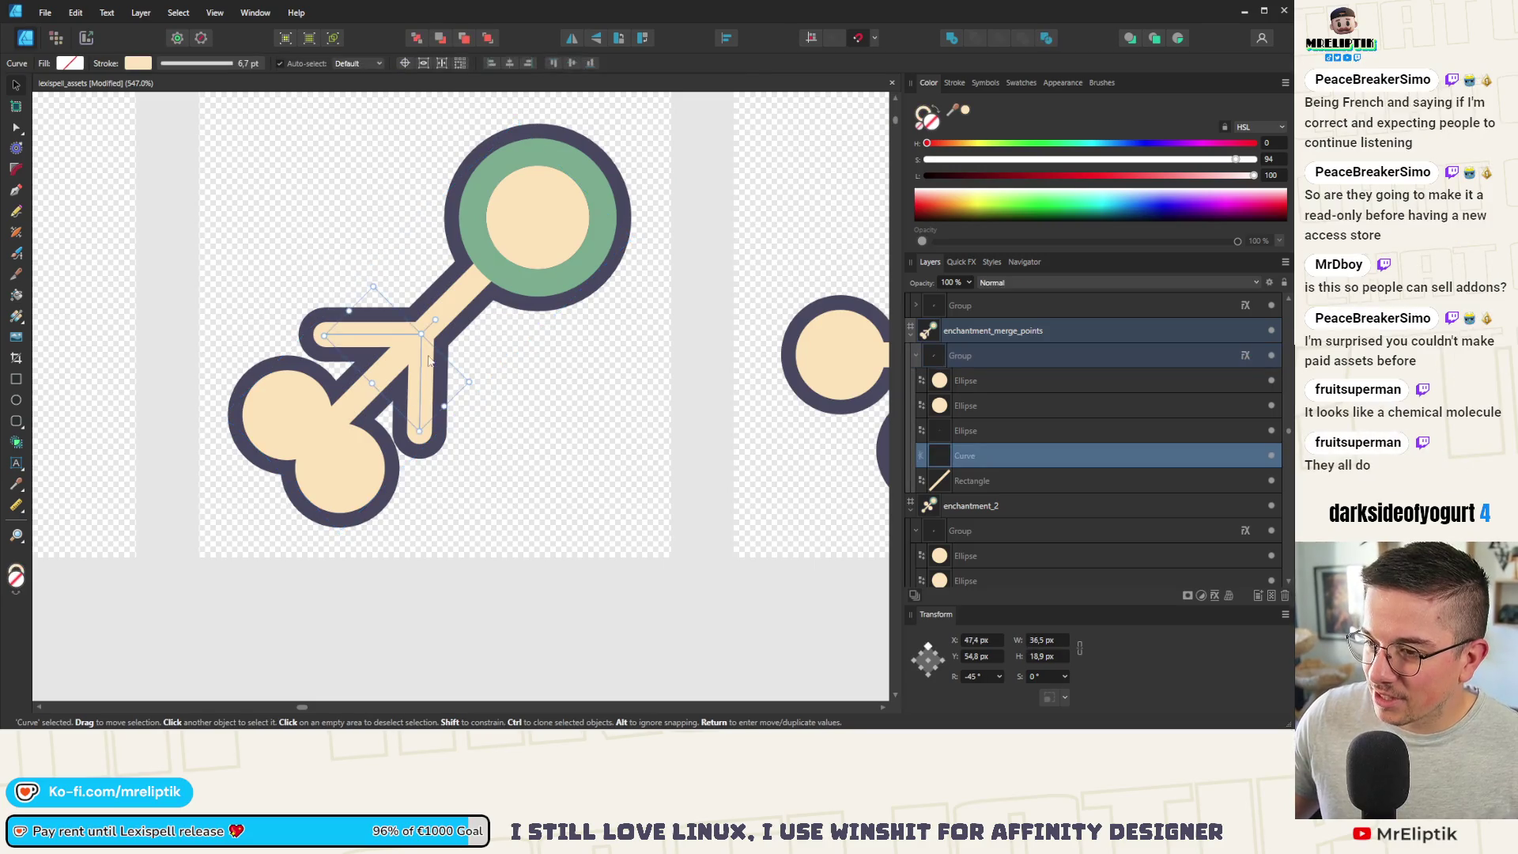
mouse_move(432, 321)
mouse_down()
mouse_move(501, 451)
mouse_move(295, 470)
mouse_up()
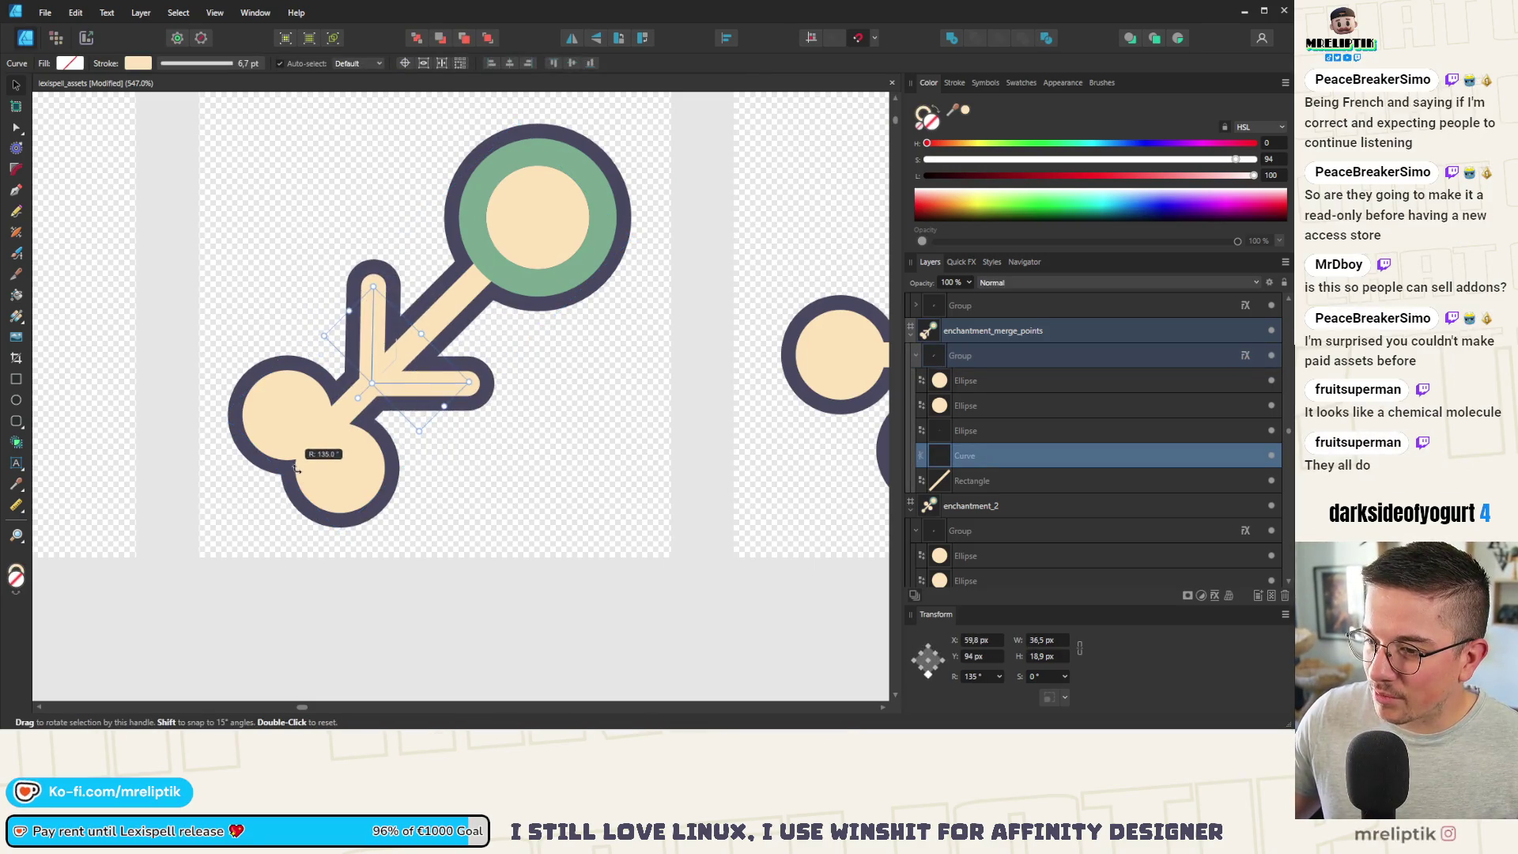
scroll(314, 504, down, 5)
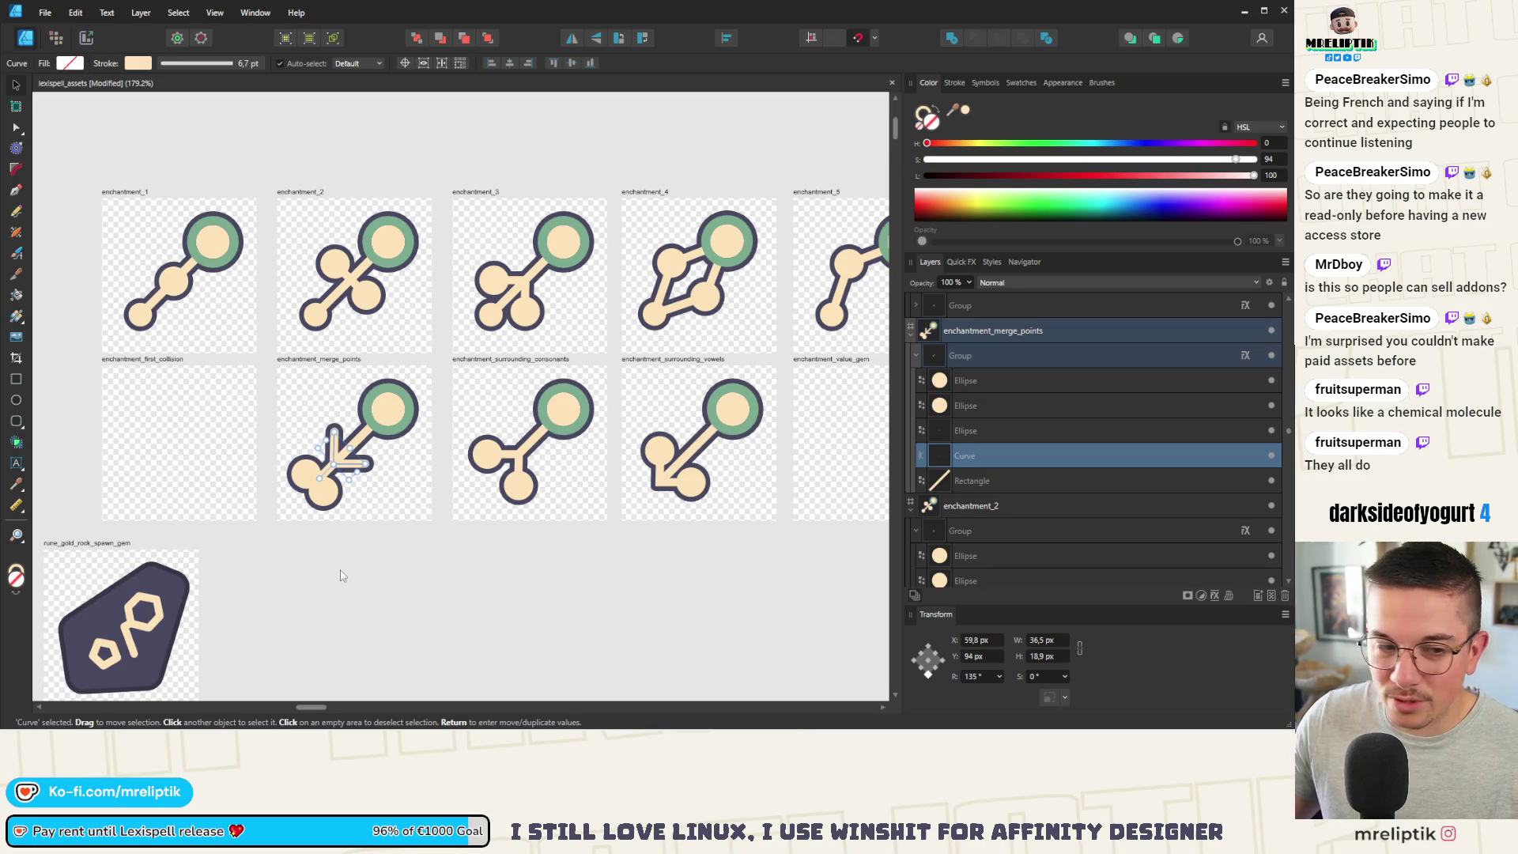
click(342, 574)
scroll(316, 485, up, 4)
click(333, 495)
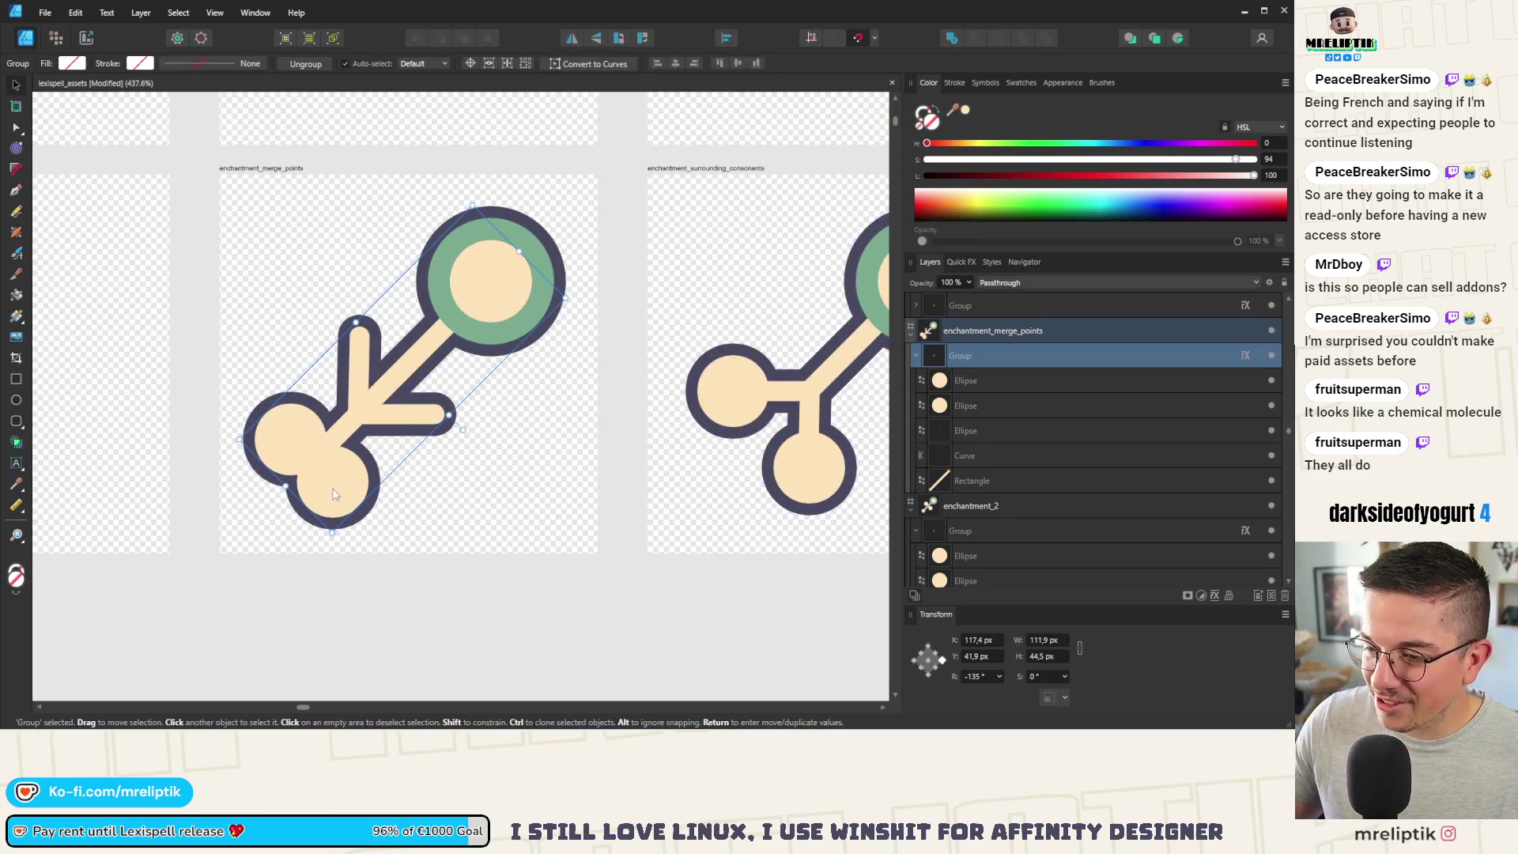
scroll(334, 493, down, 7)
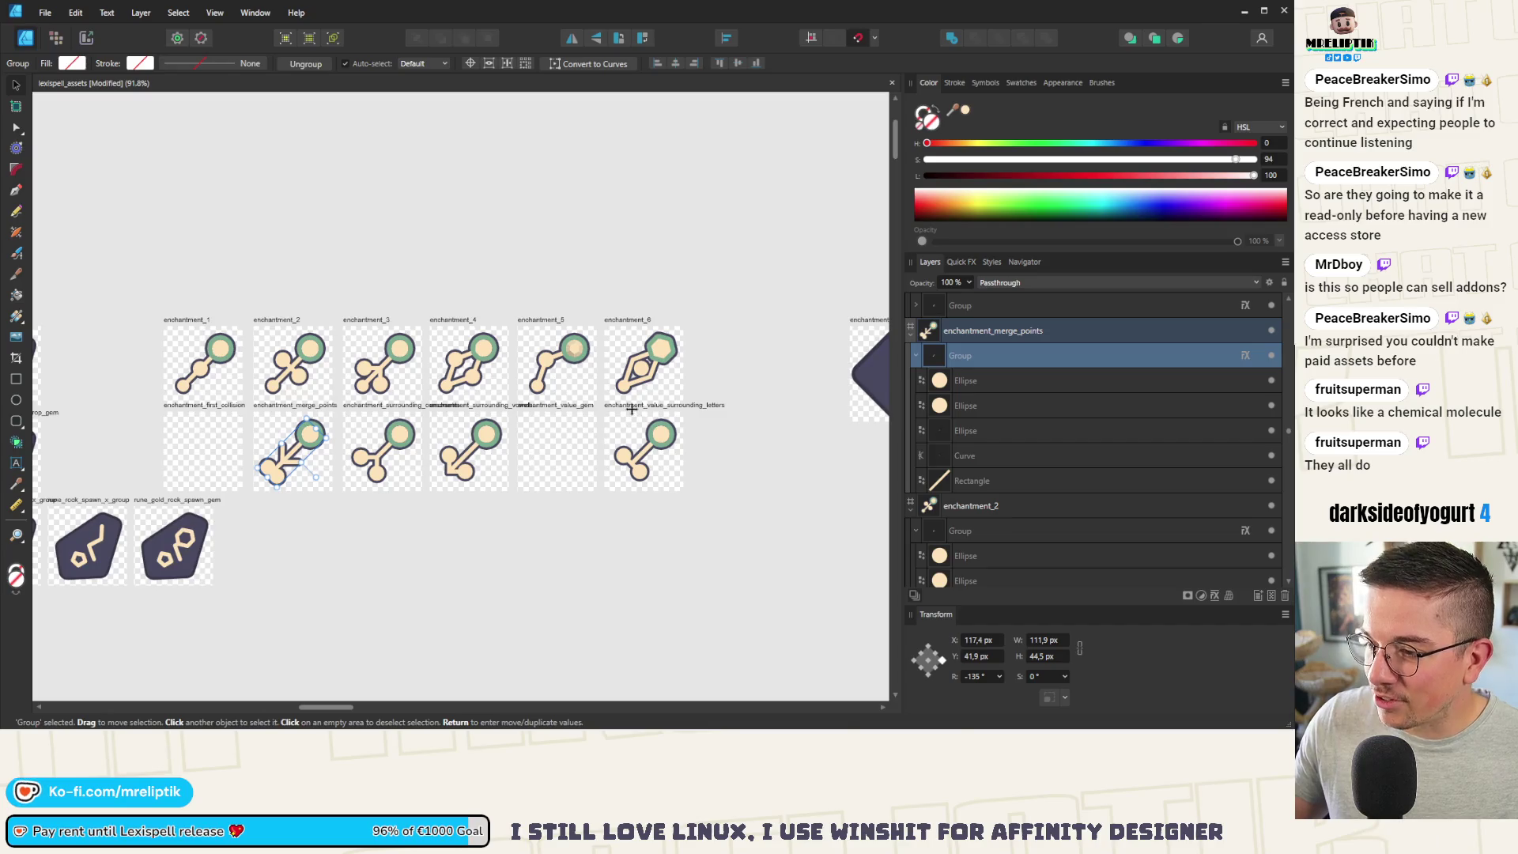
Step: Lay the enchantment_value_surrounding_letters artboard over the merge_points icon and nudge the end circles up-right
click(620, 425)
drag(617, 418, 269, 417)
scroll(287, 519, up, 7)
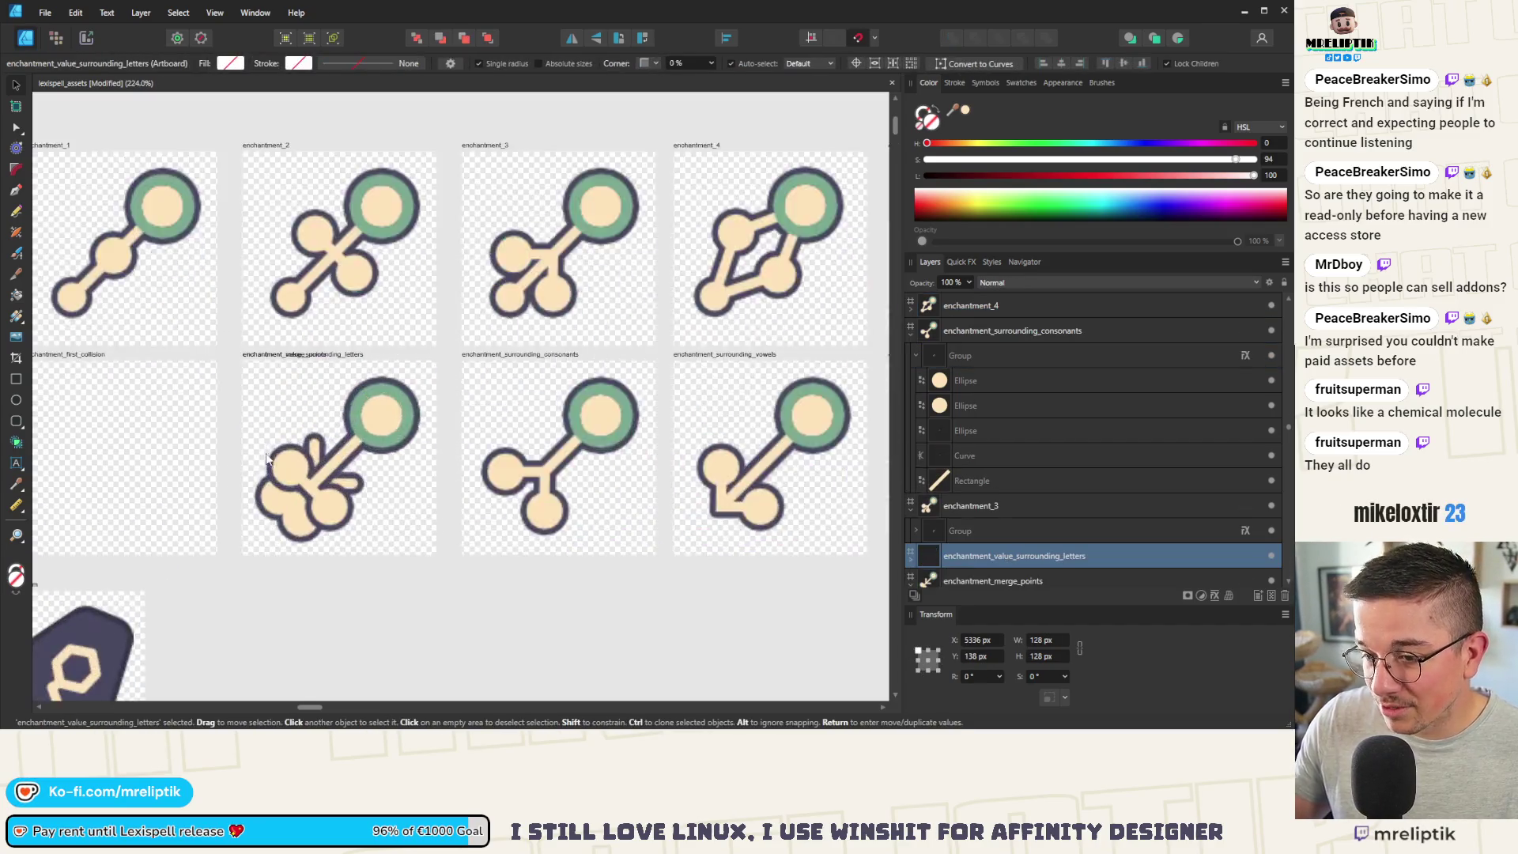
click(287, 519)
scroll(277, 545, up, 2)
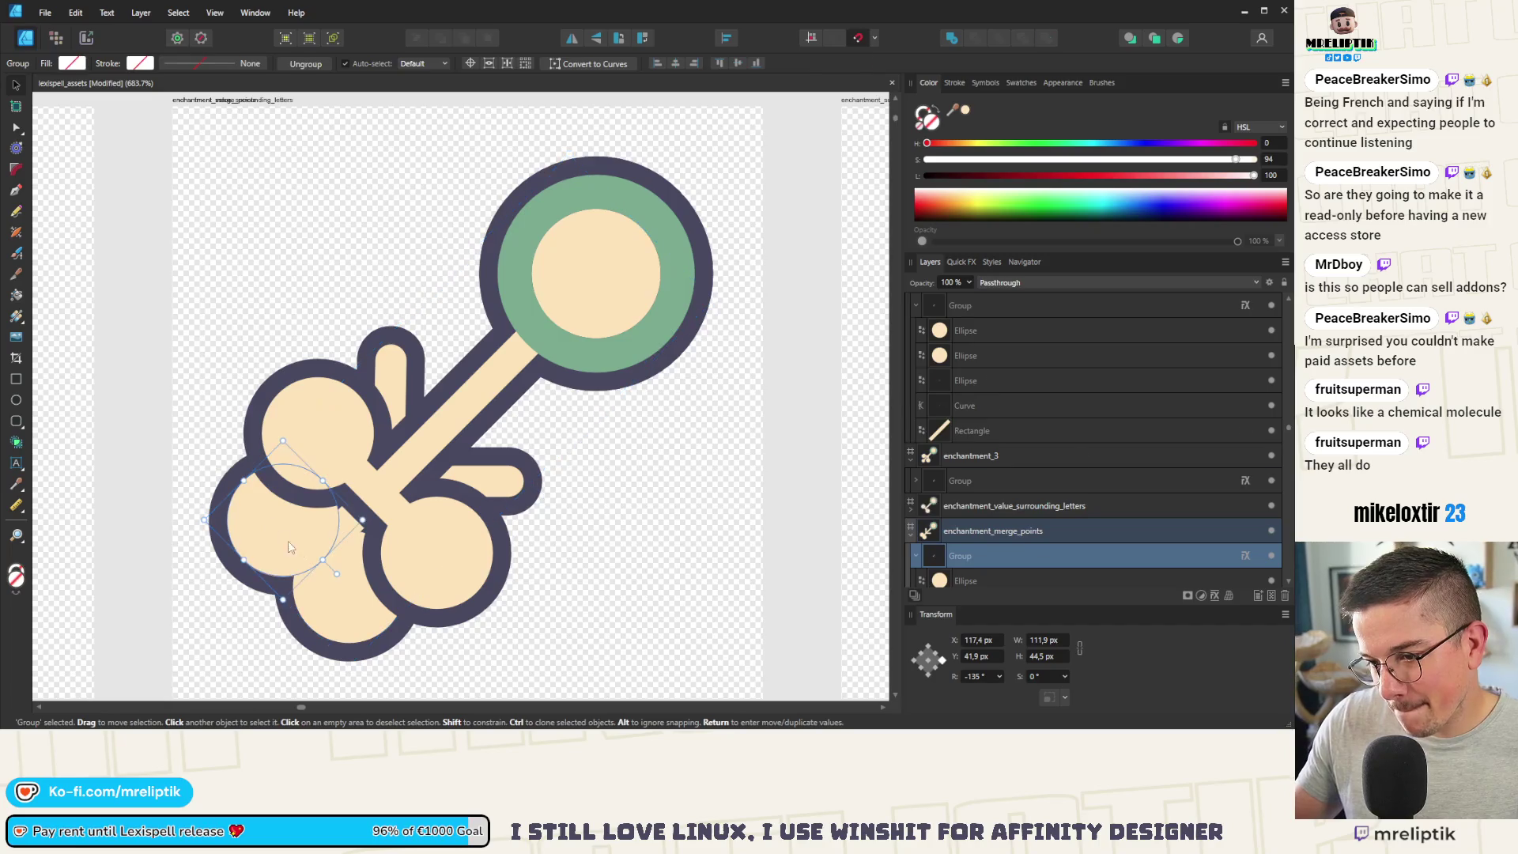
shift+click(337, 586)
drag(337, 586, 404, 539)
Step: Delete the old icon from enchantment_value_surrounding_letters
click(473, 558)
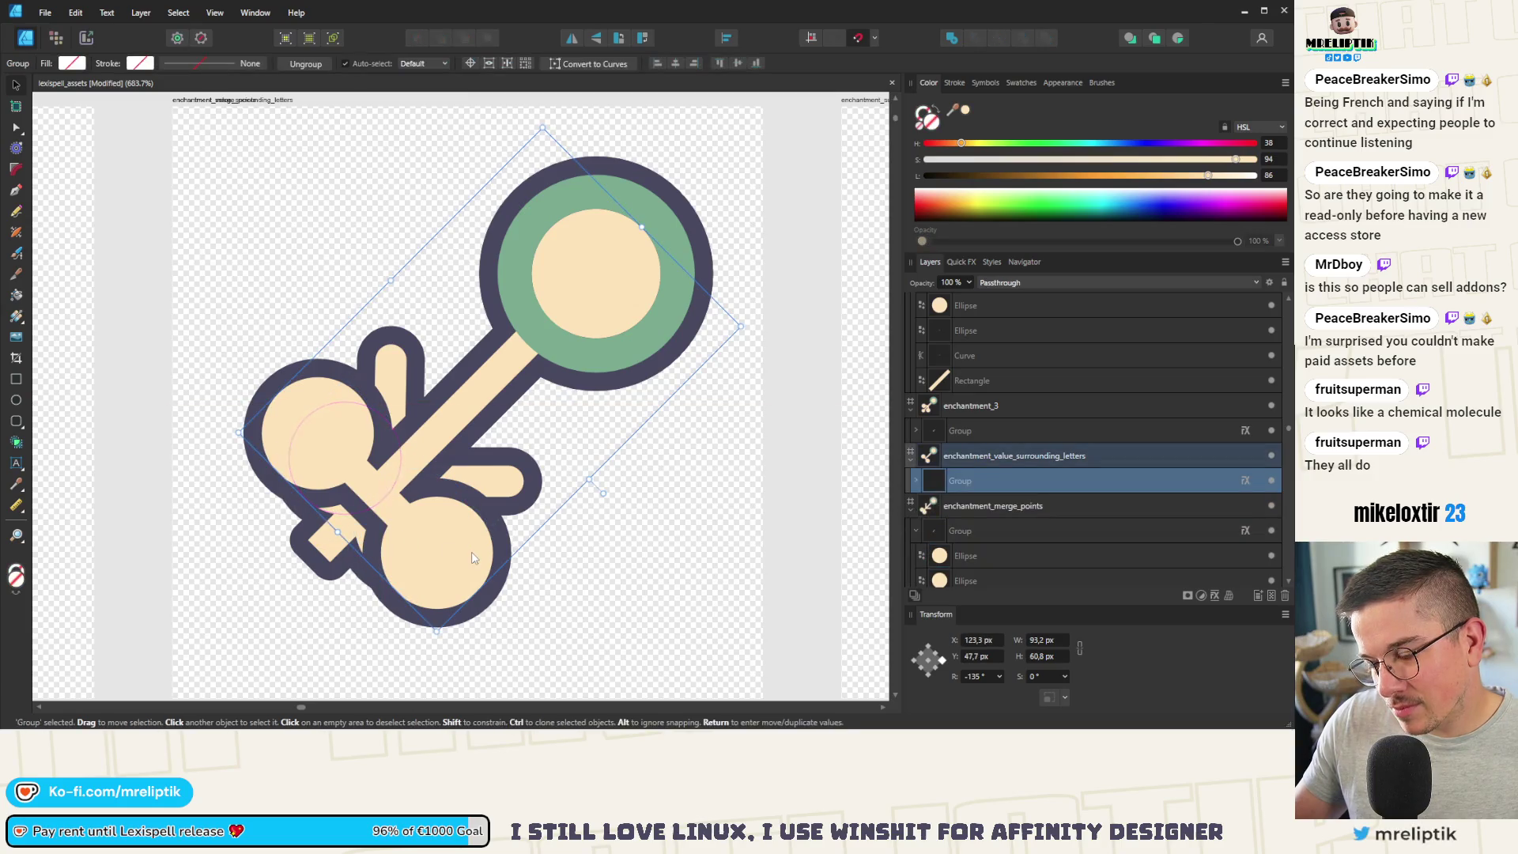
key(Delete)
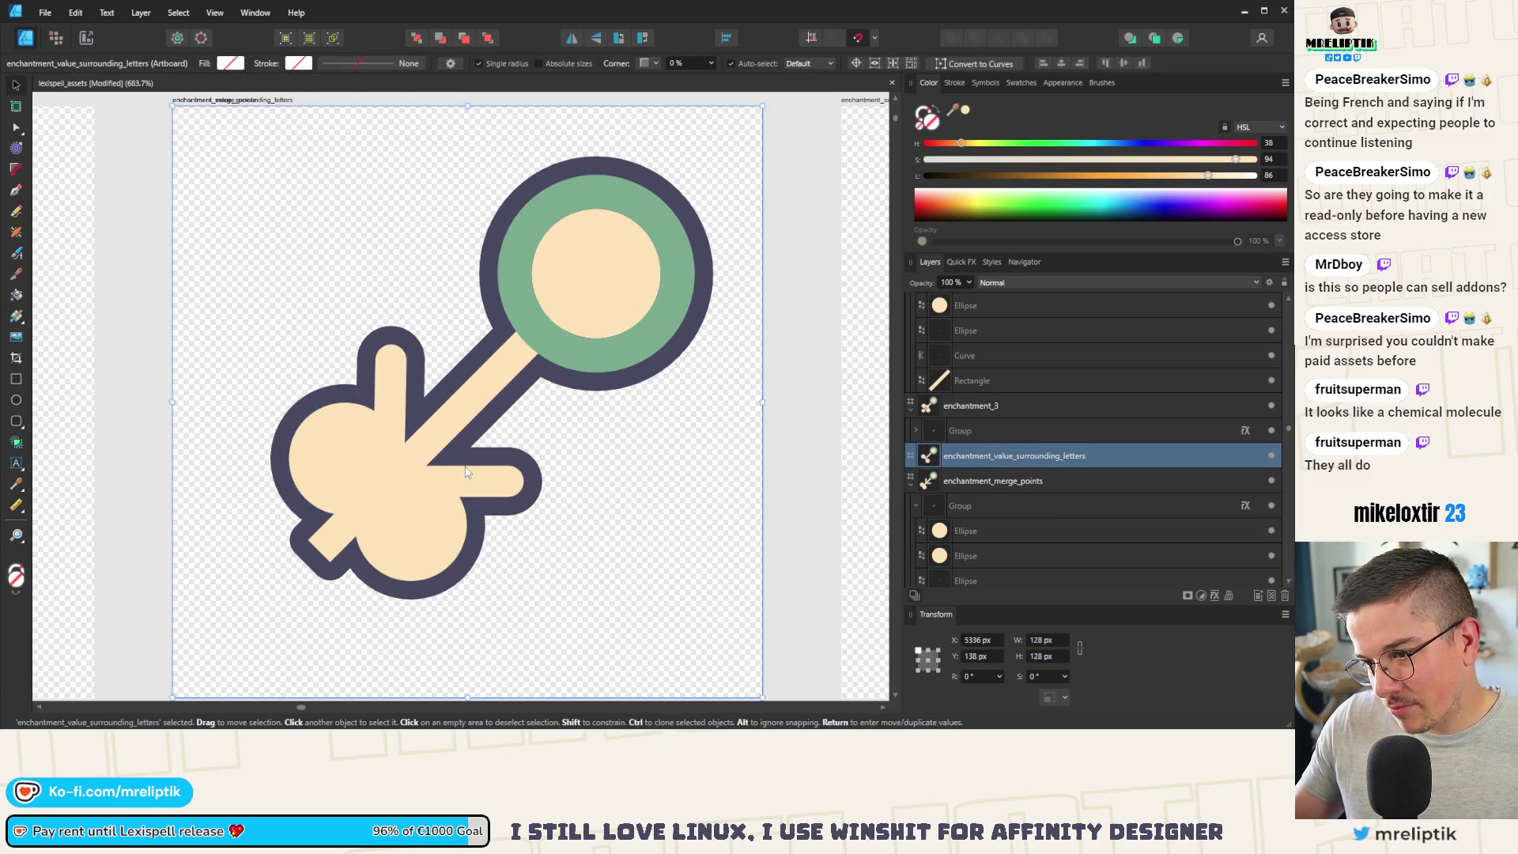
key(a)
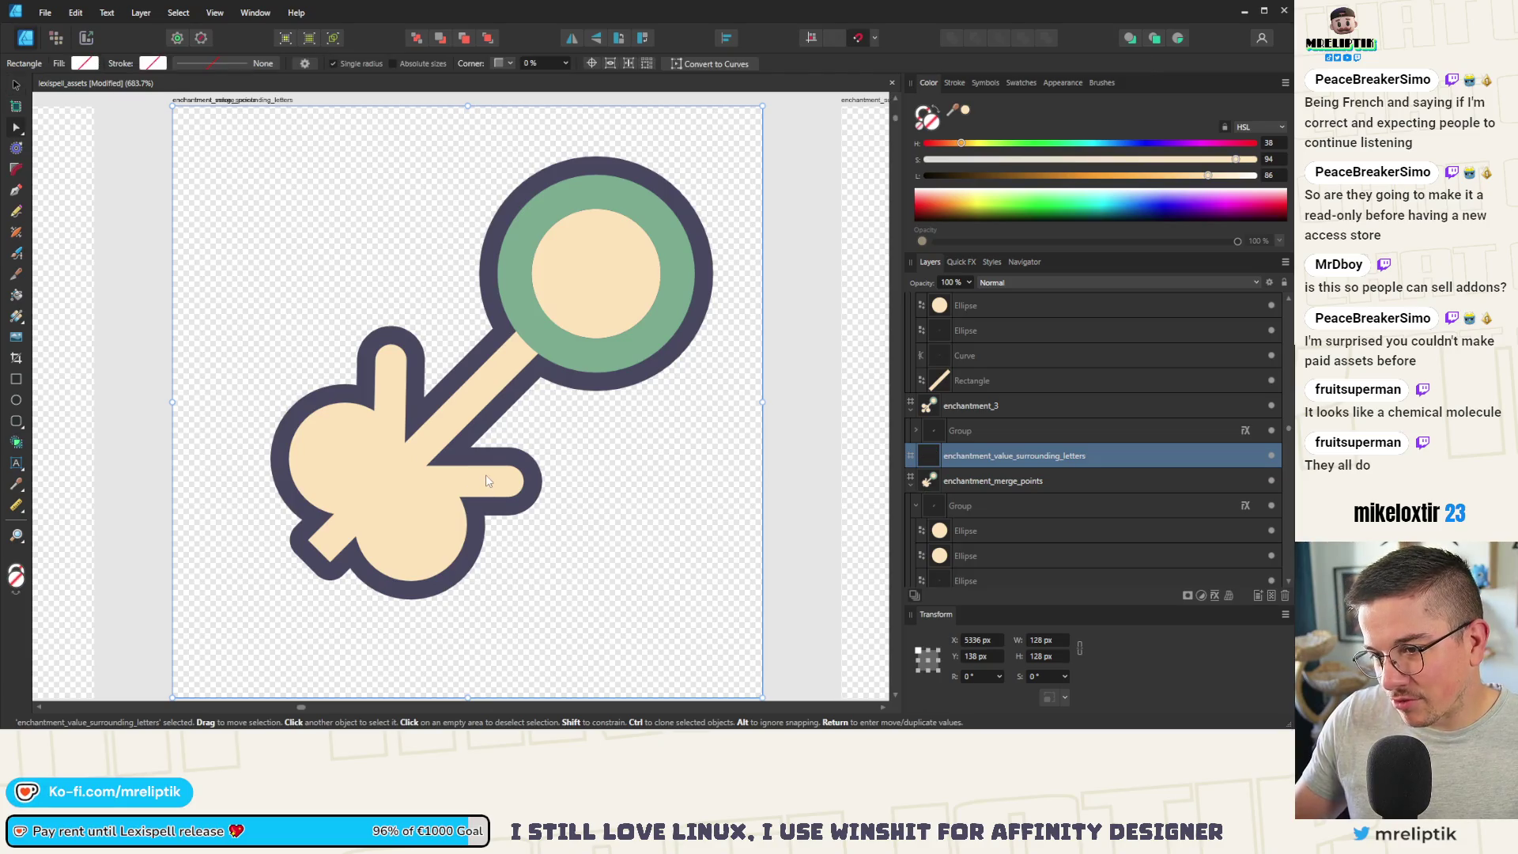
key(v)
scroll(380, 419, down, 3)
Step: Move merge_points below the row and paste the arrow design into enchantment_value_surrounding_letters
click(352, 261)
drag(334, 356, 341, 658)
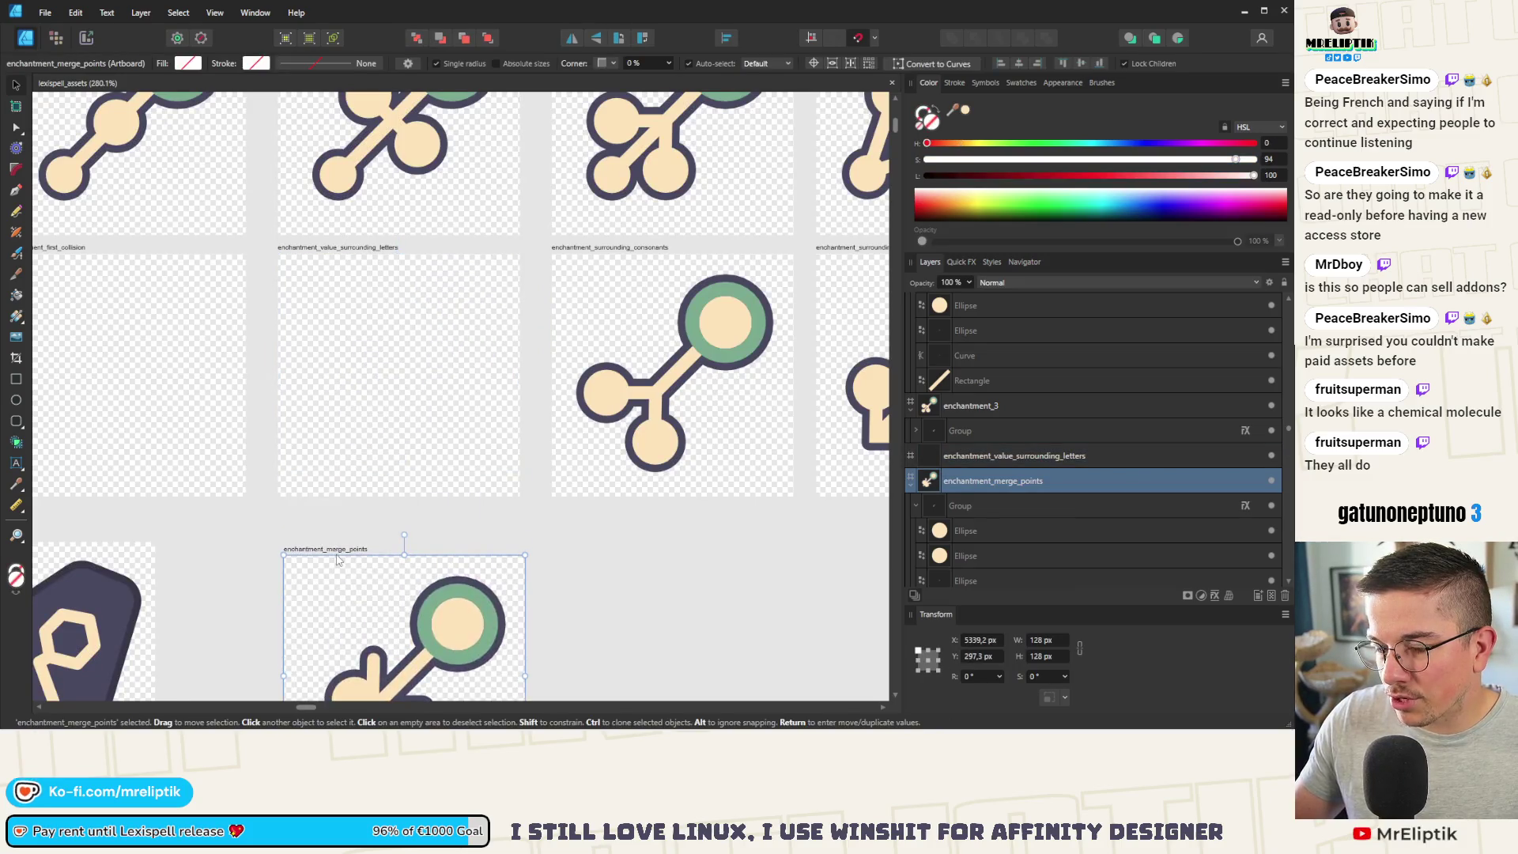
key(Escape)
scroll(356, 377, down, 2)
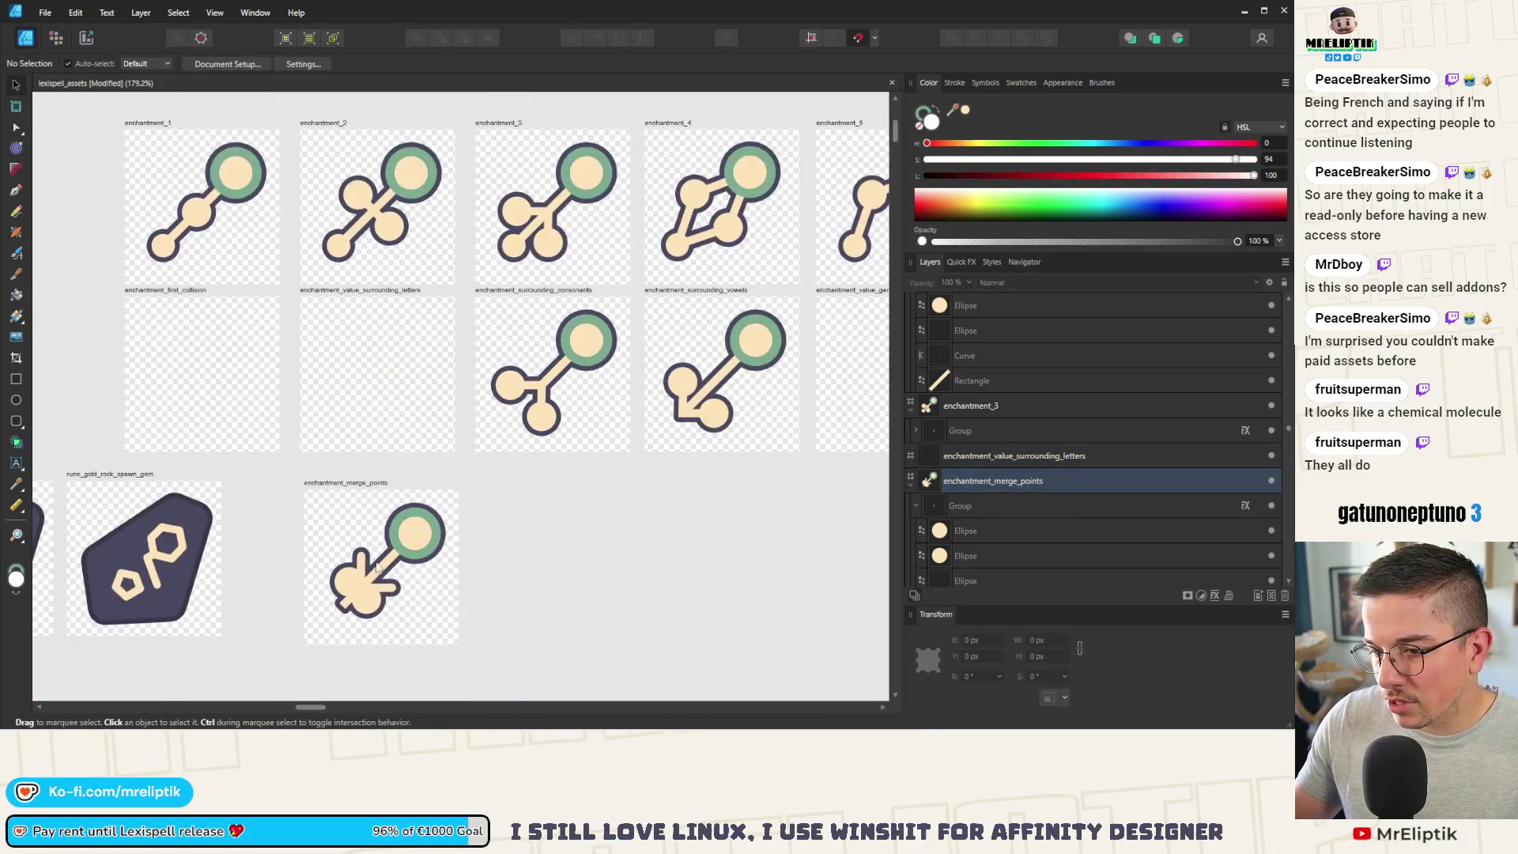
click(361, 293)
key(ctrl+v)
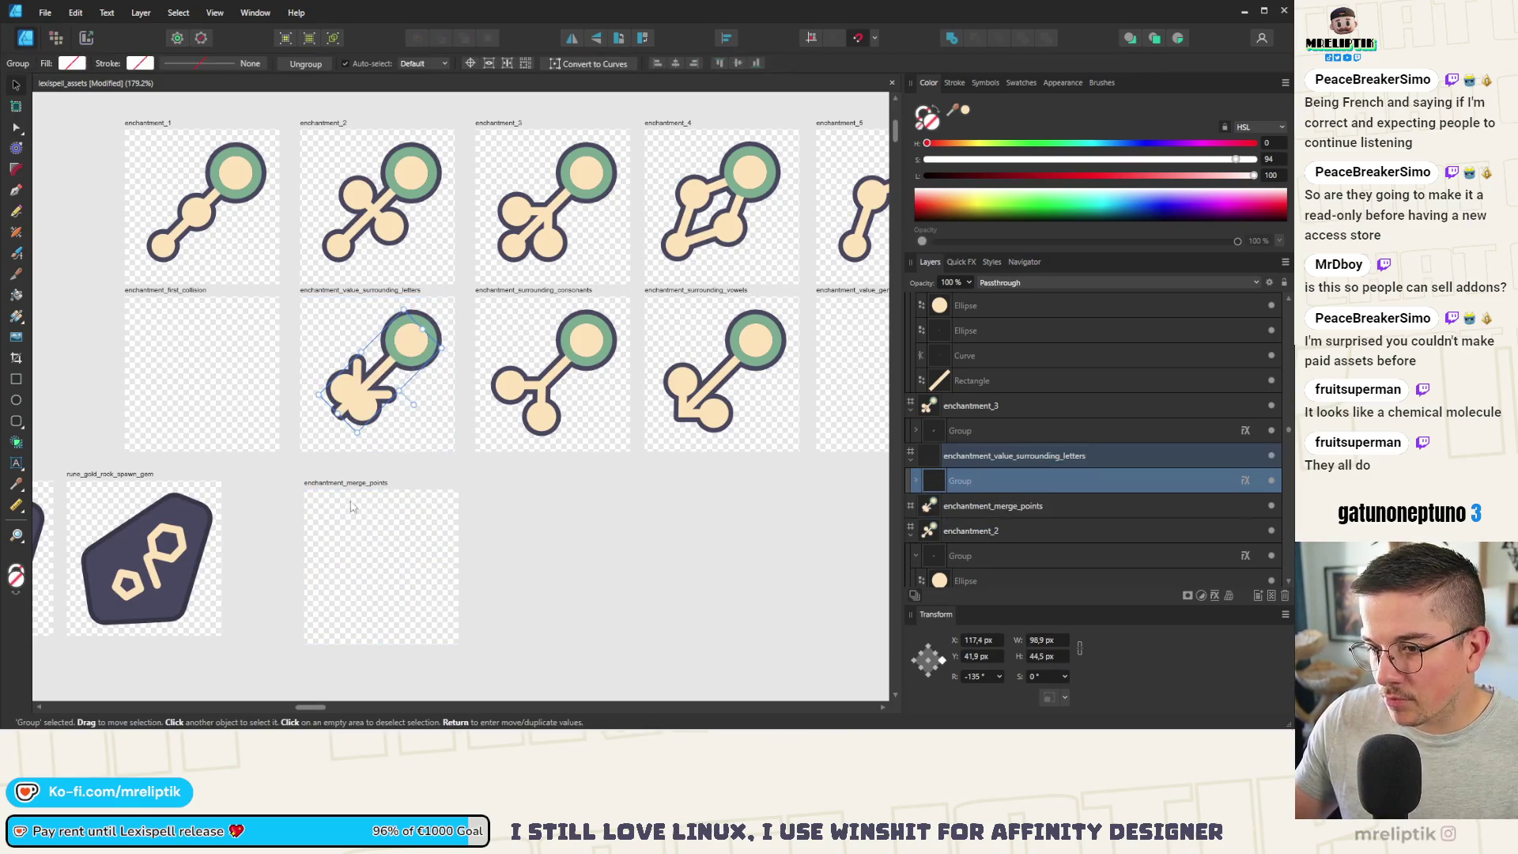
Step: Delete the leftover empty enchantment_merge_points artboard
click(349, 479)
key(Delete)
scroll(257, 465, down, 3)
scroll(257, 465, down, 2)
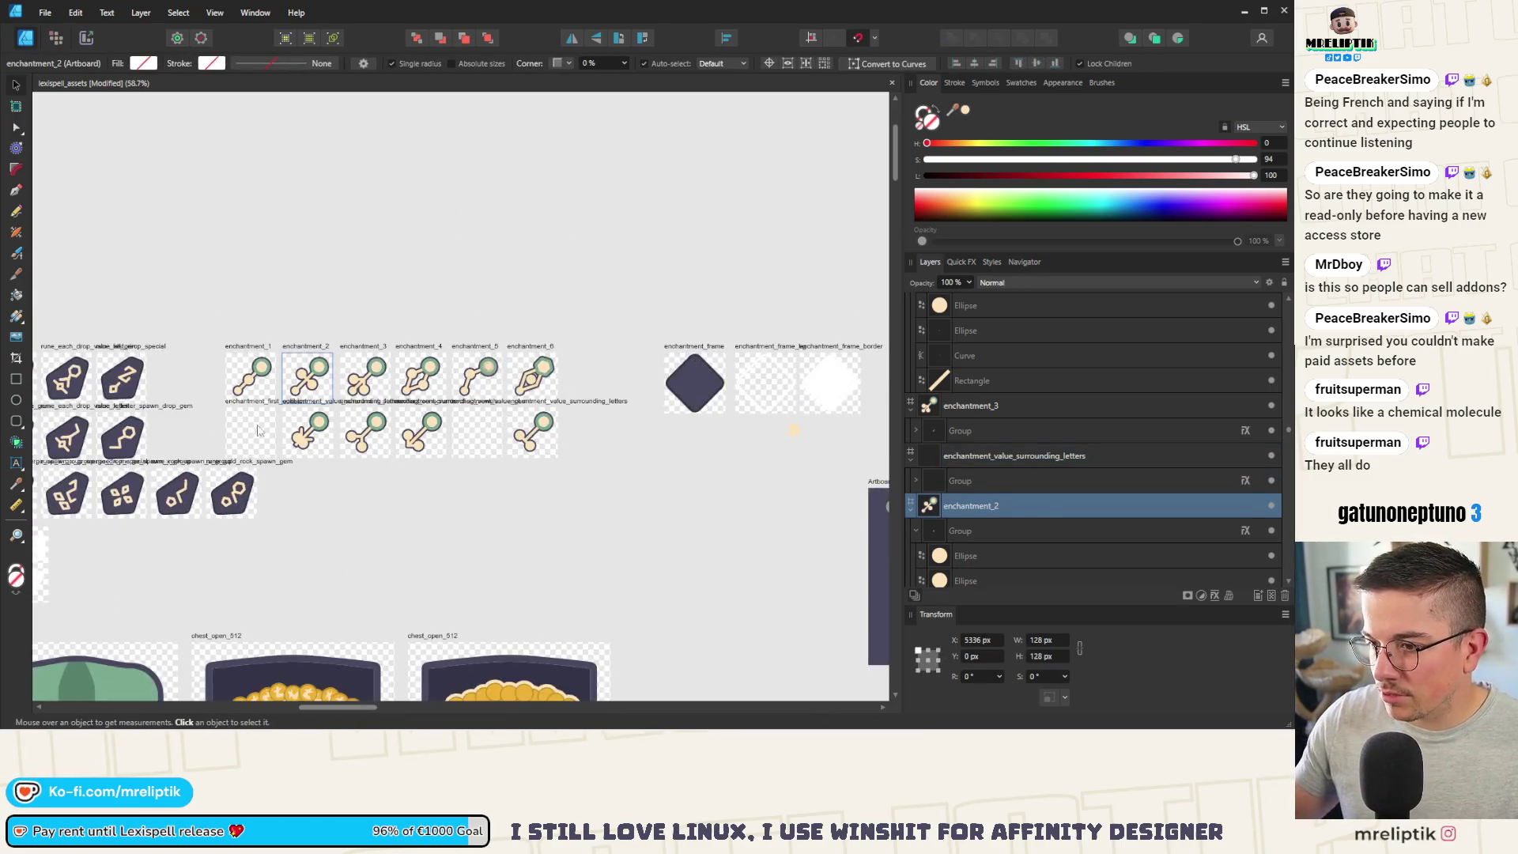
scroll(411, 555, up, 8)
click(411, 555)
scroll(339, 510, down, 6)
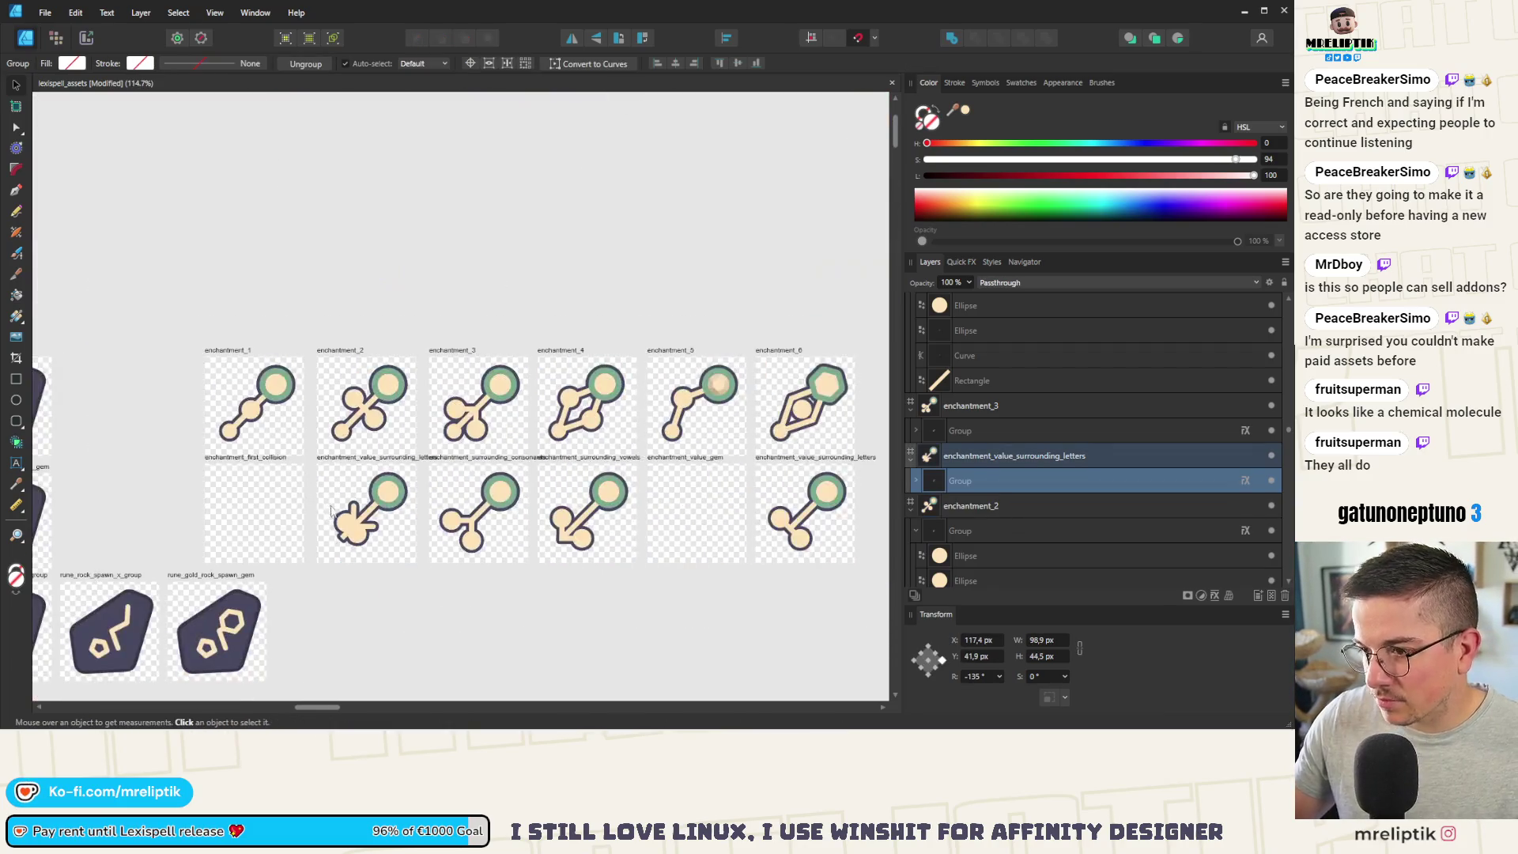
scroll(339, 510, up, 8)
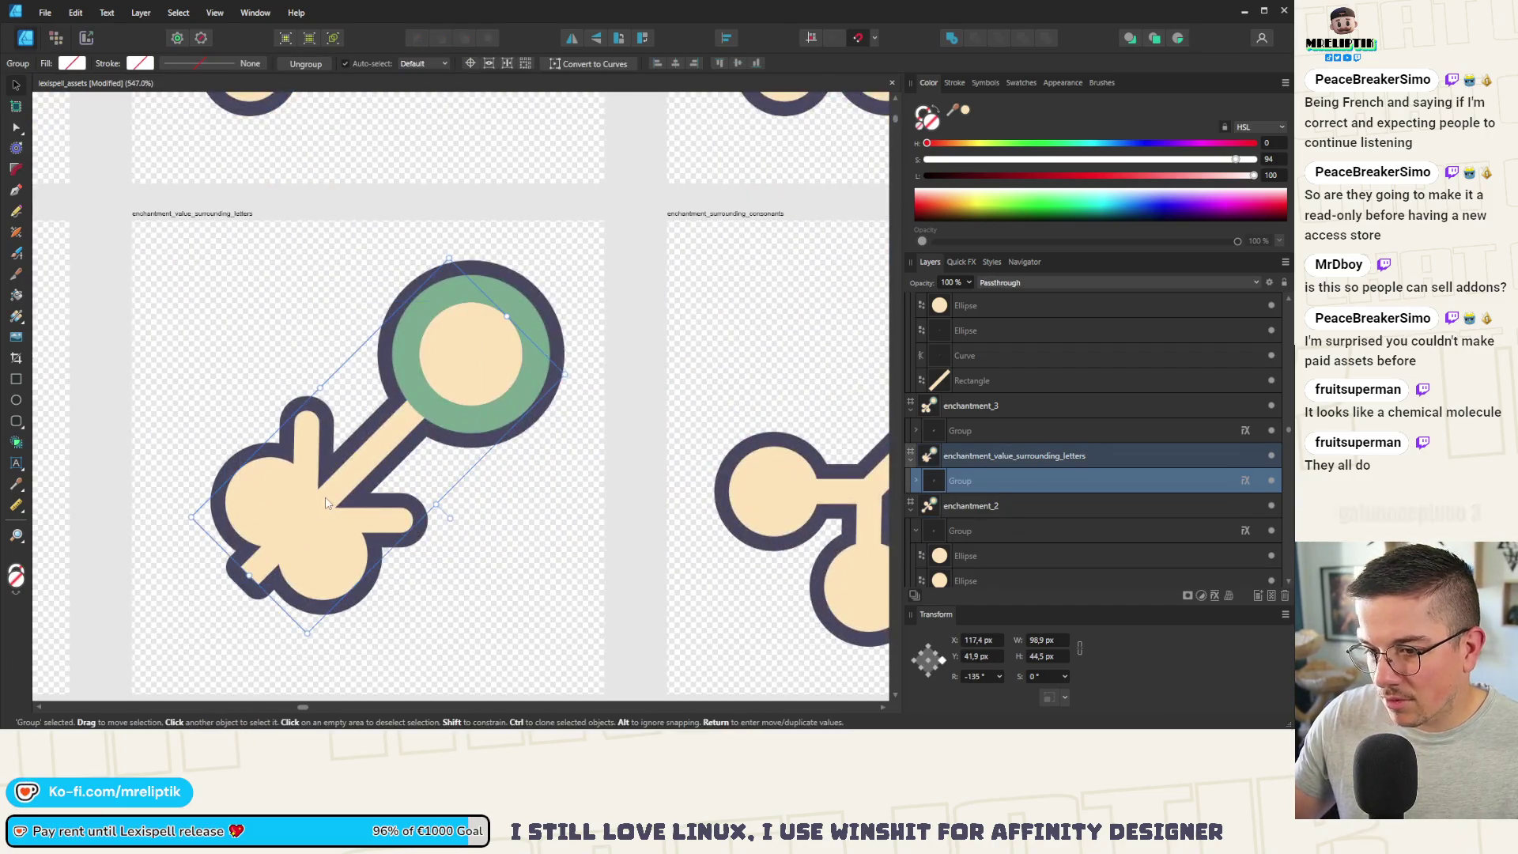
Step: Move the arrow's arm curve down-left and rotate it to -45°
double_click(348, 529)
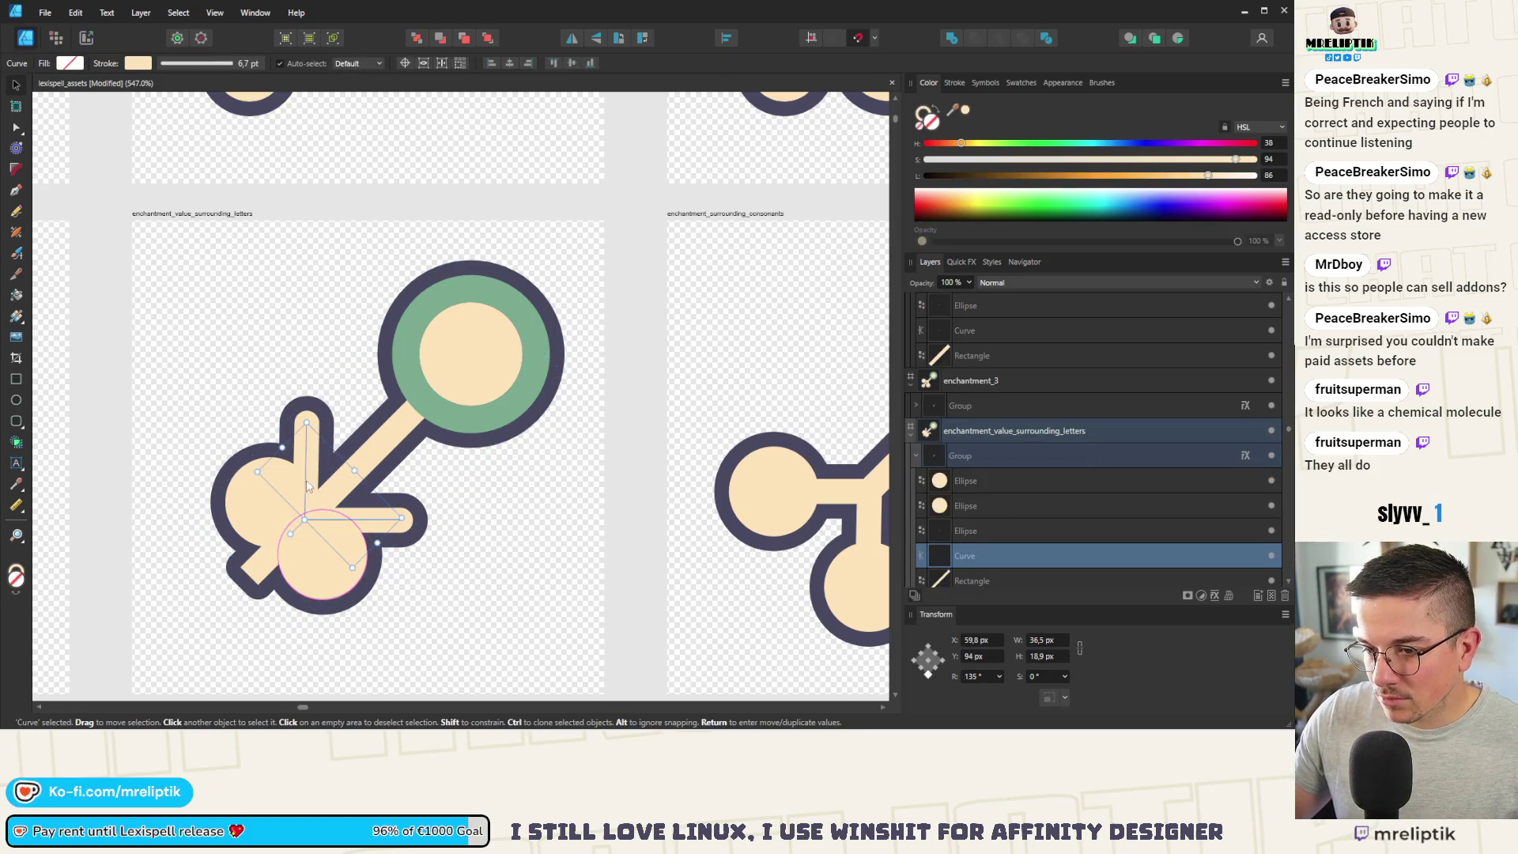
drag(349, 529, 229, 578)
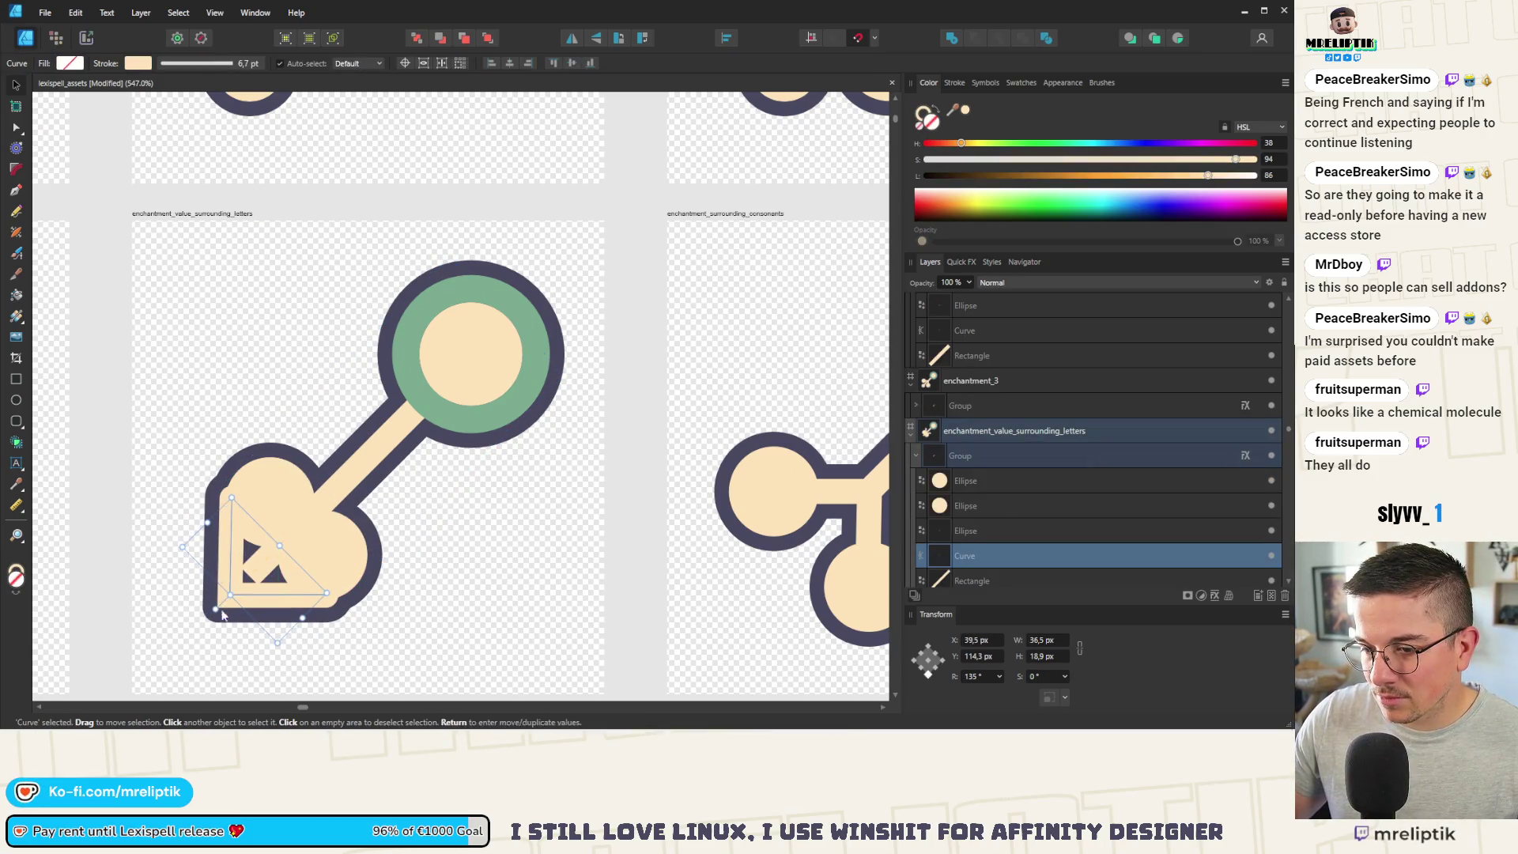
mouse_move(213, 614)
mouse_down()
mouse_move(253, 633)
mouse_move(294, 491)
mouse_move(312, 518)
mouse_up()
mouse_move(266, 567)
mouse_down()
mouse_move(243, 587)
mouse_move(315, 525)
mouse_up()
scroll(315, 524, down, 10)
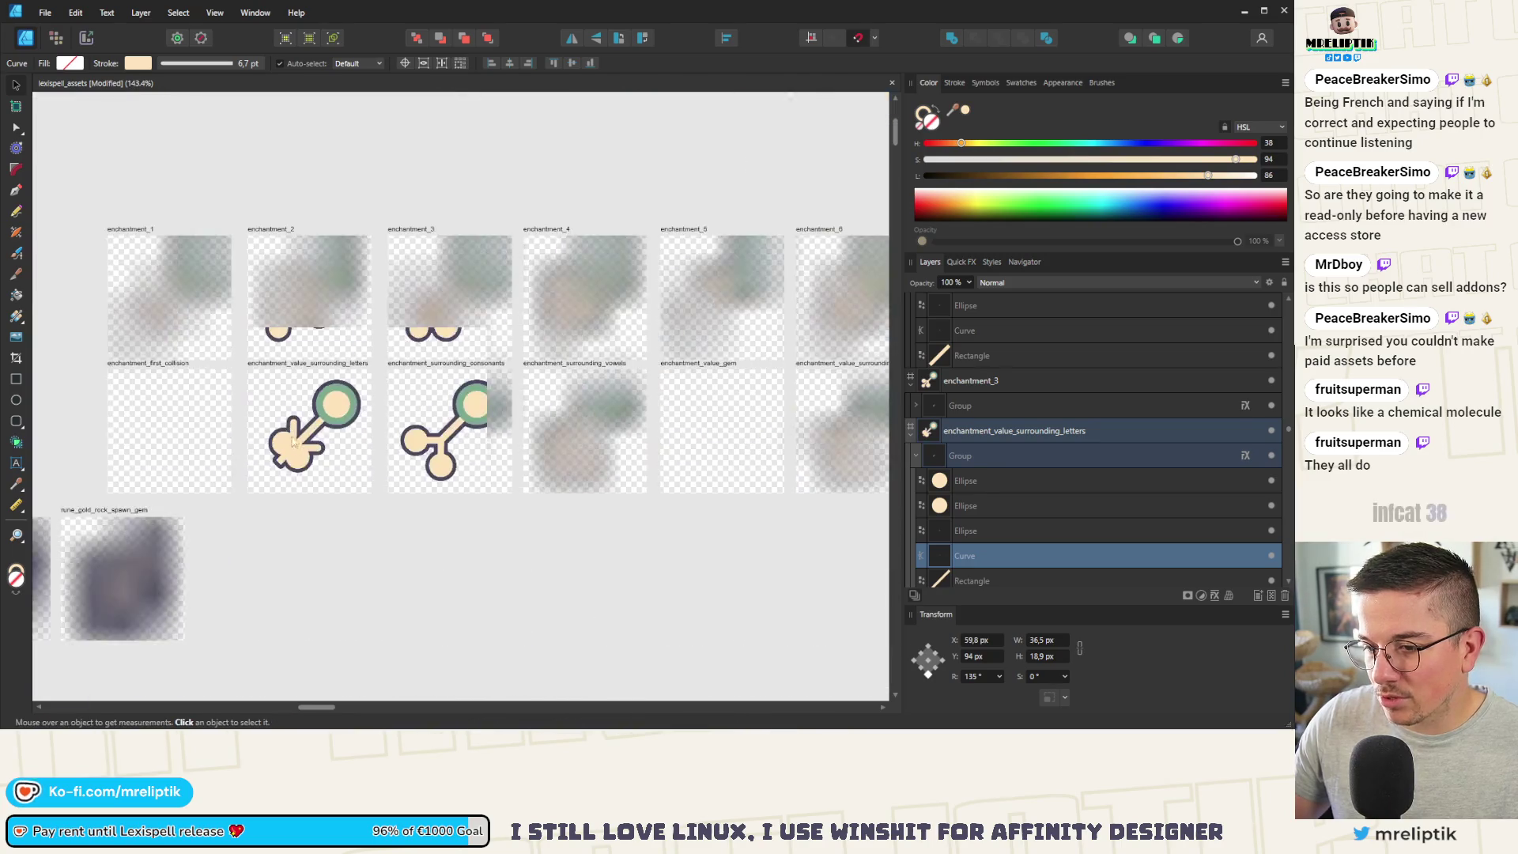
click(234, 462)
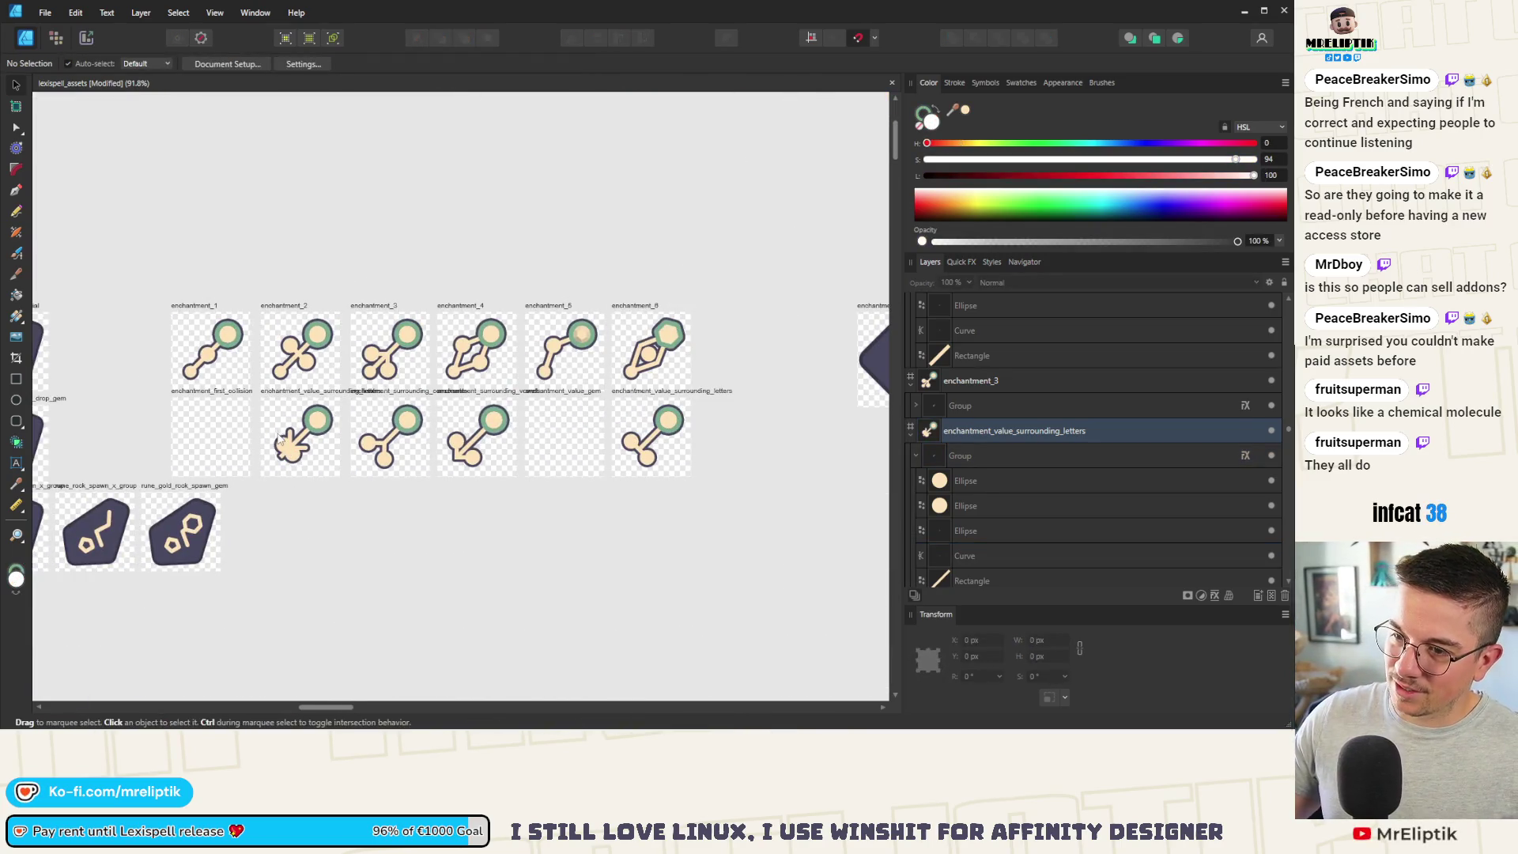
Step: Shorten the arrow's stick rectangle and save the document
scroll(264, 432, up, 8)
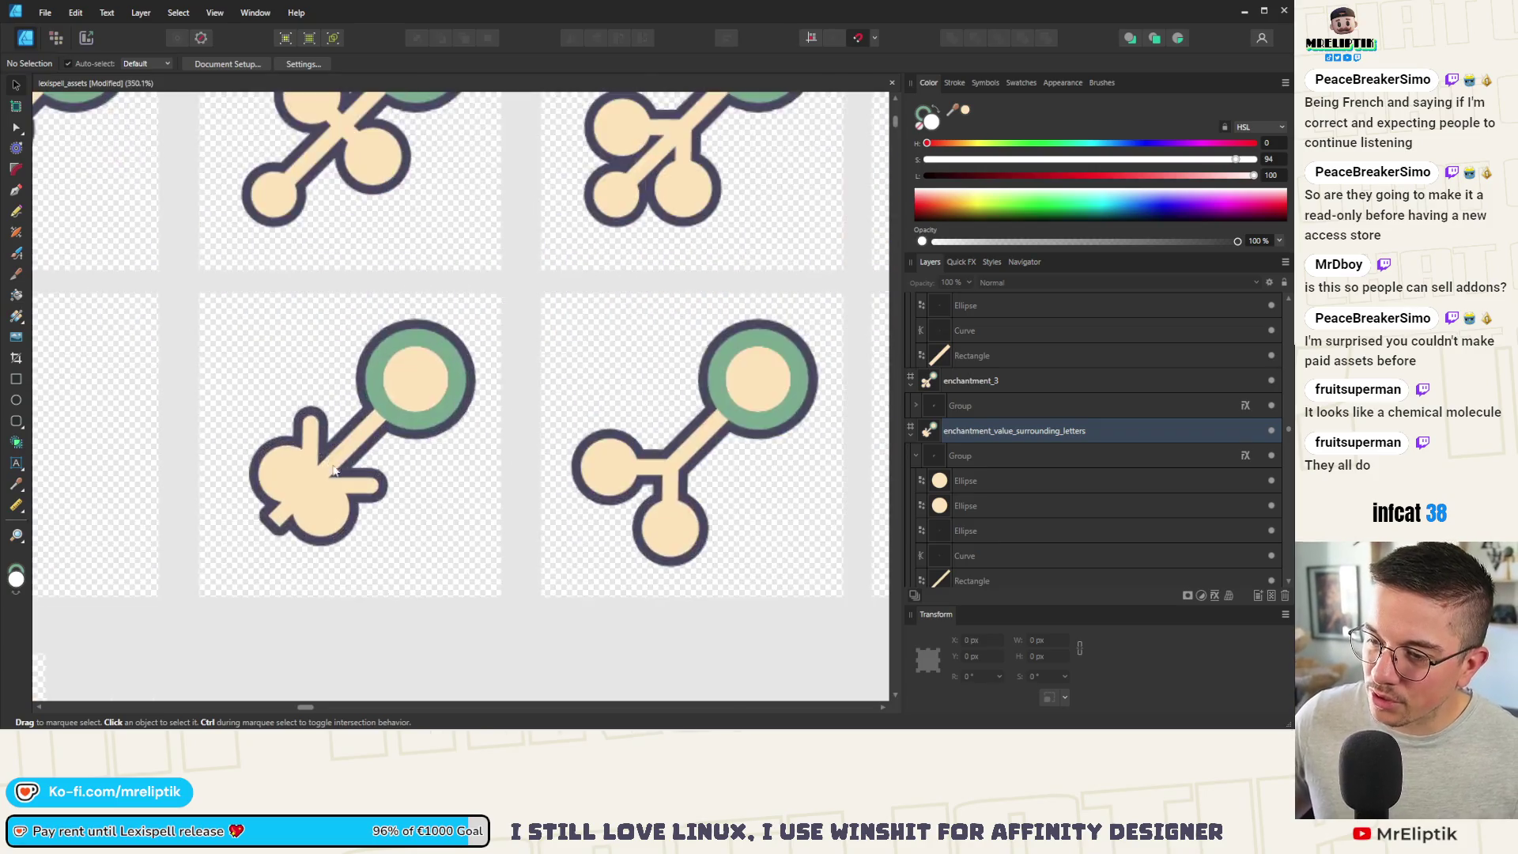
scroll(331, 455, down, 3)
scroll(330, 456, up, 4)
click(265, 473)
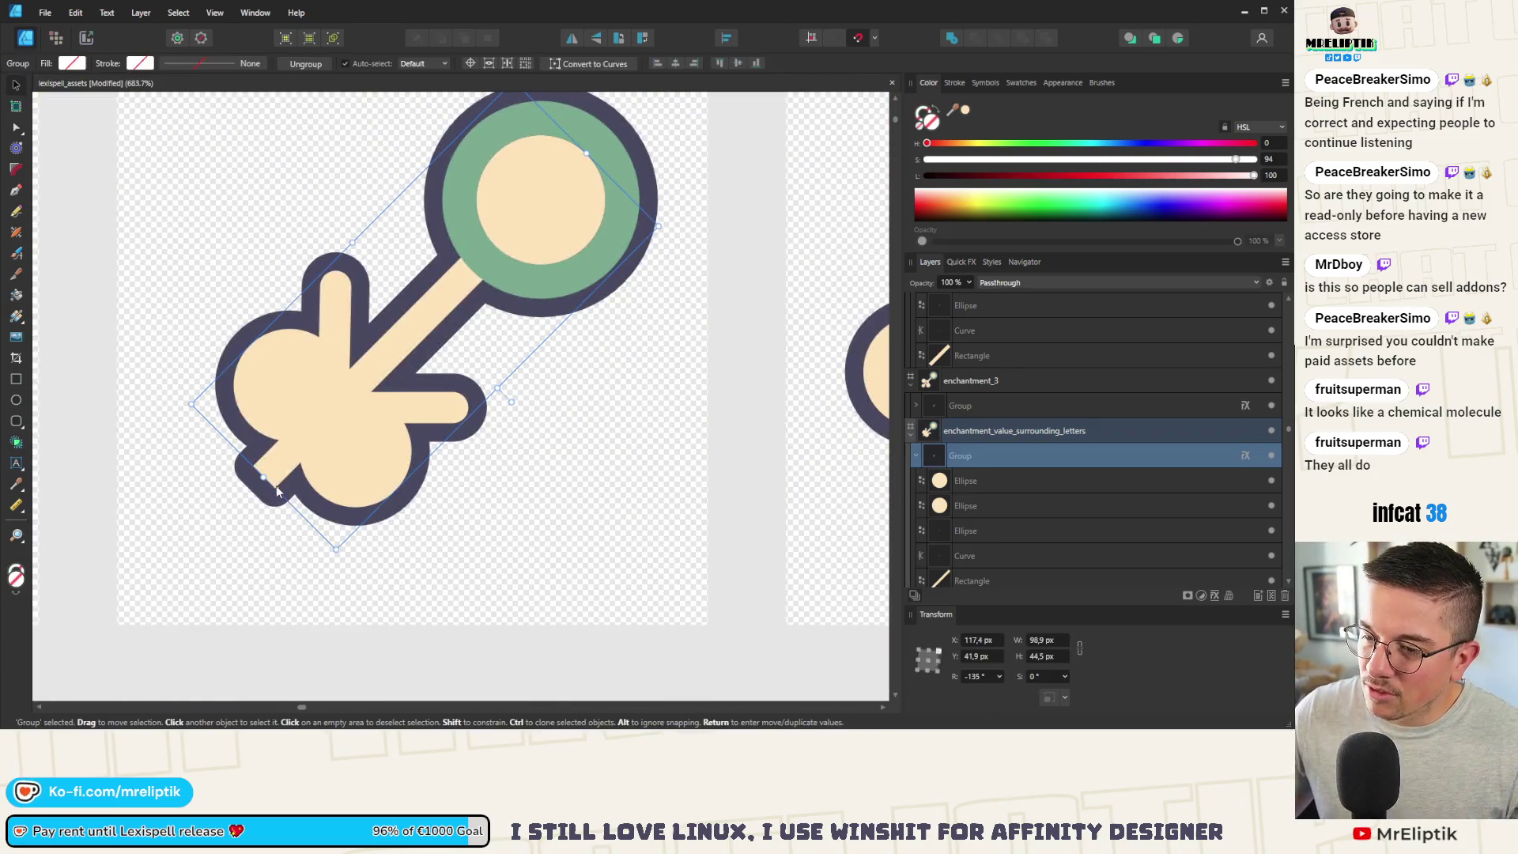
drag(262, 474, 322, 423)
scroll(322, 443, down, 5)
click(315, 554)
scroll(342, 457, down, 2)
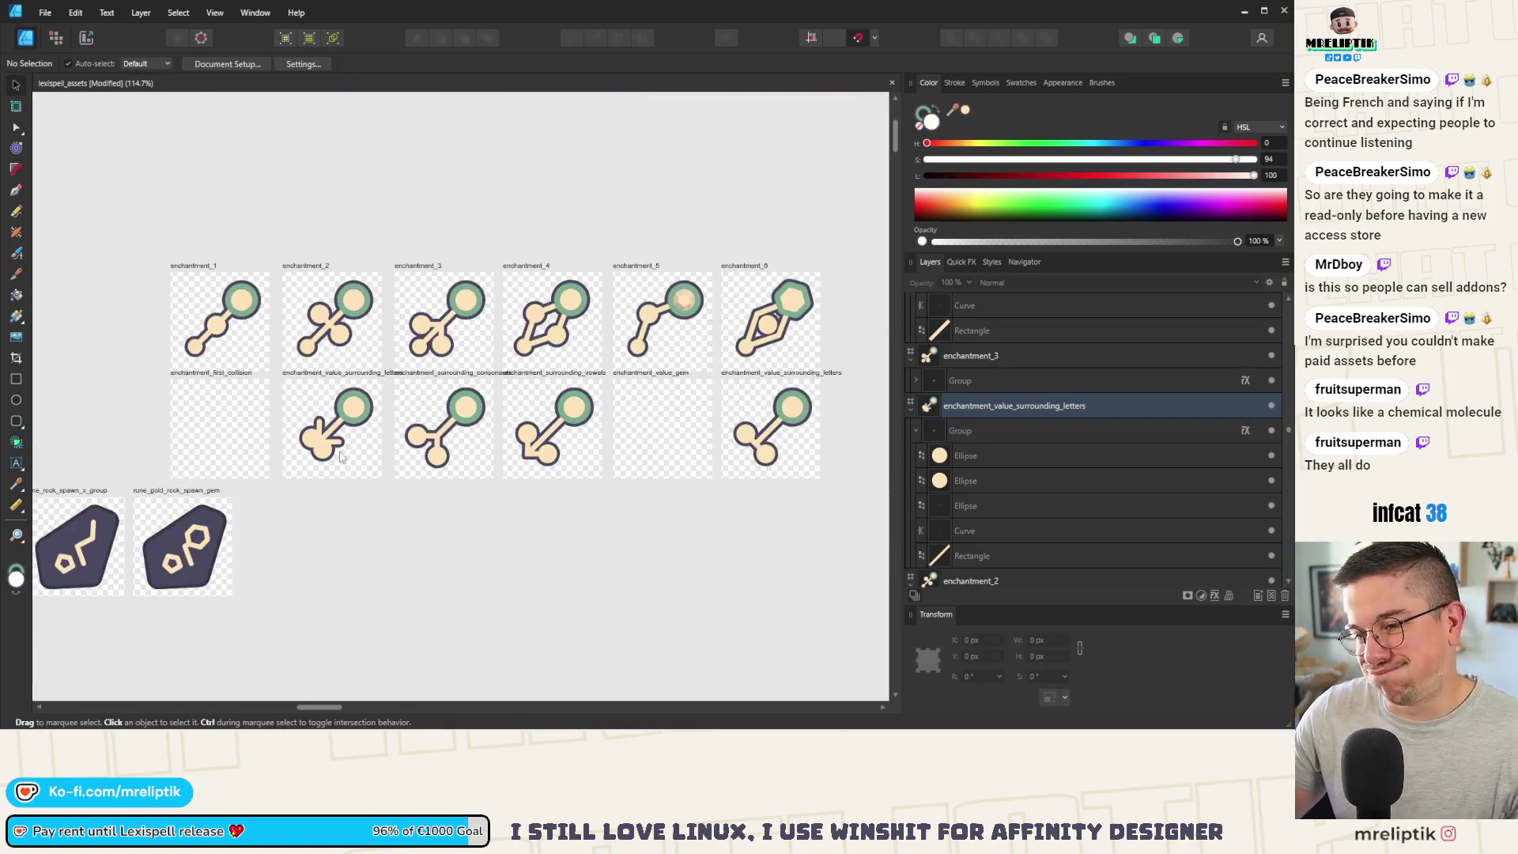
key(ctrl+s)
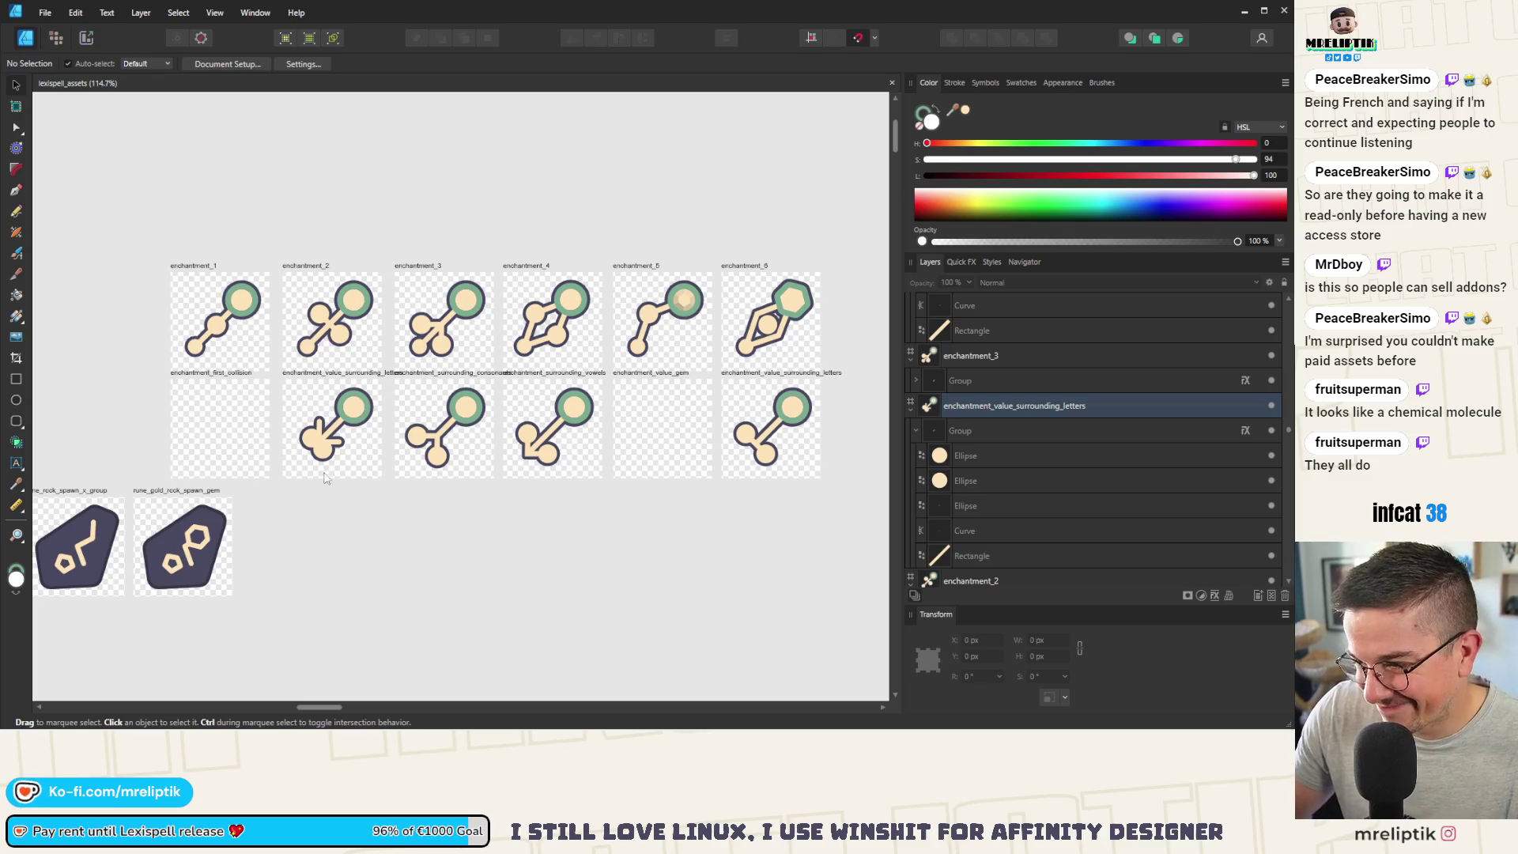
Step: Re-save the document and select the enchantment_5 gem design for copying
click(320, 422)
click(321, 422)
scroll(320, 443, up, 8)
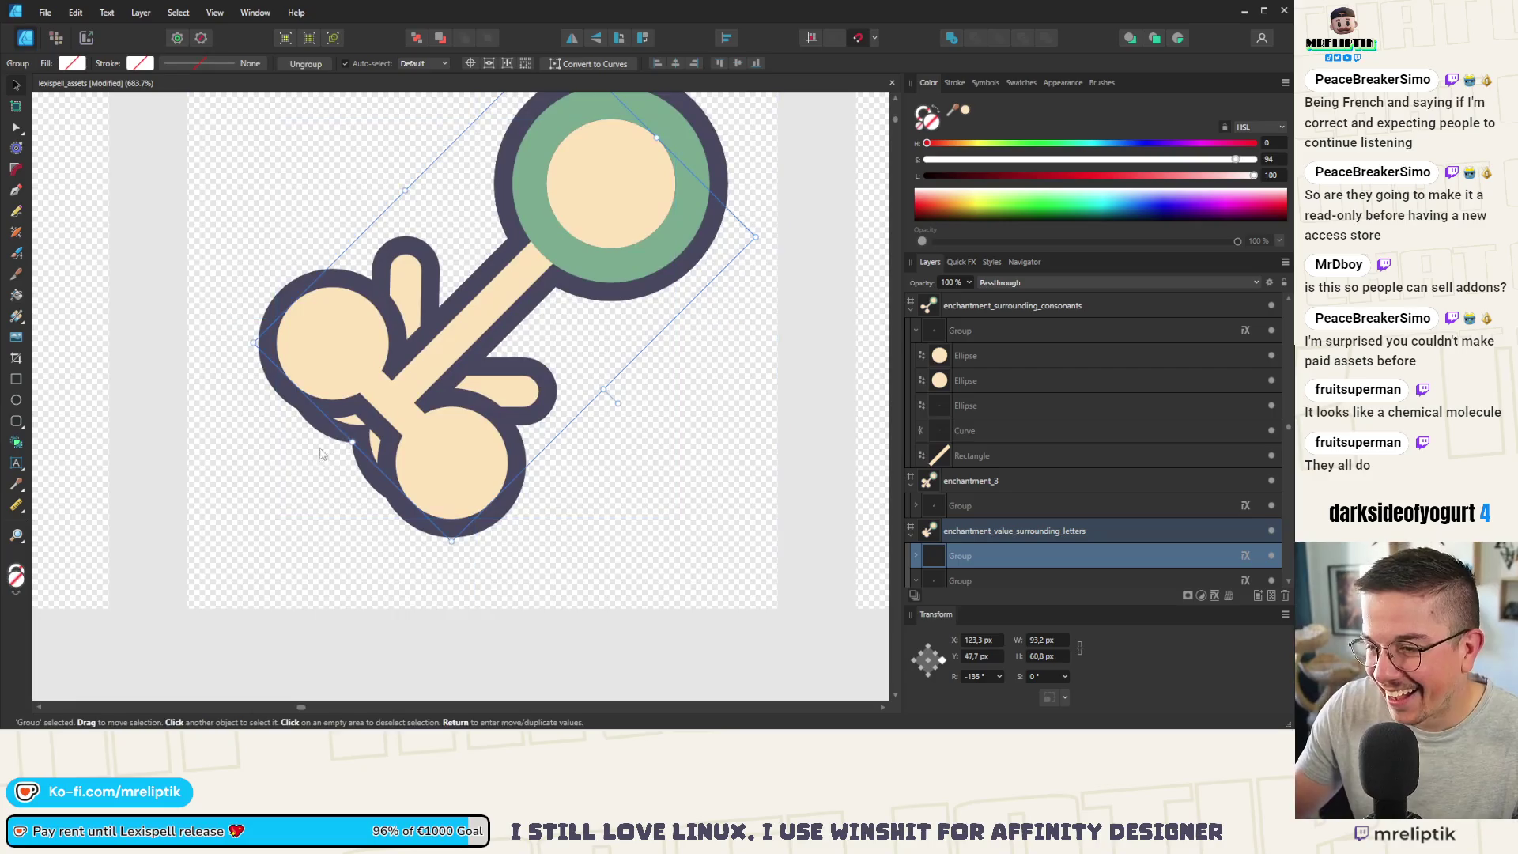
scroll(314, 442, down, 8)
click(322, 517)
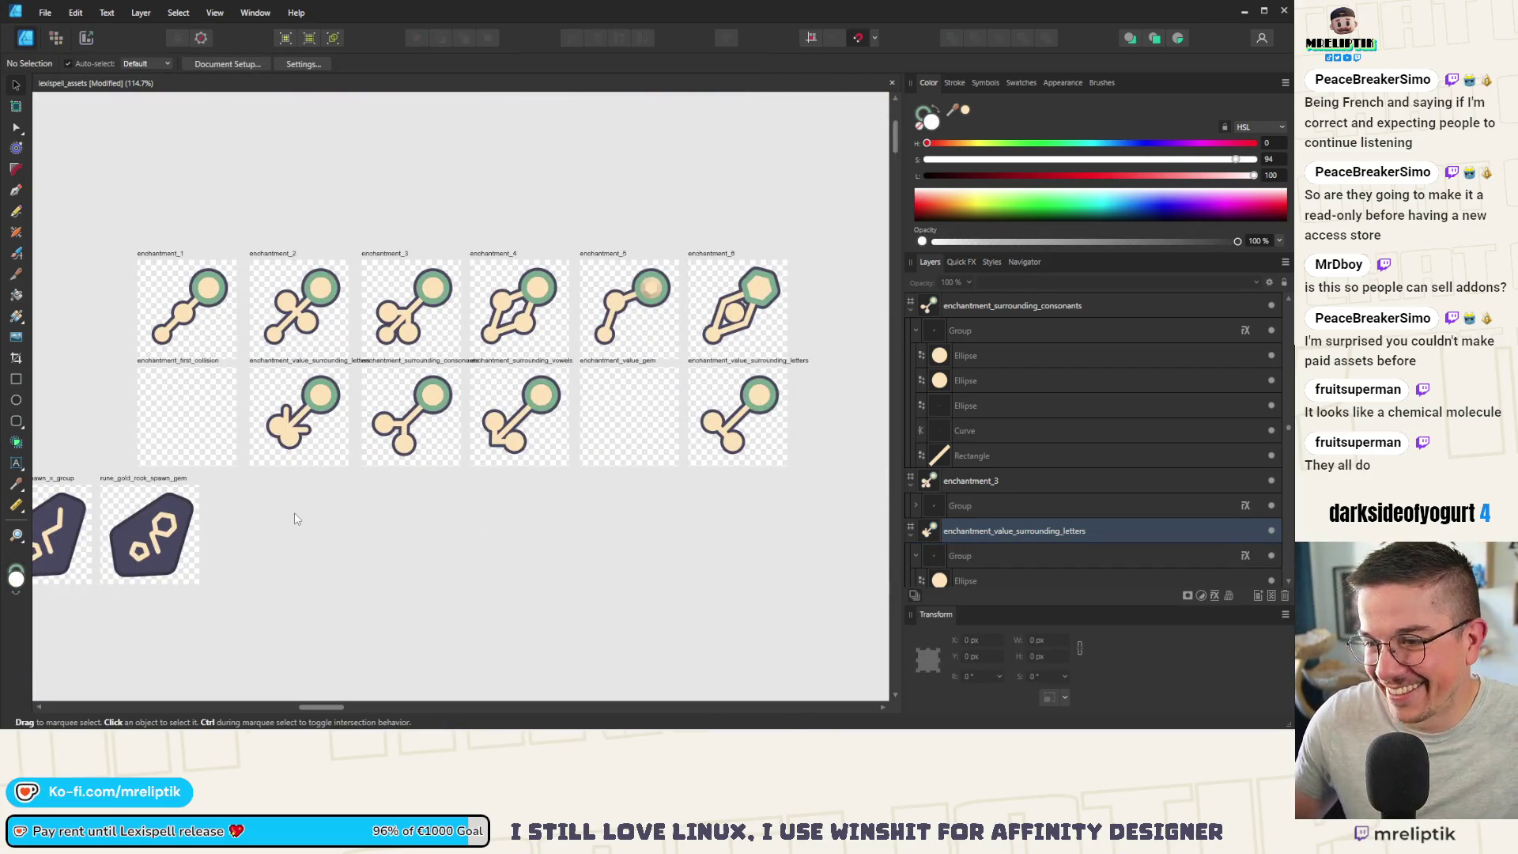
key(ctrl+s)
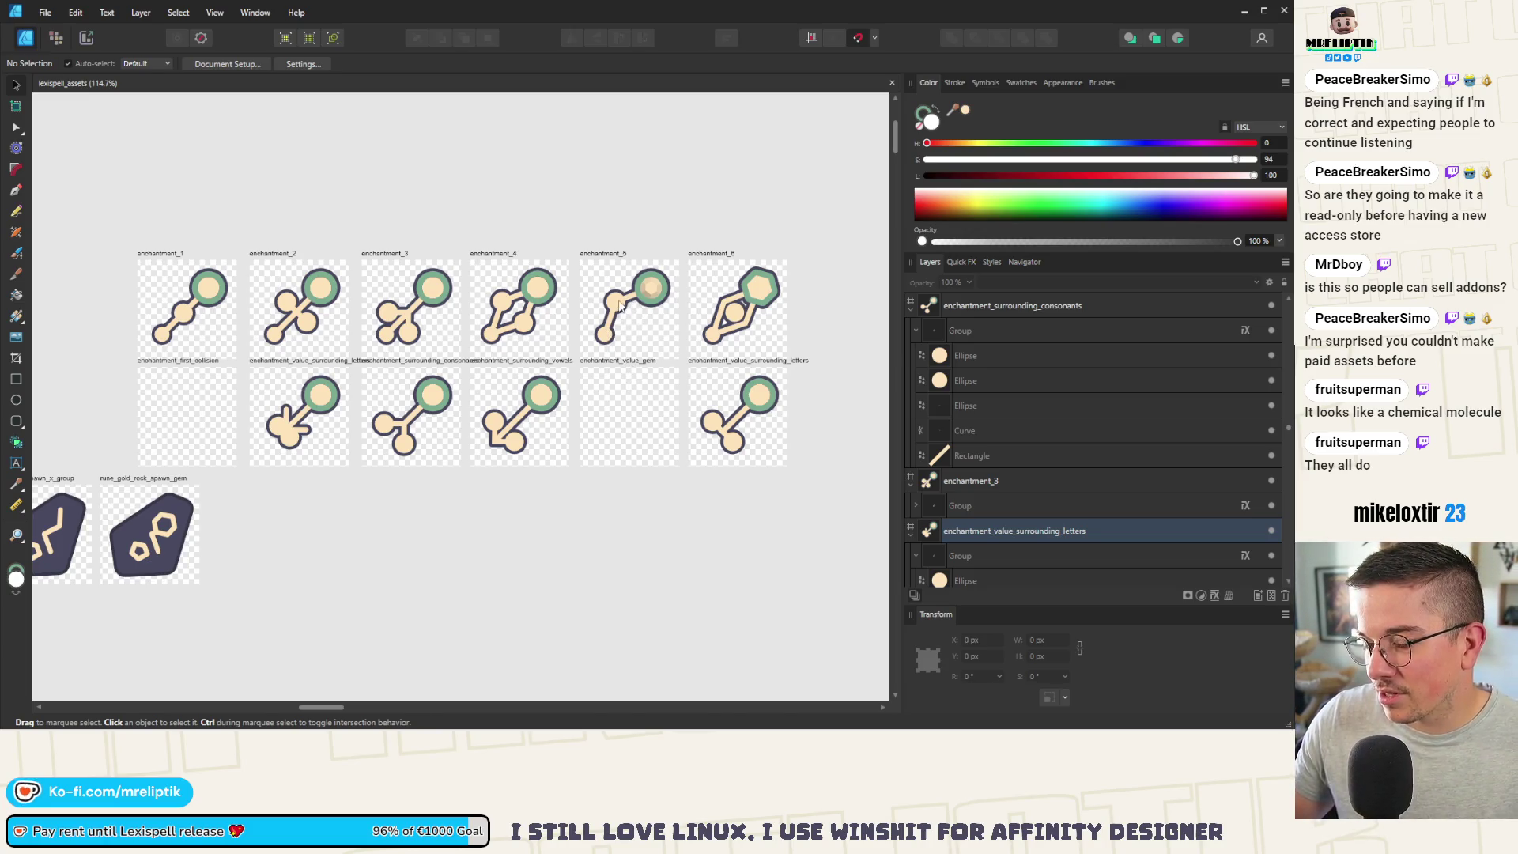
click(623, 310)
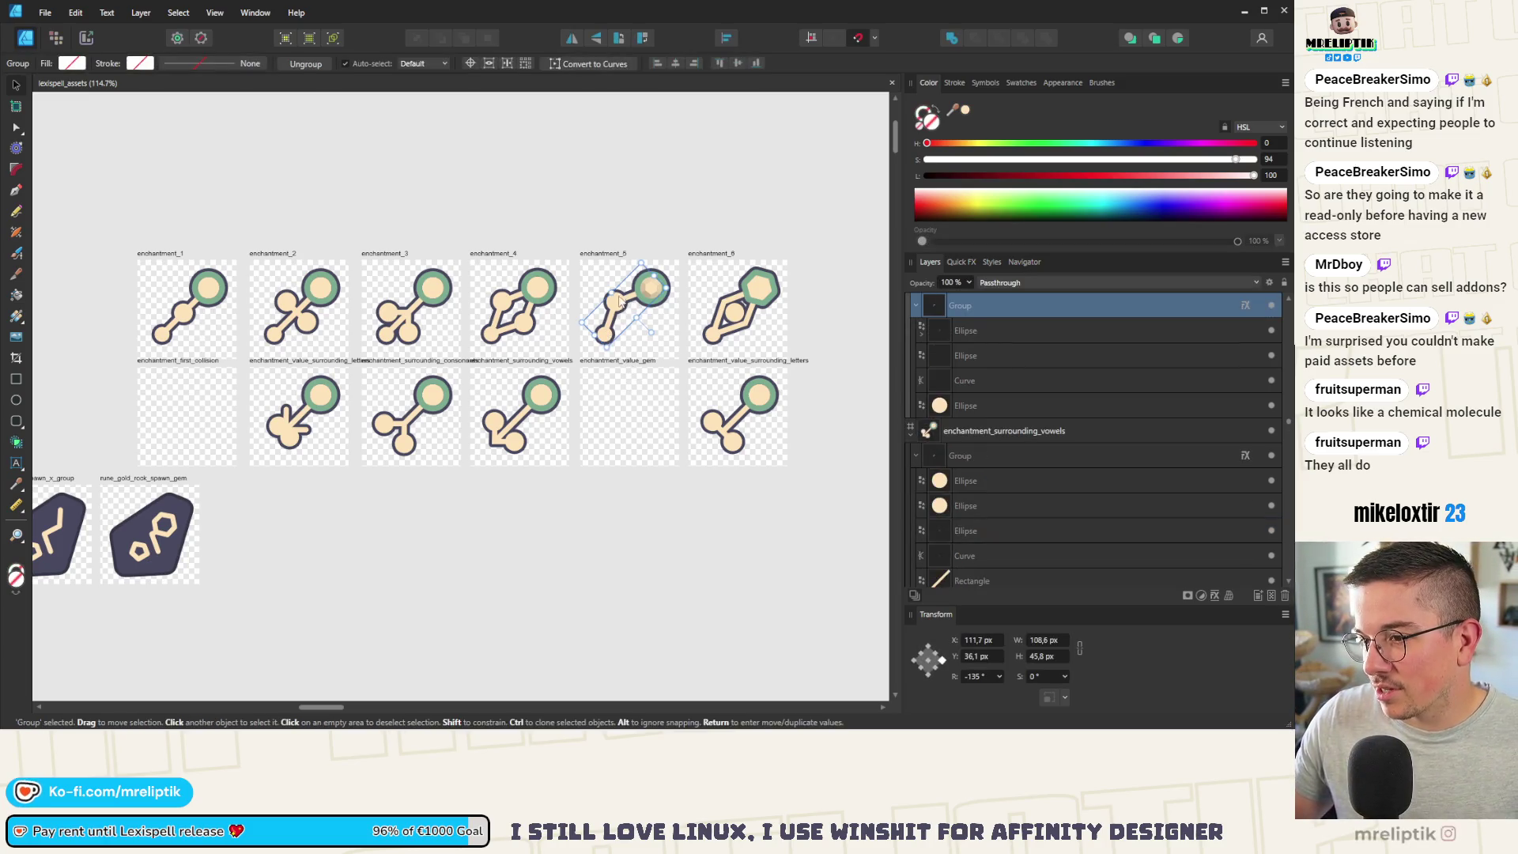
Step: Paste the enchantment_5 gem design into the empty enchantment_value_gem artboard and inspect its connecting curve
click(621, 362)
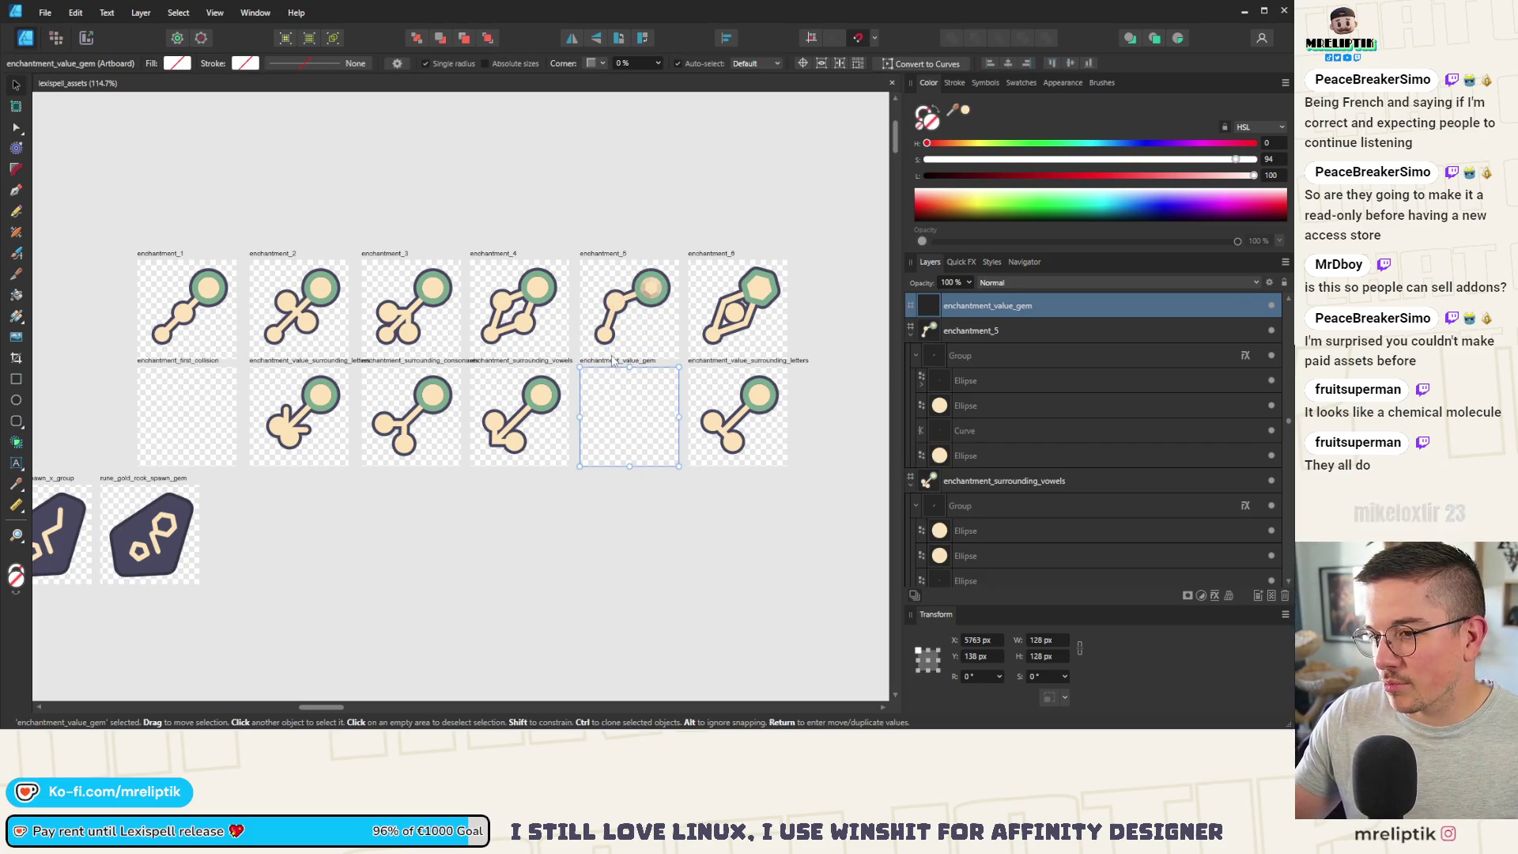
key(ctrl+v)
scroll(613, 362, down, 3)
scroll(508, 336, up, 6)
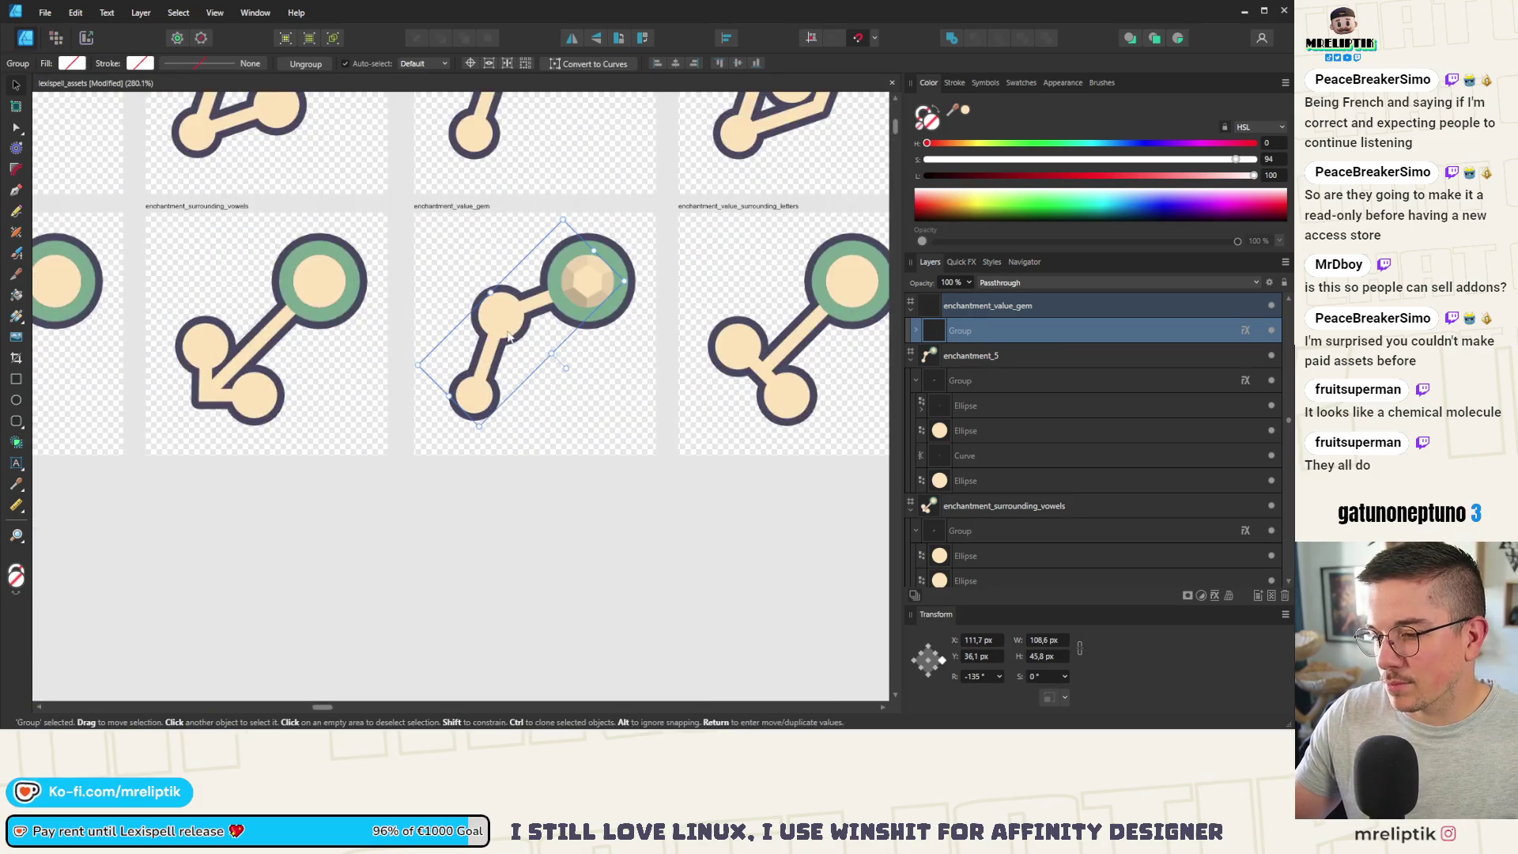
double_click(503, 318)
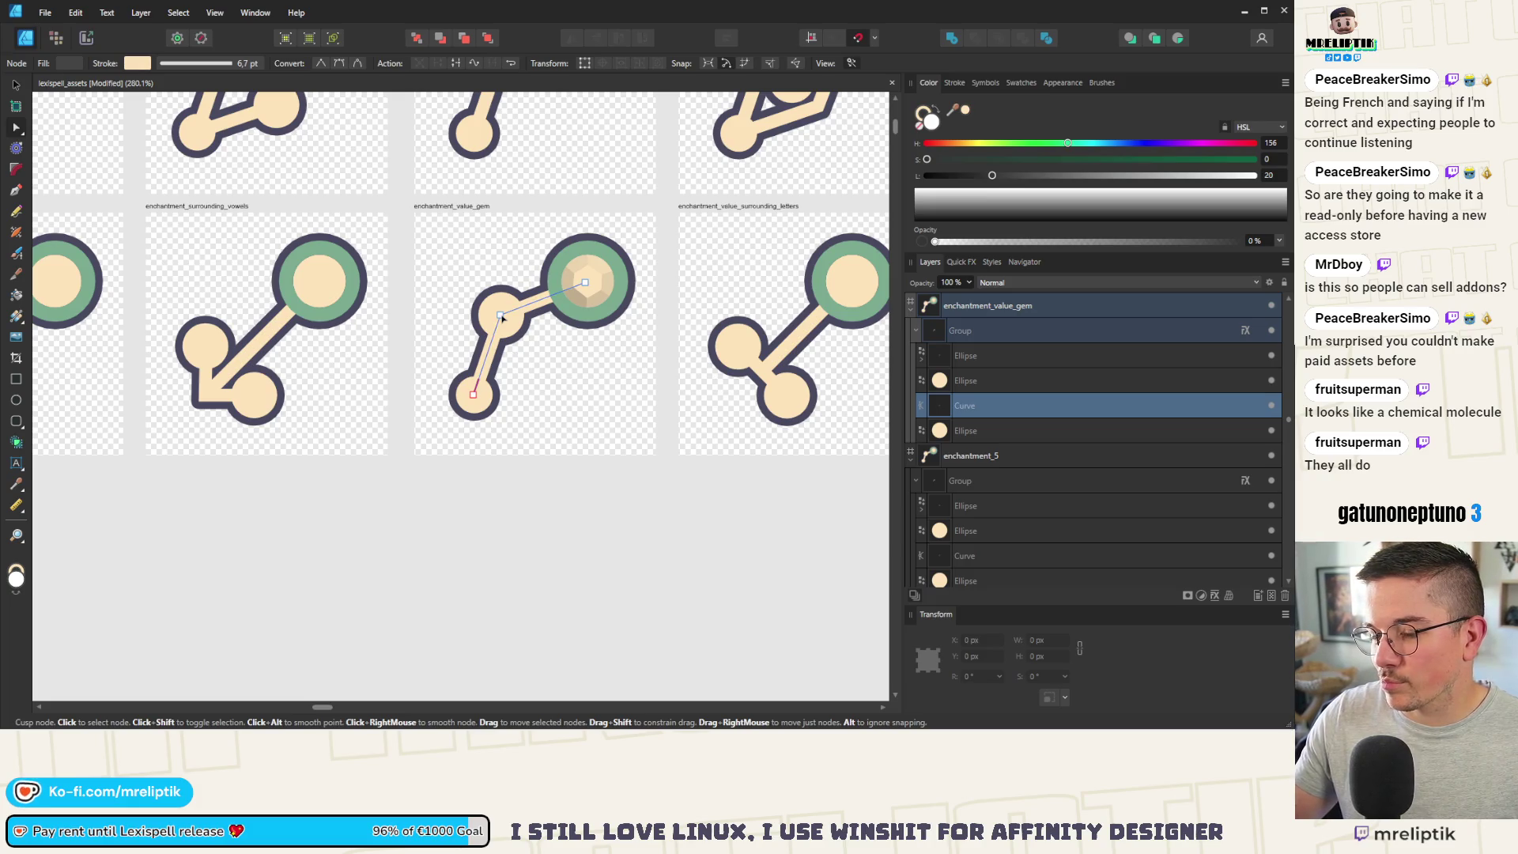
click(558, 567)
scroll(514, 538, down, 3)
scroll(478, 509, down, 2)
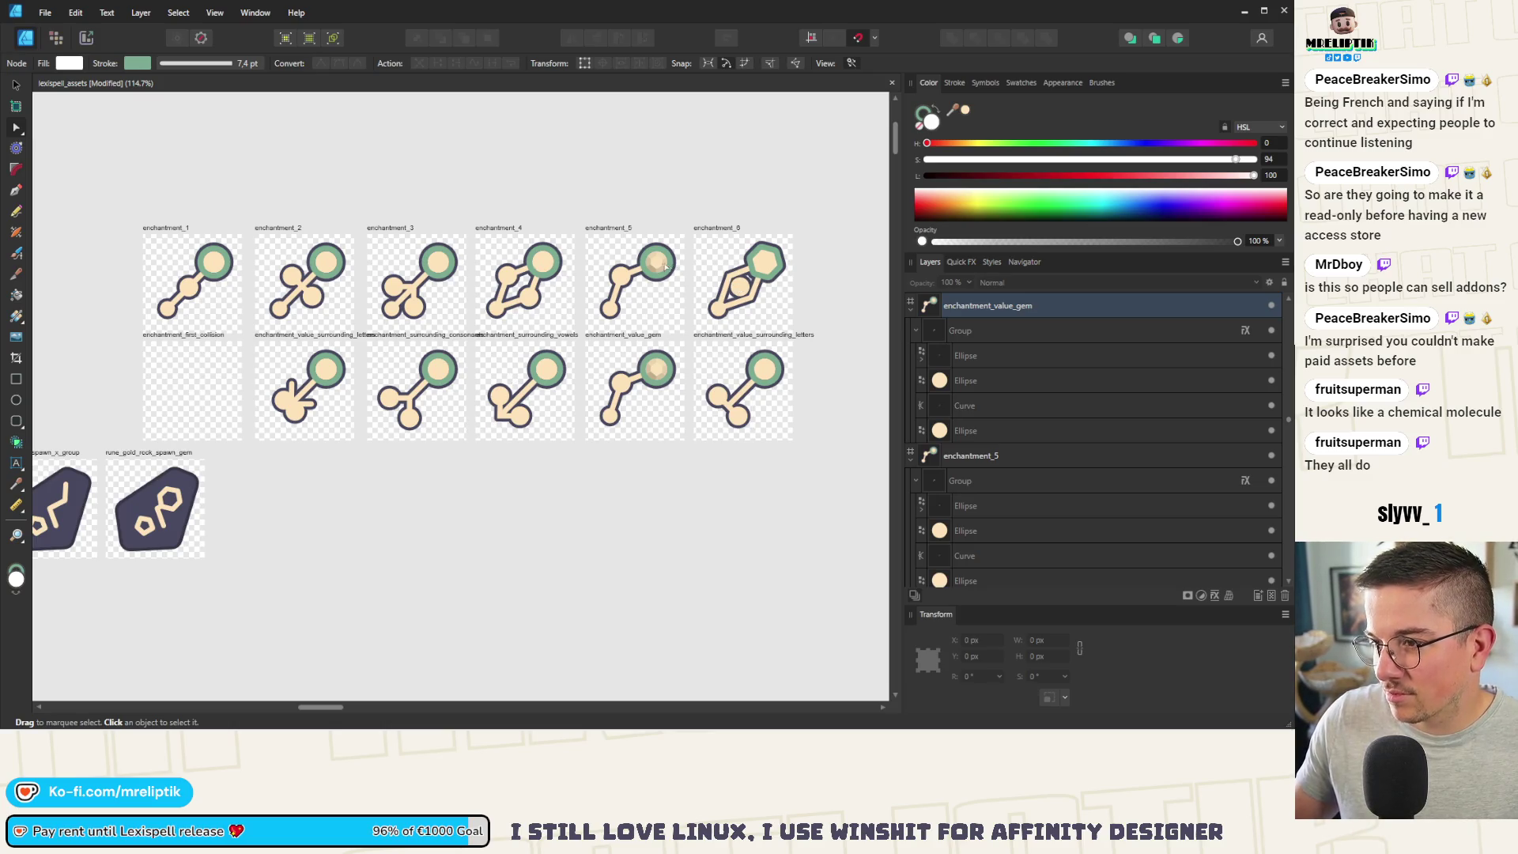
Step: Check the enchantment_5 gem circle, return to the Move tool, and save the document
click(657, 264)
click(19, 86)
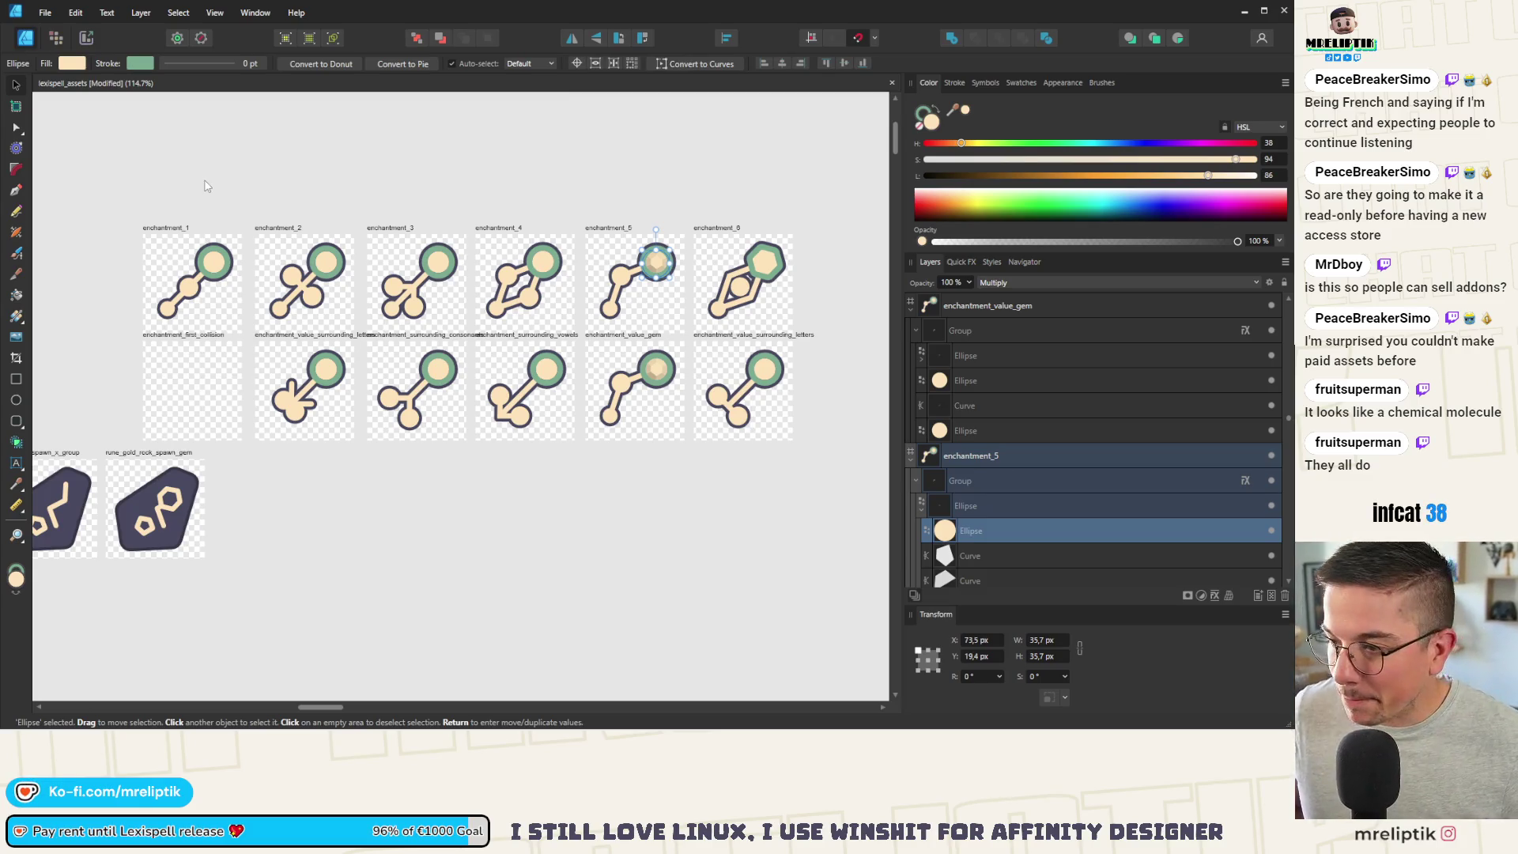
click(357, 506)
key(ctrl+s)
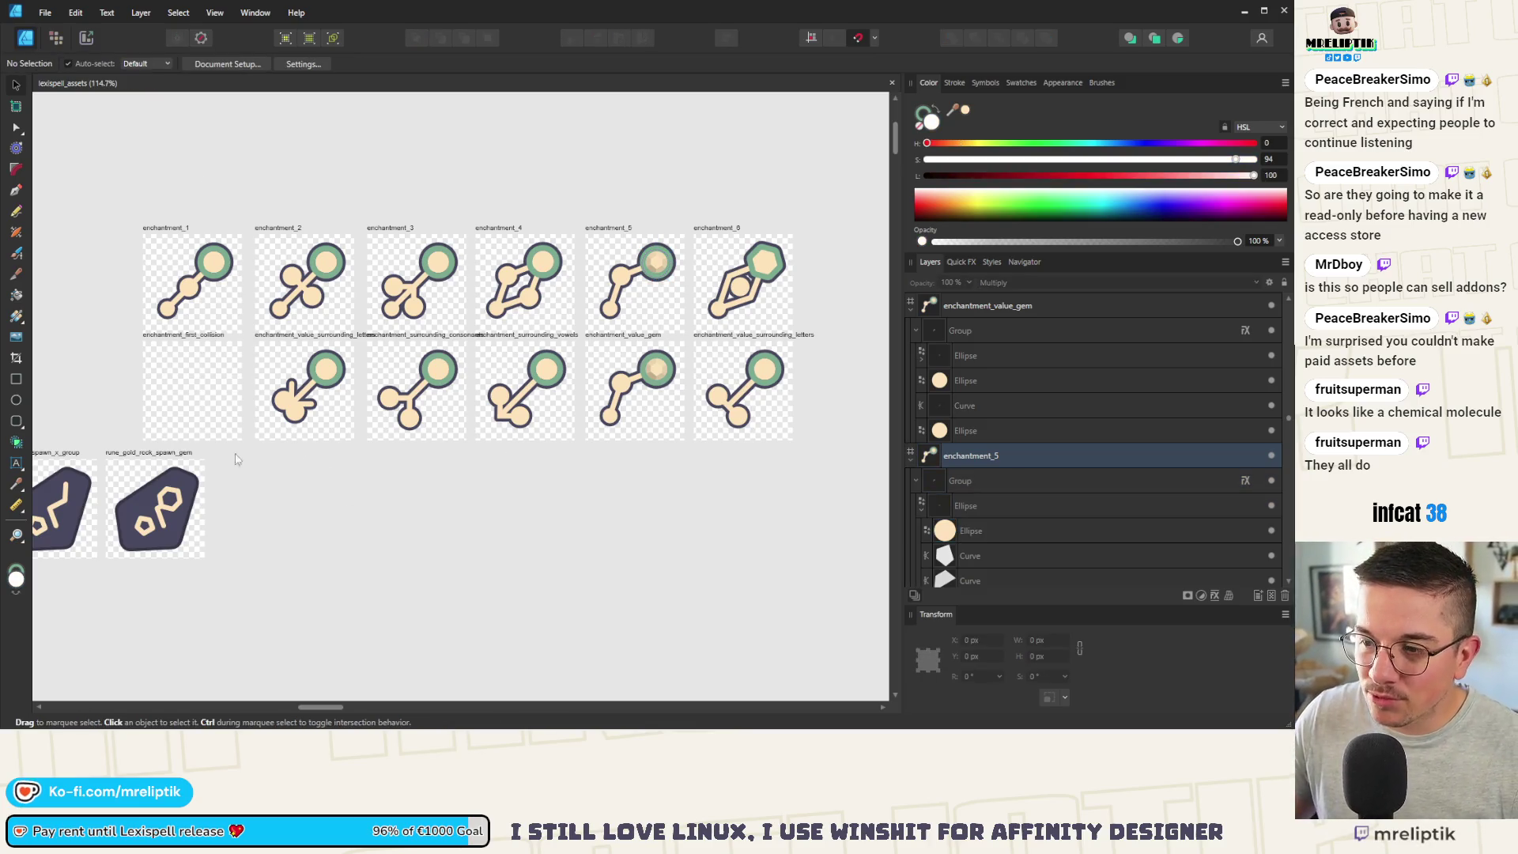
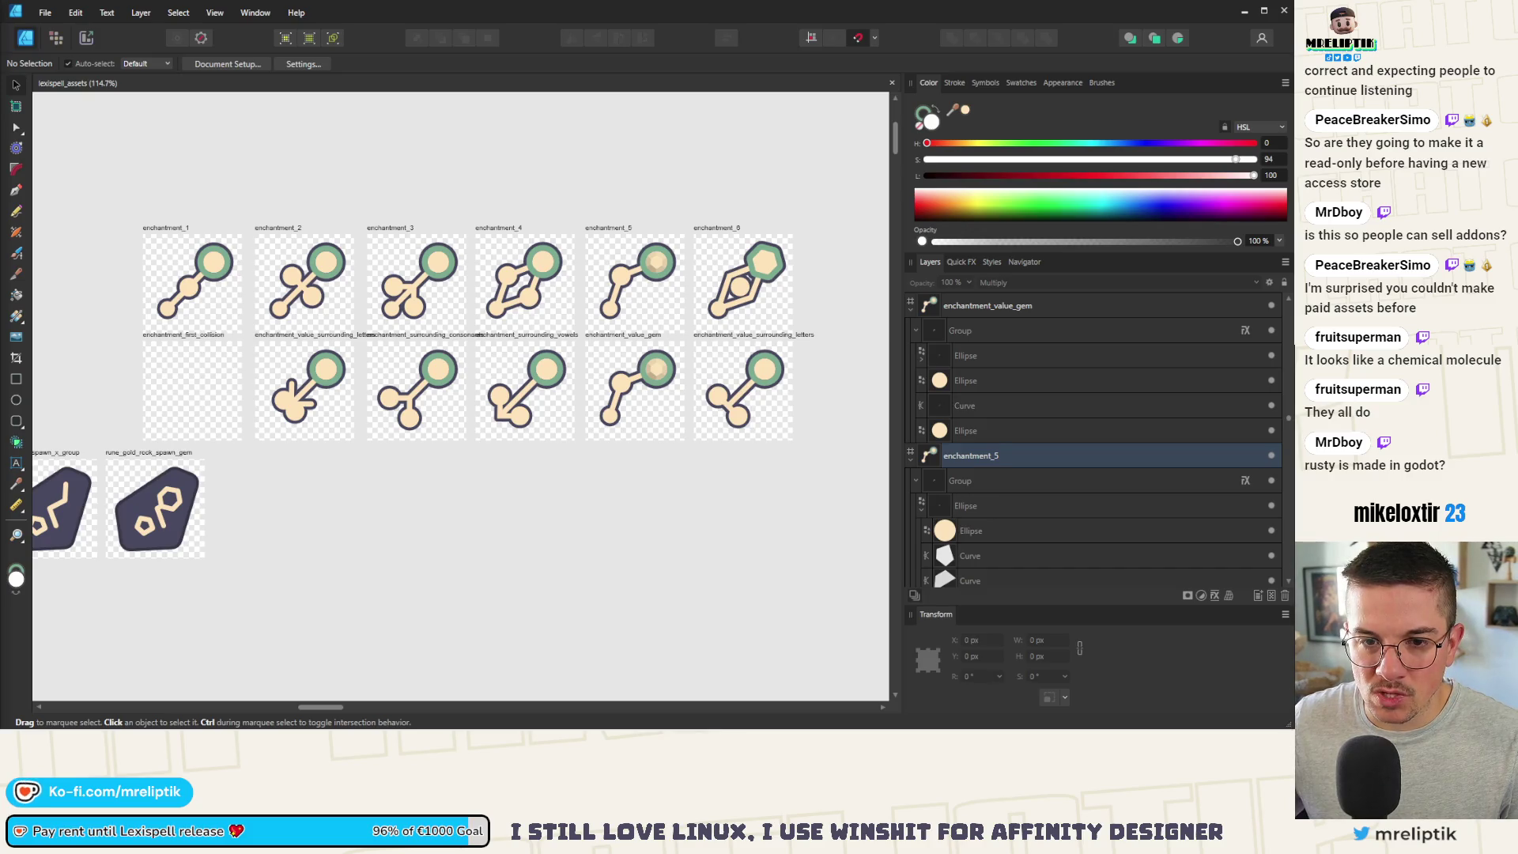
Step: Maximize the browser on the STICKER/BALL itch.io page and enlarge its first screenshot
mouse_move(469, 95)
mouse_down()
mouse_move(427, 95)
mouse_move(528, 95)
mouse_move(413, 79)
mouse_move(357, 95)
mouse_up()
double_click(358, 95)
scroll(551, 353, up, 4)
scroll(714, 418, down, 4)
click(837, 234)
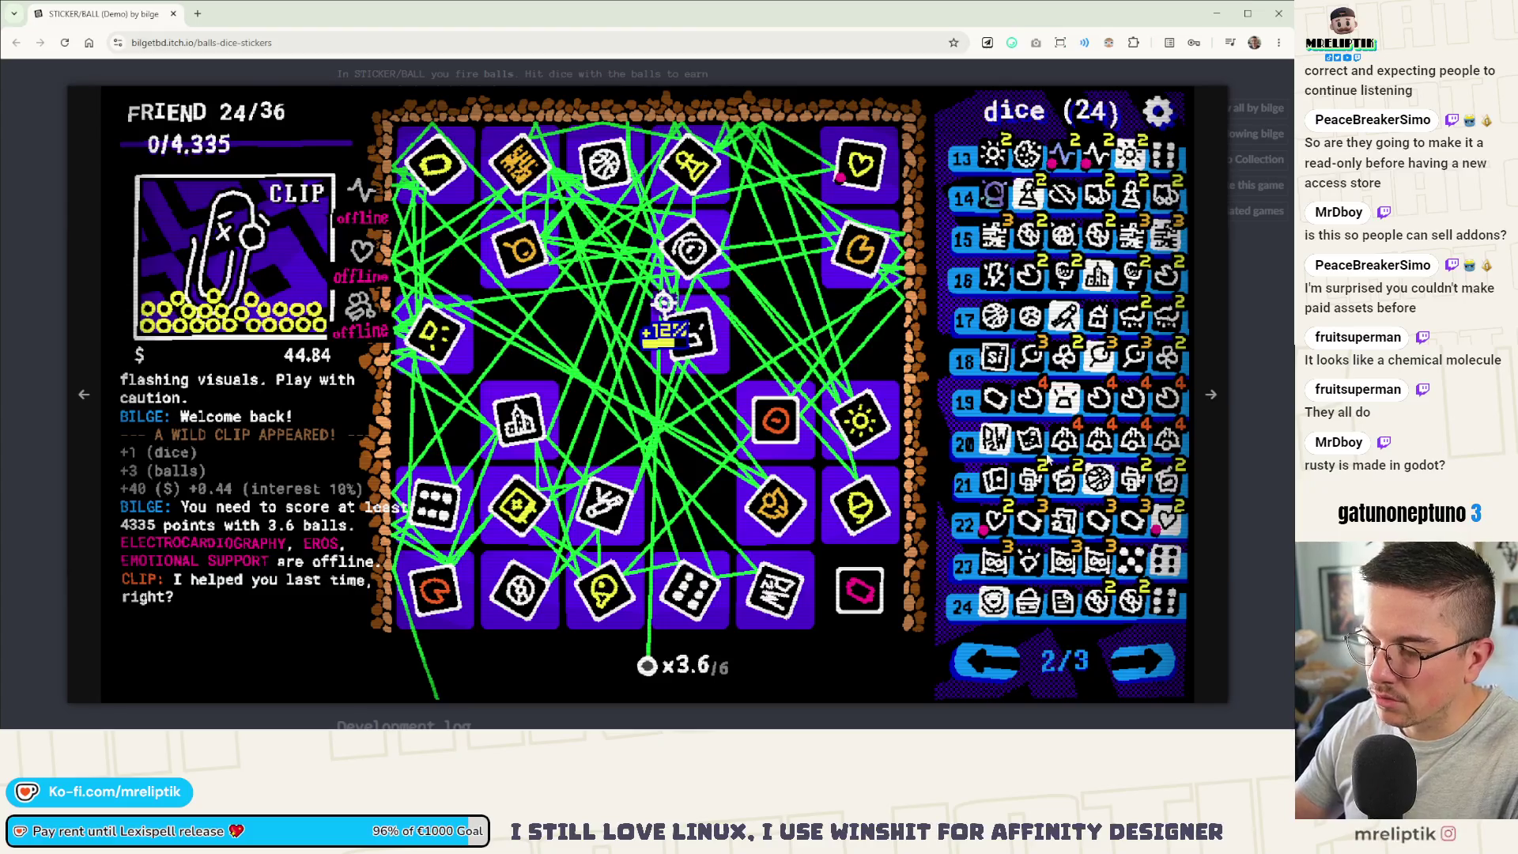
Step: Page forward through three screenshots and back one, then close the viewer and scroll back up to the Run game banner
click(1211, 395)
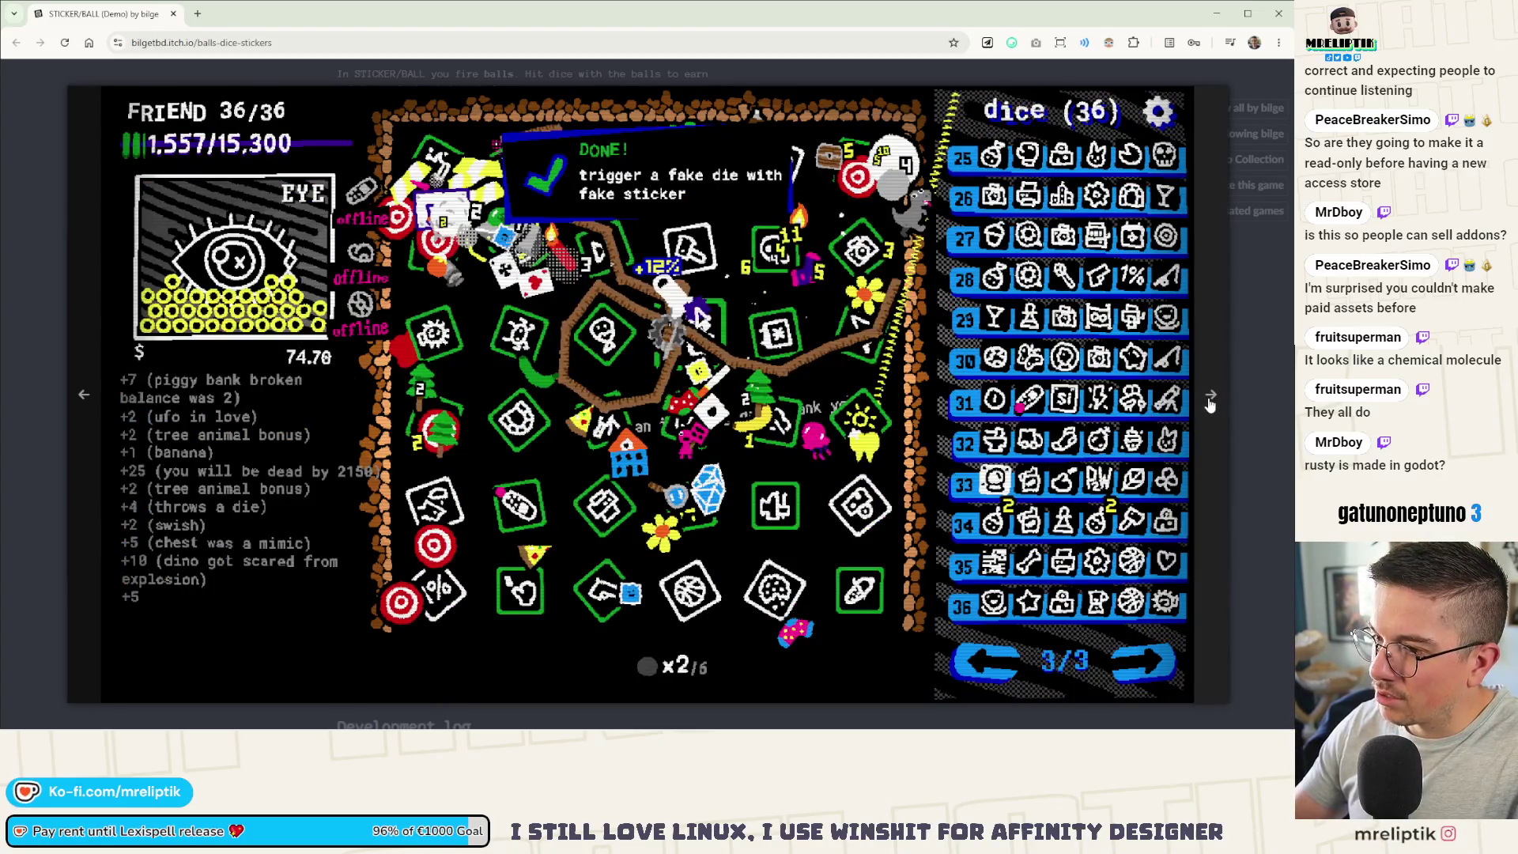
click(1210, 397)
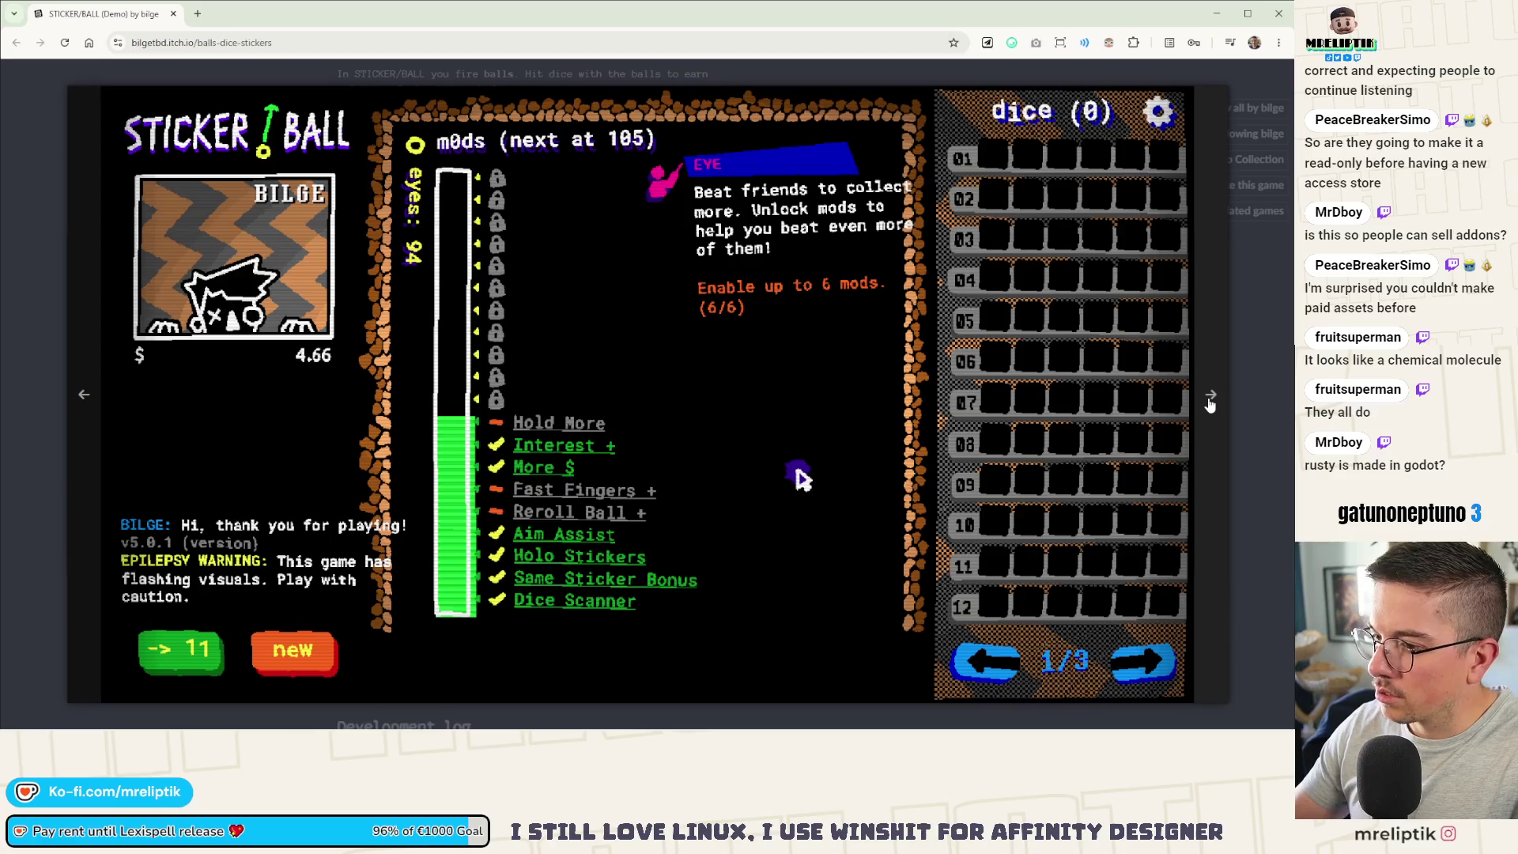
click(1210, 404)
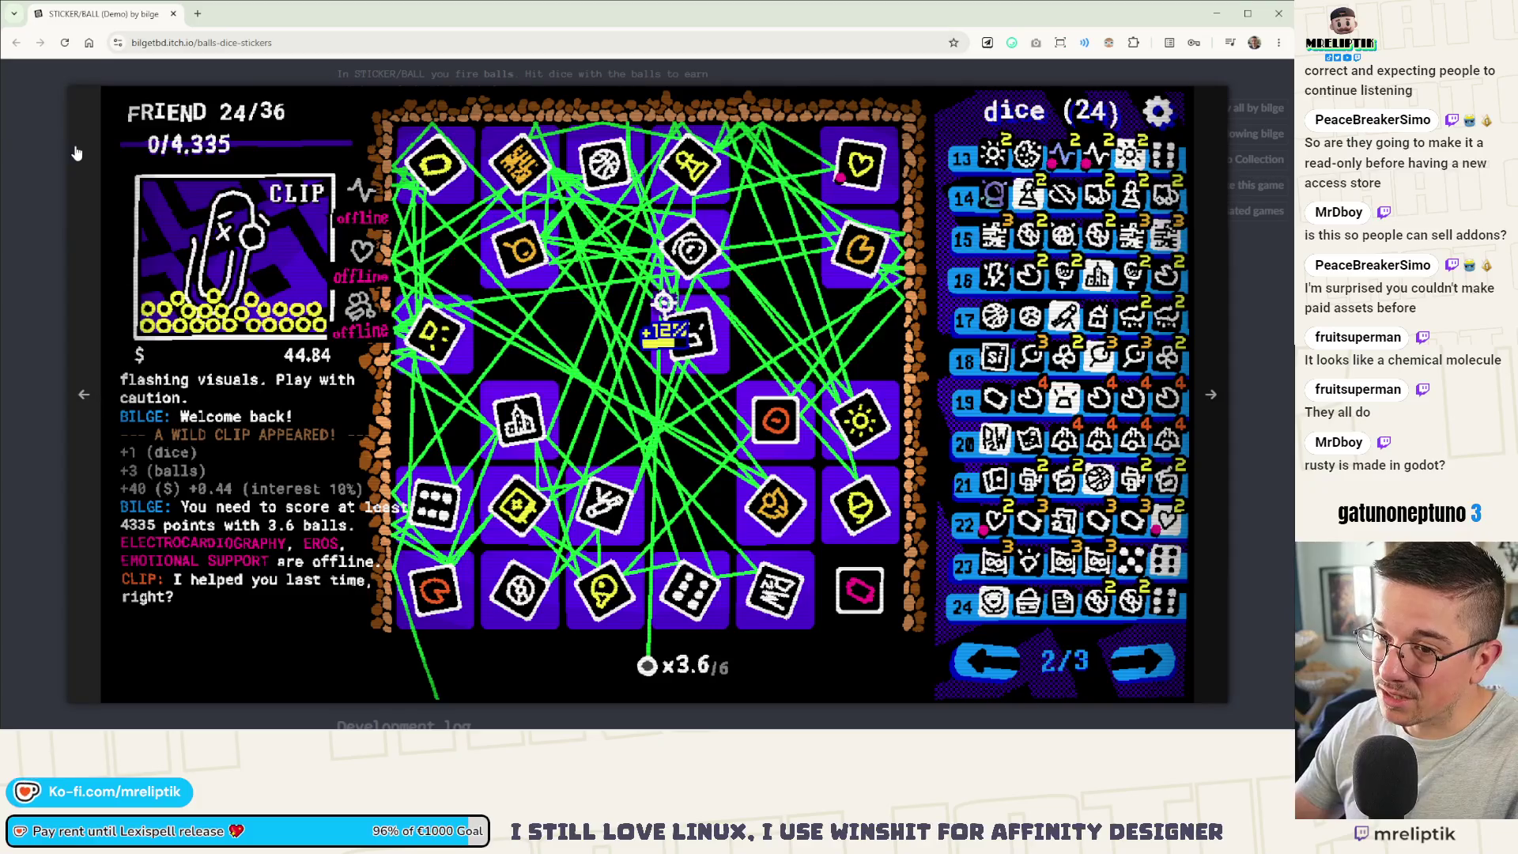
click(83, 238)
key(Escape)
scroll(325, 302, down, 8)
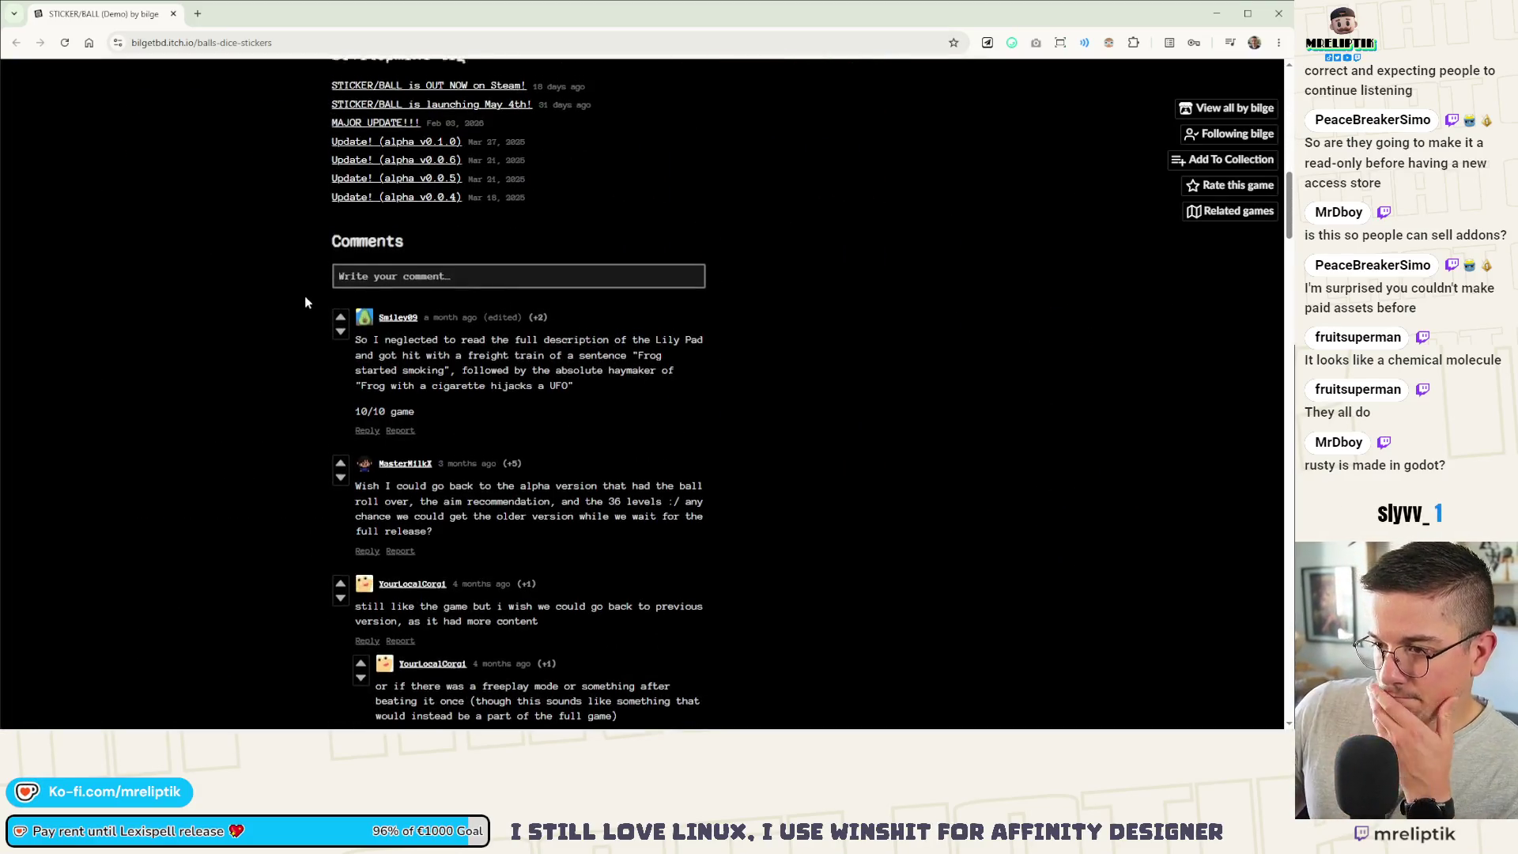
scroll(305, 295, up, 5)
scroll(305, 295, down, 4)
scroll(302, 292, up, 10)
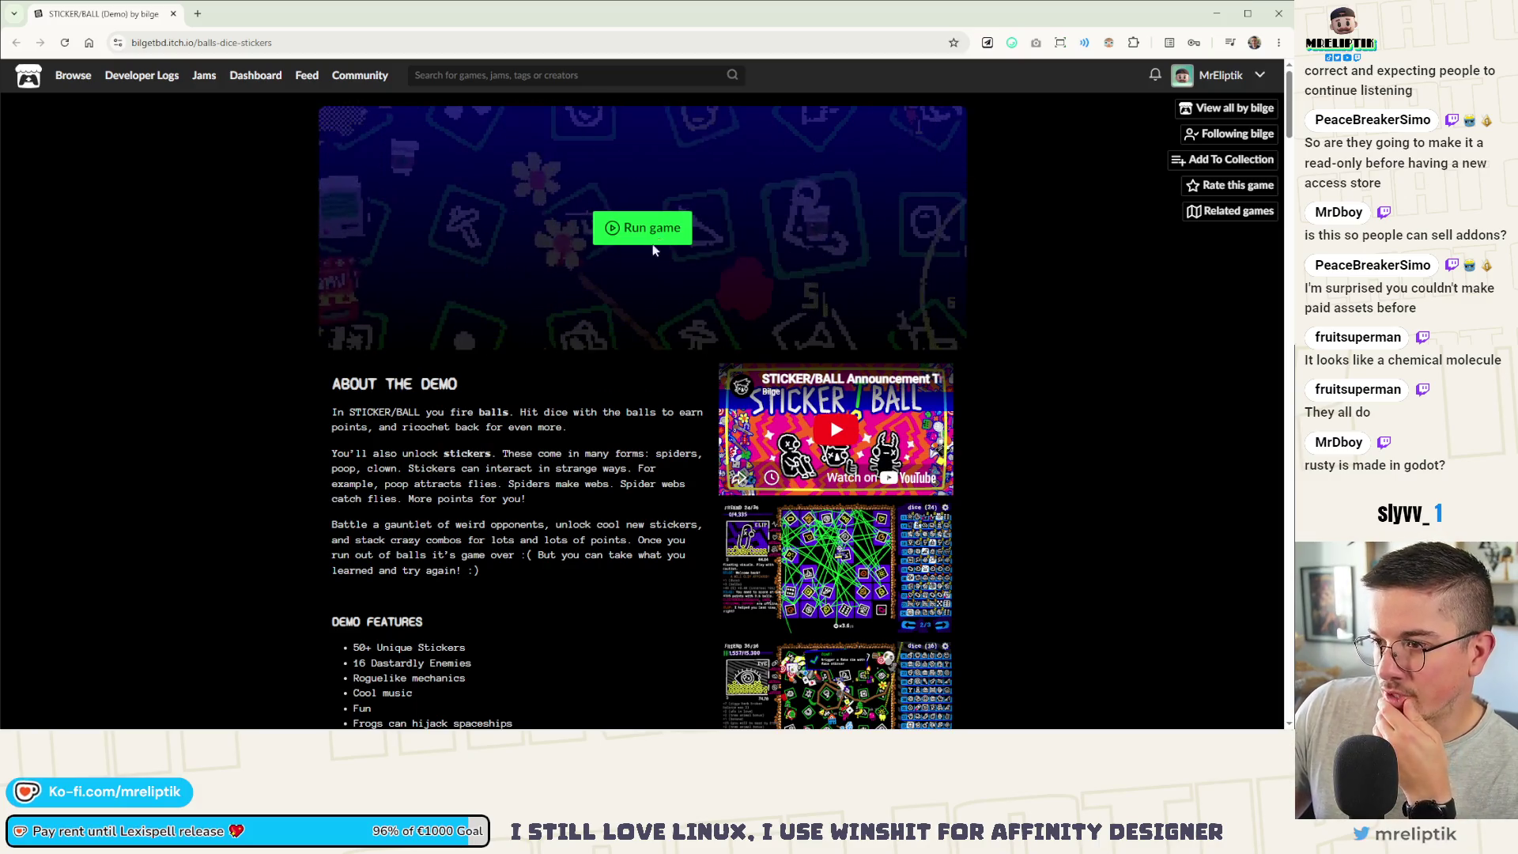
Step: Launch the STICKER/BALL demo, start a new run and fire the first ball
click(612, 244)
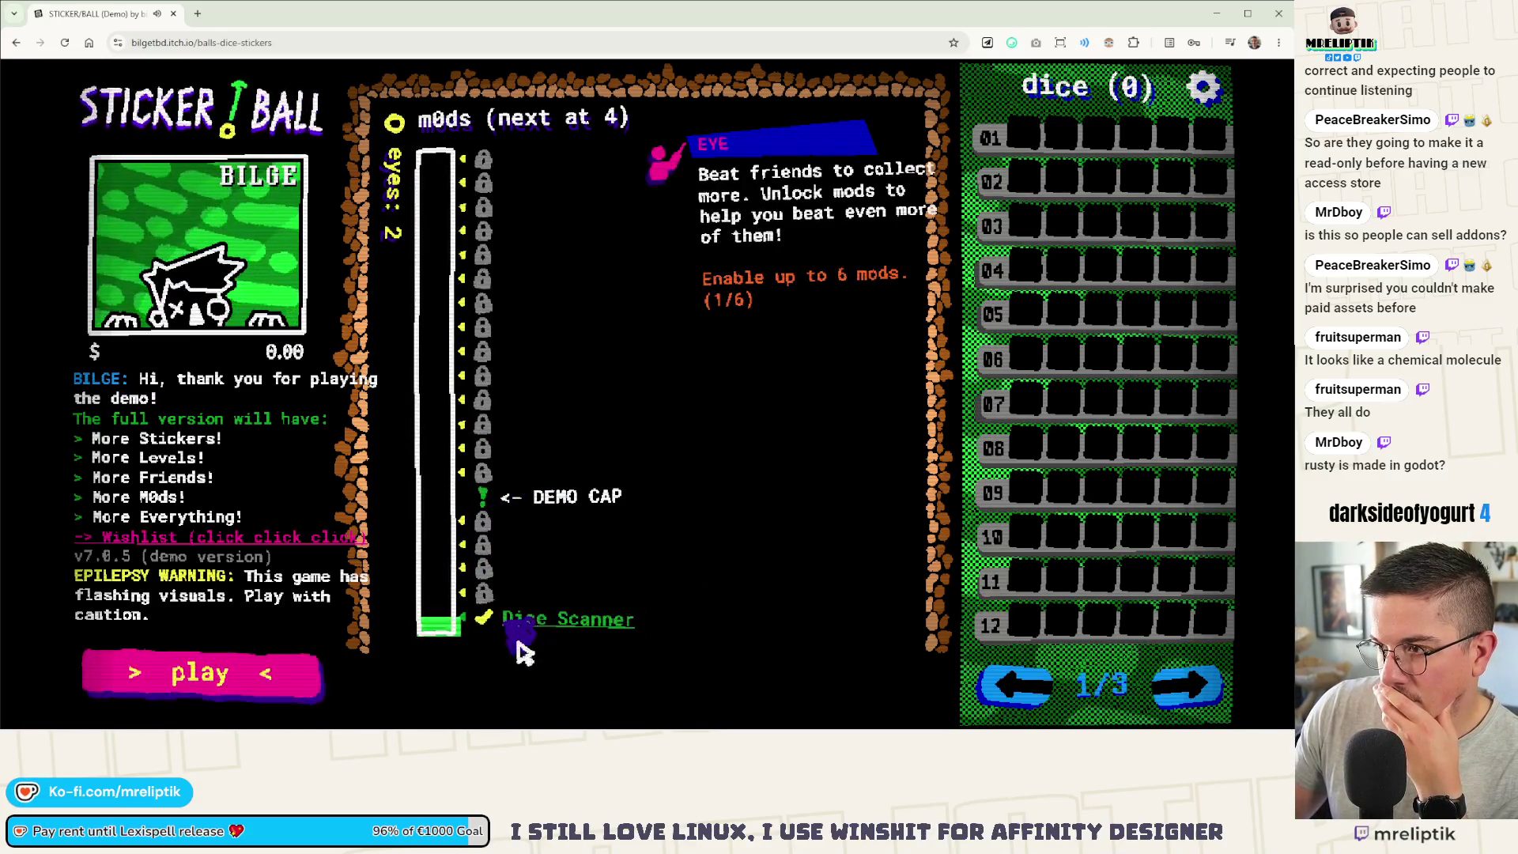
click(253, 686)
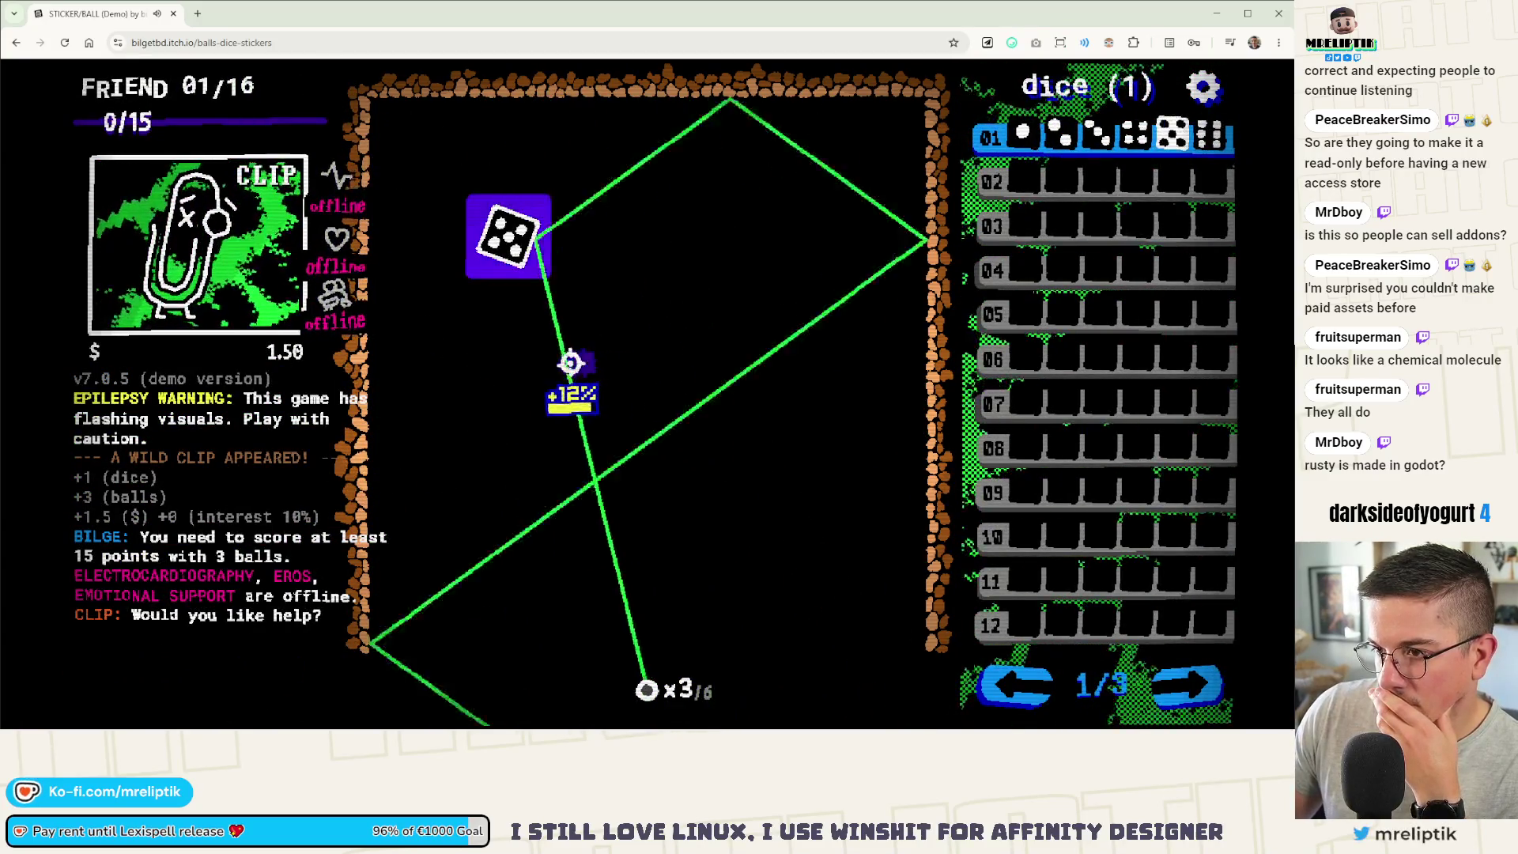
click(490, 386)
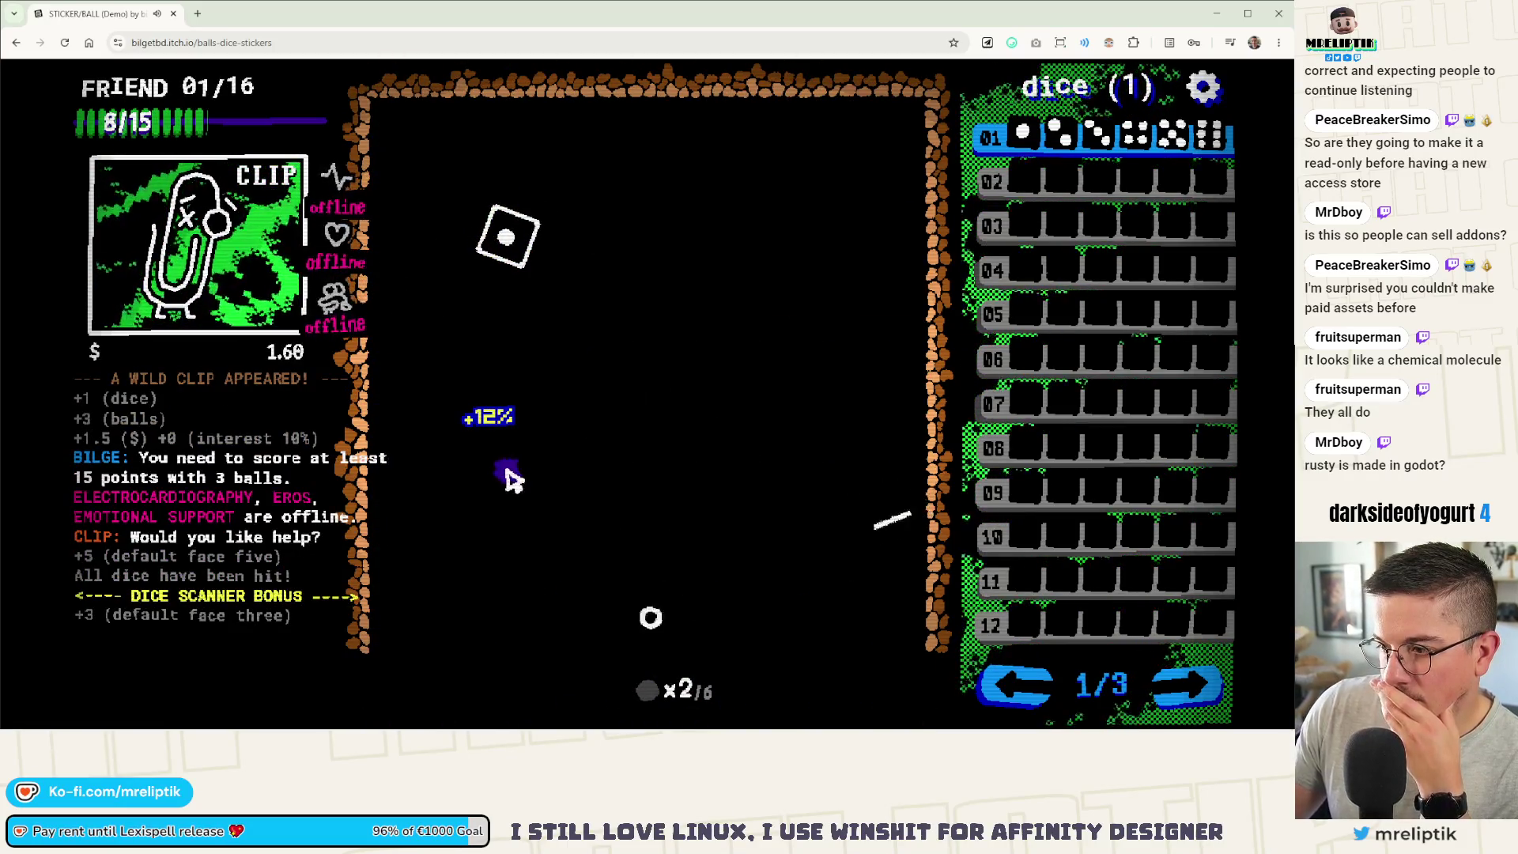
Step: Choose the PING PONG sticker, fire another ball, and place SEED on the die's second face
mouse_move(228, 659)
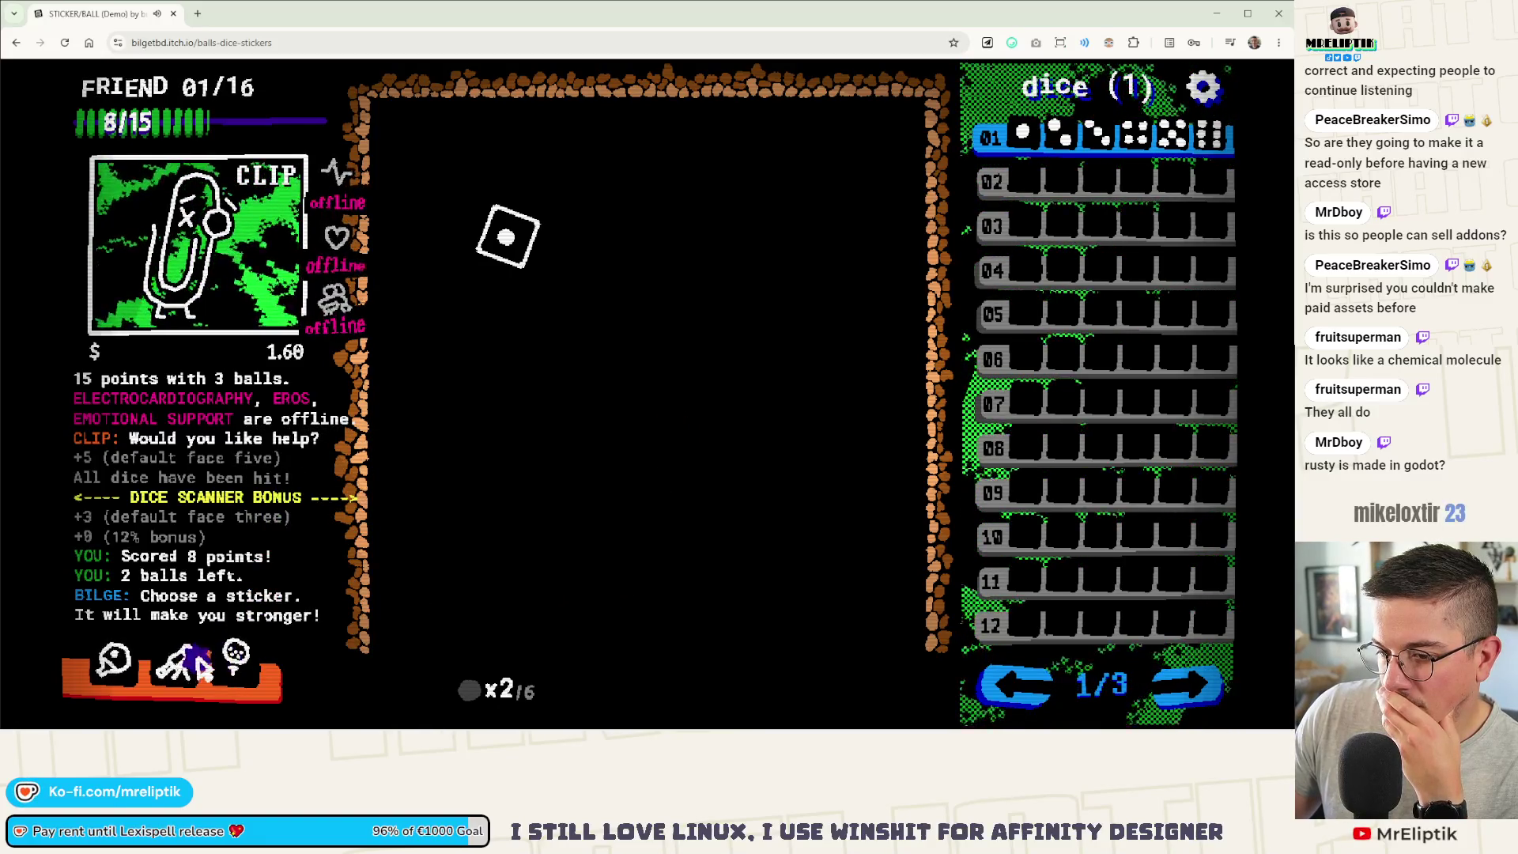
click(117, 669)
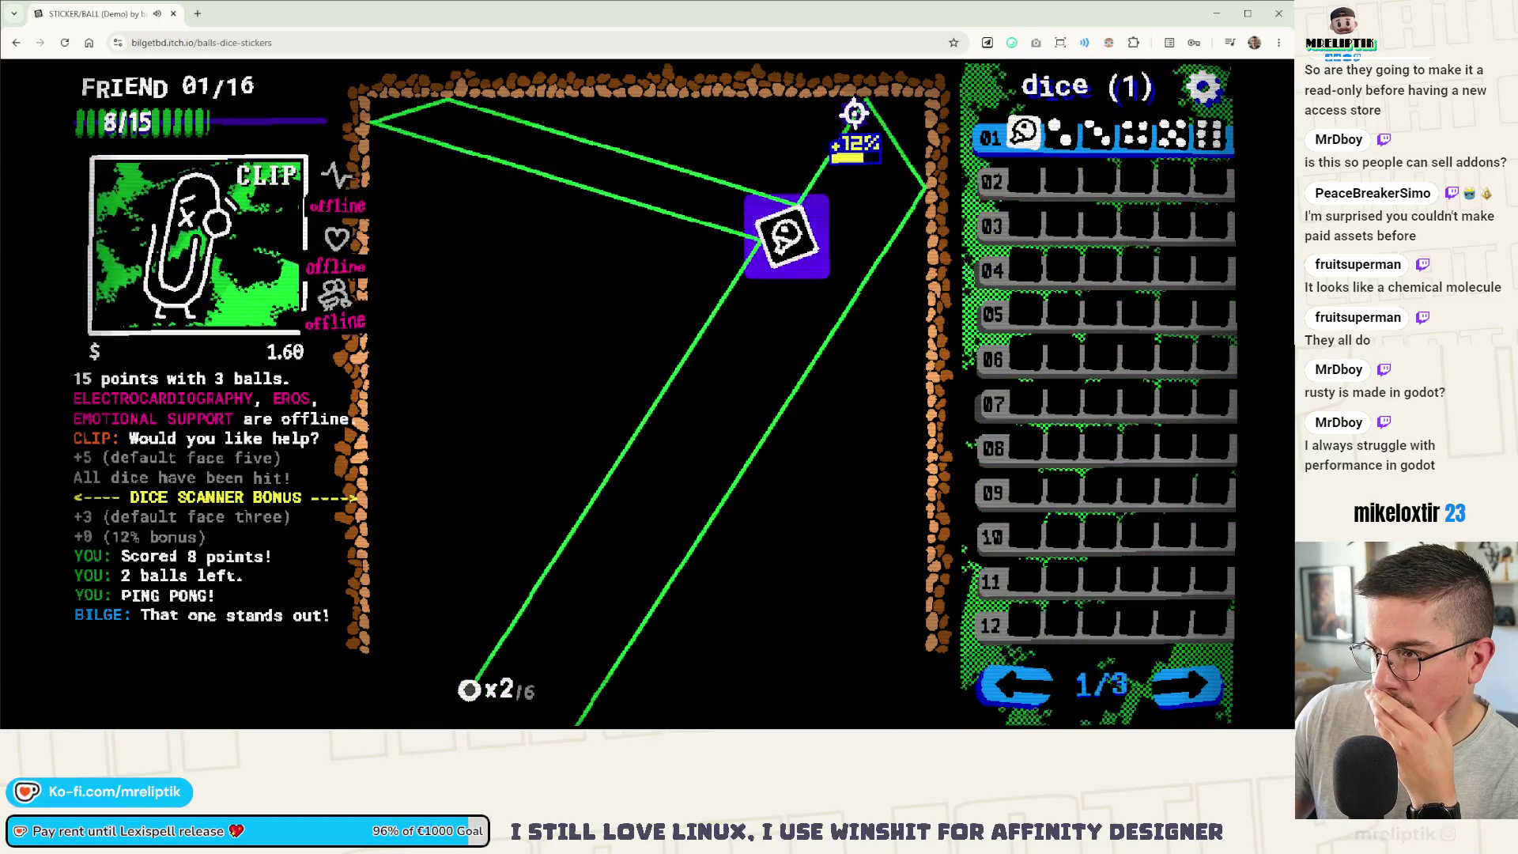
click(885, 111)
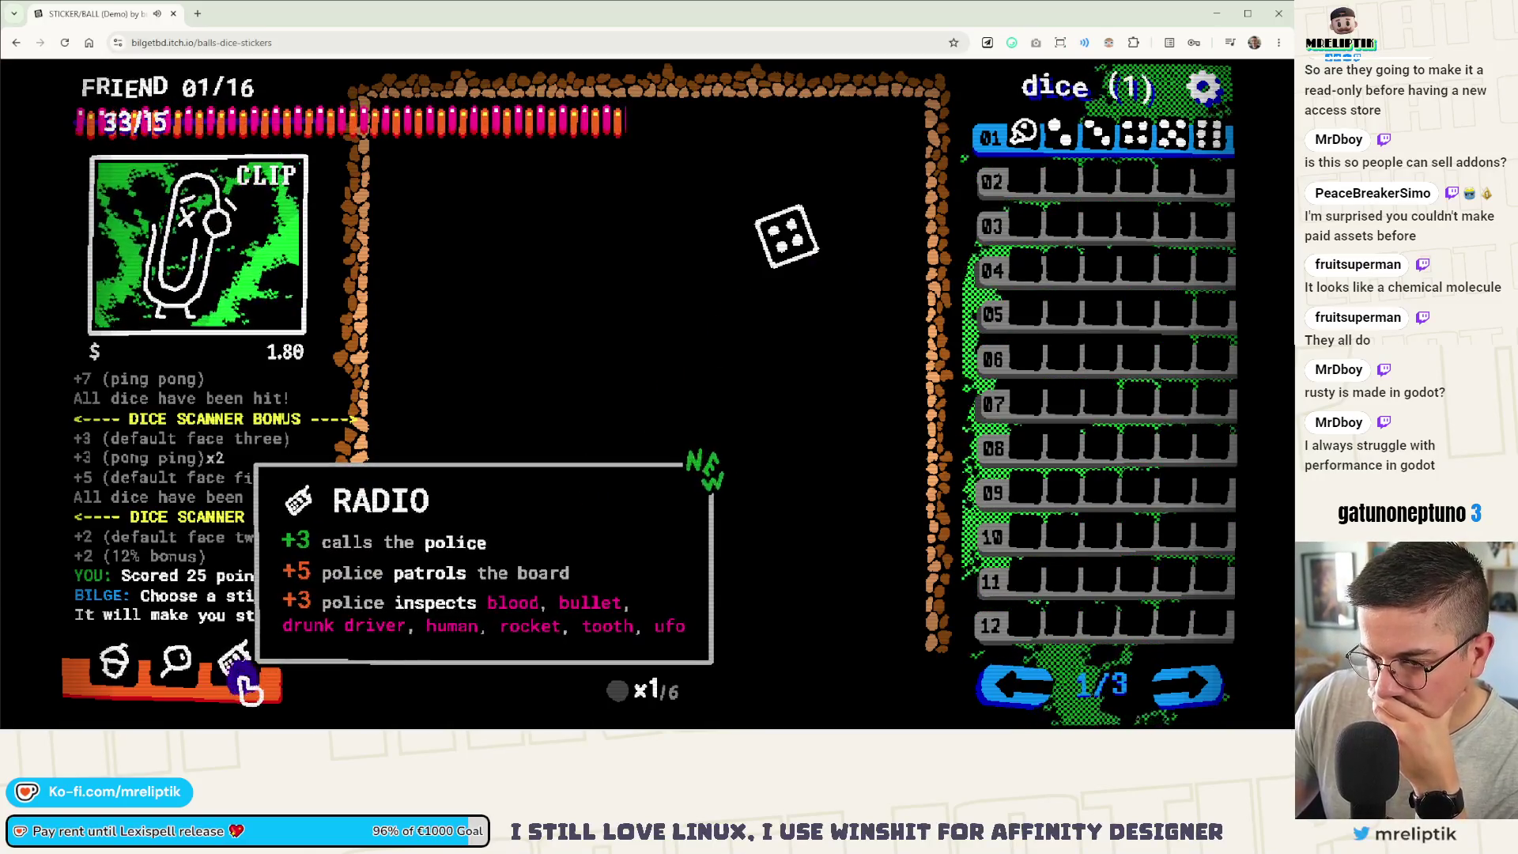
mouse_move(124, 684)
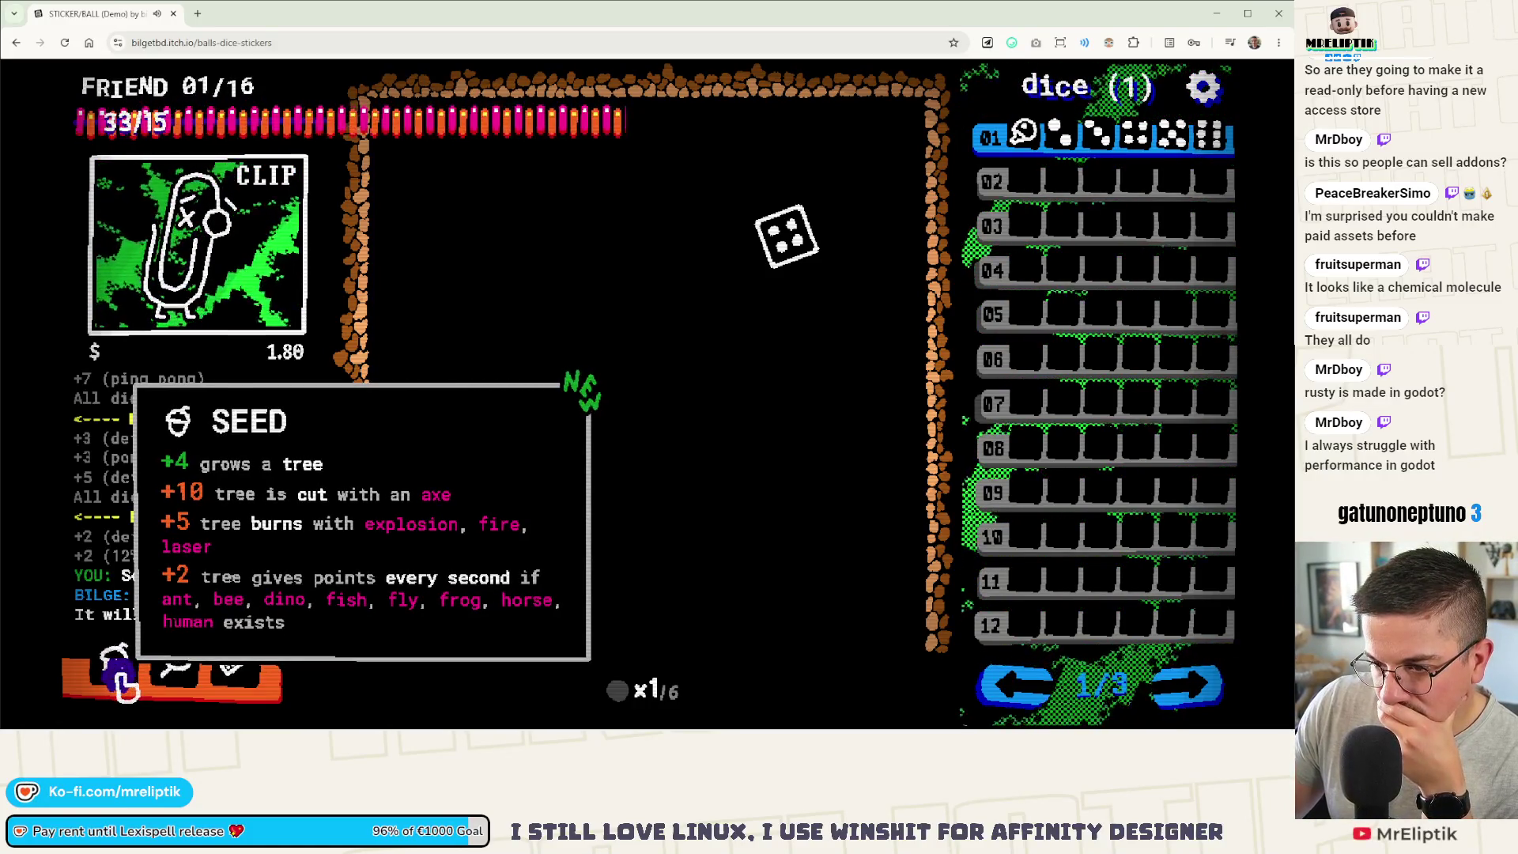
click(124, 683)
click(1054, 141)
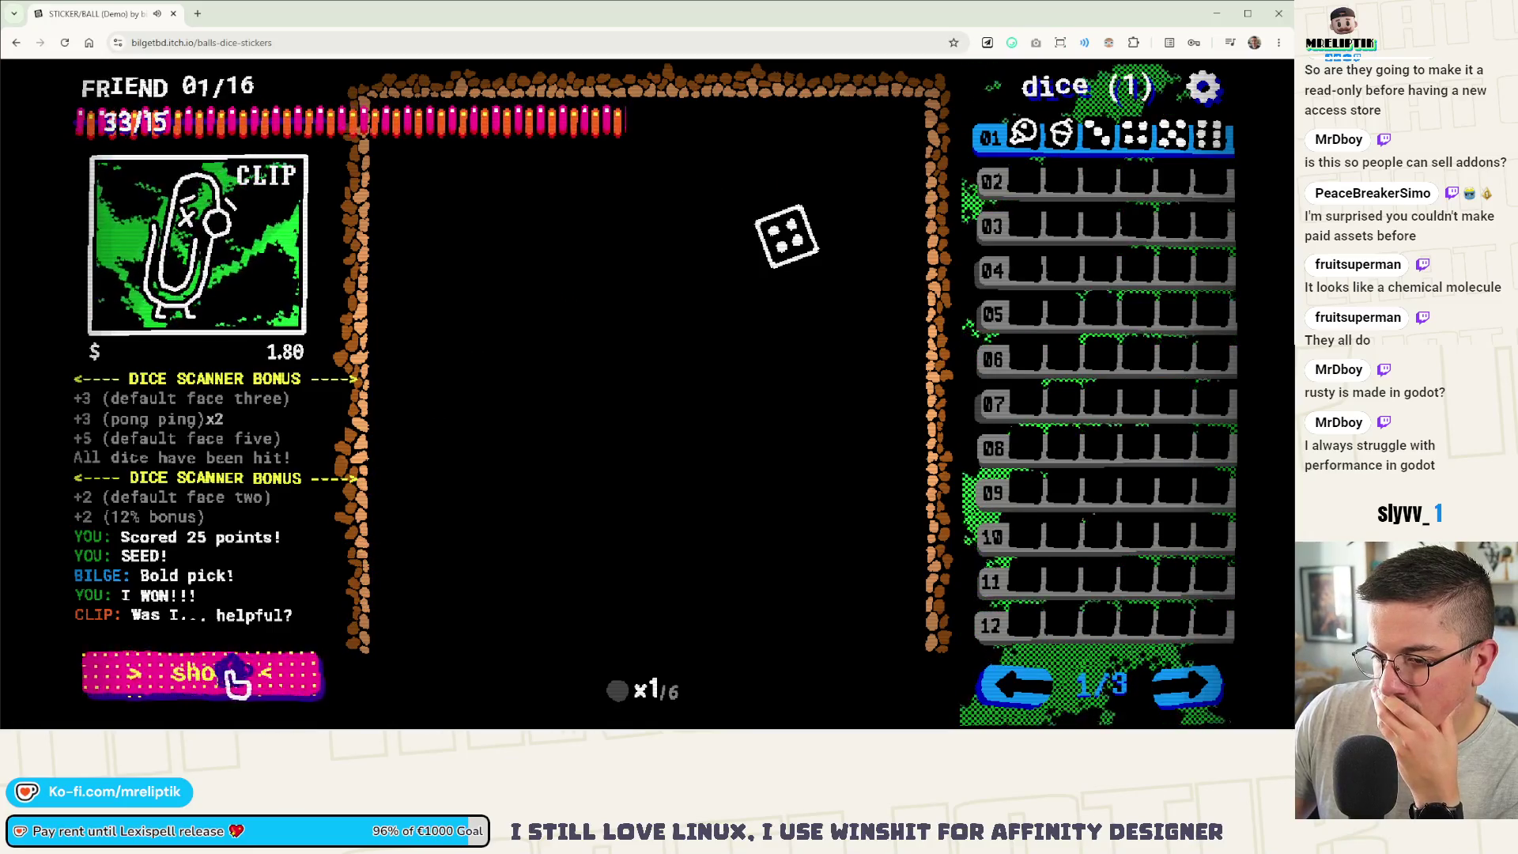
Step: In the shop, buy the EROS heart sticker for the die's third face and try for PIGGY BANK
click(235, 679)
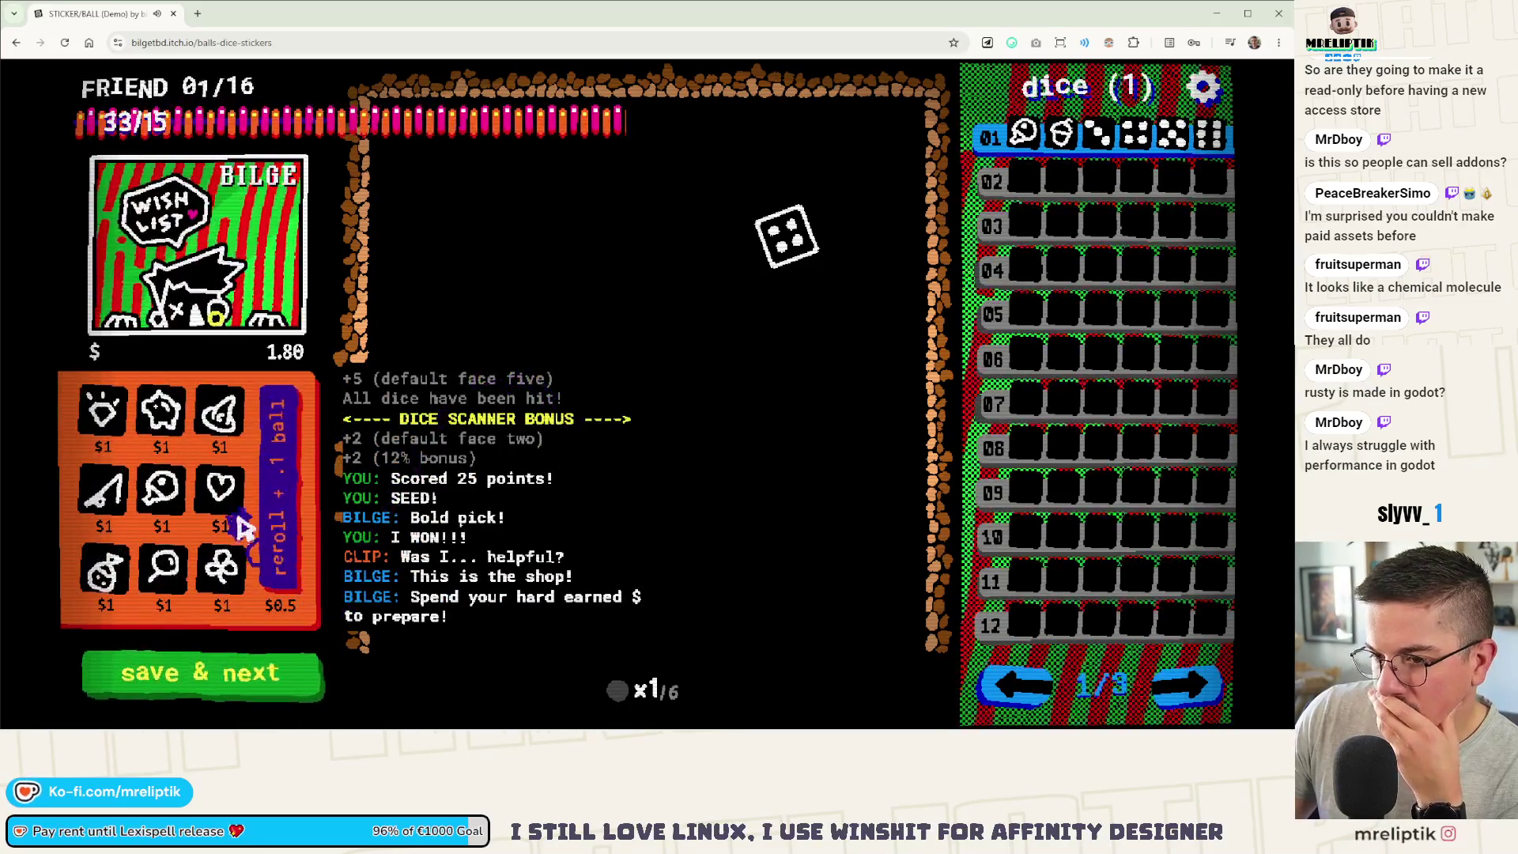
click(225, 487)
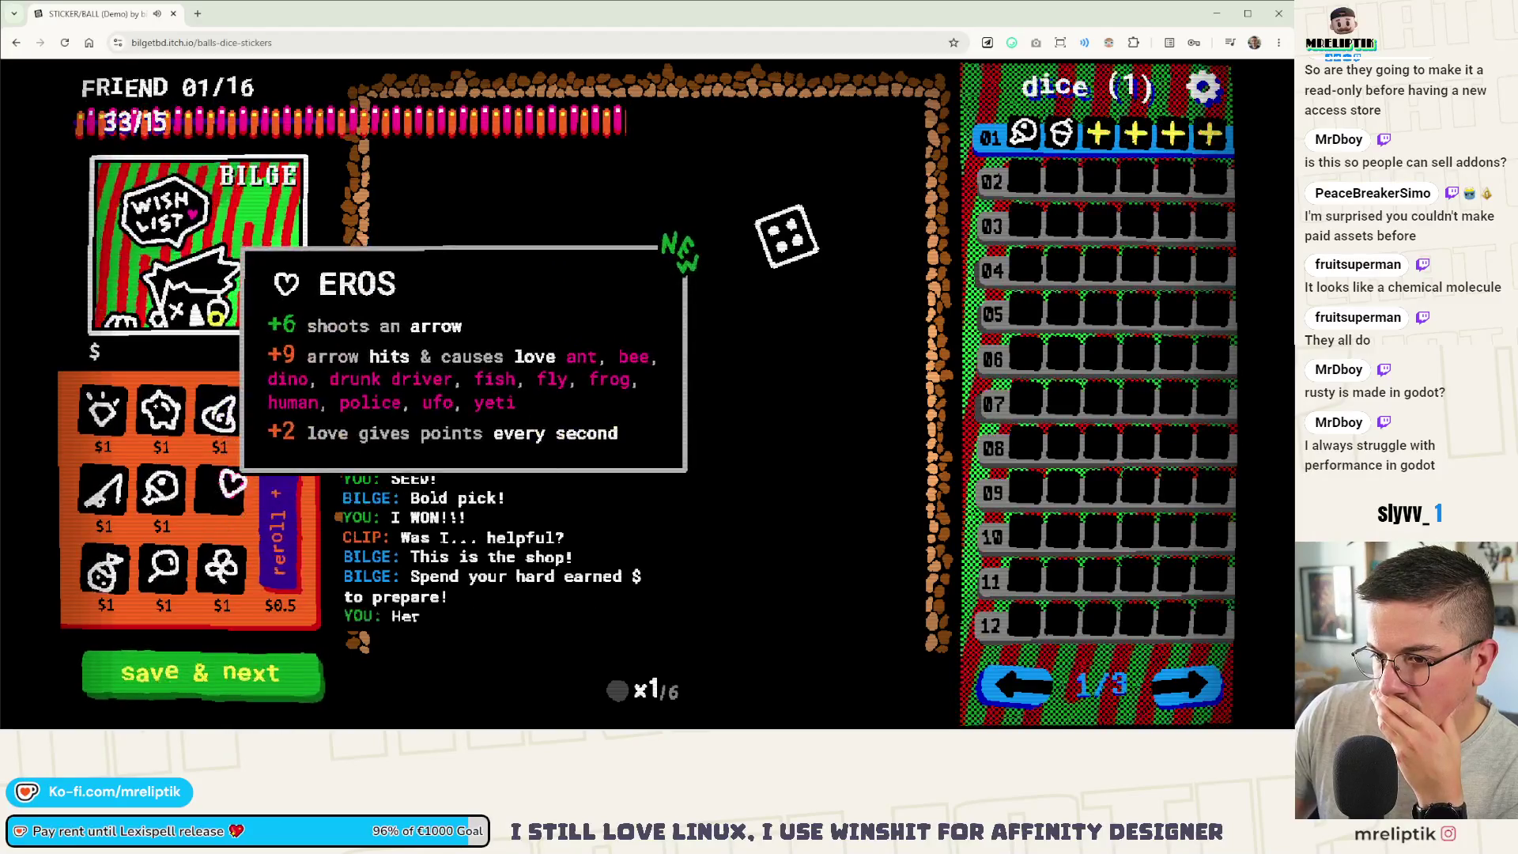
click(1099, 135)
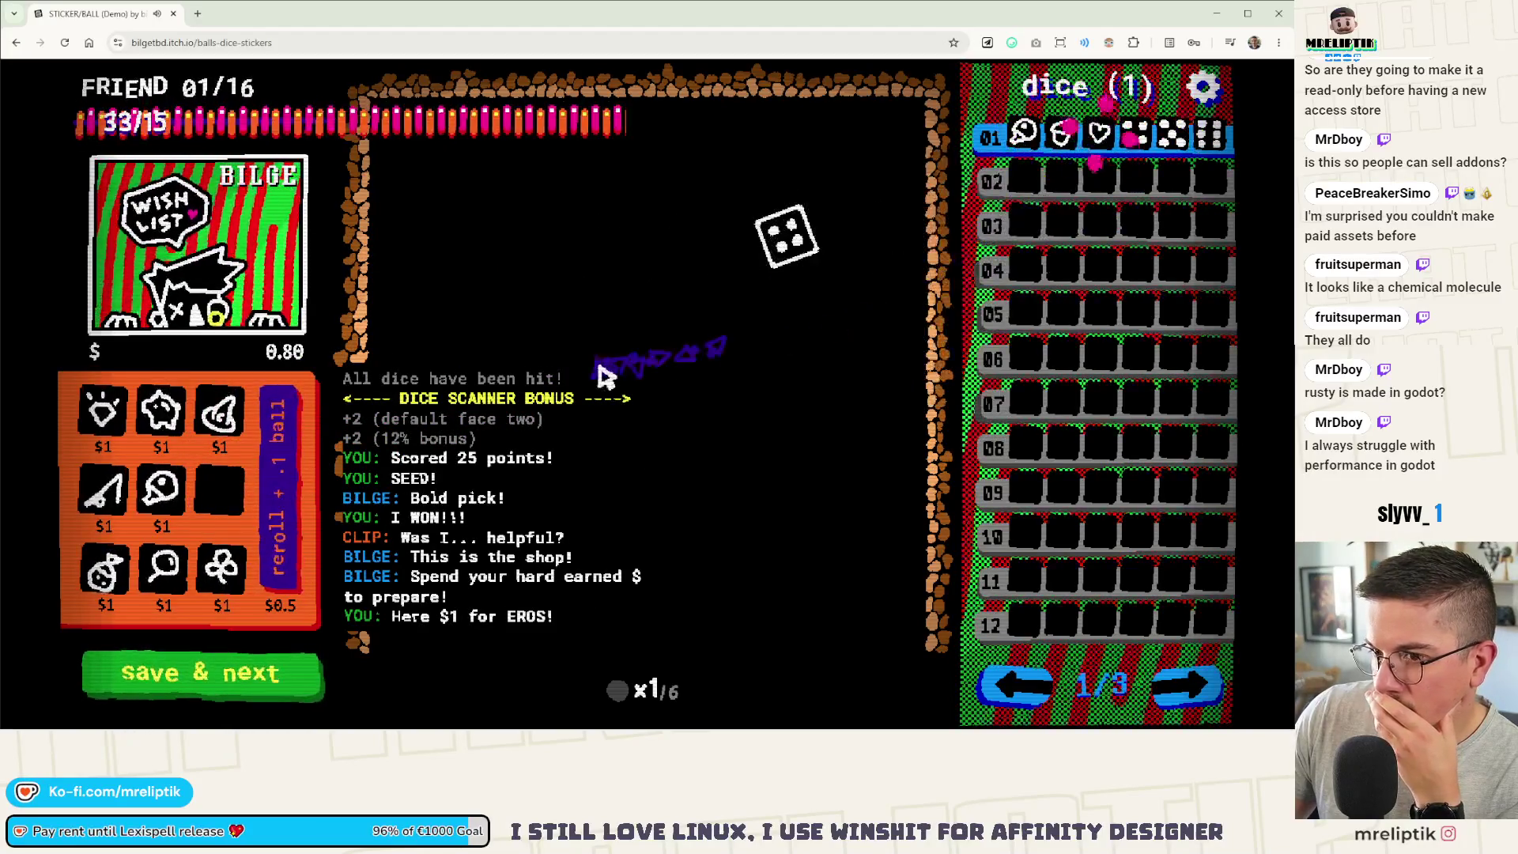
click(156, 427)
Step: Save and face the next opponent, fire a ball at both dice, then return to Affinity Designer
click(203, 672)
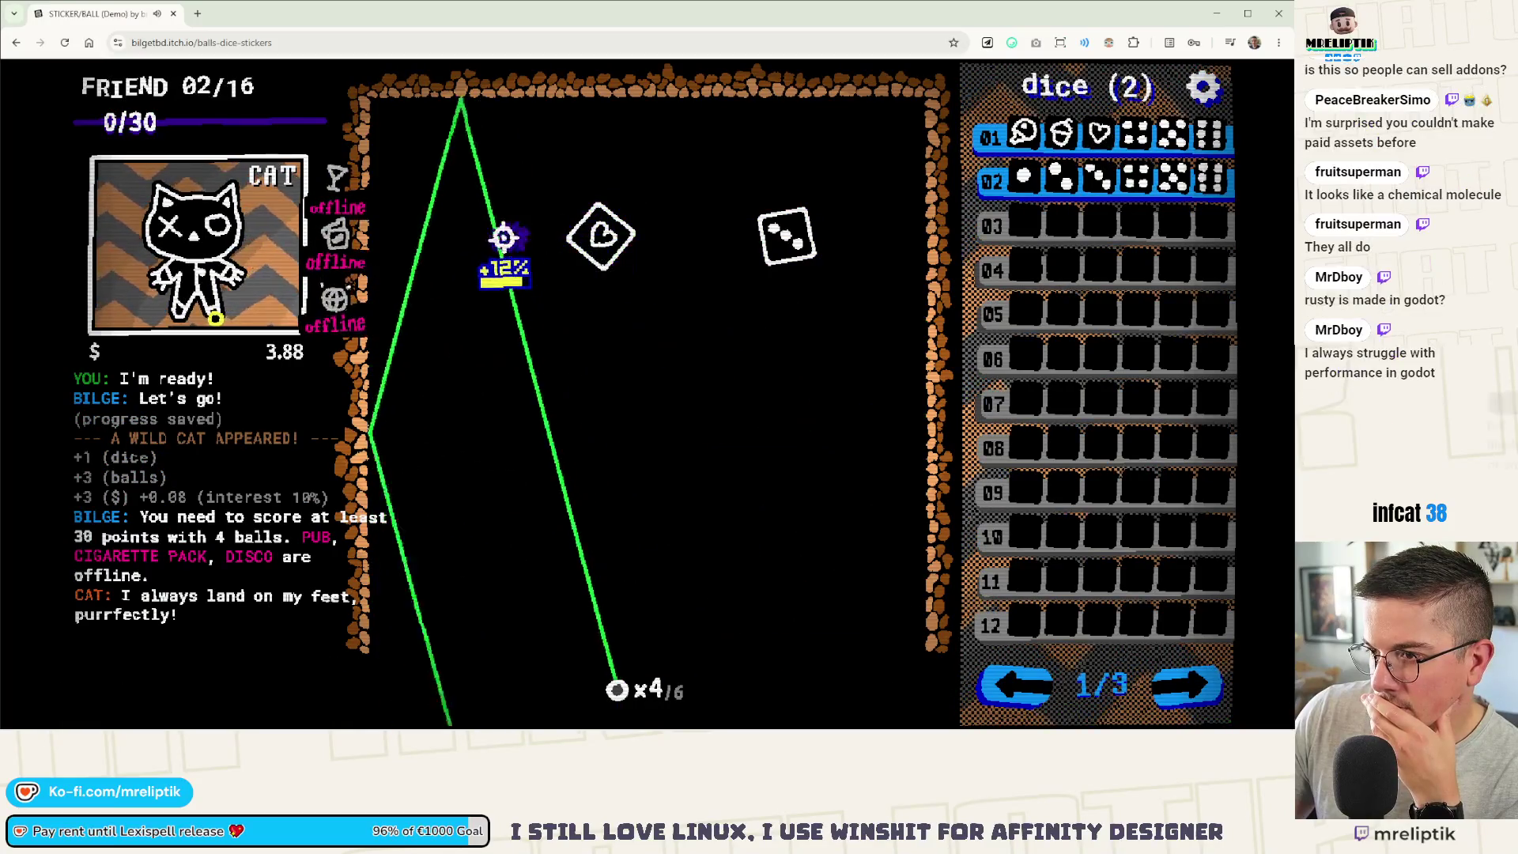
click(365, 287)
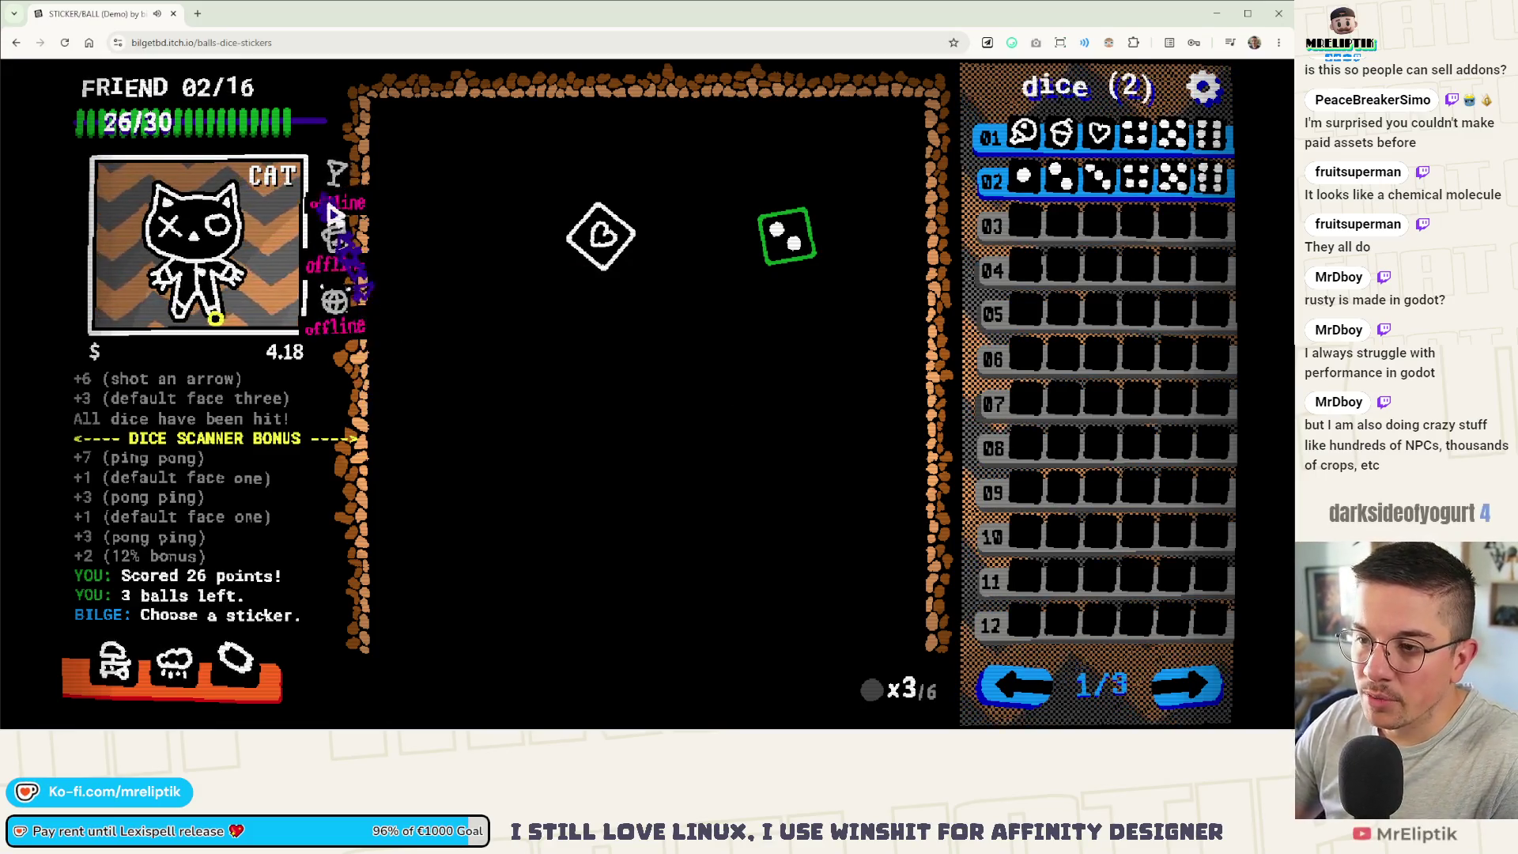
mouse_move(171, 672)
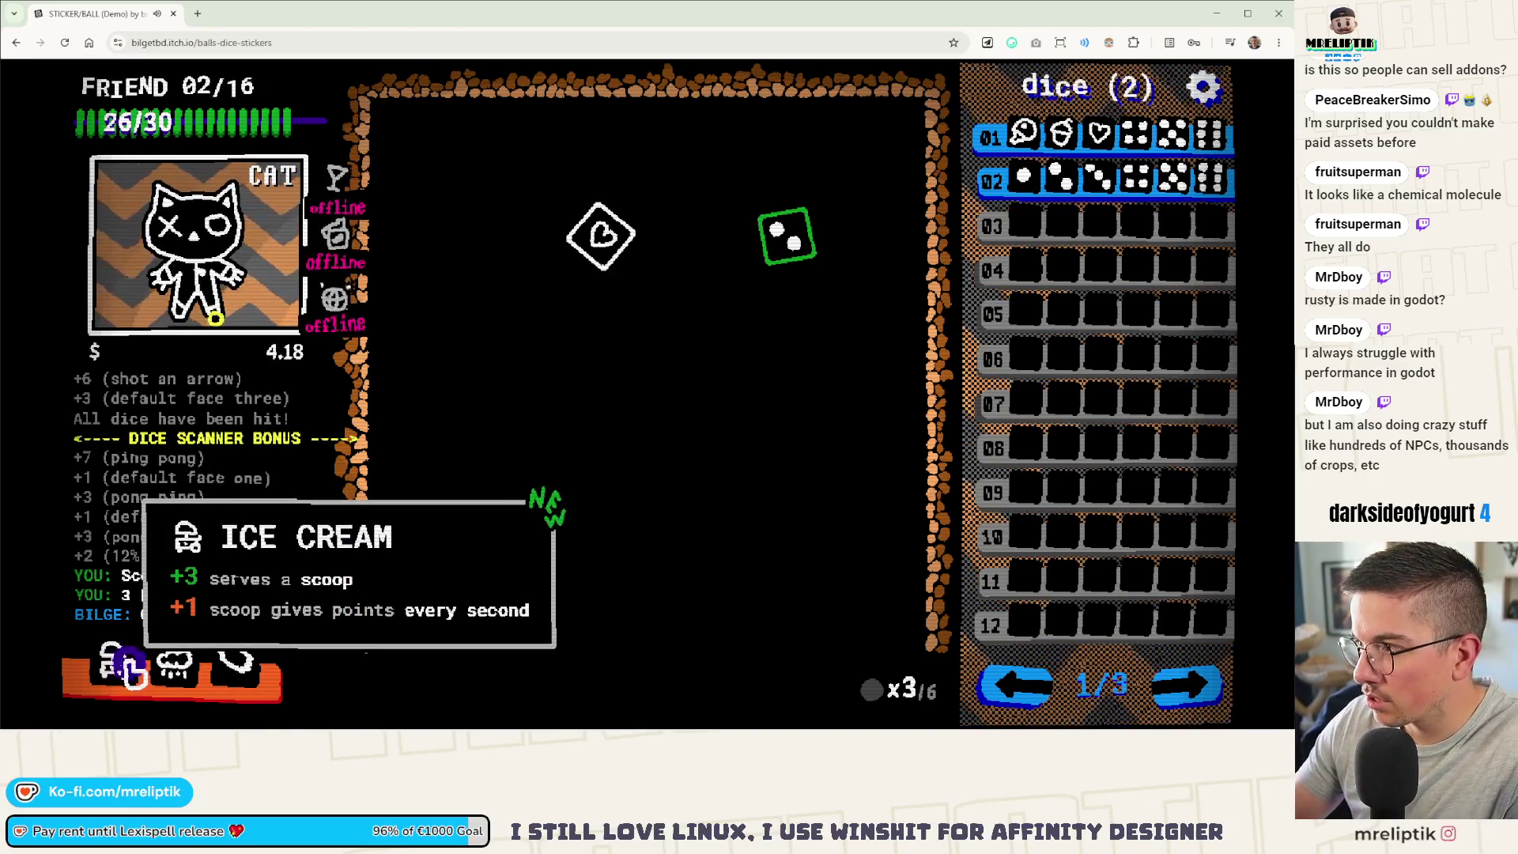
key(alt+Tab)
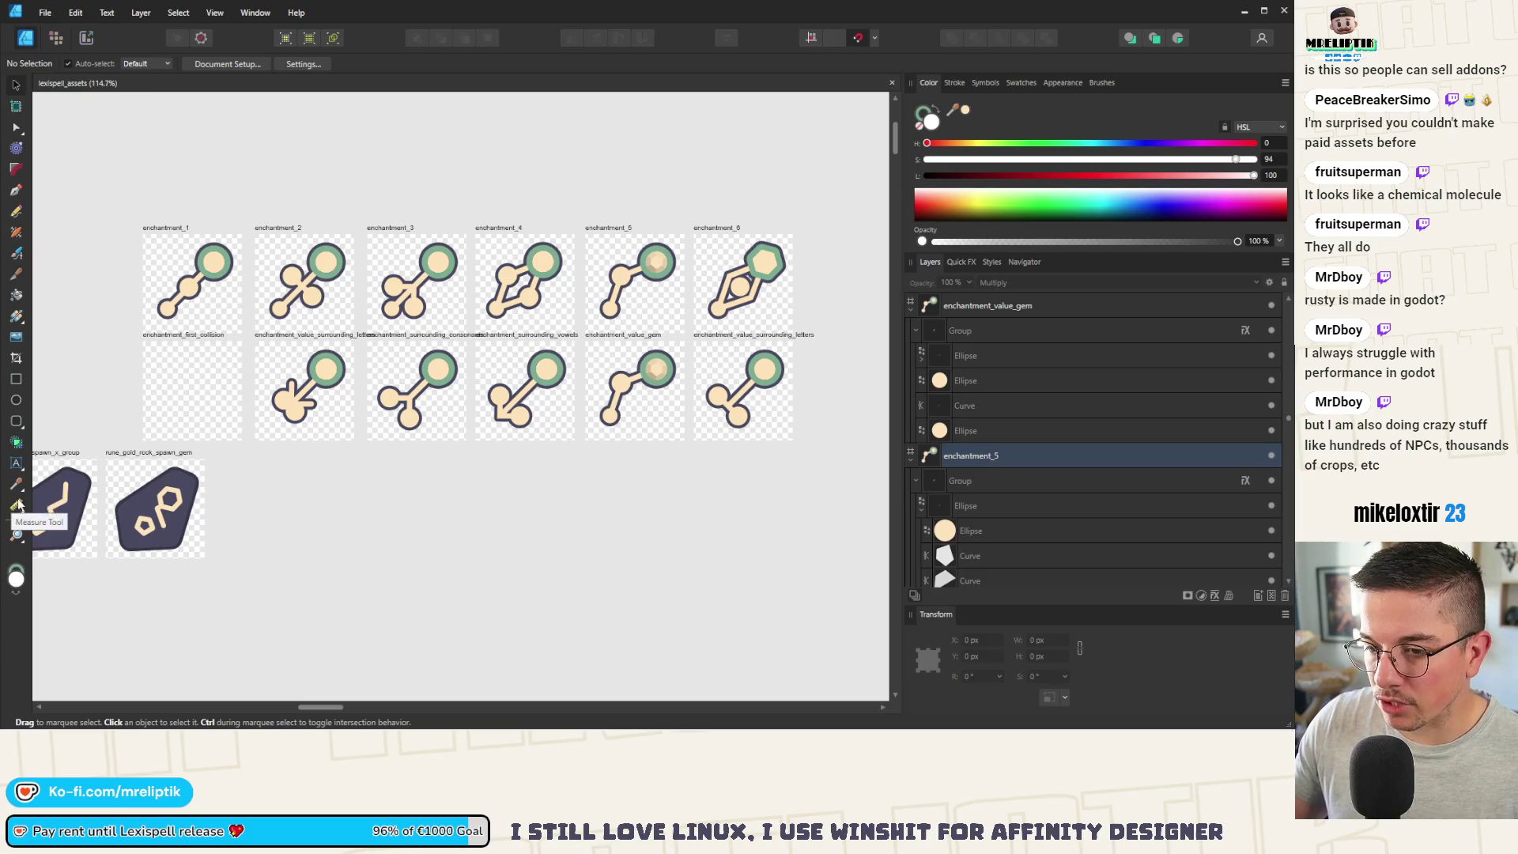
Step: Select the value gem icon's curve, show its nodes, then return to the Move Tool and deselect
scroll(561, 466, up, 1)
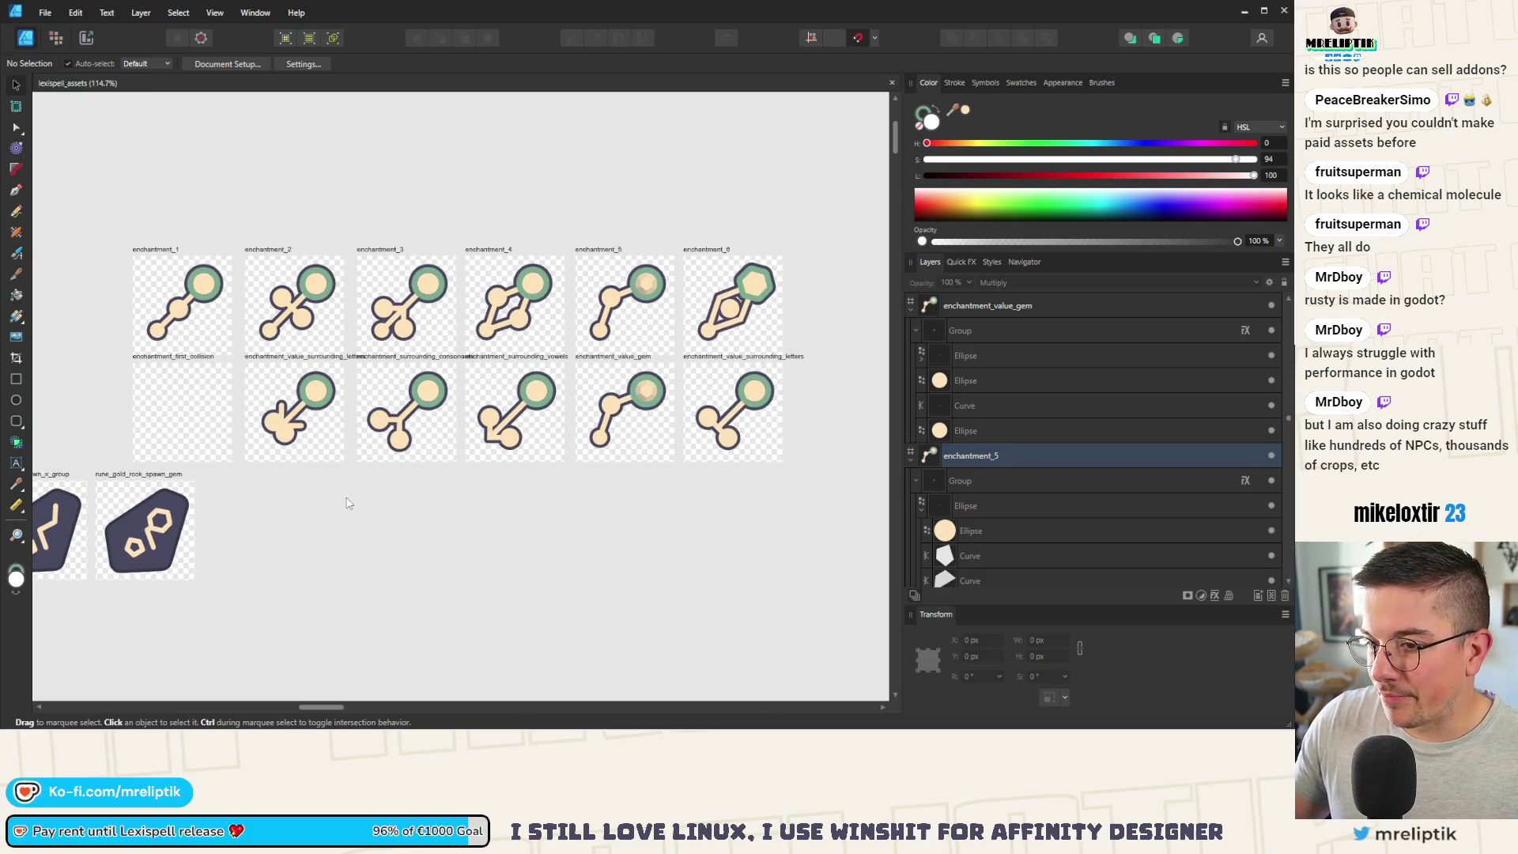
scroll(348, 503, up, 2)
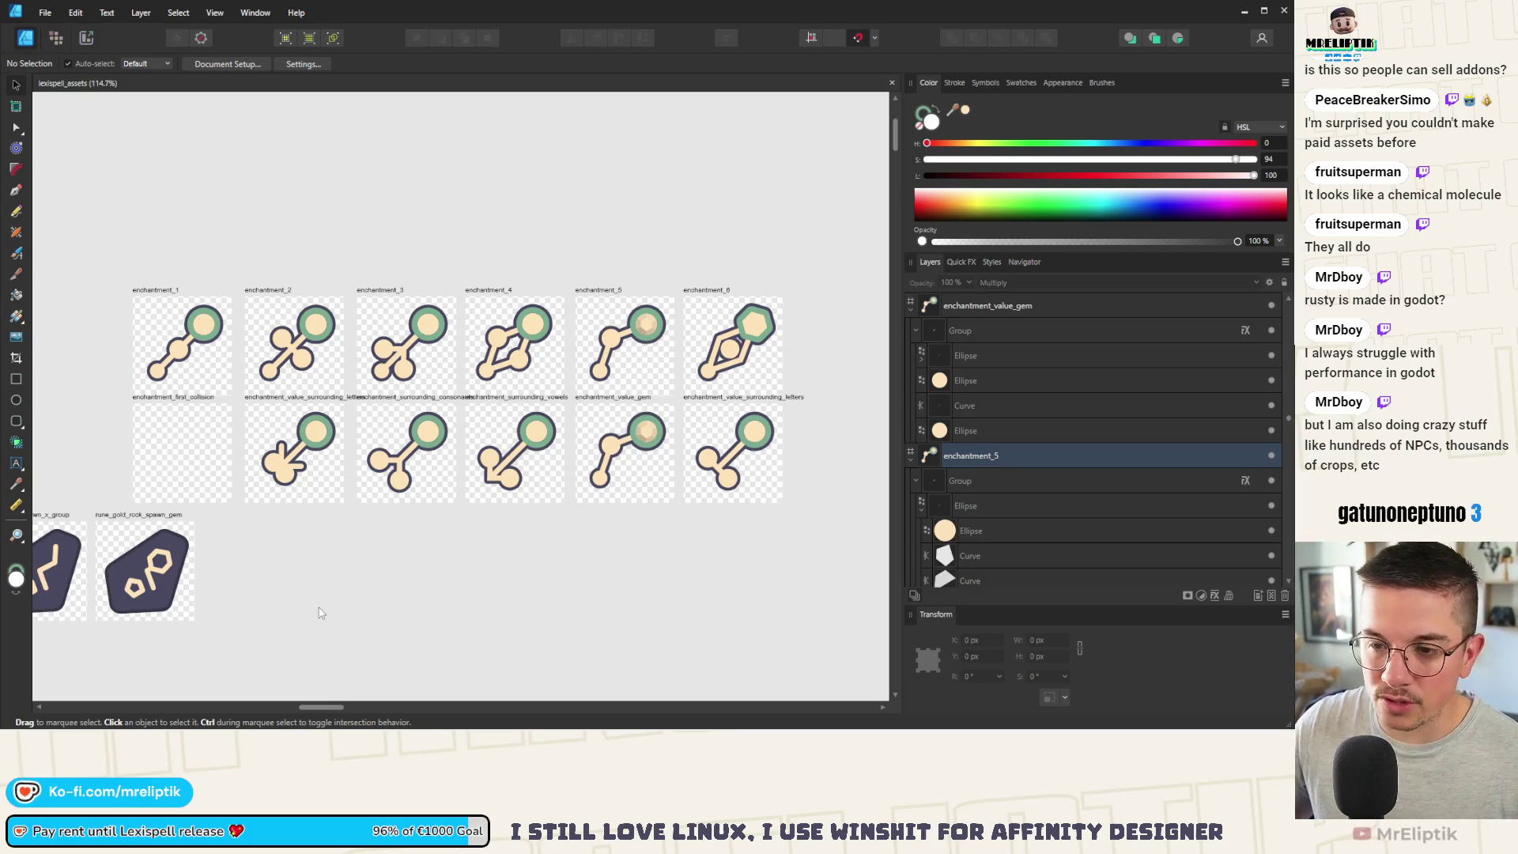
scroll(629, 456, up, 2)
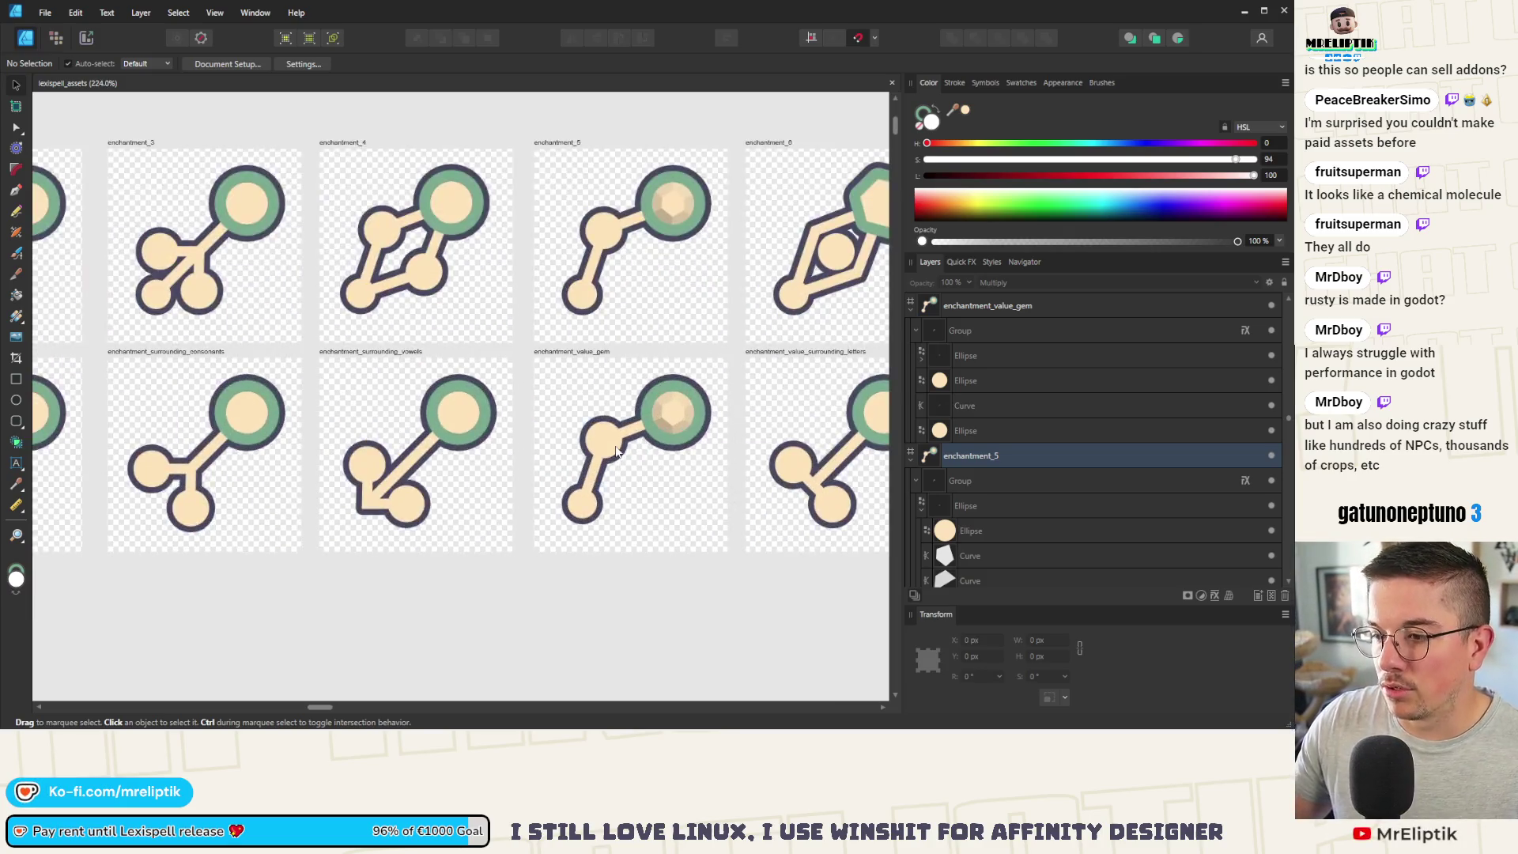
scroll(618, 451, down, 1)
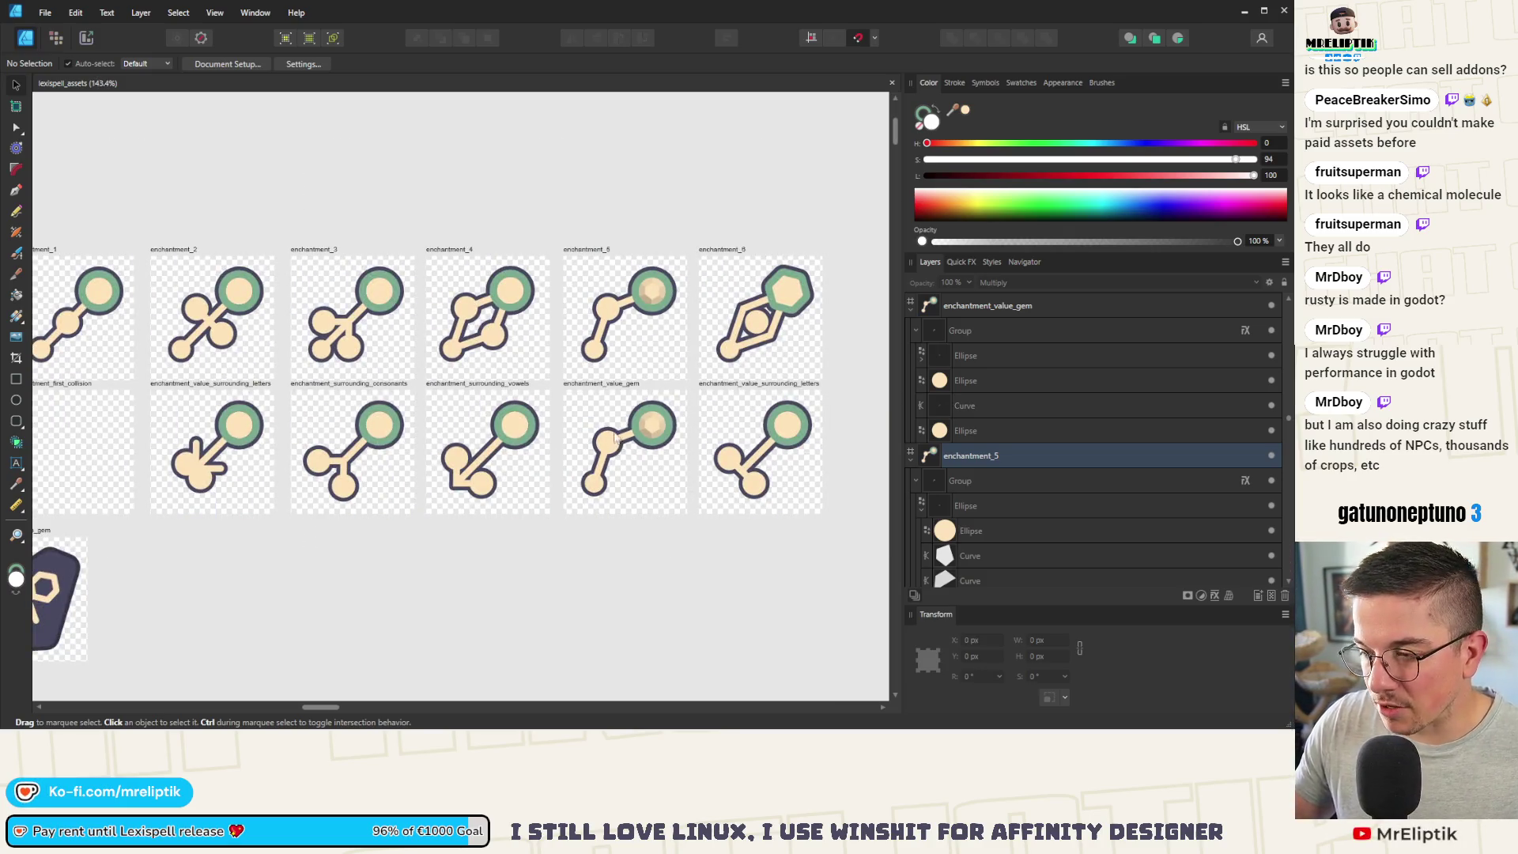
scroll(614, 440, up, 3)
click(535, 471)
scroll(522, 468, down, 2)
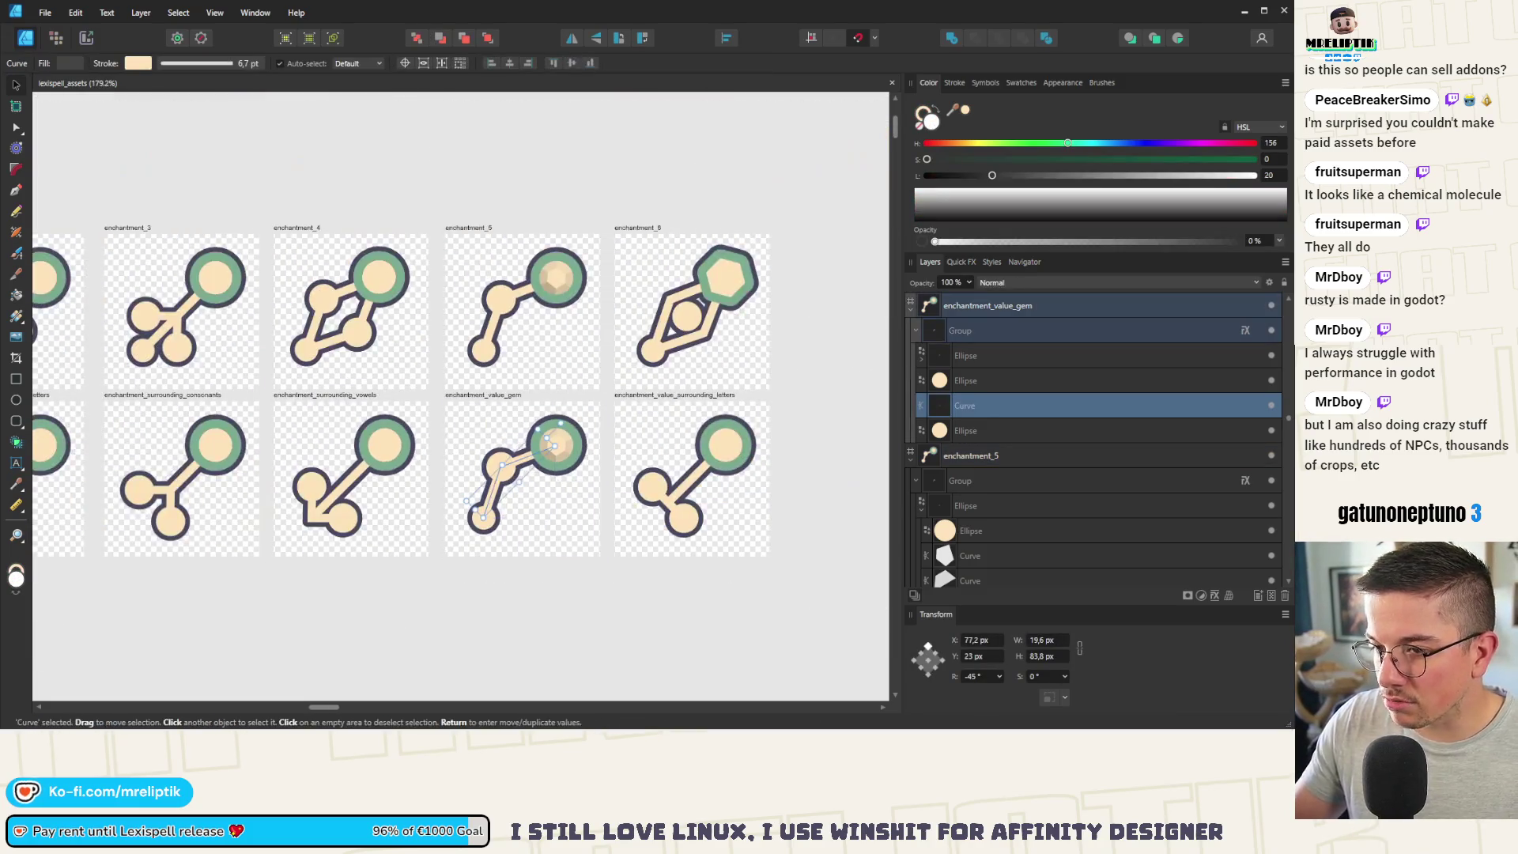
click(16, 127)
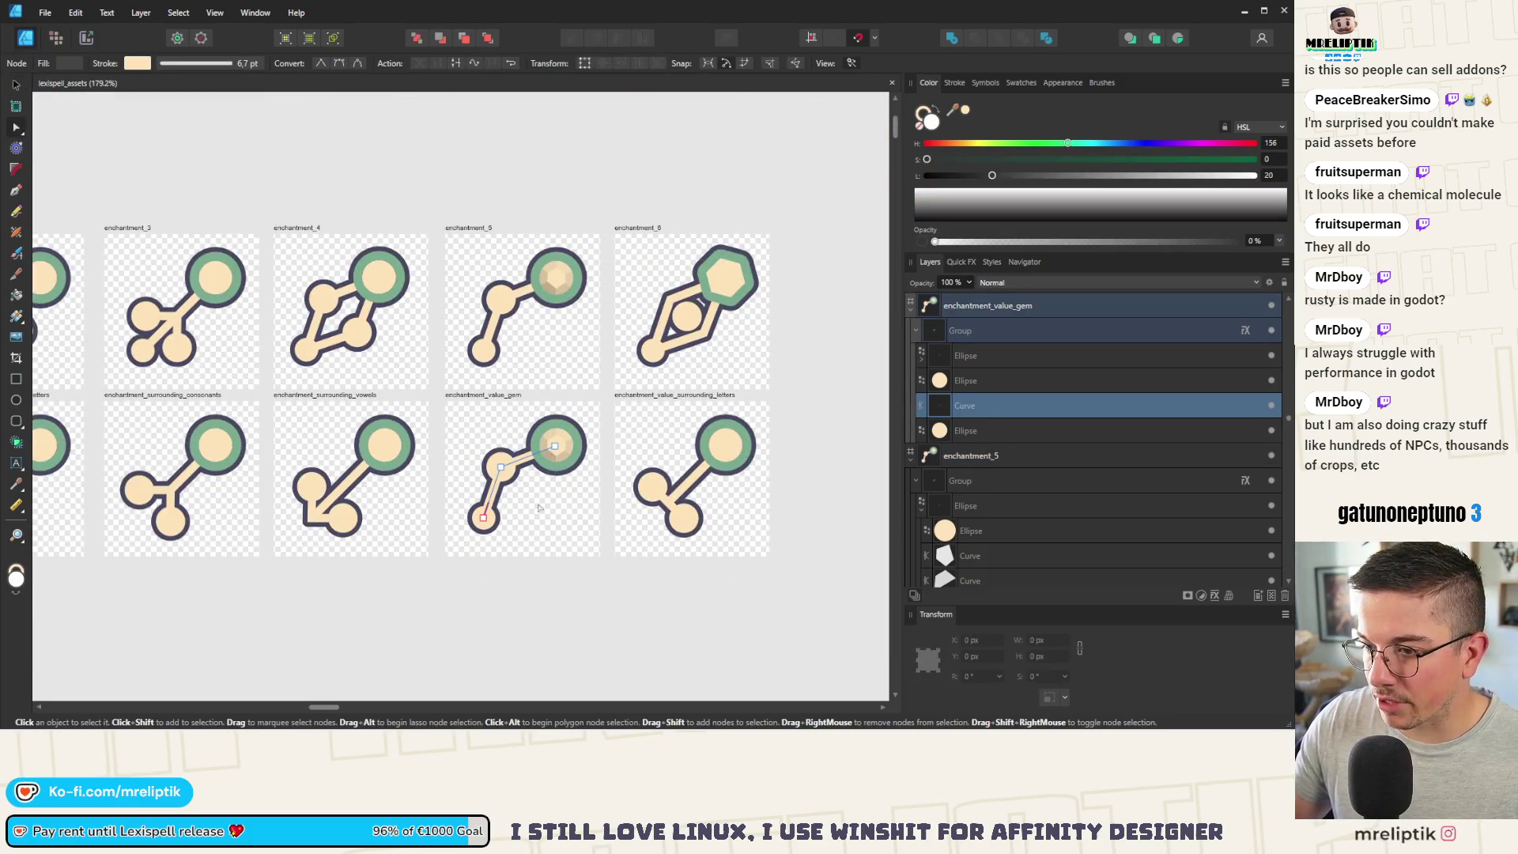
scroll(530, 502, up, 2)
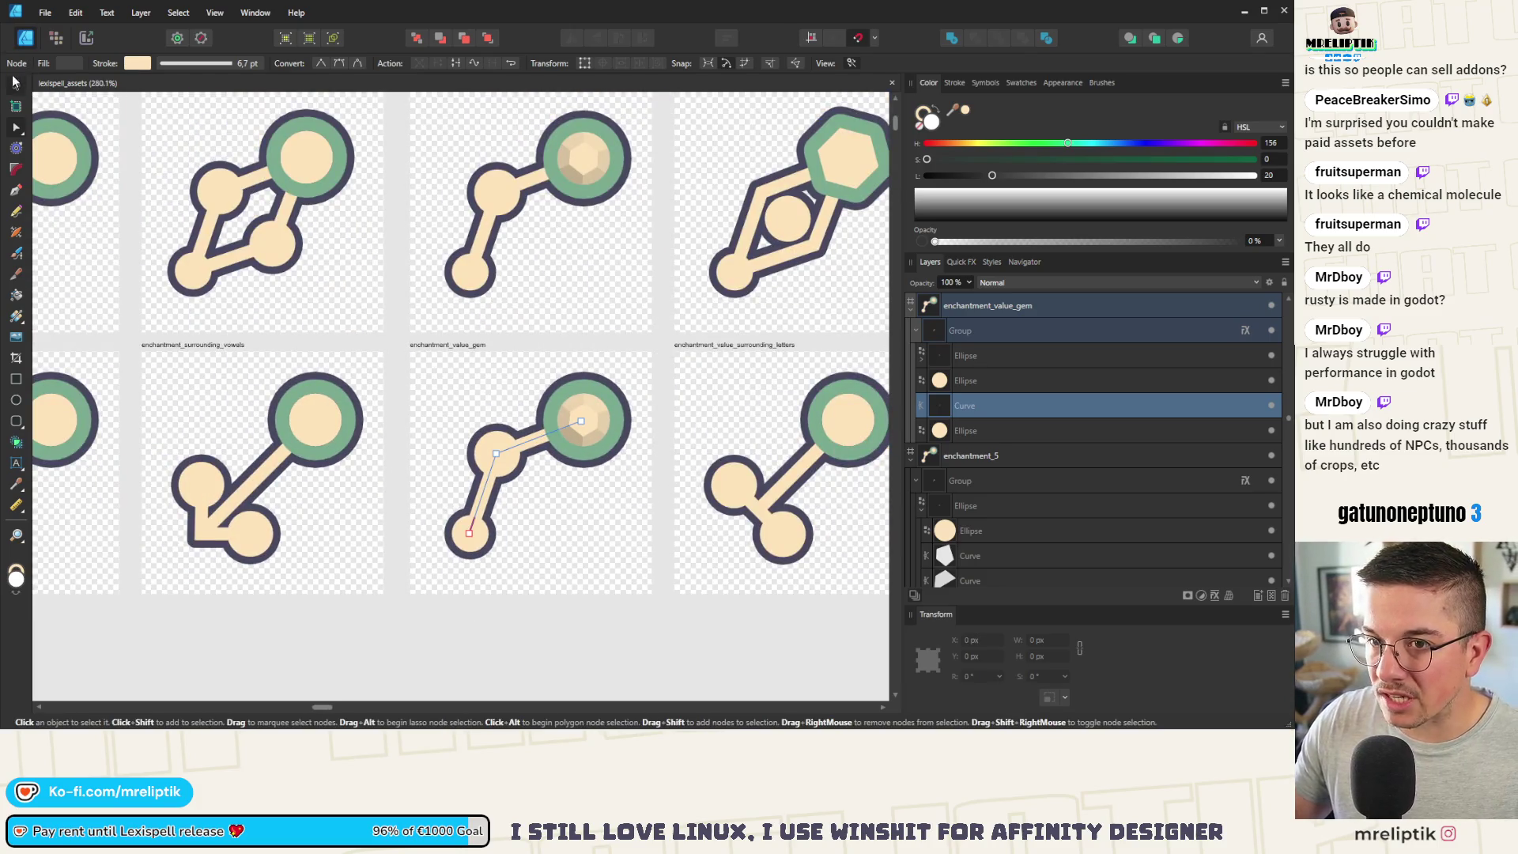
click(15, 84)
scroll(543, 443, up, 2)
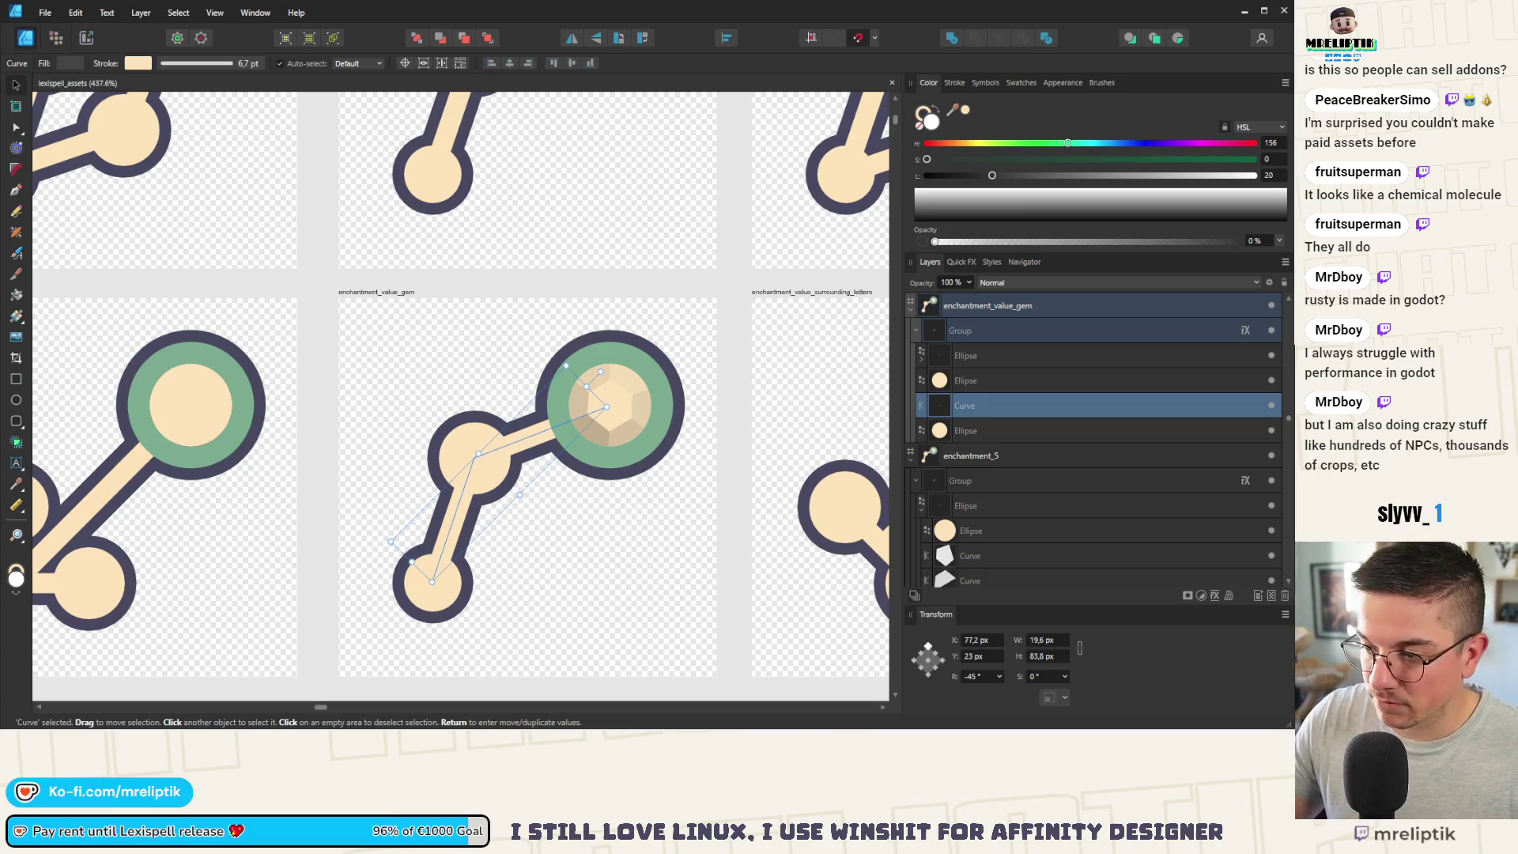
click(501, 498)
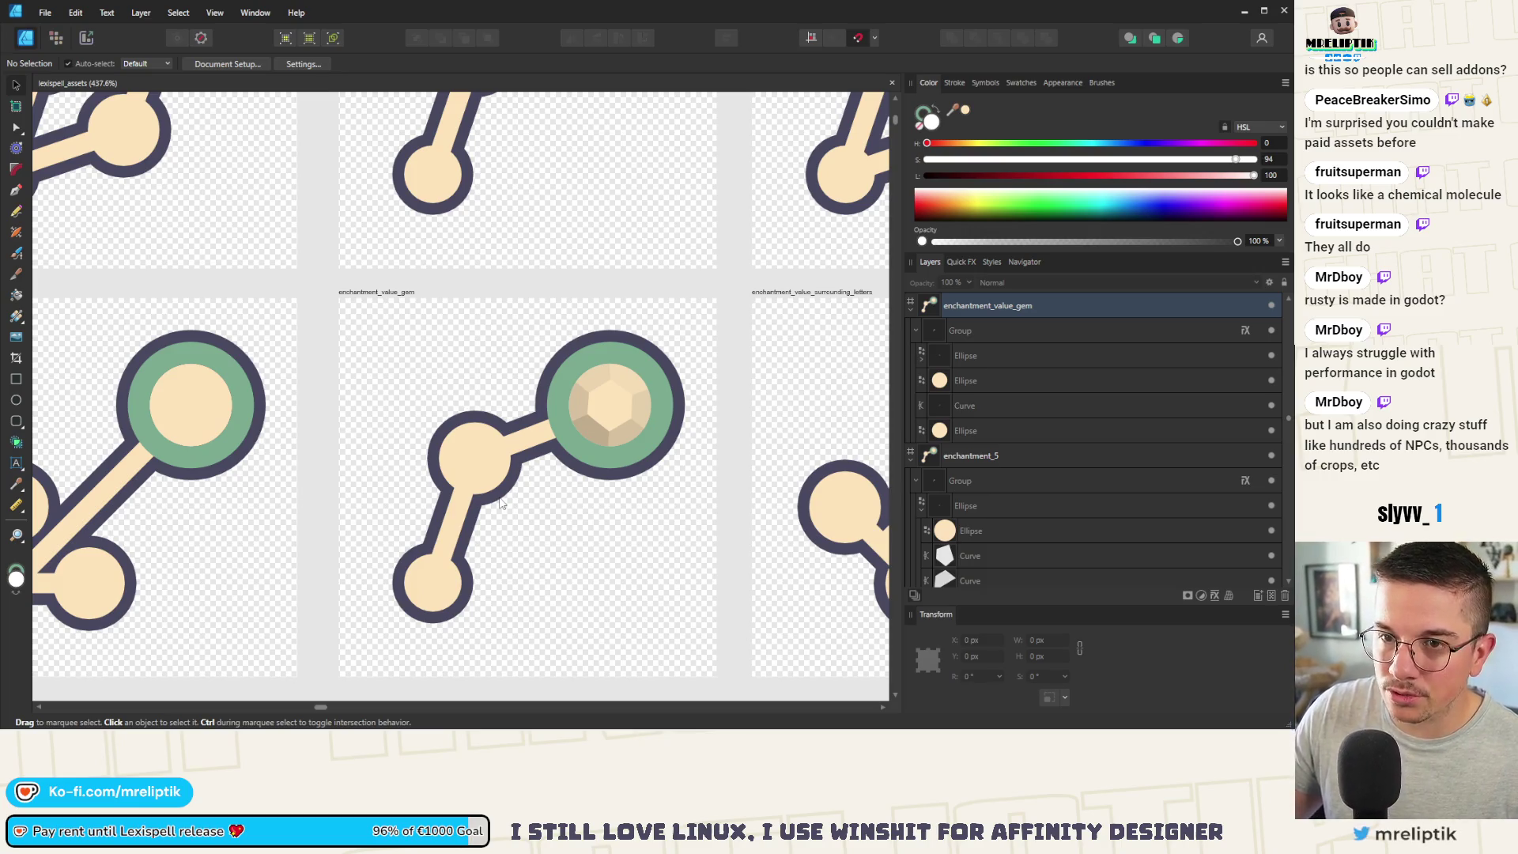
Step: Edit the nodes of the gem's connecting curve, then return to the Move Tool and zoom out
drag(521, 440, 460, 365)
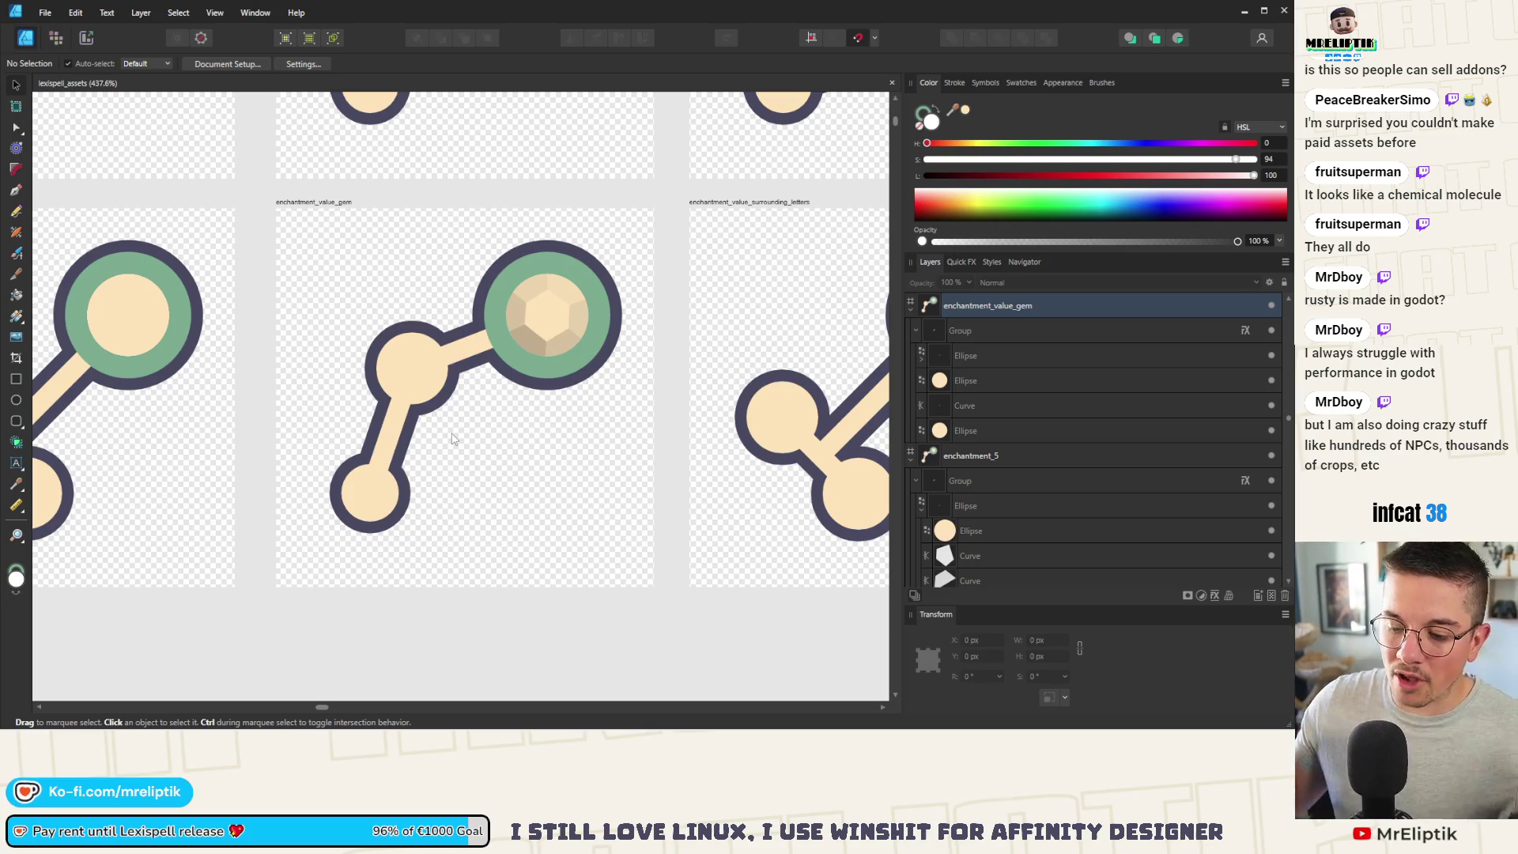
double_click(425, 377)
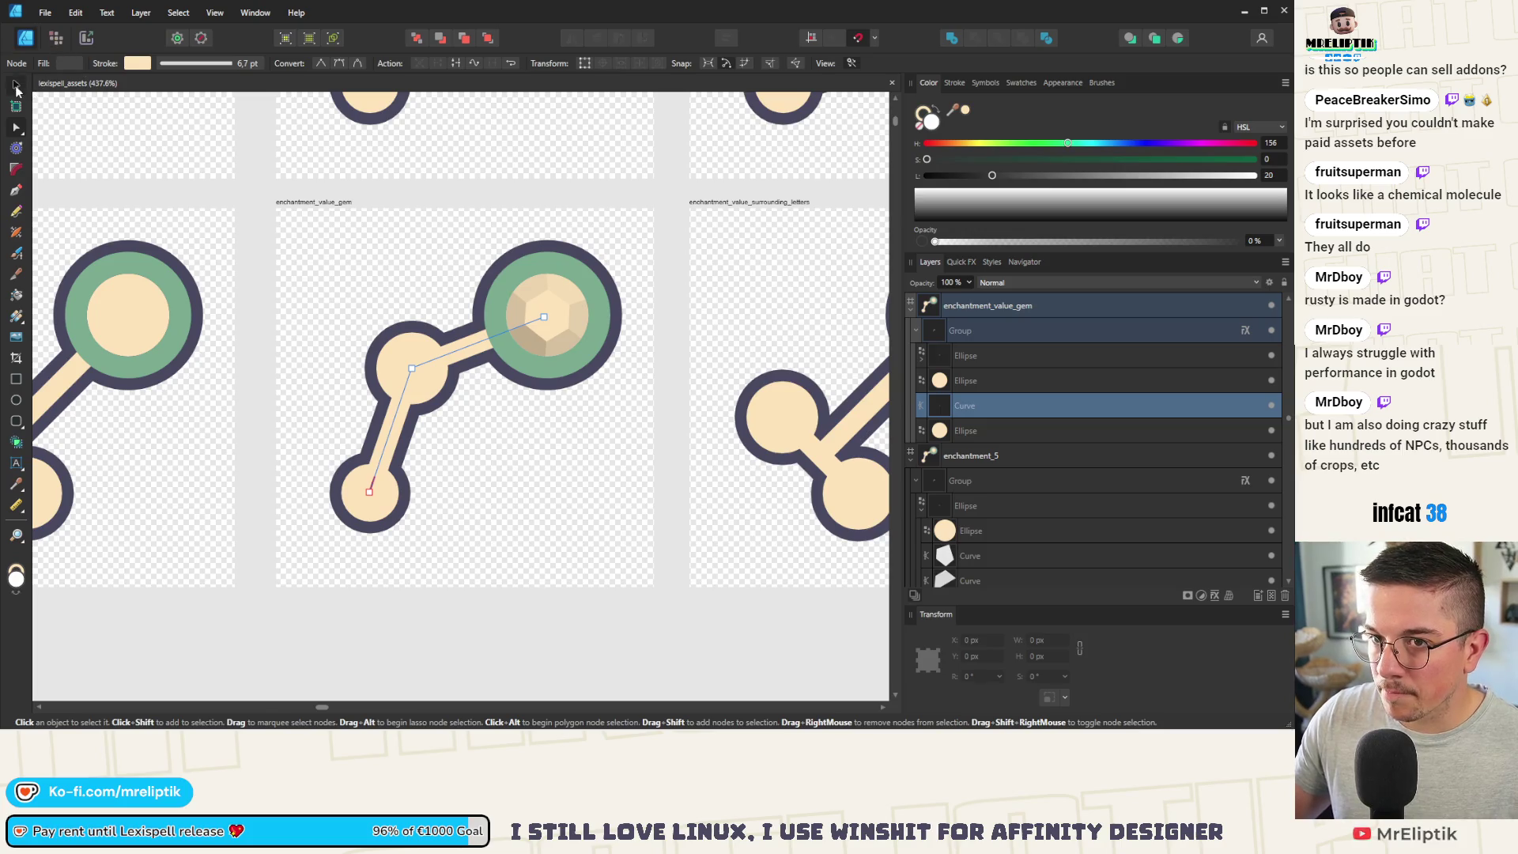
click(16, 86)
scroll(431, 415, down, 5)
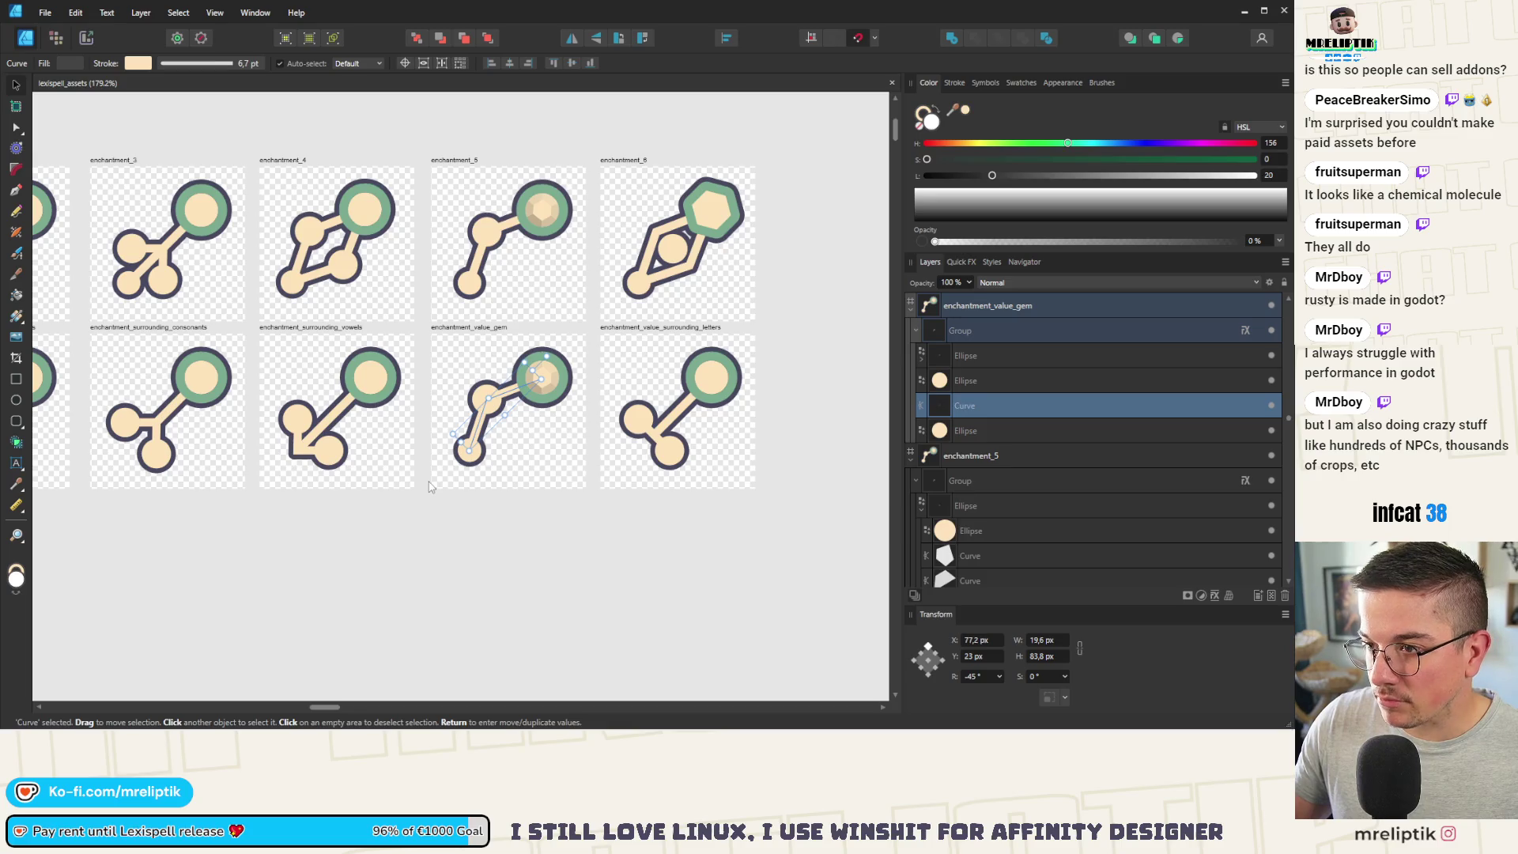
scroll(467, 474, down, 3)
scroll(506, 459, up, 3)
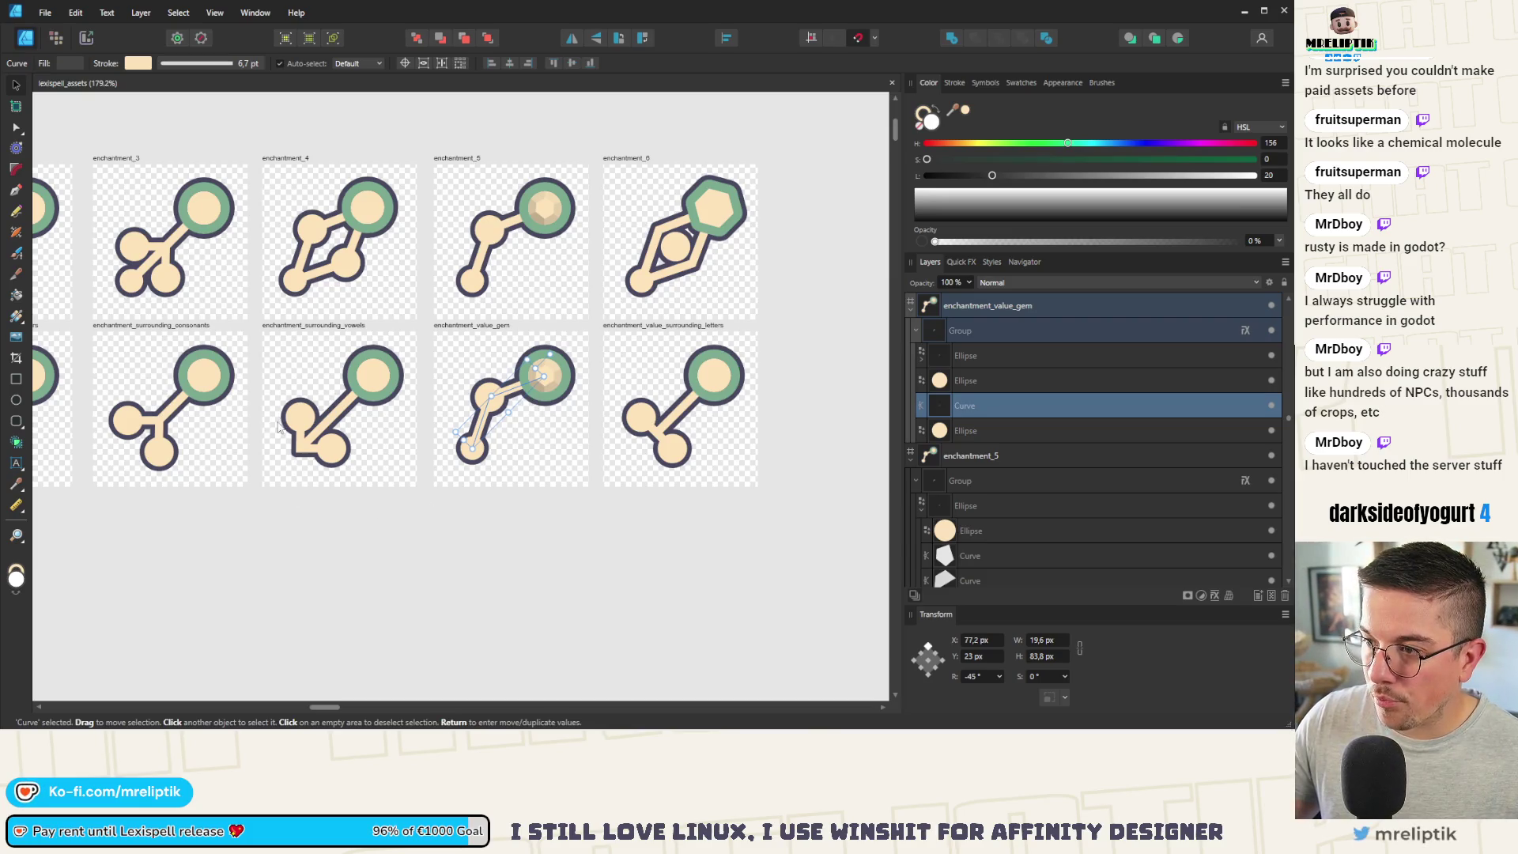
Step: Copy enchantment_6's inner circle, small circle and connecting line onto enchantment_value_gem
click(658, 278)
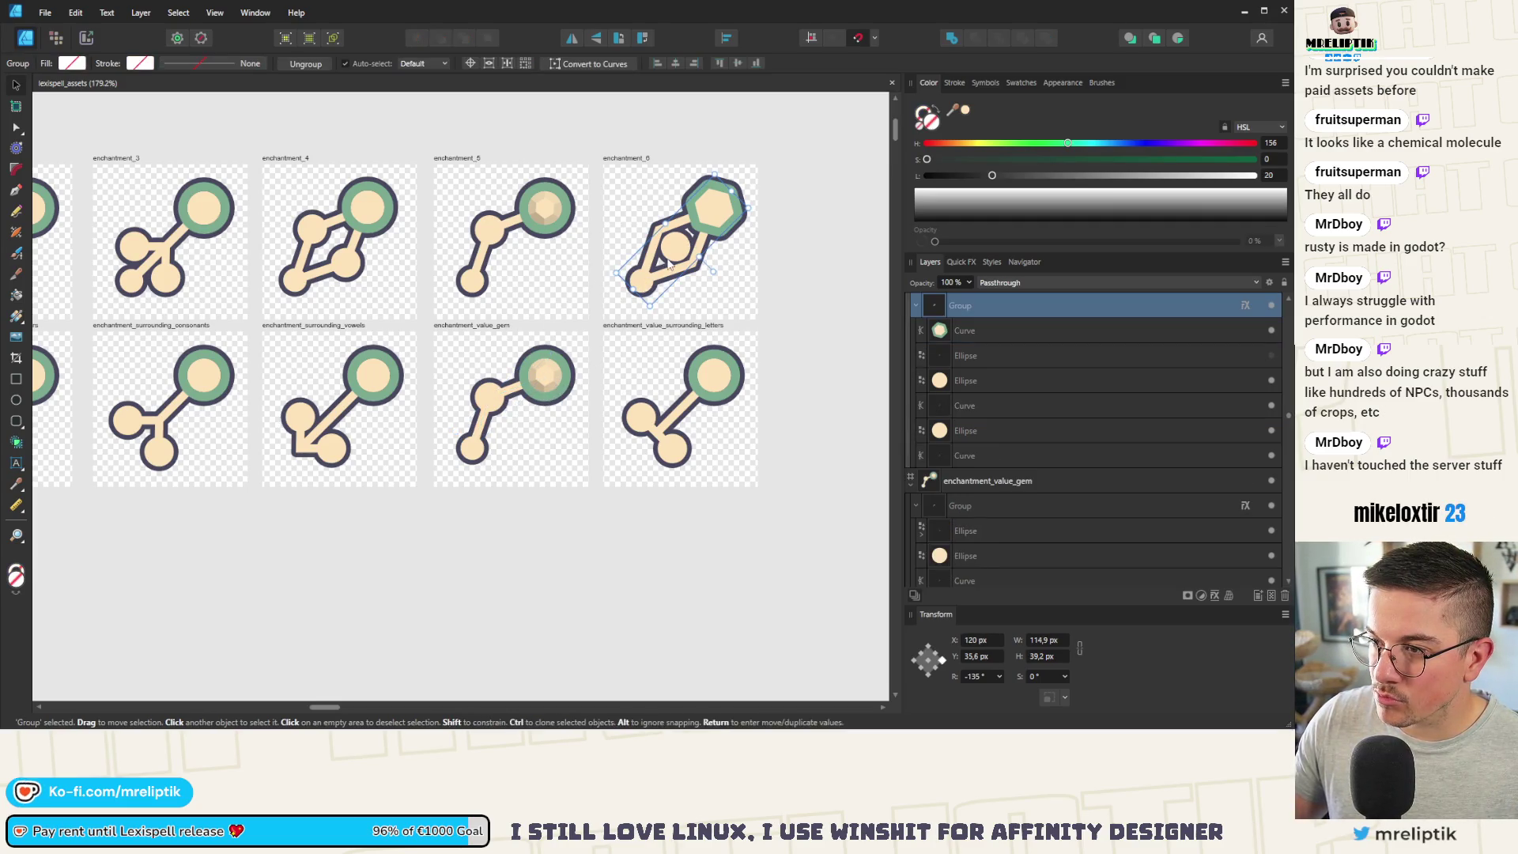
double_click(666, 261)
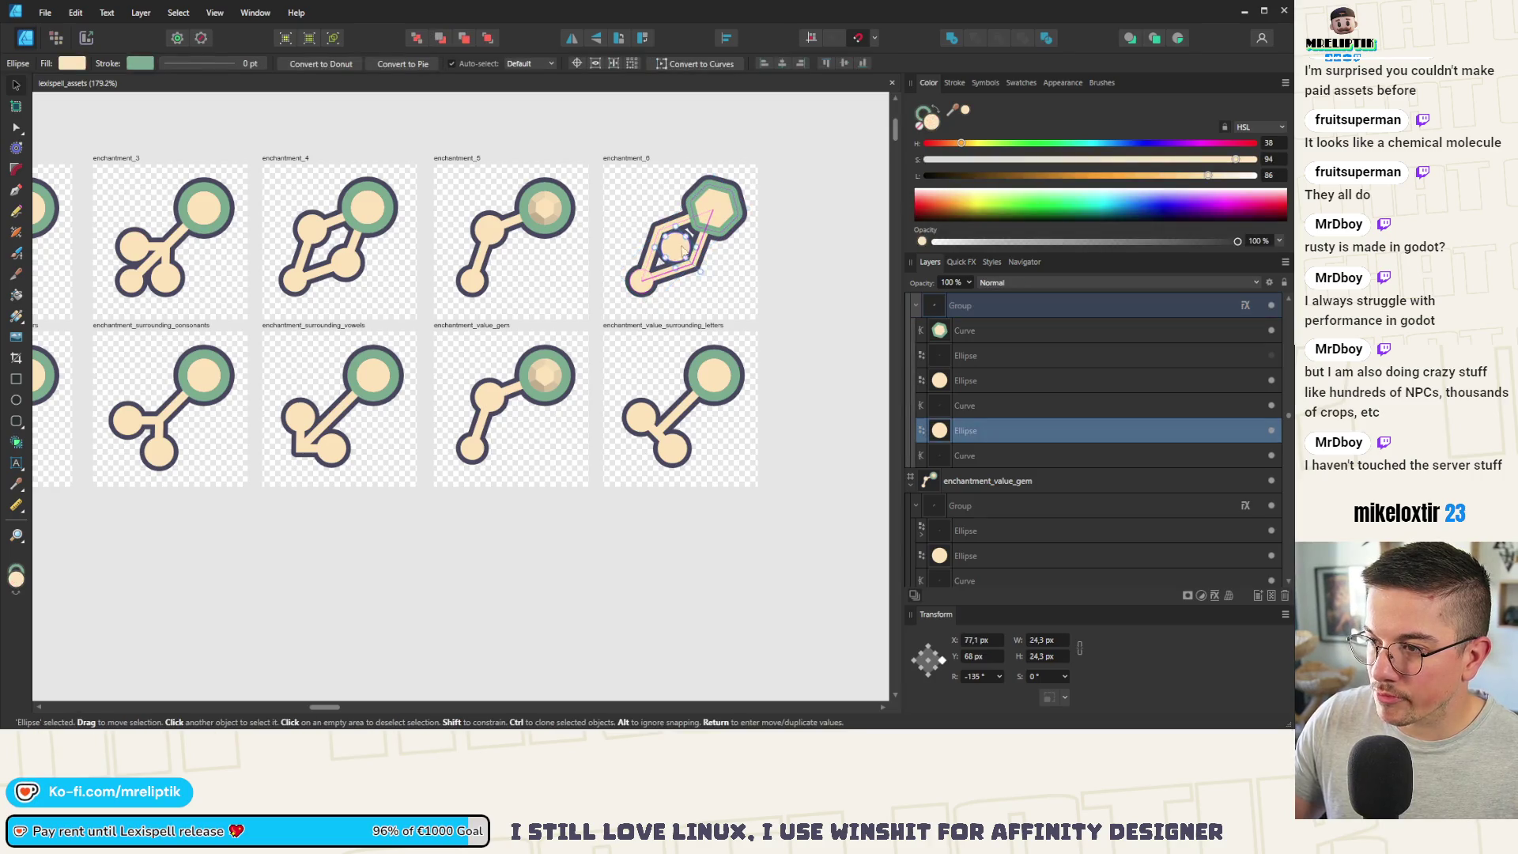
shift+click(646, 283)
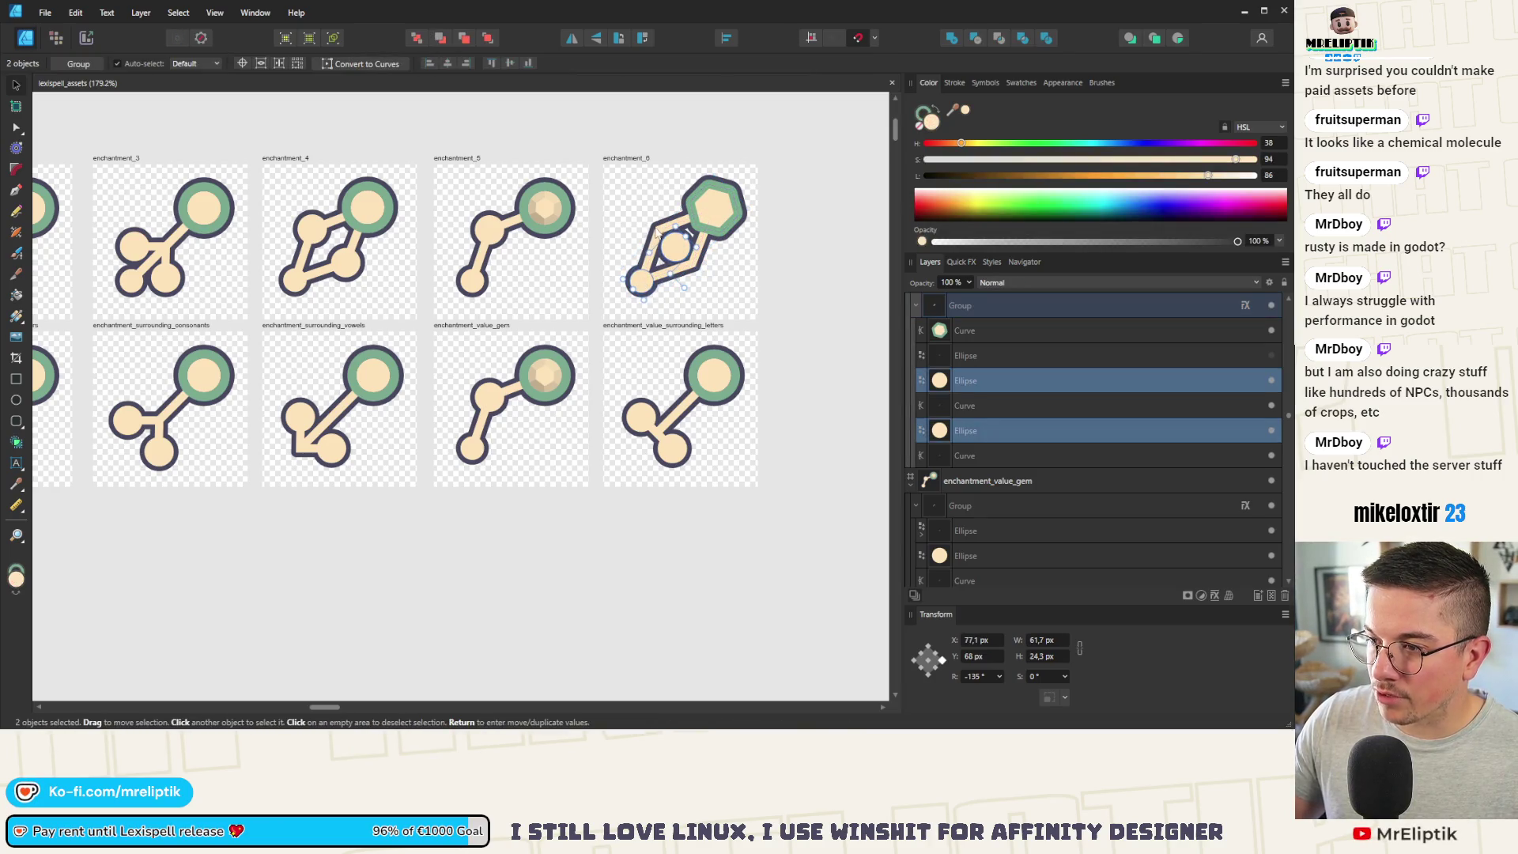
shift+click(656, 230)
key(ctrl+c)
key(ctrl+v)
mouse_move(498, 395)
mouse_down()
mouse_move(522, 380)
mouse_move(499, 433)
mouse_move(510, 447)
mouse_up()
click(491, 413)
click(528, 472)
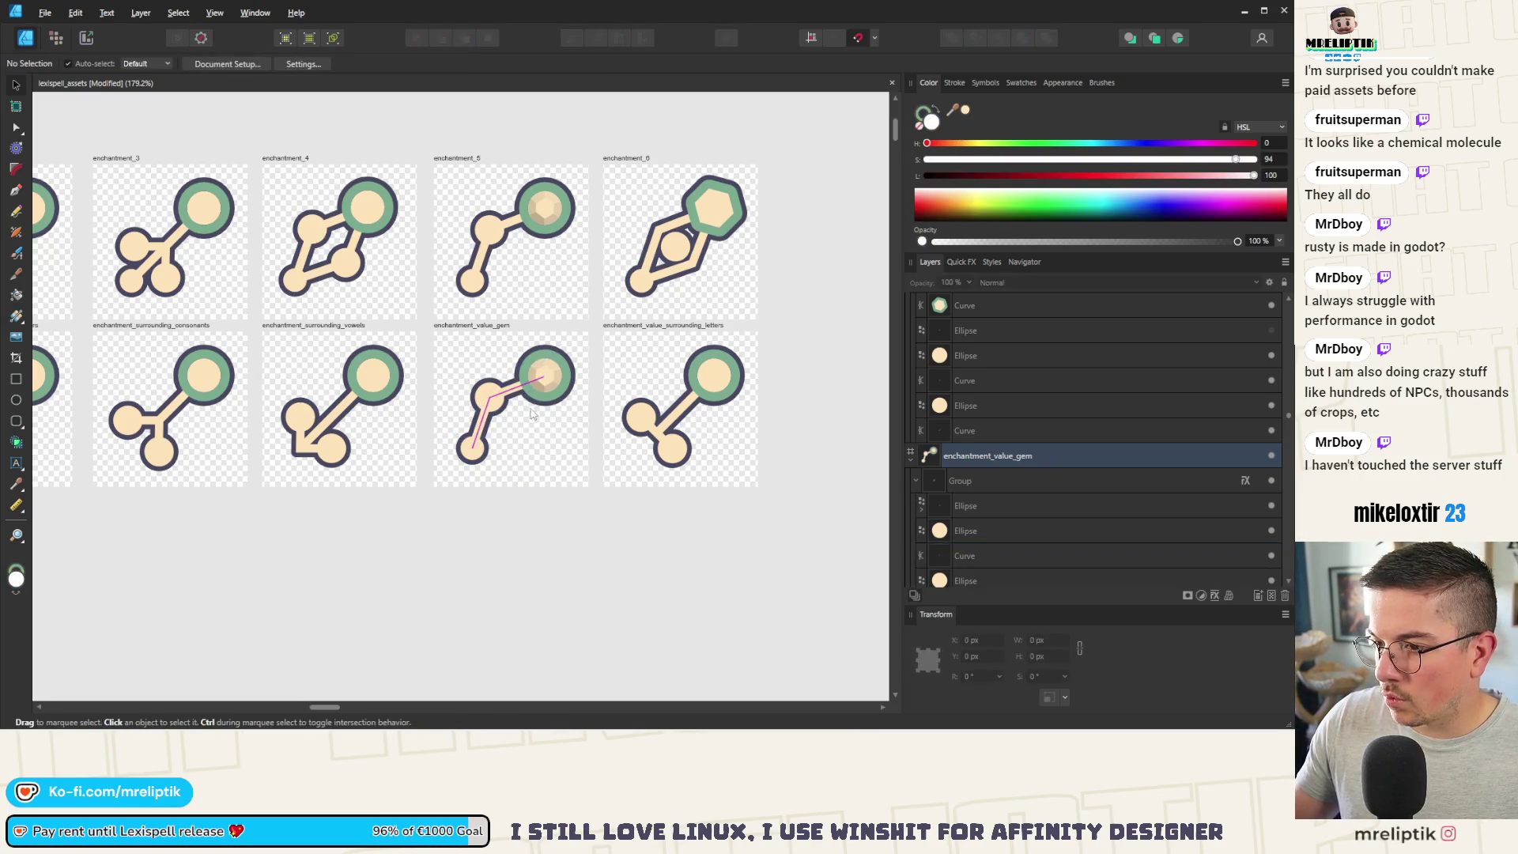
click(545, 387)
drag(566, 360, 443, 478)
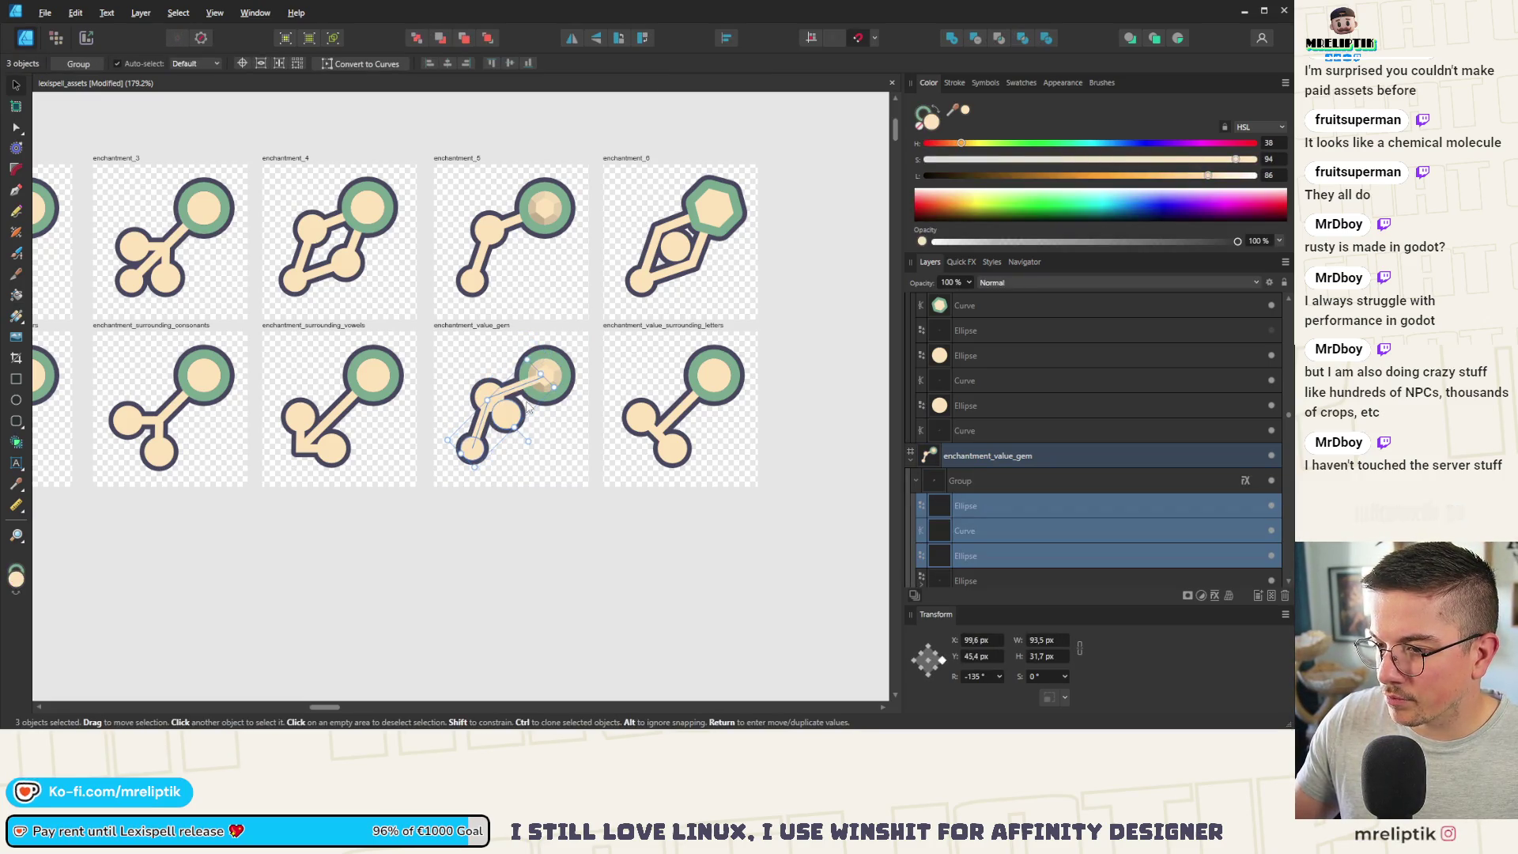
Step: Select enchantment_6's two connecting lines and two circles and paste them into enchantment_value_gem
click(684, 275)
double_click(681, 271)
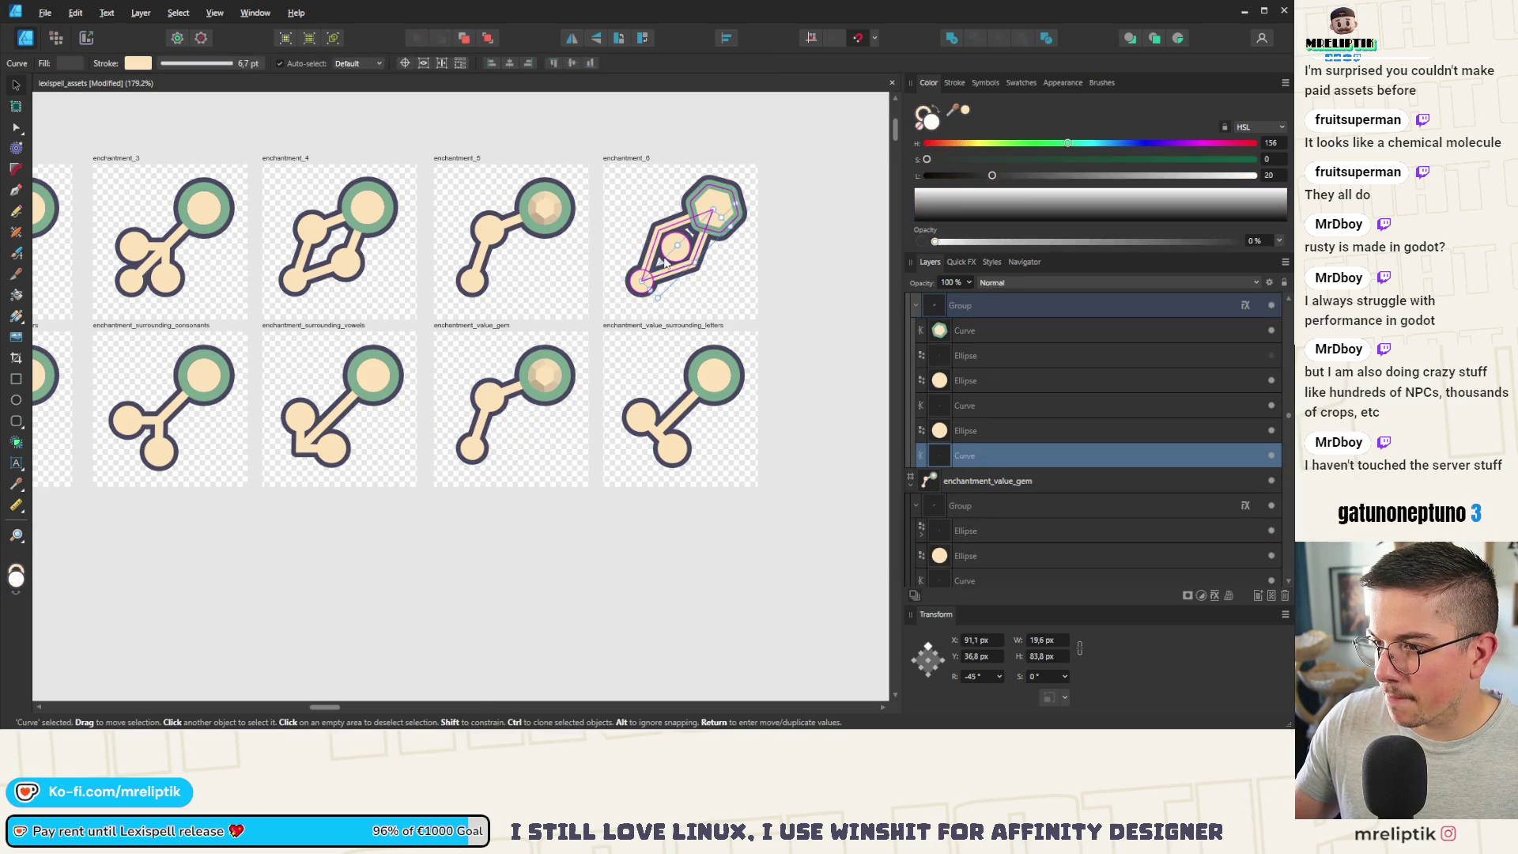
shift+click(678, 255)
shift+click(677, 255)
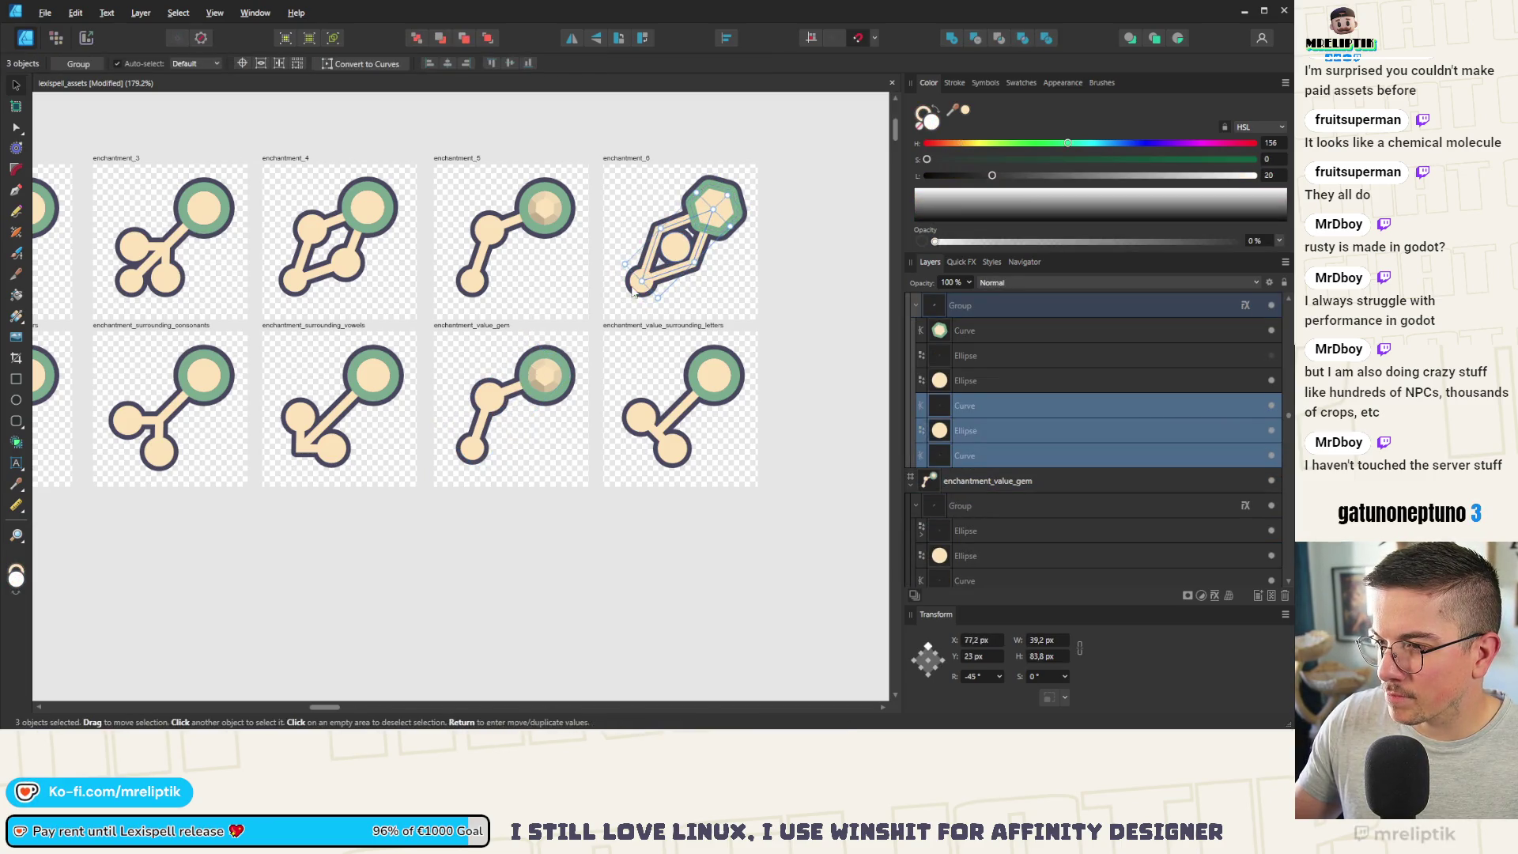
shift+click(642, 281)
key(ctrl+v)
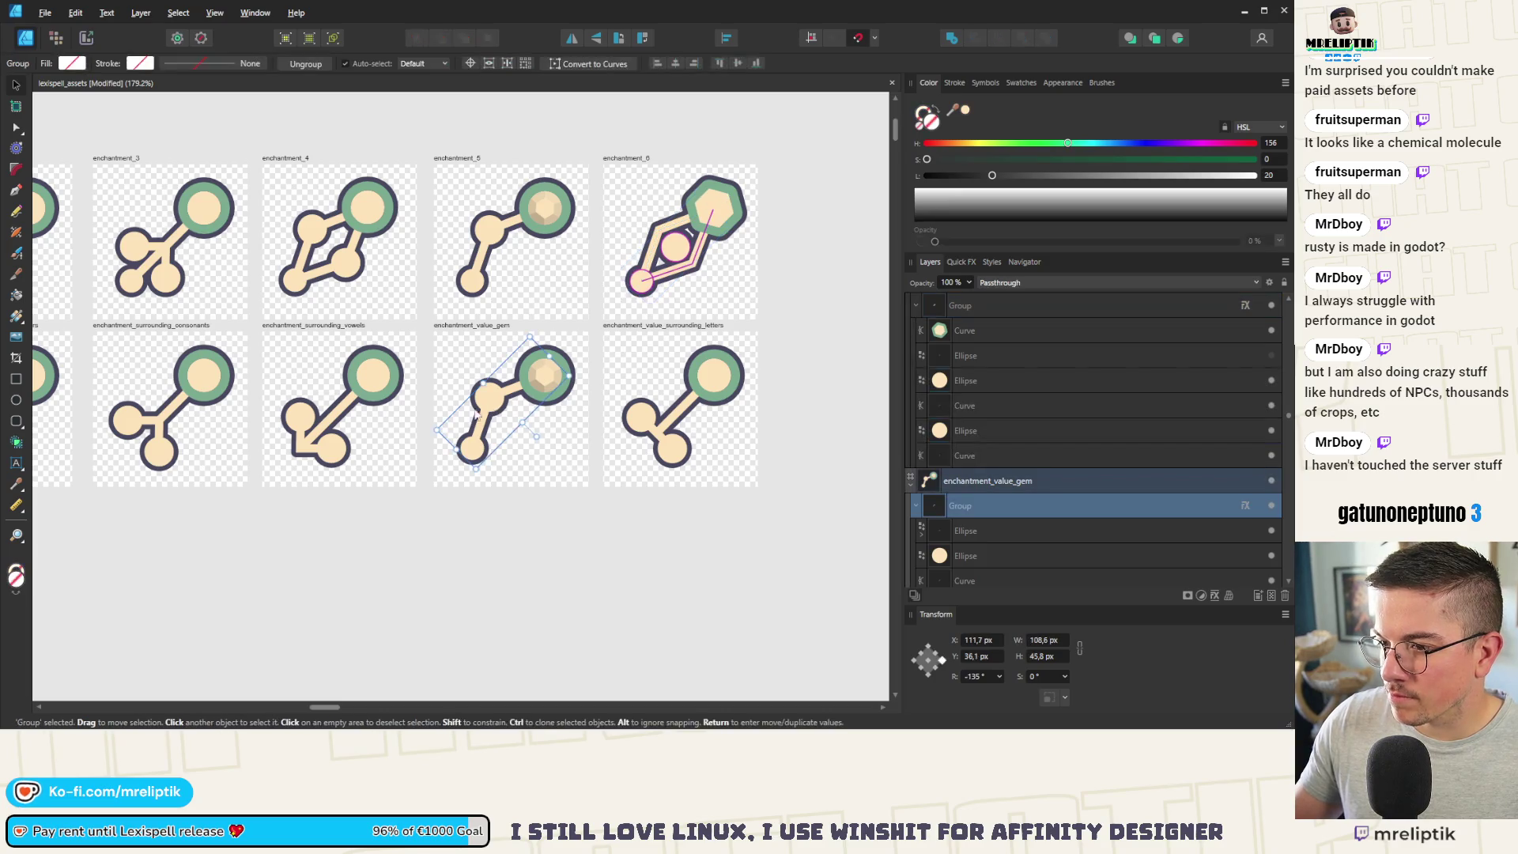
Step: Delete the extra circle on the gem icon and bring the gem's centre circle to the front
scroll(503, 427, up, 2)
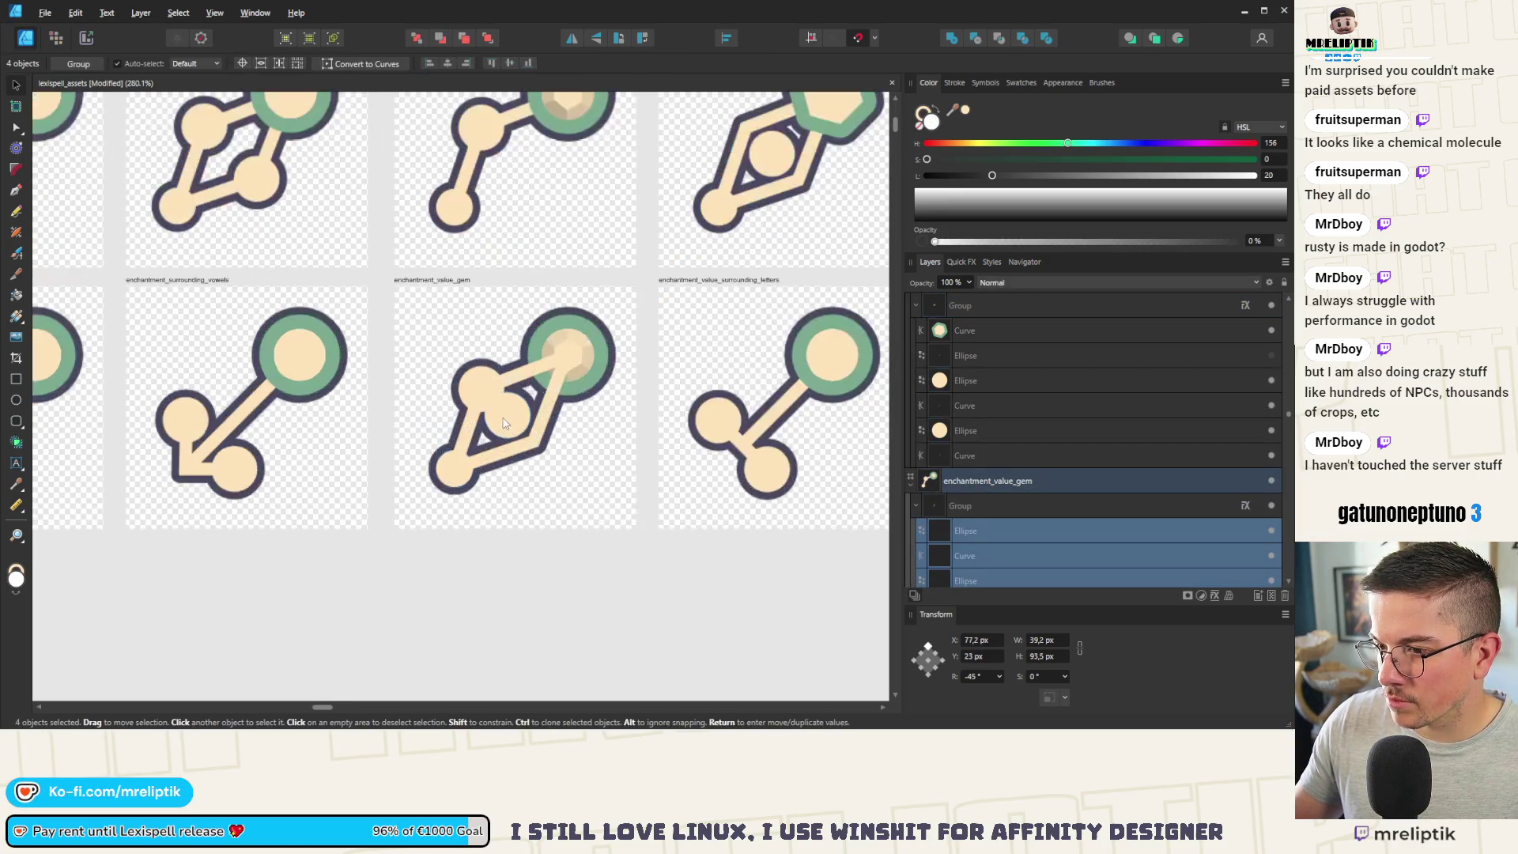
click(468, 370)
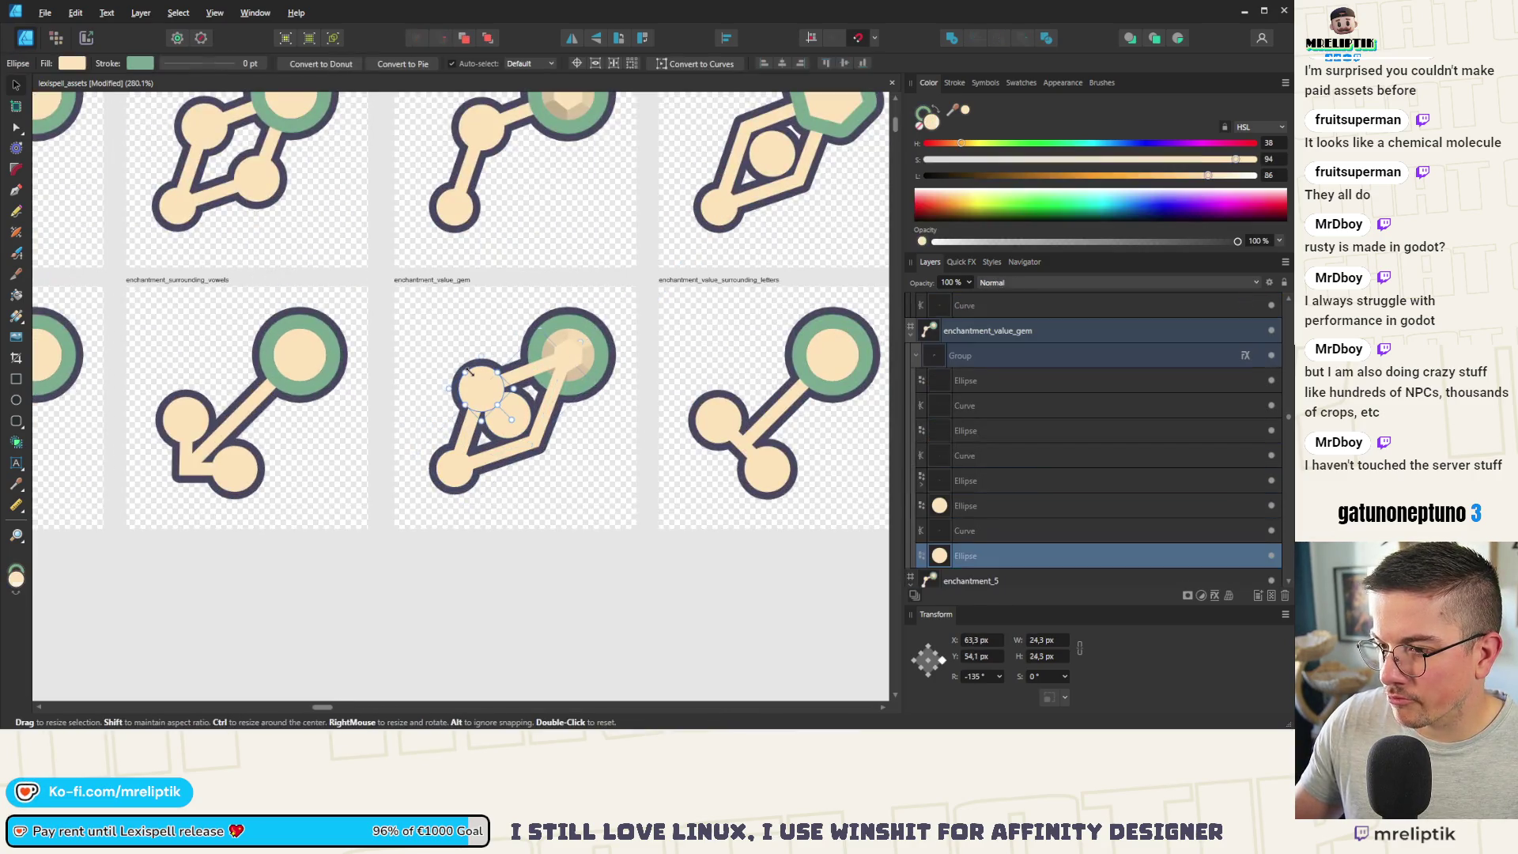
key(Delete)
click(514, 426)
click(563, 340)
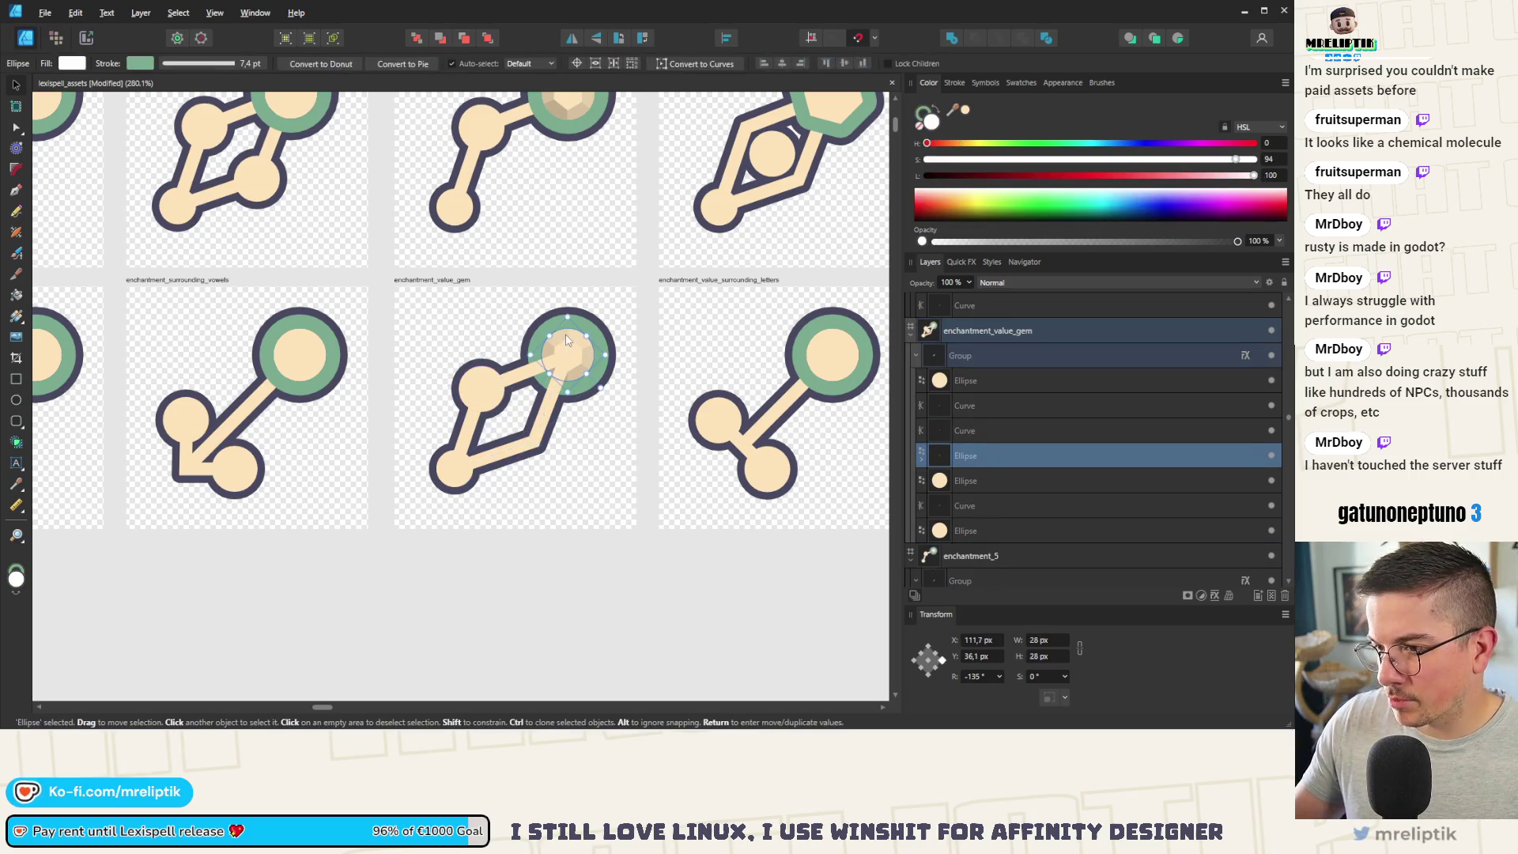
click(491, 36)
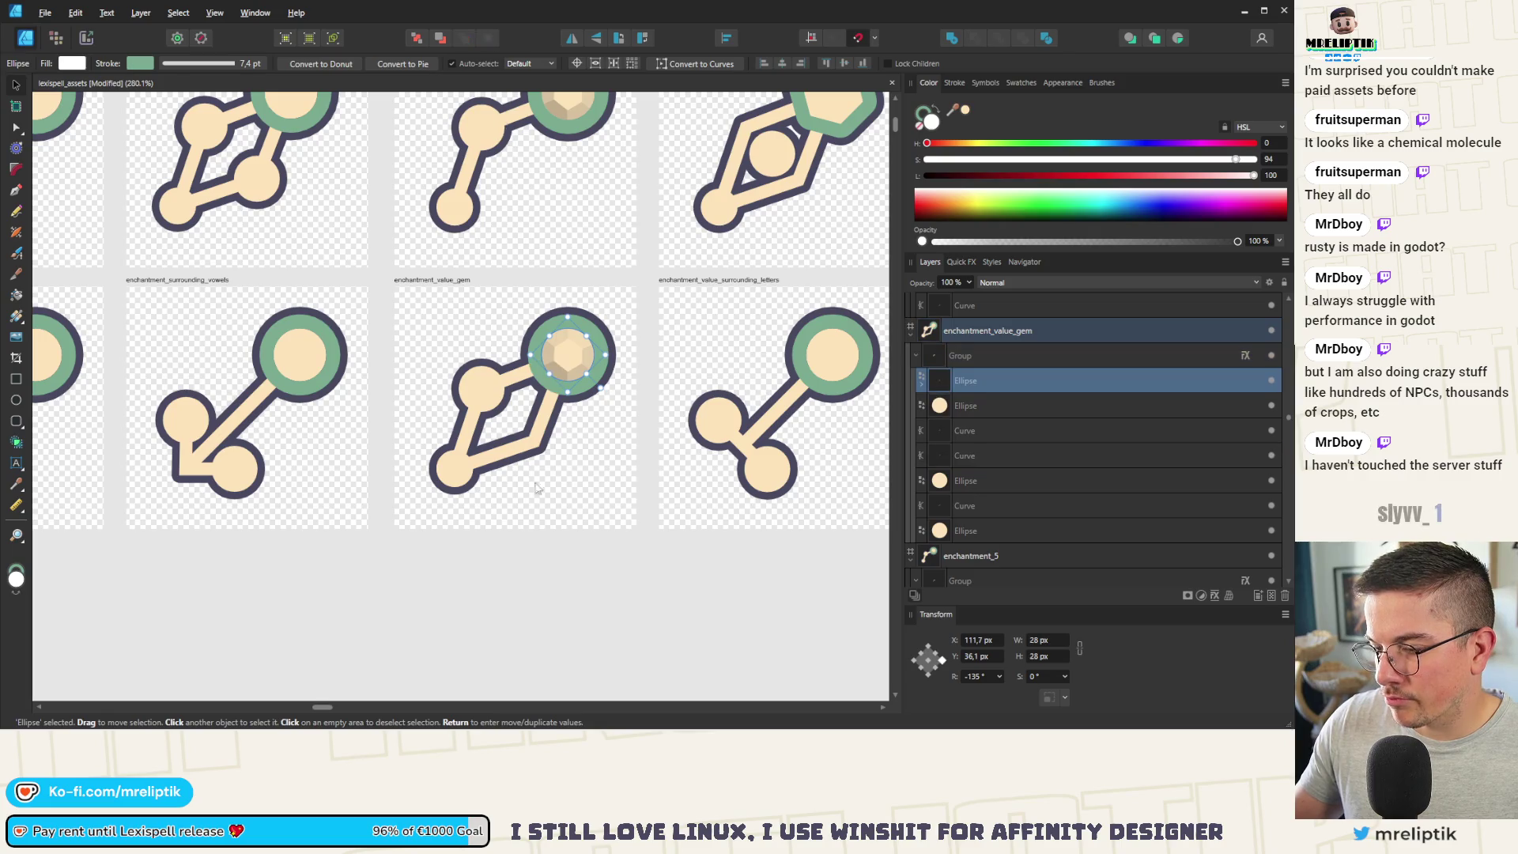
scroll(532, 484, down, 5)
click(463, 552)
scroll(486, 408, up, 3)
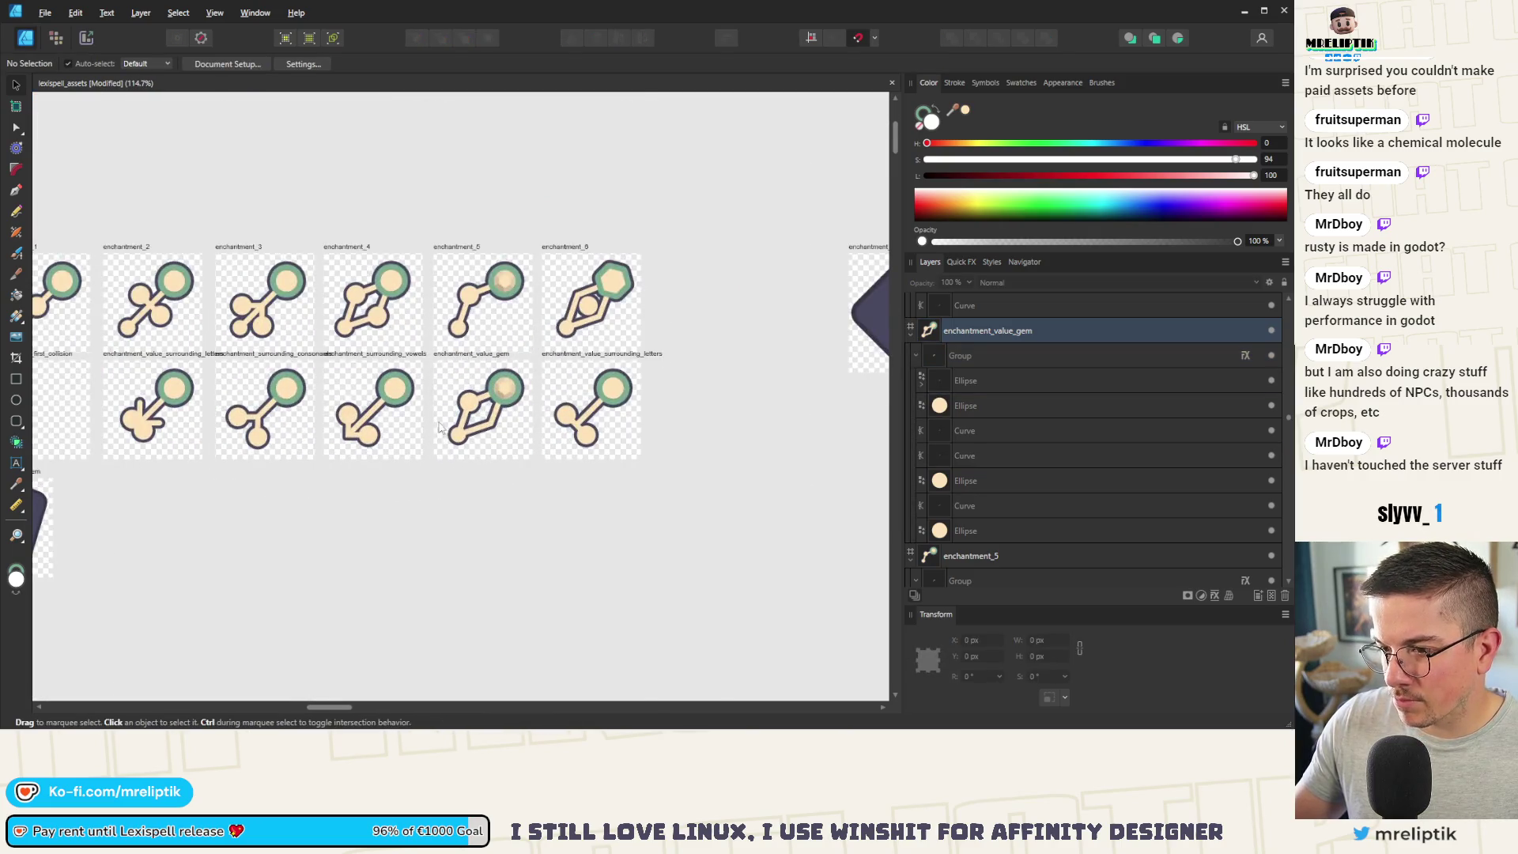
scroll(440, 433, up, 3)
scroll(504, 417, down, 2)
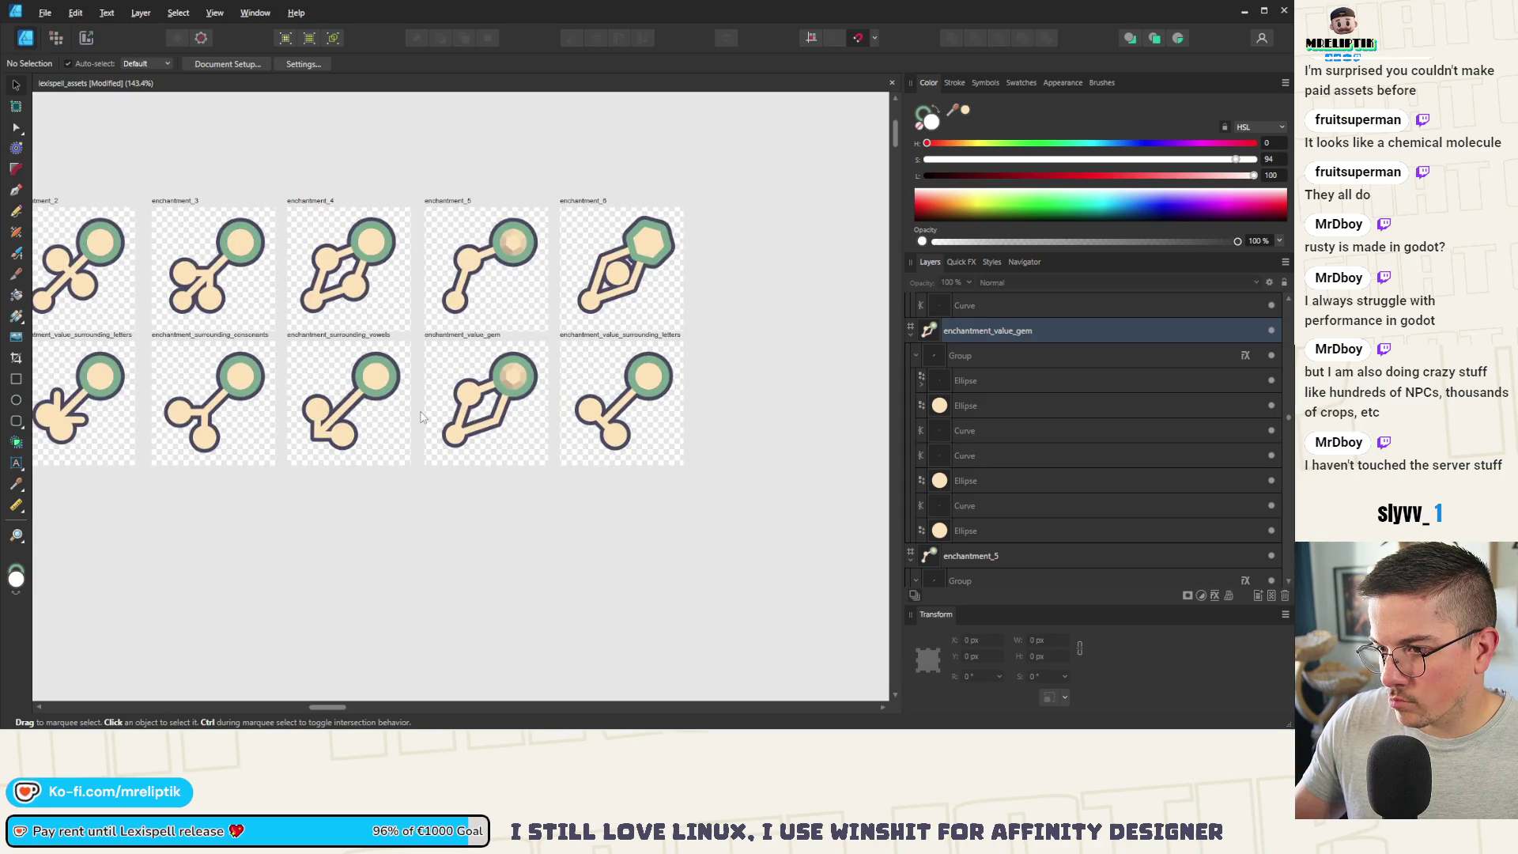
scroll(491, 426, up, 2)
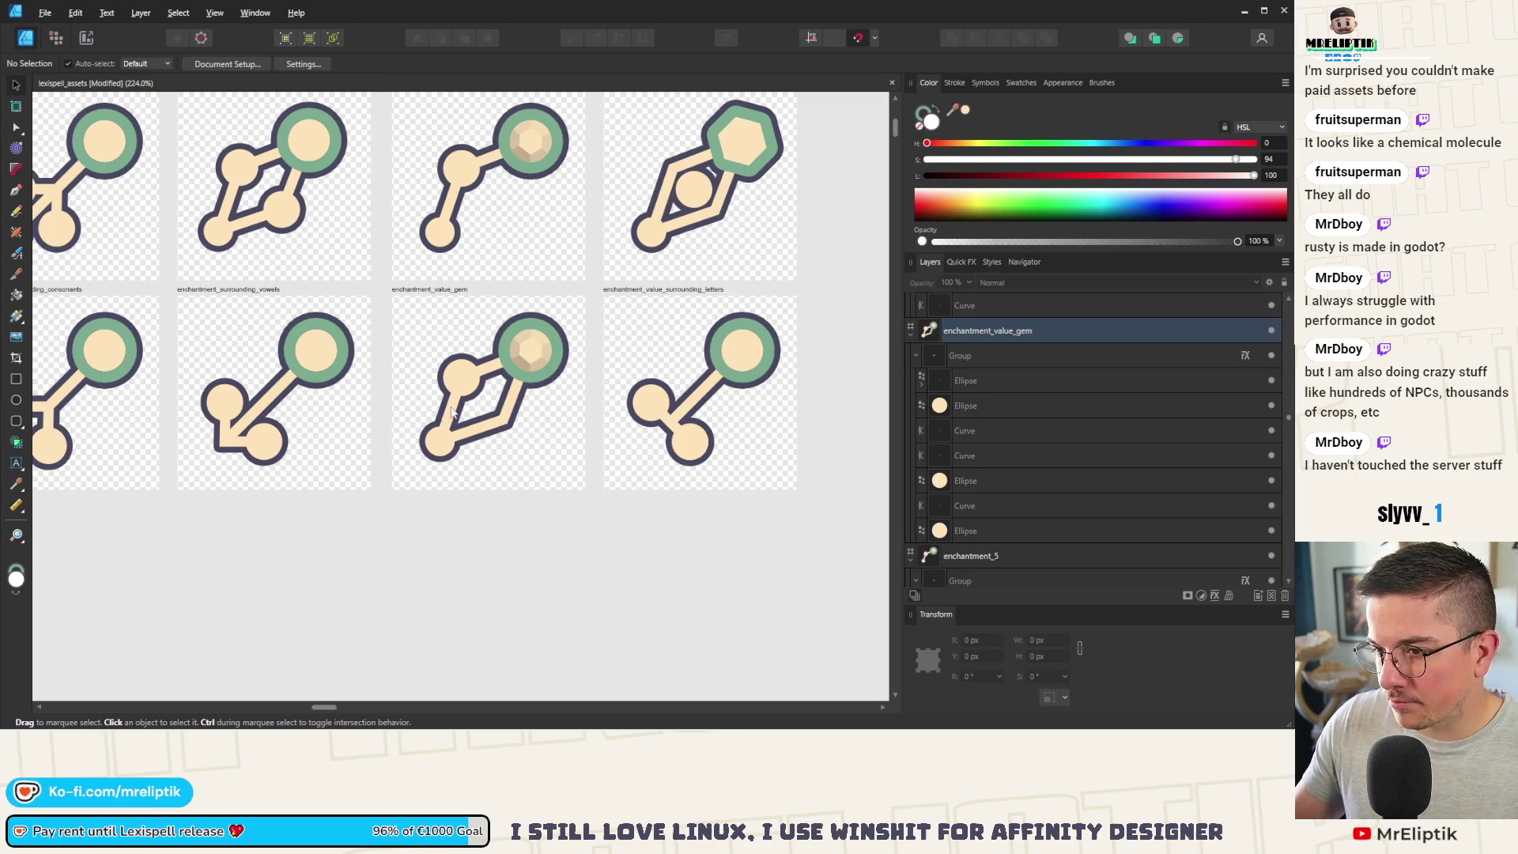
click(257, 447)
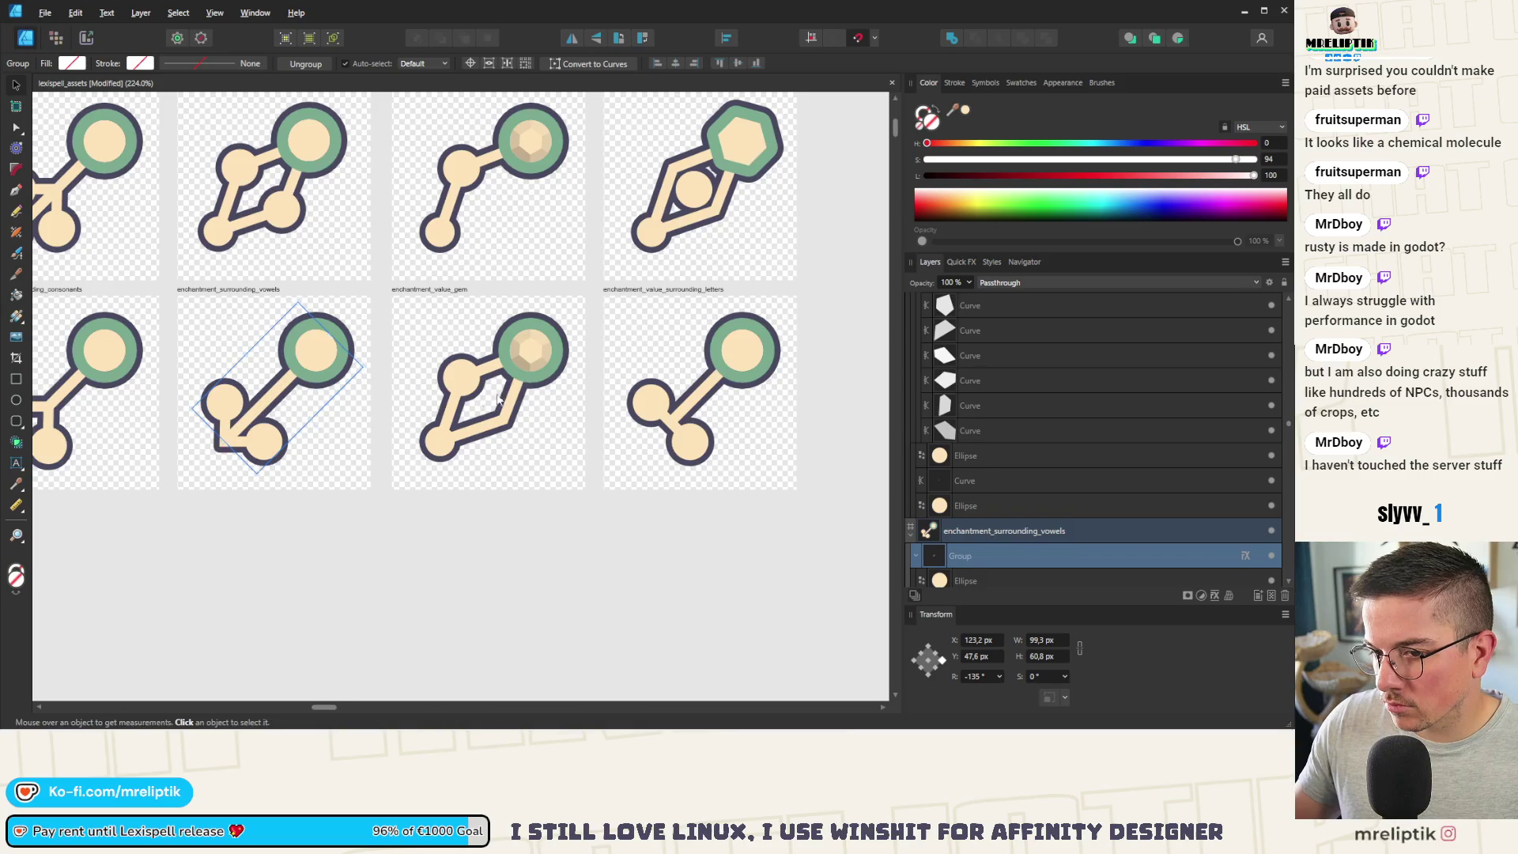
scroll(257, 446, down, 2)
scroll(404, 455, left, 2)
scroll(403, 451, right, 3)
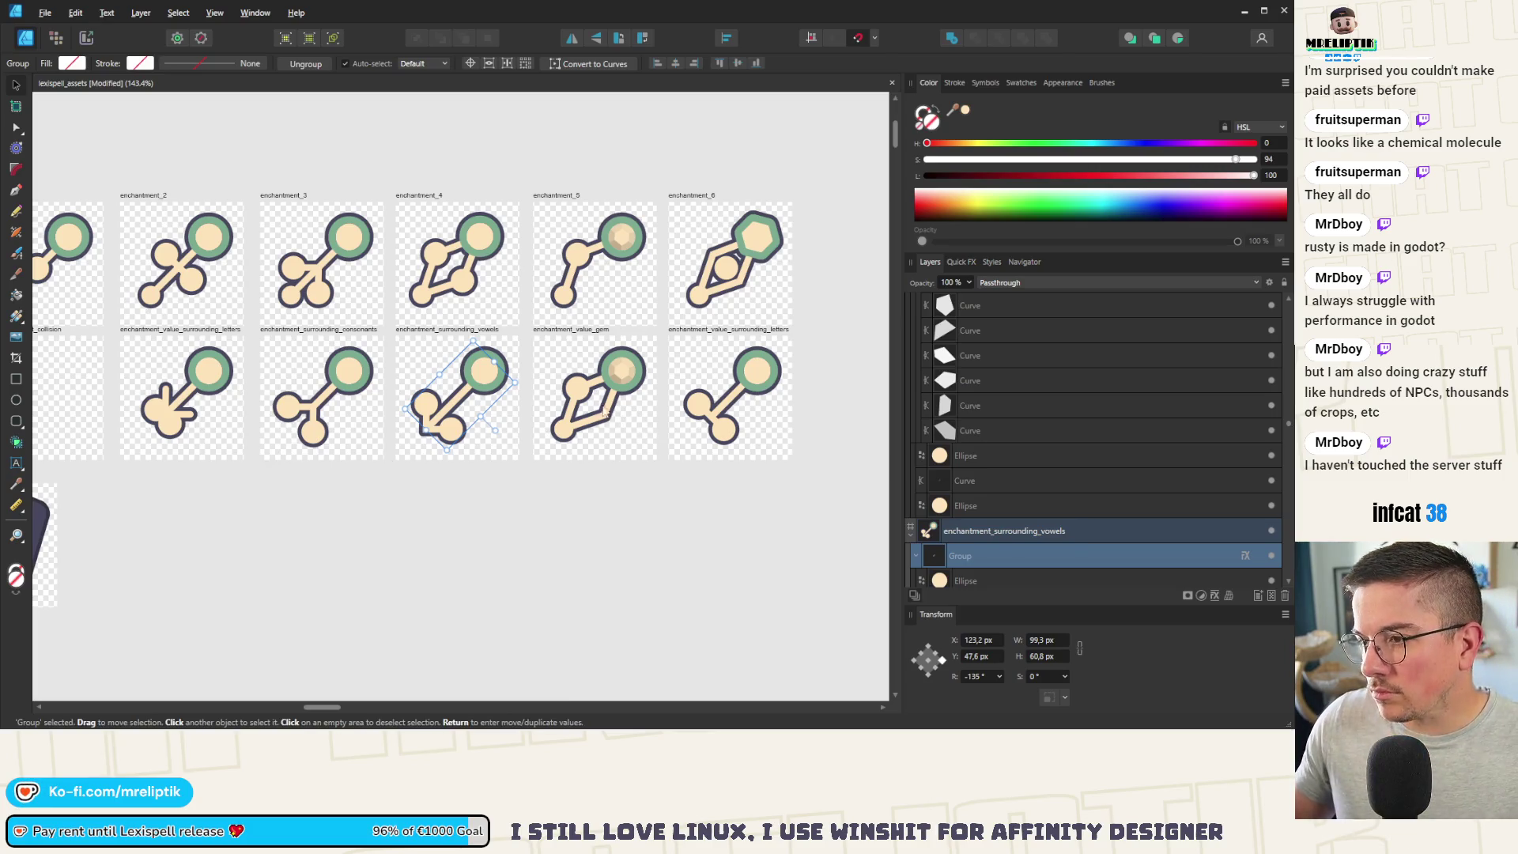
scroll(597, 405, up, 3)
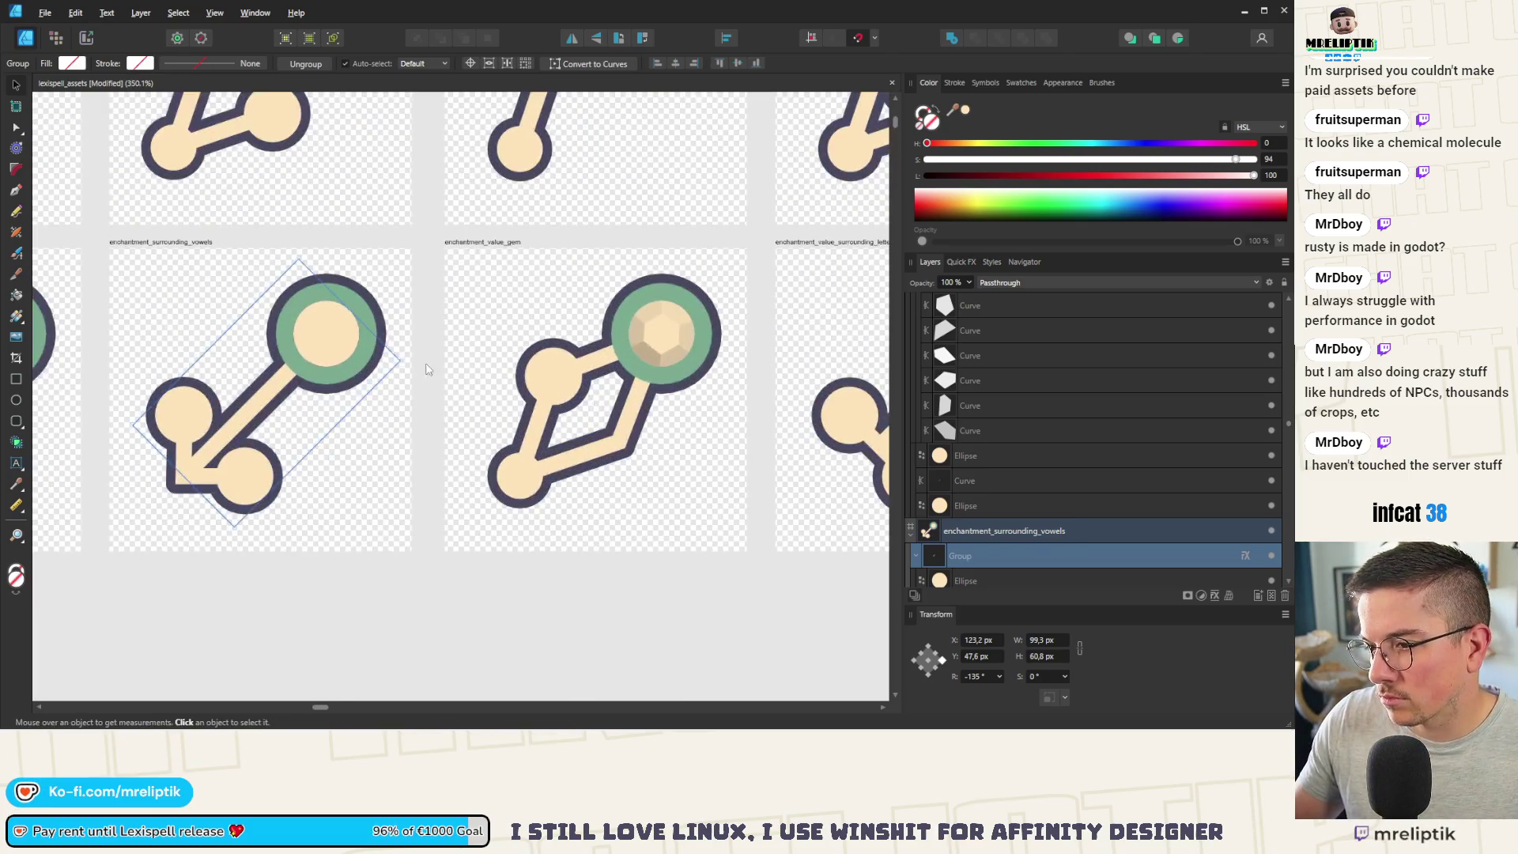
scroll(506, 402, down, 3)
scroll(497, 401, up, 1)
scroll(497, 401, up, 1)
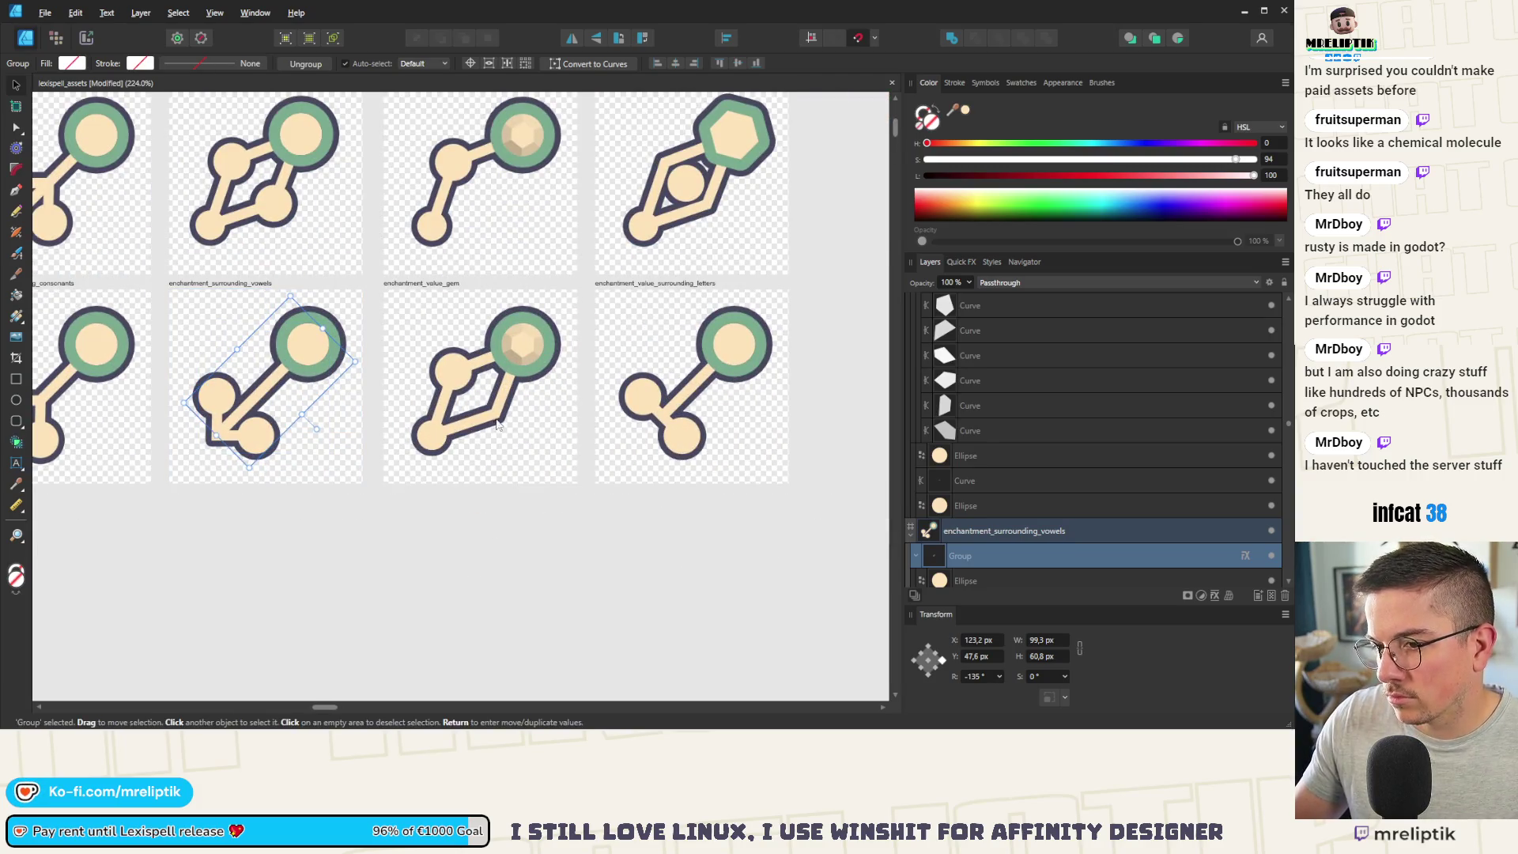
scroll(497, 425, down, 4)
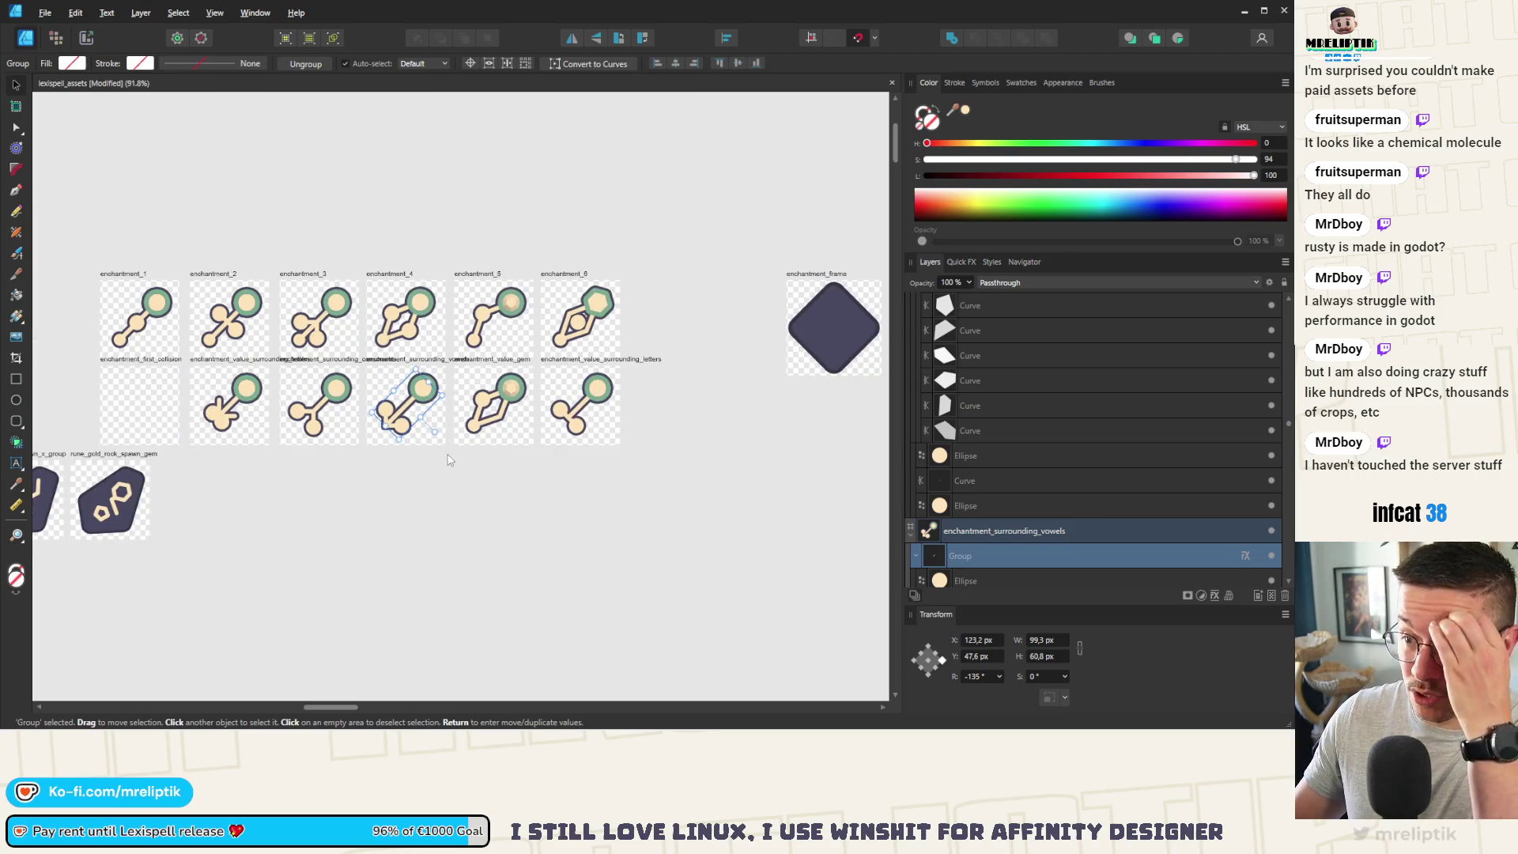
scroll(353, 396, left, 3)
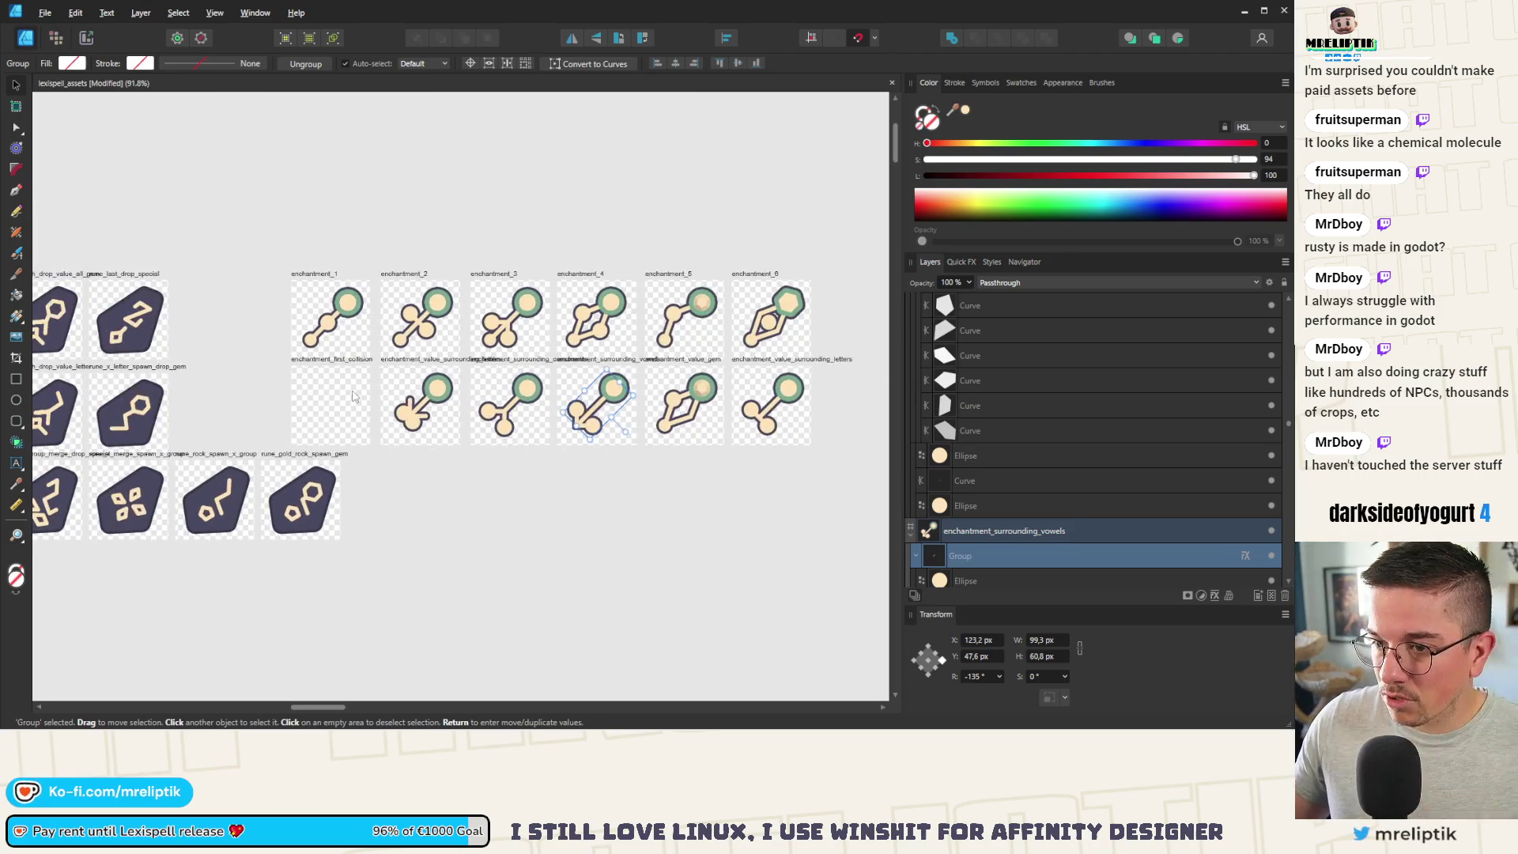
scroll(354, 396, up, 2)
Step: Copy the enchantment_1 icon into the enchantment_first_collision artboard and save the file
click(320, 257)
mouse_move(320, 257)
mouse_down()
mouse_move(308, 441)
mouse_move(317, 418)
mouse_move(300, 440)
mouse_up()
scroll(316, 416, up, 2)
scroll(328, 404, up, 2)
double_click(334, 397)
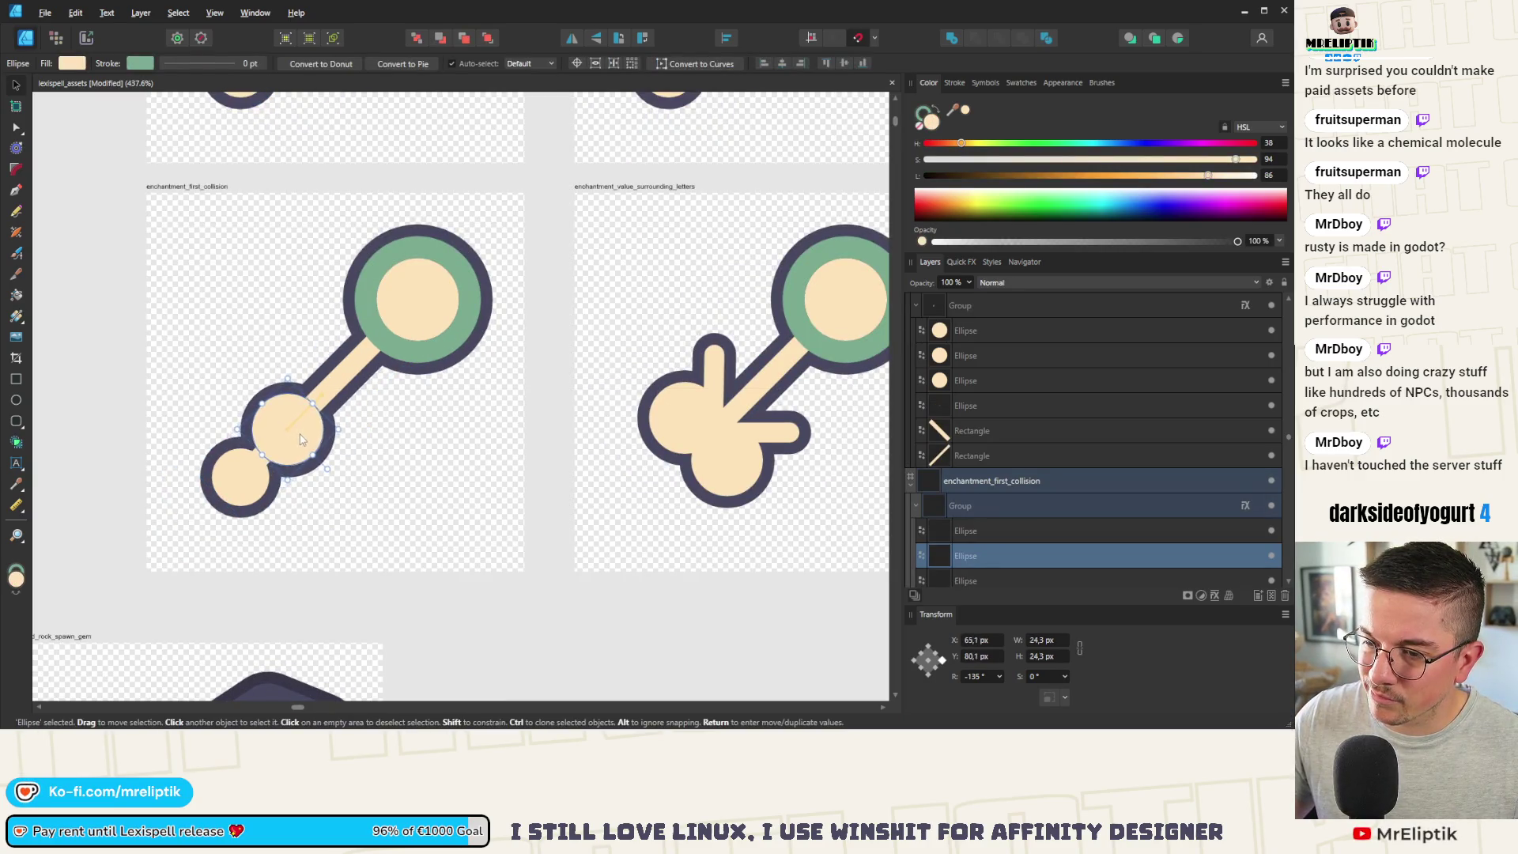
scroll(293, 443, down, 2)
click(314, 477)
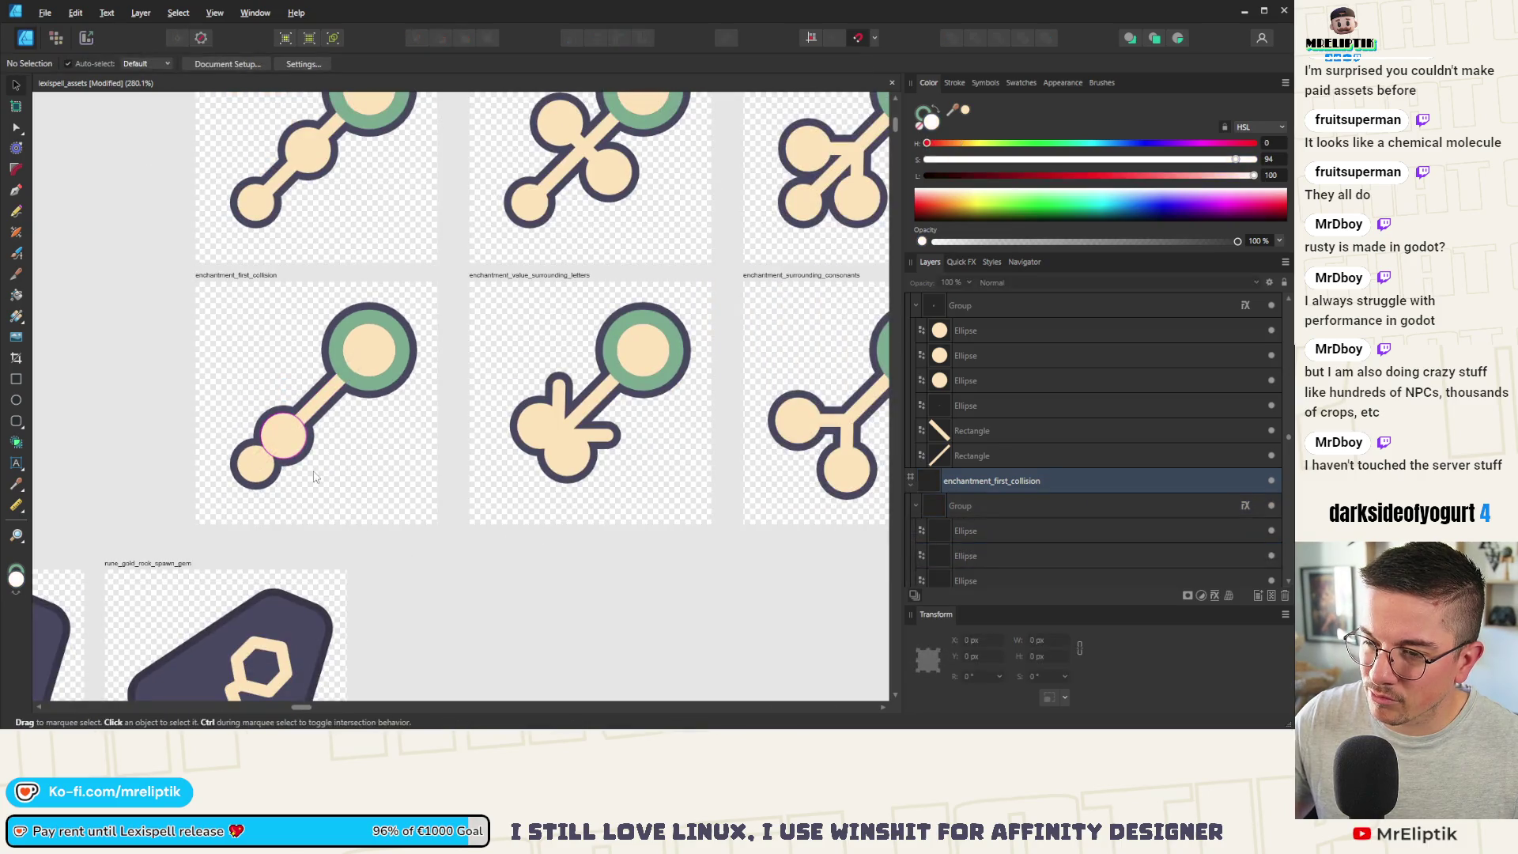
scroll(314, 477, down, 4)
key(ctrl+s)
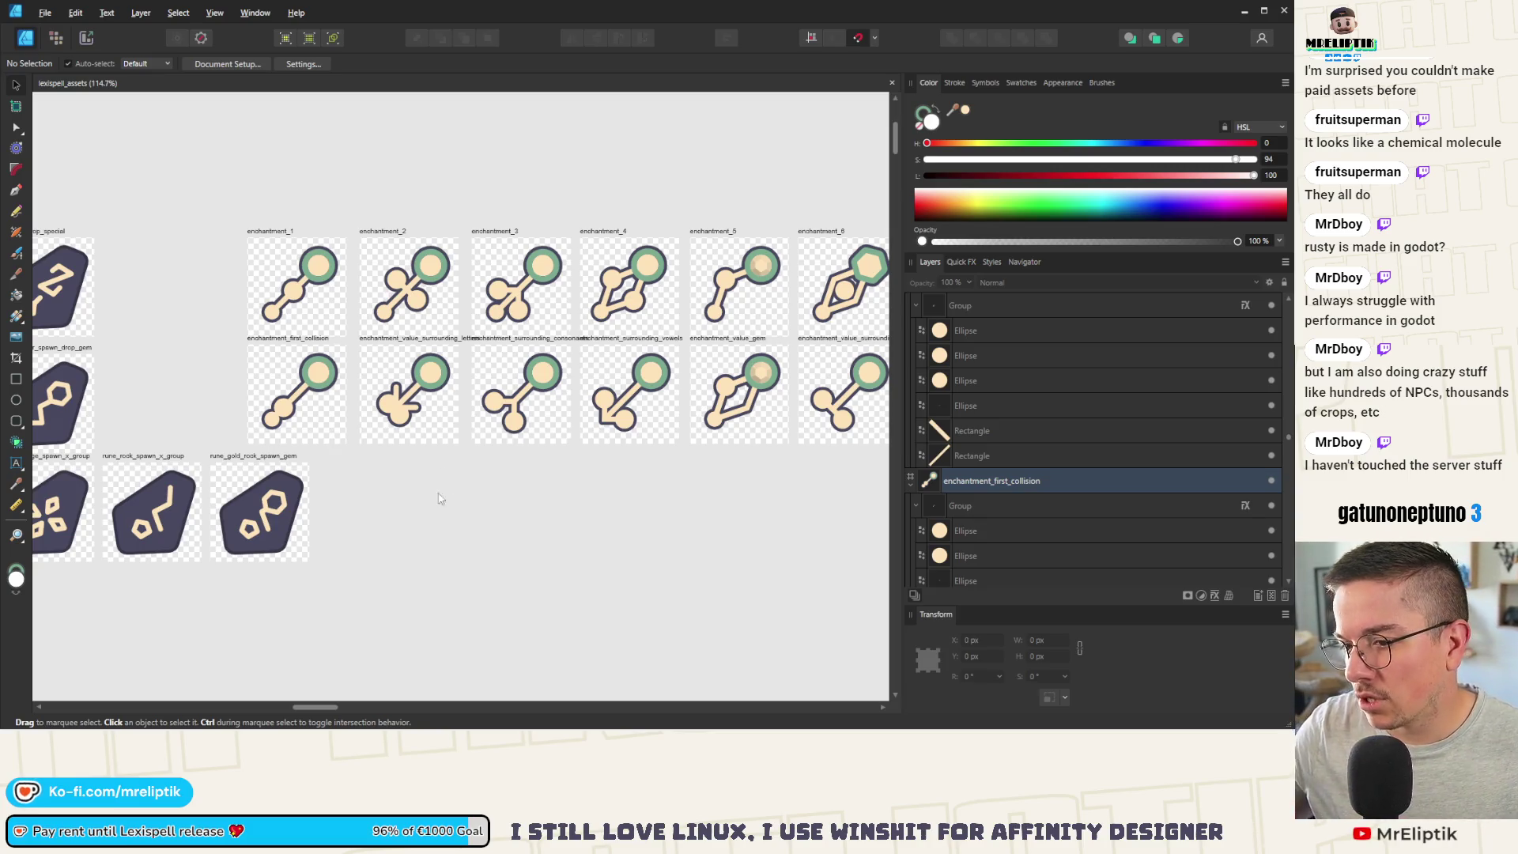
Step: Switch to the Export workspace to view the slices
ctrl+scroll(365, 404, down, 3)
ctrl+scroll(451, 421, up, 3)
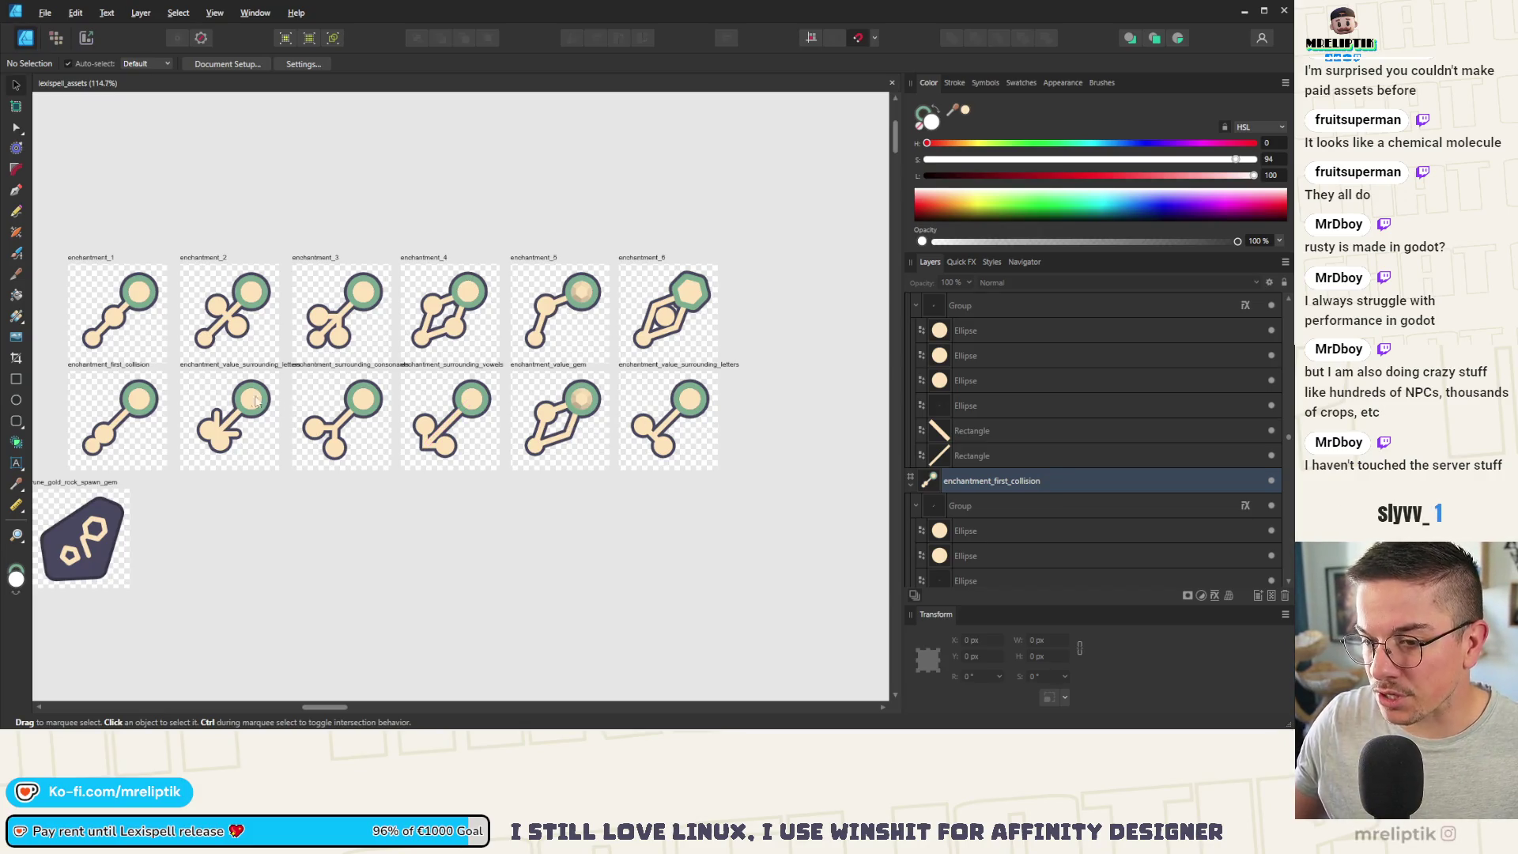
ctrl+scroll(263, 315, up, 2)
ctrl+scroll(206, 324, down, 4)
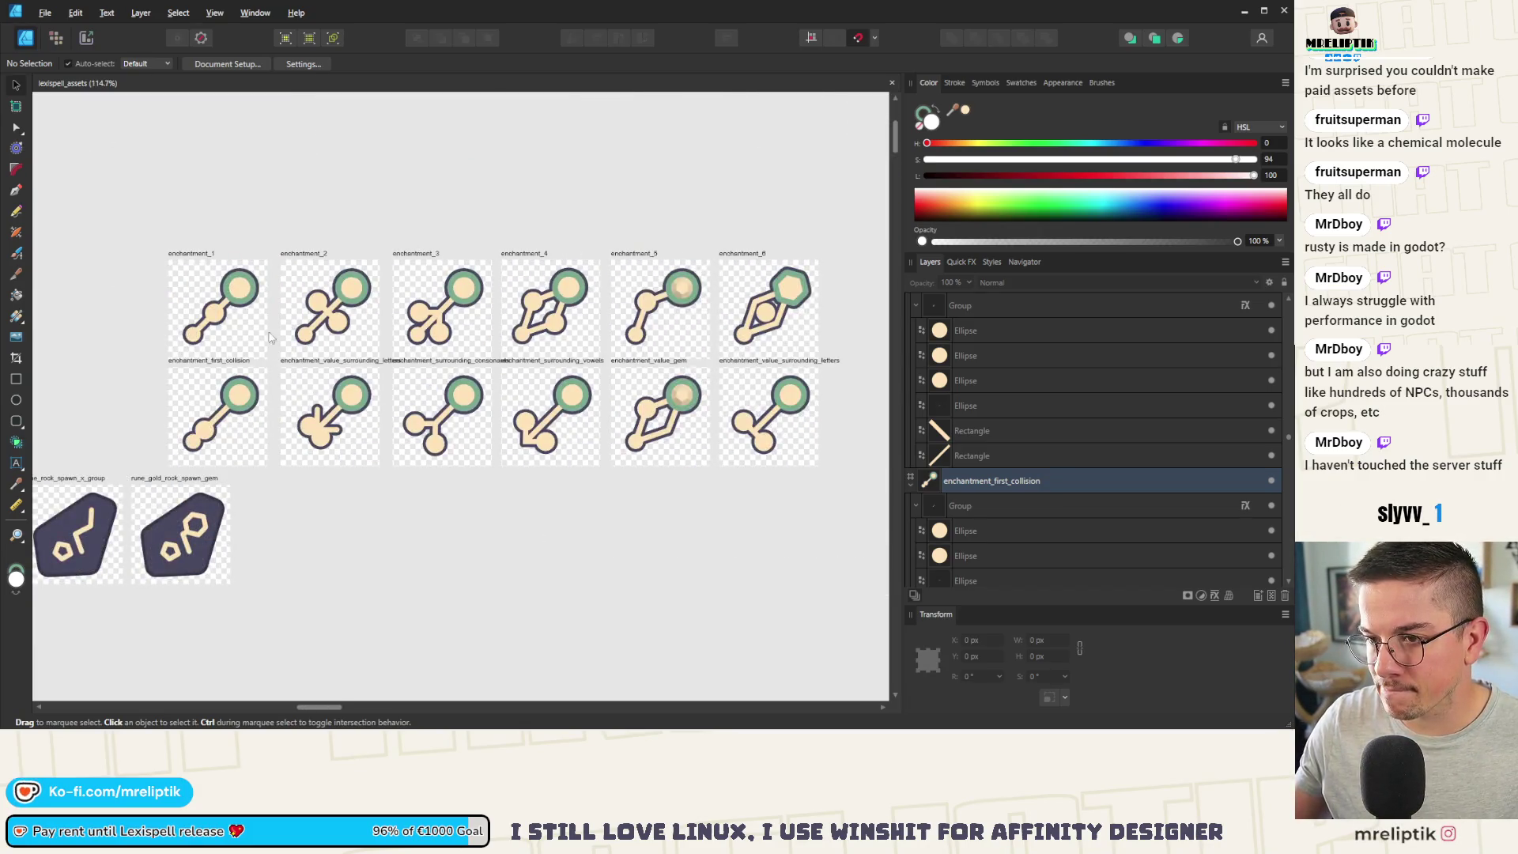
click(86, 38)
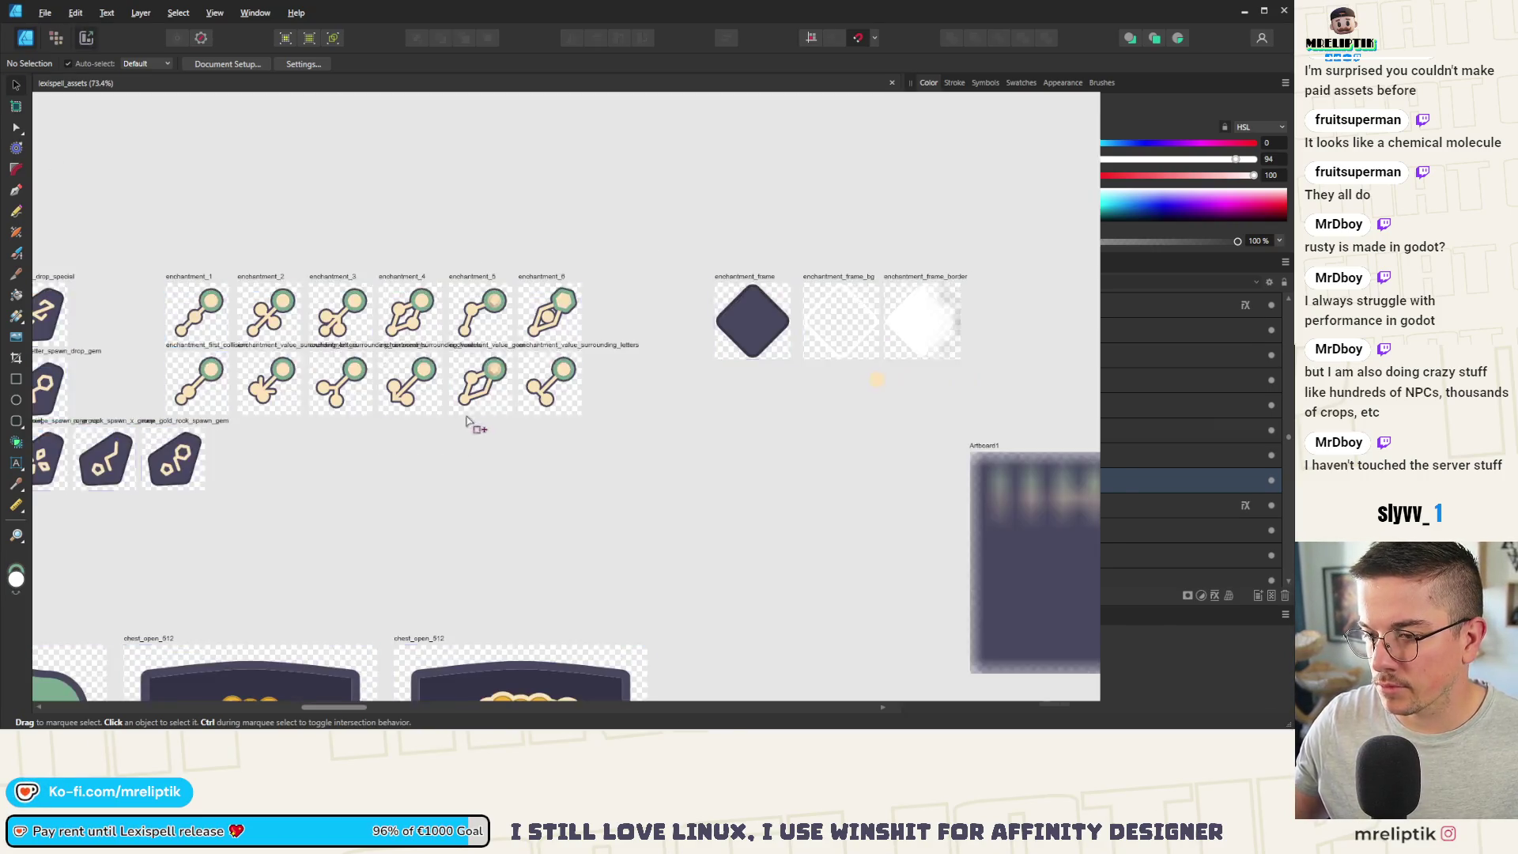
Step: With the Slice Selection tool, select the consumable_wand_rocks_gold slice
scroll(1206, 482, down, 10)
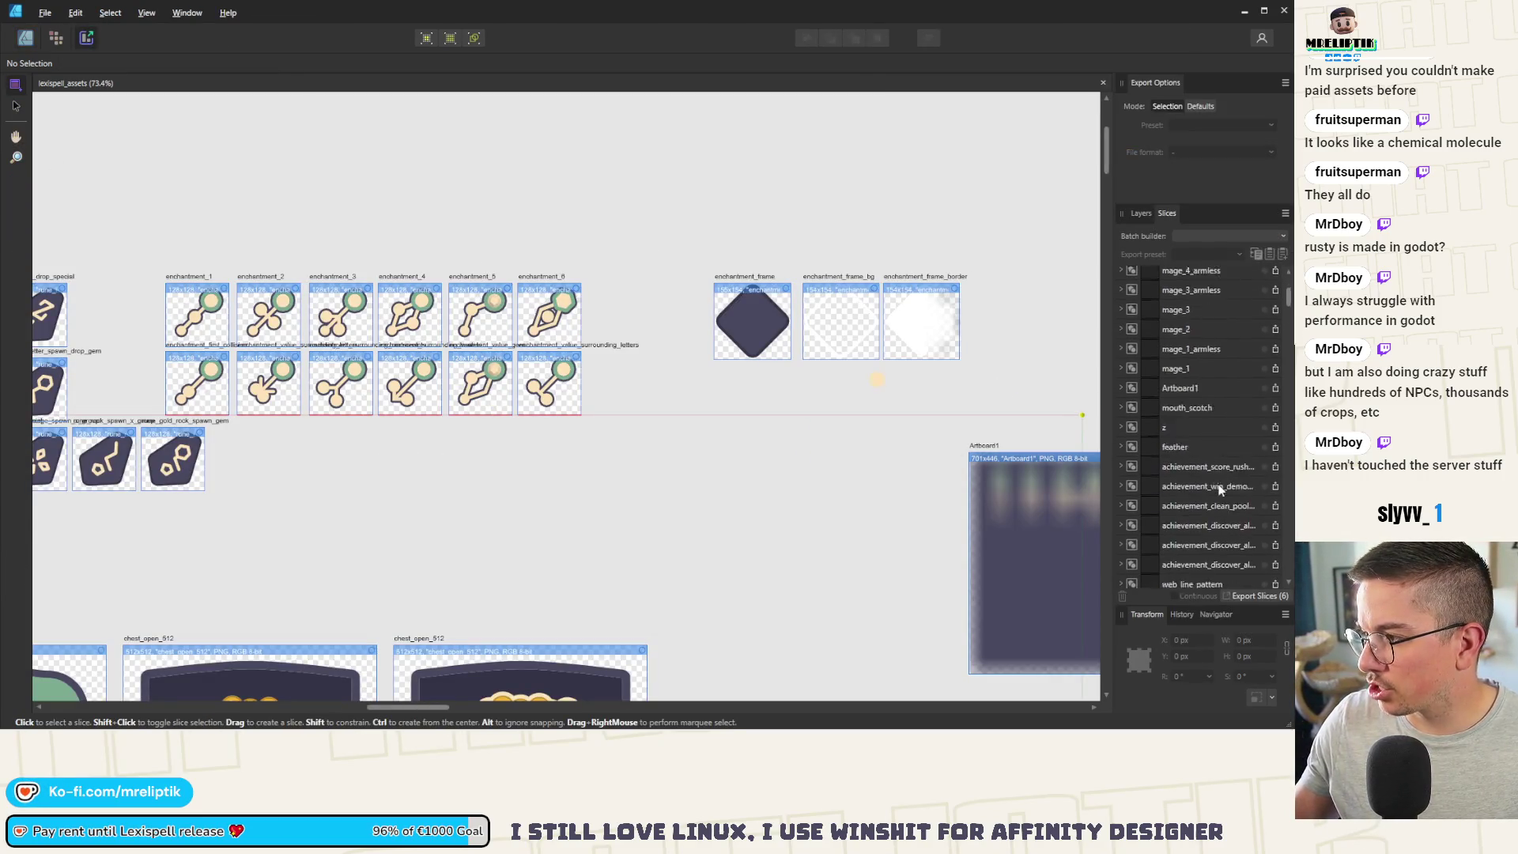
scroll(678, 390, down, 5)
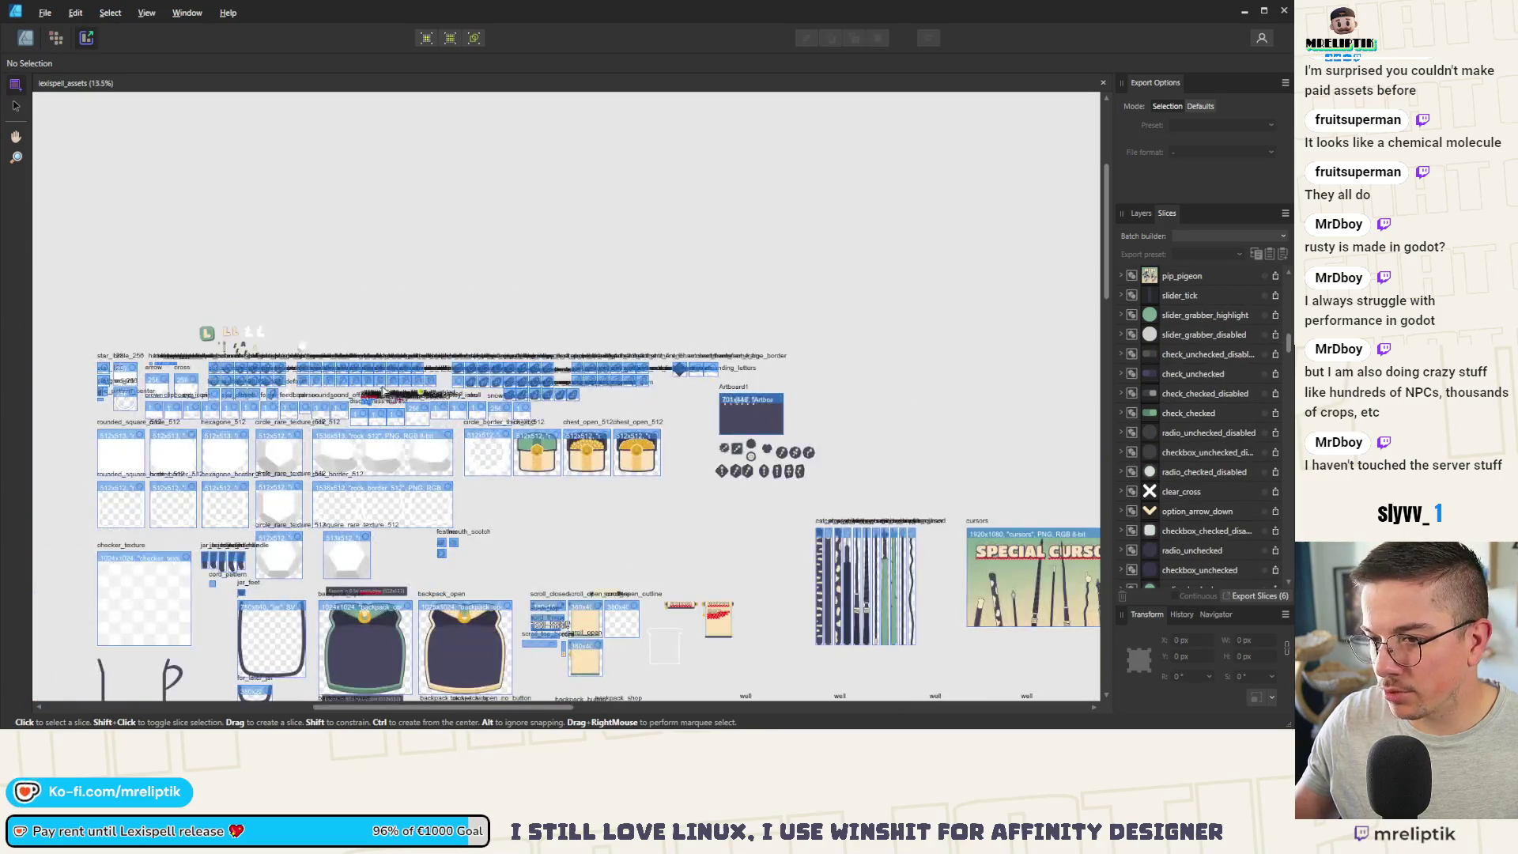
scroll(577, 369, up, 4)
click(15, 105)
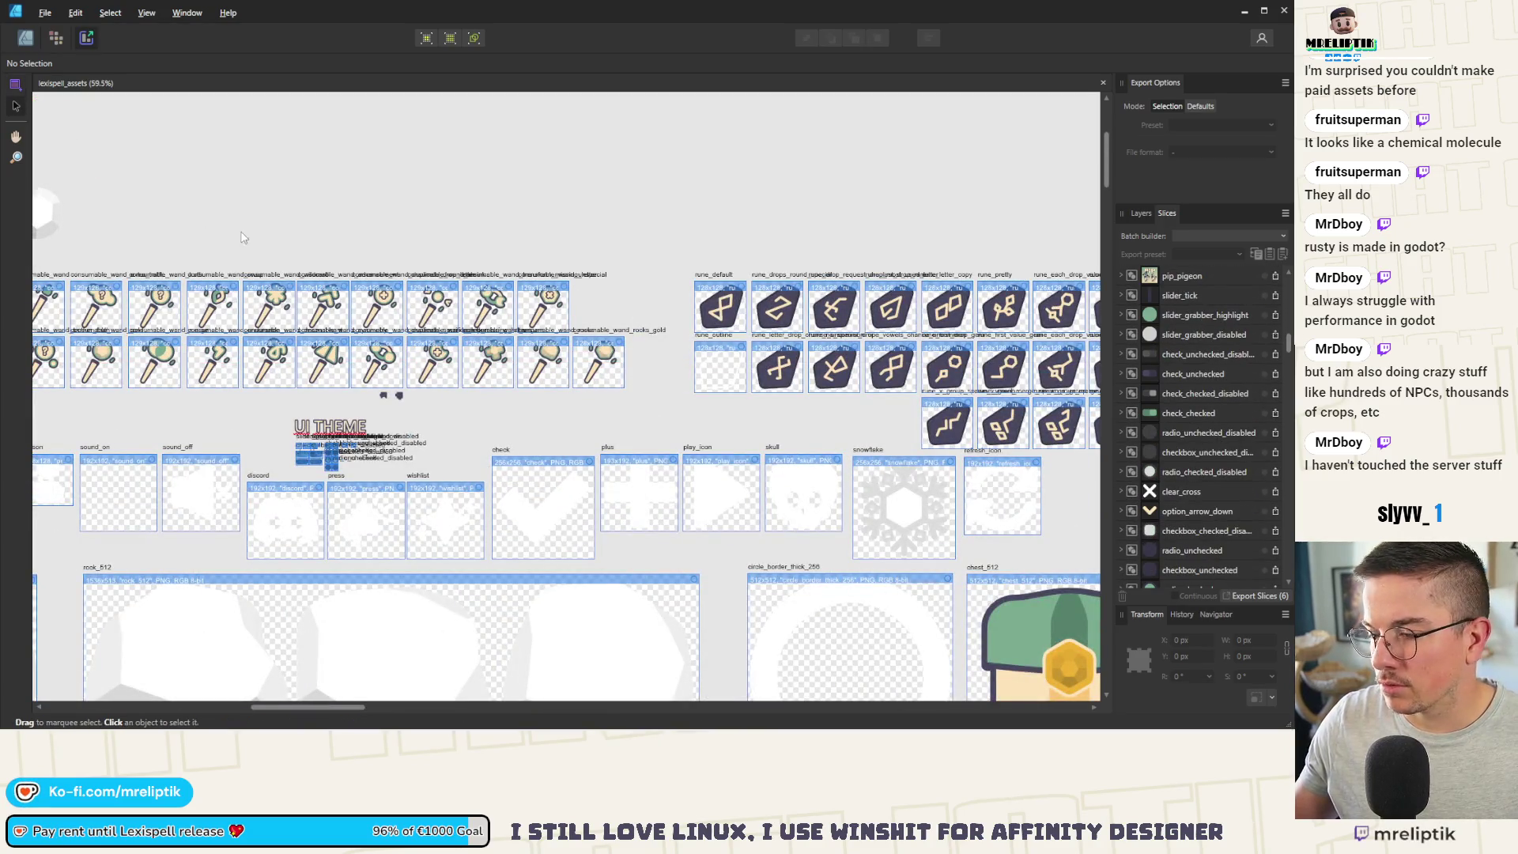
click(595, 387)
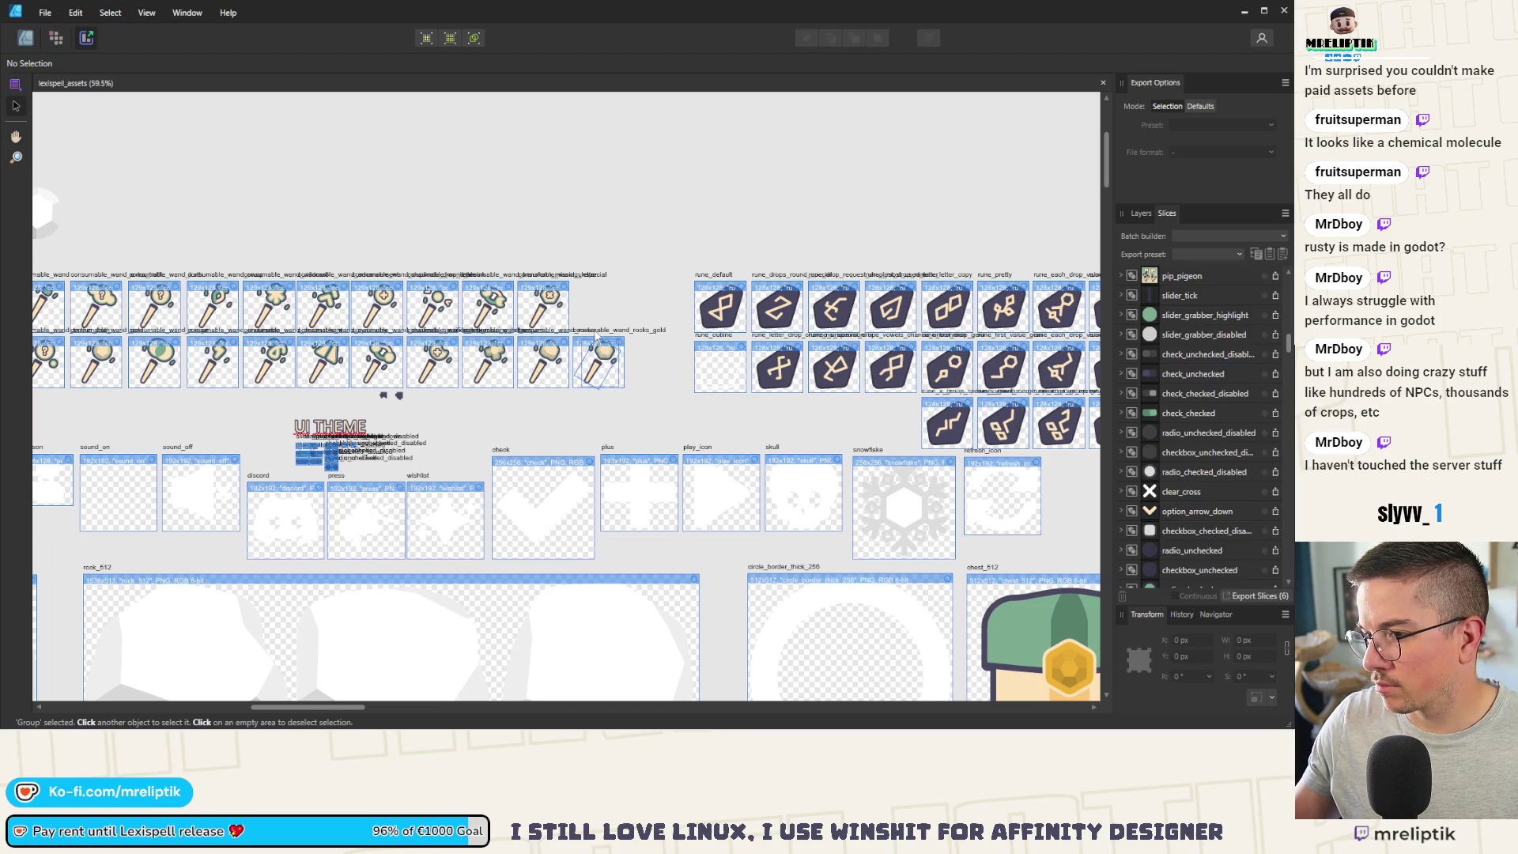
click(598, 348)
Step: Marquee-select the six enchantment slices in the second row
scroll(1257, 463, down, 1)
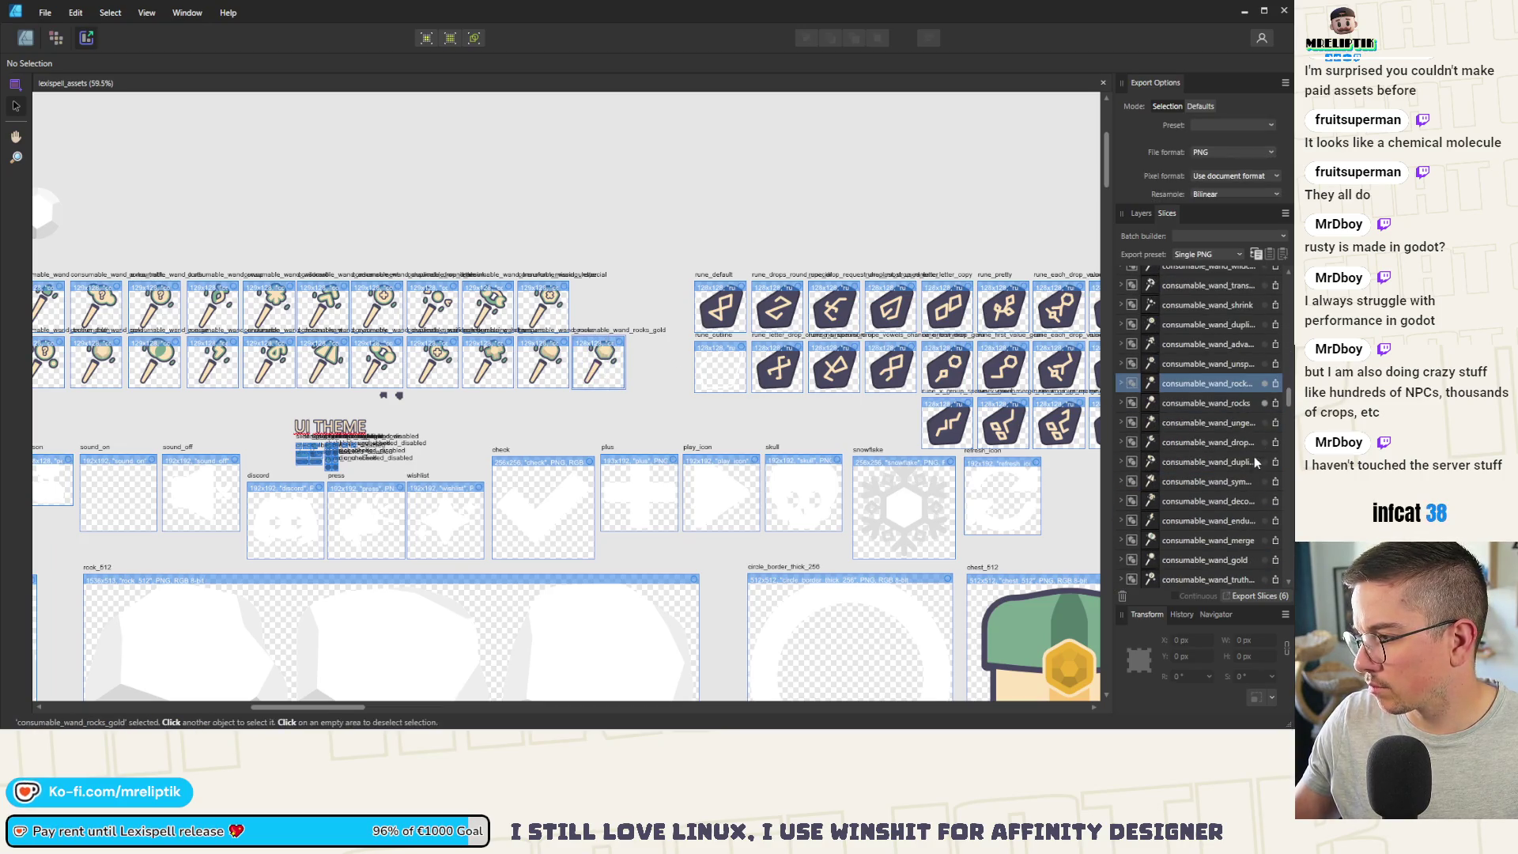
scroll(1249, 457, down, 5)
scroll(1243, 455, down, 5)
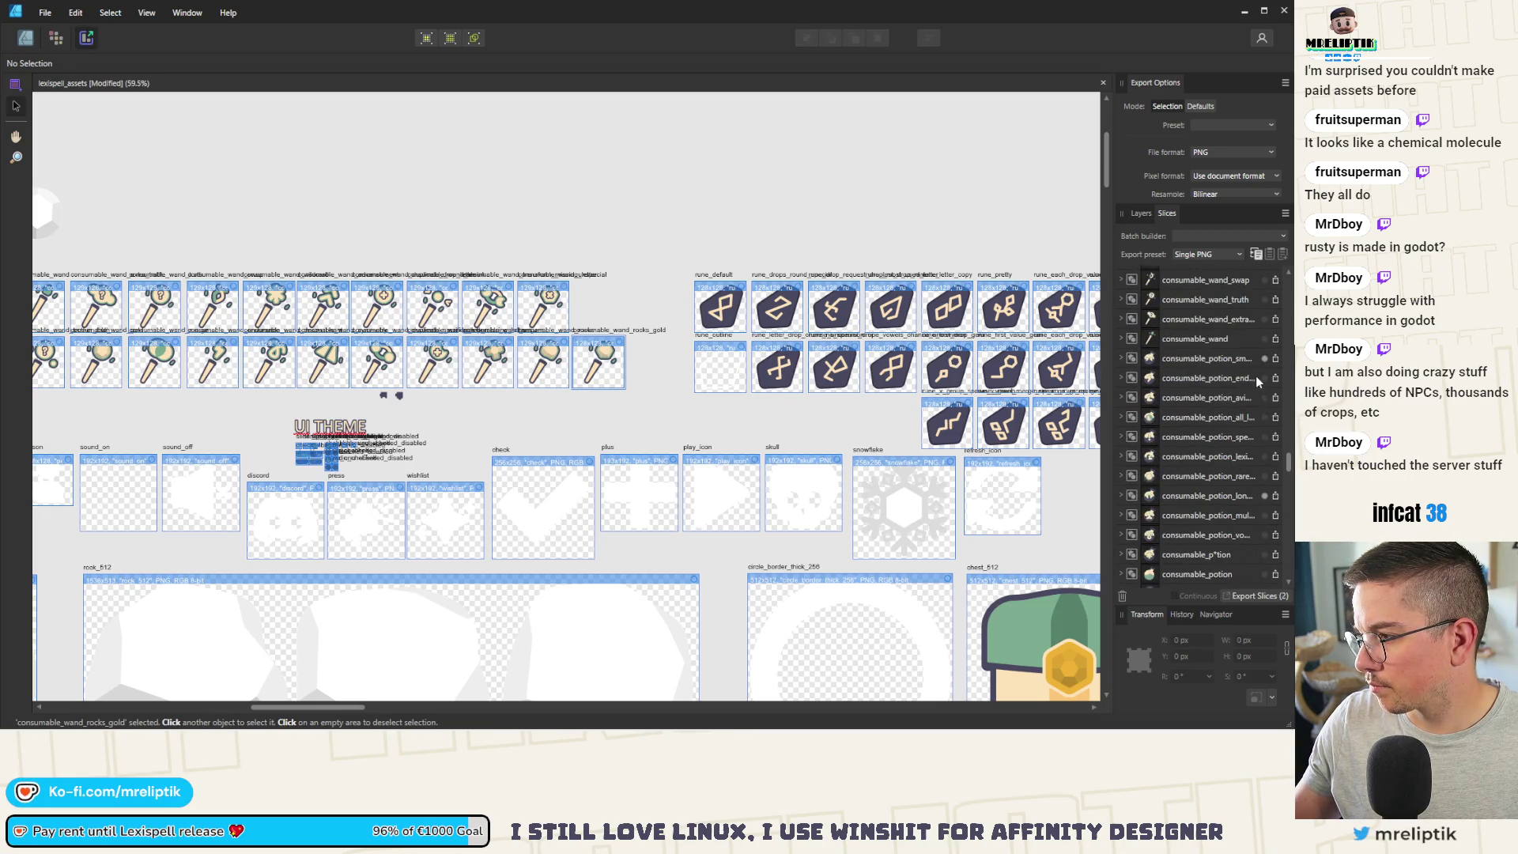
scroll(1012, 316, up, 3)
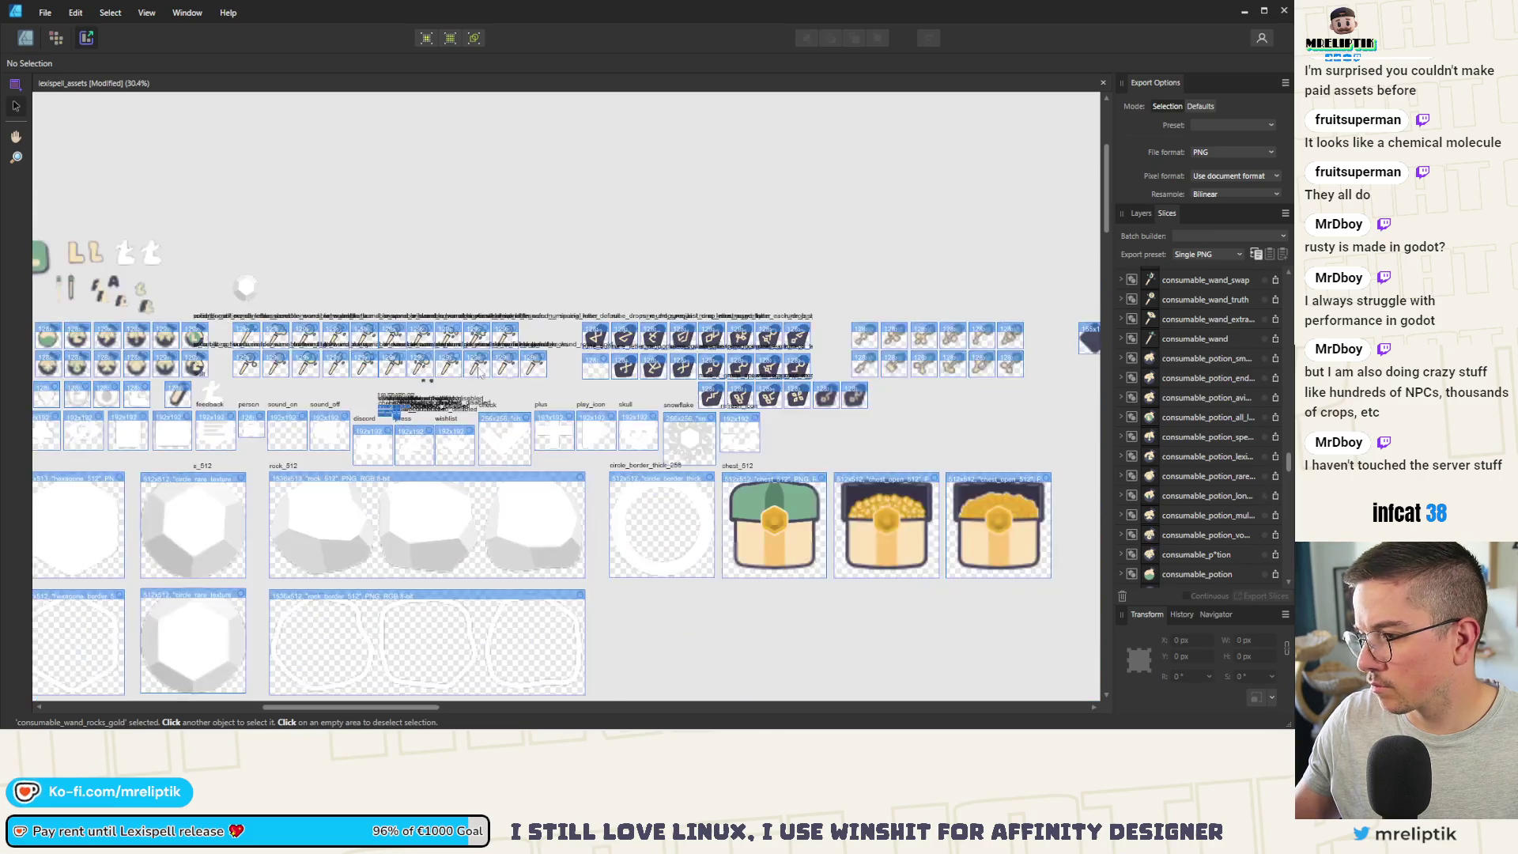
scroll(1012, 316, down, 3)
scroll(215, 340, up, 6)
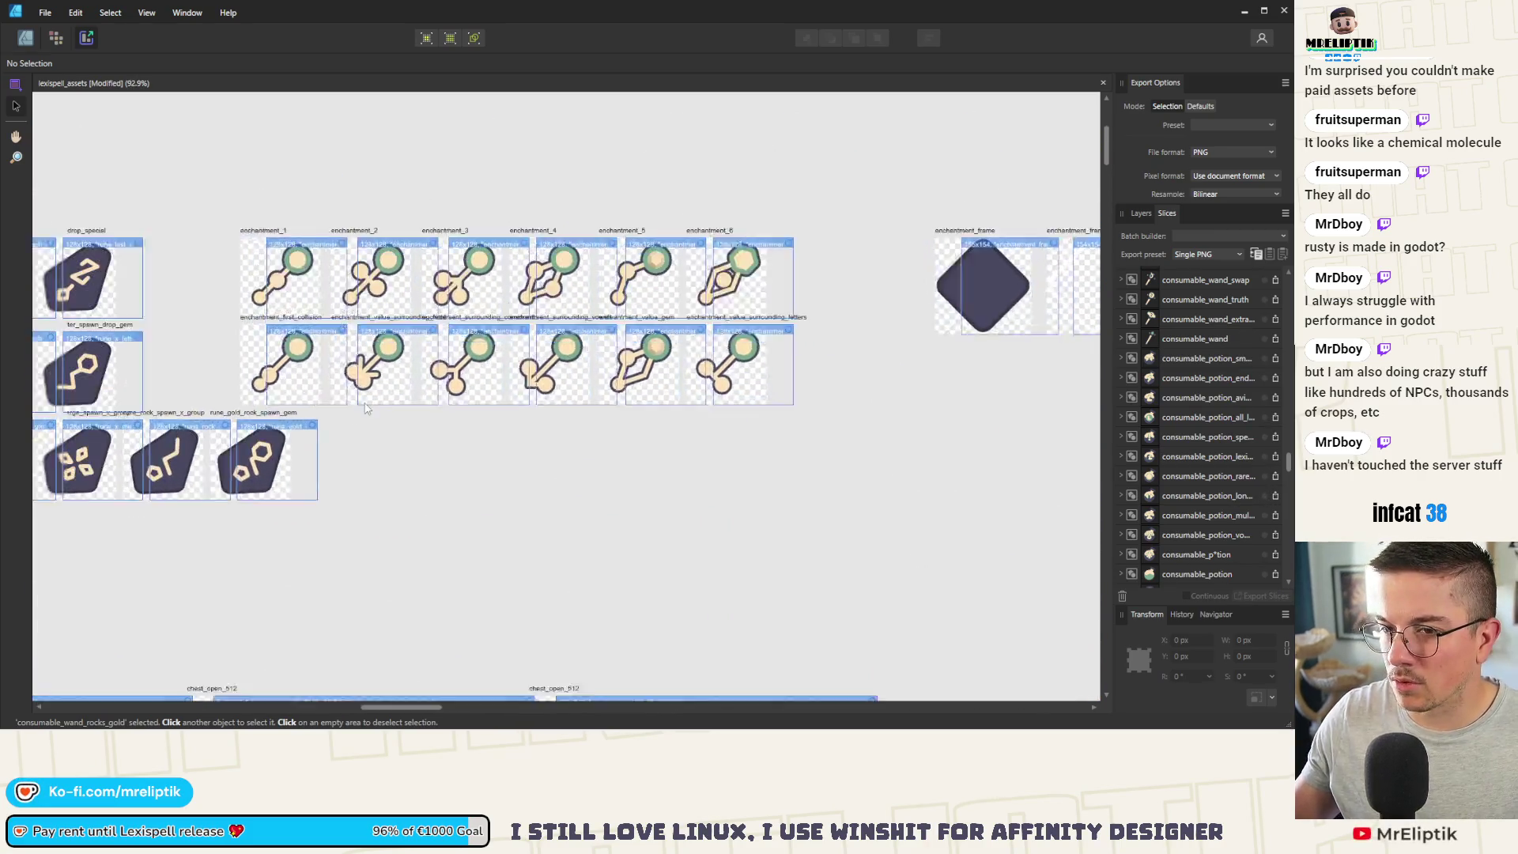
mouse_move(124, 276)
mouse_down()
mouse_move(475, 404)
mouse_move(1107, 462)
mouse_move(1192, 453)
mouse_up()
scroll(860, 398, down, 3)
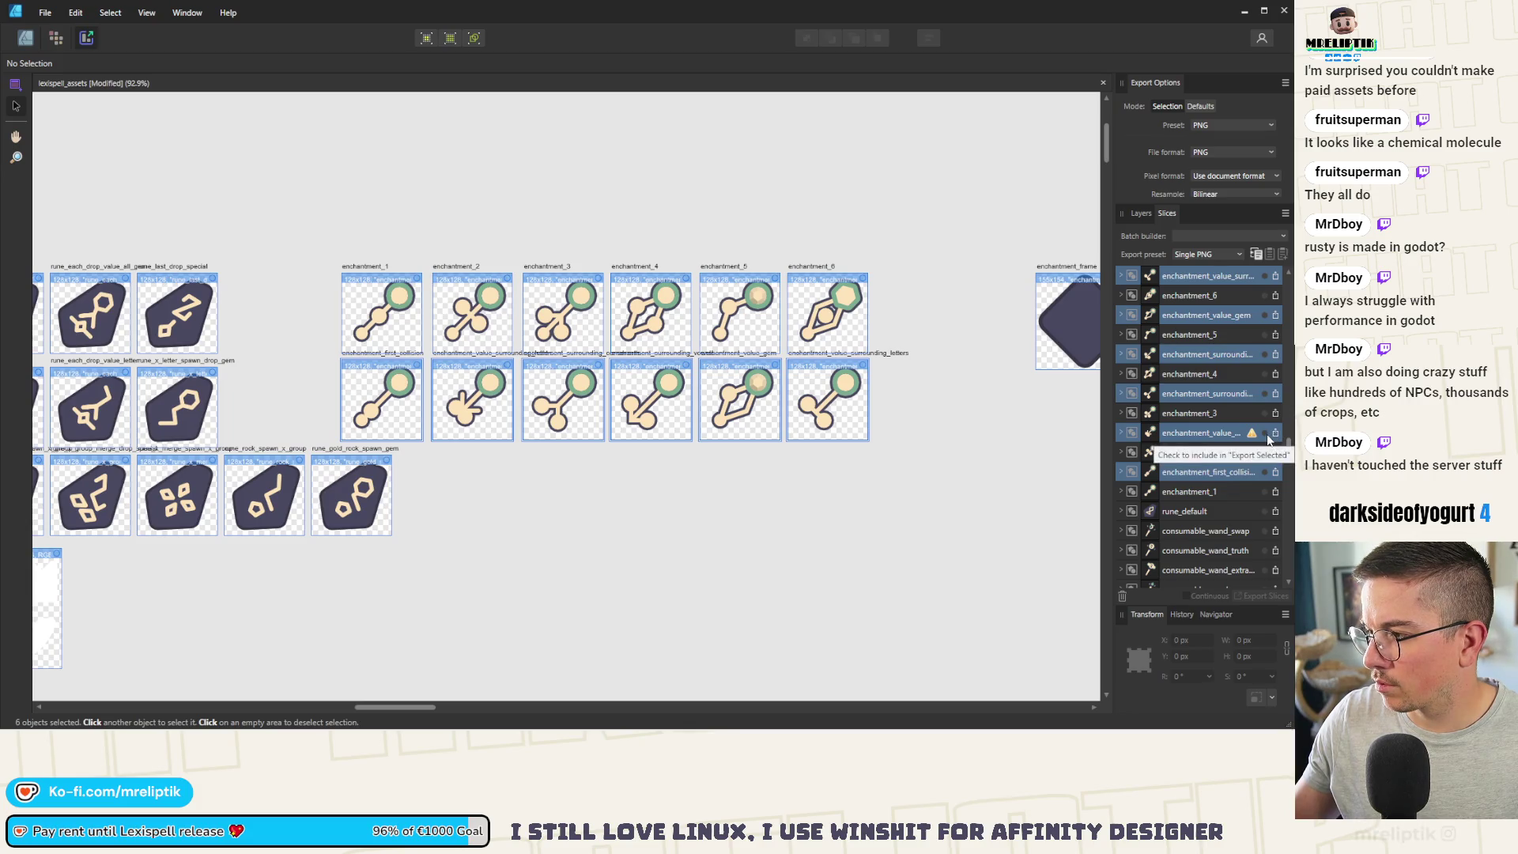
scroll(903, 372, up, 3)
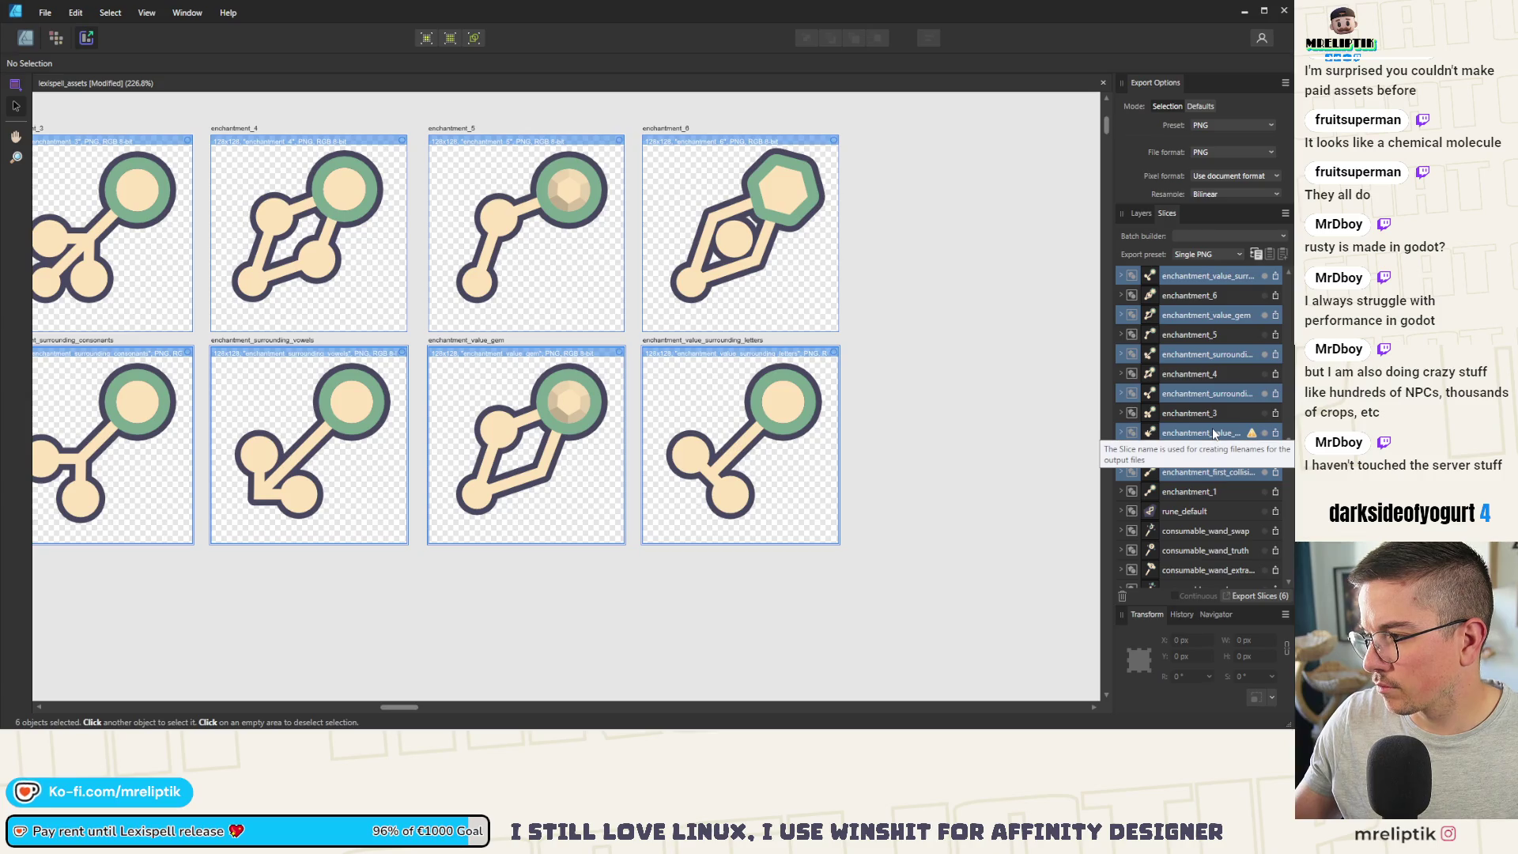
Step: Widen the Slices panel so the full slice names are visible
click(1107, 438)
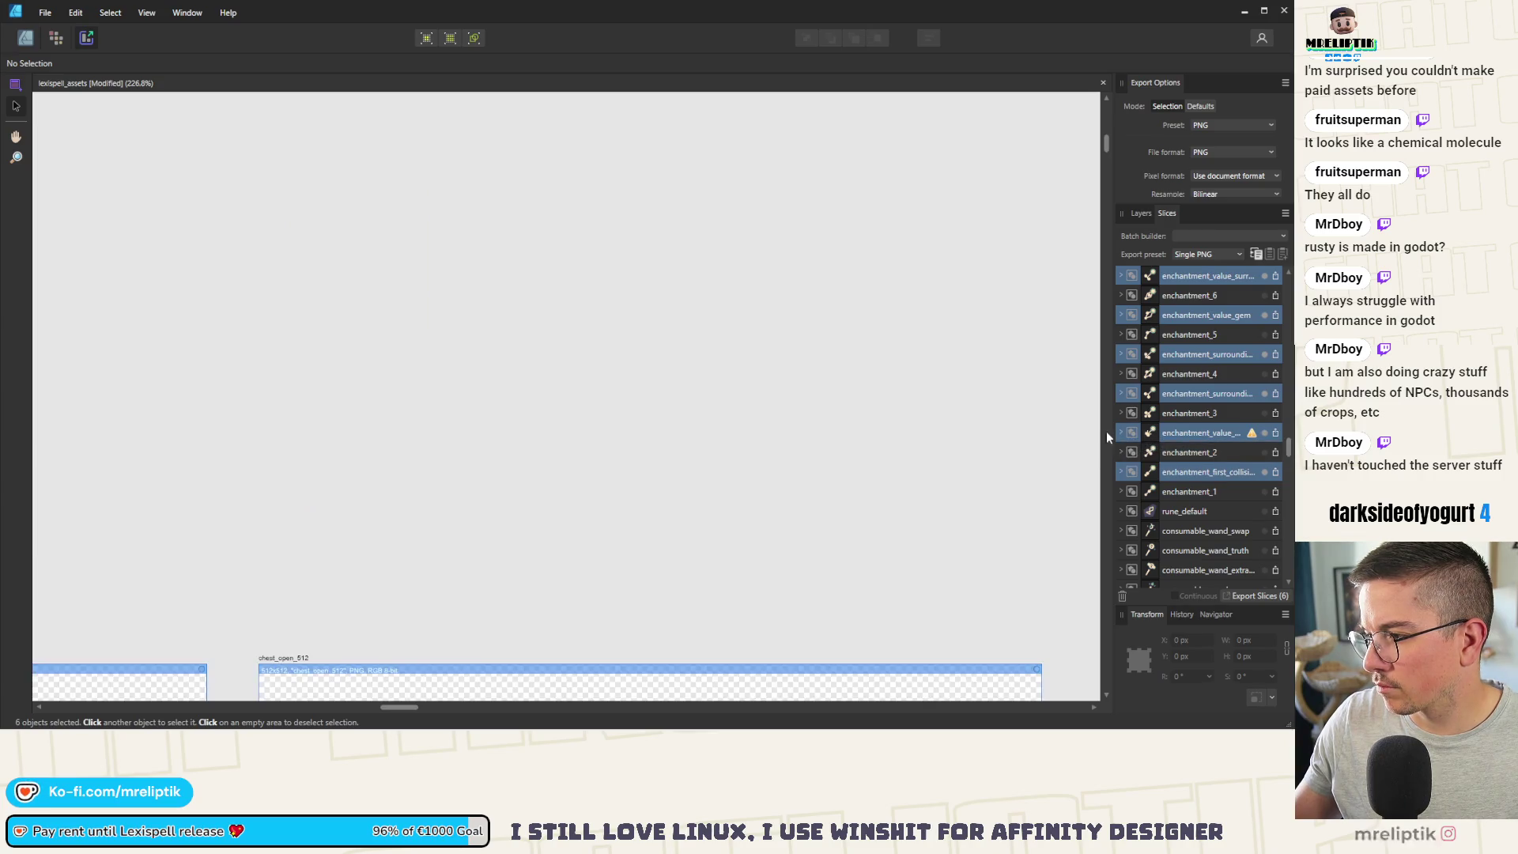
mouse_move(1112, 430)
mouse_down()
mouse_move(945, 447)
mouse_move(1027, 450)
mouse_up()
scroll(582, 355, down, 5)
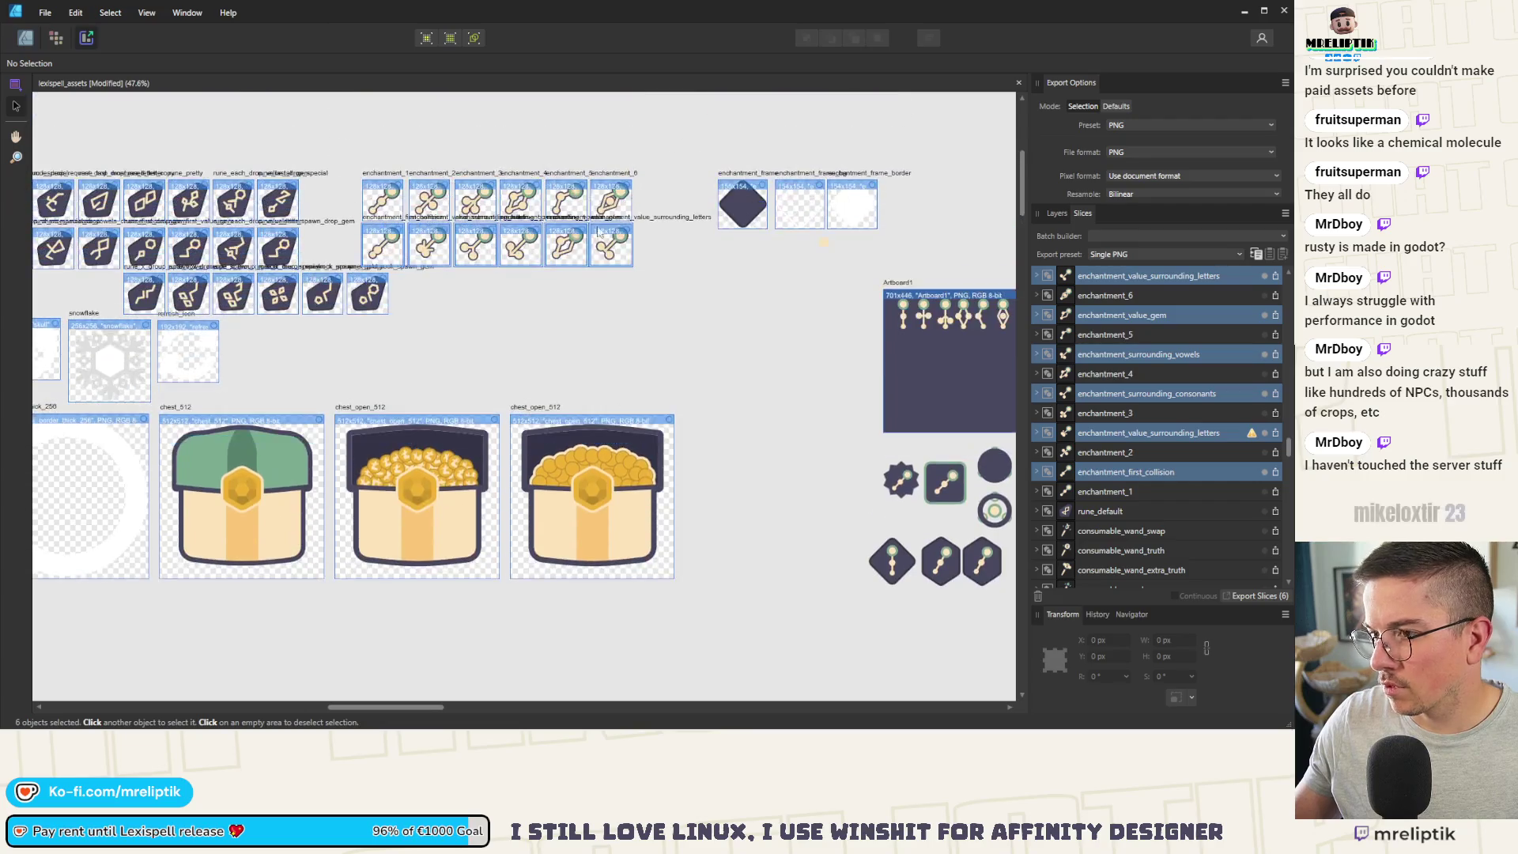
scroll(611, 295, up, 5)
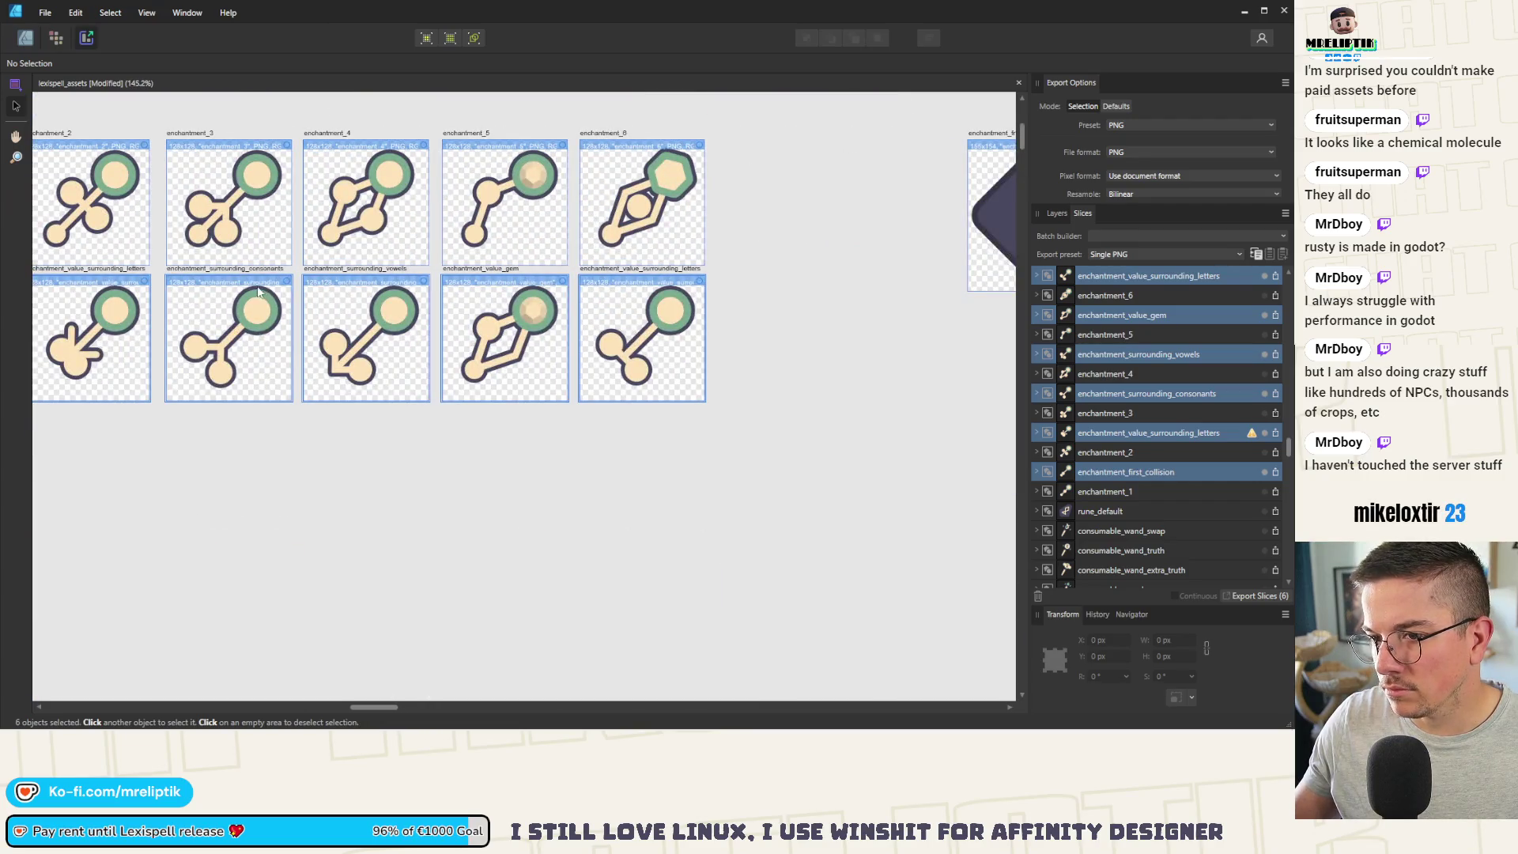
scroll(259, 292, left, 3)
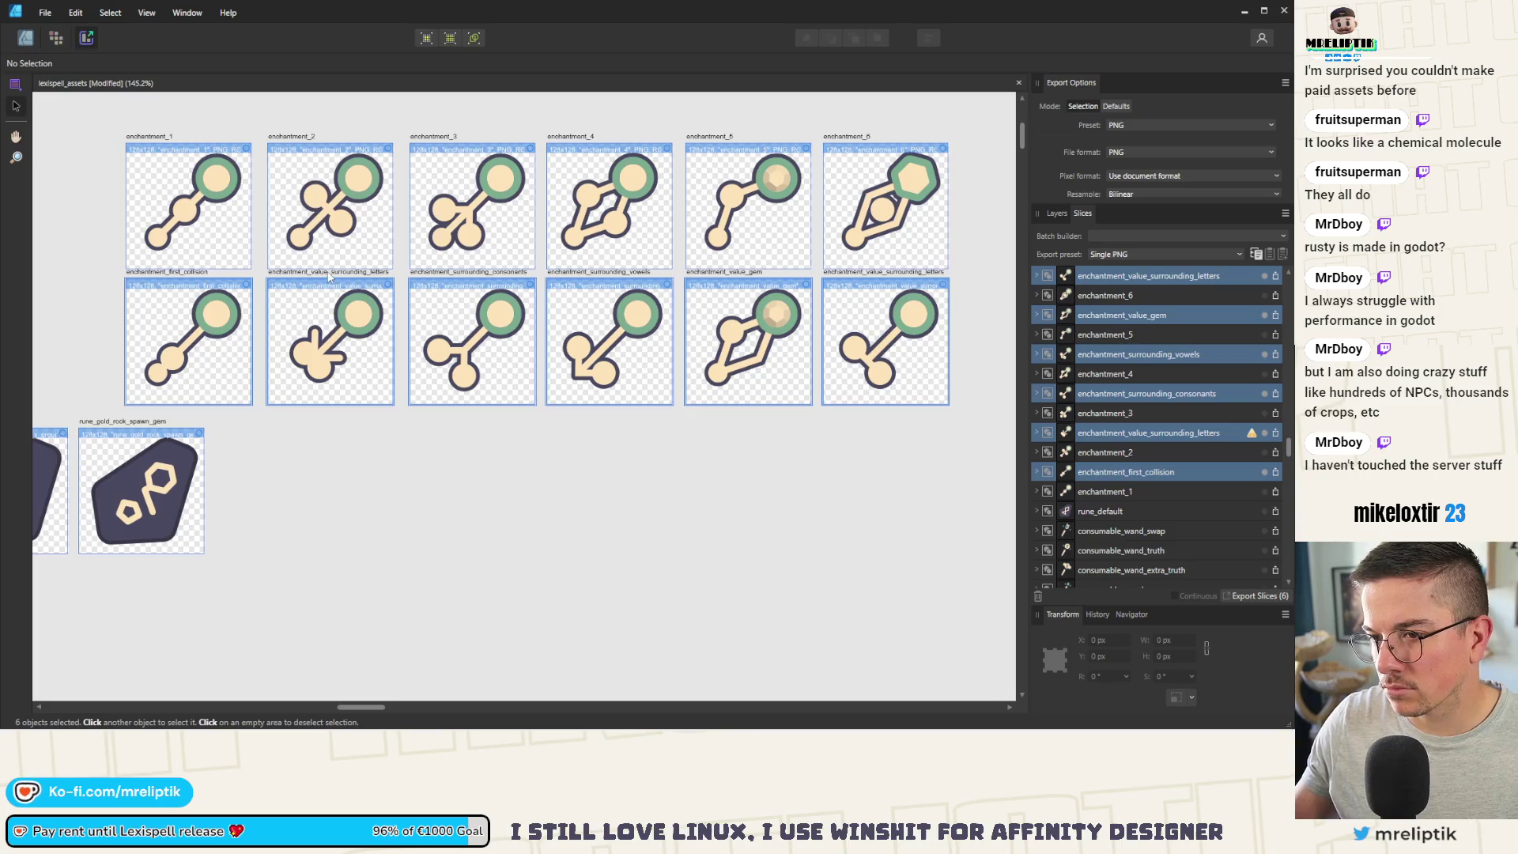
mouse_move(332, 729)
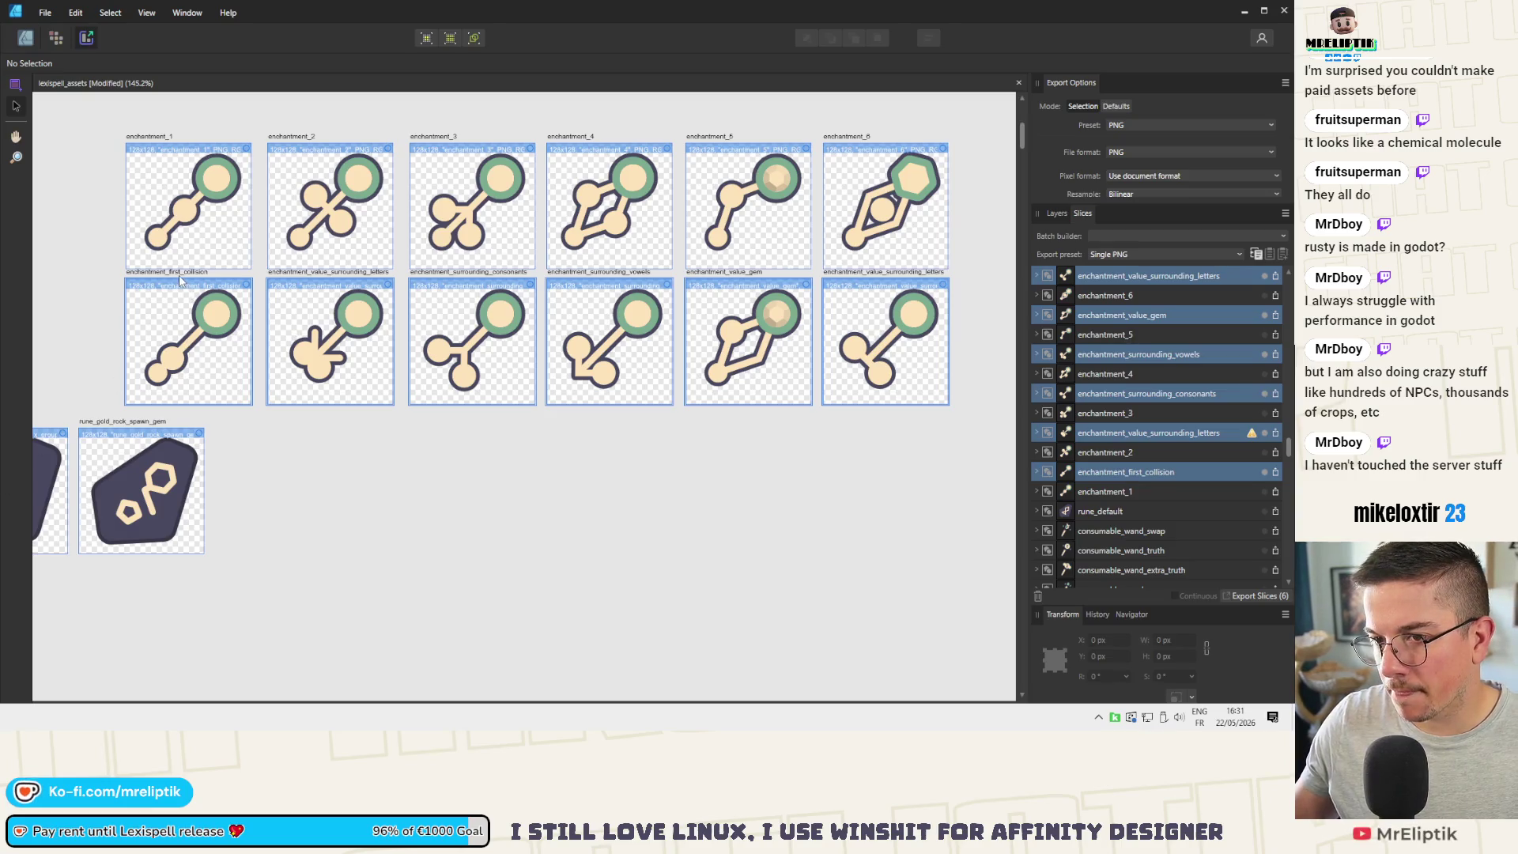
scroll(198, 293, up, 1)
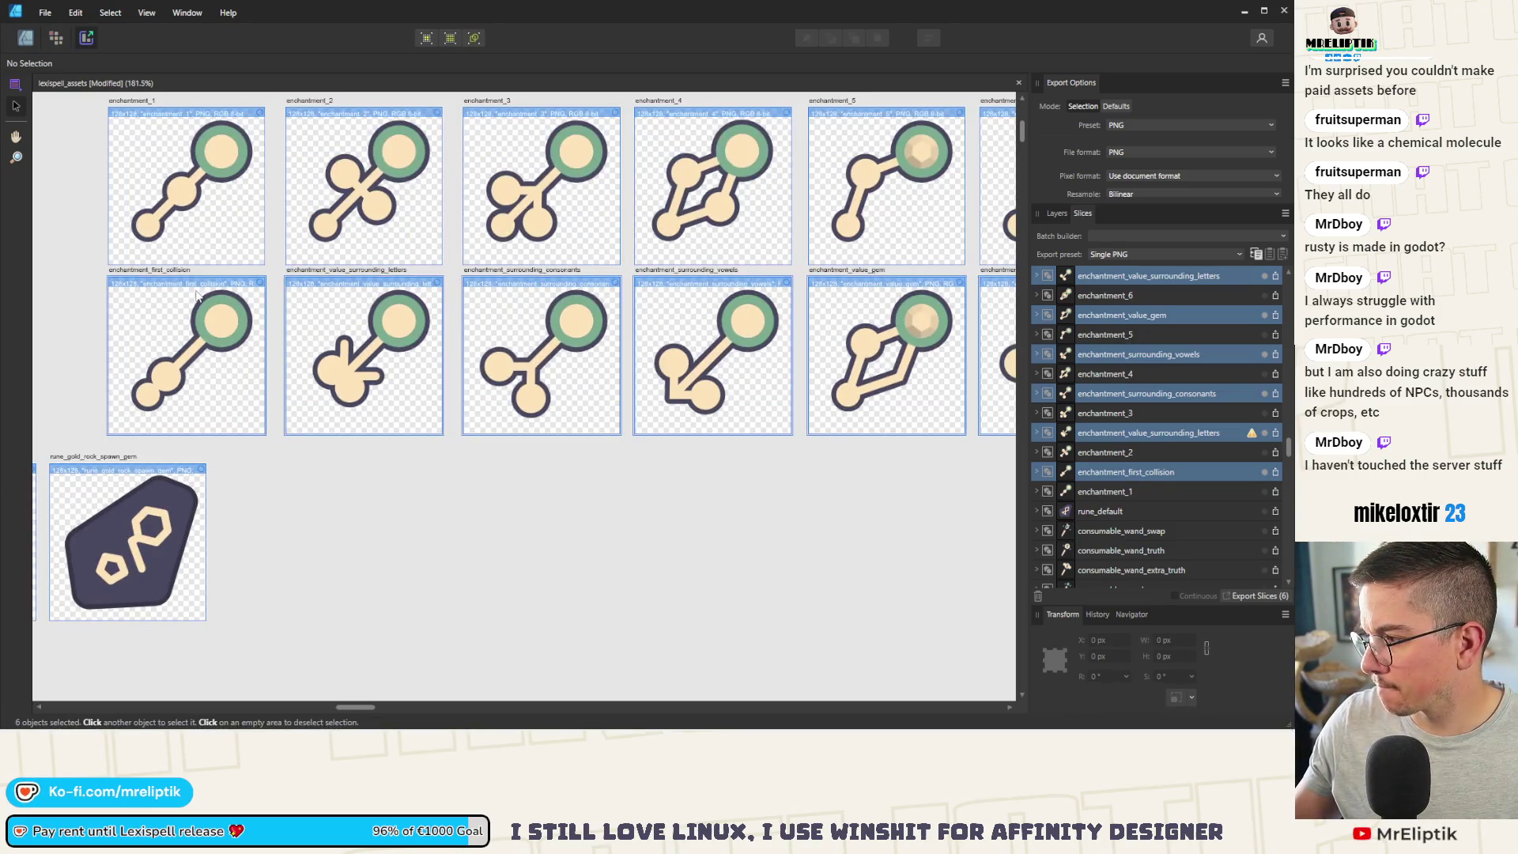
Step: Rename enchantment_value_surrounding_letters to enchantment_value_merge_points and save the file
click(361, 271)
double_click(361, 271)
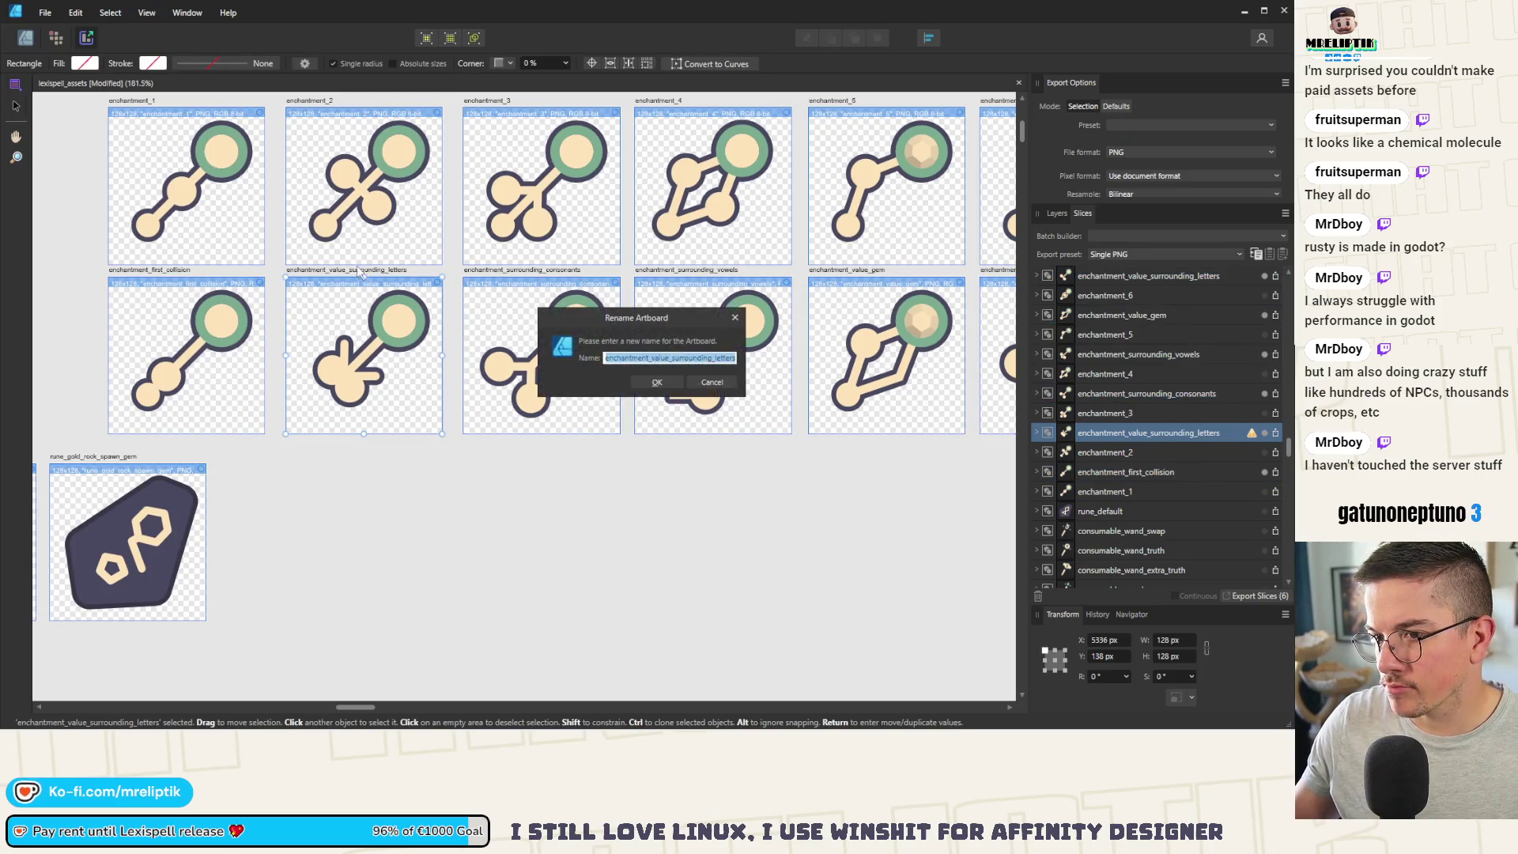
key(End)
key(ctrl+shift+Left)
key(ctrl+shift+Left)
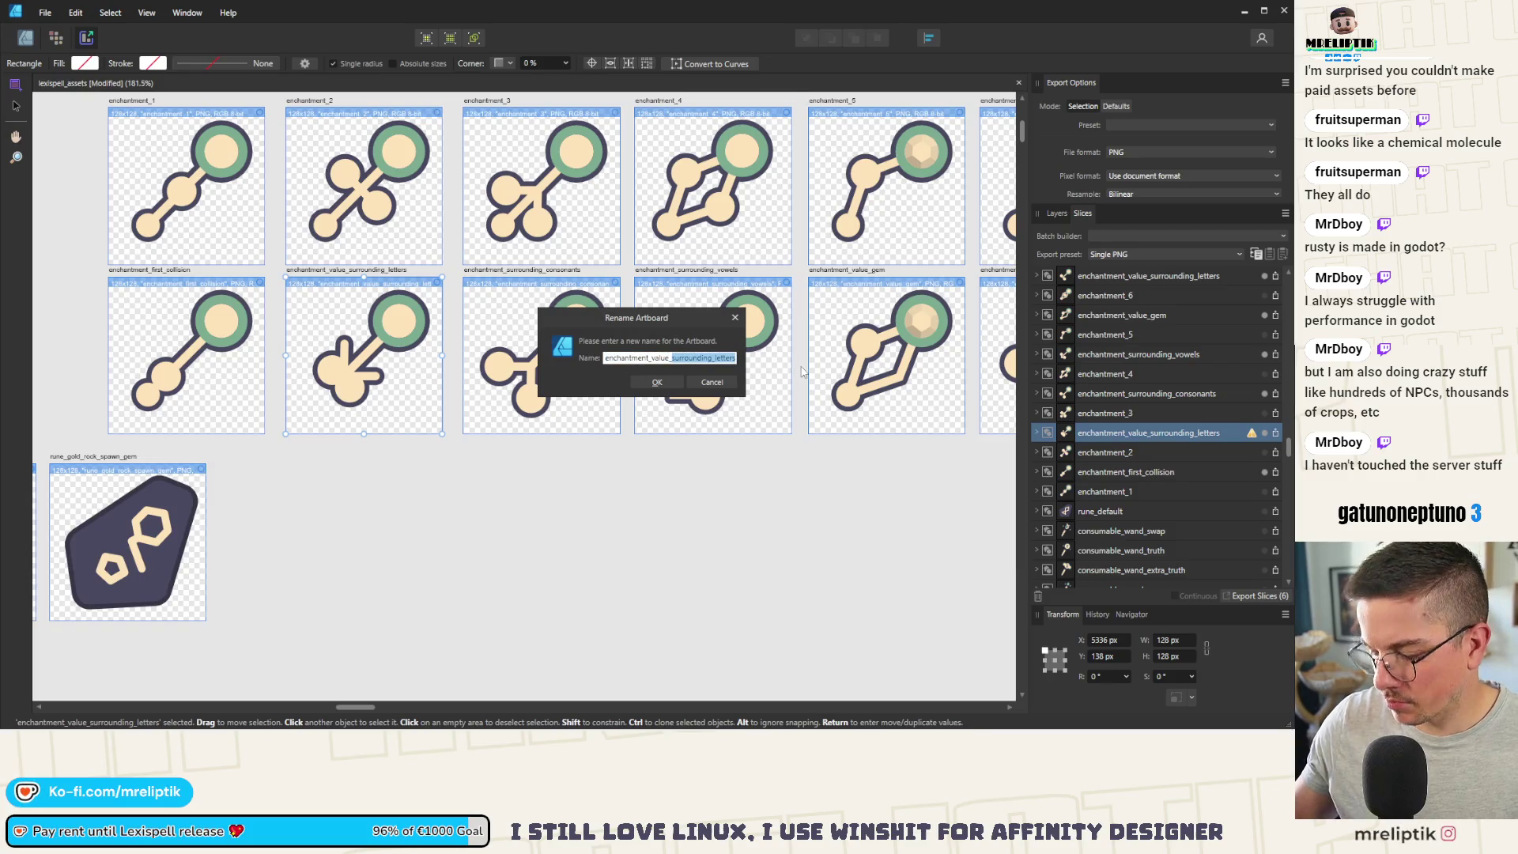
text(merge)
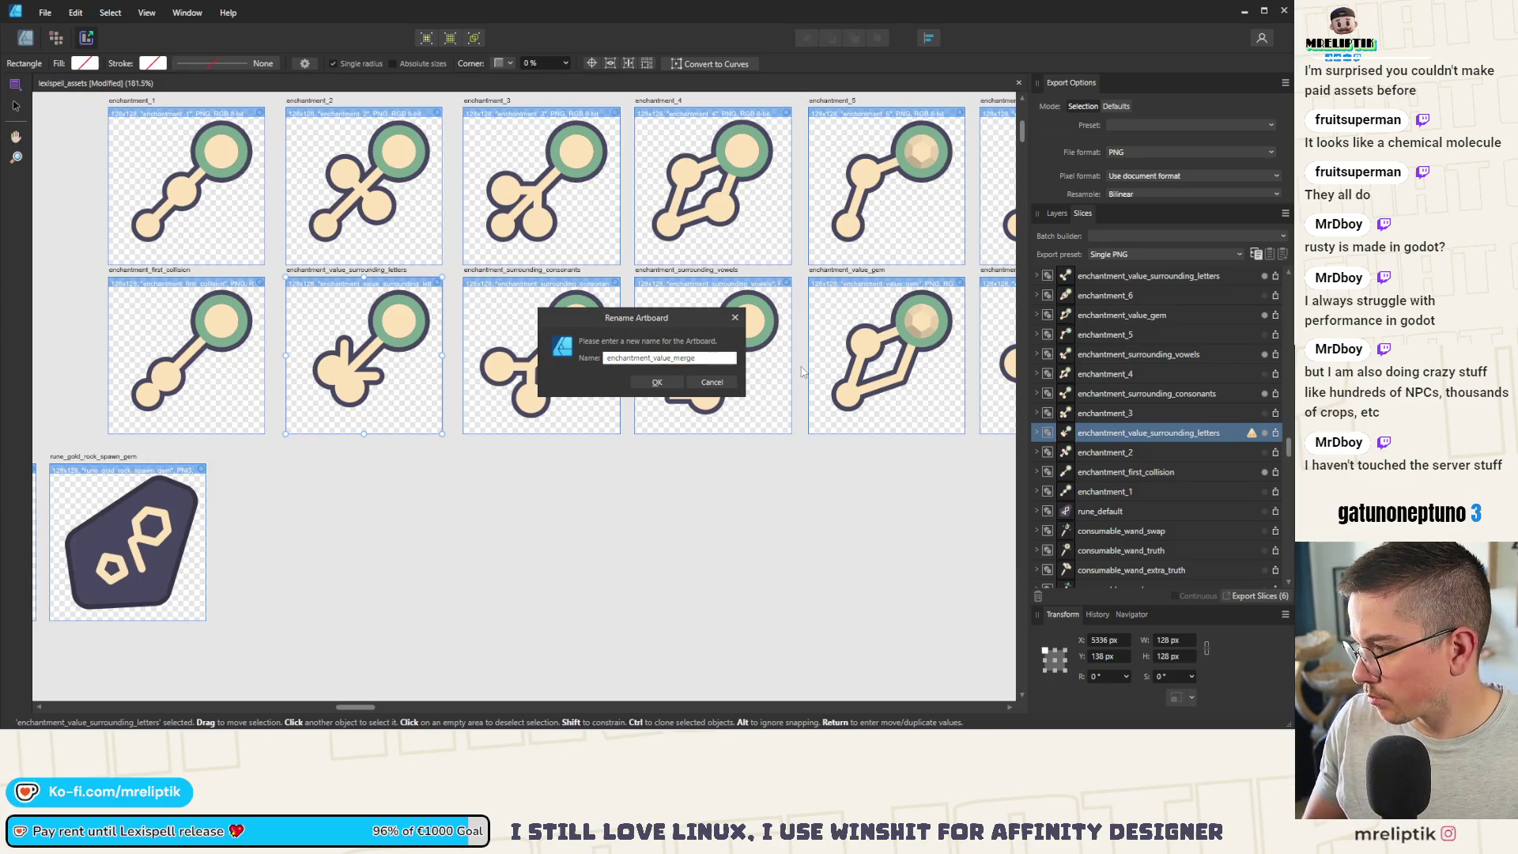
text(_points)
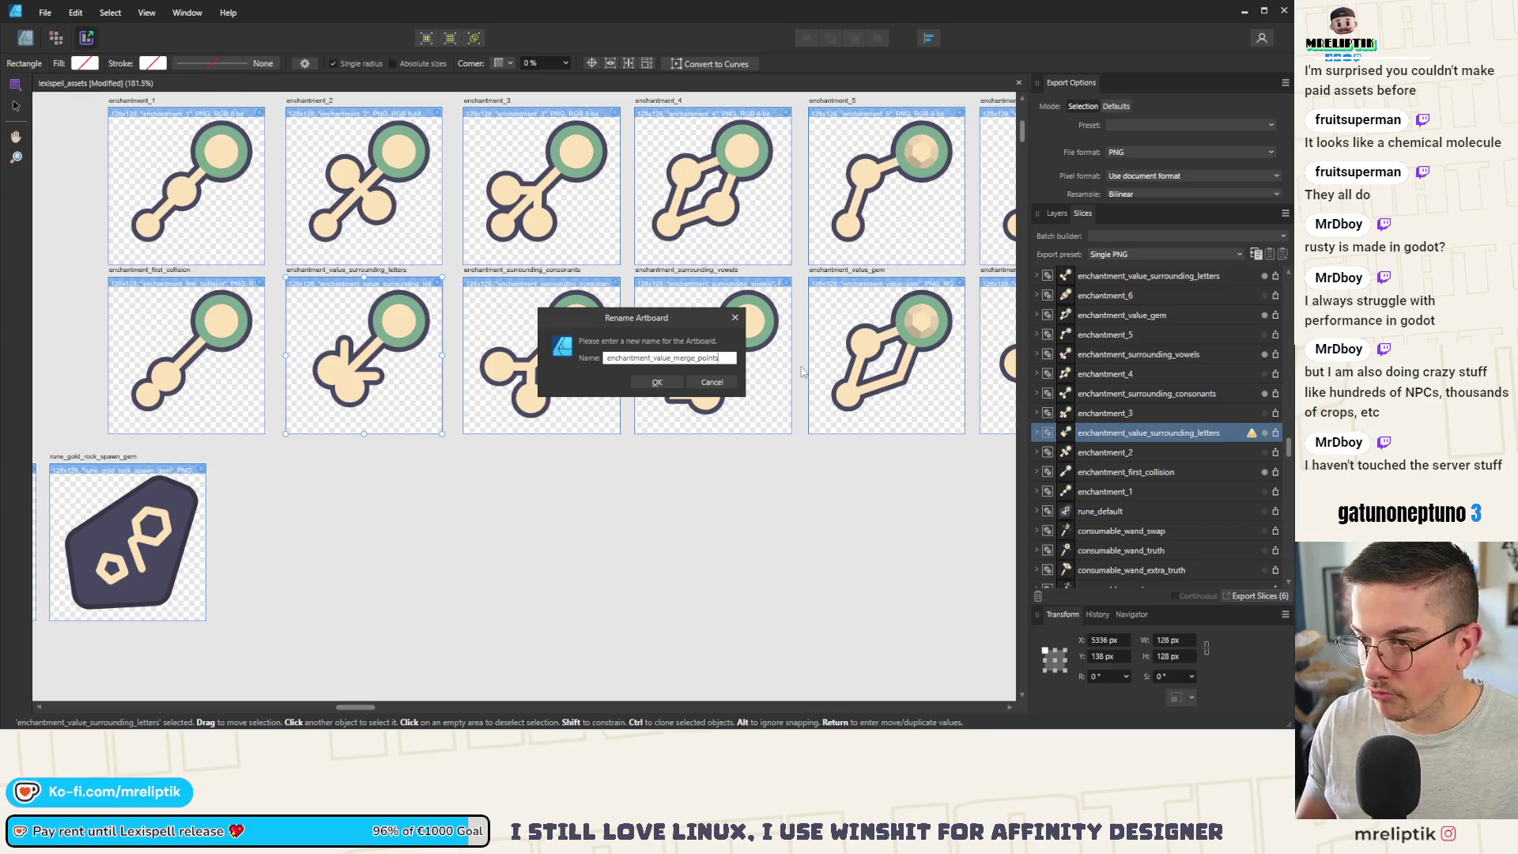
key(Return)
key(ctrl+s)
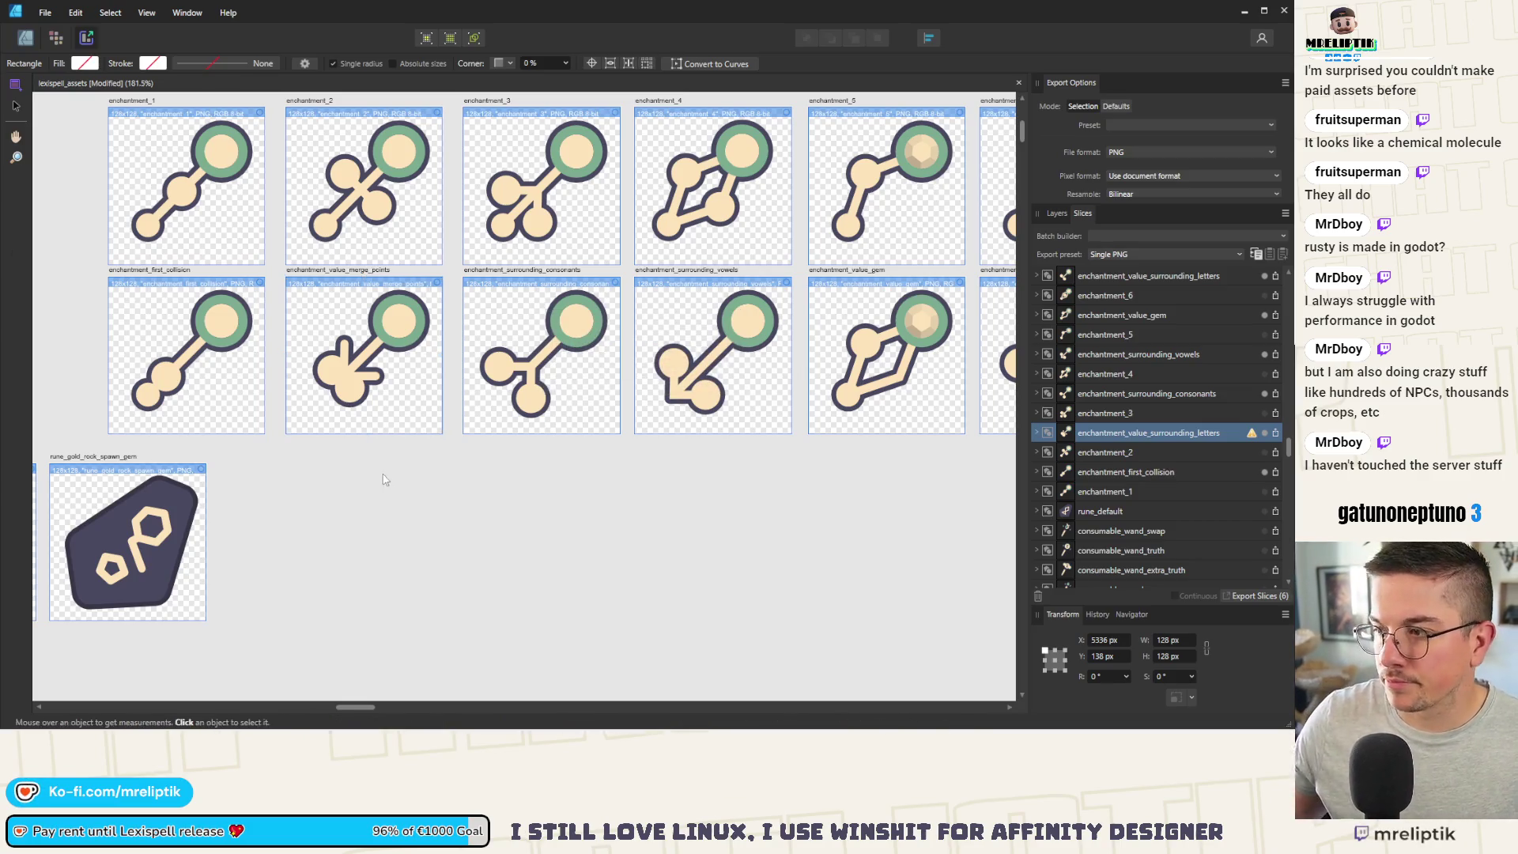
Step: Deselect, then reselect the enchantment_value_merge_points artboard
click(948, 548)
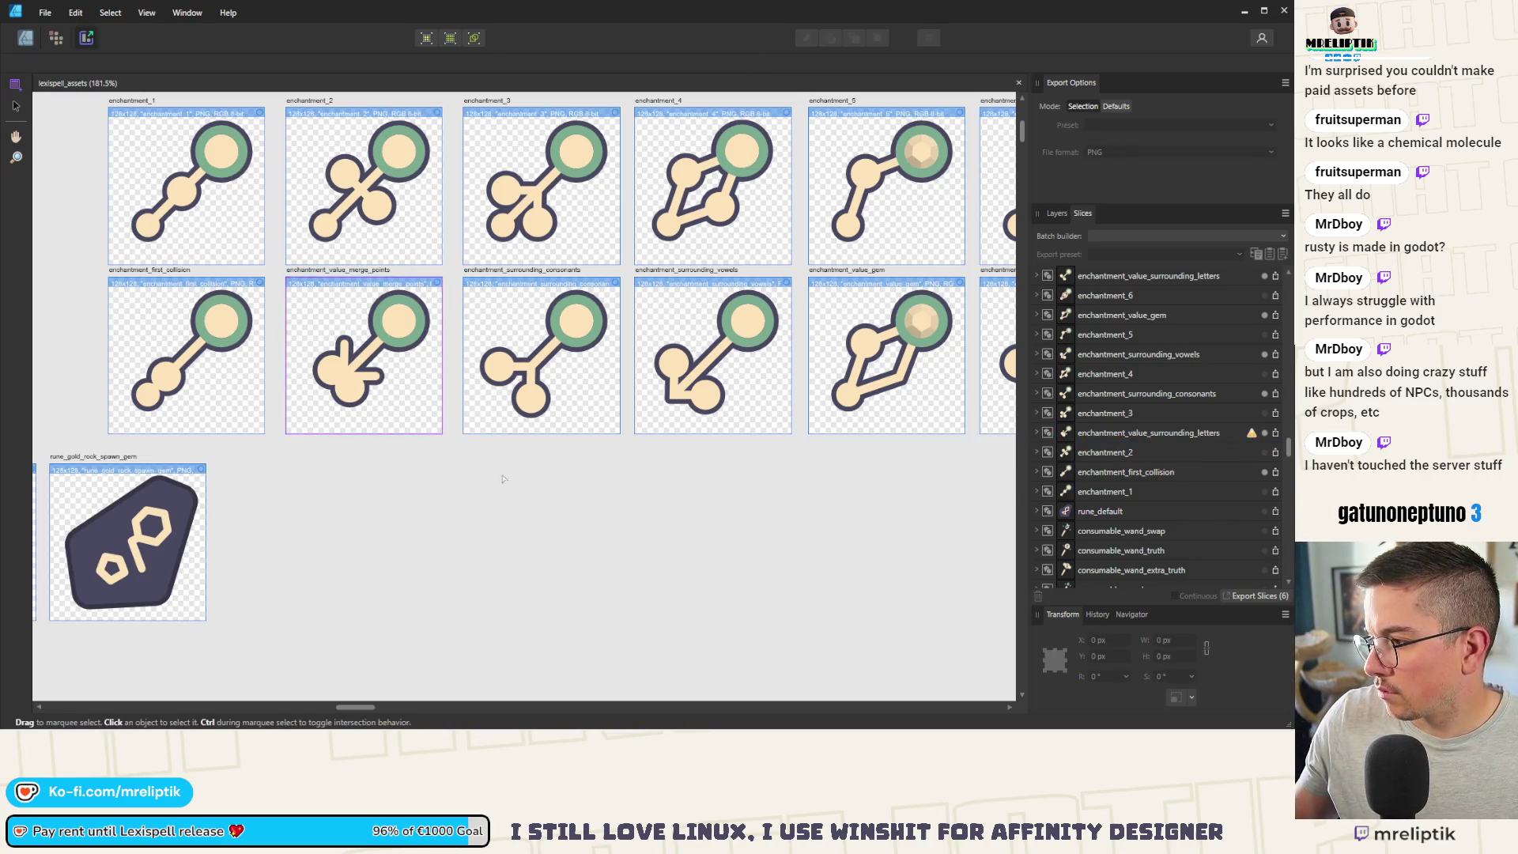
scroll(457, 467, down, 3)
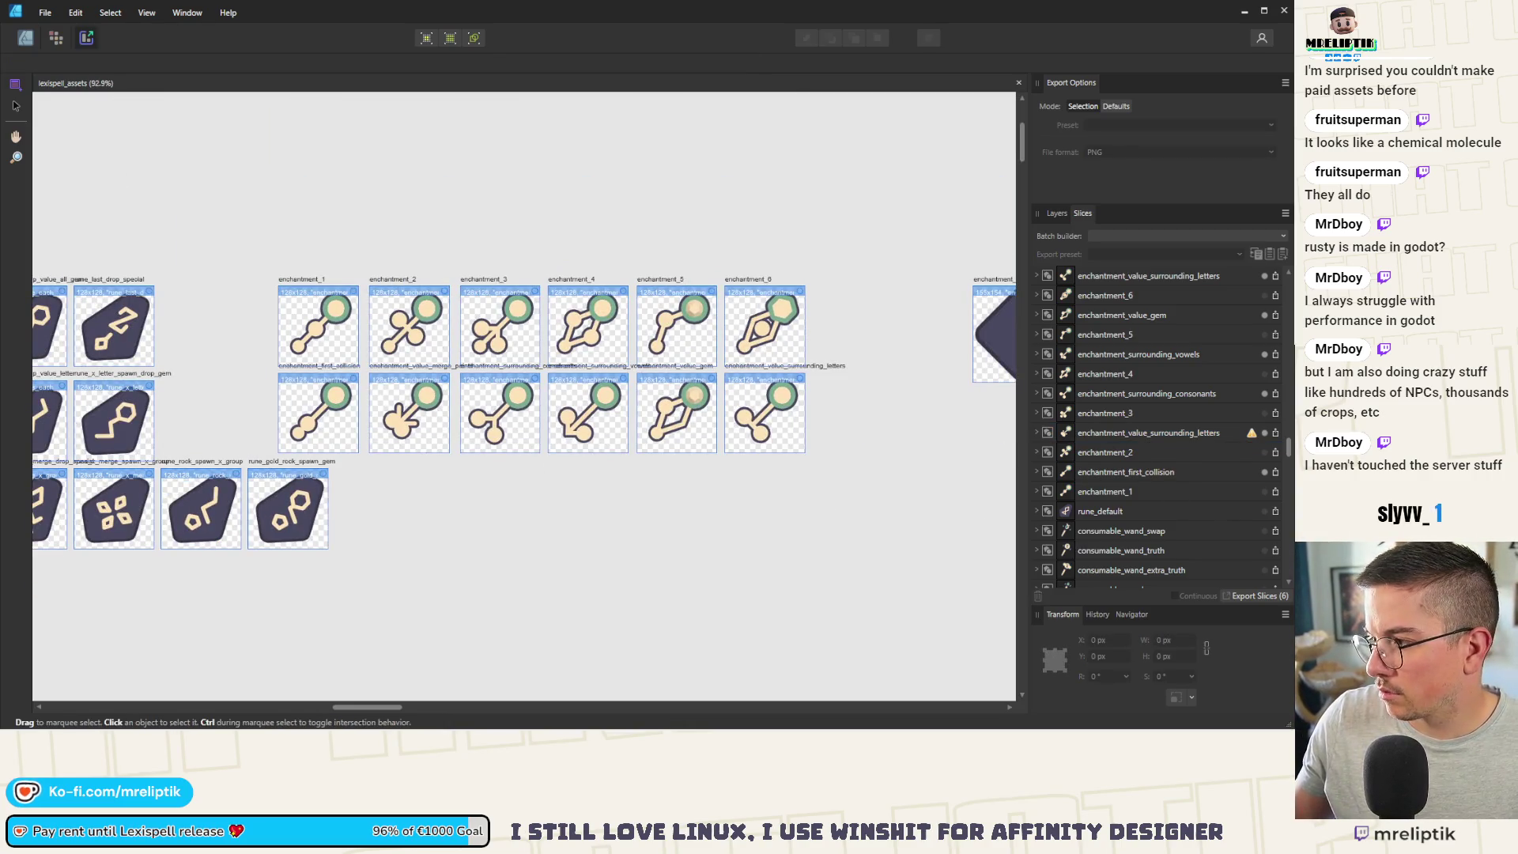
scroll(476, 444, up, 3)
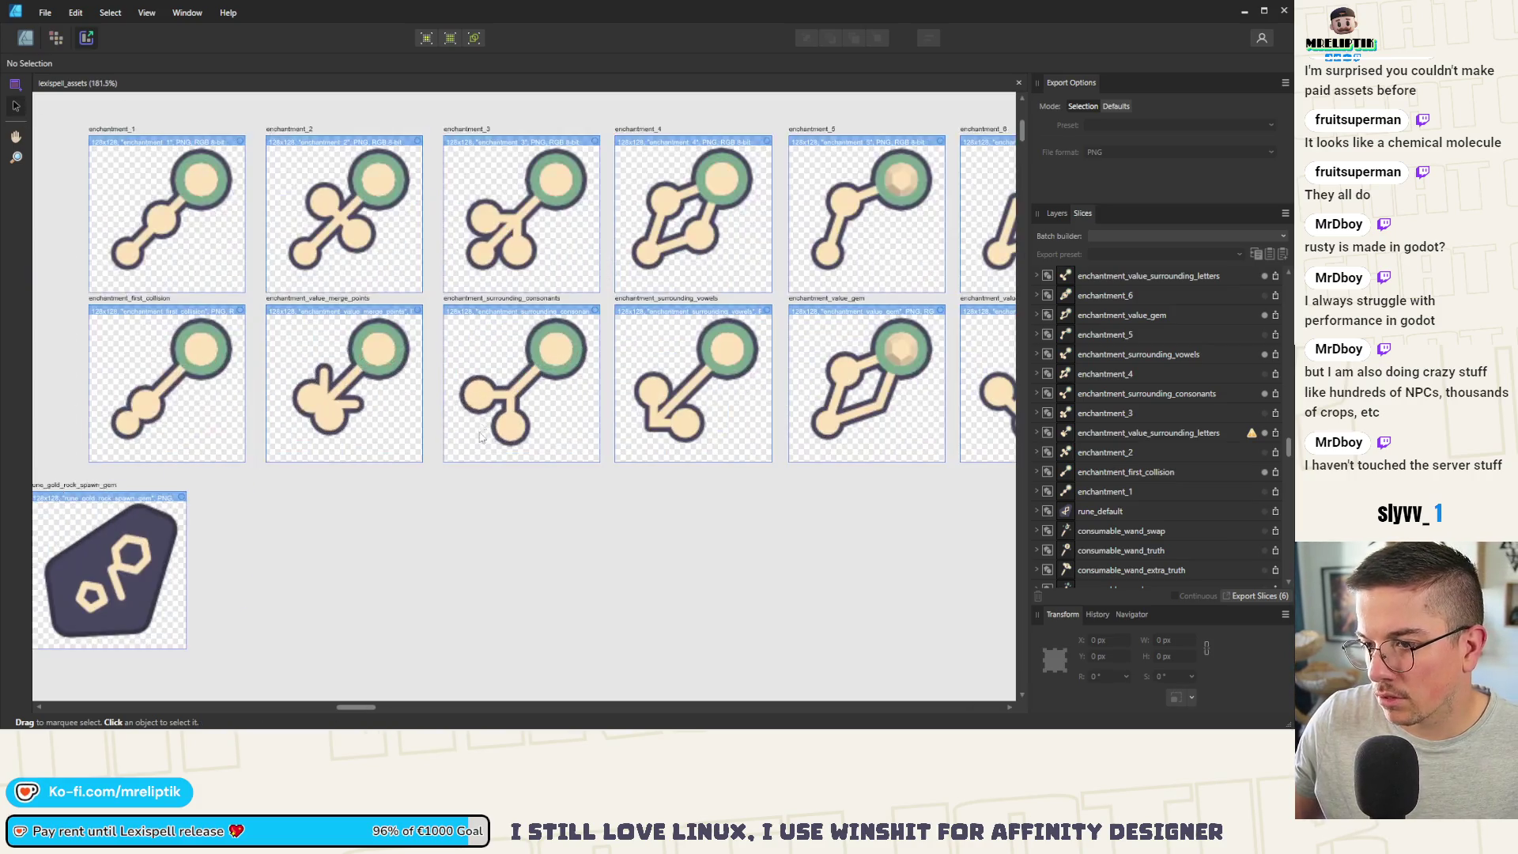
click(332, 299)
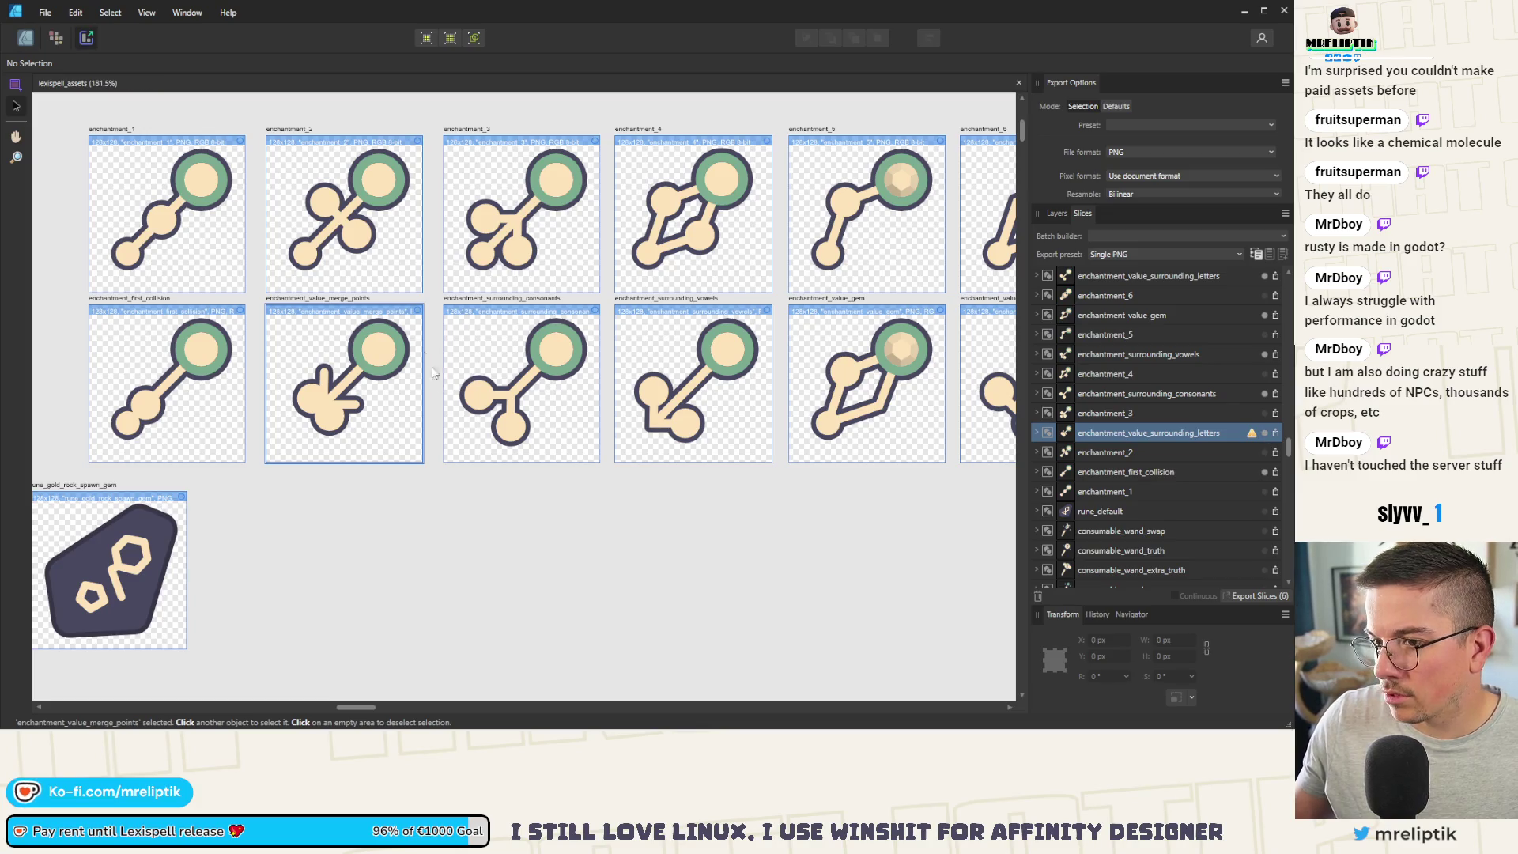
Step: Export the merge_points slice to resources/enchantments/visuals and minimize Affinity Designer
key(ctrl+s)
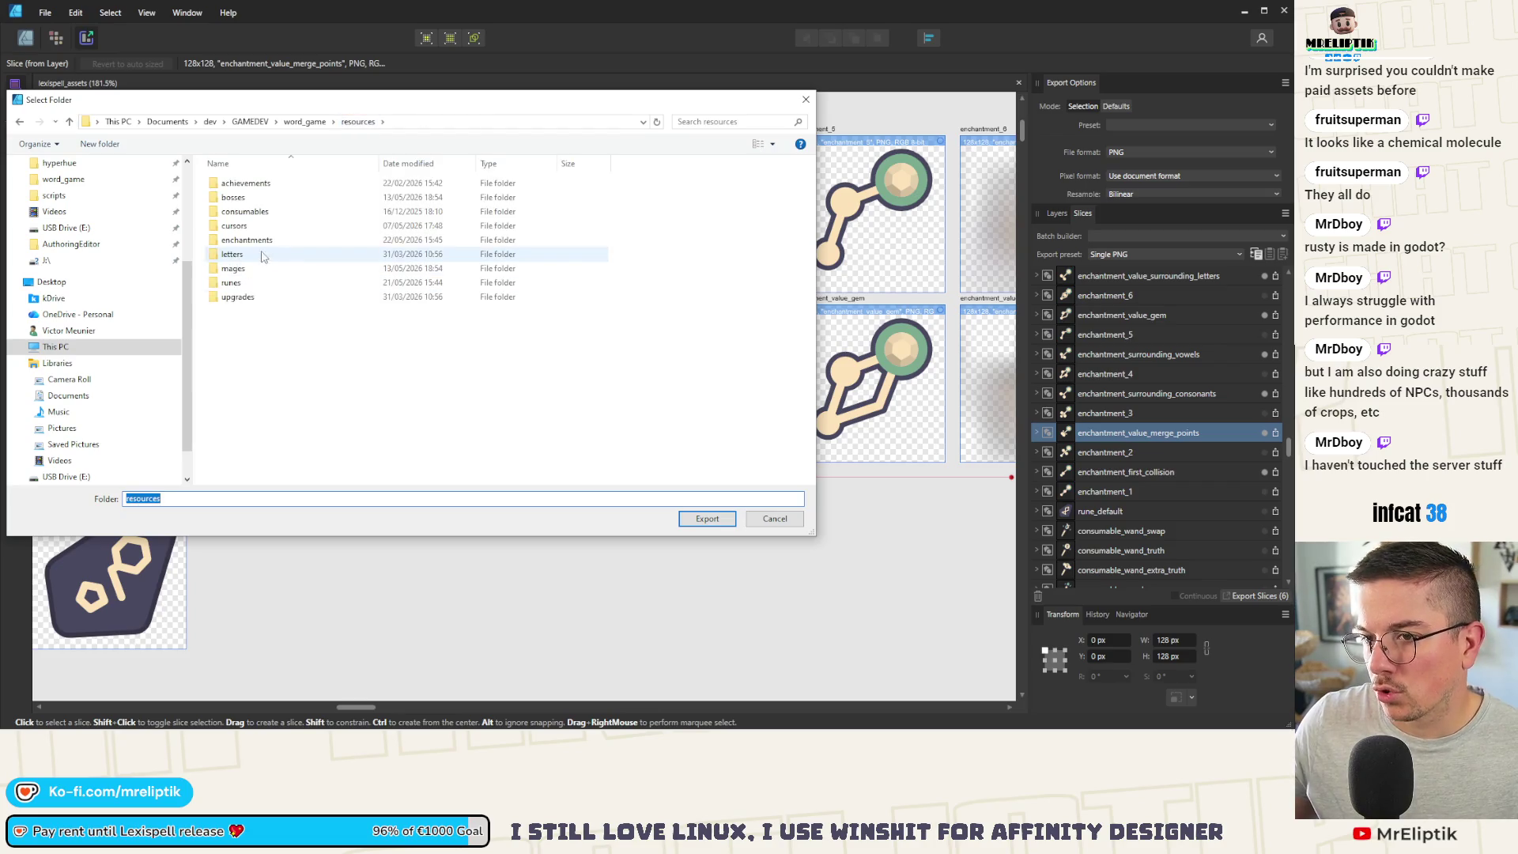
click(267, 241)
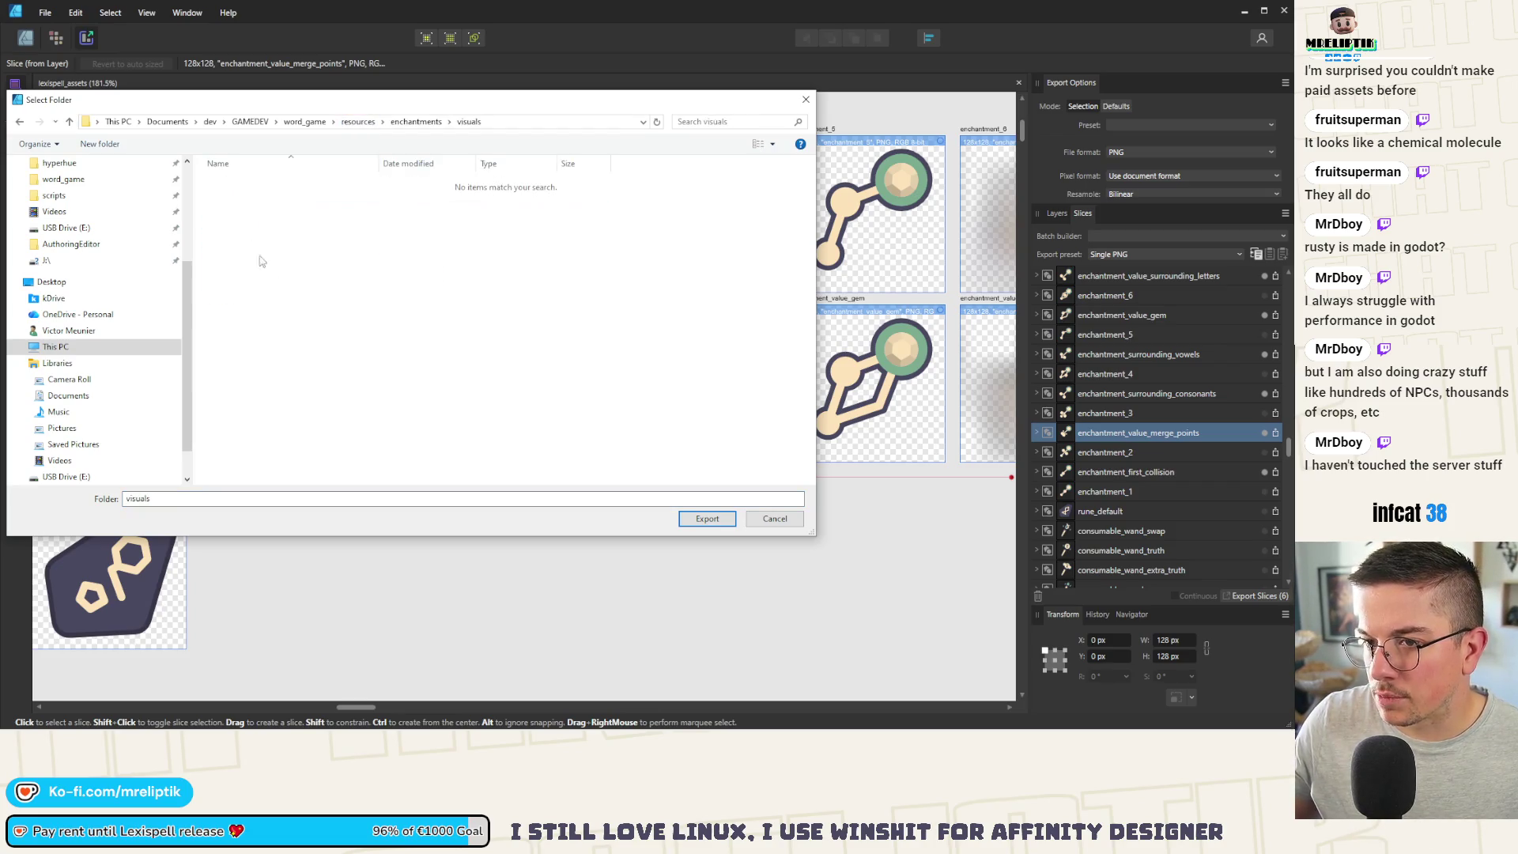
click(706, 518)
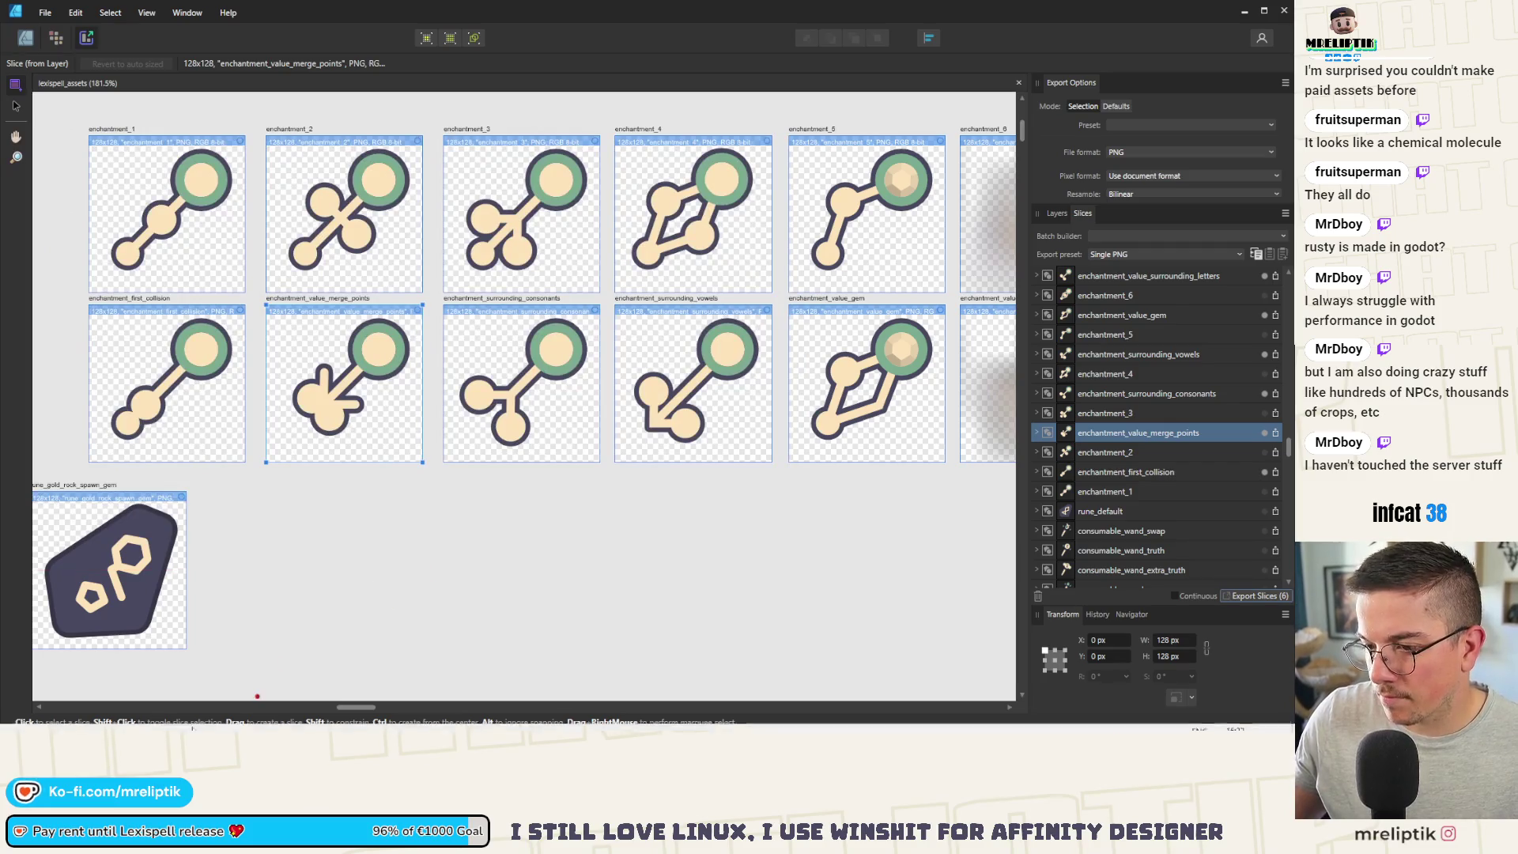
key(super+d)
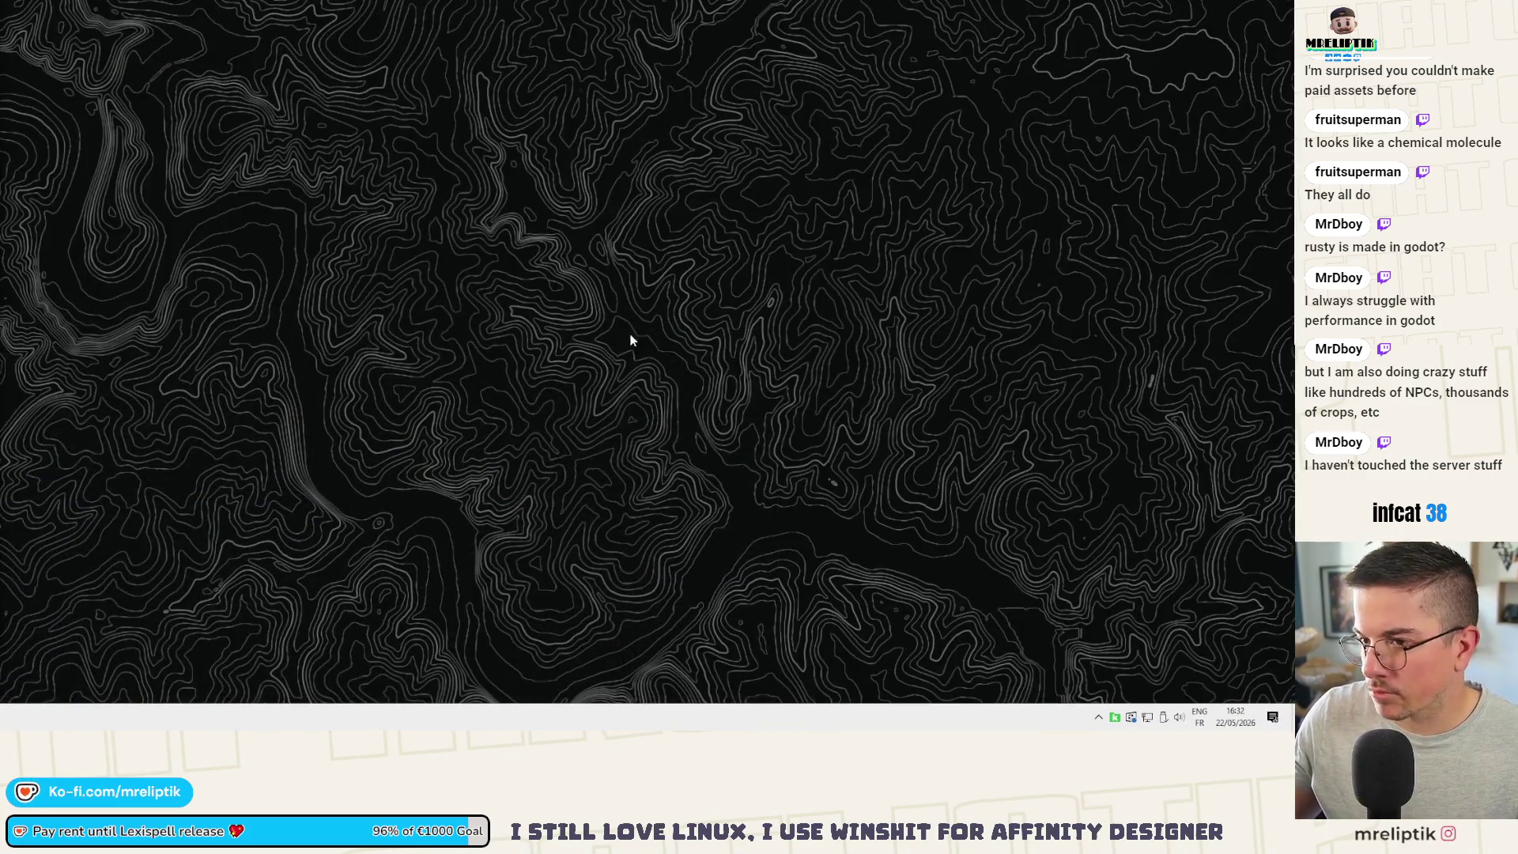
Step: Back in Godot, save the letter scene
key(alt+Tab)
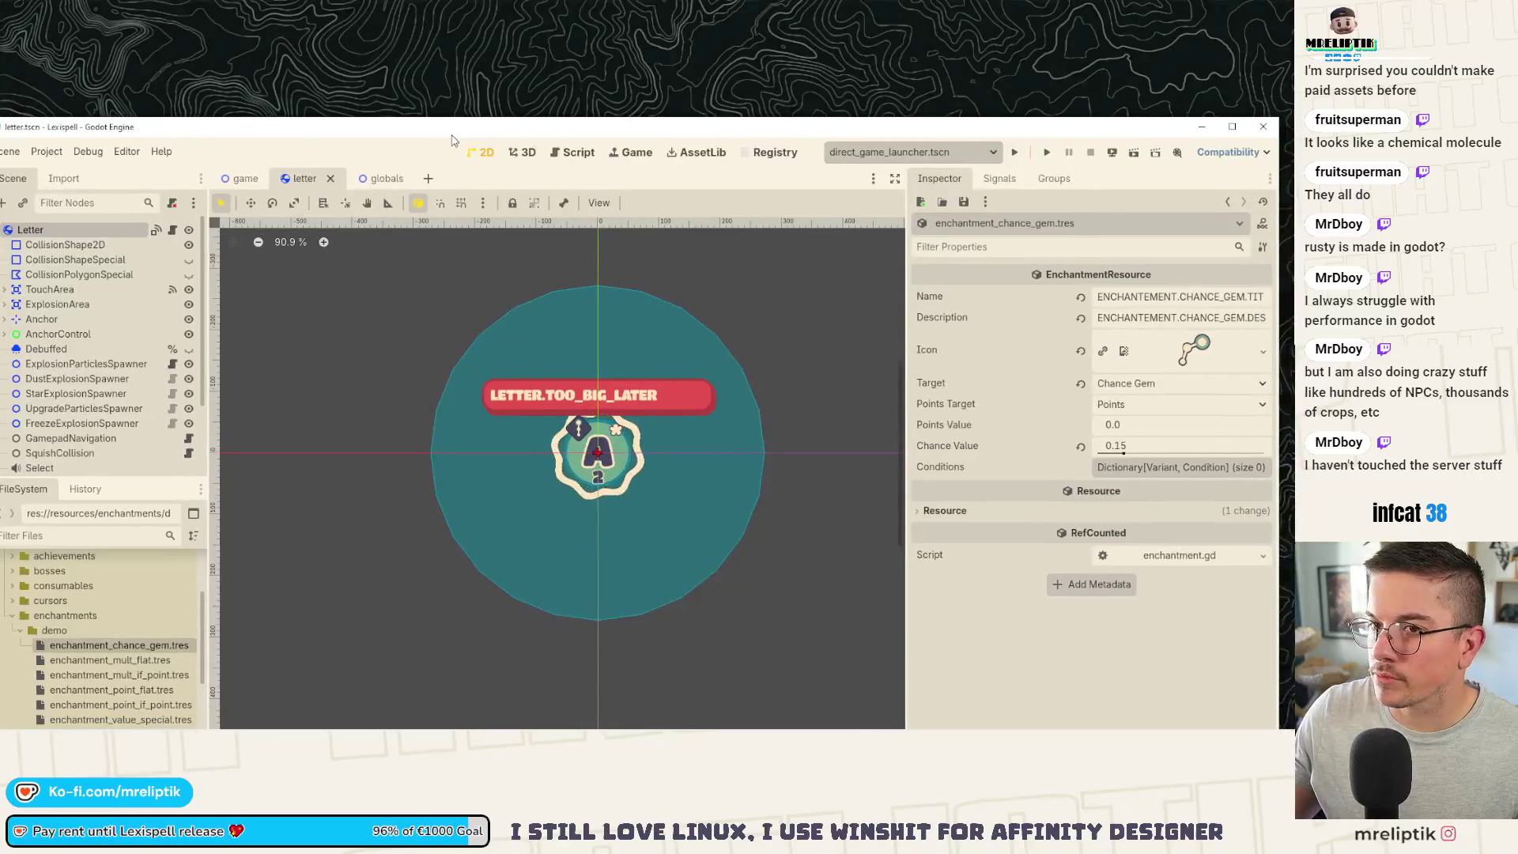
scroll(324, 332, down, 1)
key(ctrl+s)
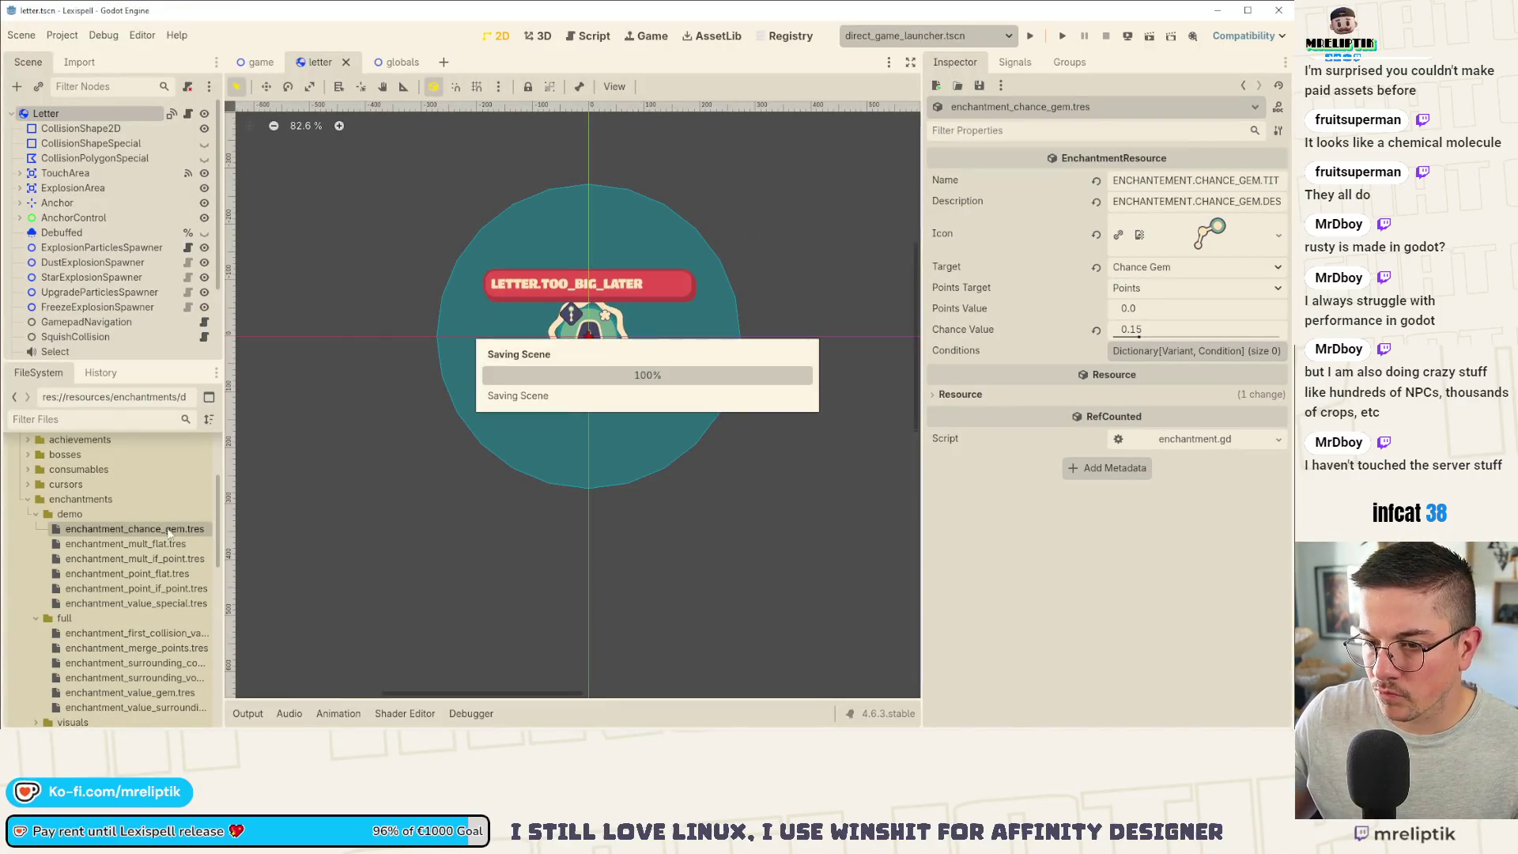
scroll(150, 634, down, 1)
Step: Give enchantment_first_collision_value its matching first-collision icon texture and save
click(150, 603)
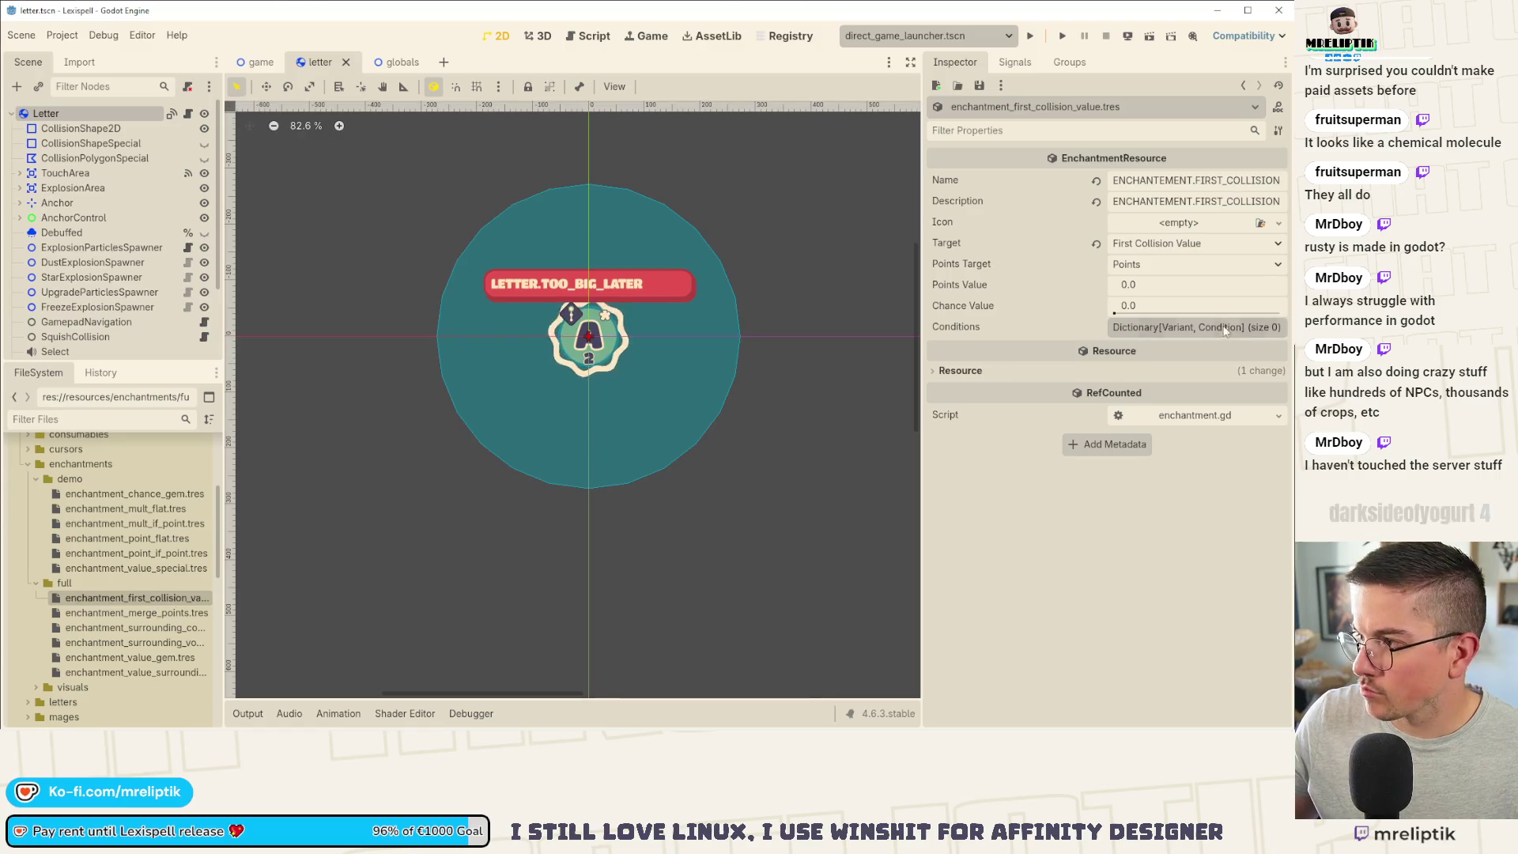
click(1186, 222)
click(1179, 563)
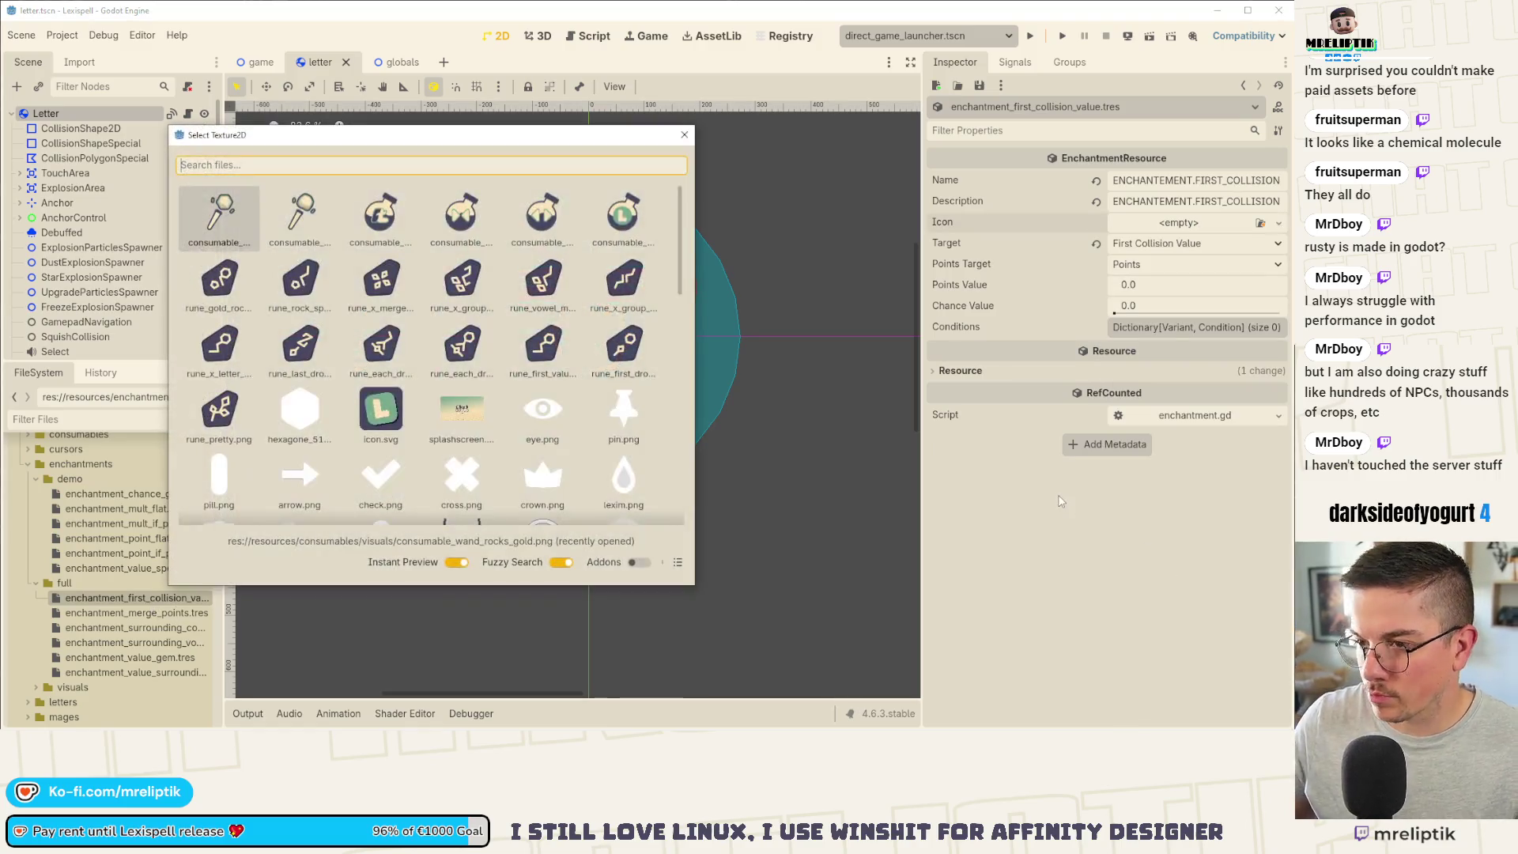
text(first_co)
key(Return)
key(ctrl+s)
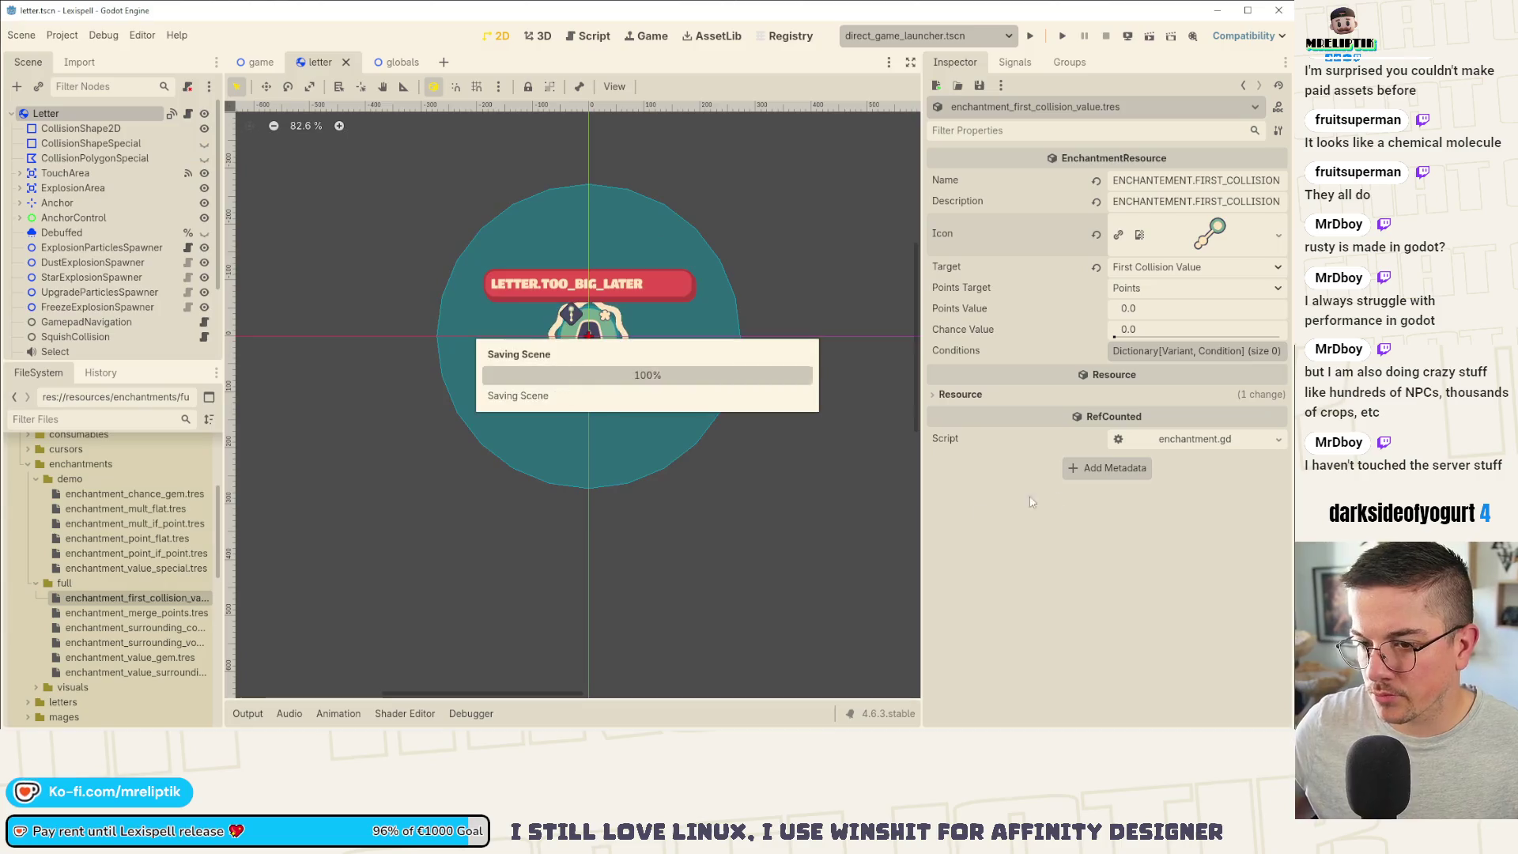
Step: Set the merge rune texture as the enchantment_merge_points icon and save
key(Down)
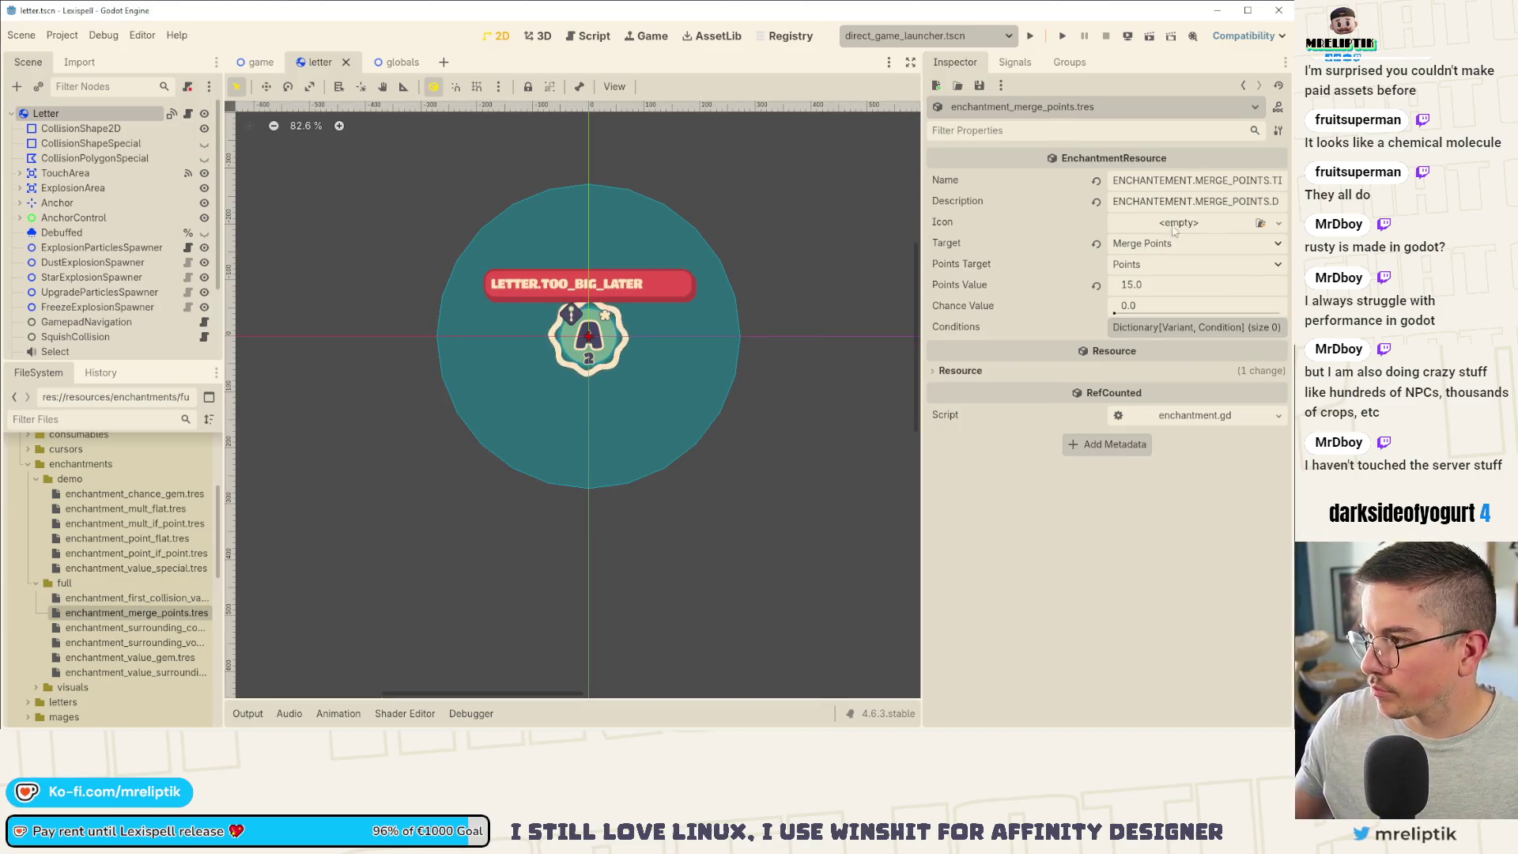
click(1175, 228)
click(1171, 563)
text(merge)
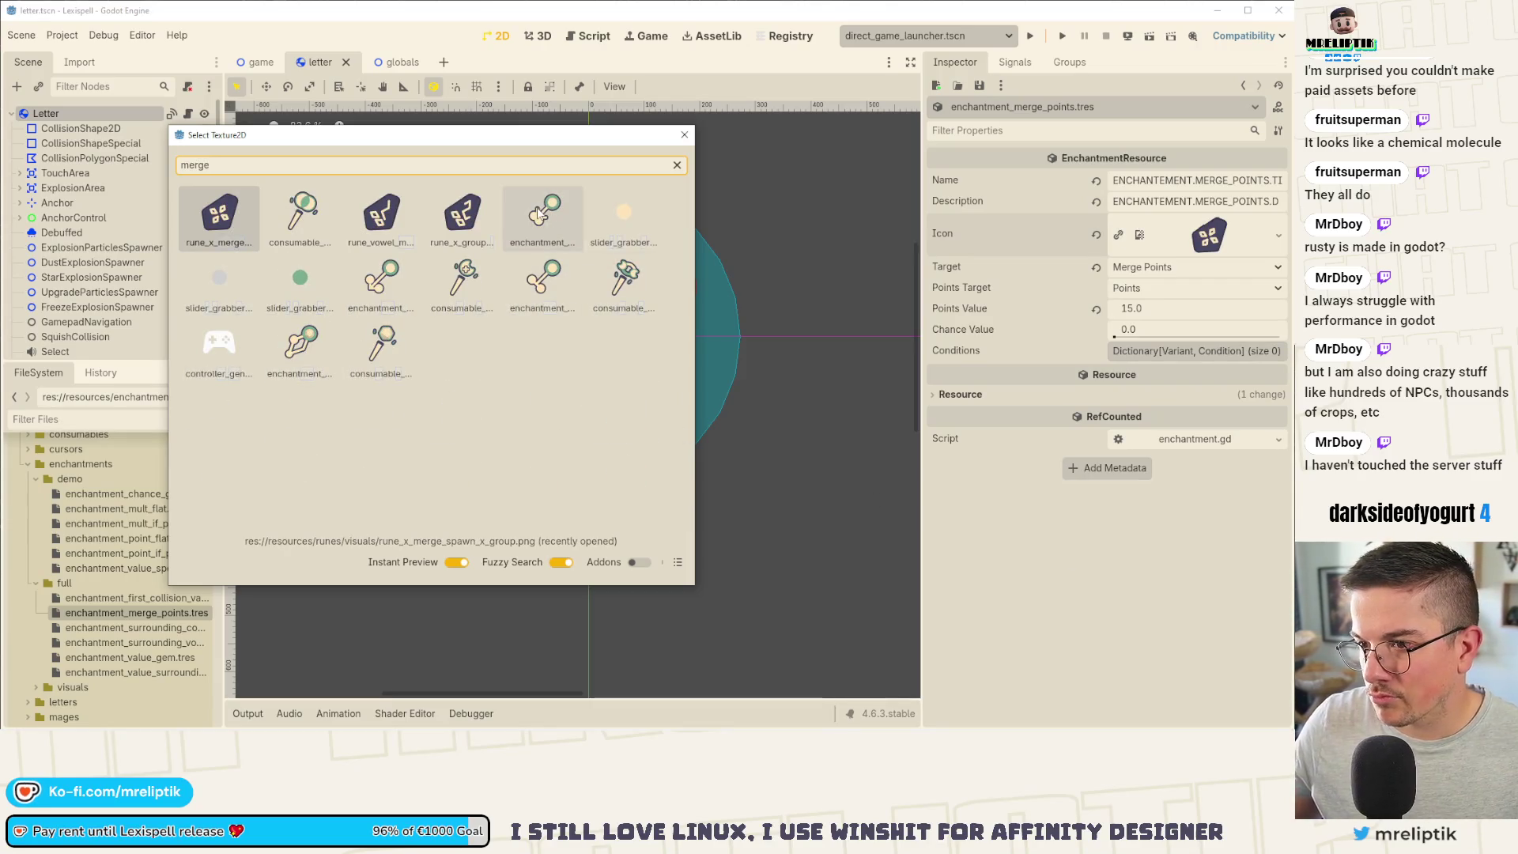
double_click(552, 223)
click(533, 221)
key(ctrl+s)
Step: Assign enchantment_surrounding_consonants.png as the surrounding-consonants enchantment's icon
click(143, 629)
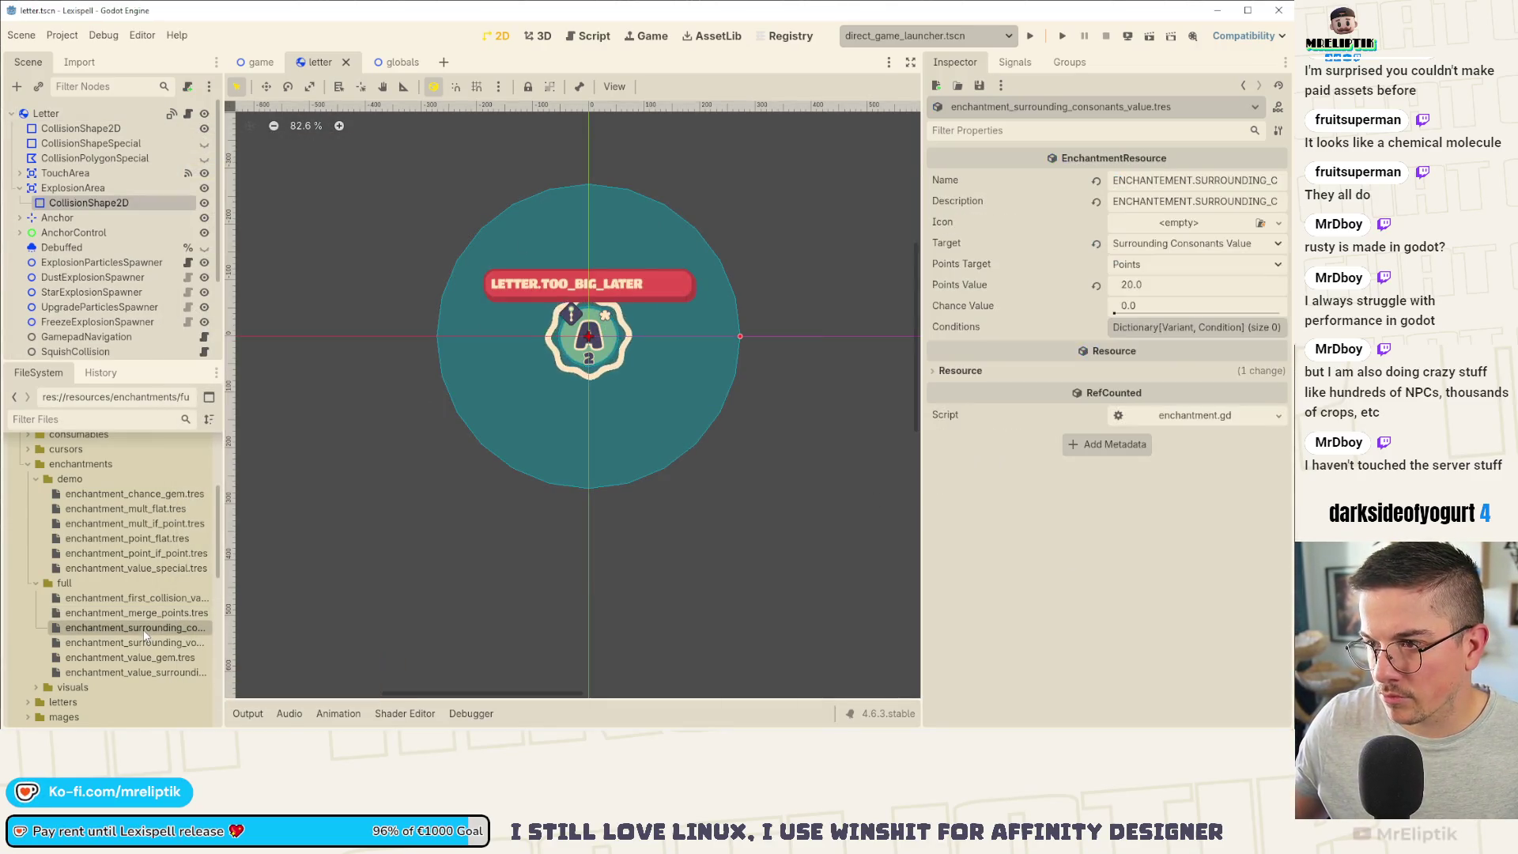
click(1178, 223)
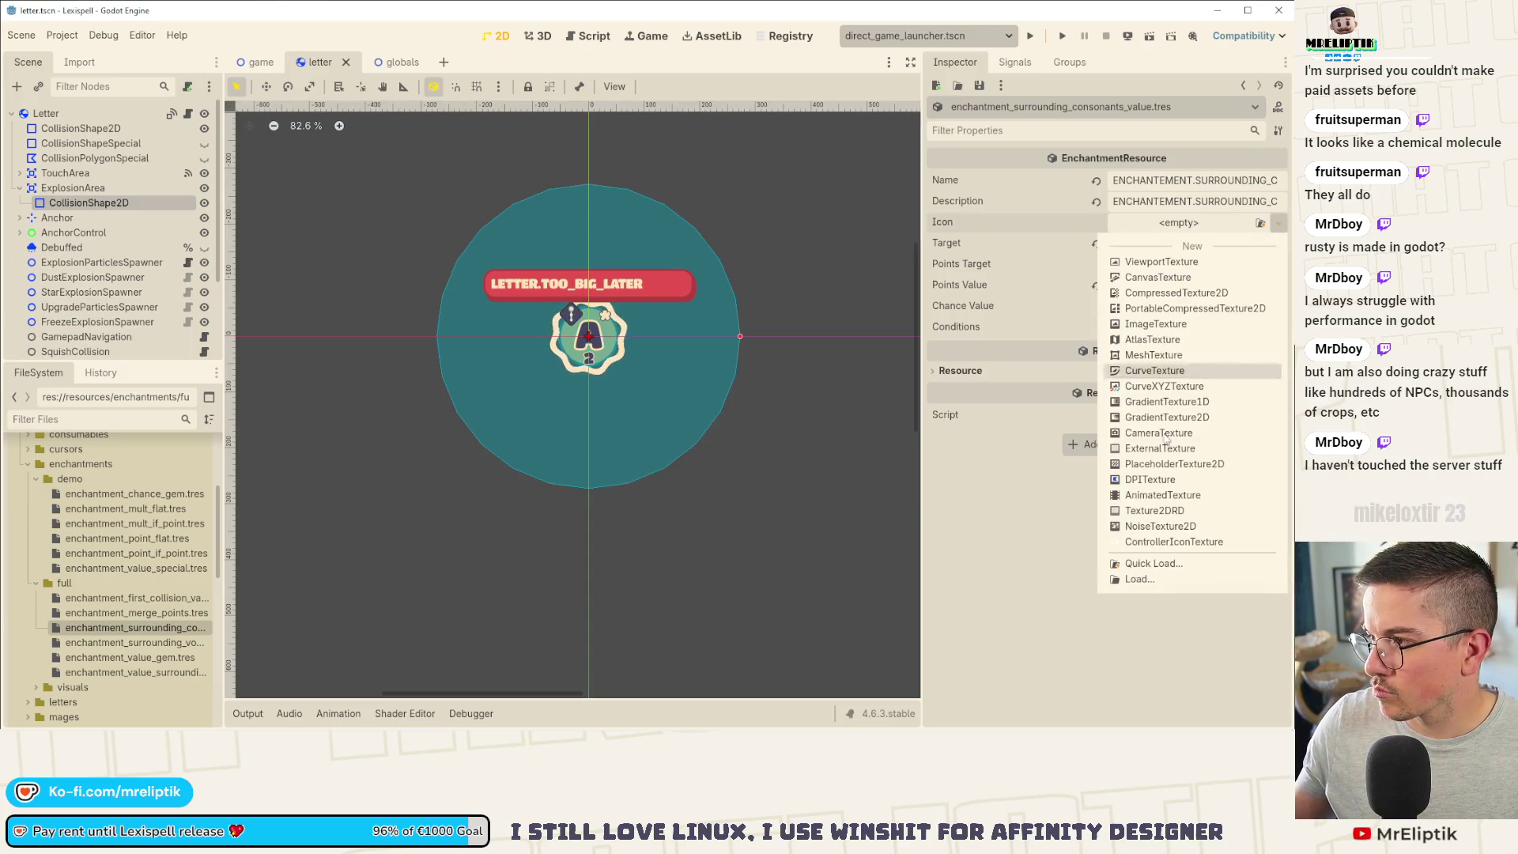
click(1154, 563)
text(surroun)
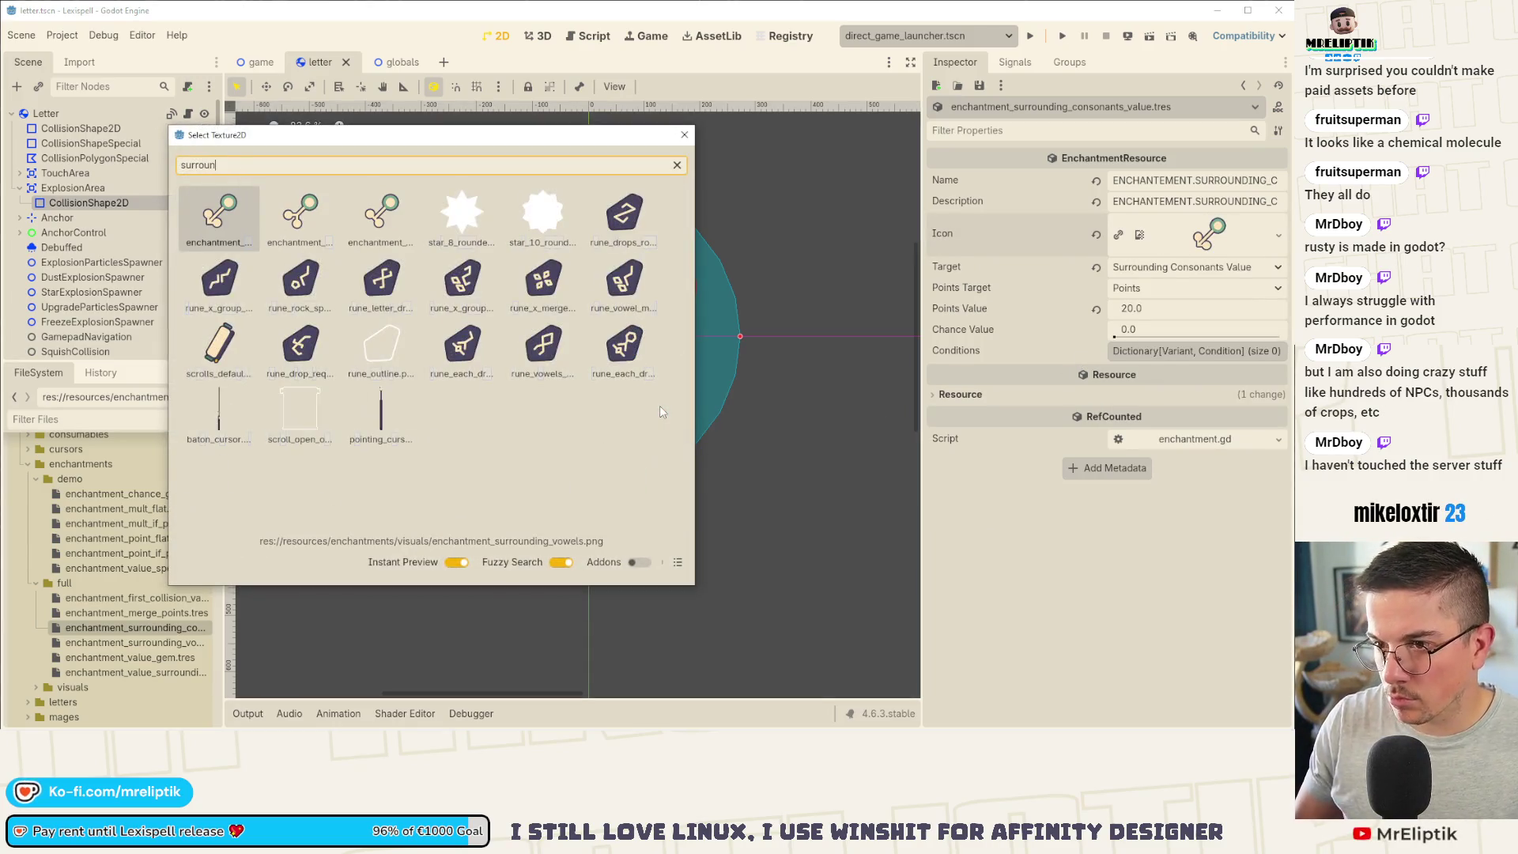
click(270, 224)
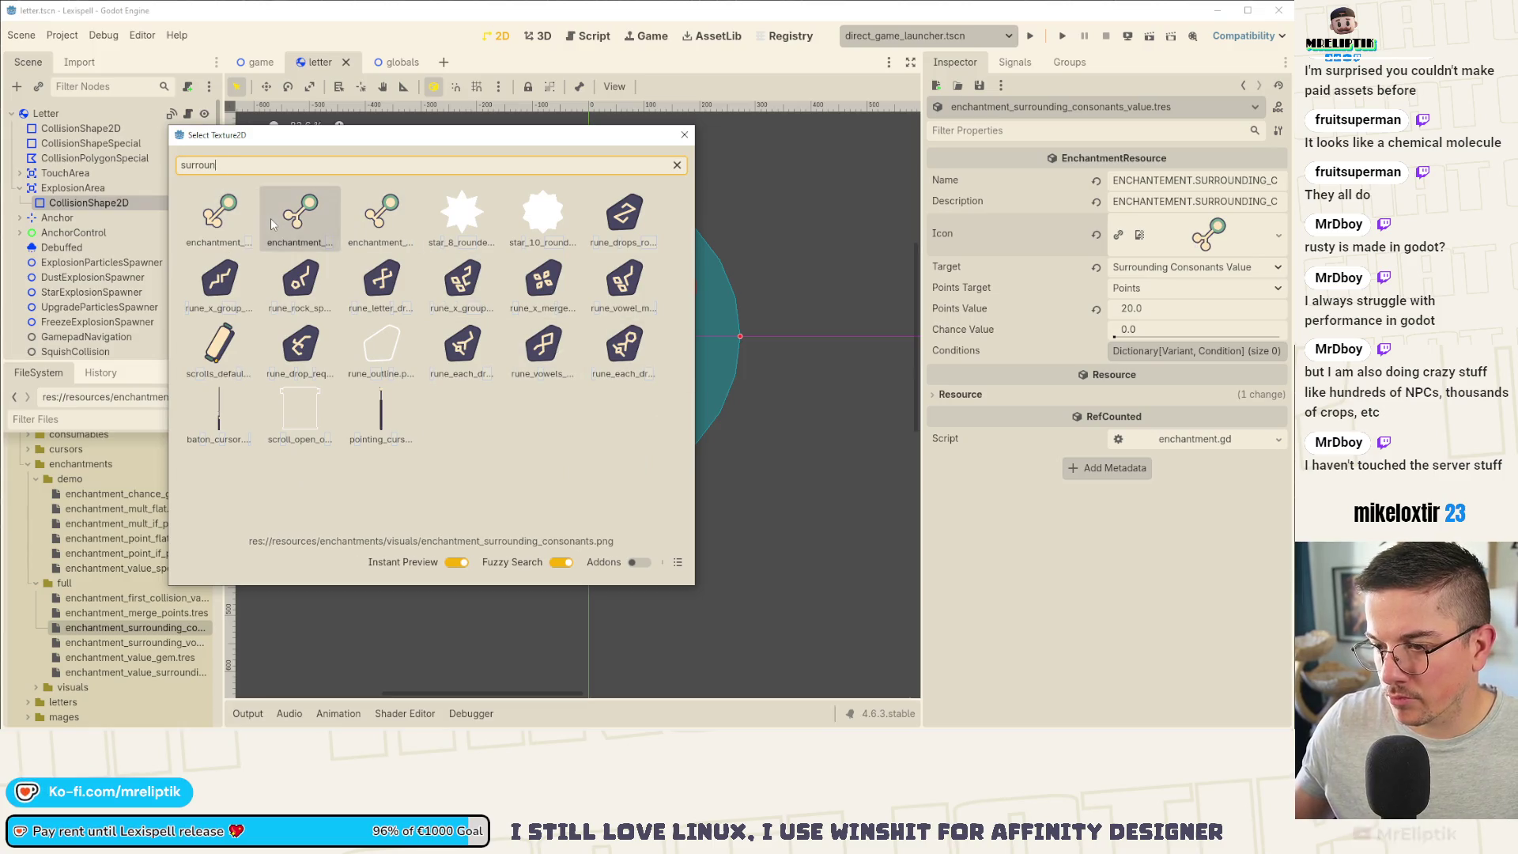
double_click(293, 219)
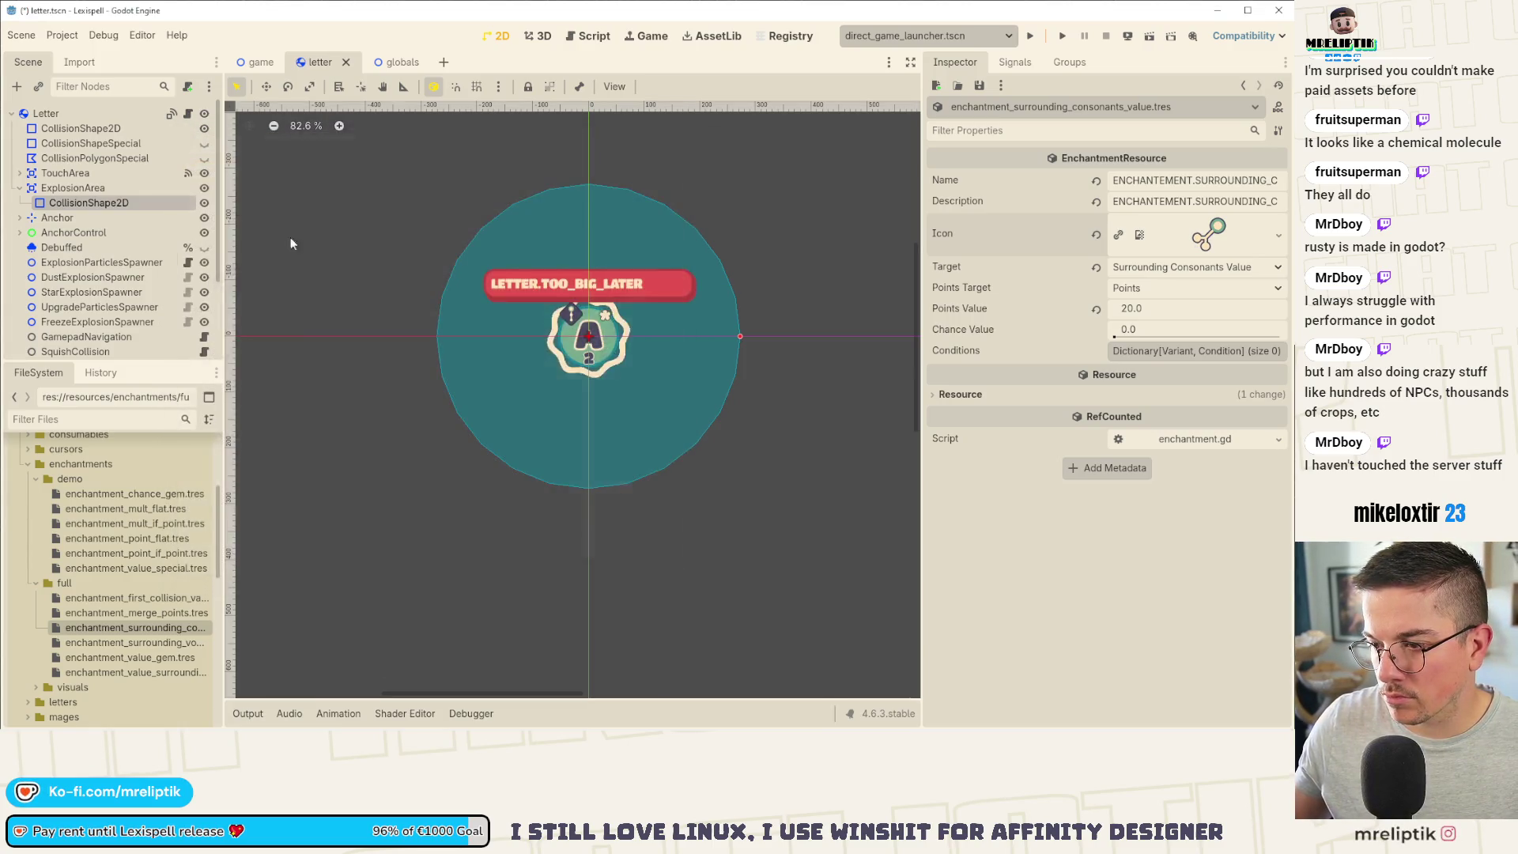
click(135, 642)
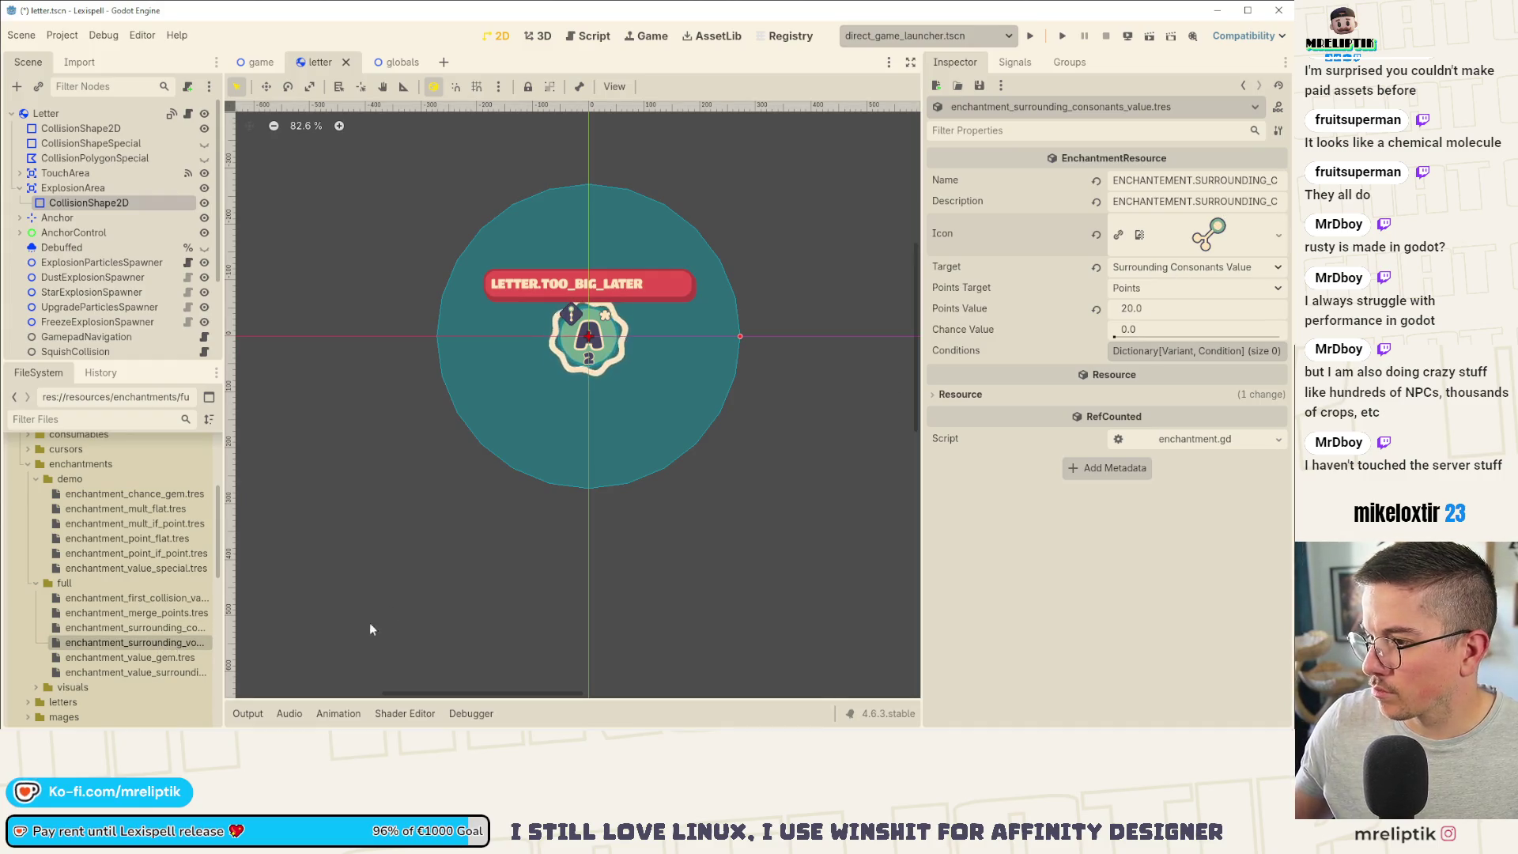
Step: Assign the surrounding-vowels icon to the surrounding vowels value enchantment
double_click(154, 640)
click(1277, 223)
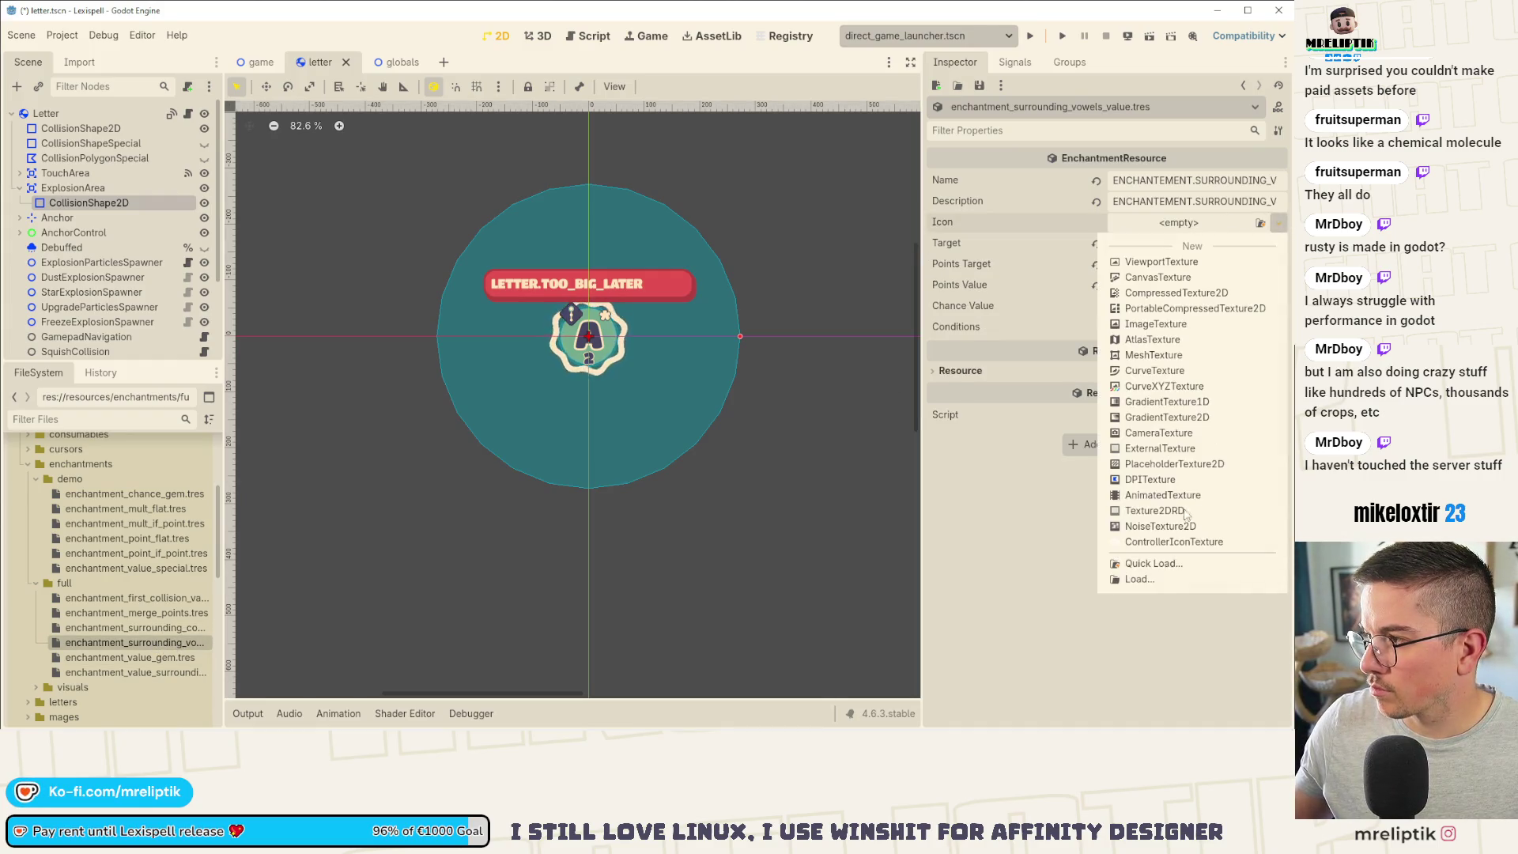
click(1154, 563)
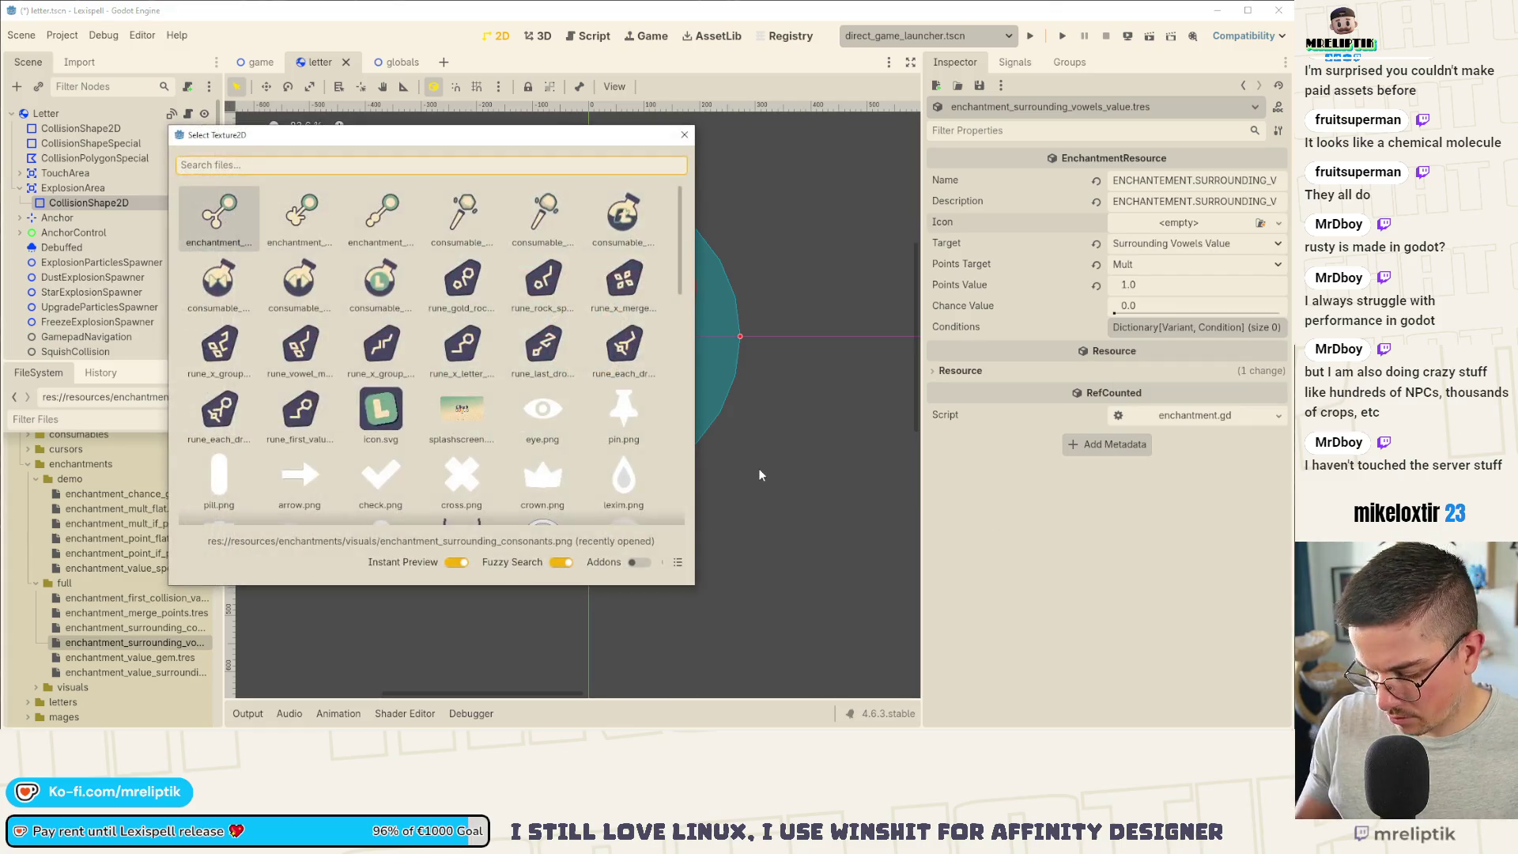
text(surroun)
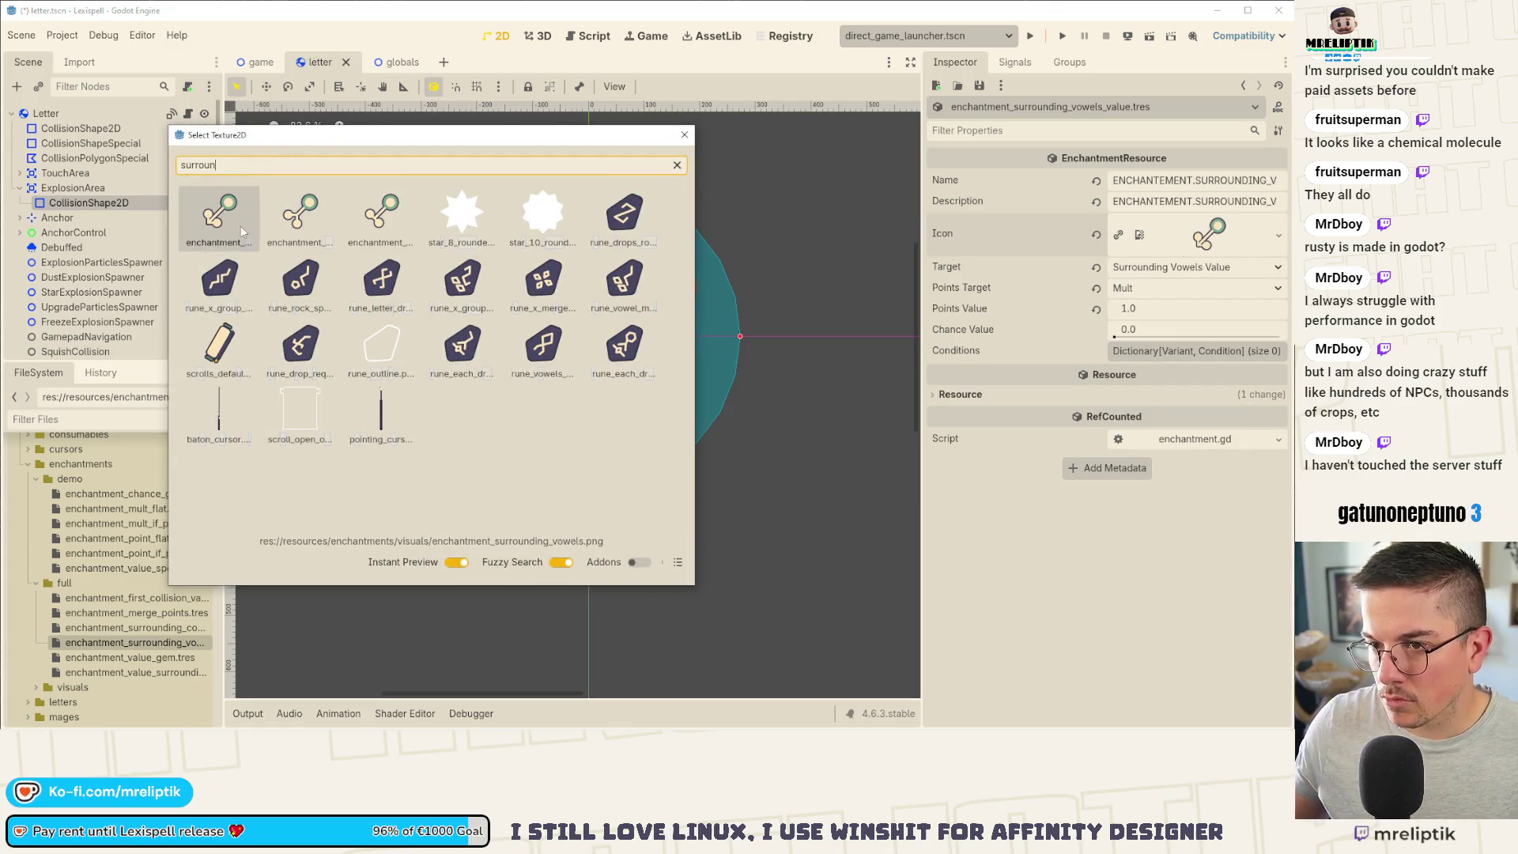
double_click(215, 230)
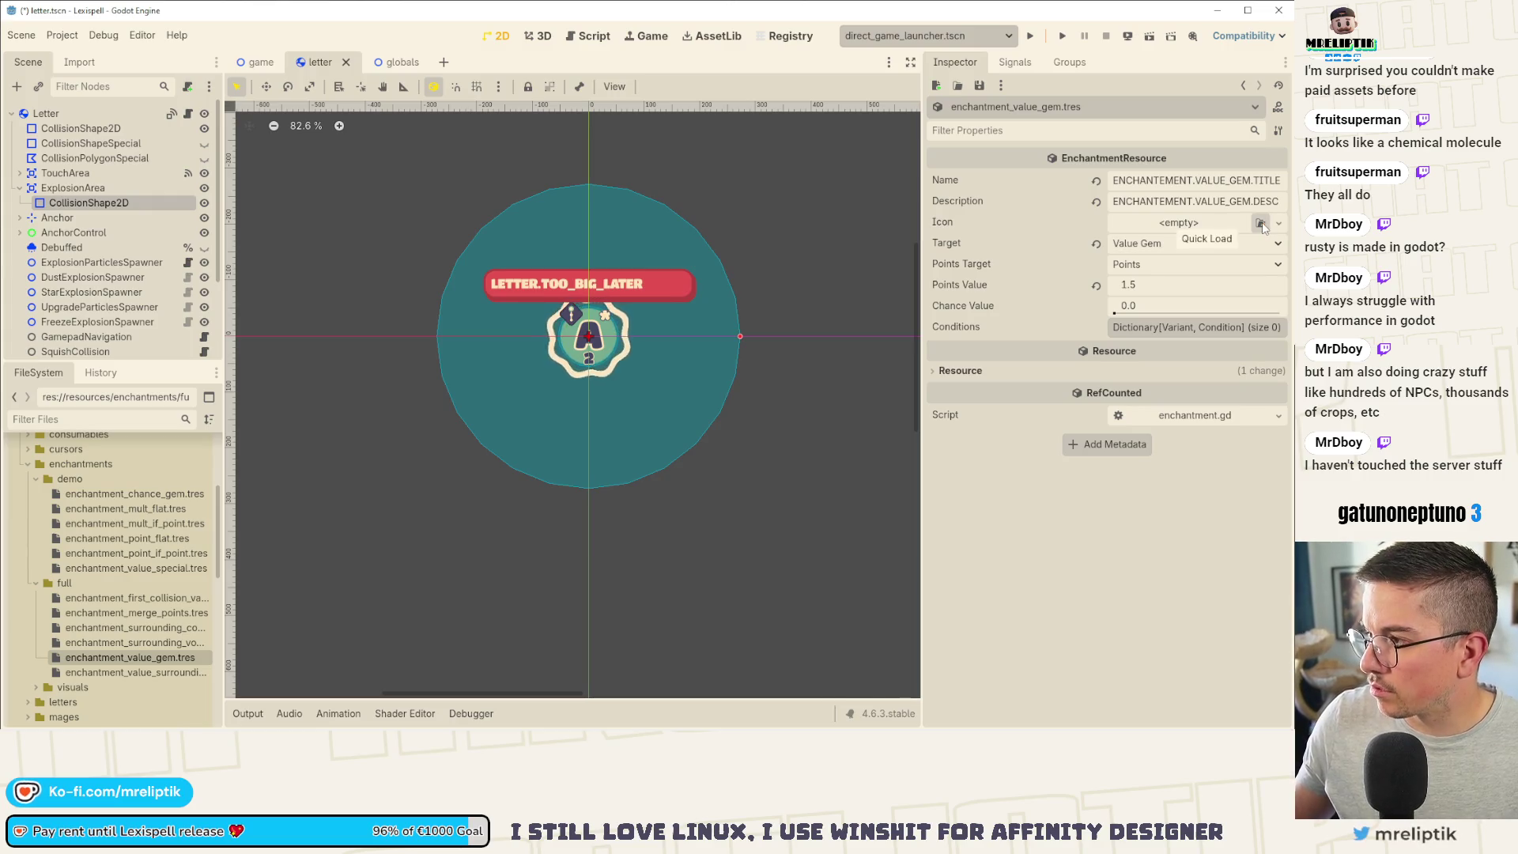
Step: Give the value gem enchantment its value gem icon
click(1279, 223)
click(1249, 230)
click(1251, 228)
click(1146, 575)
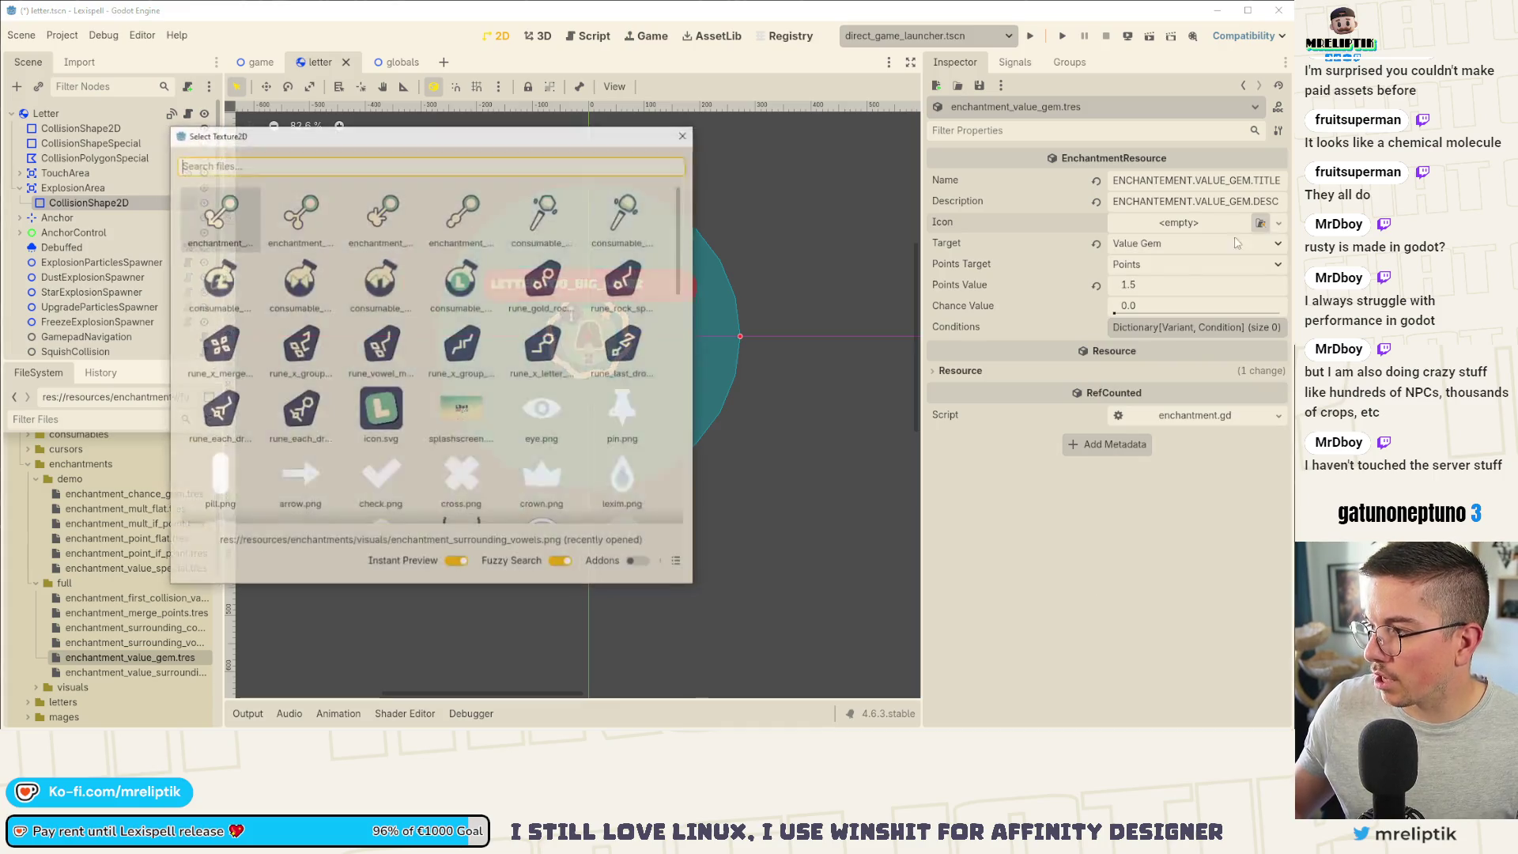
text(value)
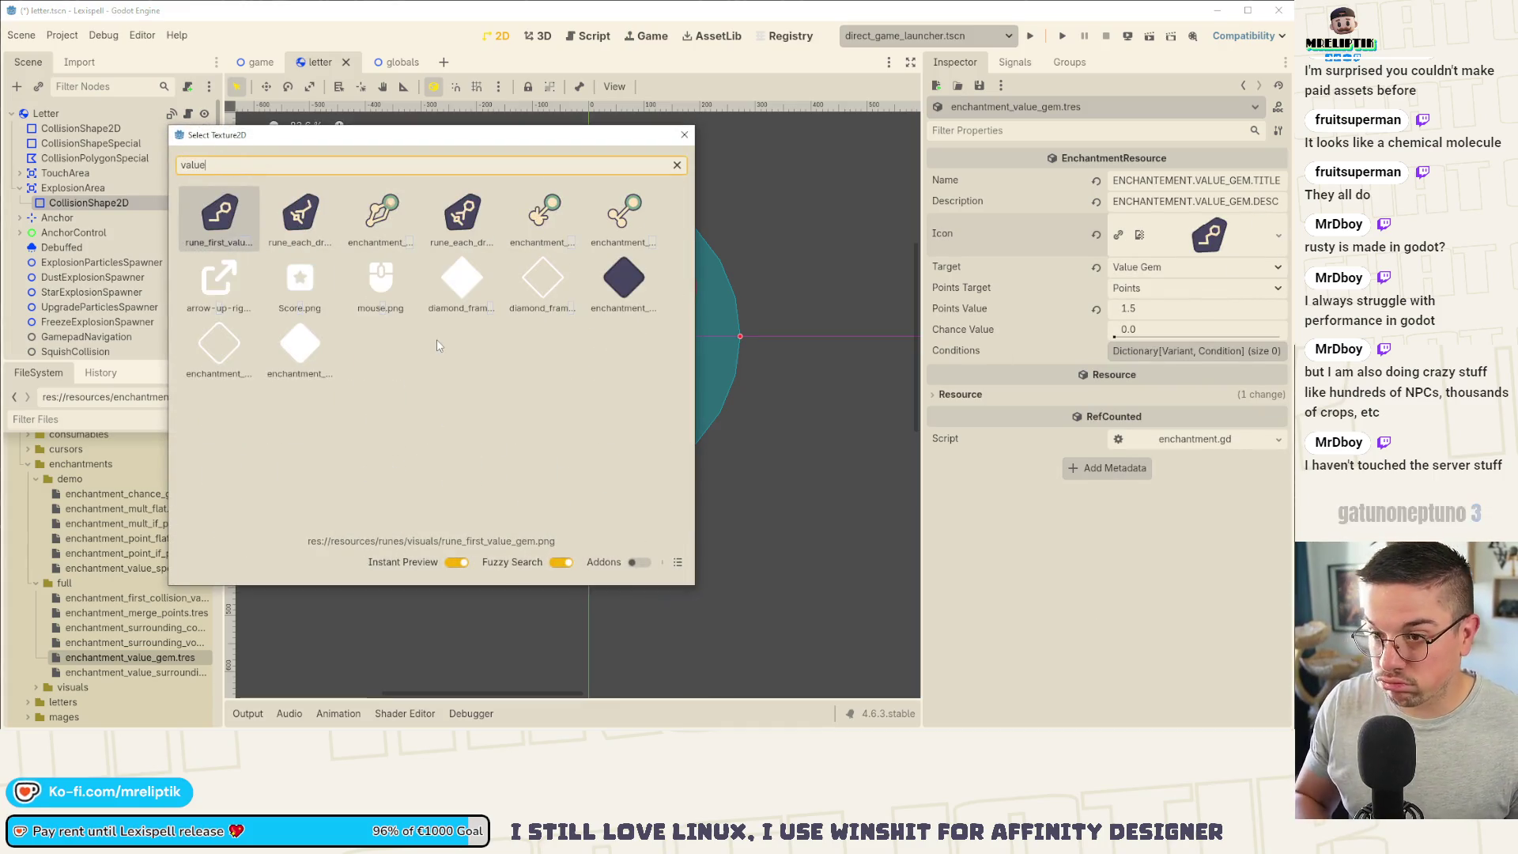
click(382, 231)
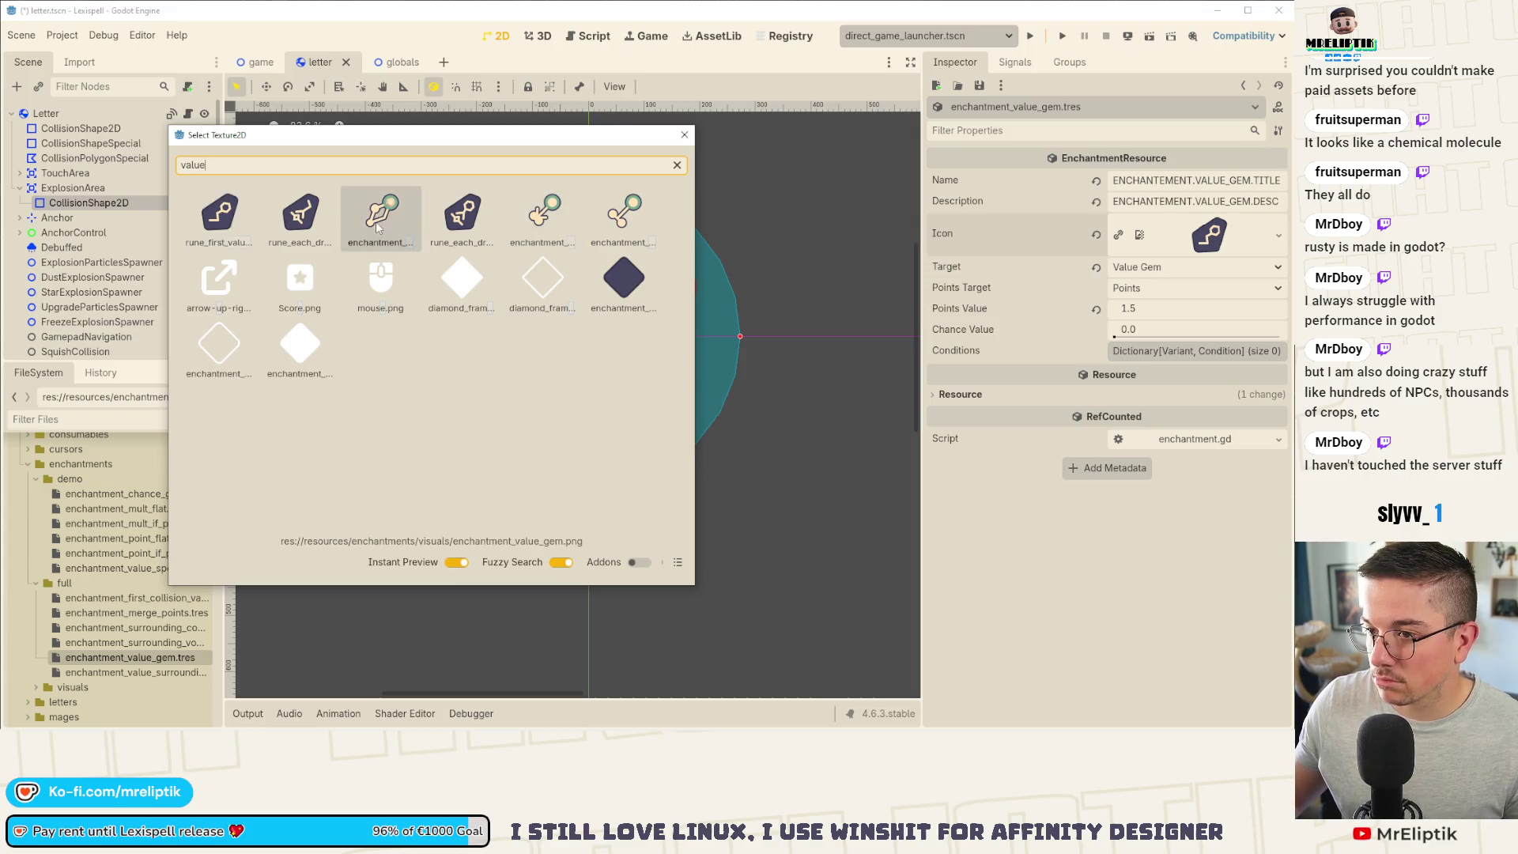
double_click(385, 223)
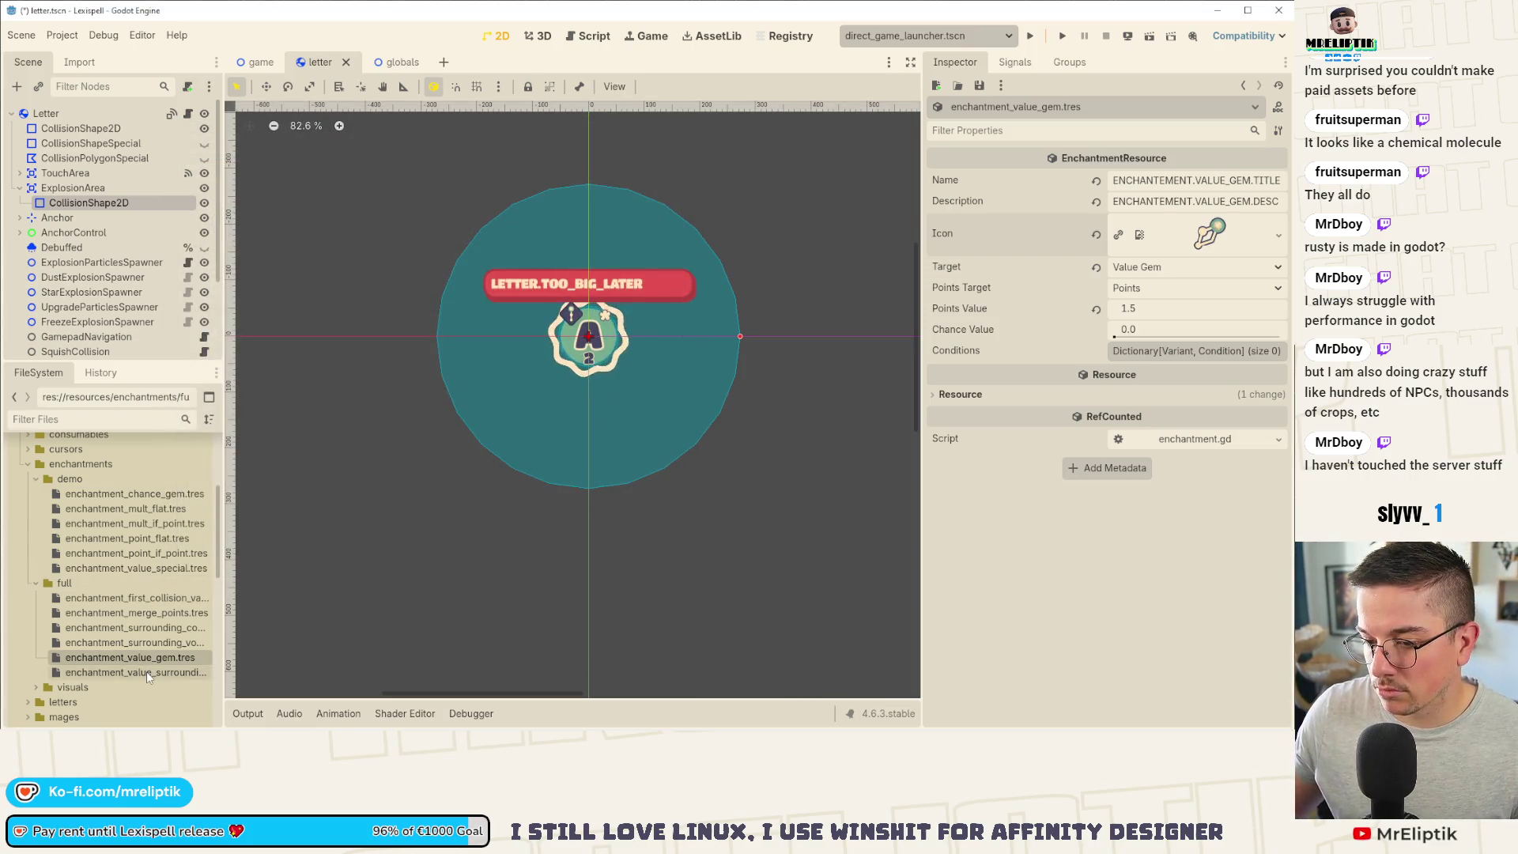
Step: Assign the surrounding-letters icon to enchantment_value_surrounding_letters, save, and open letter.gd
click(145, 672)
click(1260, 222)
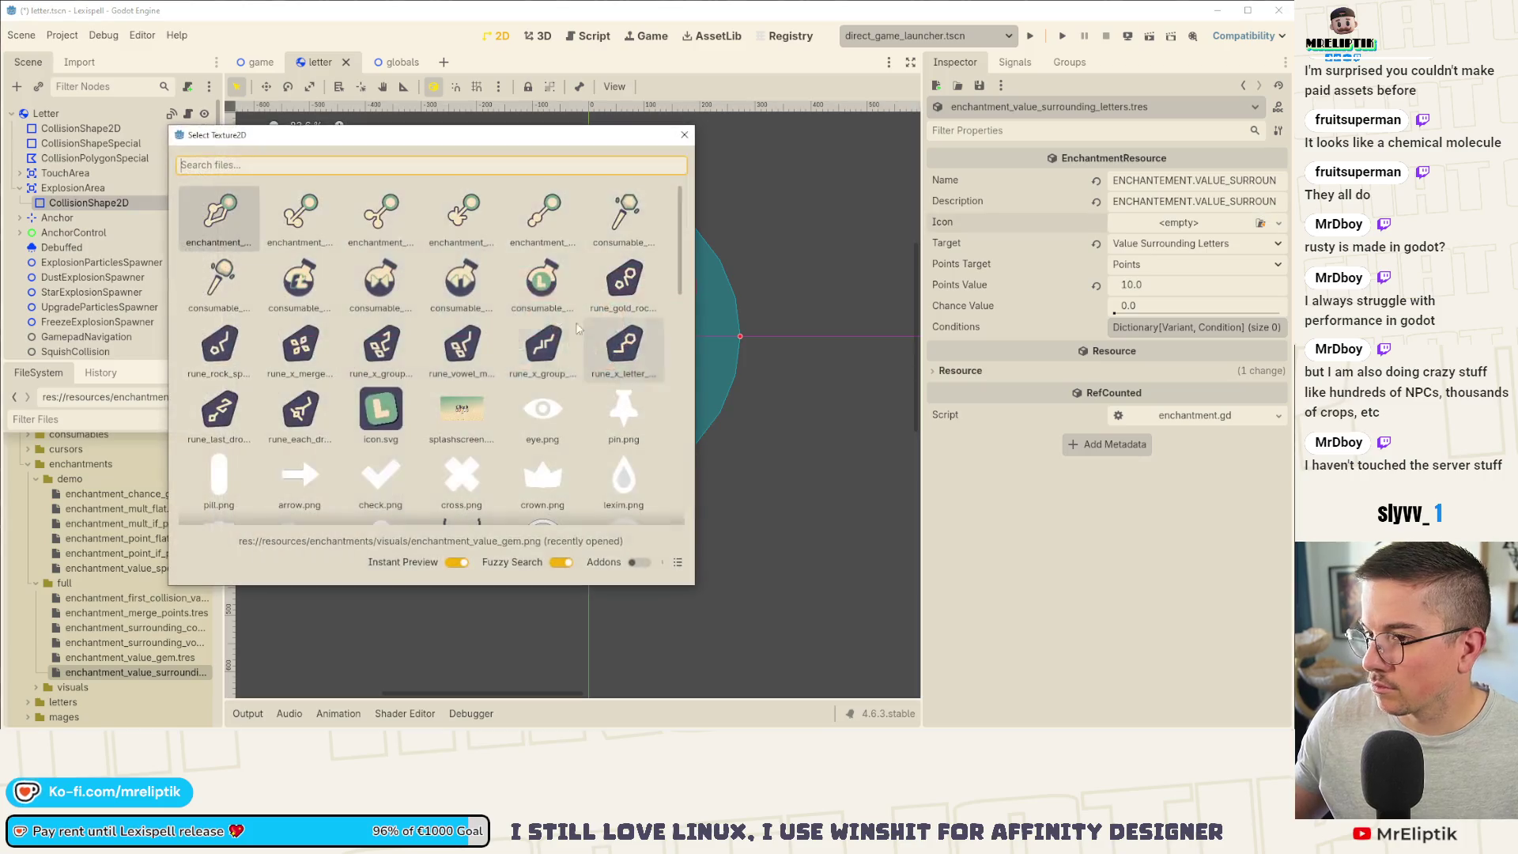
text(surrou)
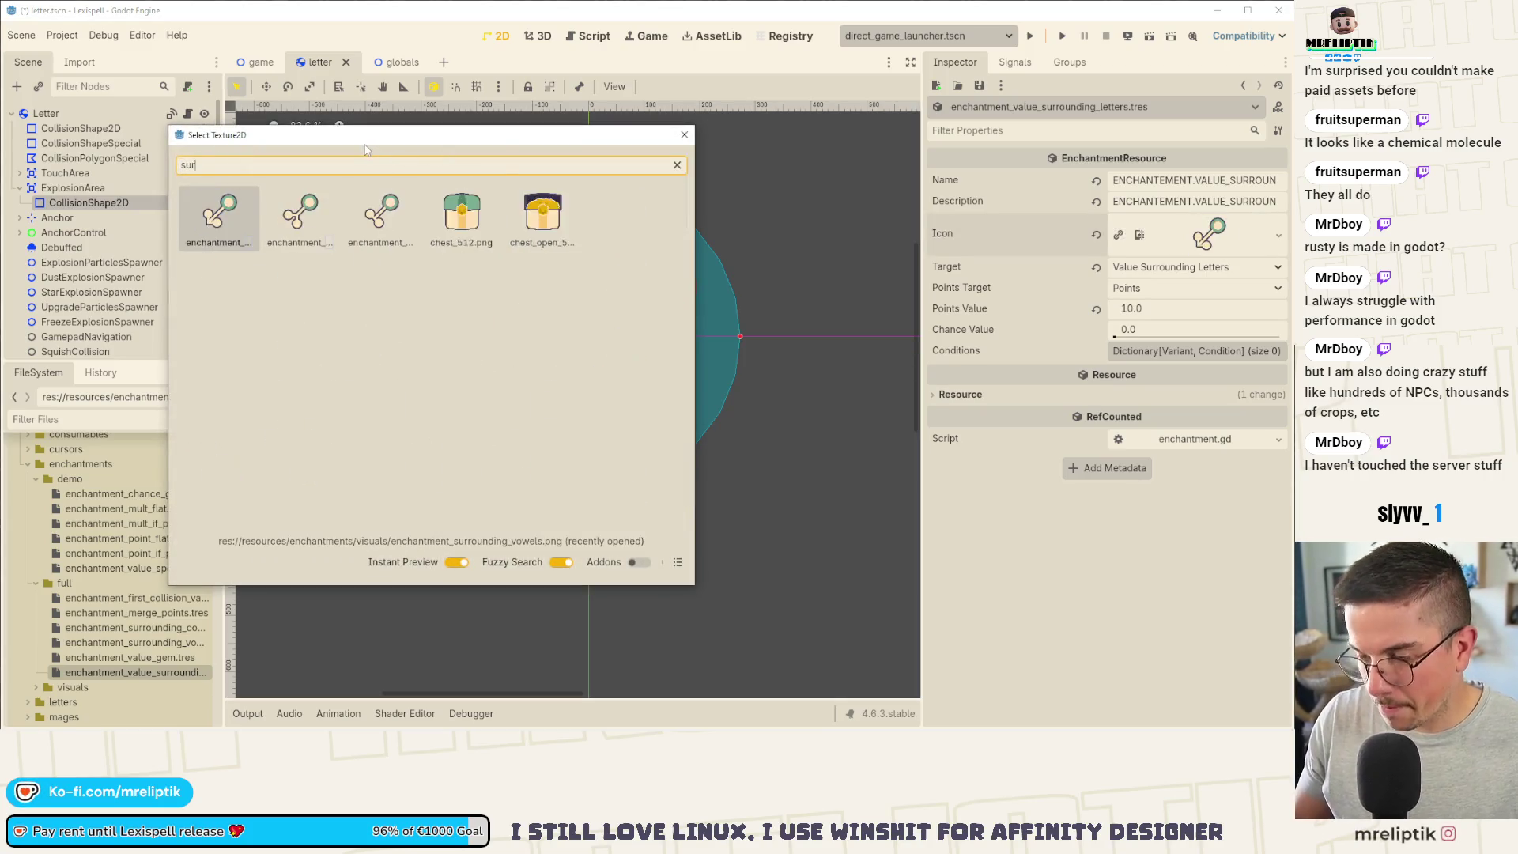
click(366, 215)
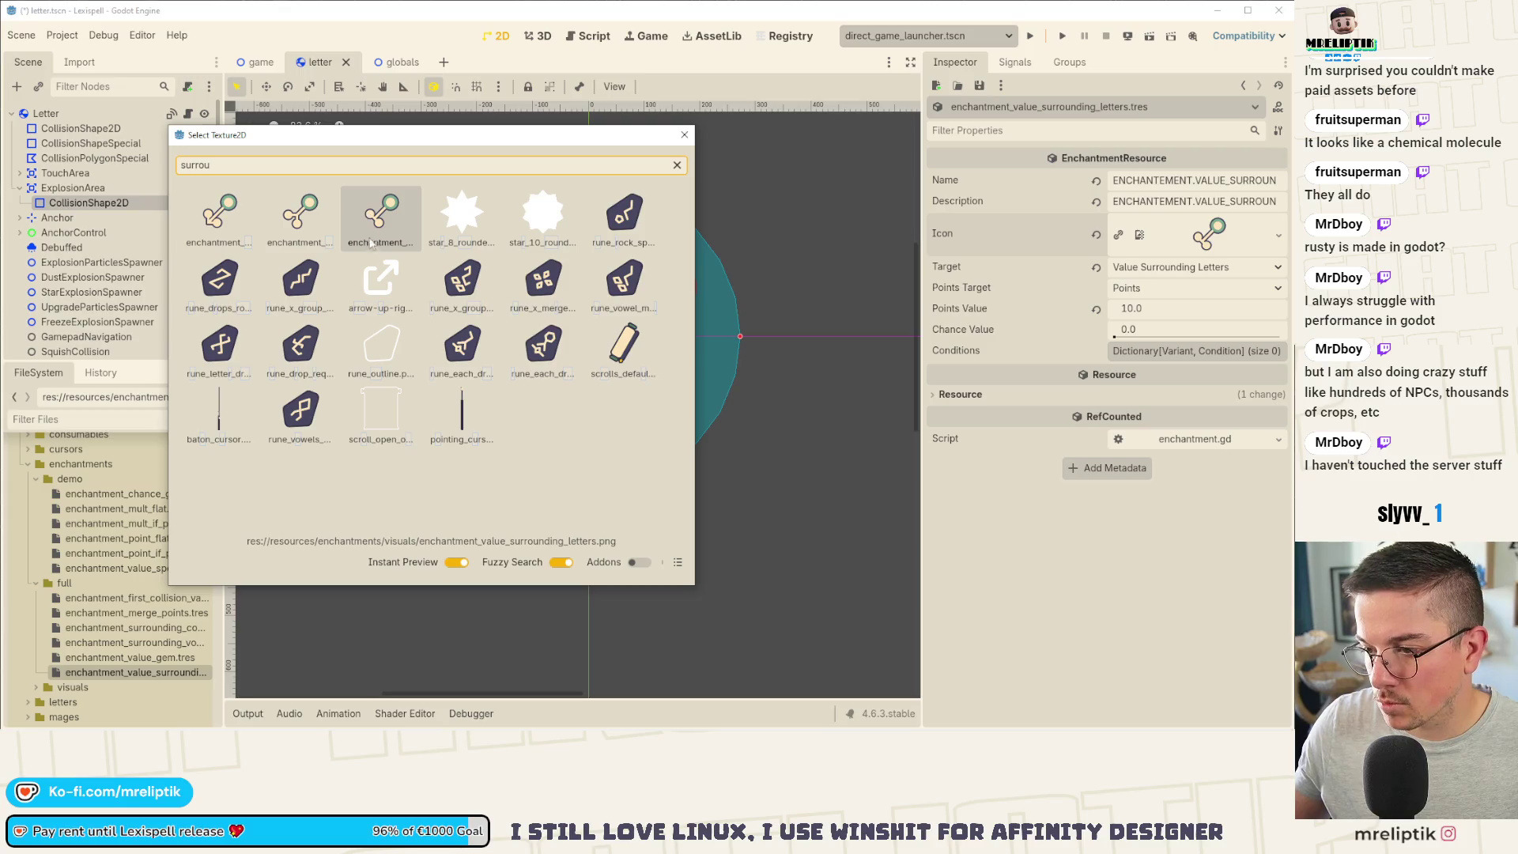
double_click(370, 238)
key(ctrl+s)
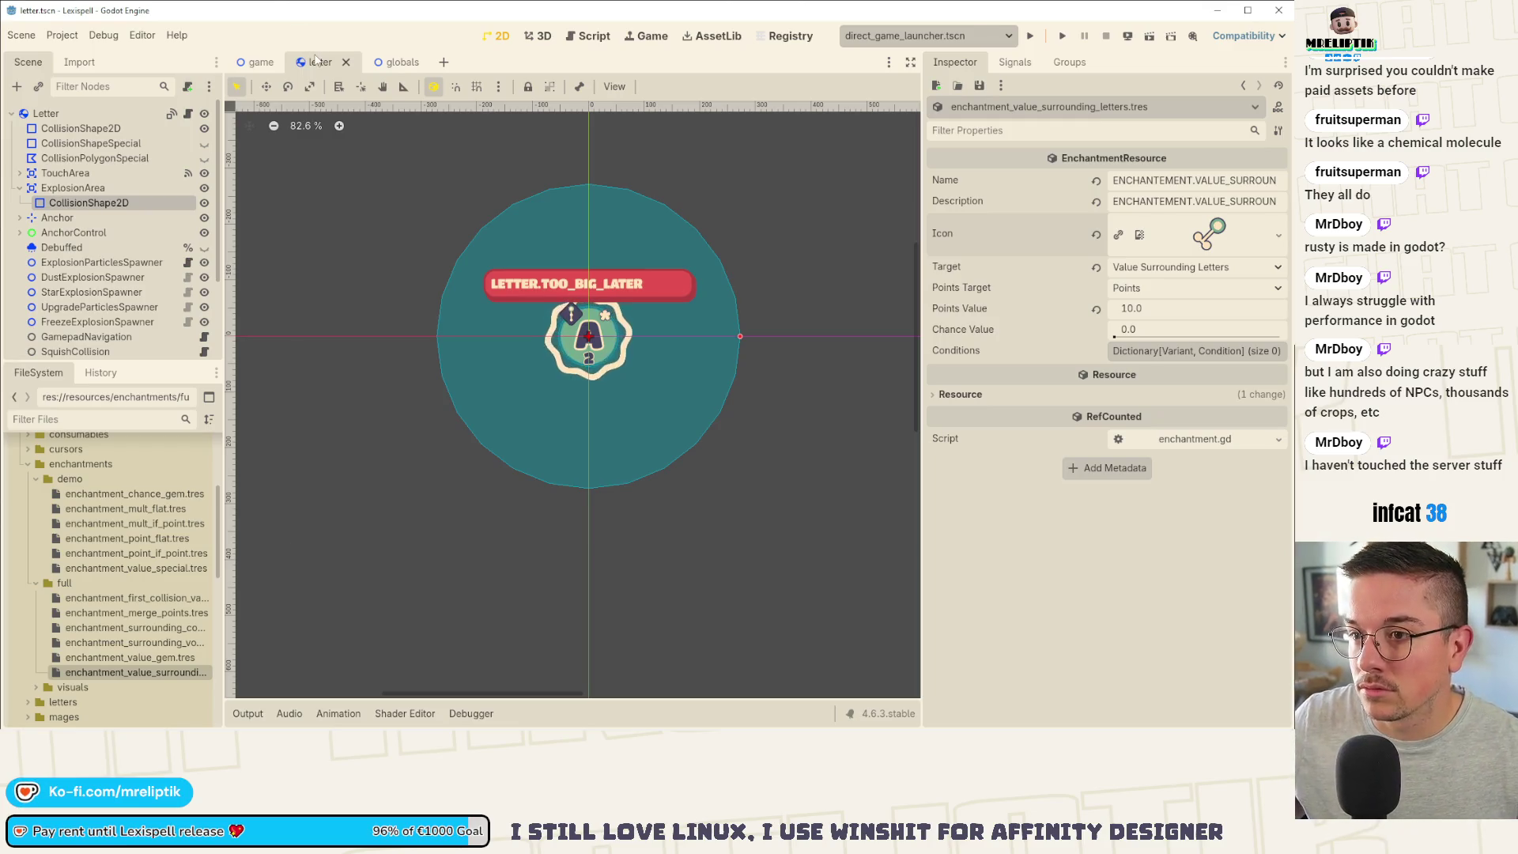
click(171, 113)
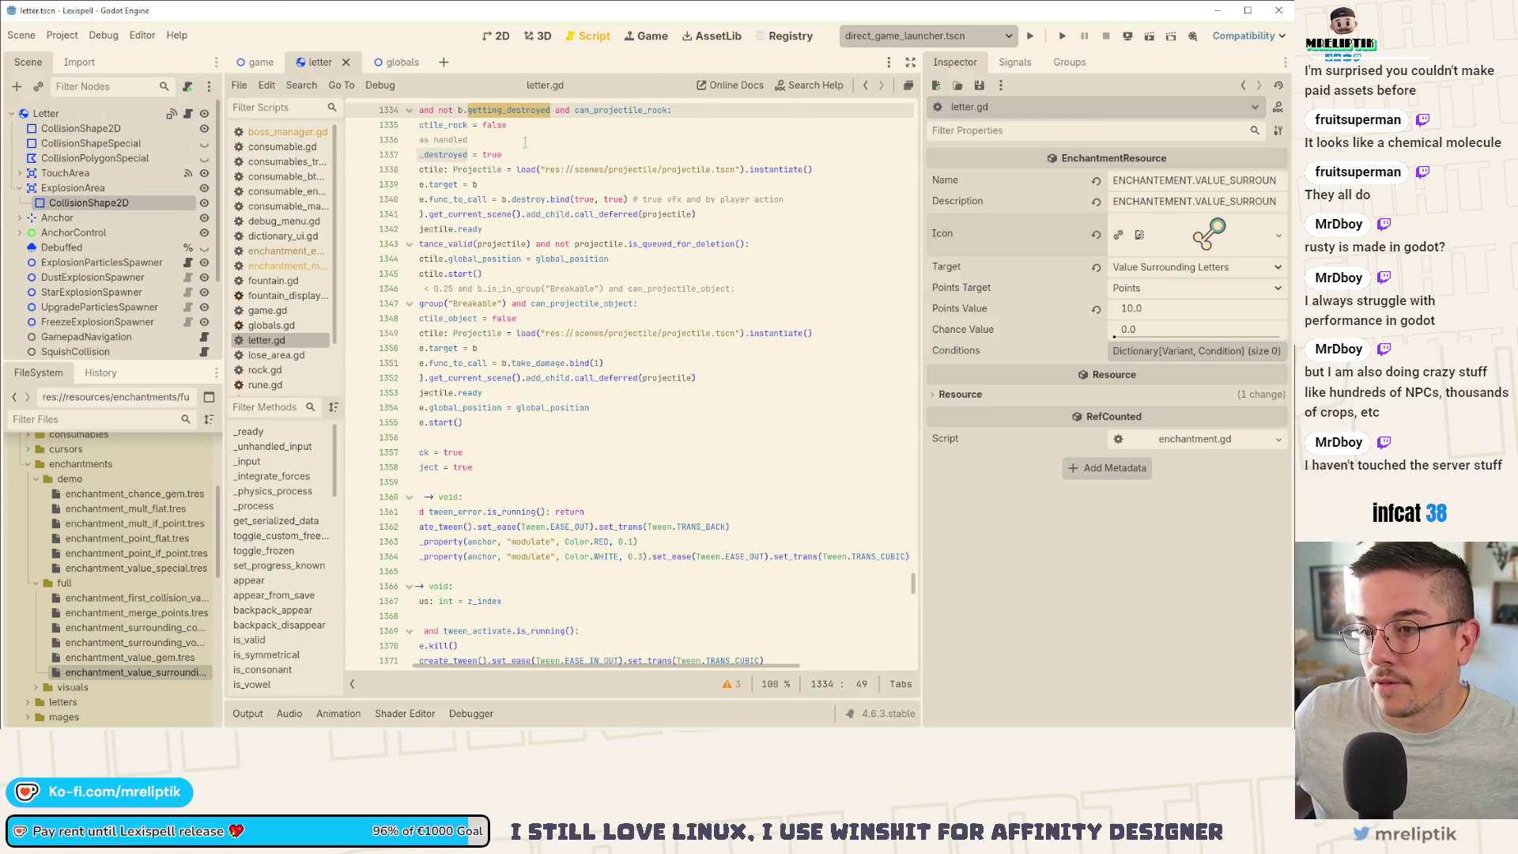
Step: Widen the script editor and declare has_first_collided_letter as a bool defaulting to false in letter.gd
scroll(791, 466, left, 5)
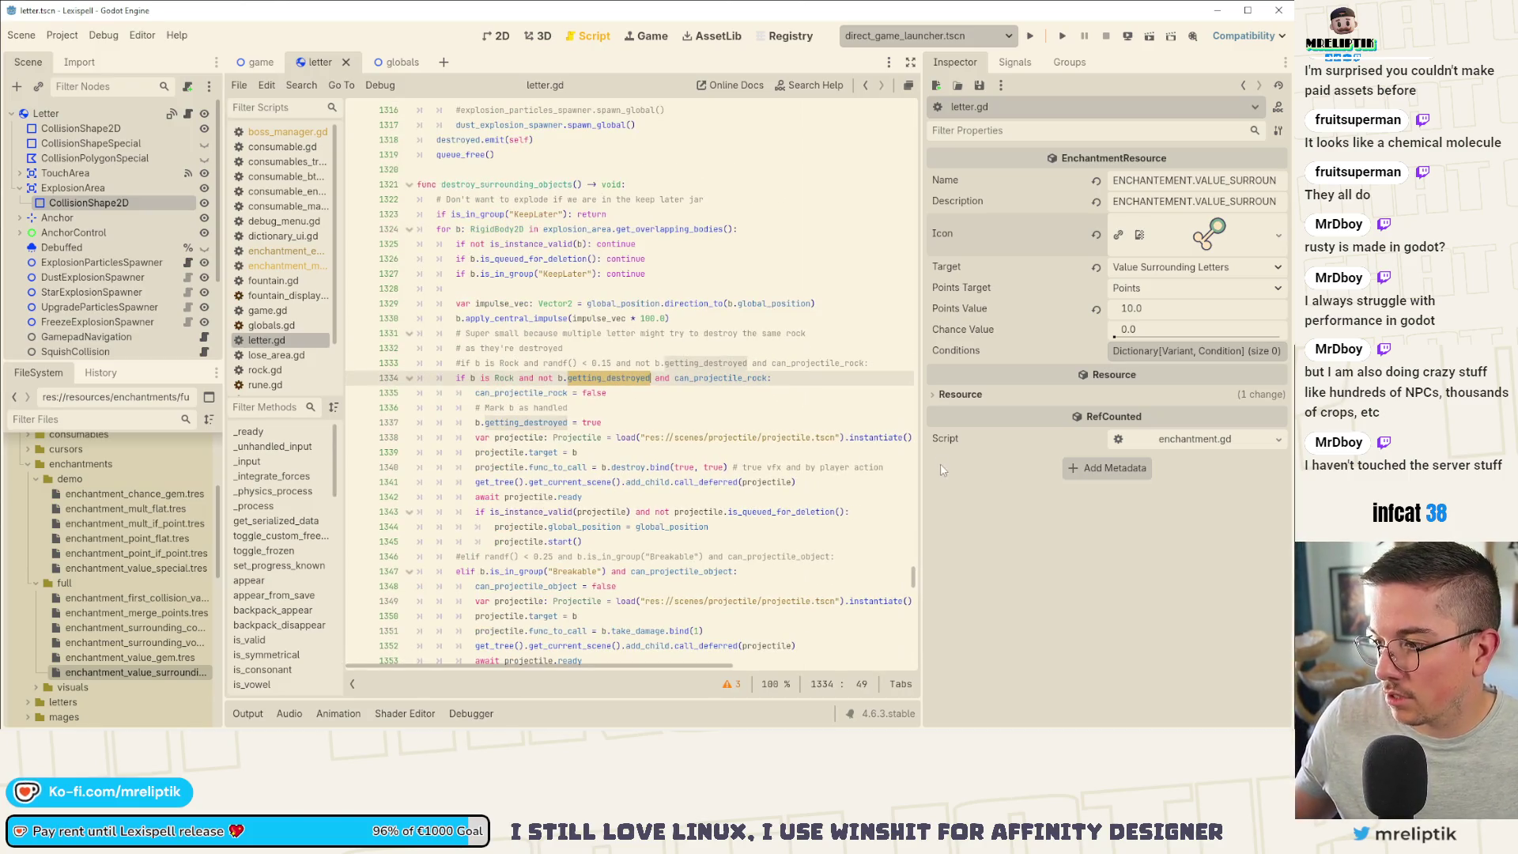
drag(929, 459, 1044, 458)
mouse_move(1032, 578)
mouse_down()
mouse_move(1032, 356)
mouse_move(553, 283)
mouse_up()
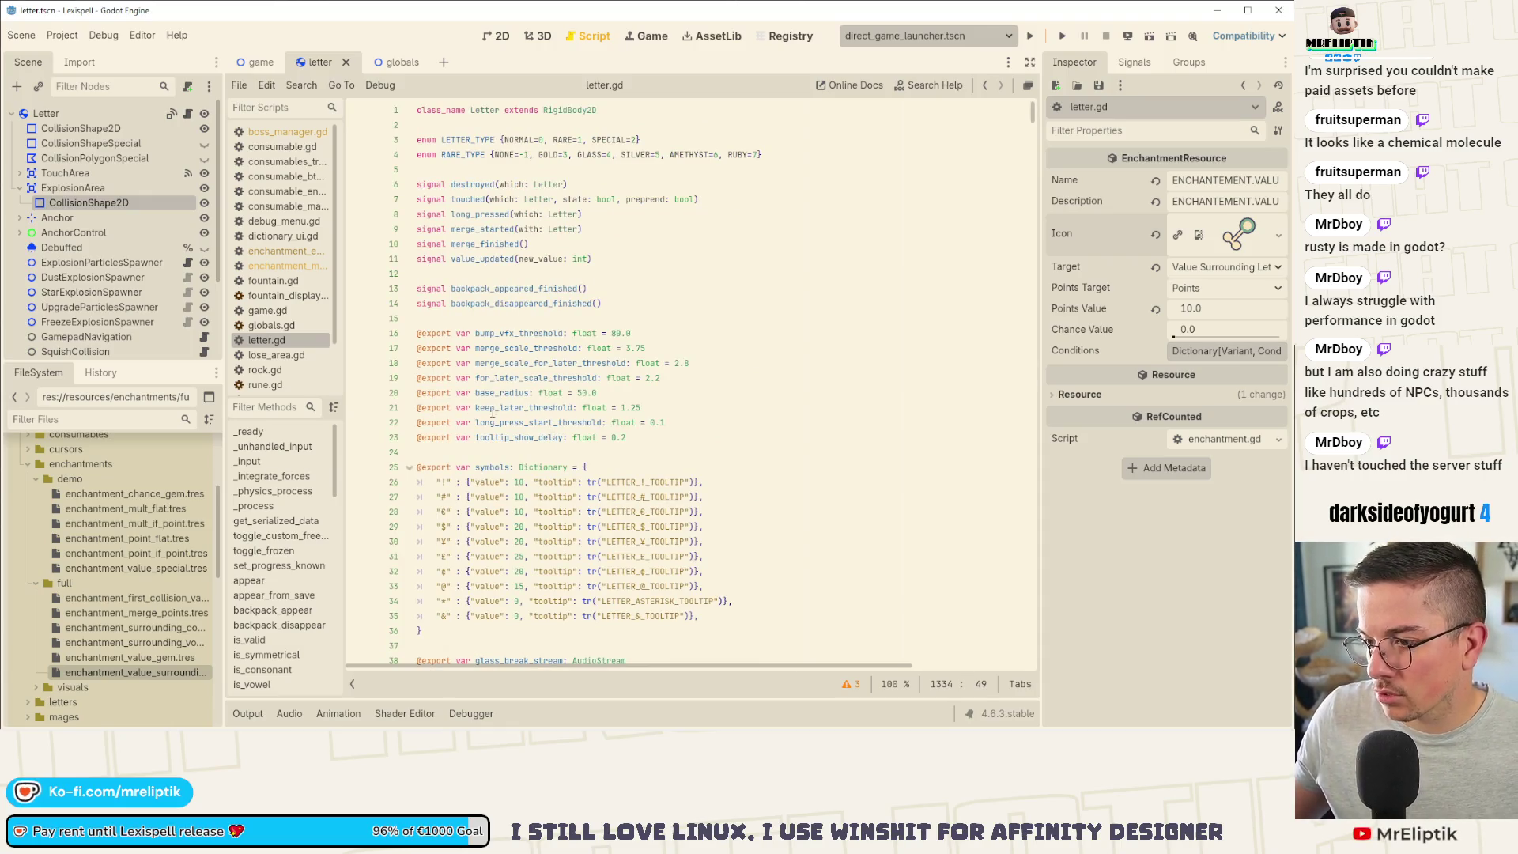
scroll(469, 403, down, 10)
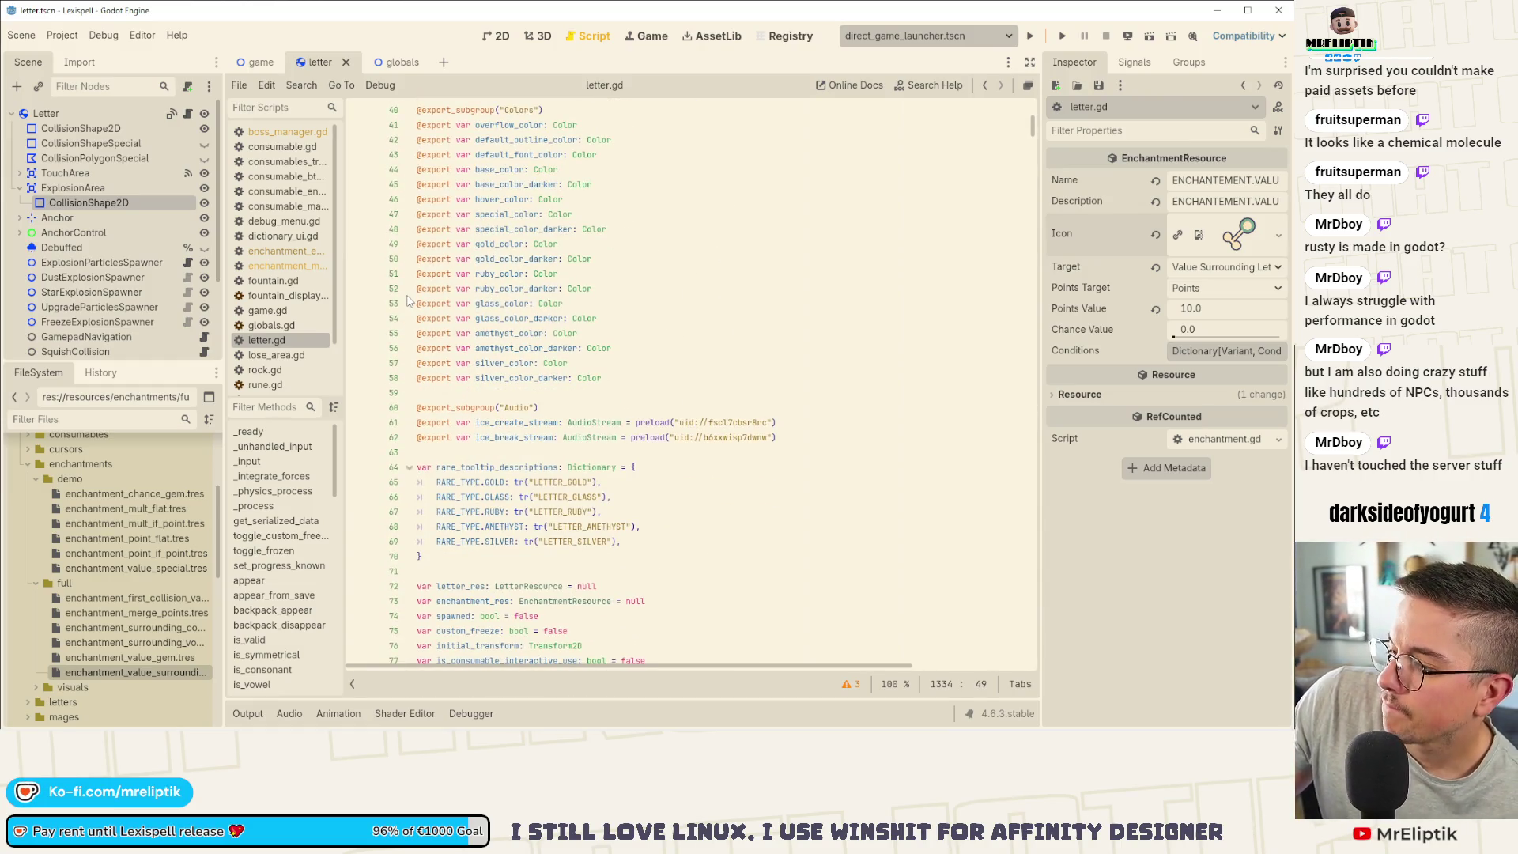
scroll(627, 448, down, 5)
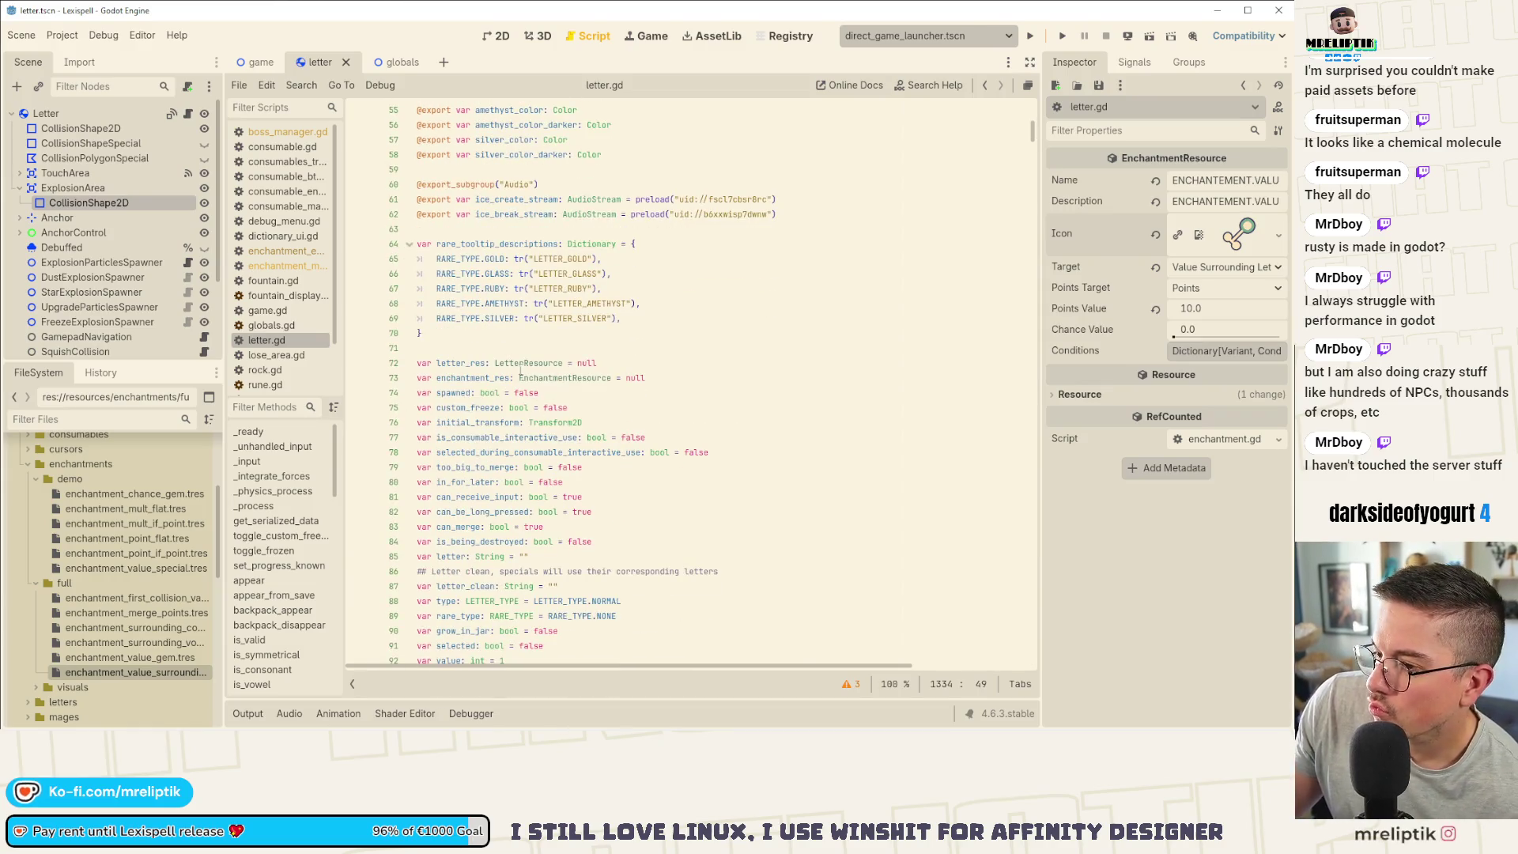
click(576, 342)
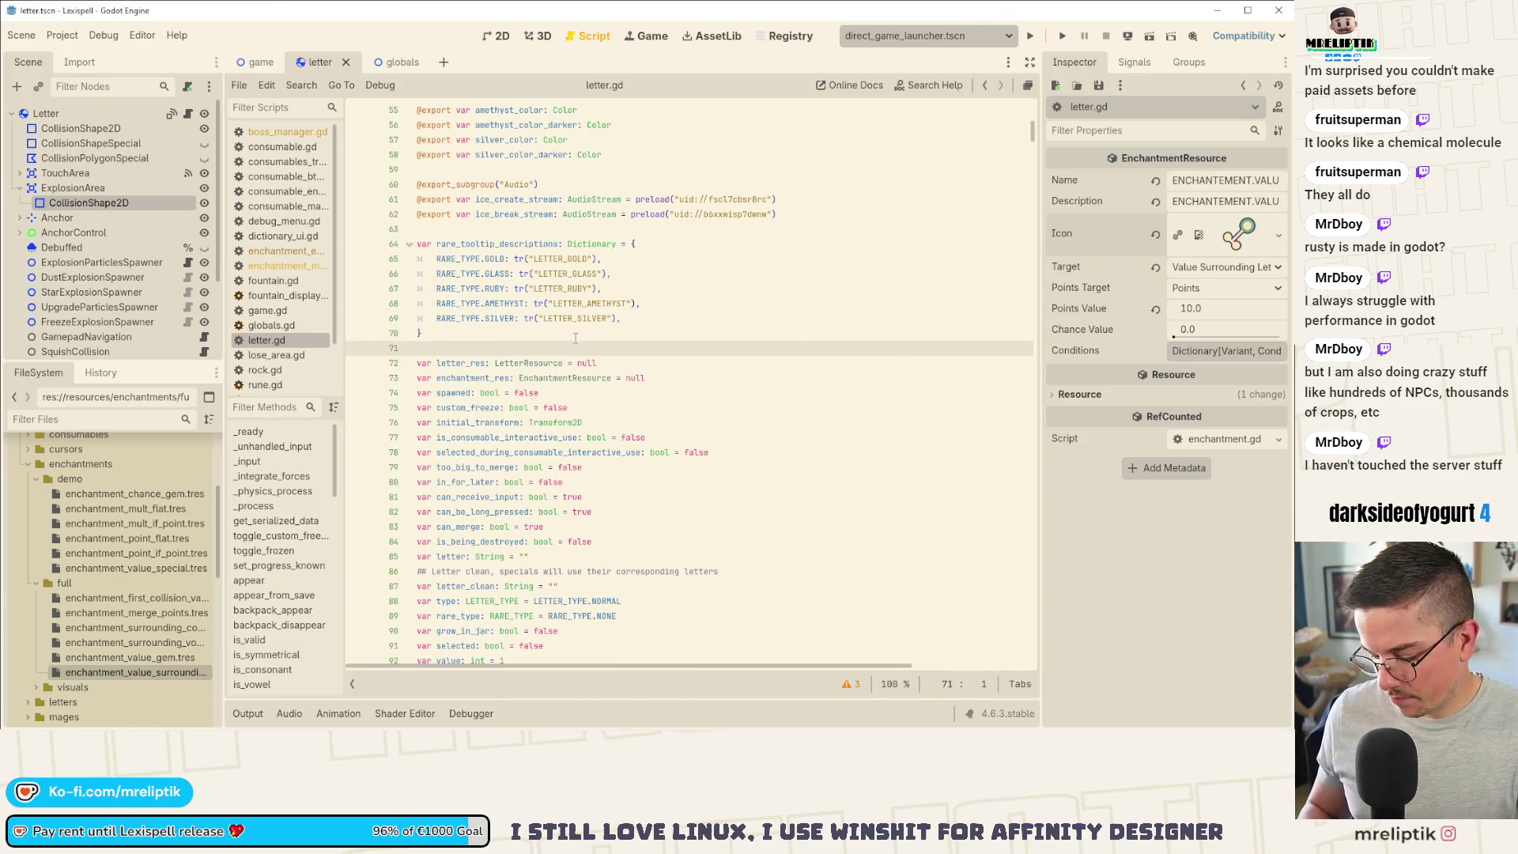
key(Return)
text(var has_firs)
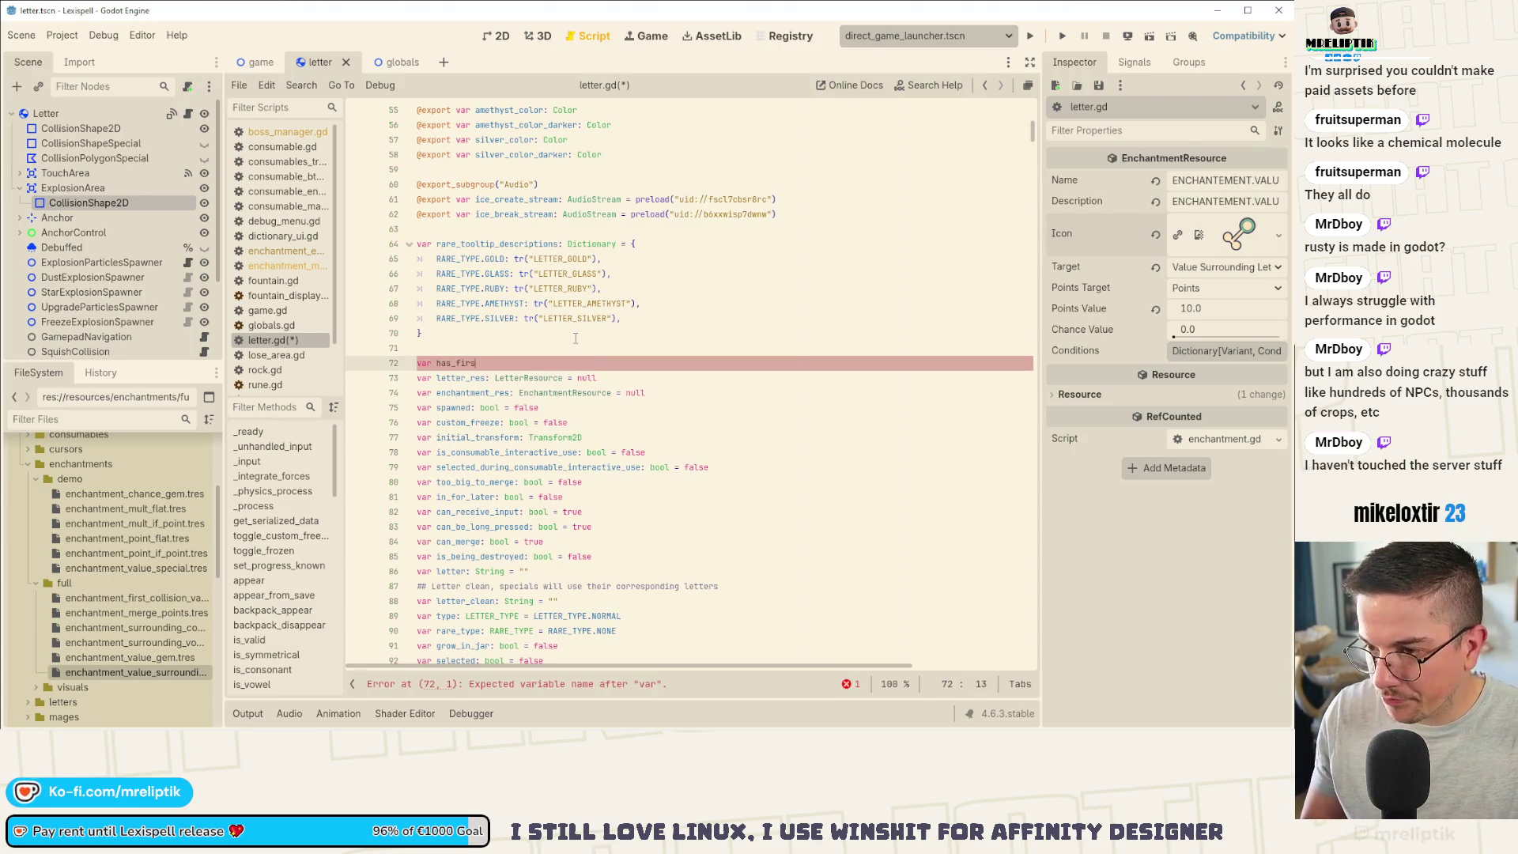
text(t_collided)
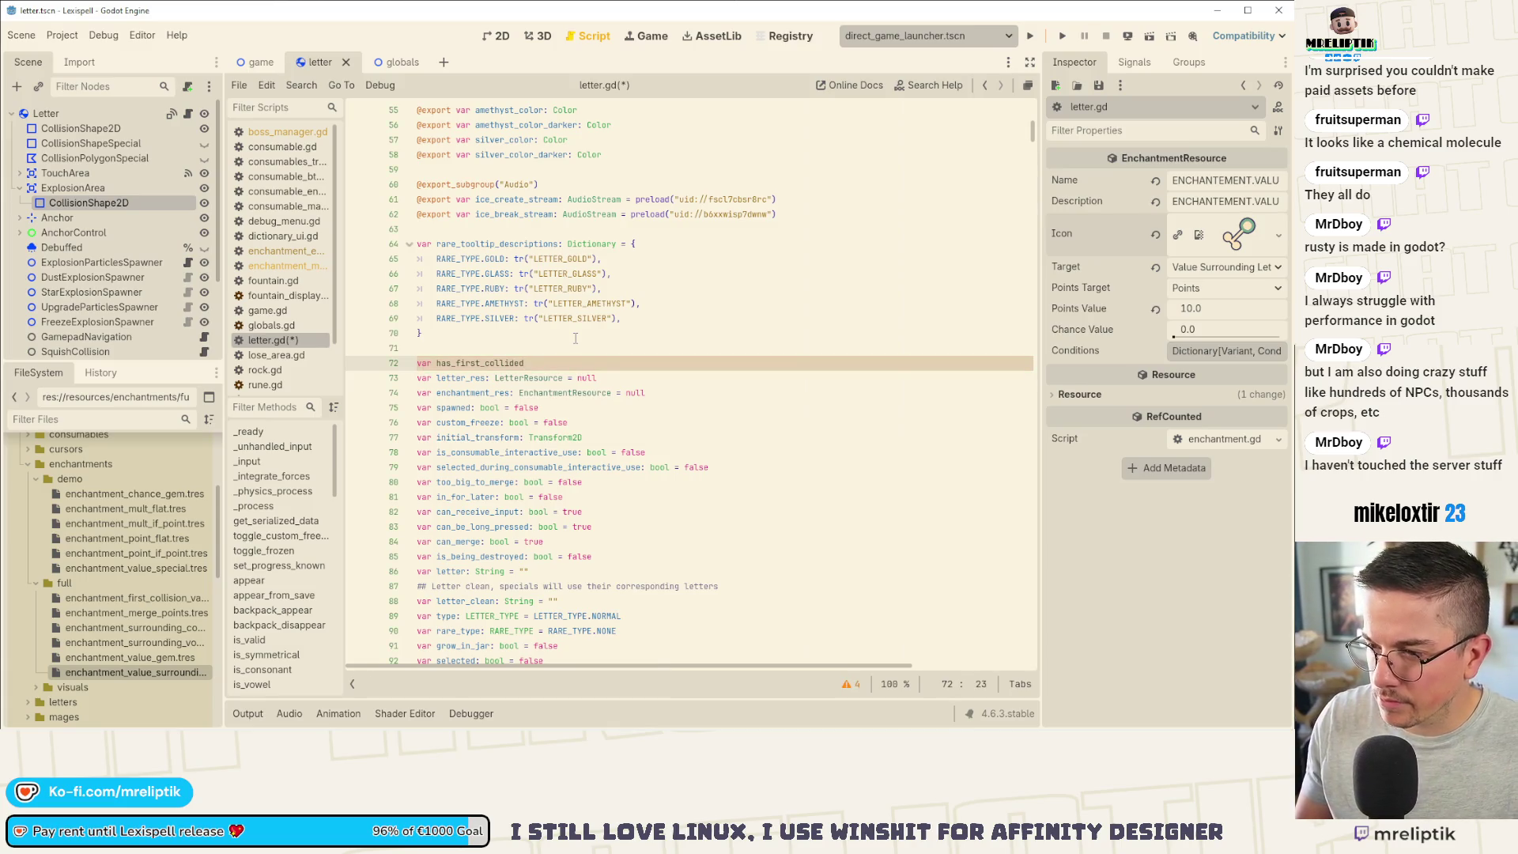
text(_letter:)
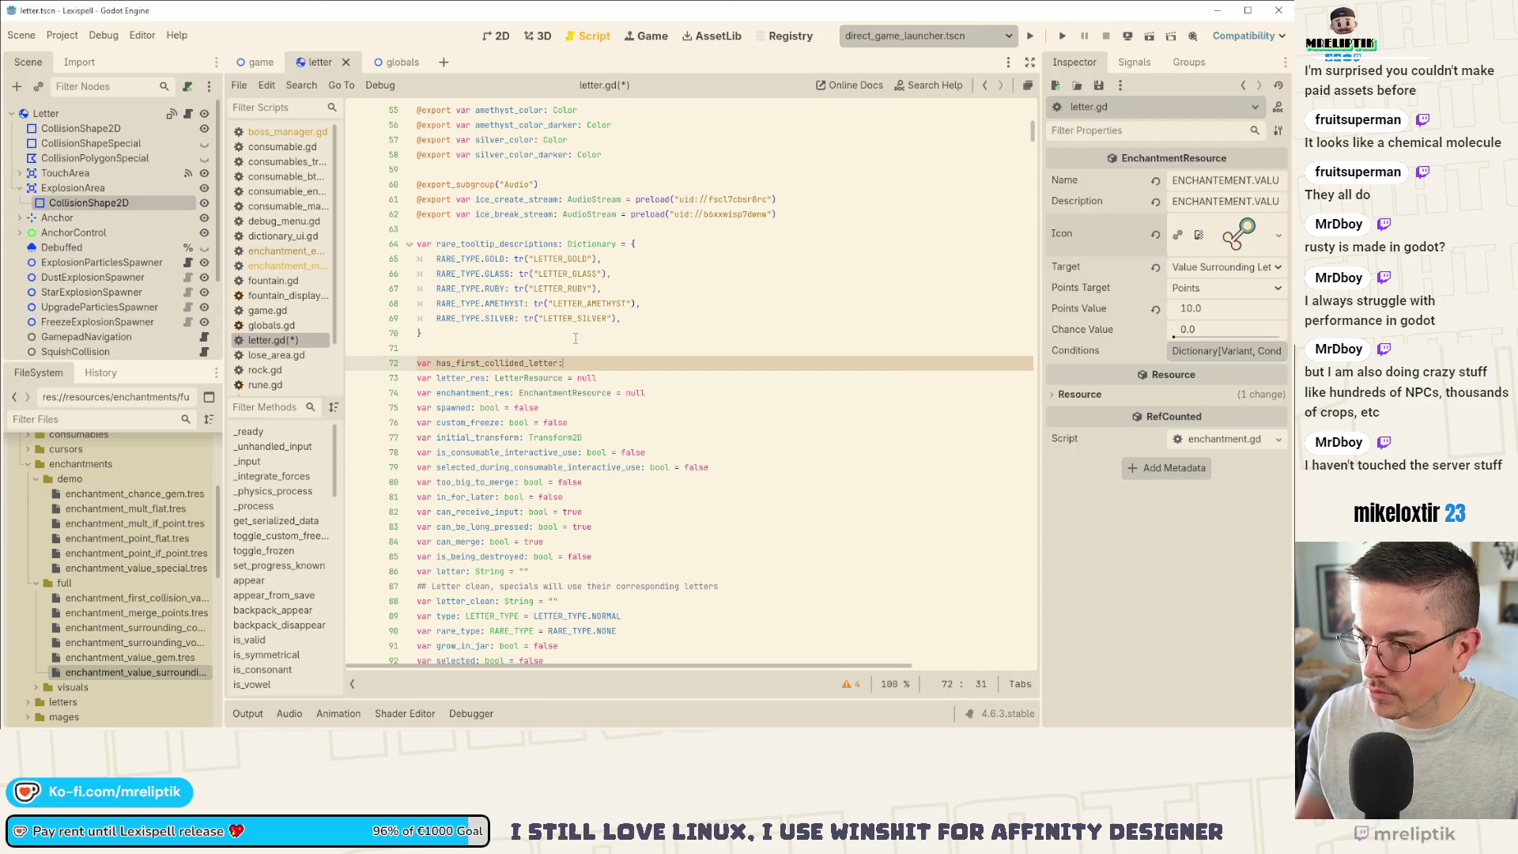
text( bool = false)
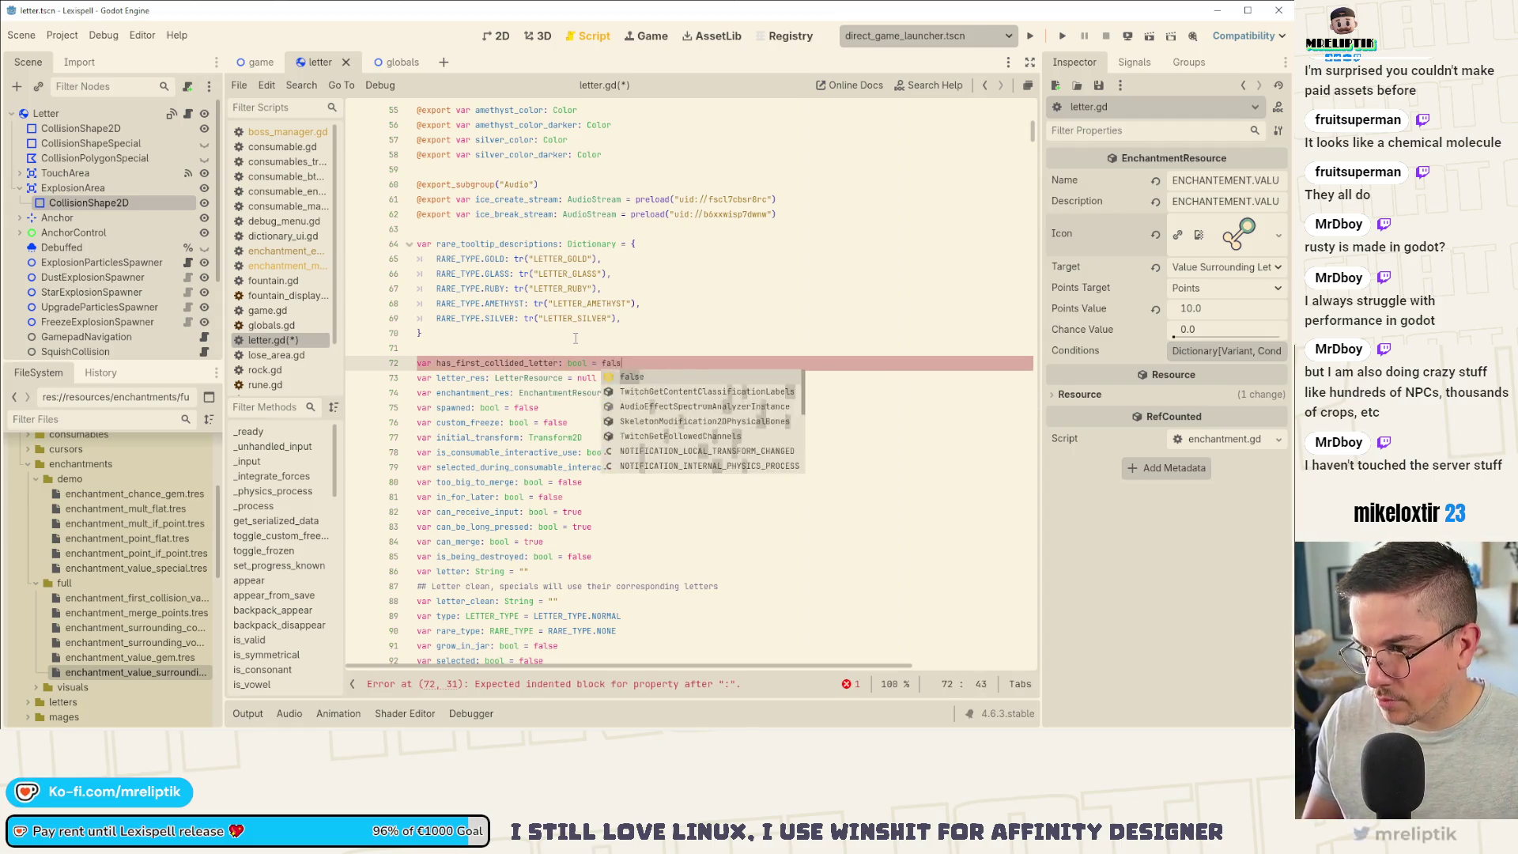
key(ctrl+s)
Step: Check the Letter node's body_entered signal connection, then go to line 1475 in _on_body_entered
double_click(467, 363)
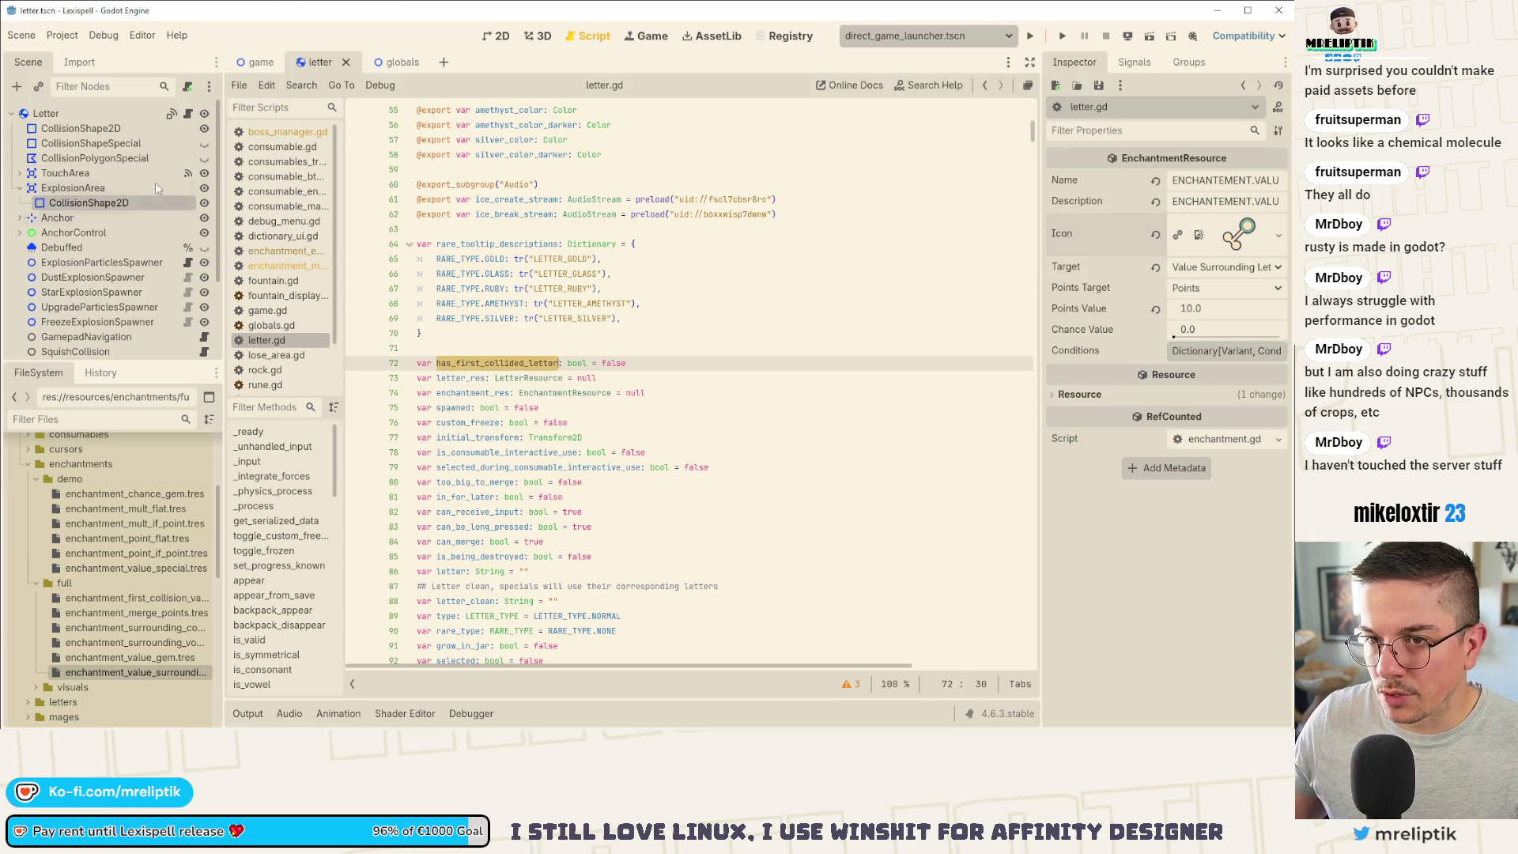
click(48, 113)
click(1134, 61)
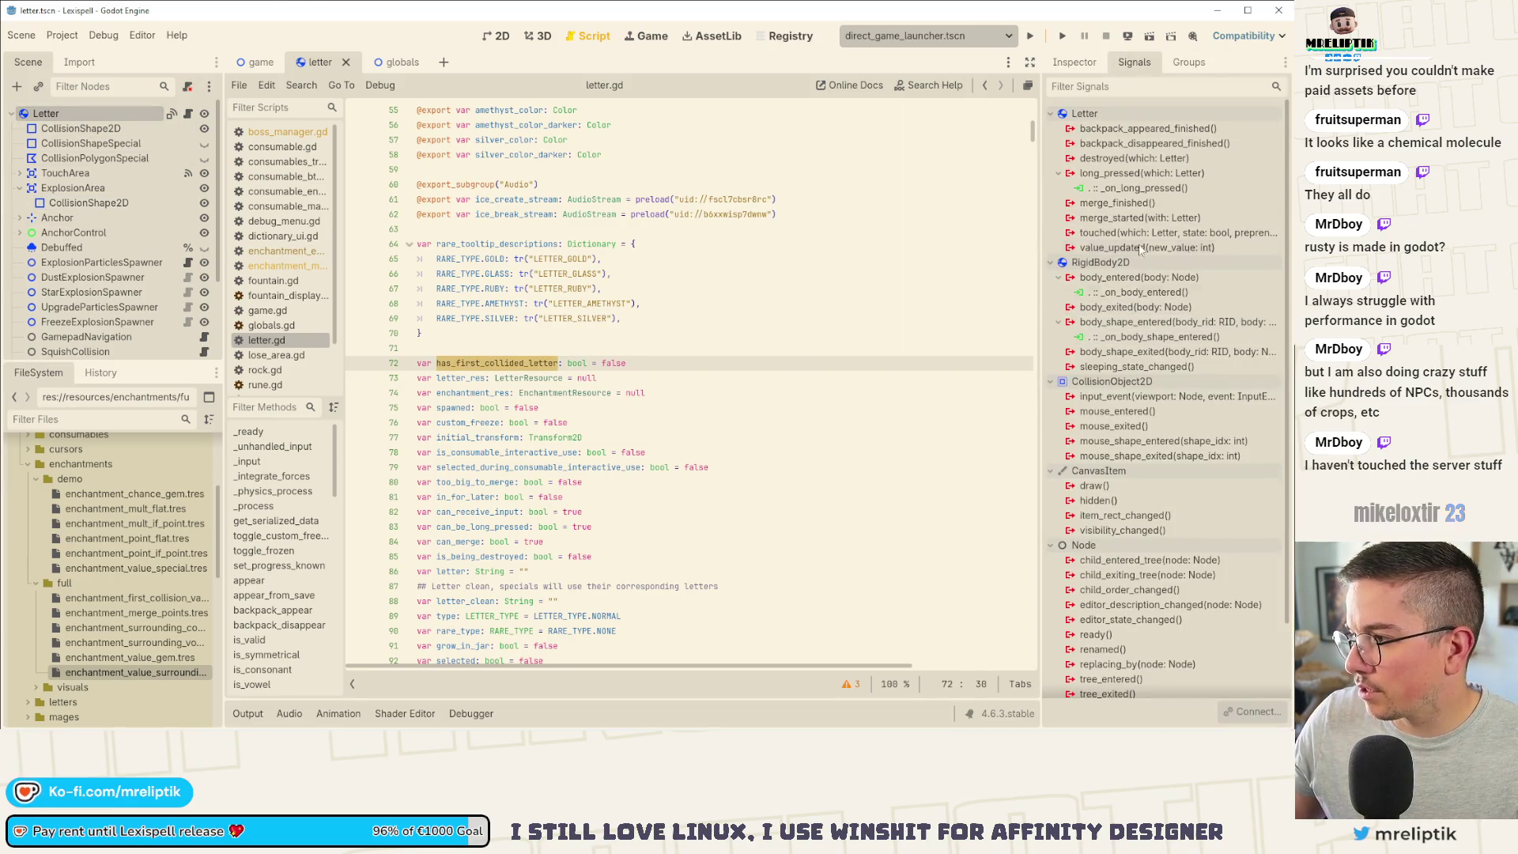
double_click(1139, 277)
click(490, 515)
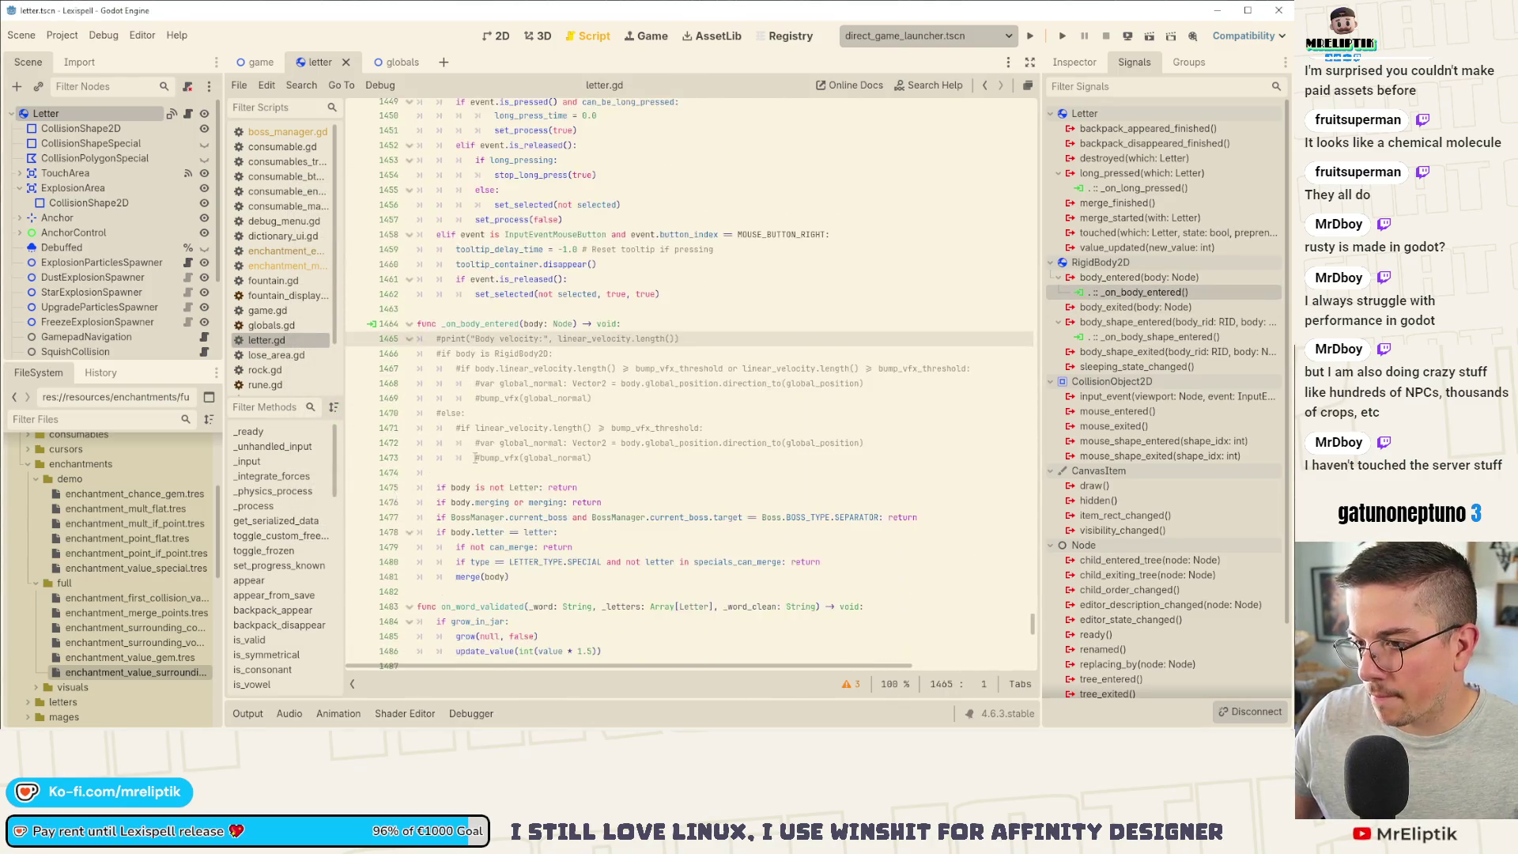
scroll(475, 458, down, 3)
click(611, 353)
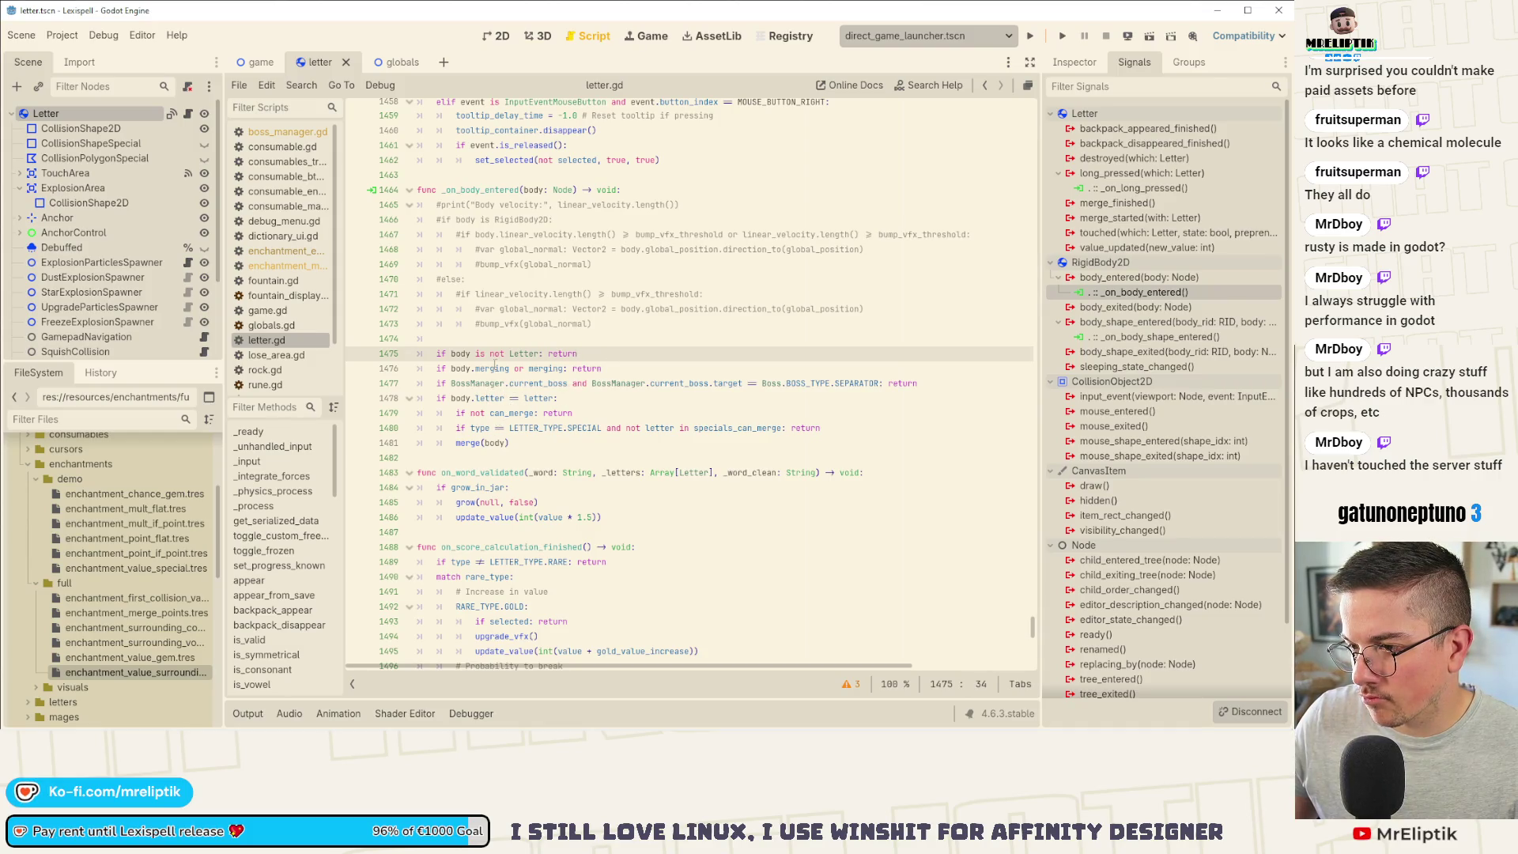
Step: Add has_first_collided_letter = true below the merging check and save
click(926, 383)
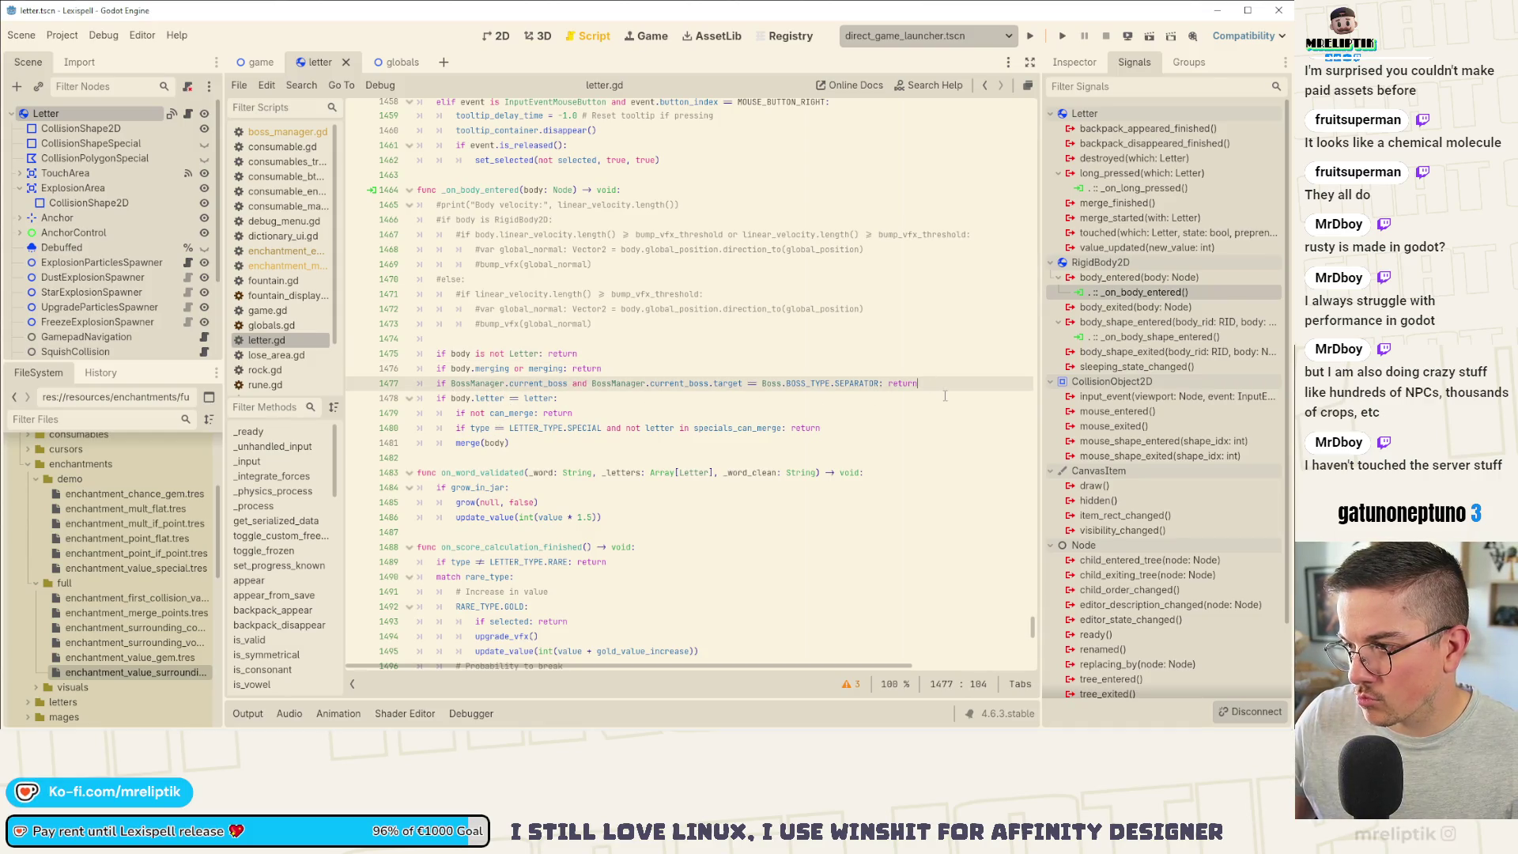
click(621, 374)
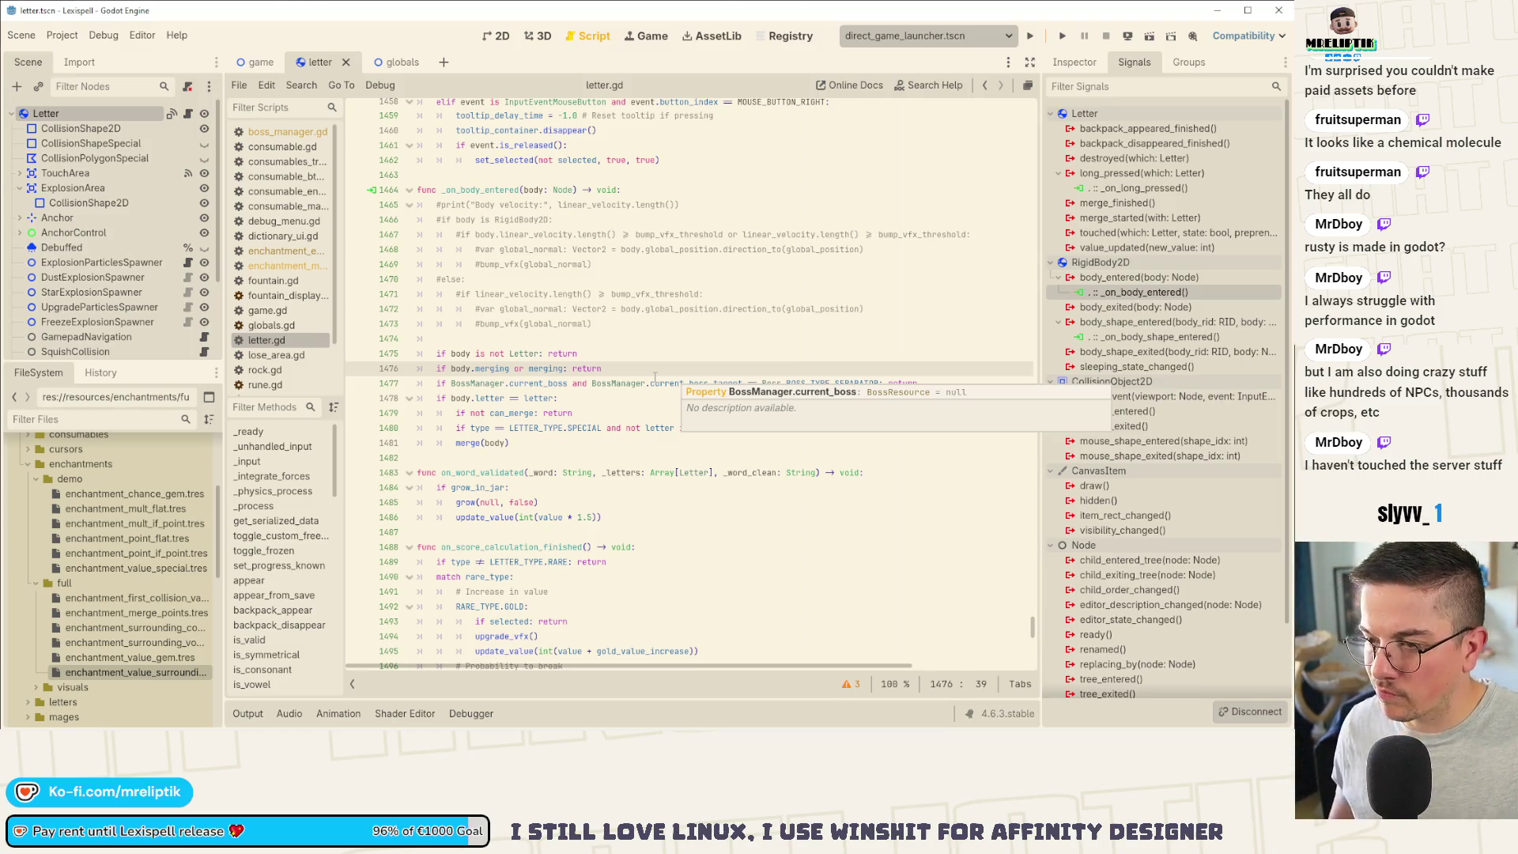
key(Return)
key(Return)
key(Return)
key(Up)
text(has_first_collided_letter)
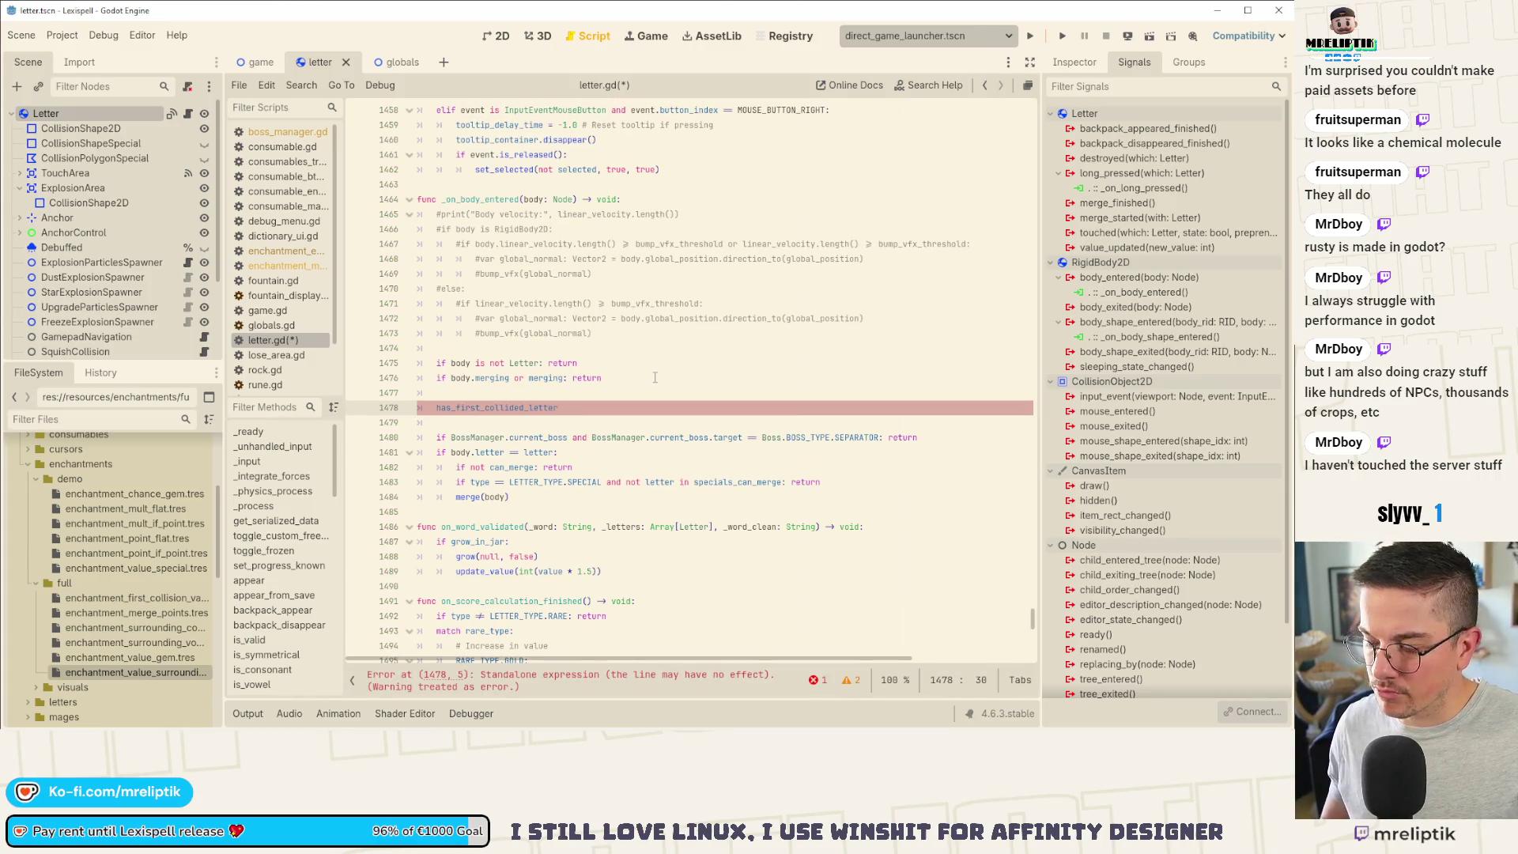
text( = body)
key(ctrl+s)
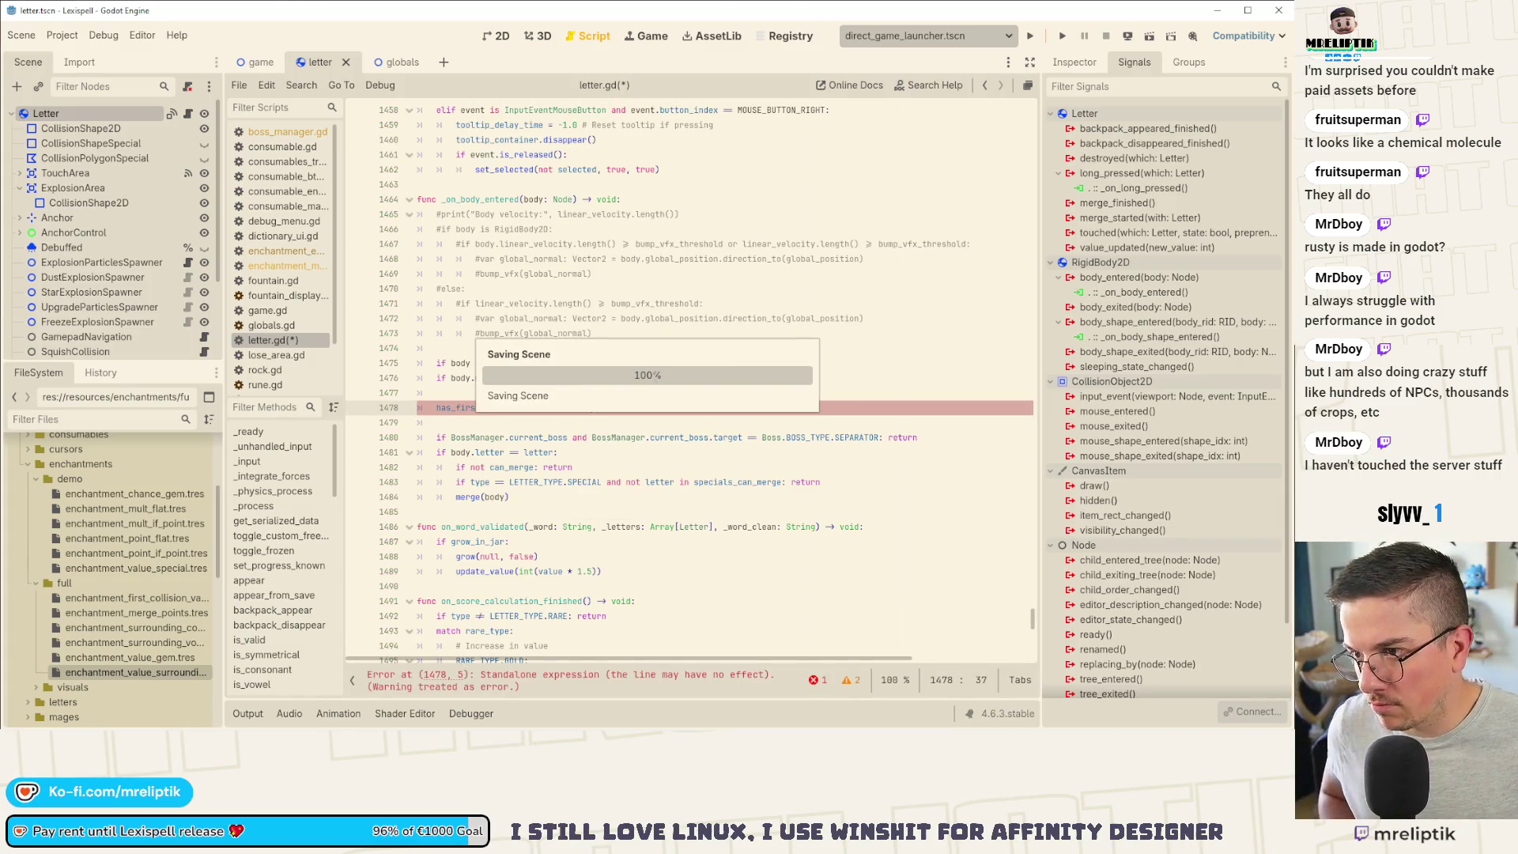
key(Down)
key(Return)
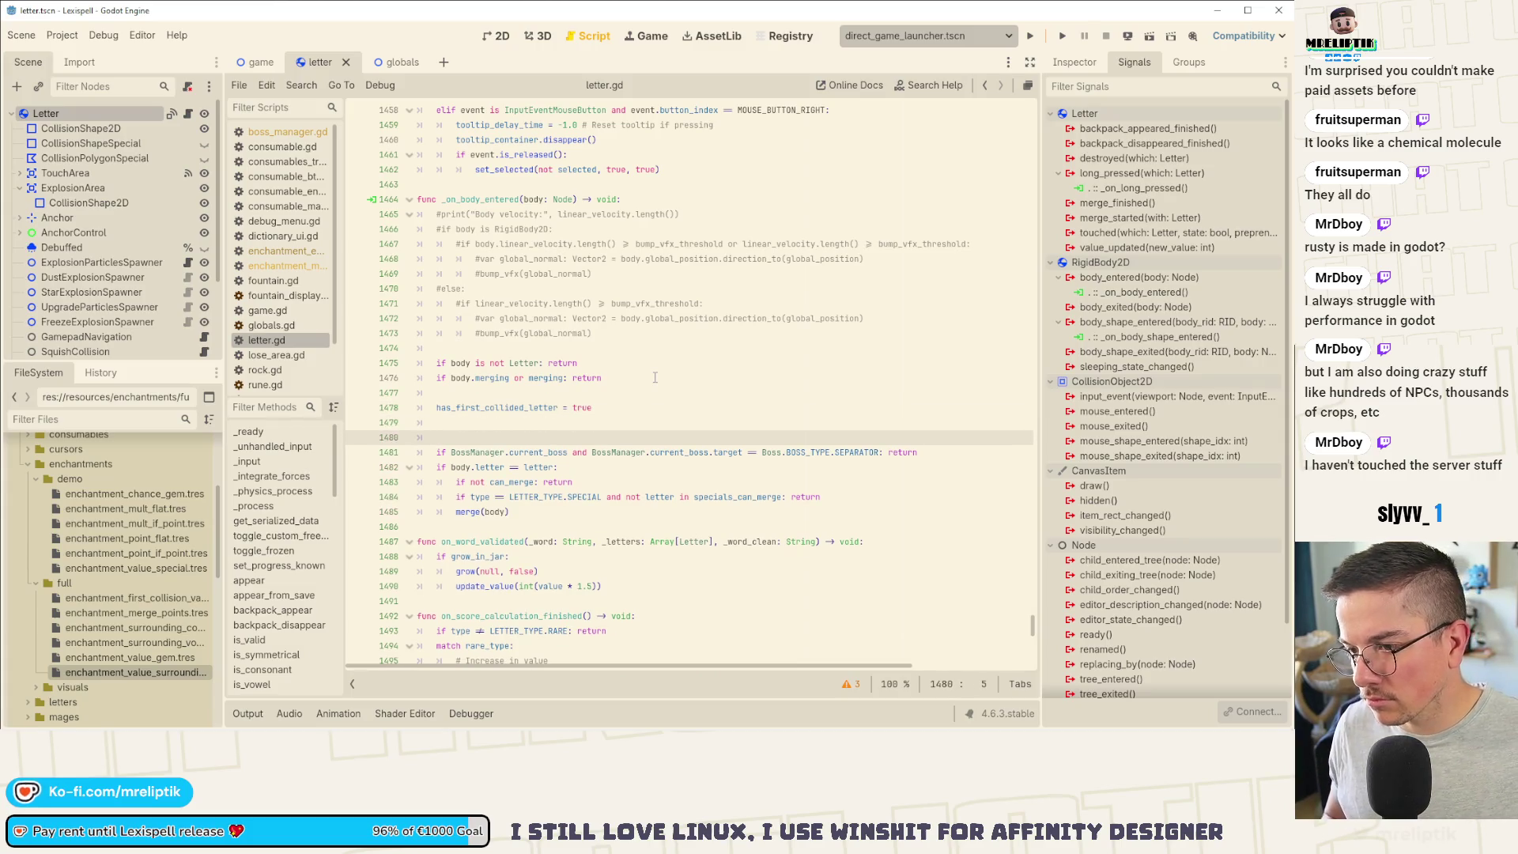
key(ctrl+z)
Step: Above it, write the condition: not has_first_collided_letter and enchantment_res target == EnchantmentEnum.TARGET.FIRST_COLLISION_VALUE
key(ctrl+shift+Return)
text(if not has_first_collided_letter)
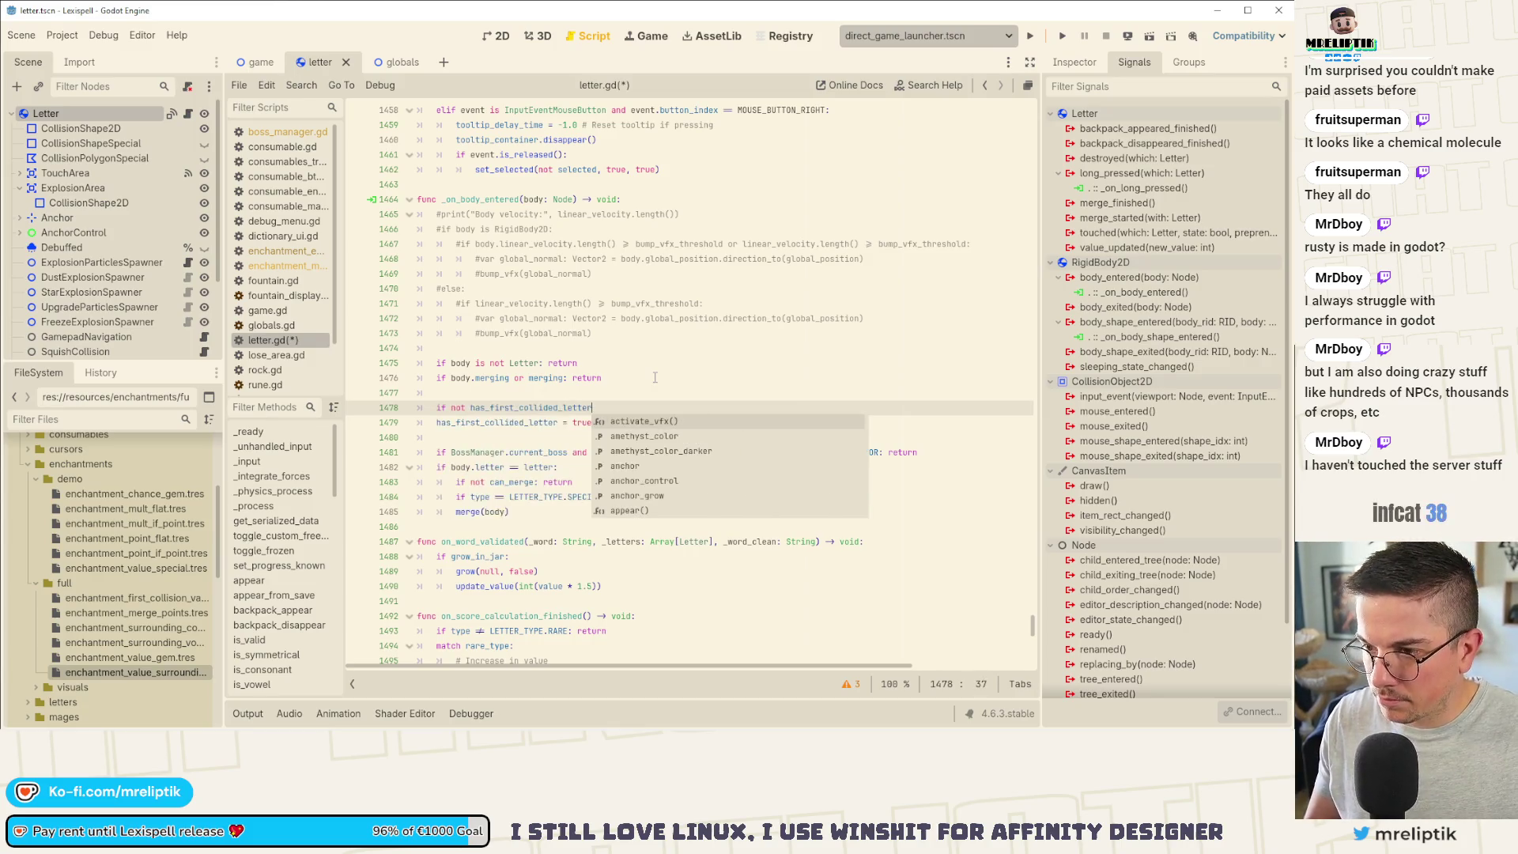
text( and )
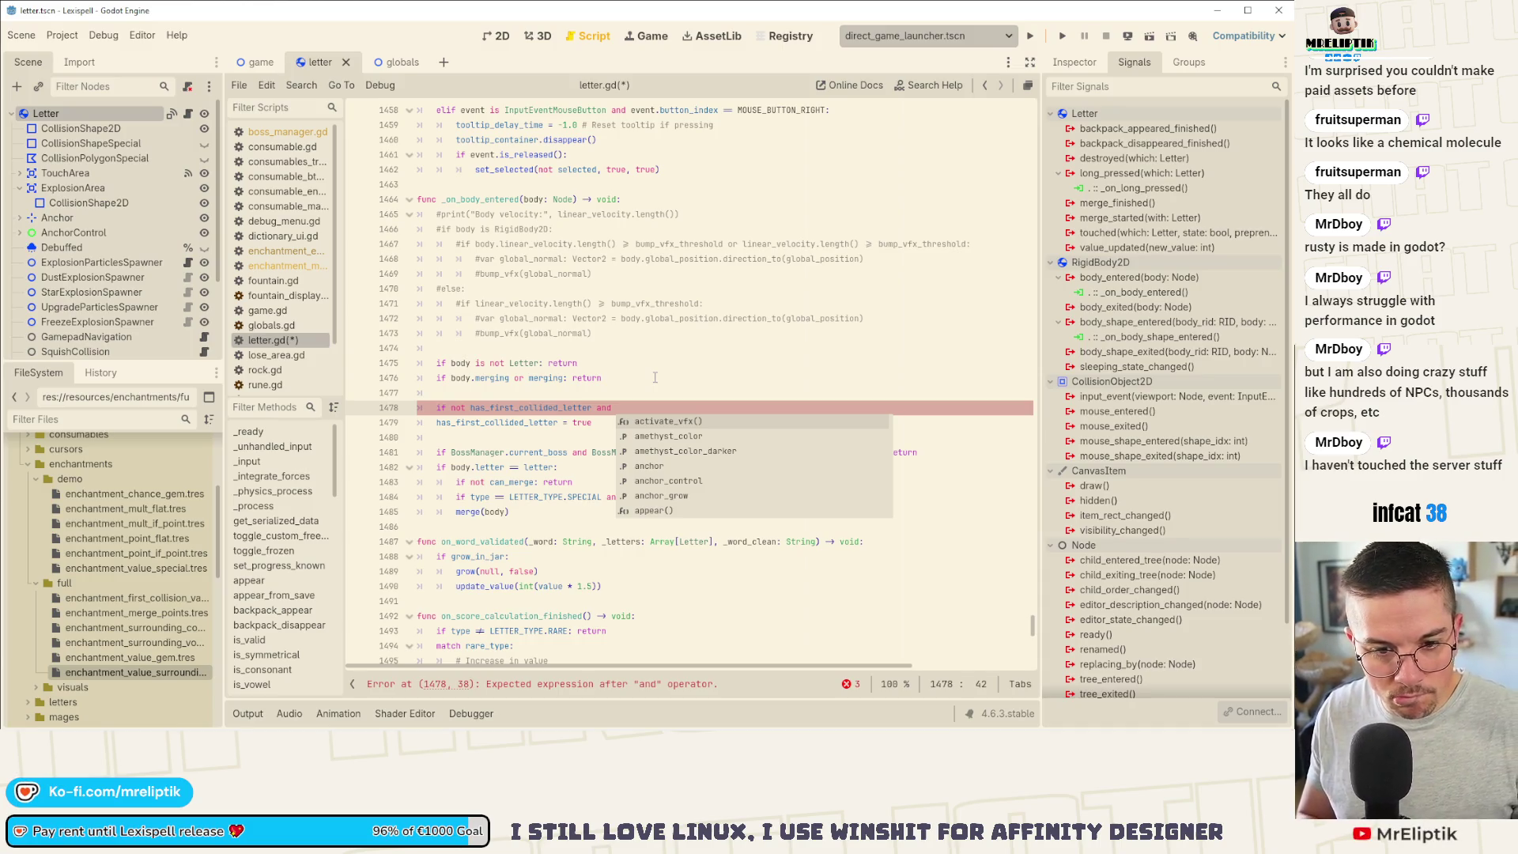
text(enchantment_res)
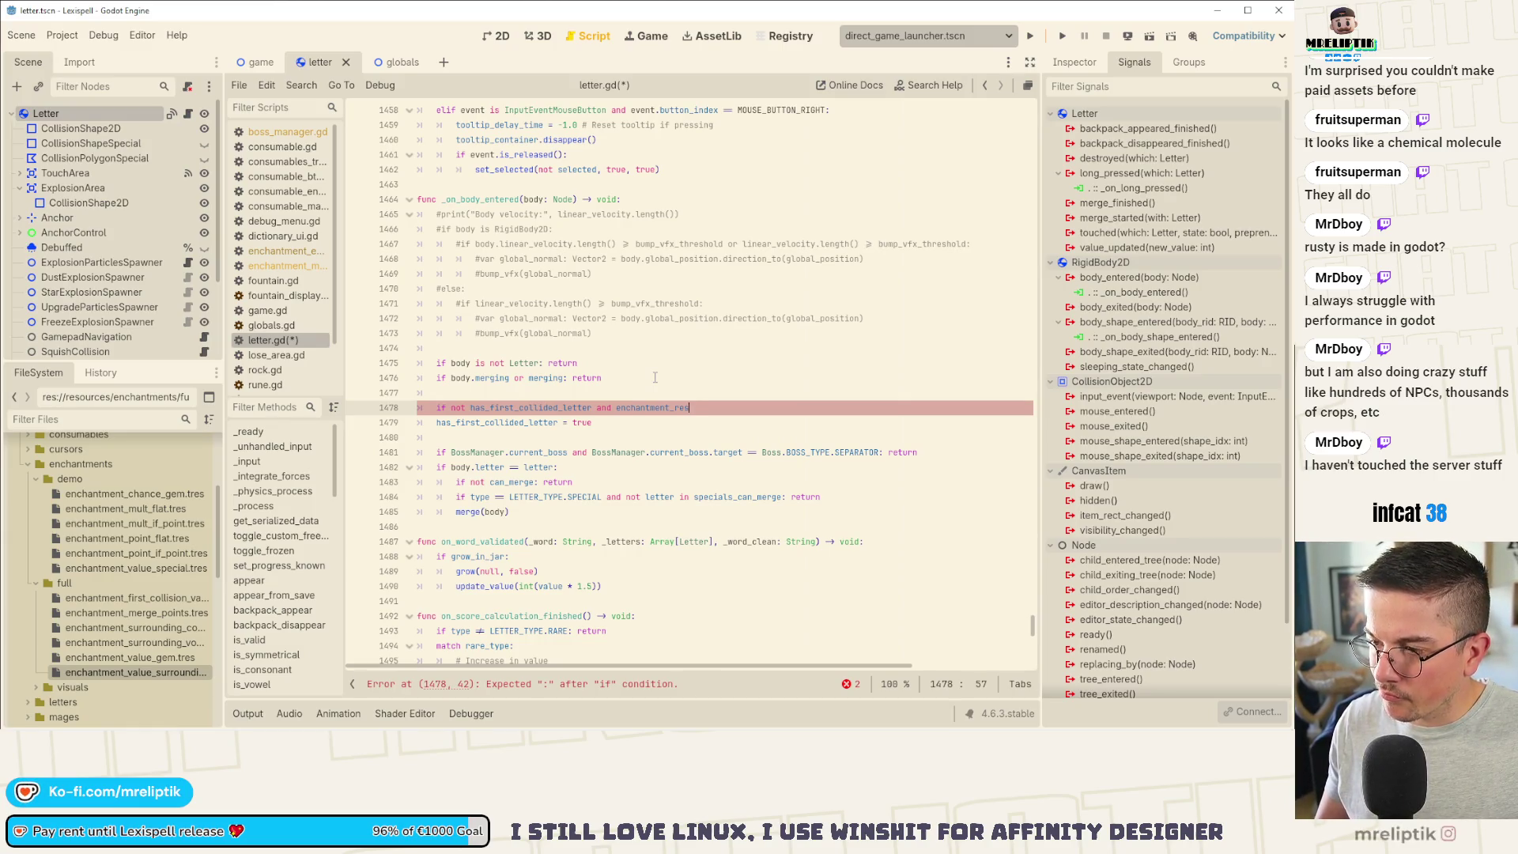
text( and en)
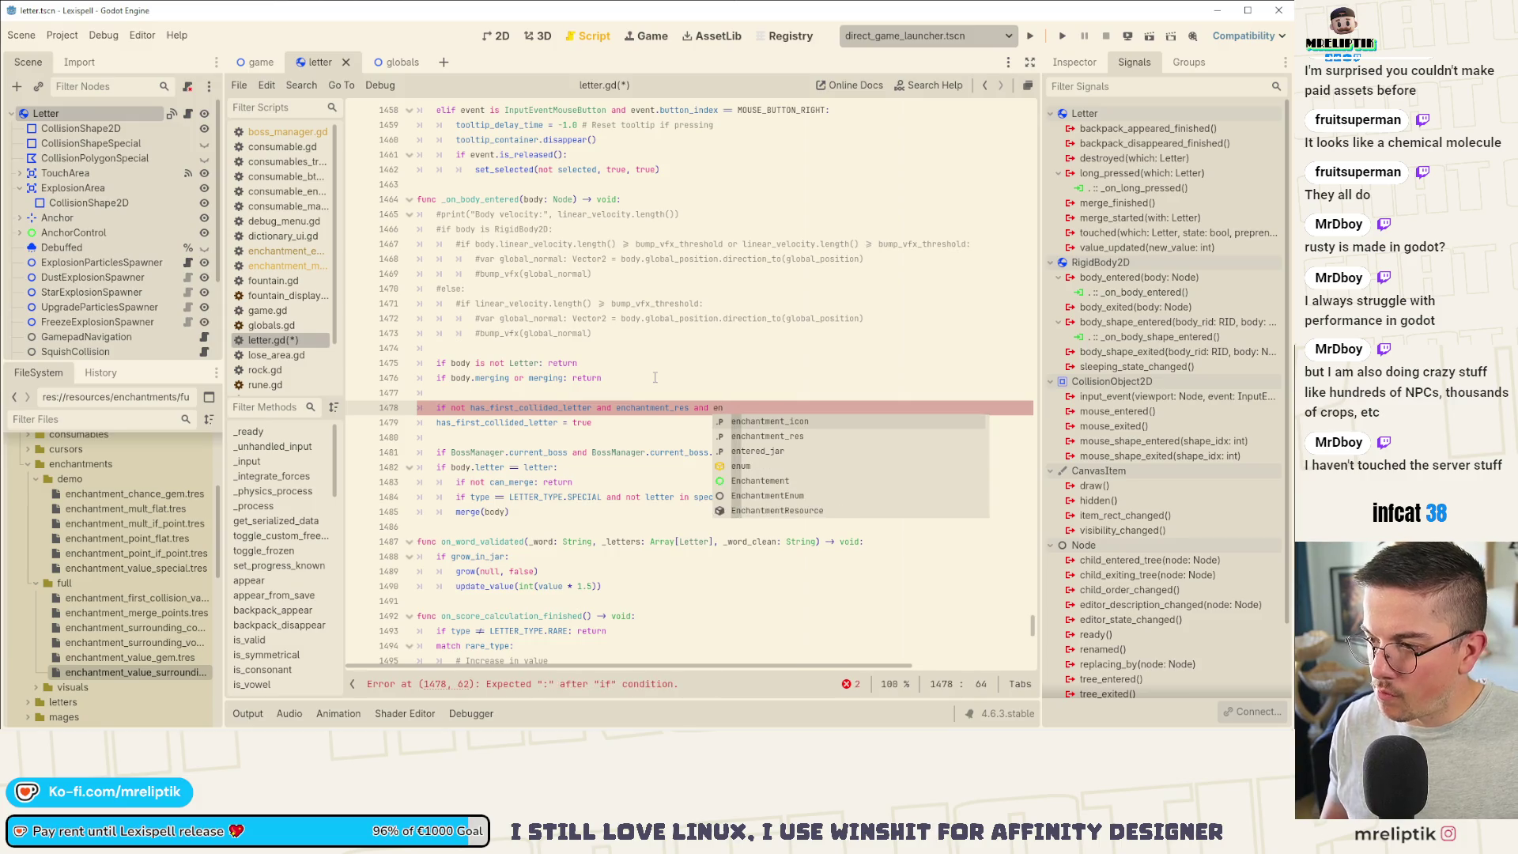
text(chantment_res.target)
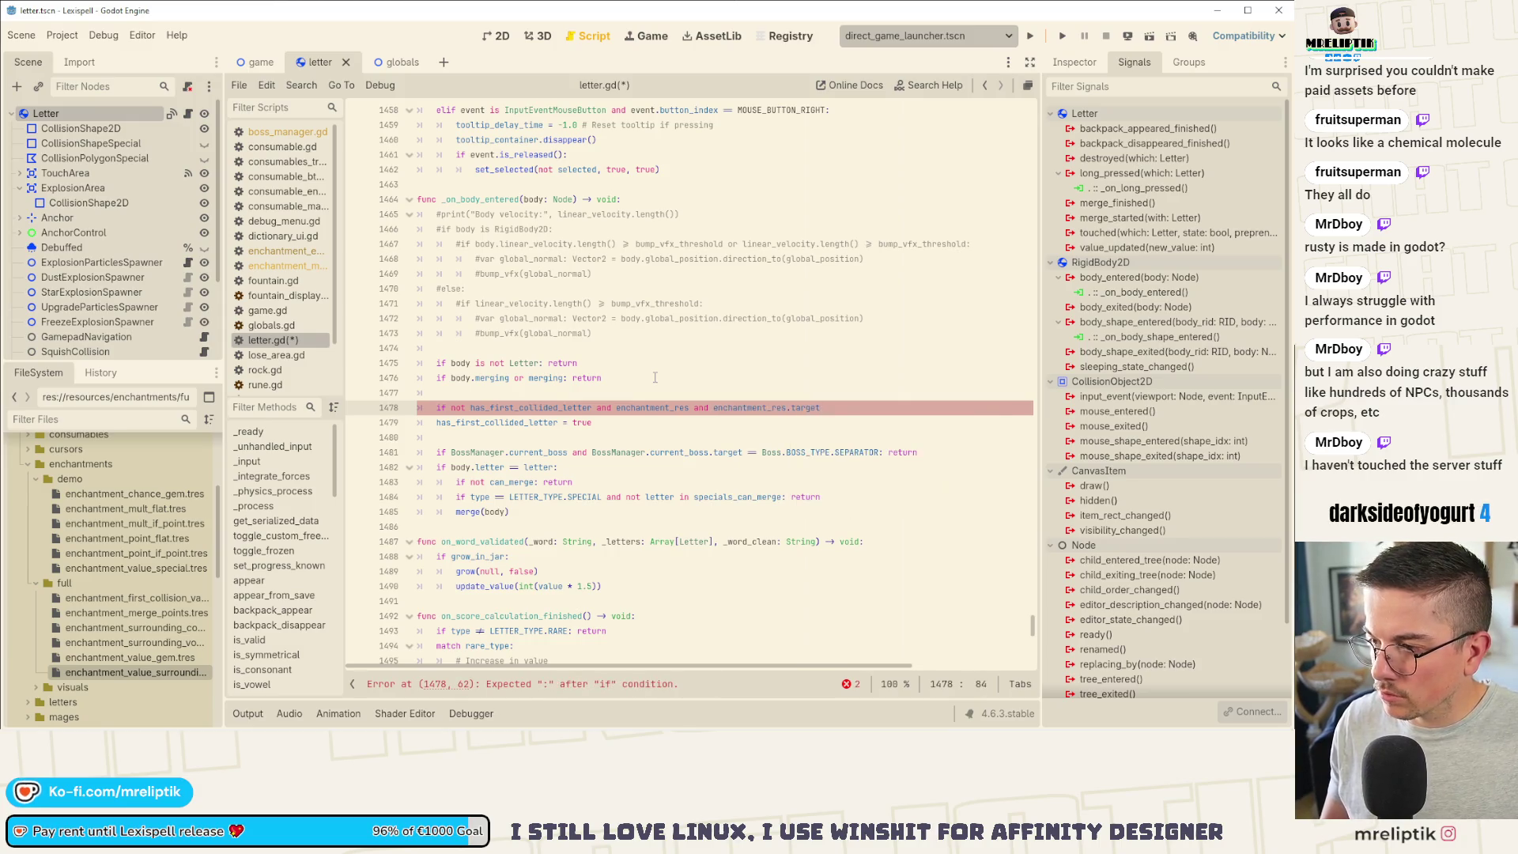
text( == Encha)
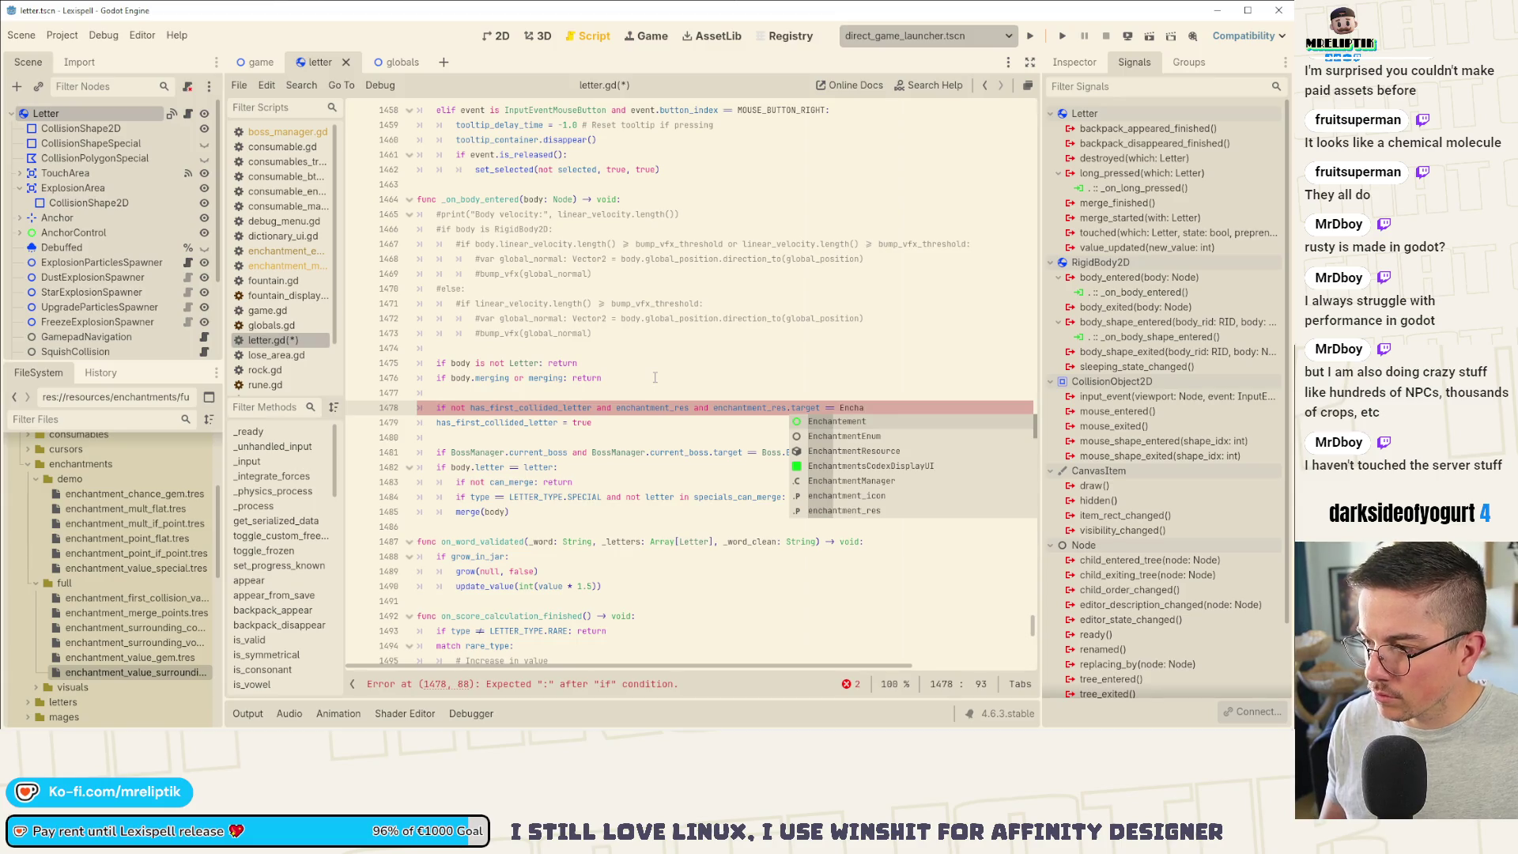
key(Down)
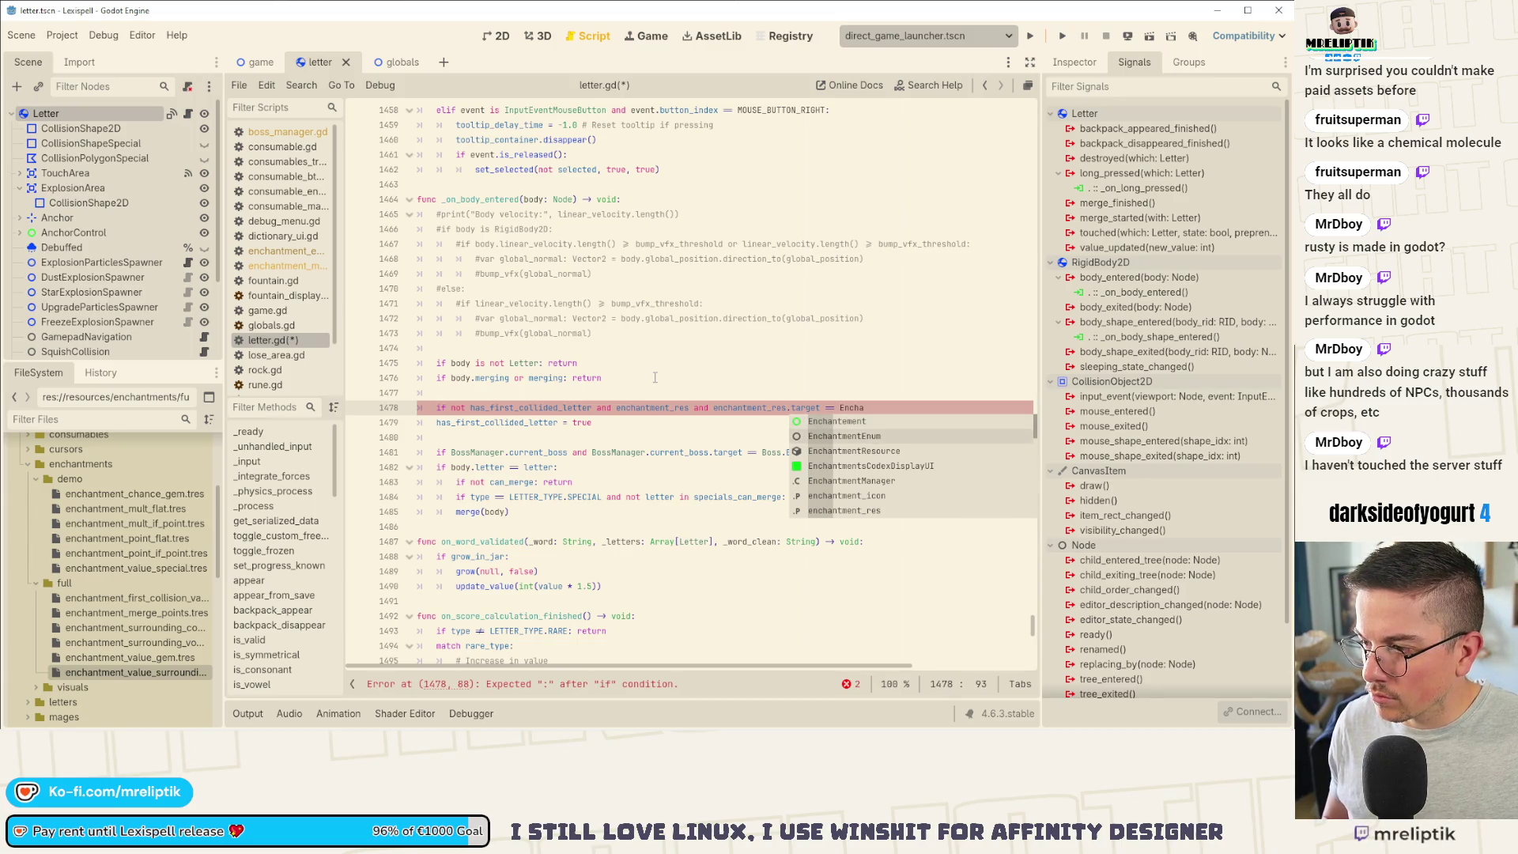
key(Return)
text(.)
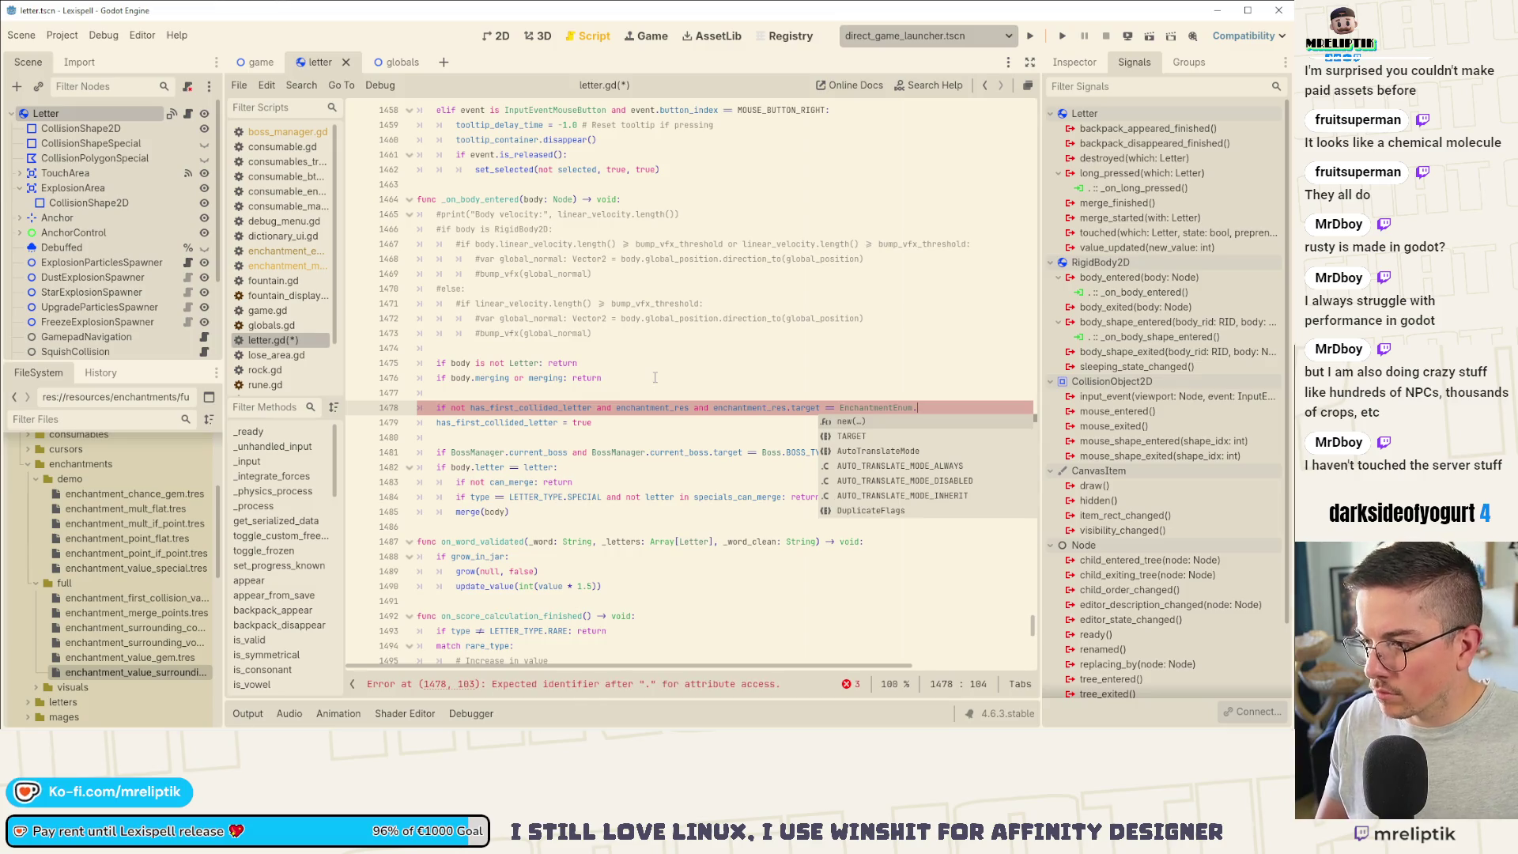
text(T)
key(Return)
text(.)
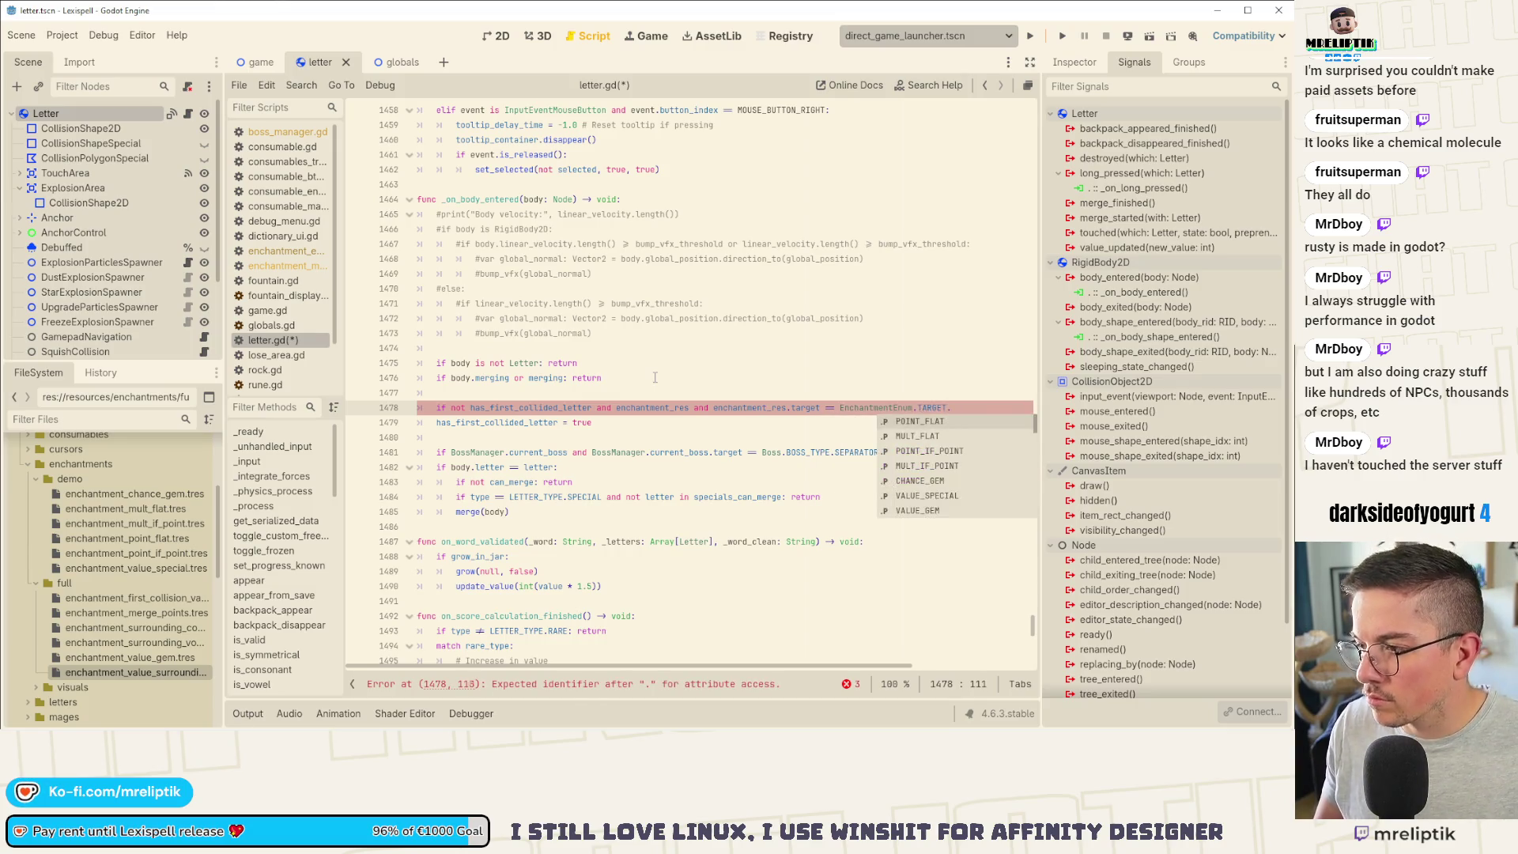
text(first)
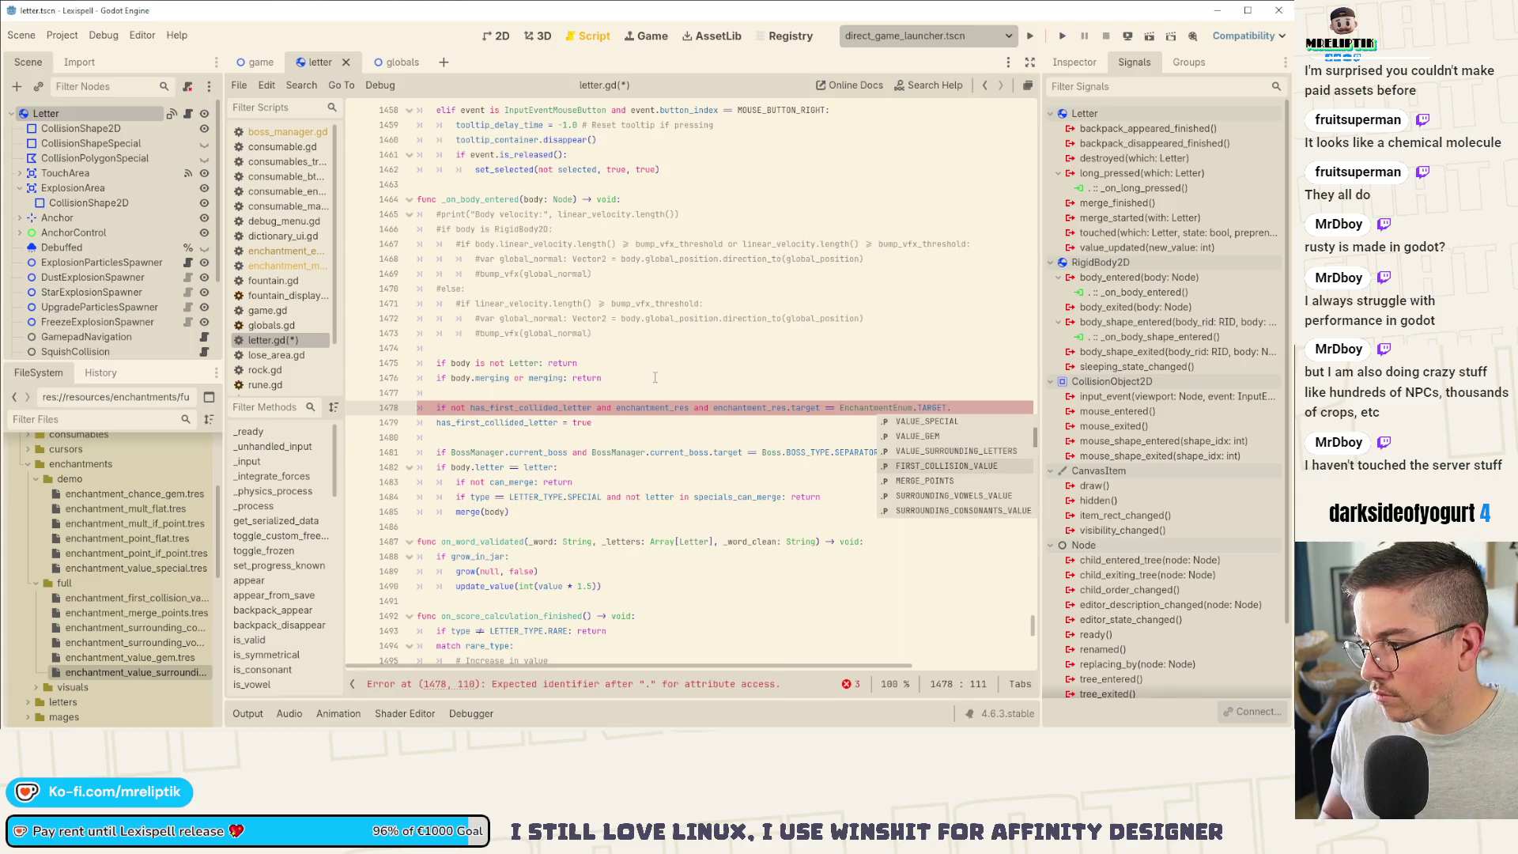
key(Return)
Step: Split the long condition over two lines, give it a pass body, and save the script
key(ctrl+Left)
key(ctrl+Left)
key(ctrl+Left)
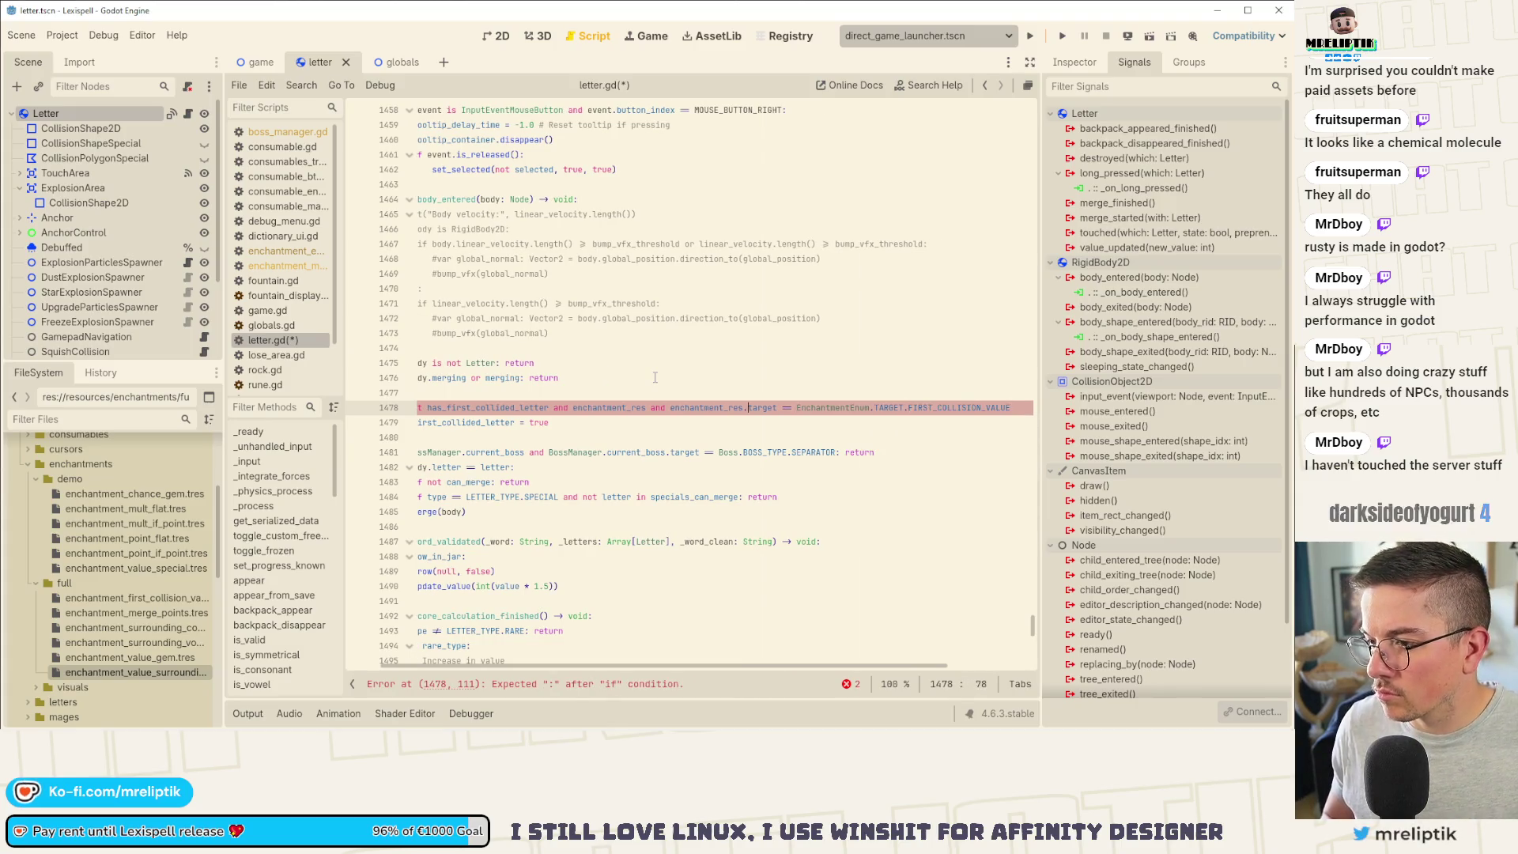
key(Right)
key(Right)
key(Right)
text(()
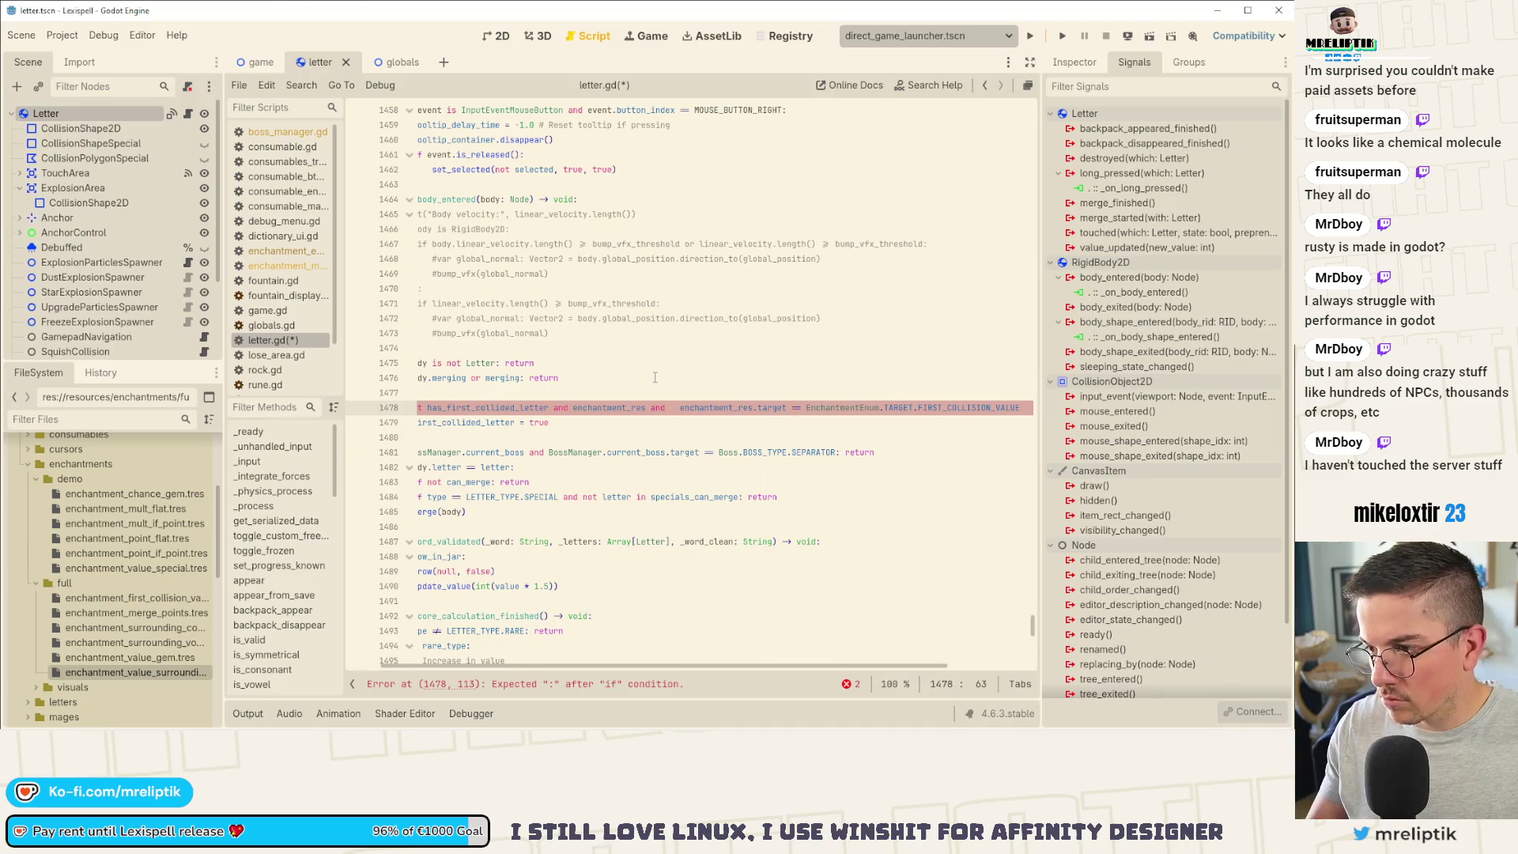
text(\)
key(Return)
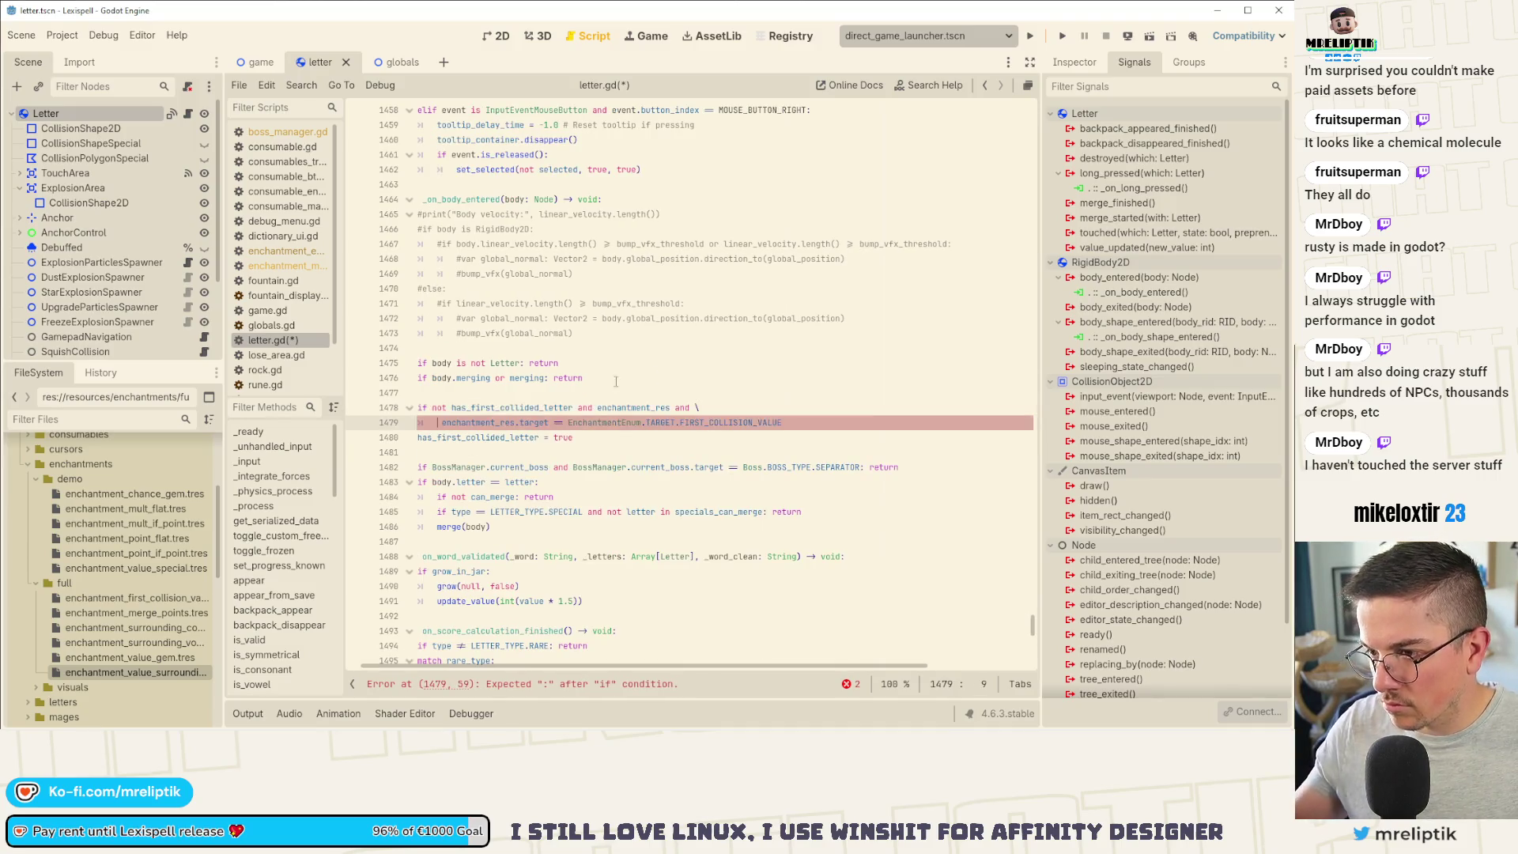
scroll(616, 382, down, 3)
text(:)
key(Return)
text(pass)
key(ctrl+s)
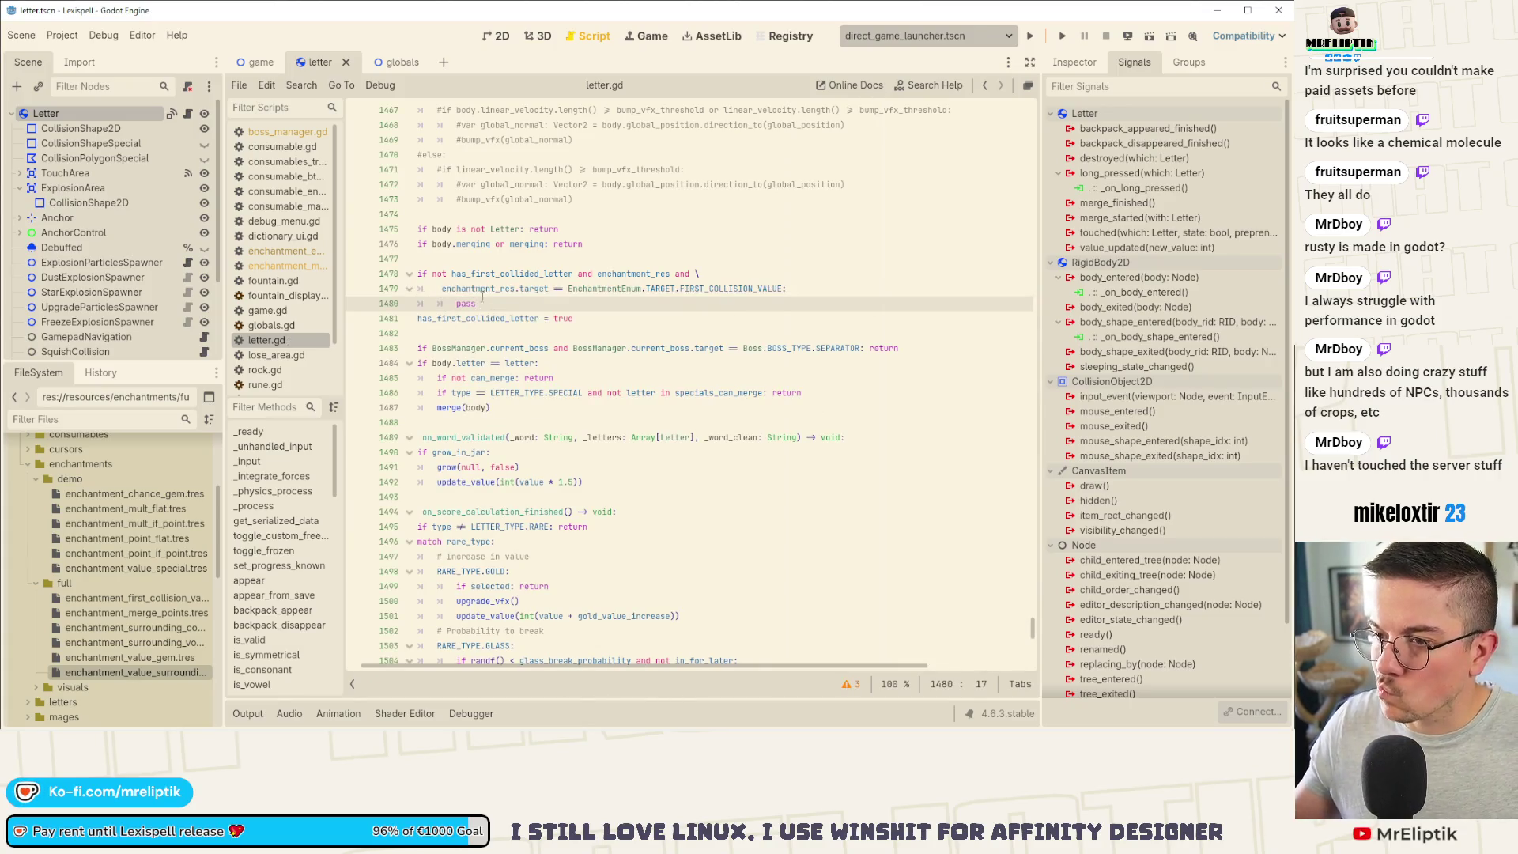
scroll(528, 359, left, 1)
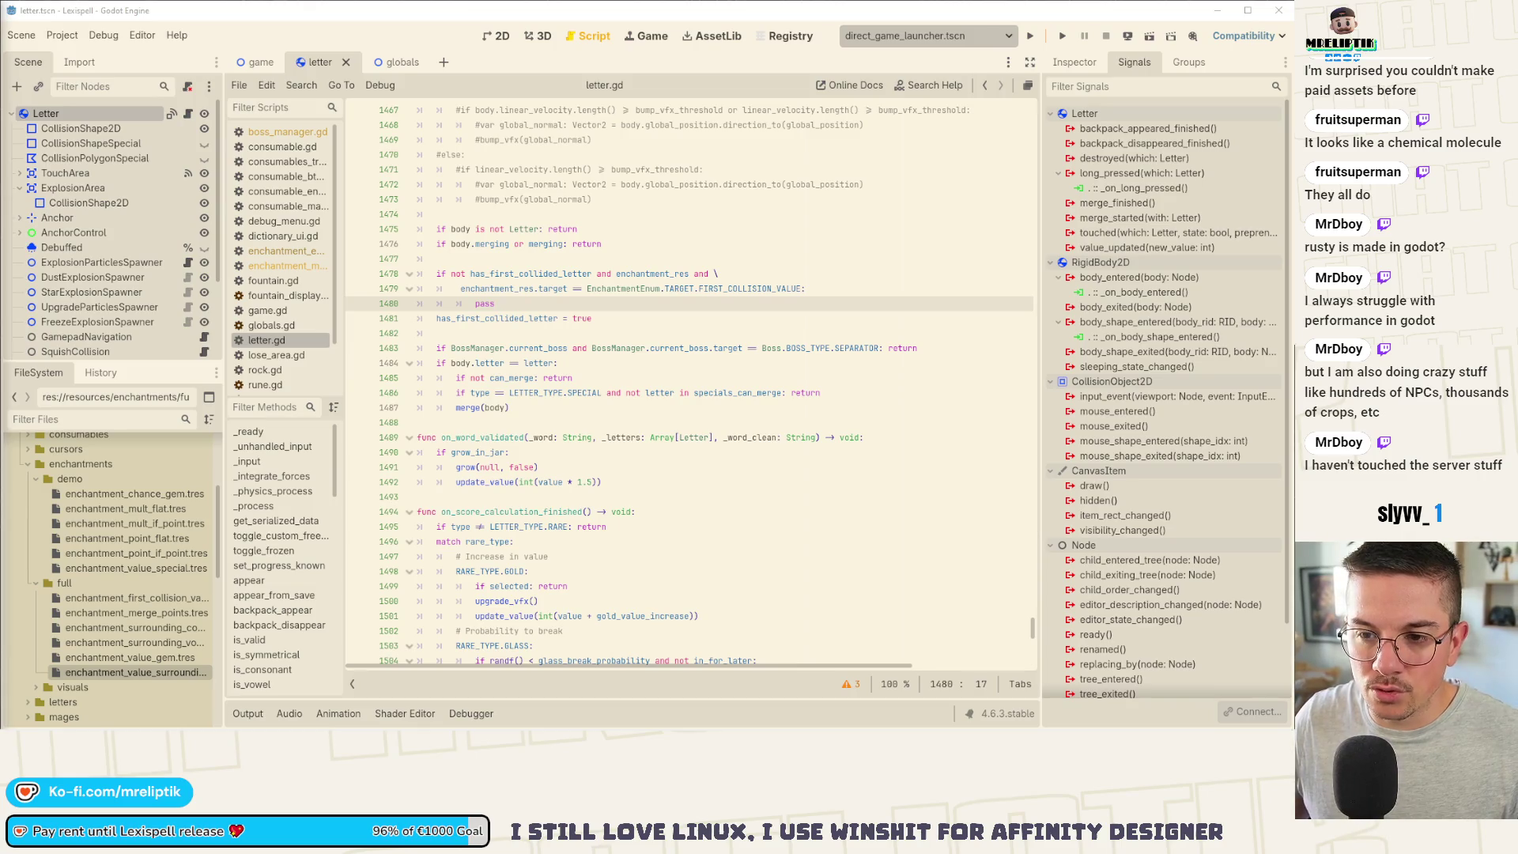
mouse_move(82, 726)
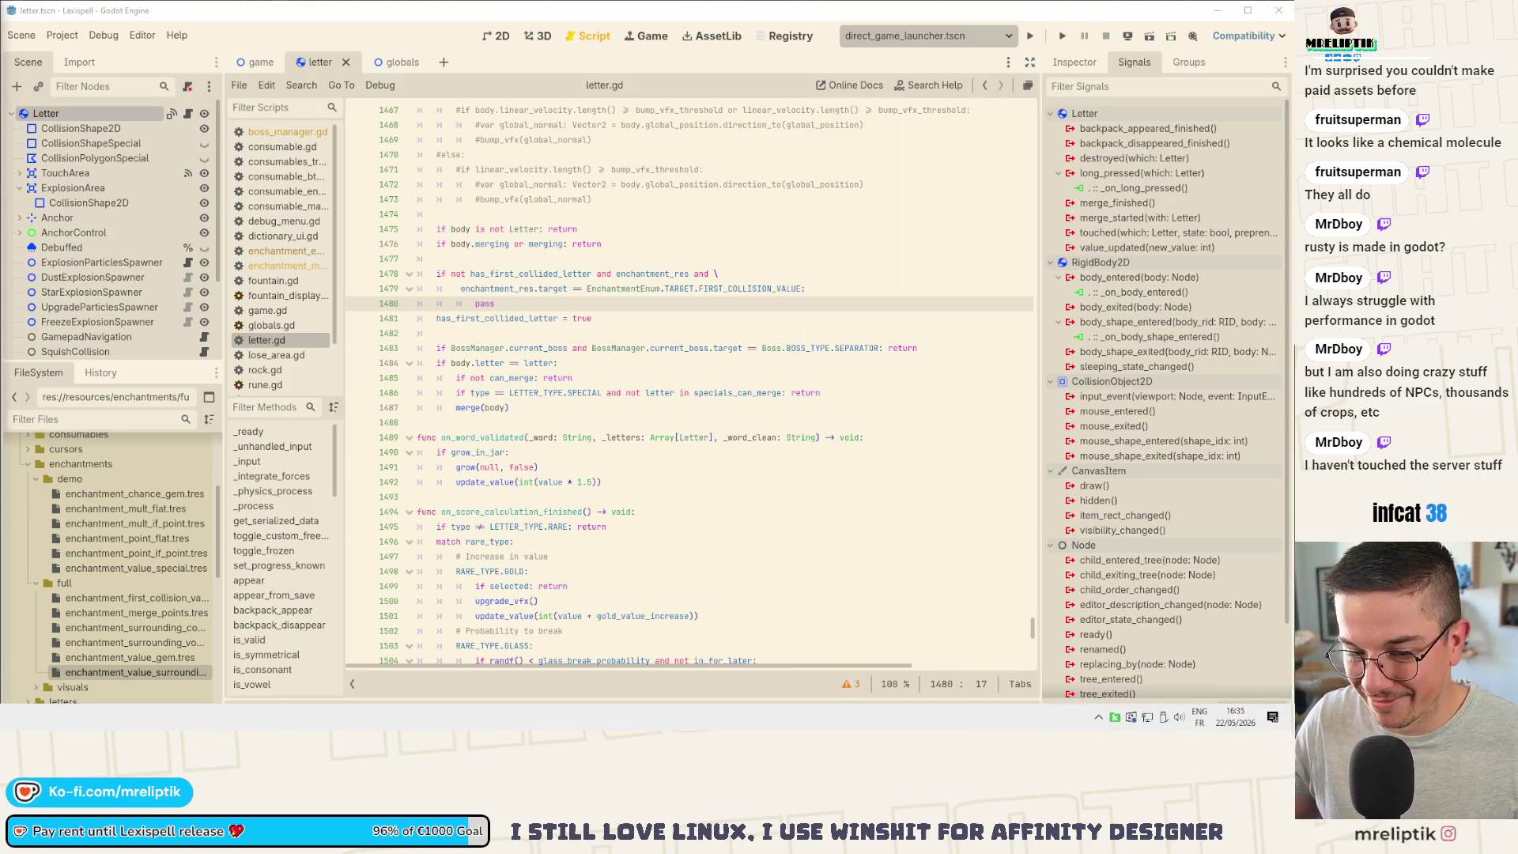
key(alt+Tab)
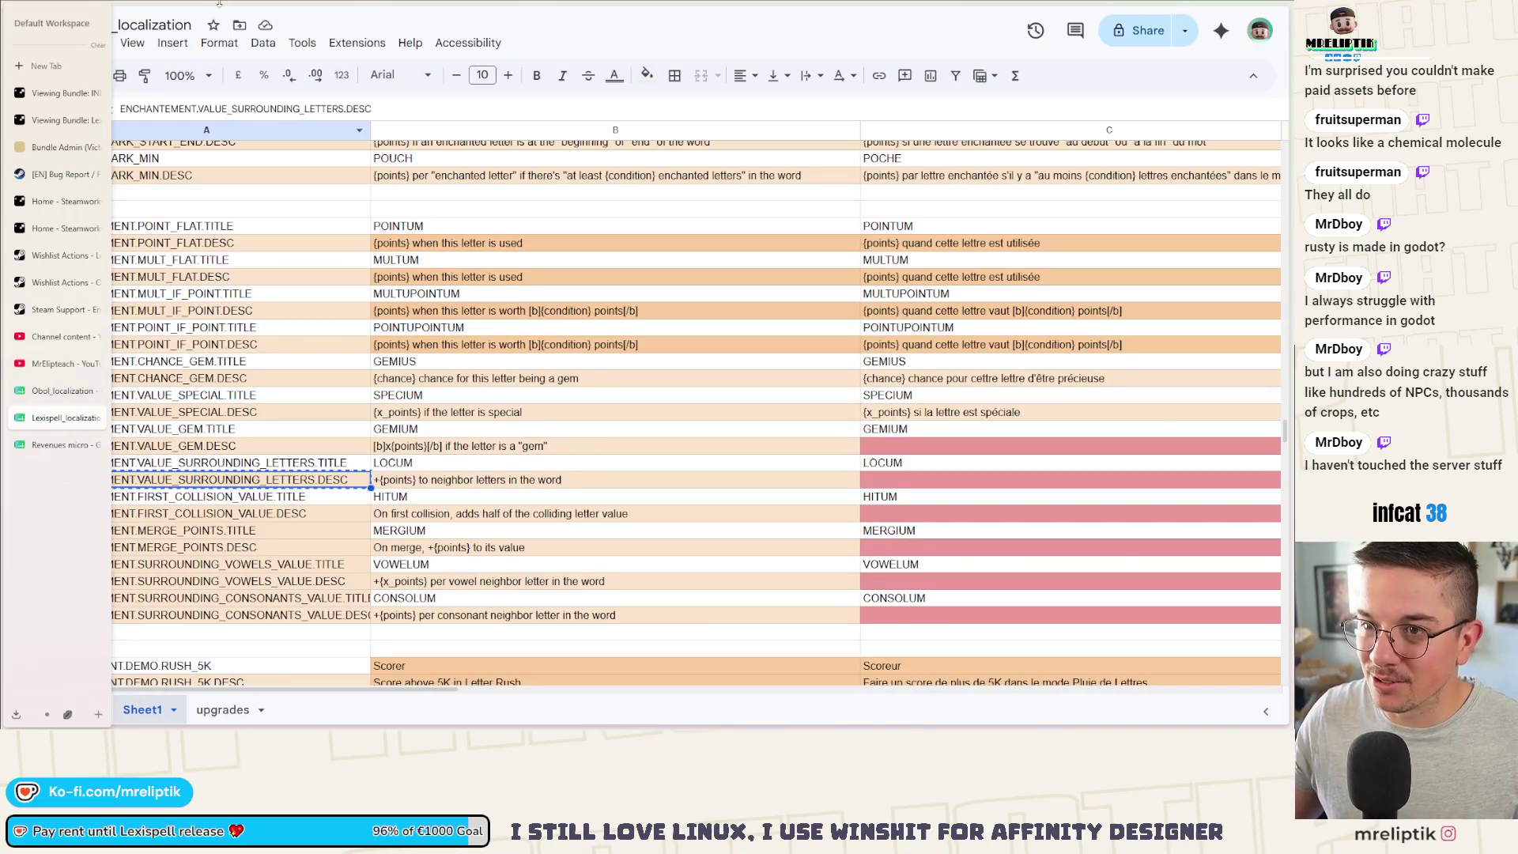
key(alt+Tab)
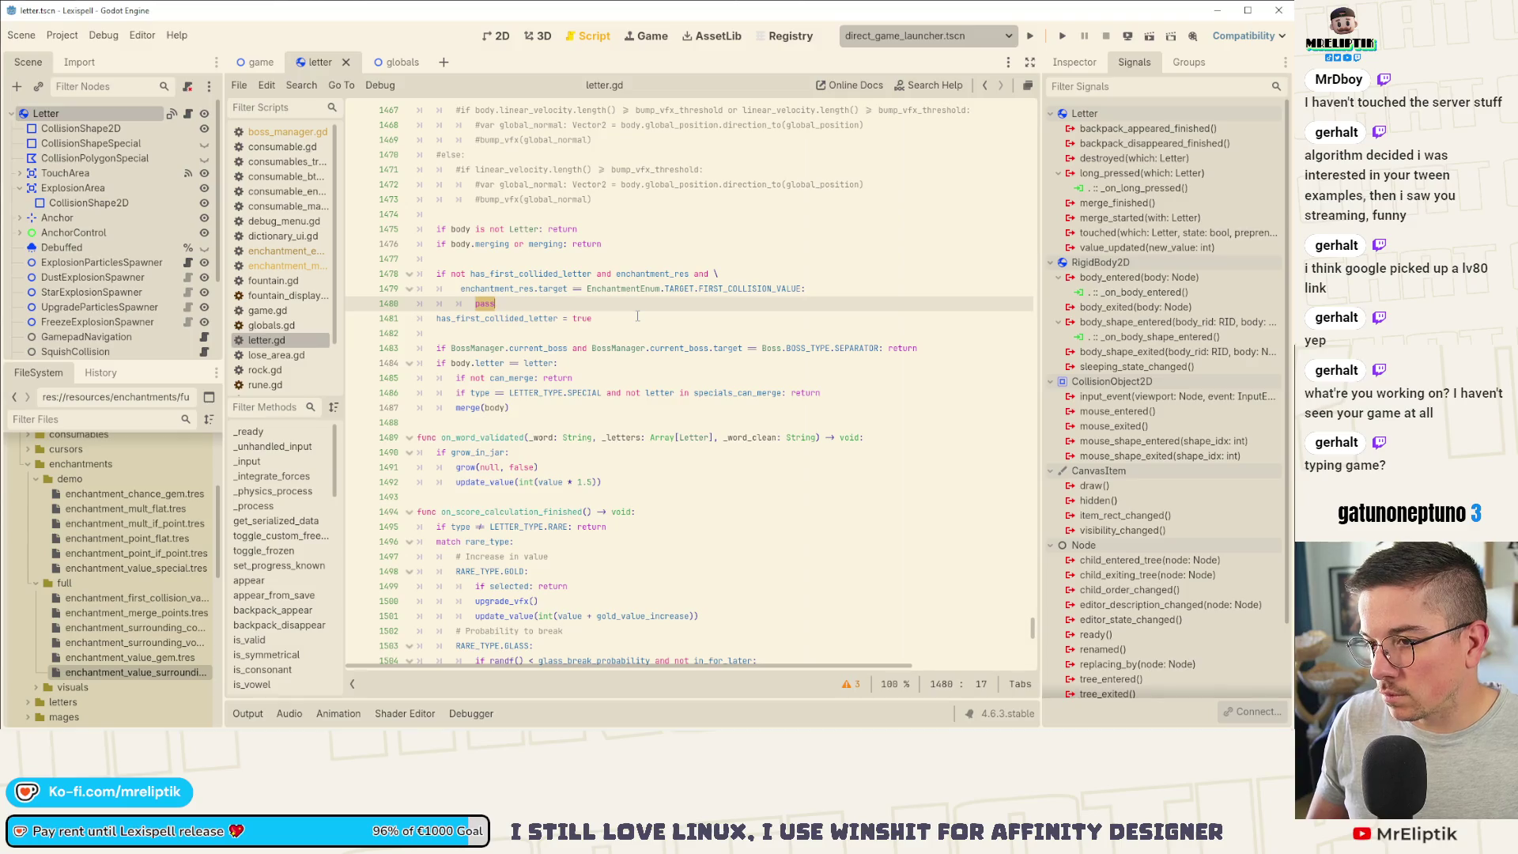
Step: On line 1480, replace the mistyped word with an int(body.value / …) half-value expression
text(other)
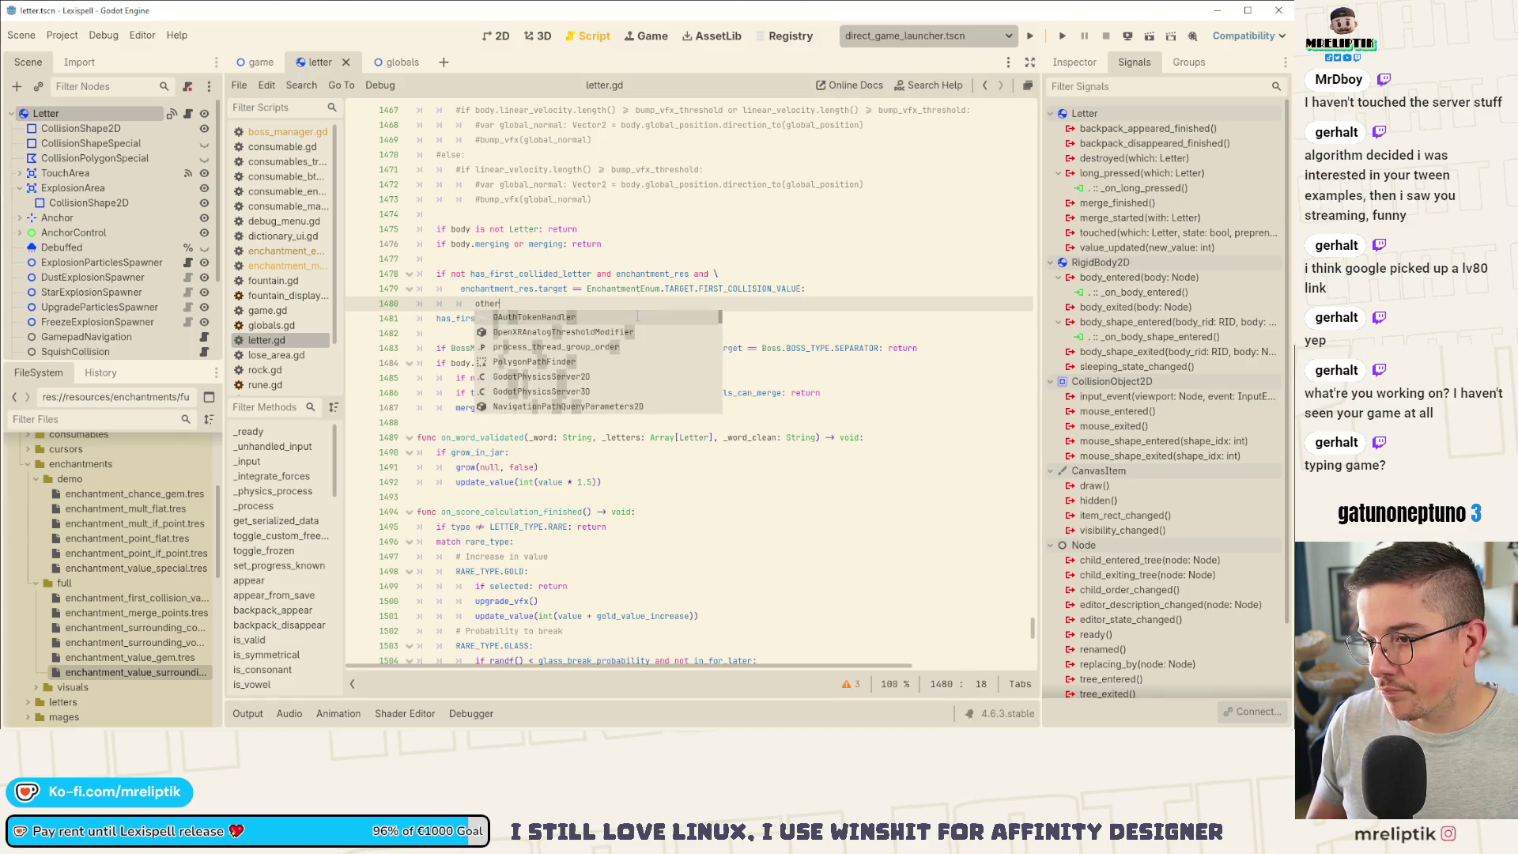
key(BackSpace)
key(BackSpace)
key(BackSpace)
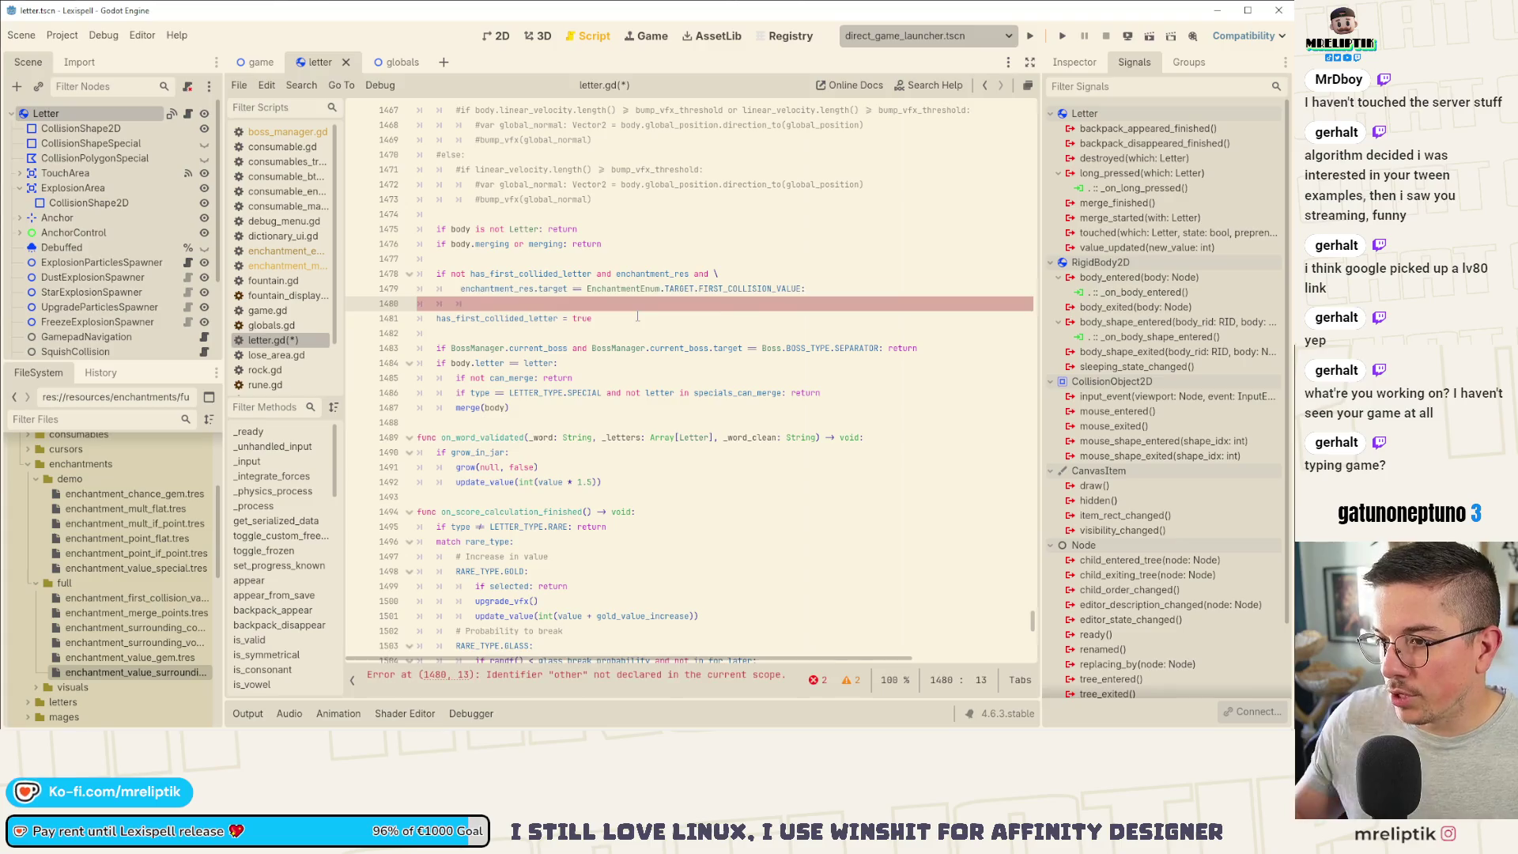
text(body.value)
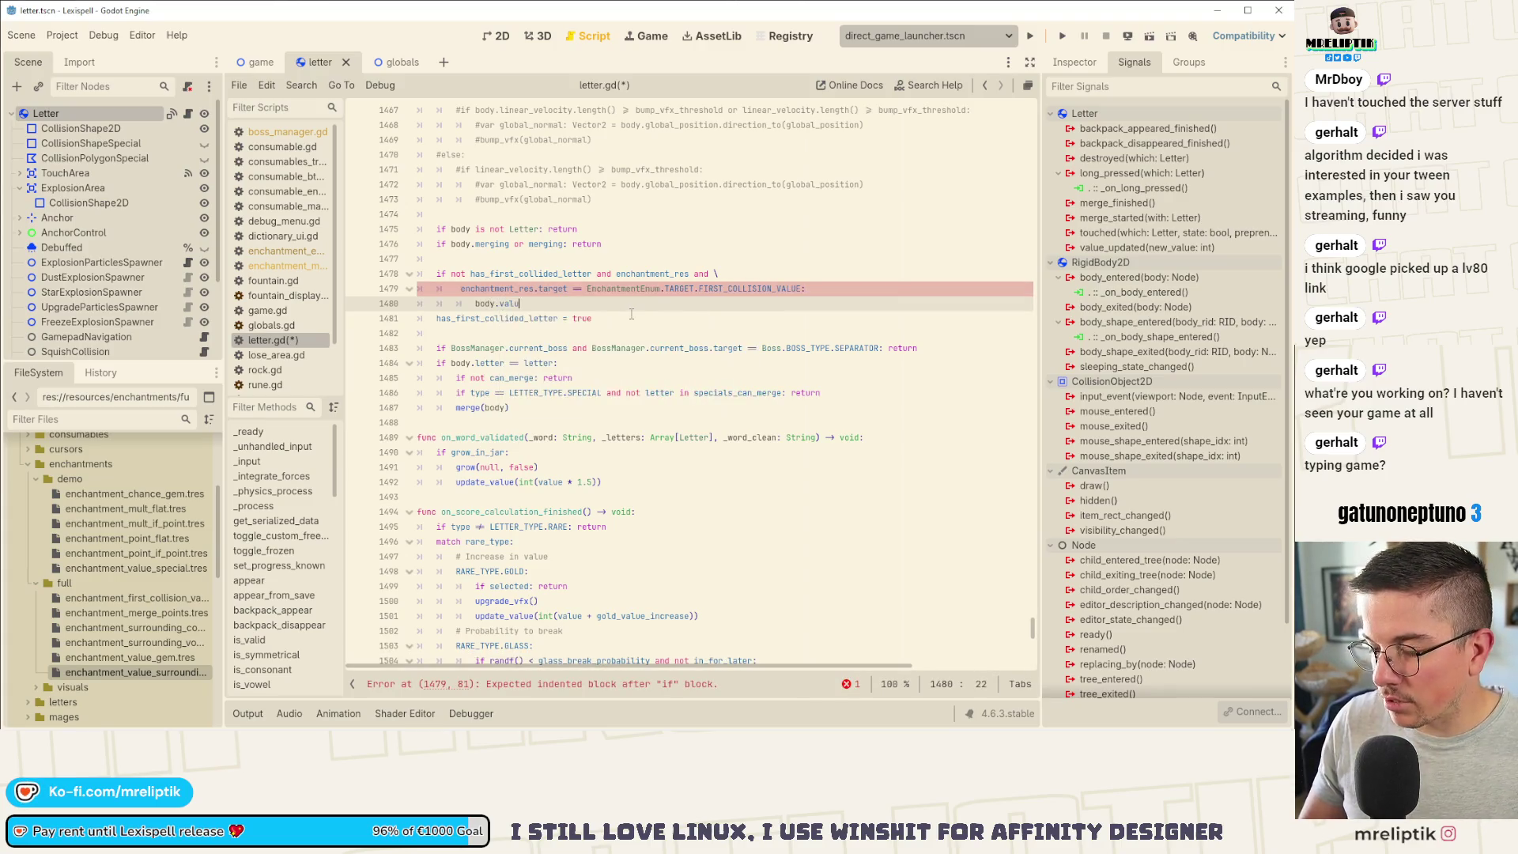
text( / 2.0)
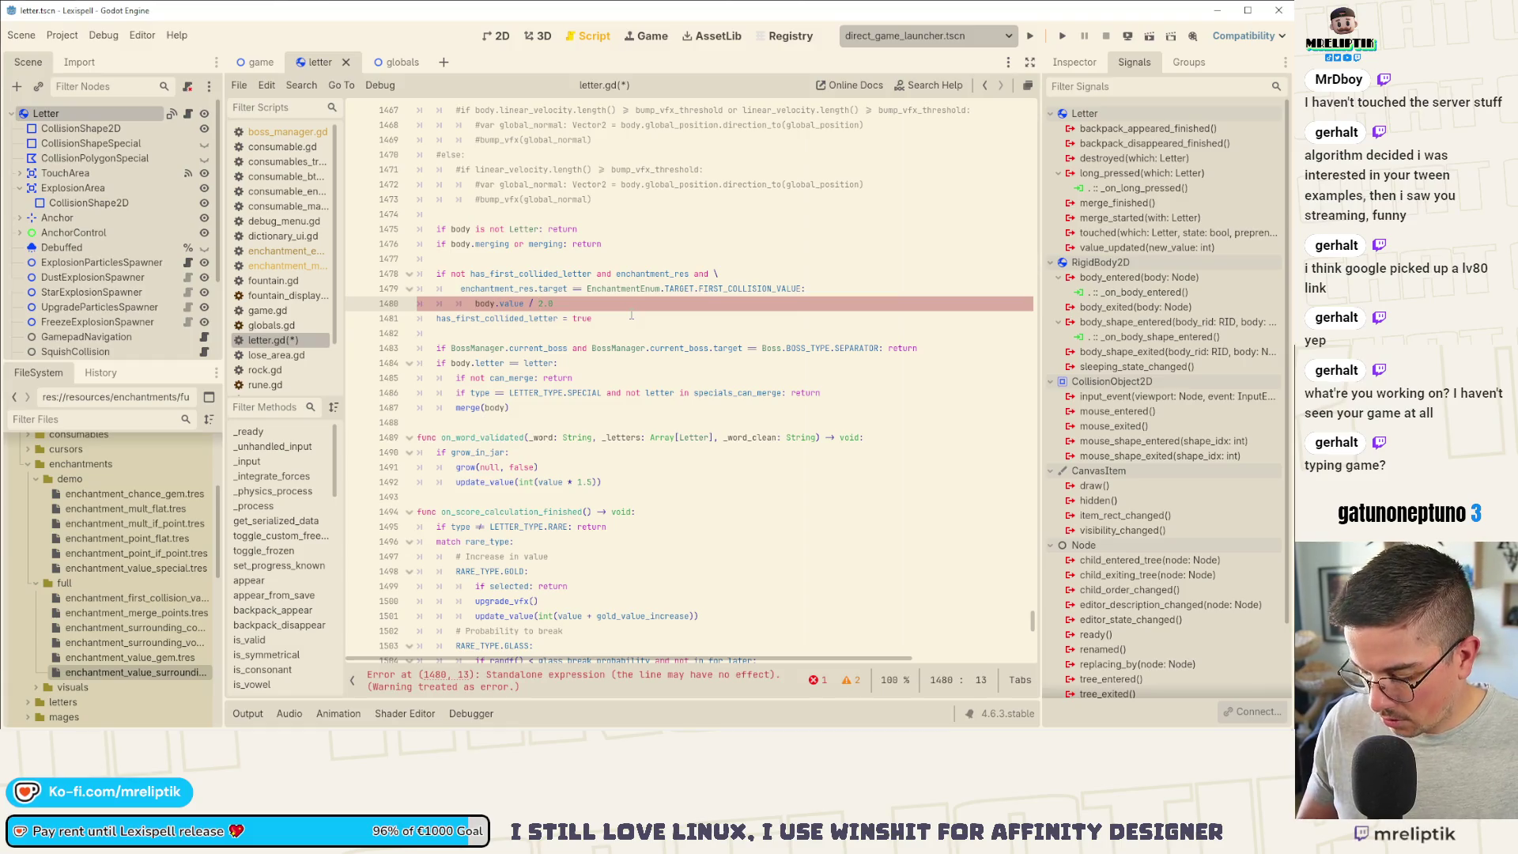
key(Home)
text(int()
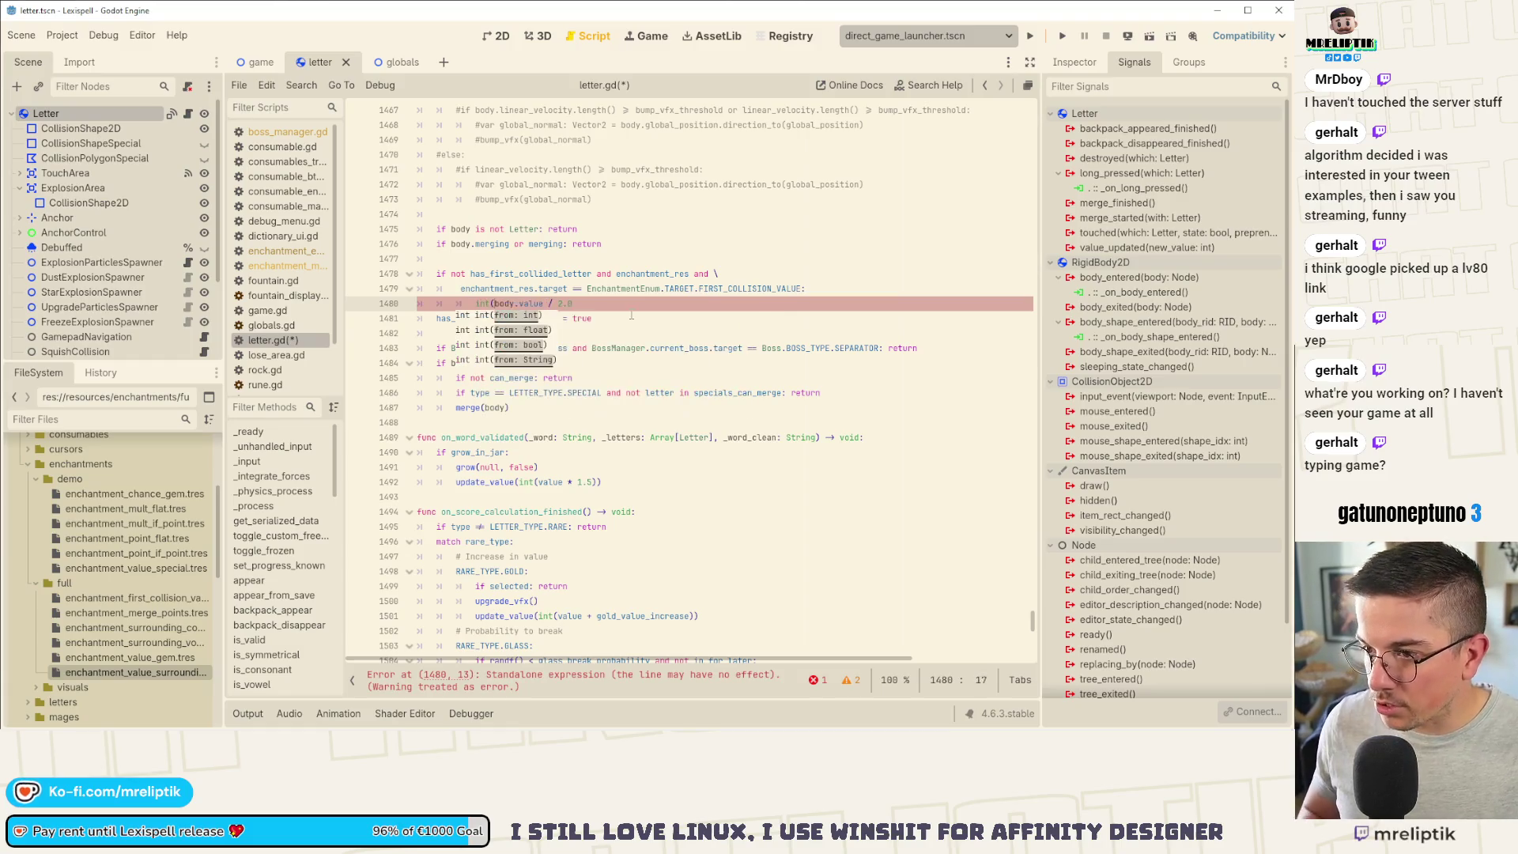
key(End)
key(Escape)
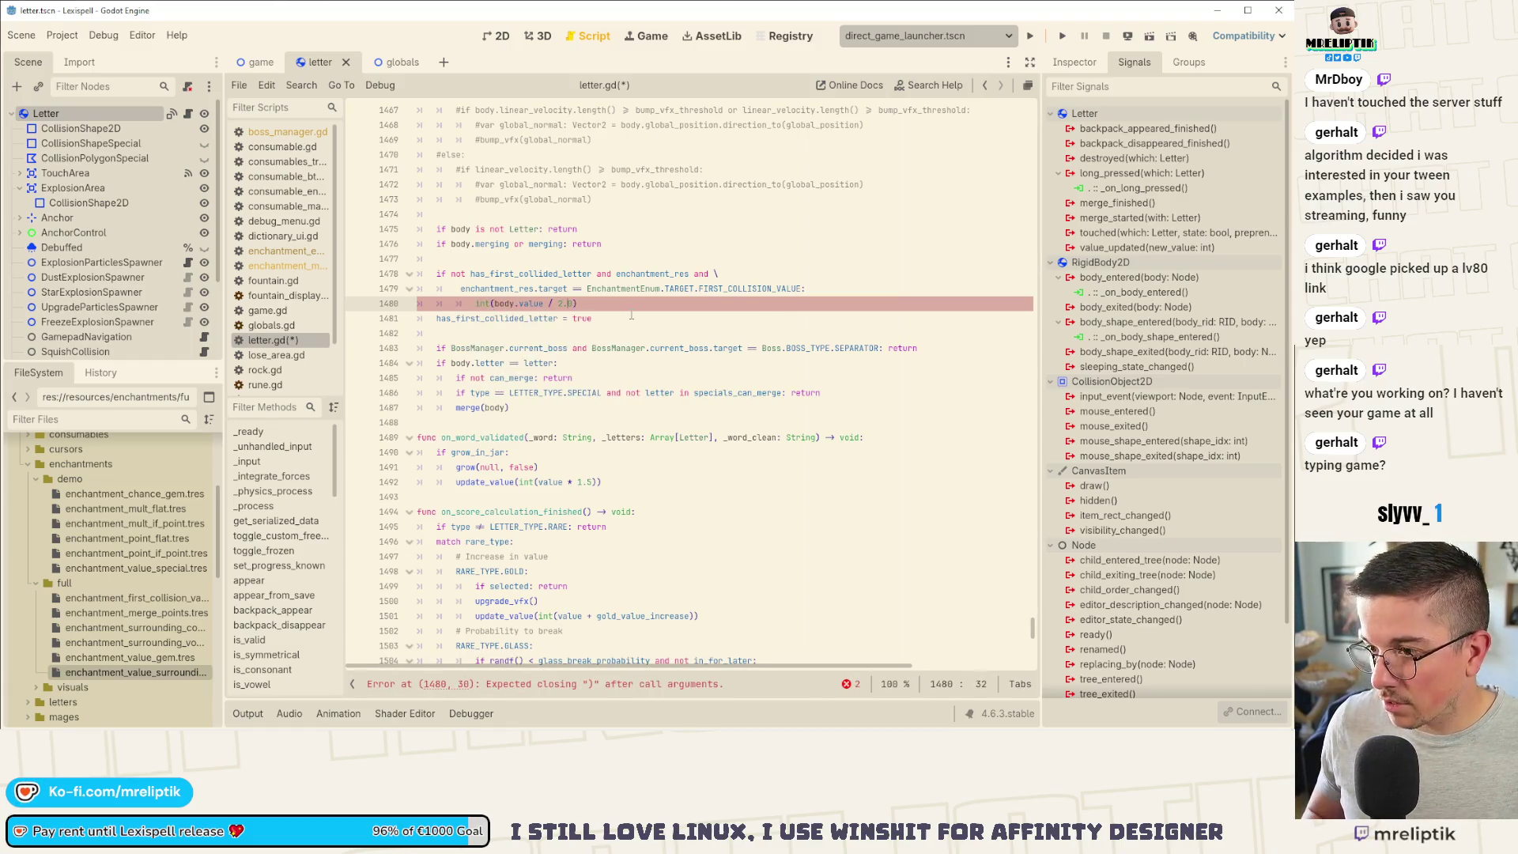
text())
Step: Wrap it as update_value(value + int(body.value / 2.0)) and save letter.gd
key(Home)
key(Right)
key(Right)
key(Right)
text(update)
key(Return)
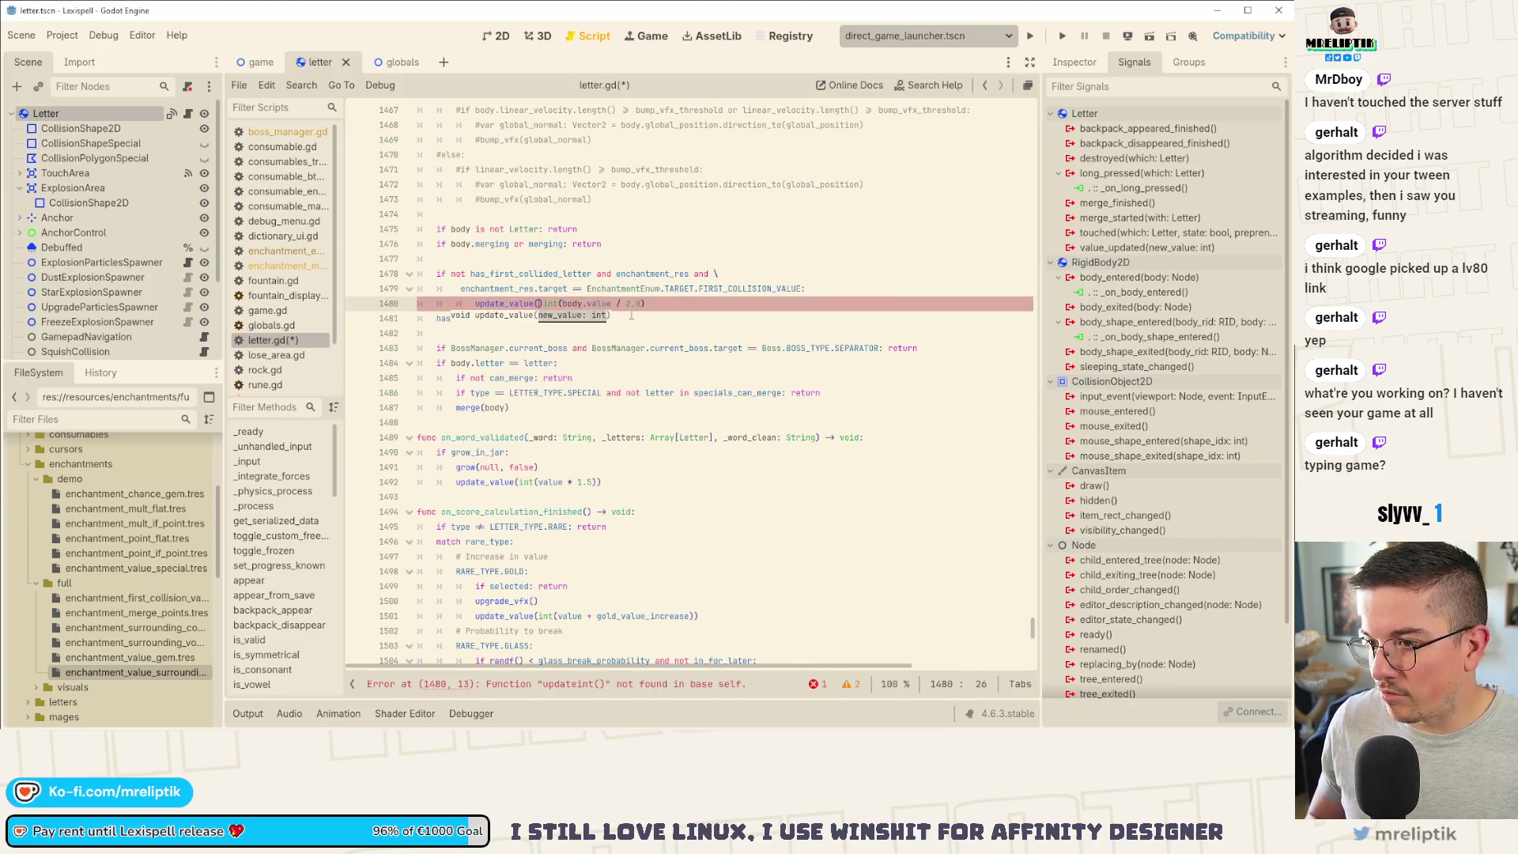
key(Delete)
text(value +)
key(ctrl+Right)
key(ctrl+Right)
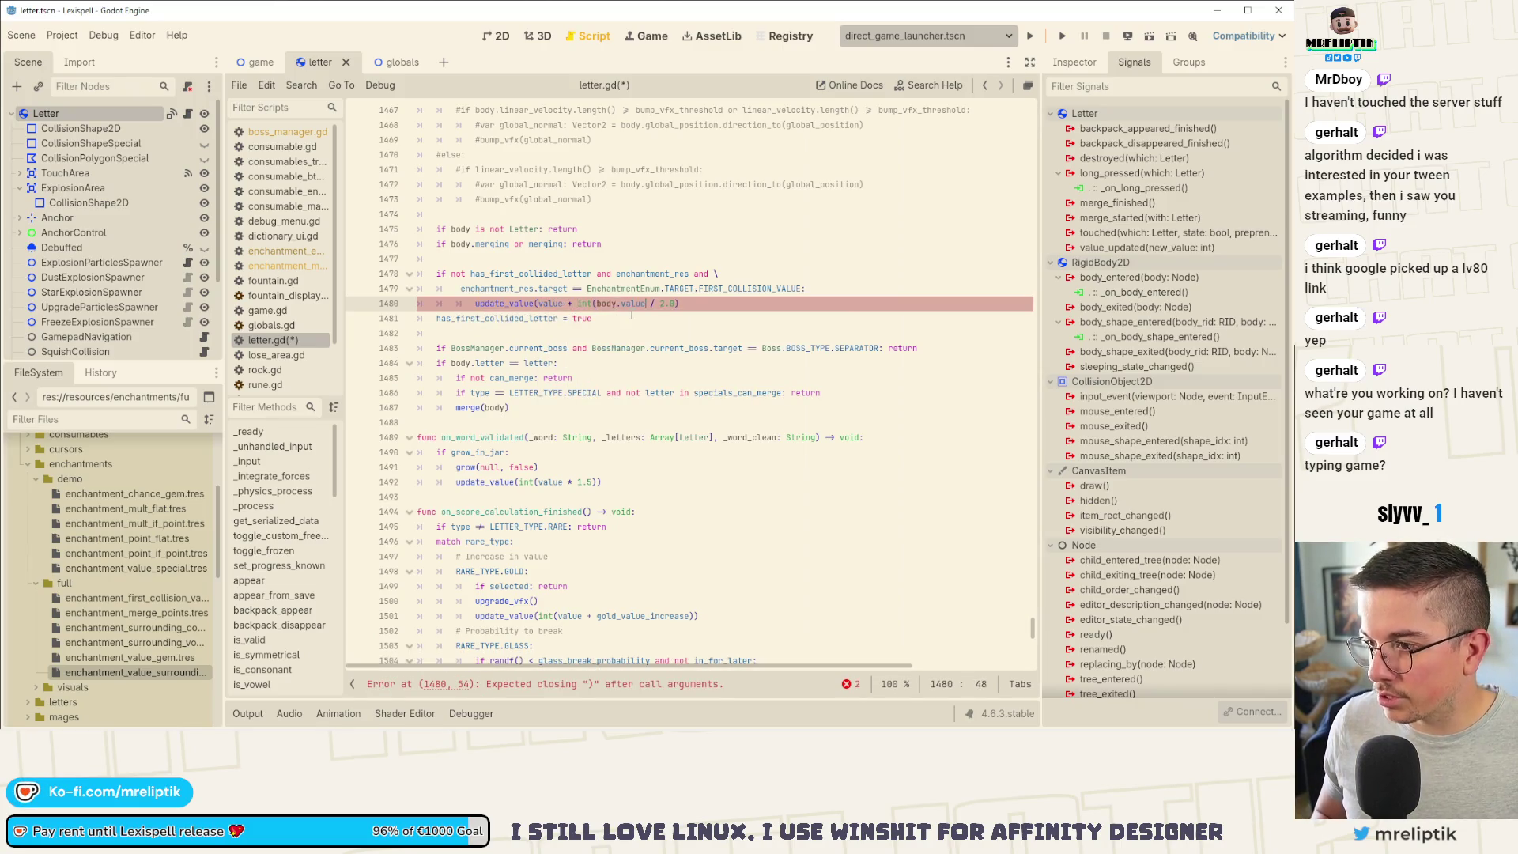
text()))
key(ctrl+s)
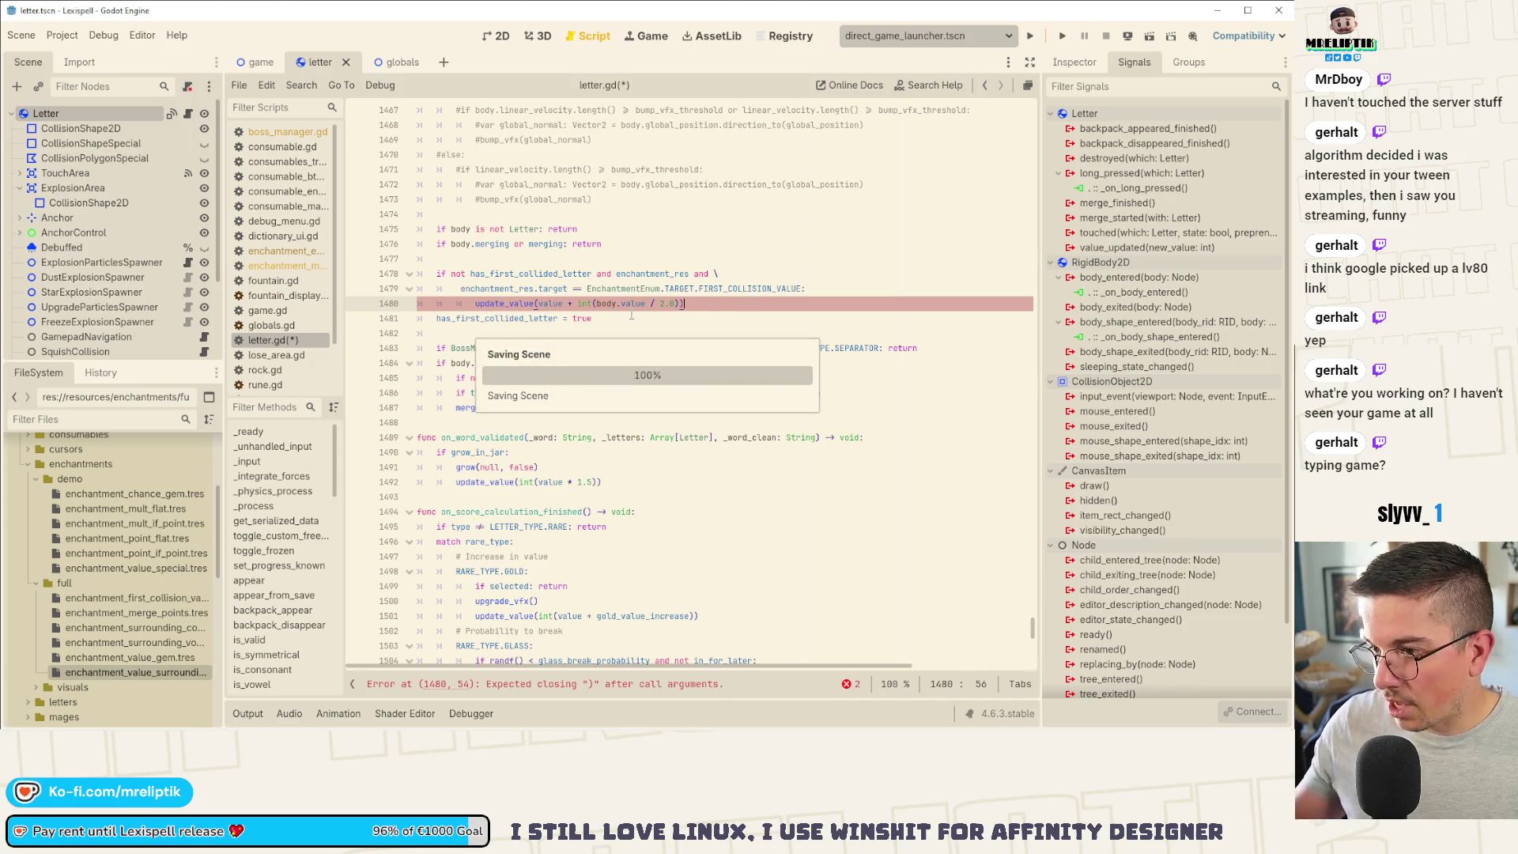
Step: Highlight has_first_collided_letter and enchantment_res to review their uses in the block
double_click(537, 273)
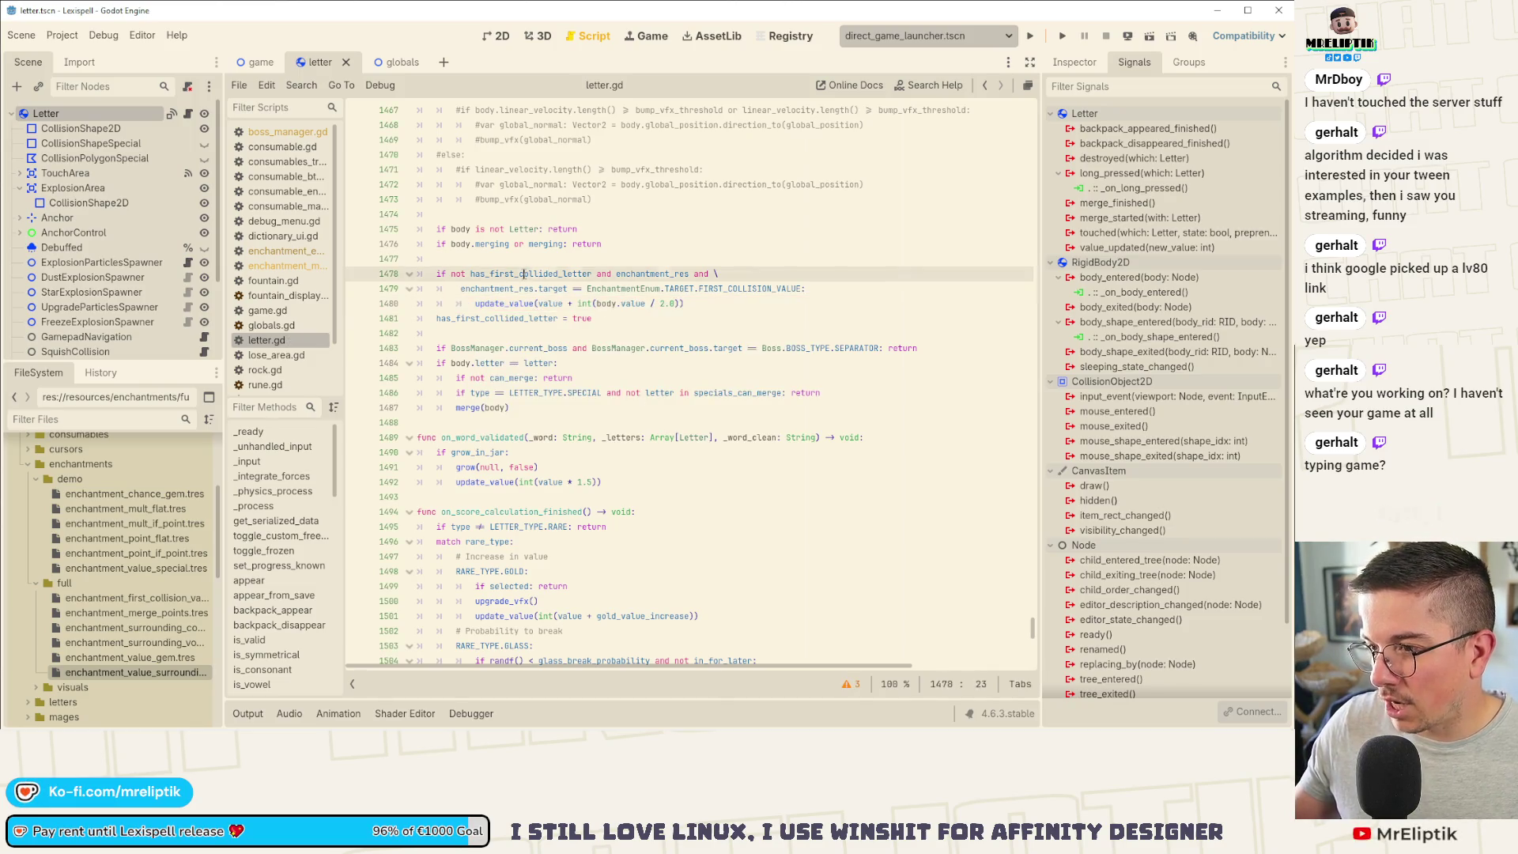
double_click(651, 274)
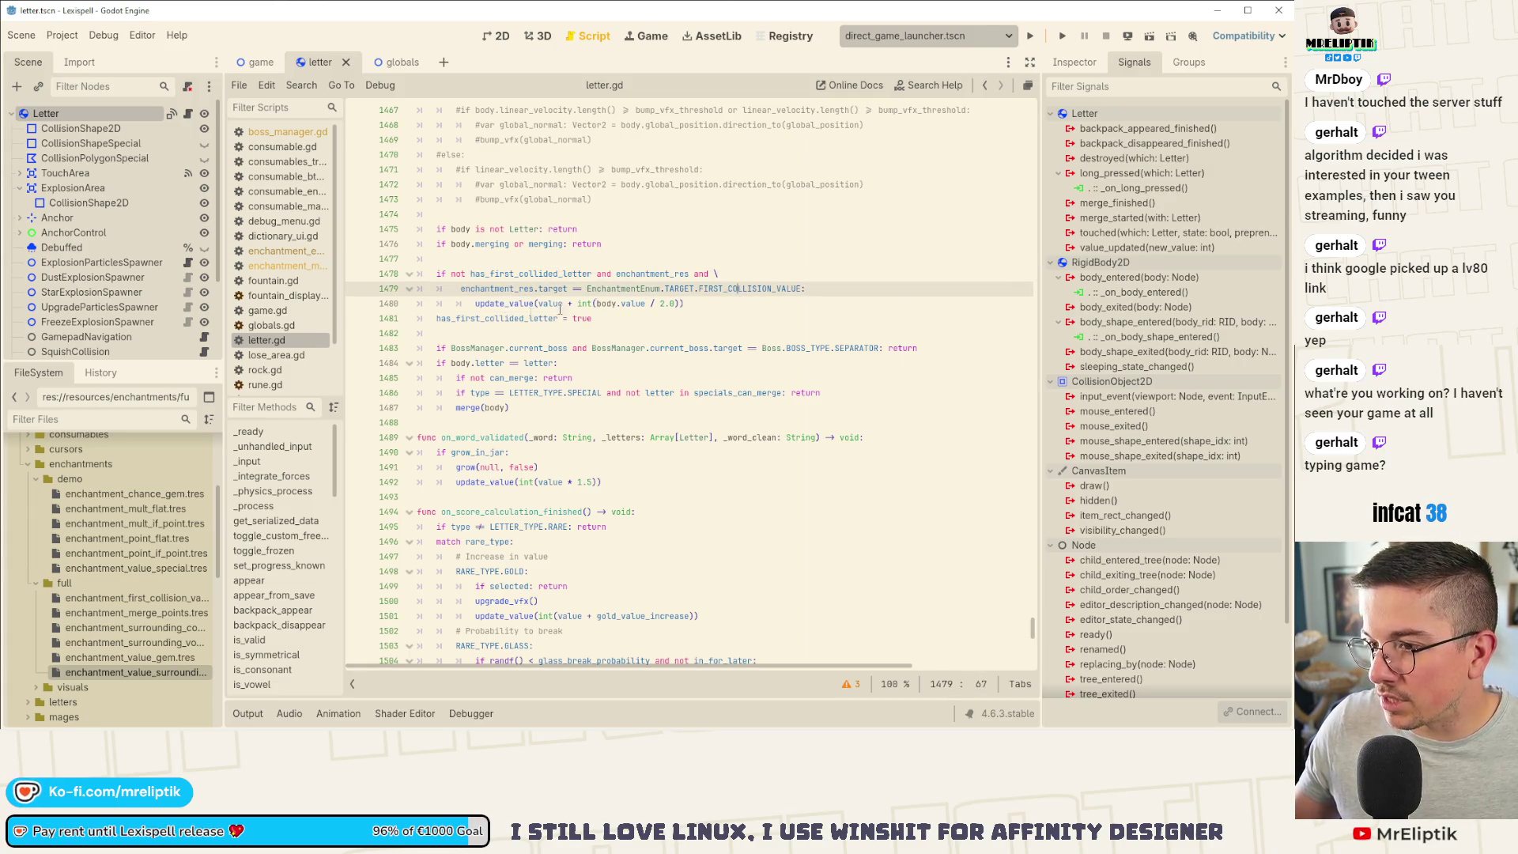
double_click(471, 317)
key(Up)
key(Up)
key(Up)
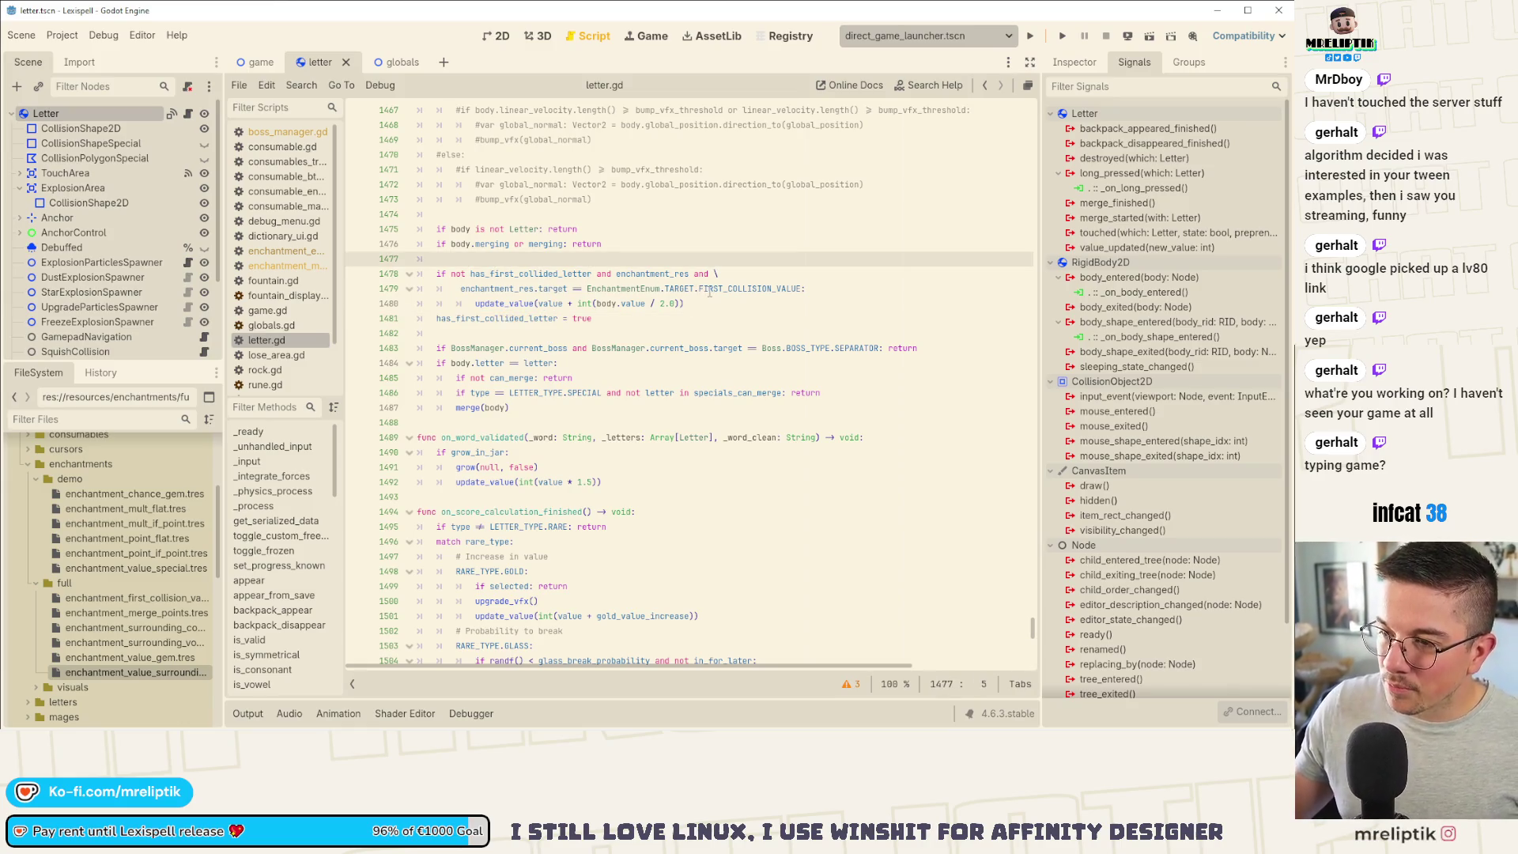
Step: Insert an if inside_jar condition line above the first-collision block
key(Down)
key(Down)
key(Down)
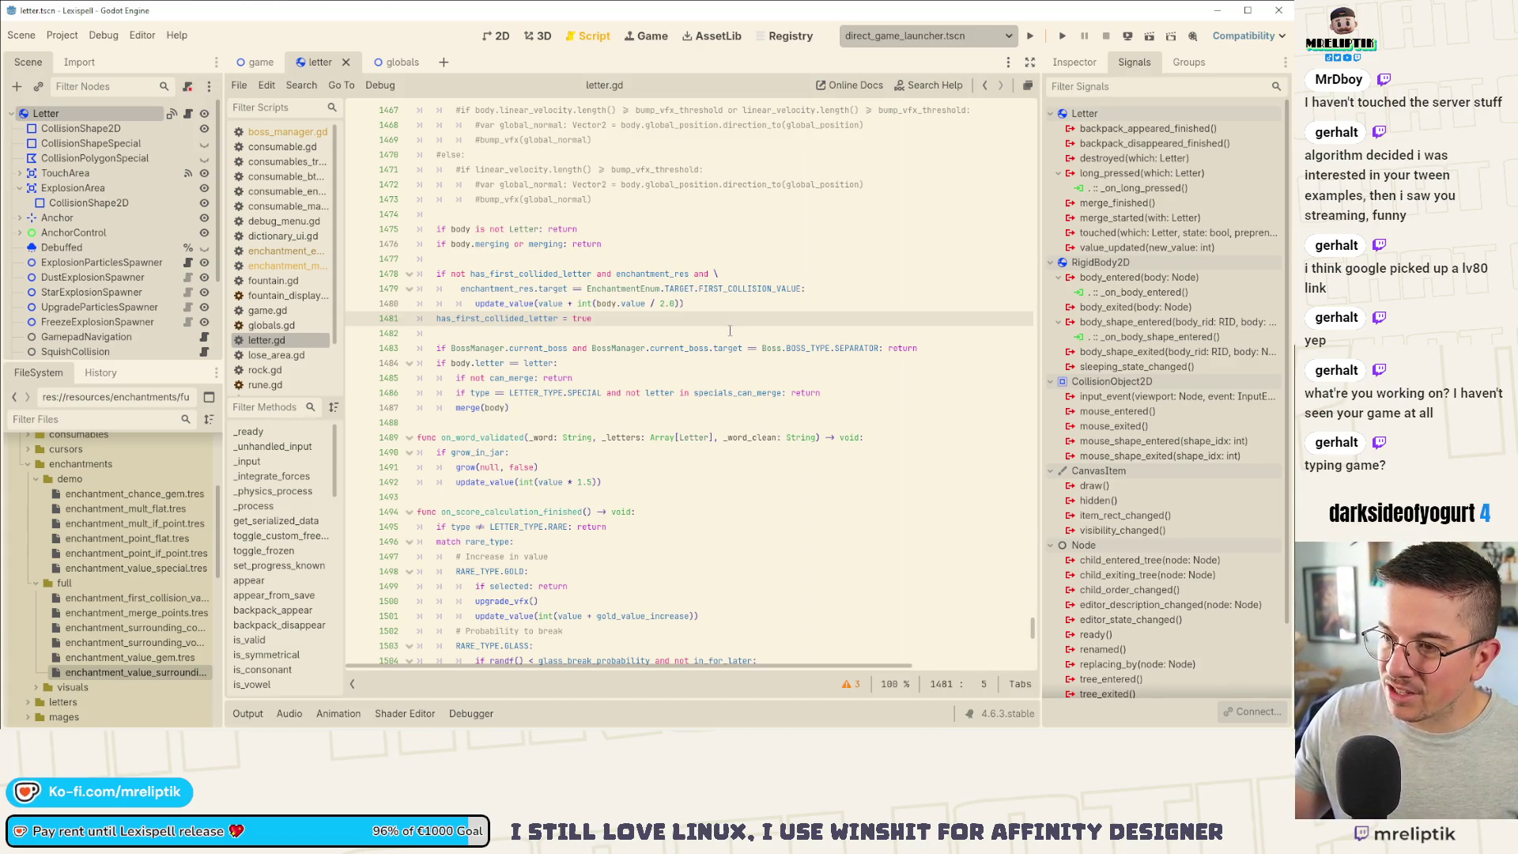
double_click(481, 324)
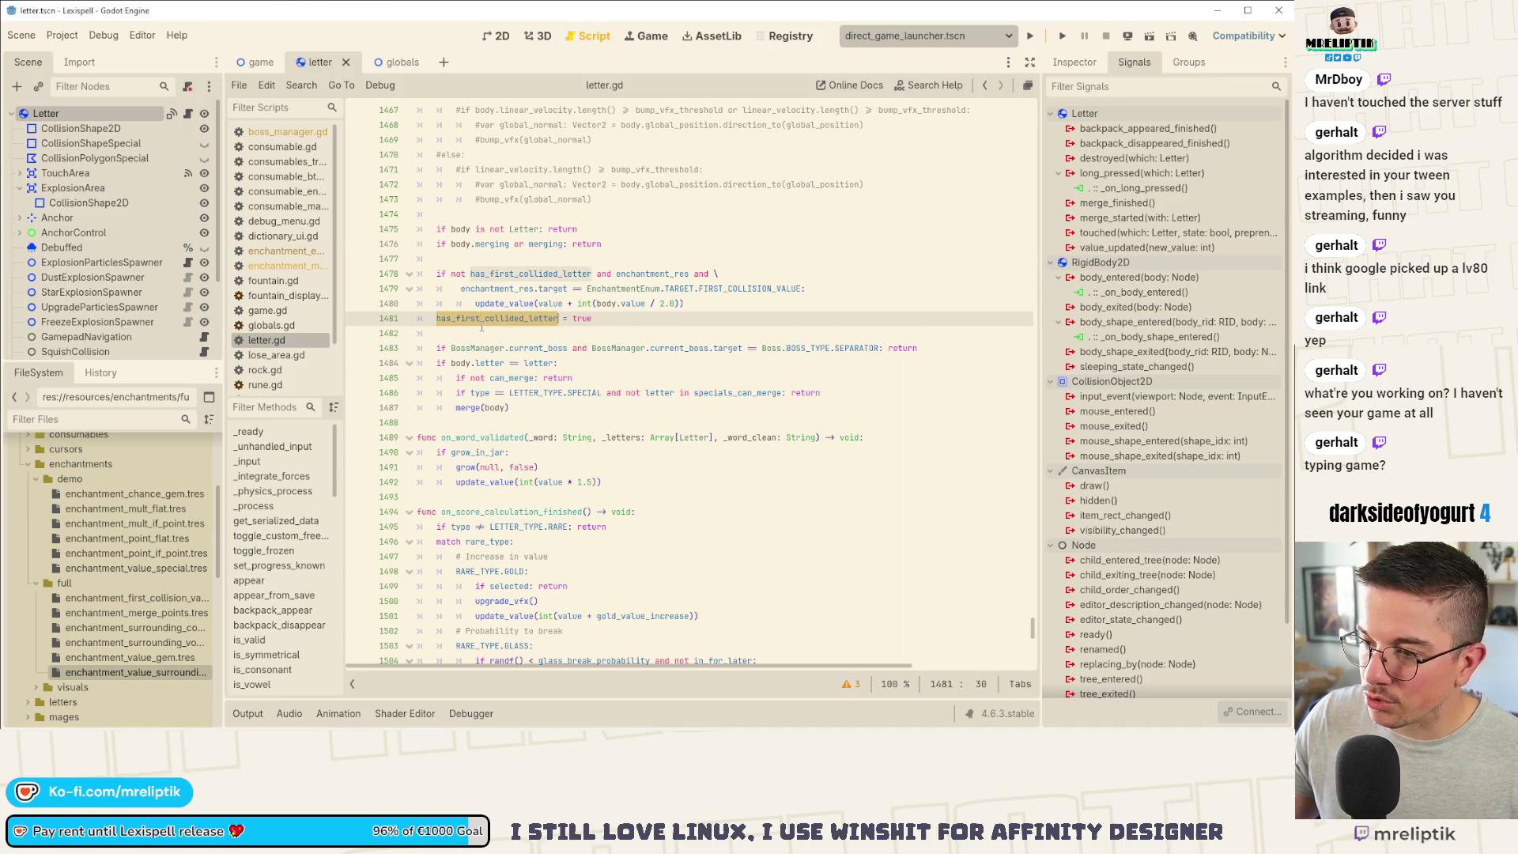
click(475, 258)
key(Return)
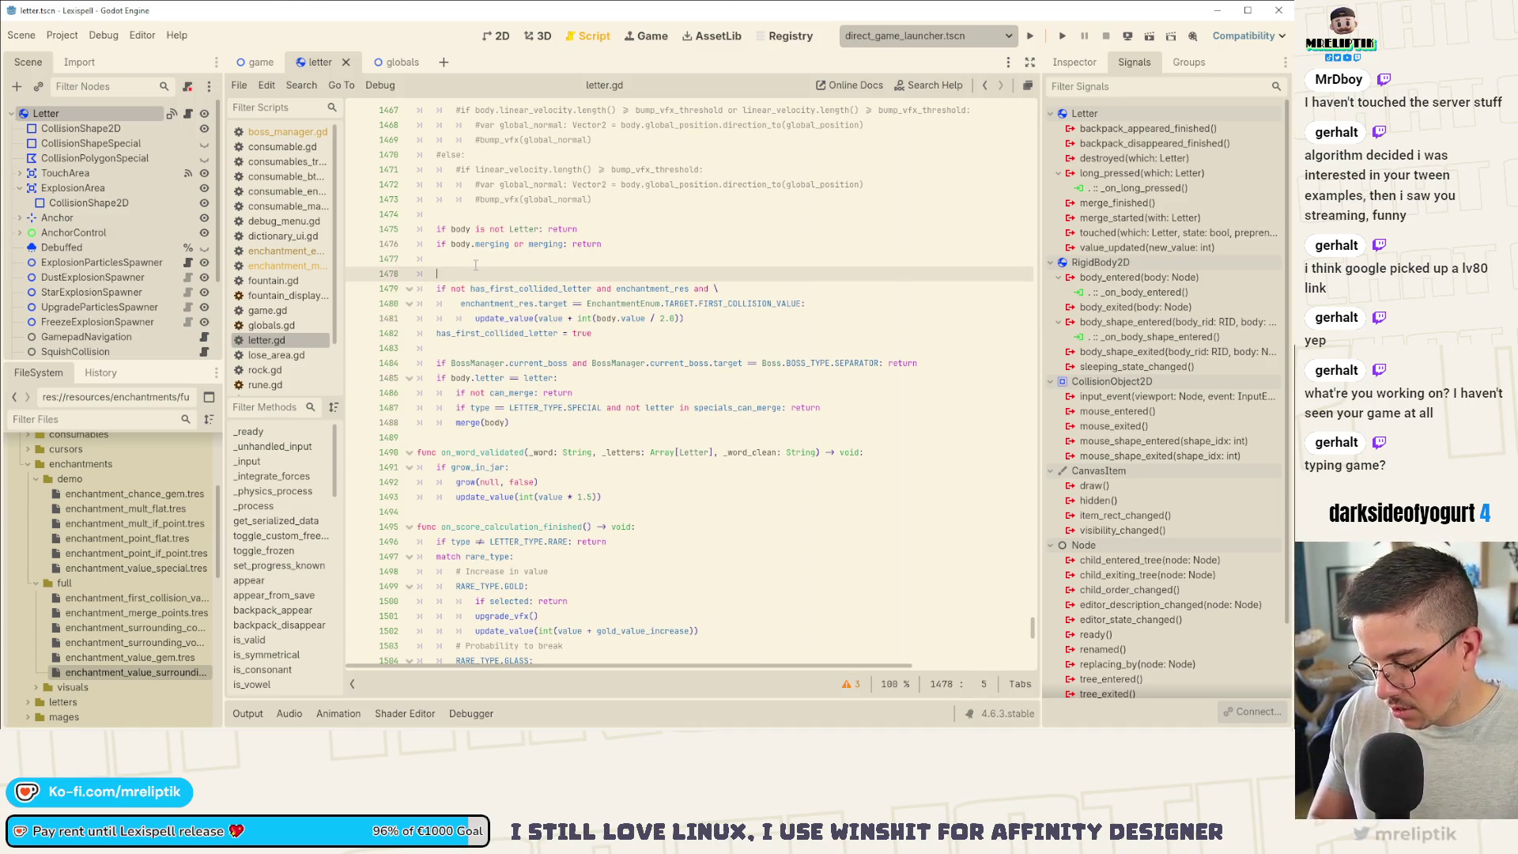
text(if enter)
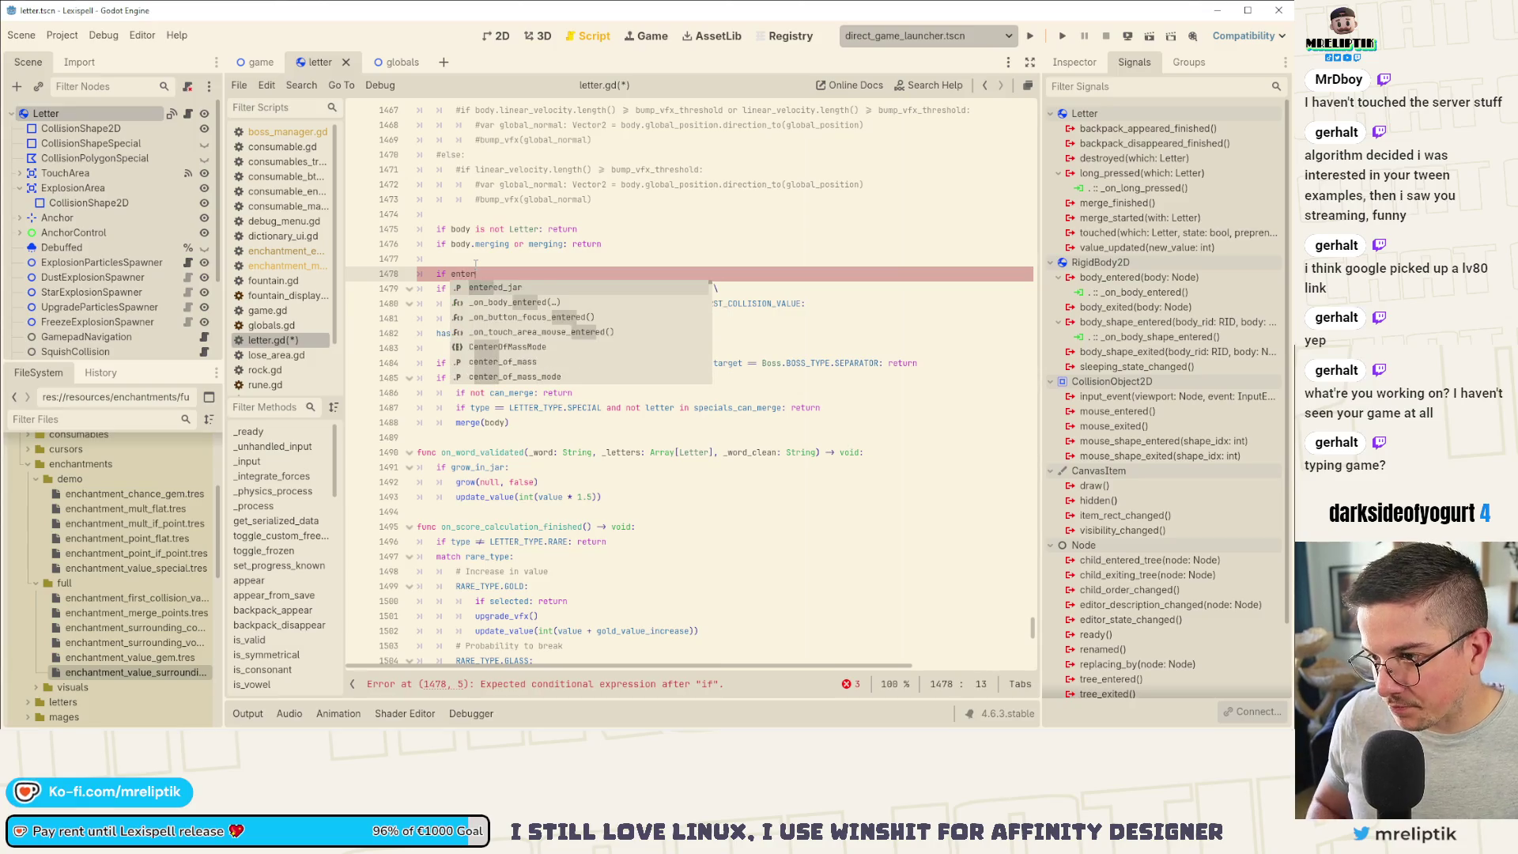
key(BackSpace)
key(BackSpace)
key(BackSpace)
text(jar)
key(BackSpace)
key(BackSpace)
key(BackSpace)
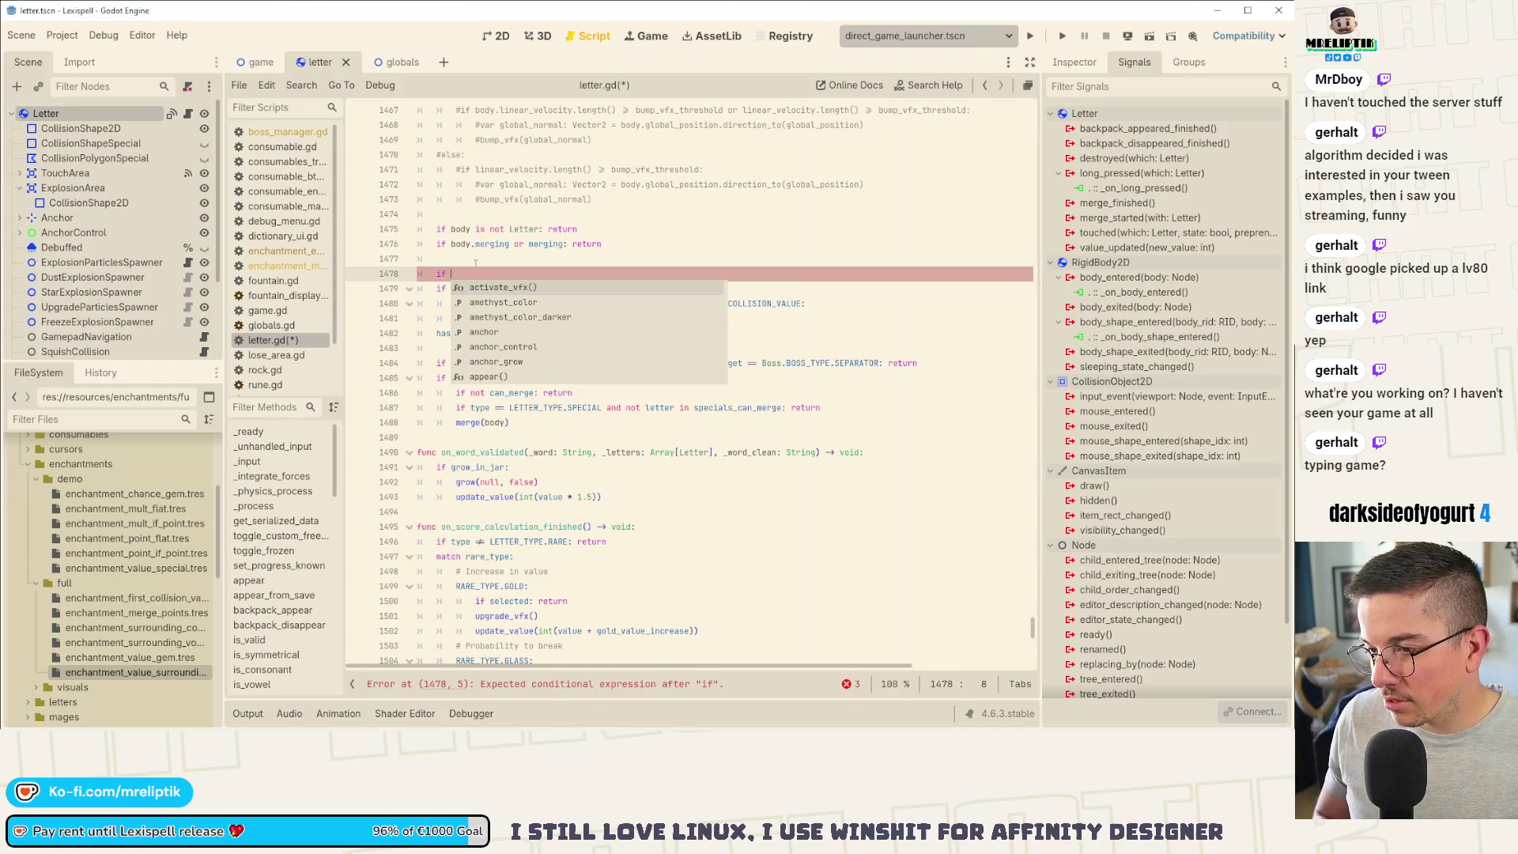
text(jar)
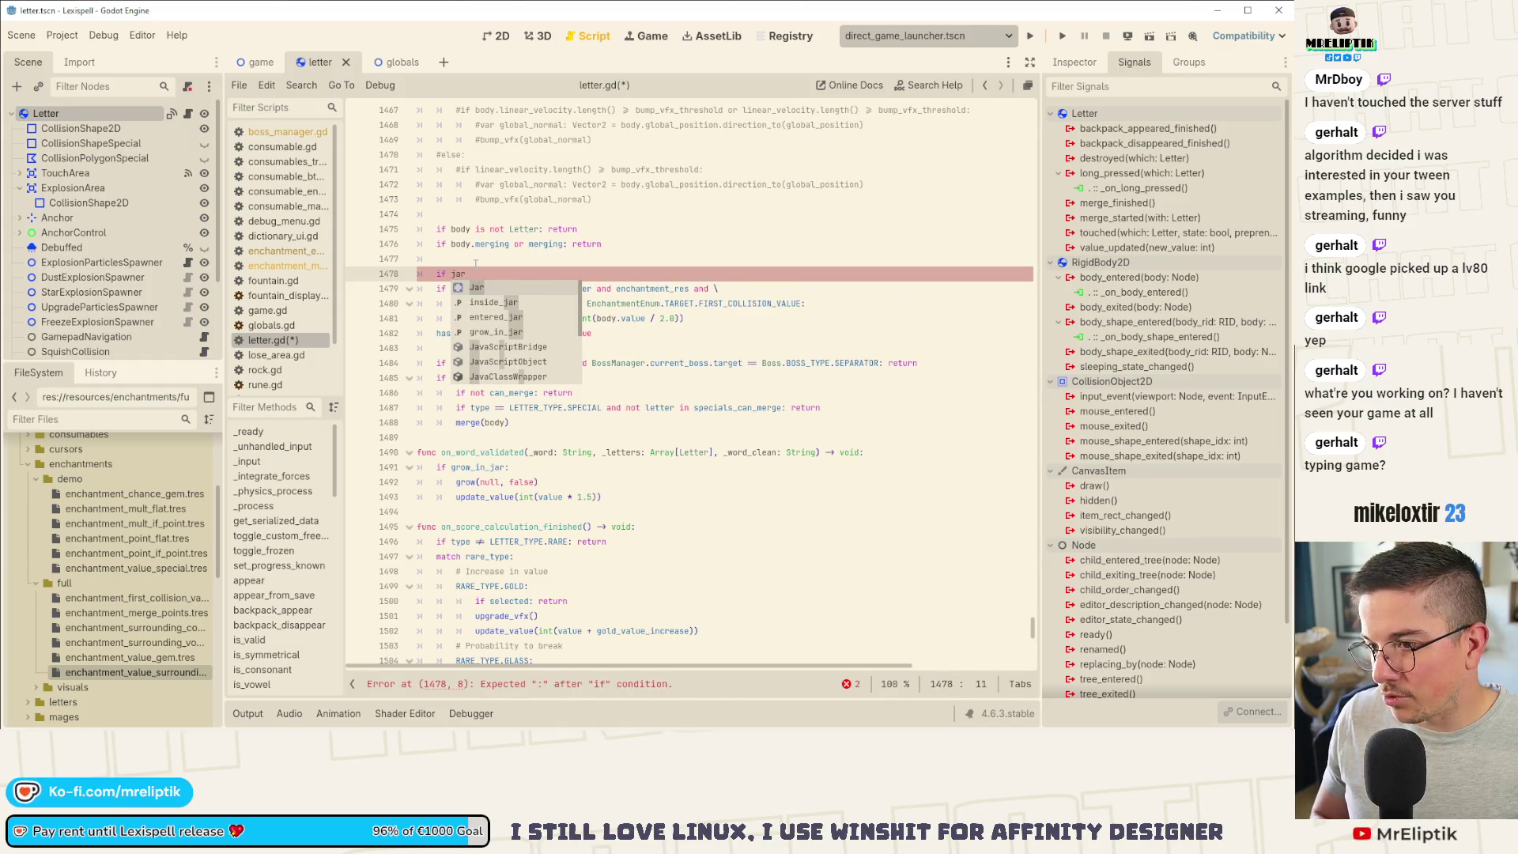
key(Down)
key(Return)
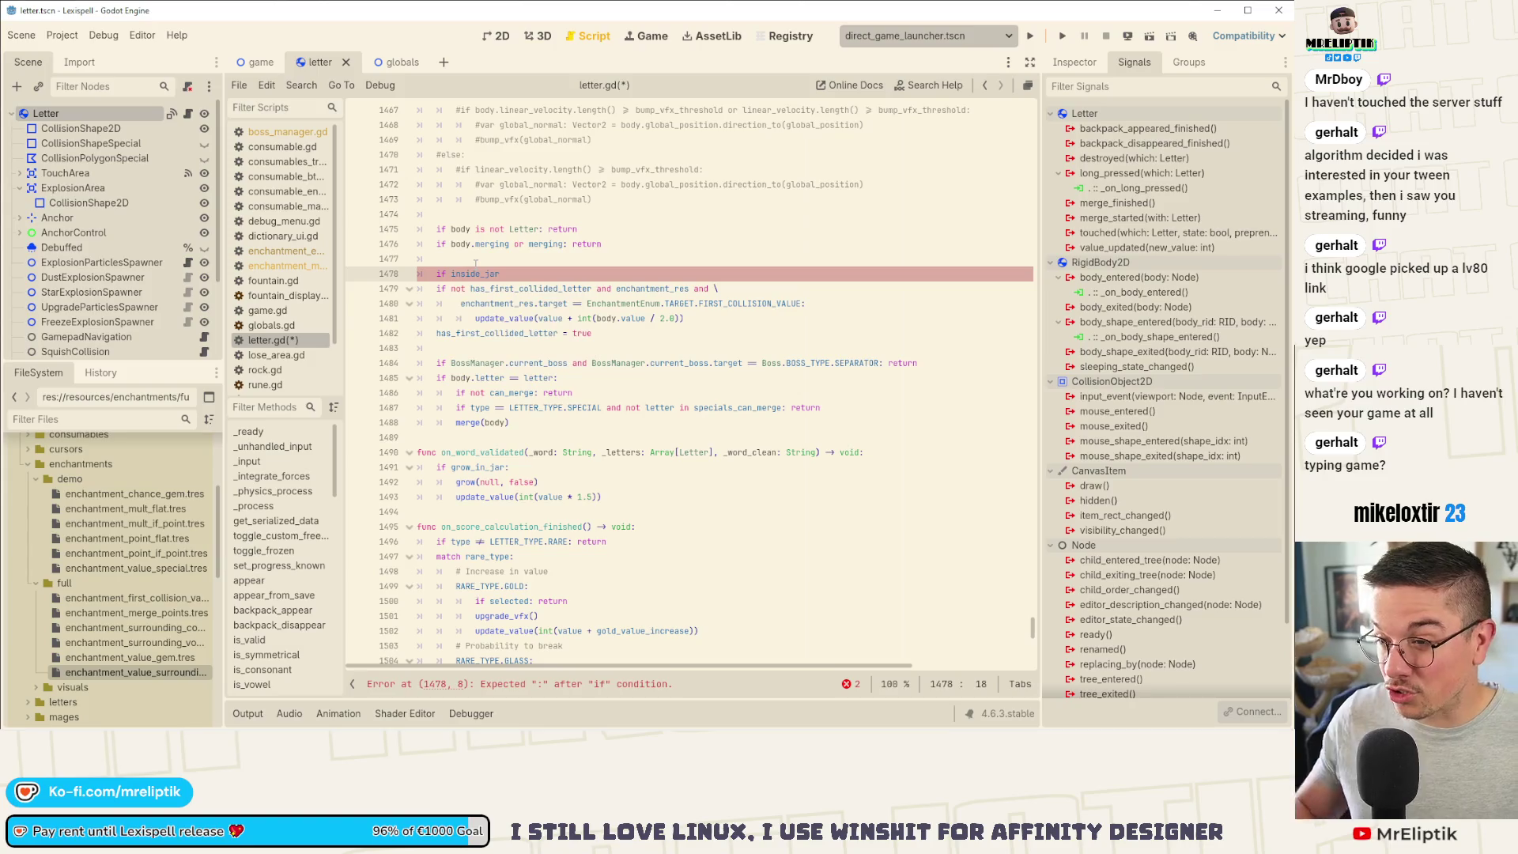
Step: Compare inside_jar and entered_jar usages with Find, then settle on 'if inside_jar:'
double_click(474, 273)
key(ctrl+f)
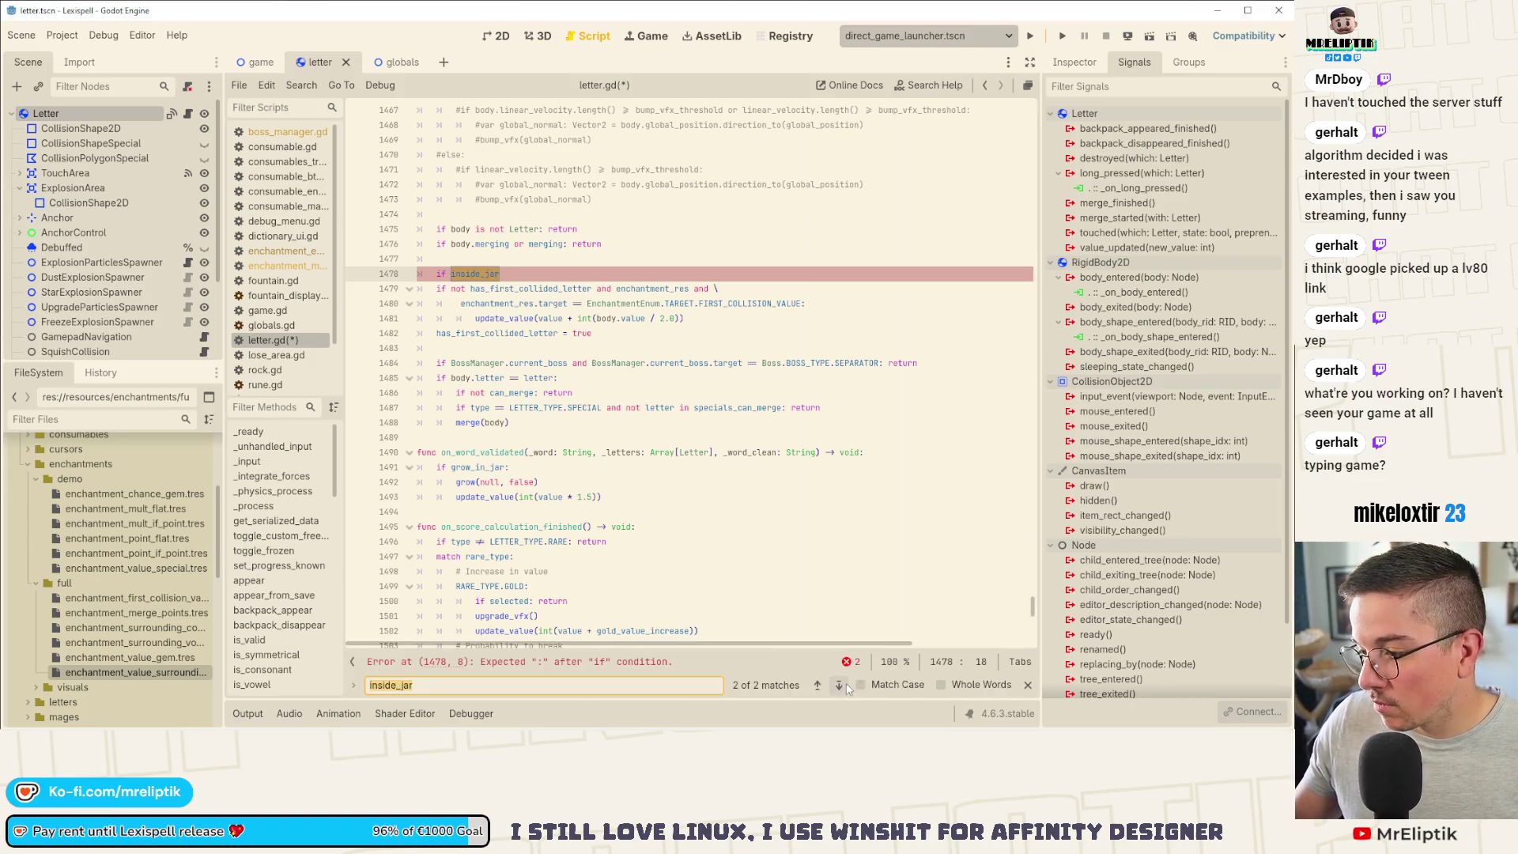
click(840, 685)
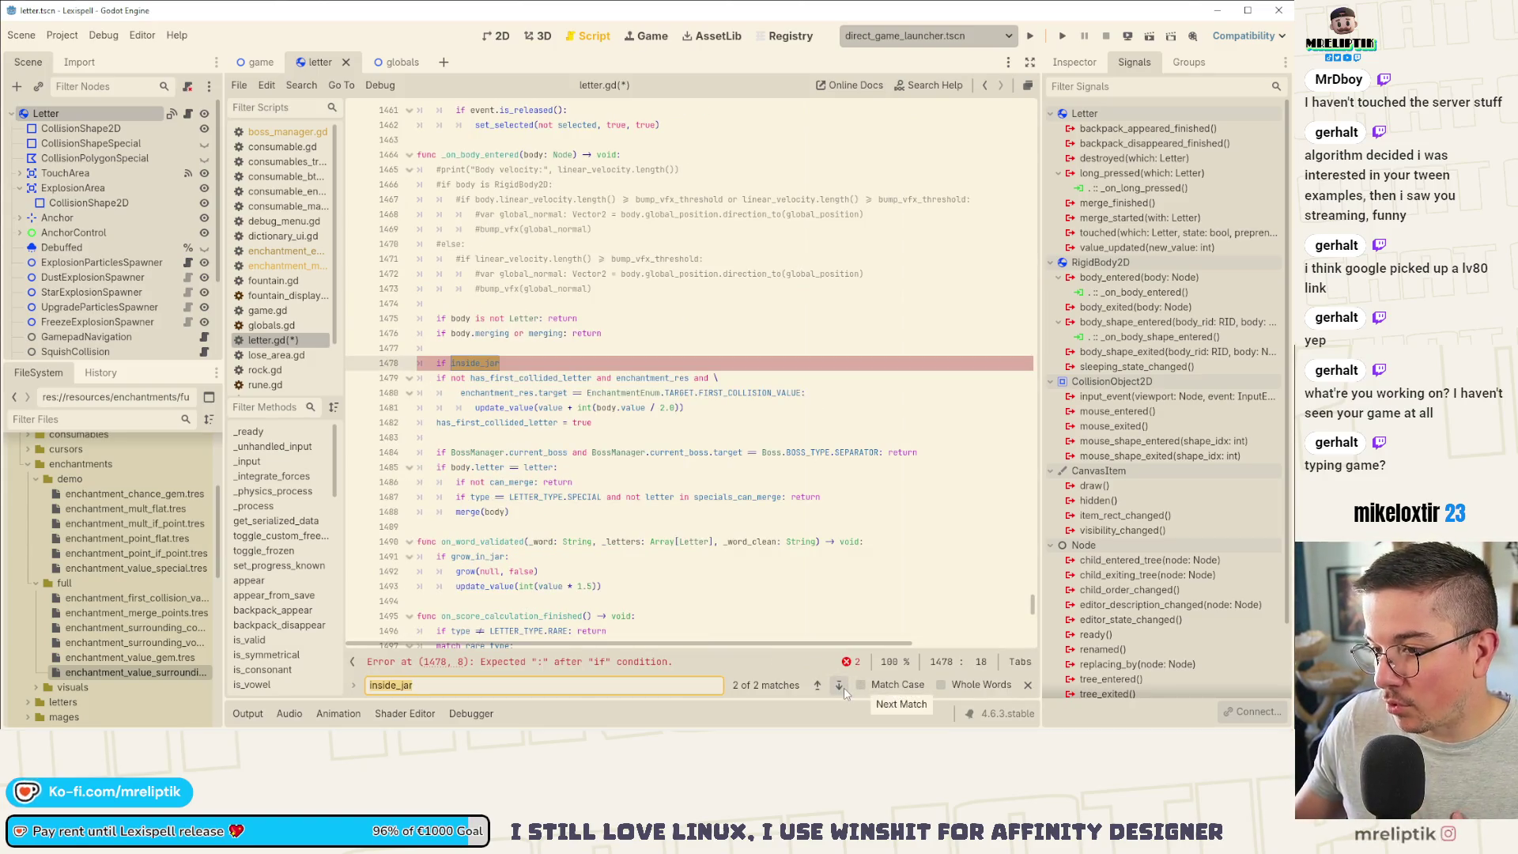
click(476, 363)
double_click(476, 362)
text(entered_jar)
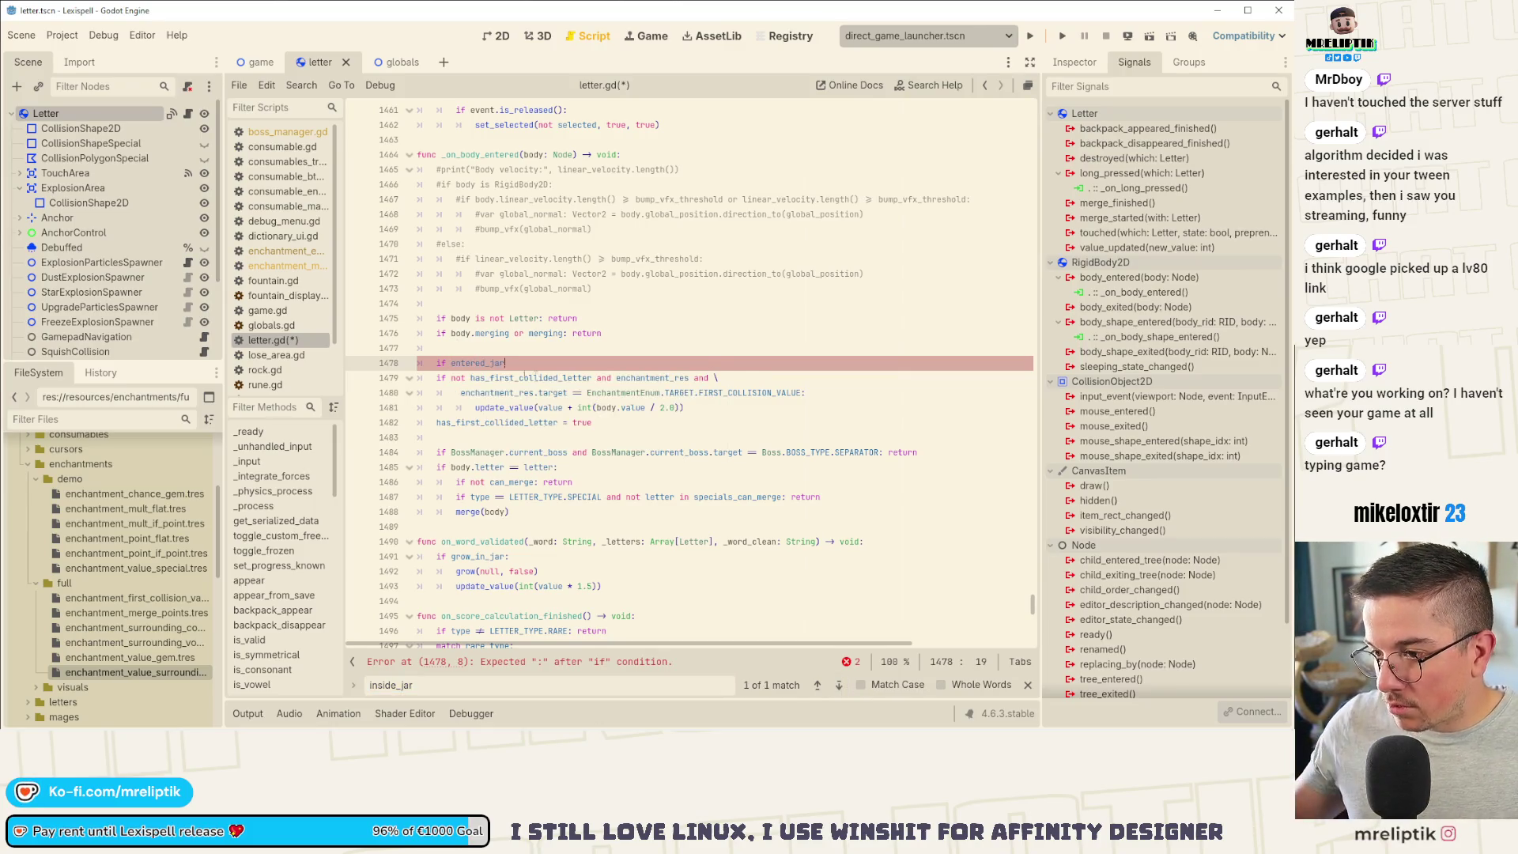
double_click(477, 363)
key(ctrl+f)
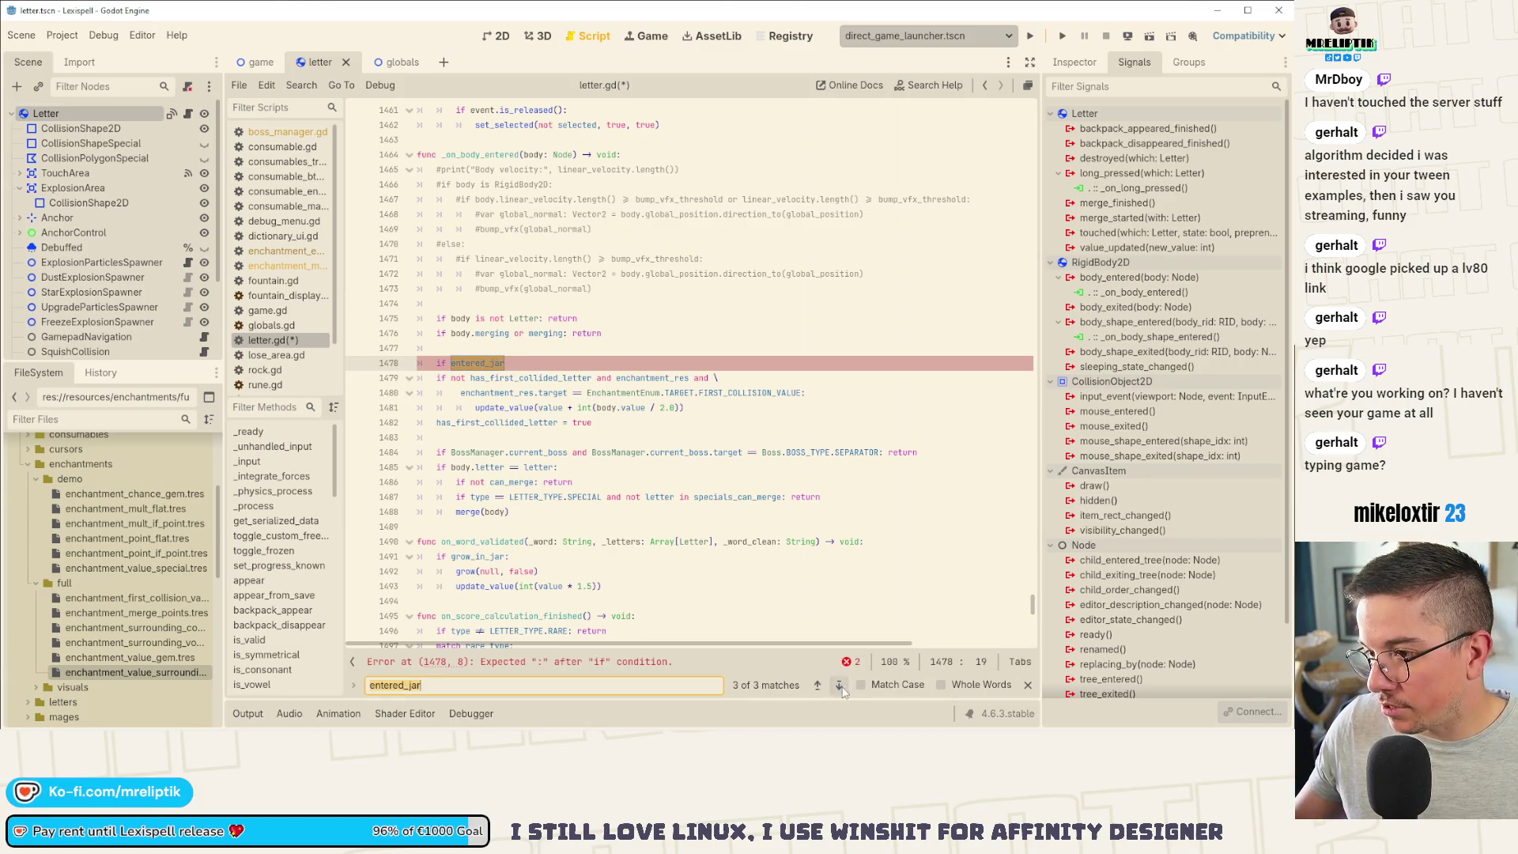
click(840, 686)
click(840, 686)
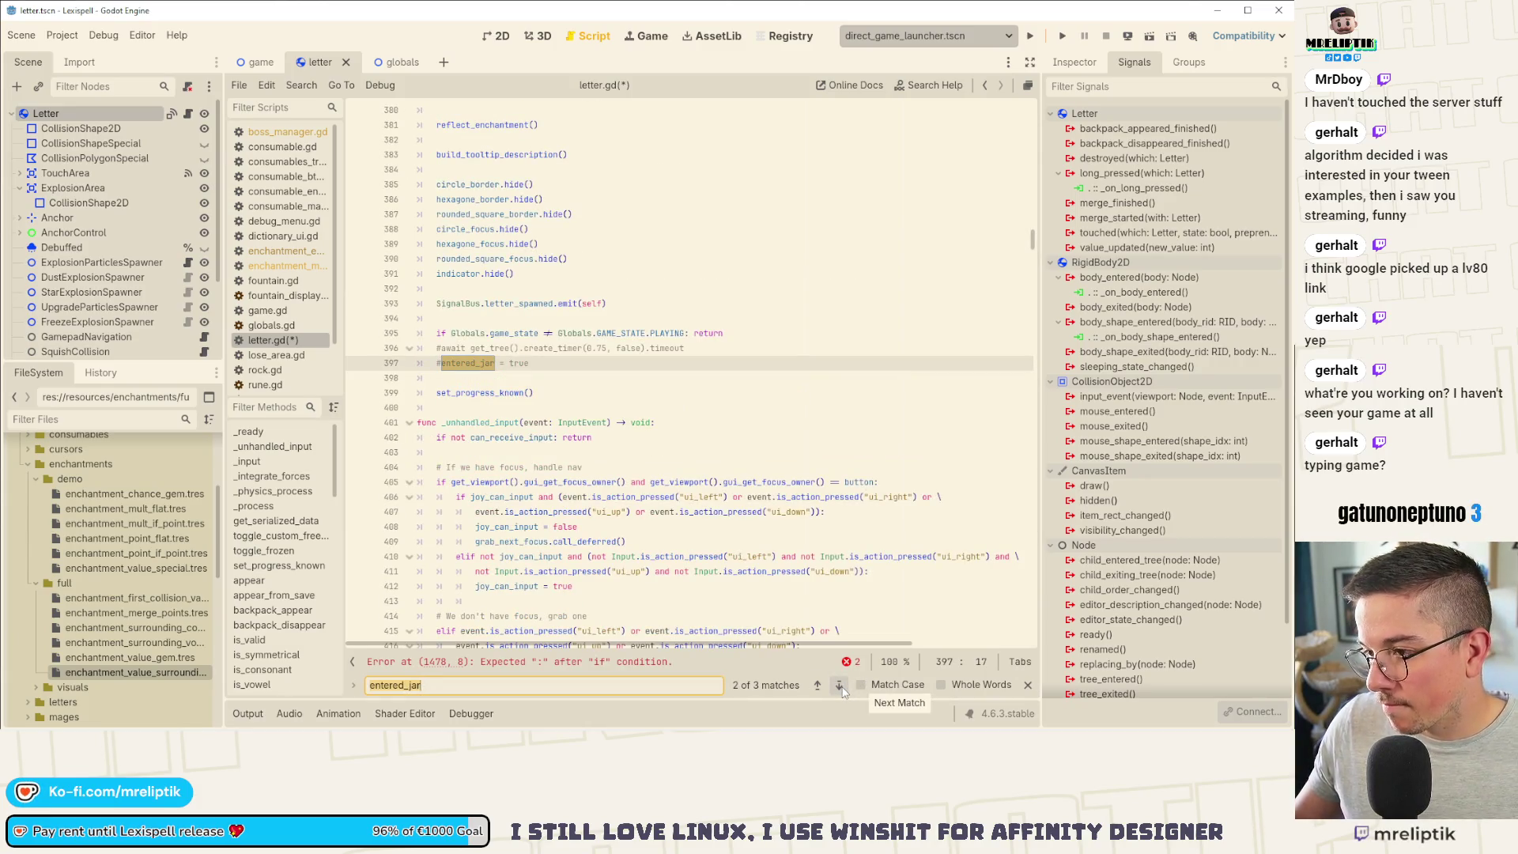
click(840, 685)
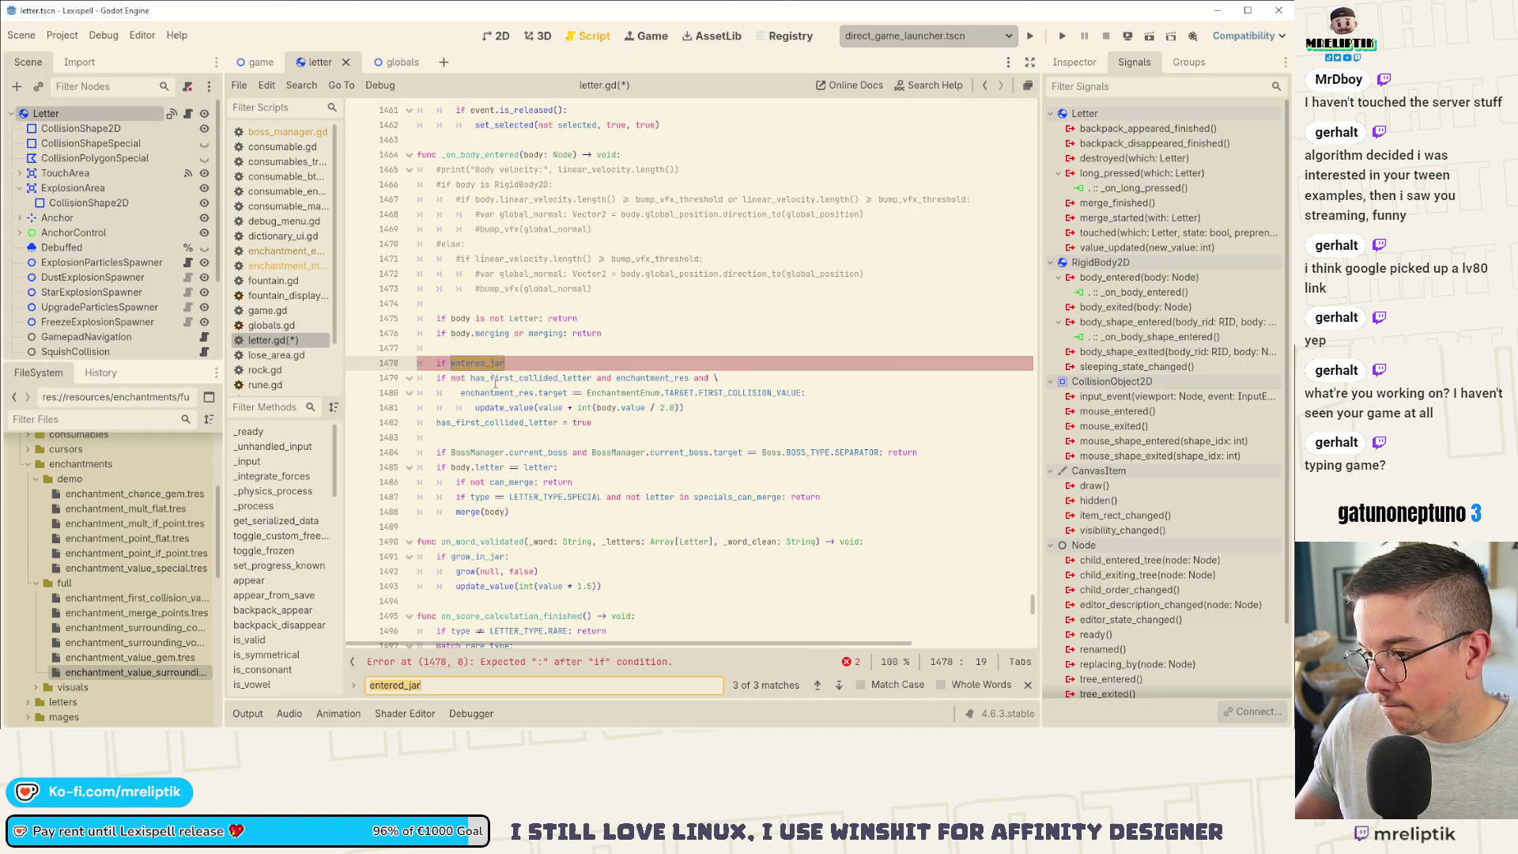
text(insid)
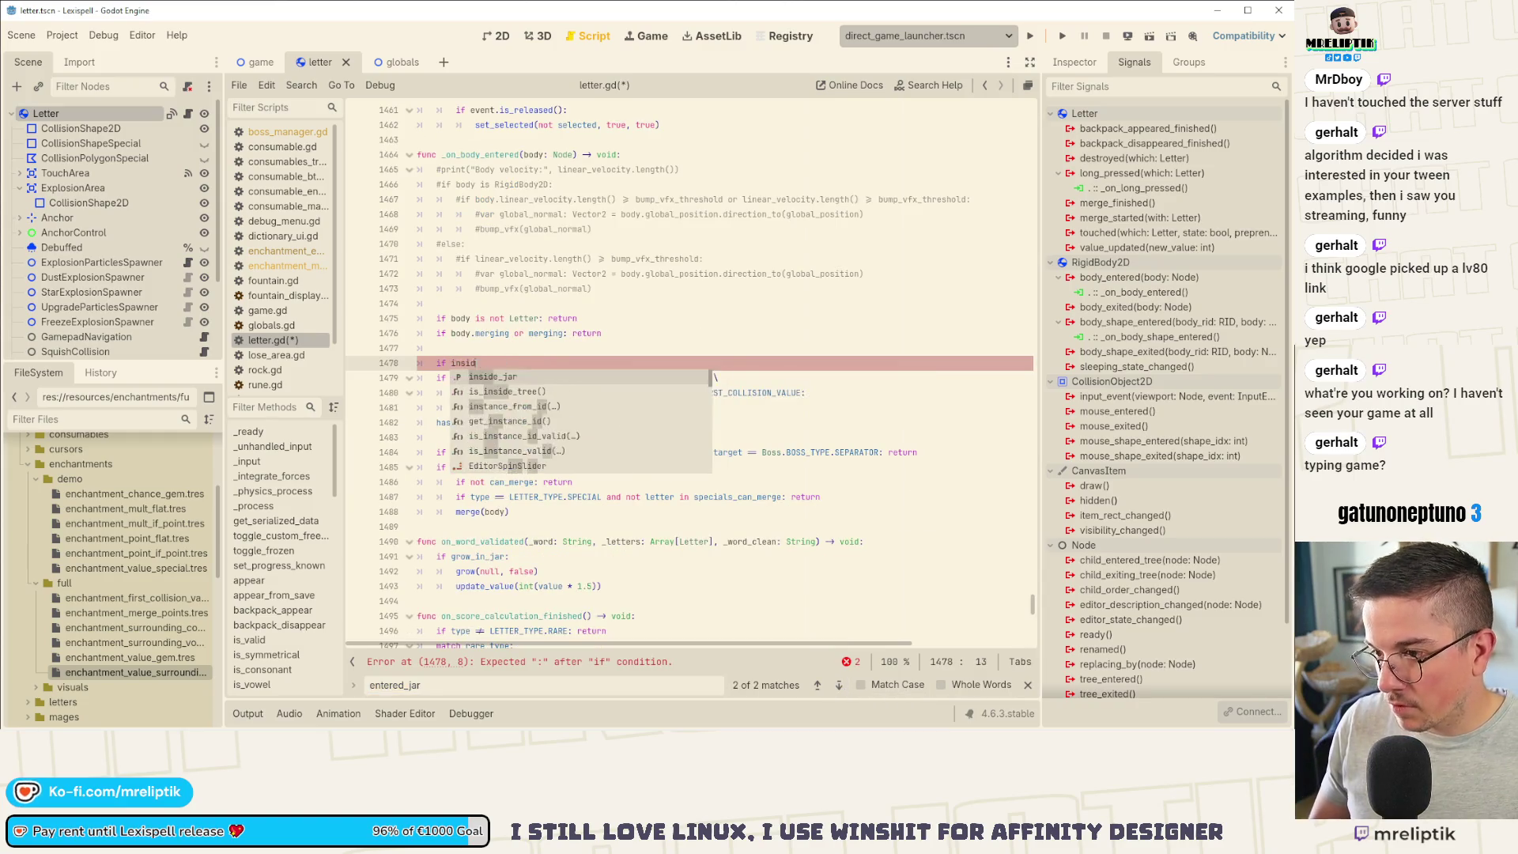
text(e_jar:)
Step: Indent lines 1479–1482 under the inside_jar condition and run the game
key(shift+Down)
key(shift+Down)
key(shift+Home)
key(shift+Down)
key(shift+Down)
key(shift+Down)
key(Tab)
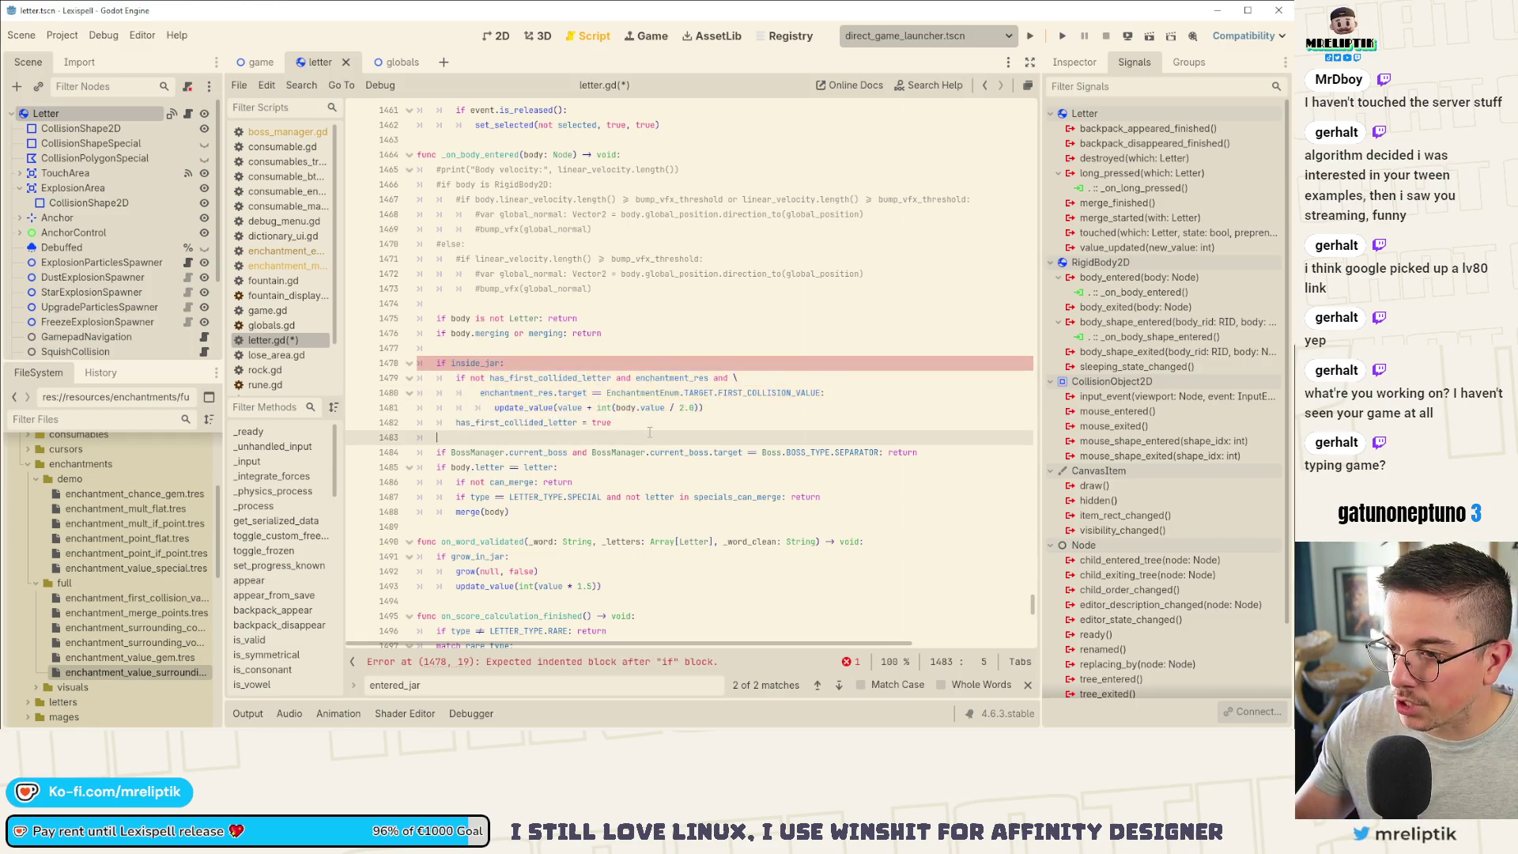
click(644, 435)
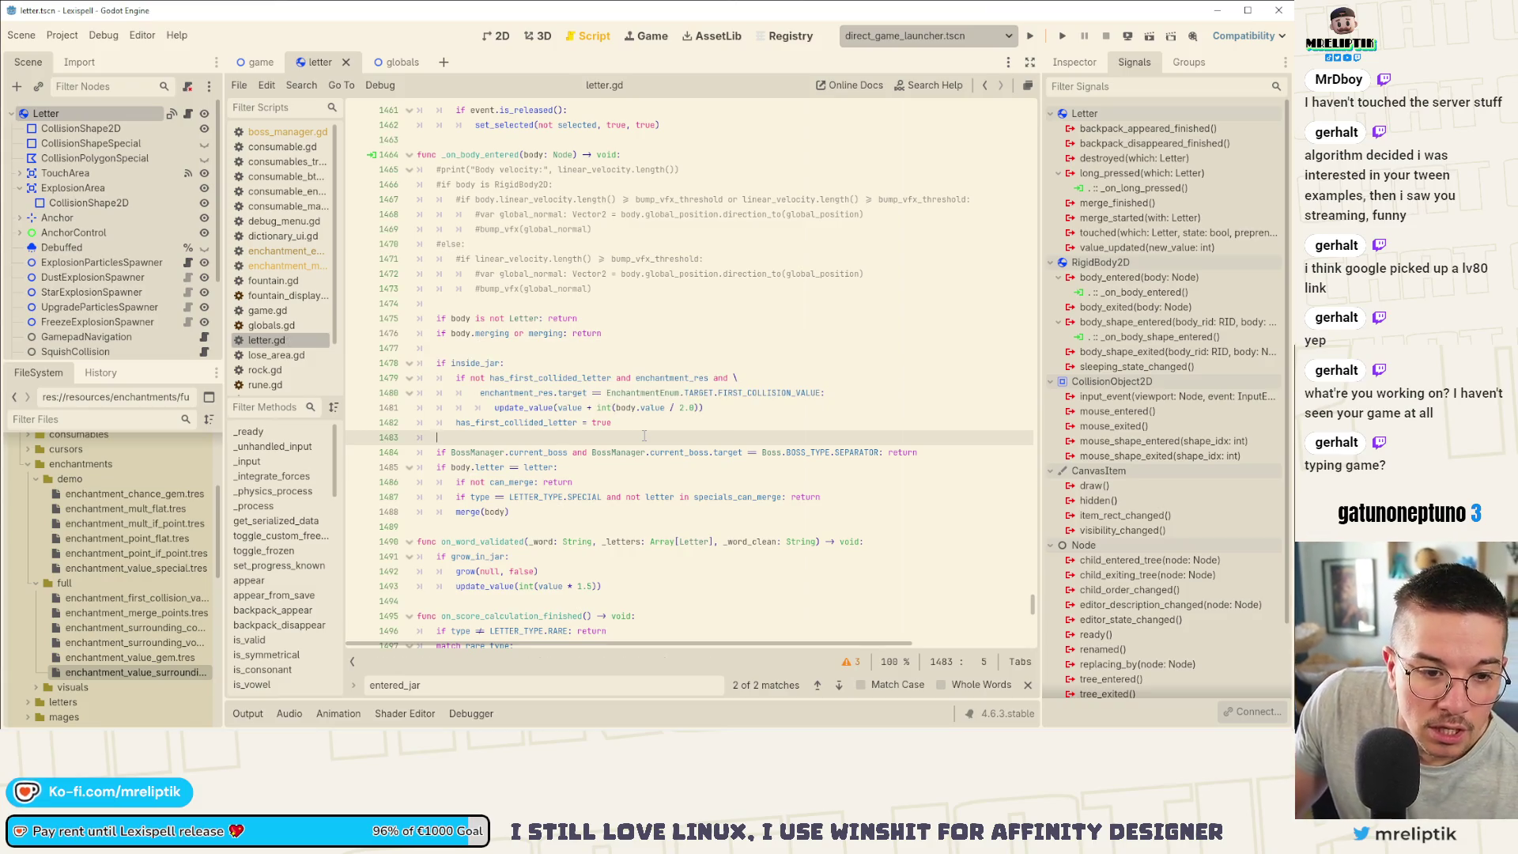
click(1034, 35)
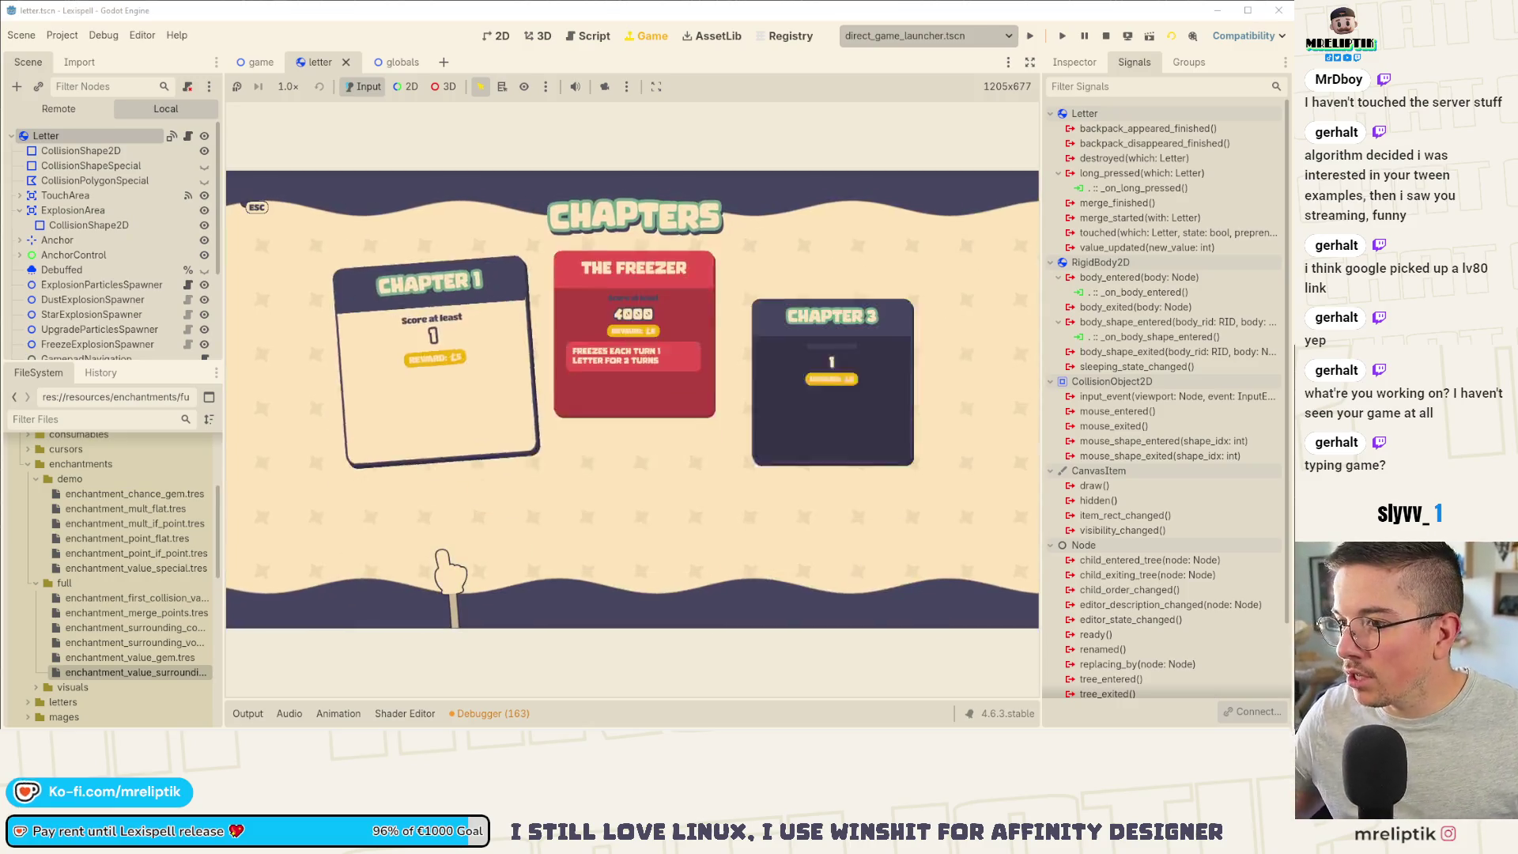
Step: Choose Chapter 1 on the Lexispell Chapters screen
click(457, 445)
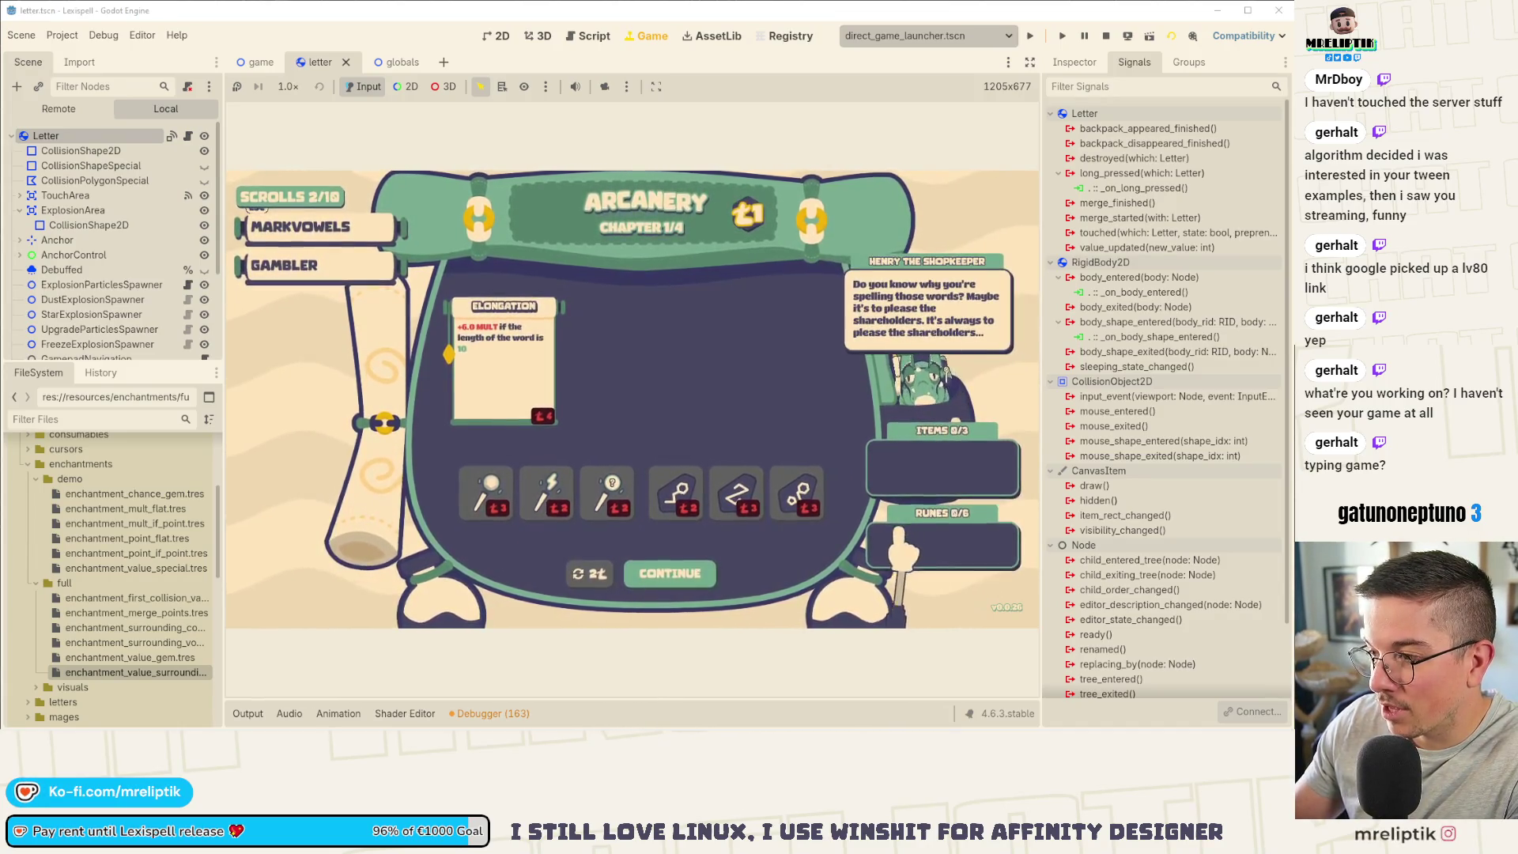
Step: Start The Freezer chapter from the chapter list and drop new letters into the jar
click(668, 575)
click(633, 388)
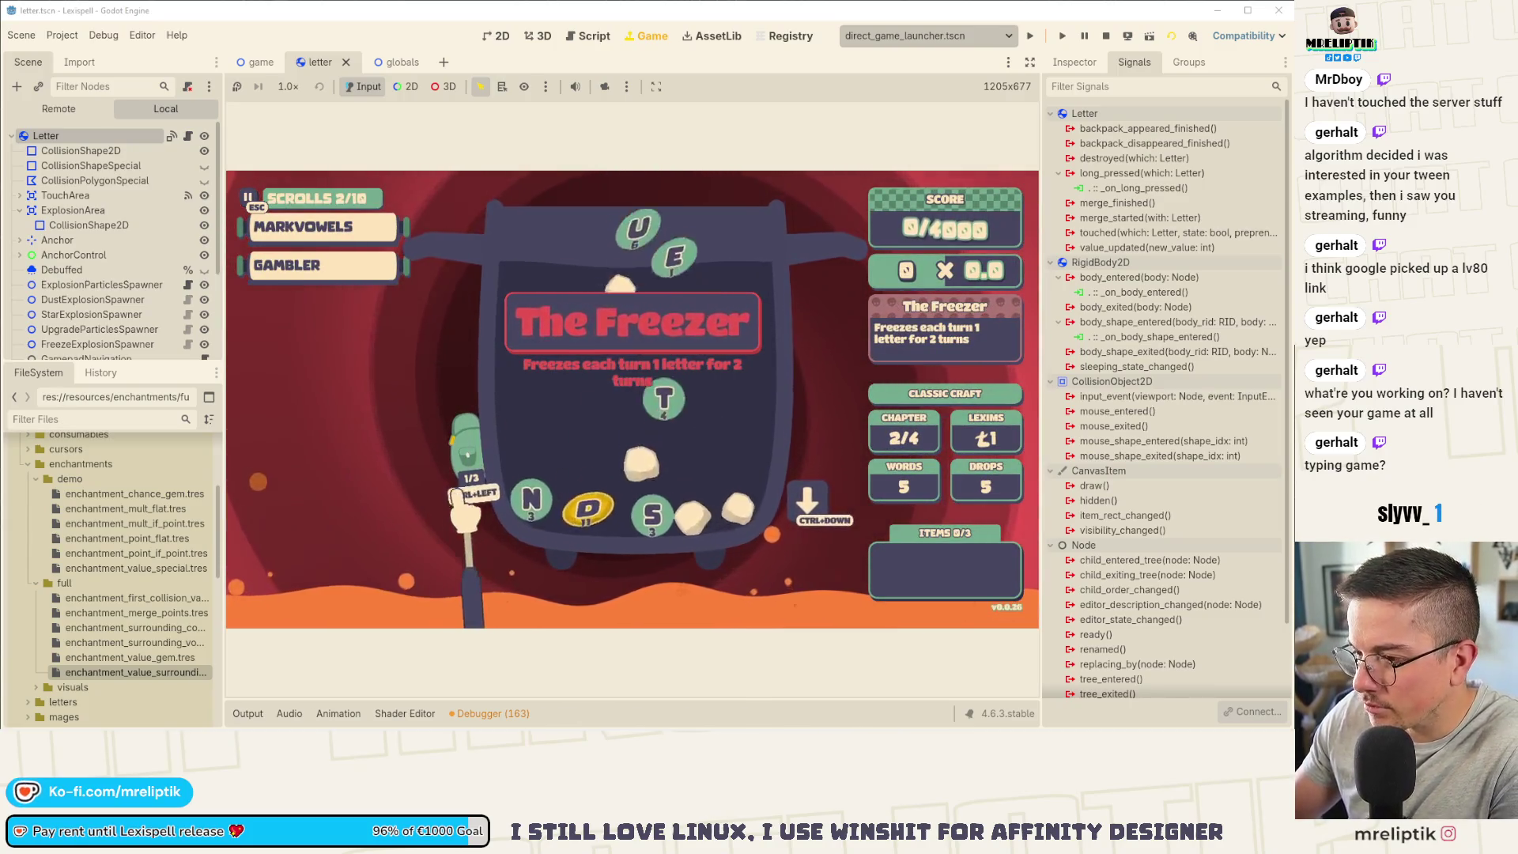
click(303, 207)
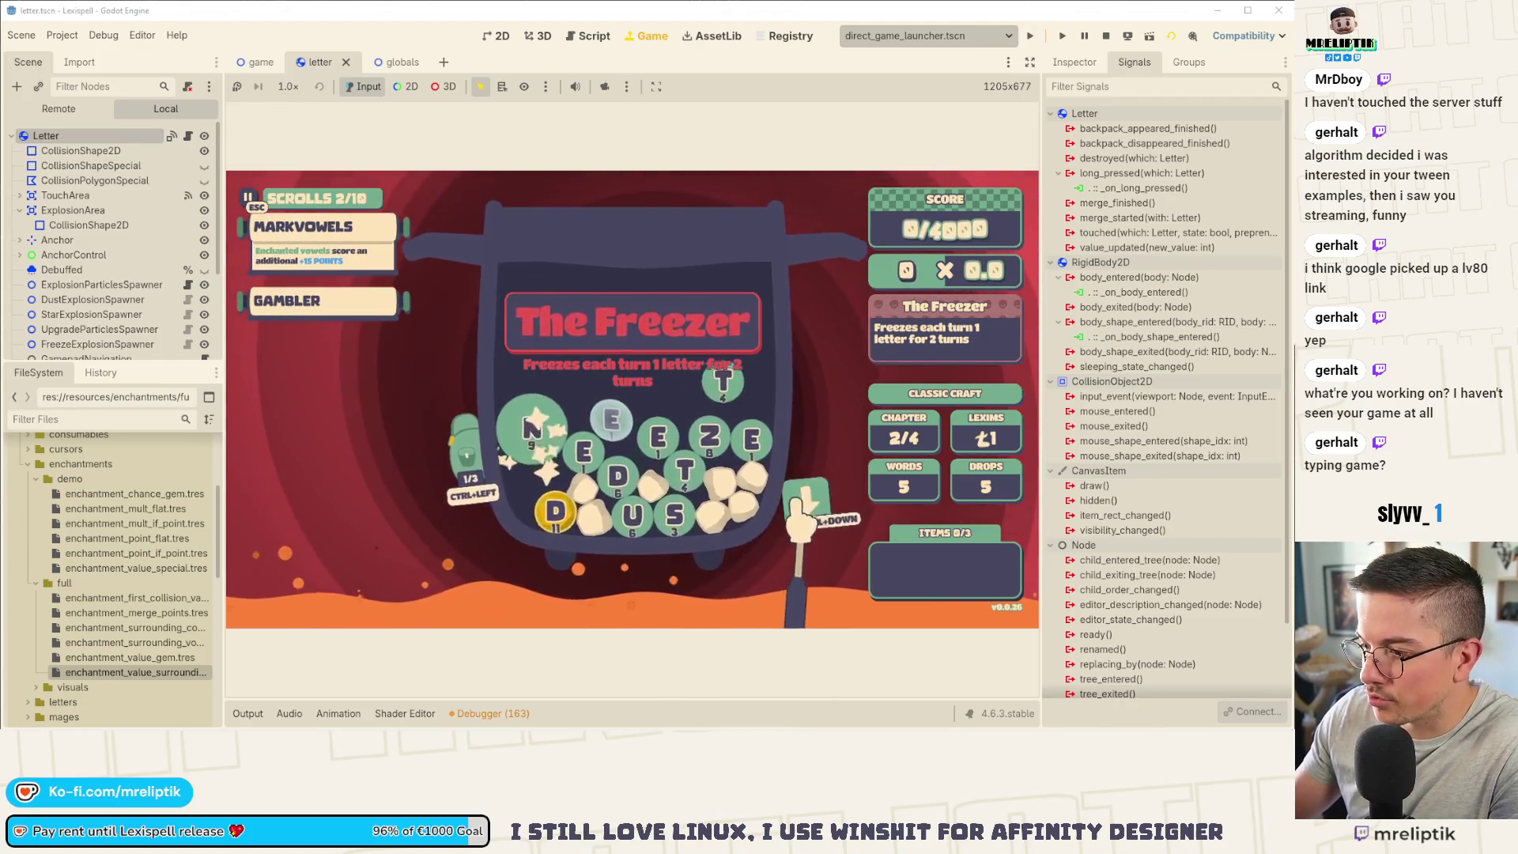
key(ctrl+Down)
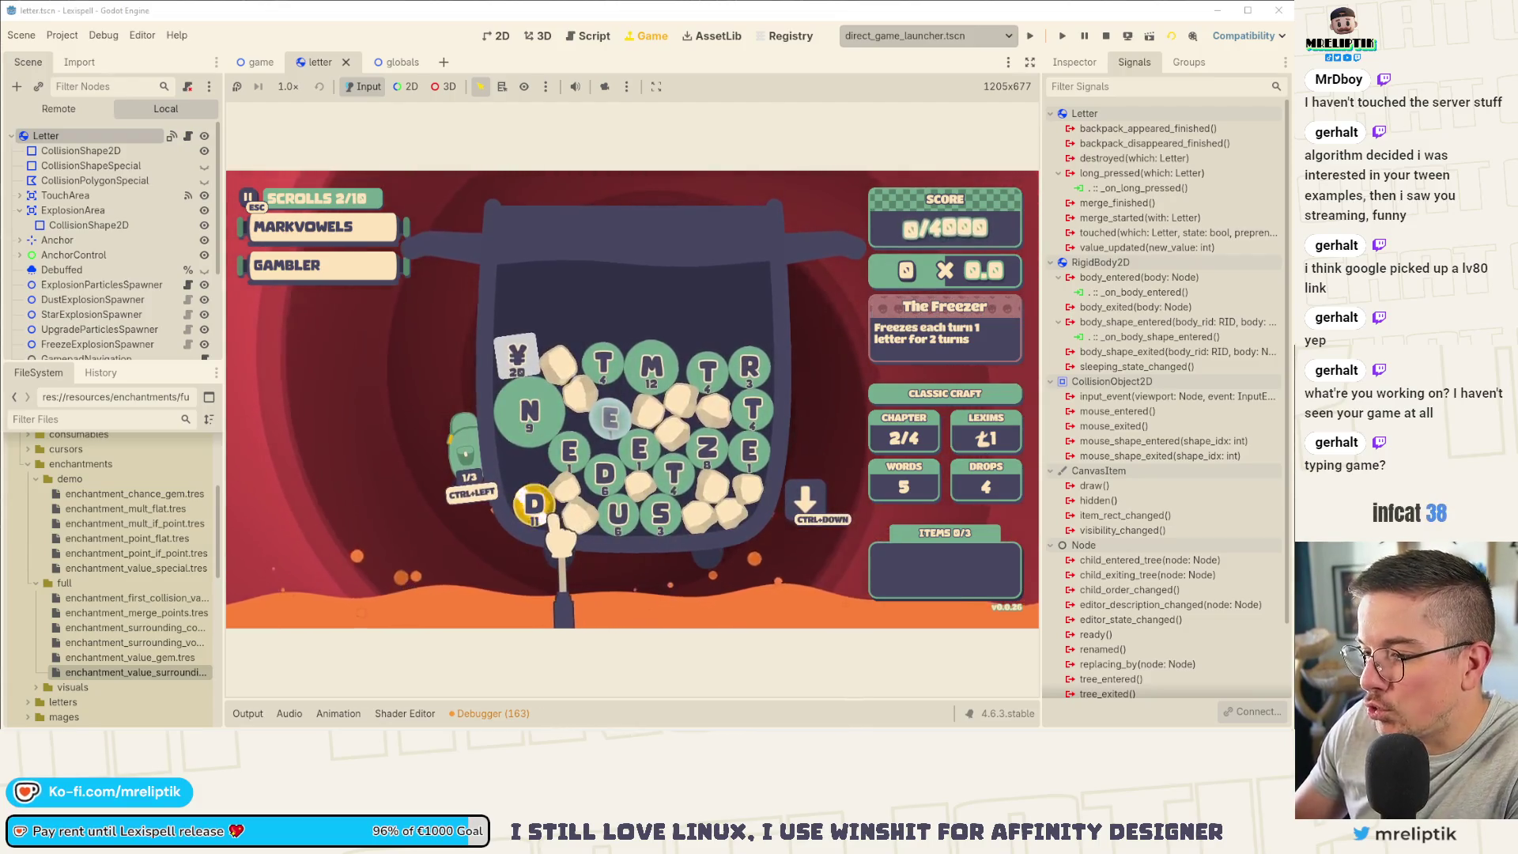
Step: Score the word DUNES starting from the D gem letter, then stop the game
click(535, 508)
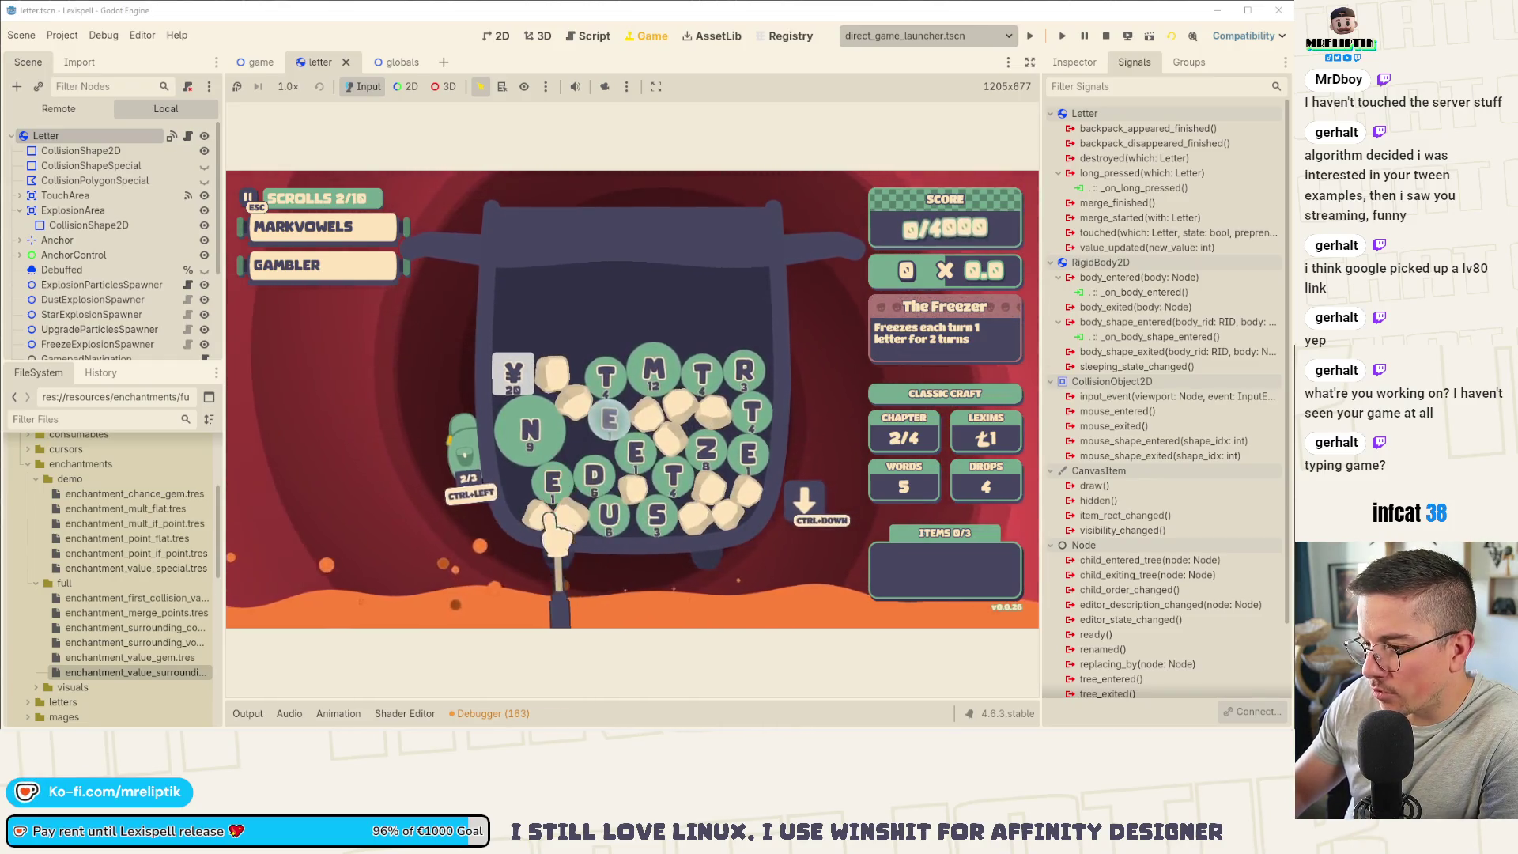
click(594, 474)
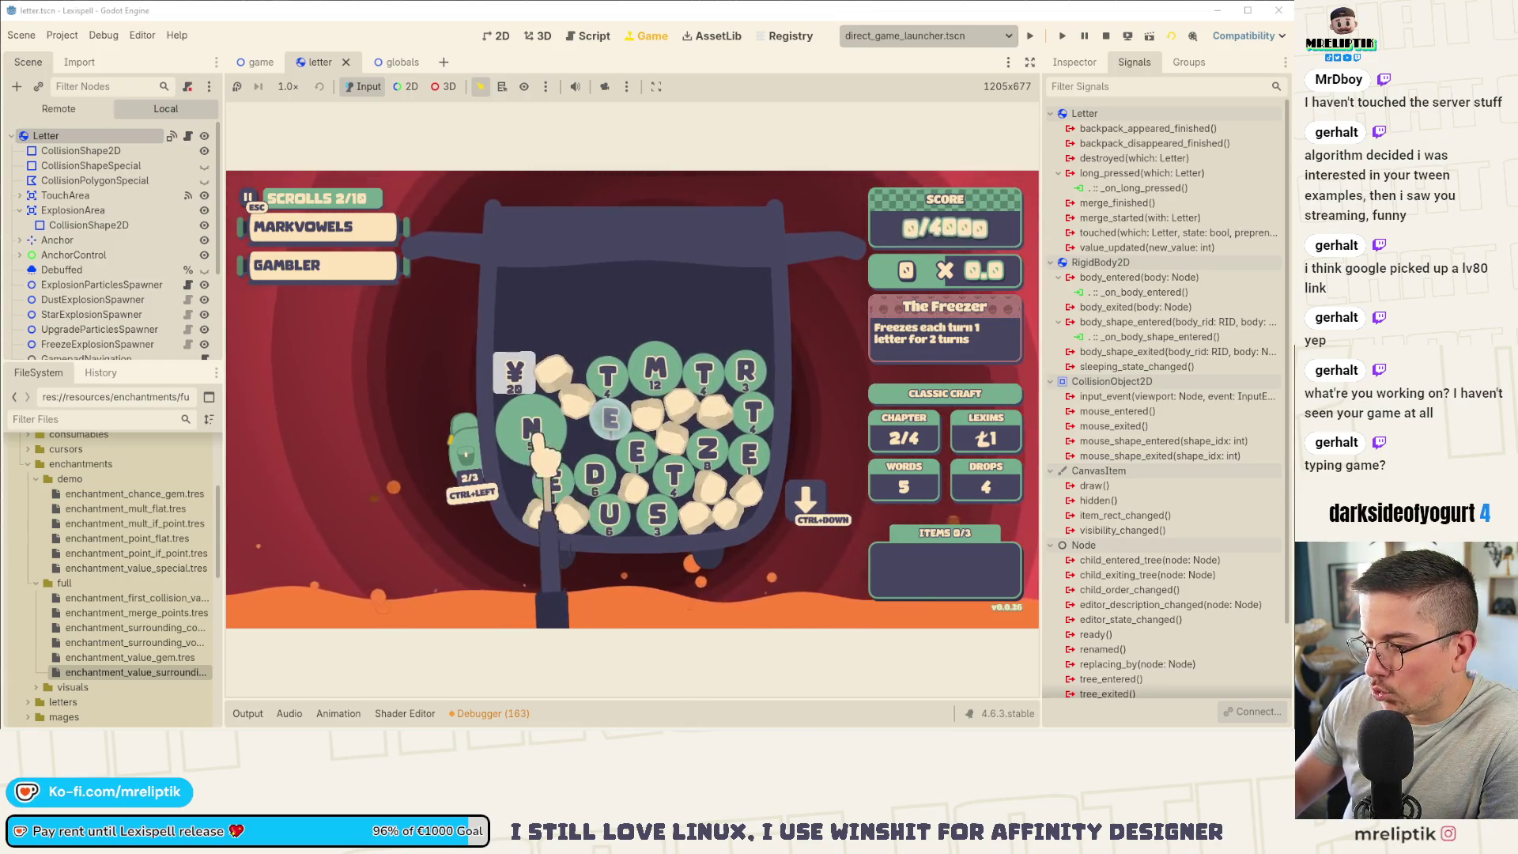
text(unes)
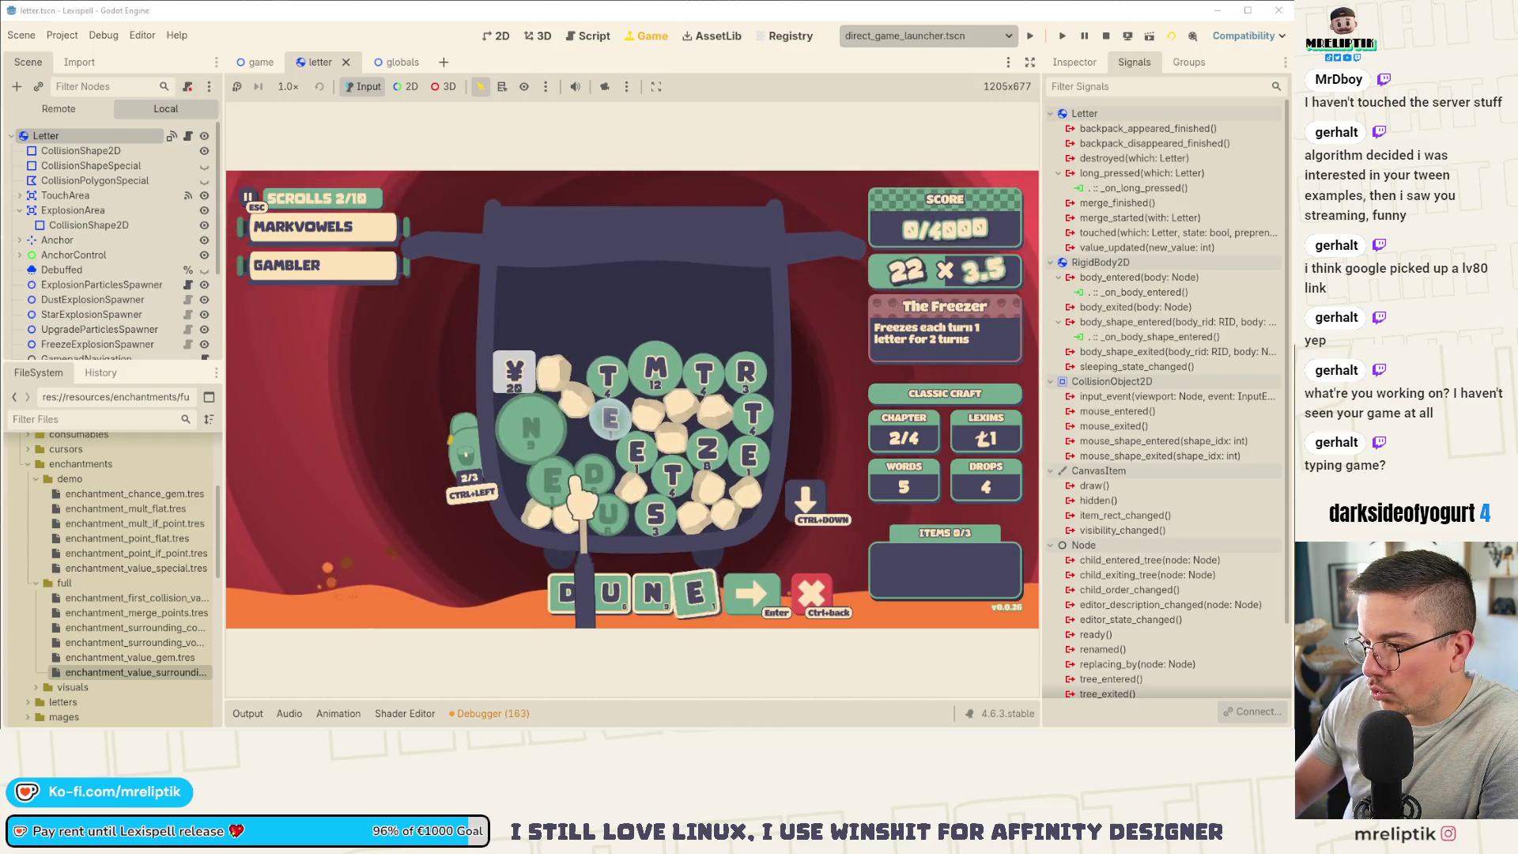
key(Return)
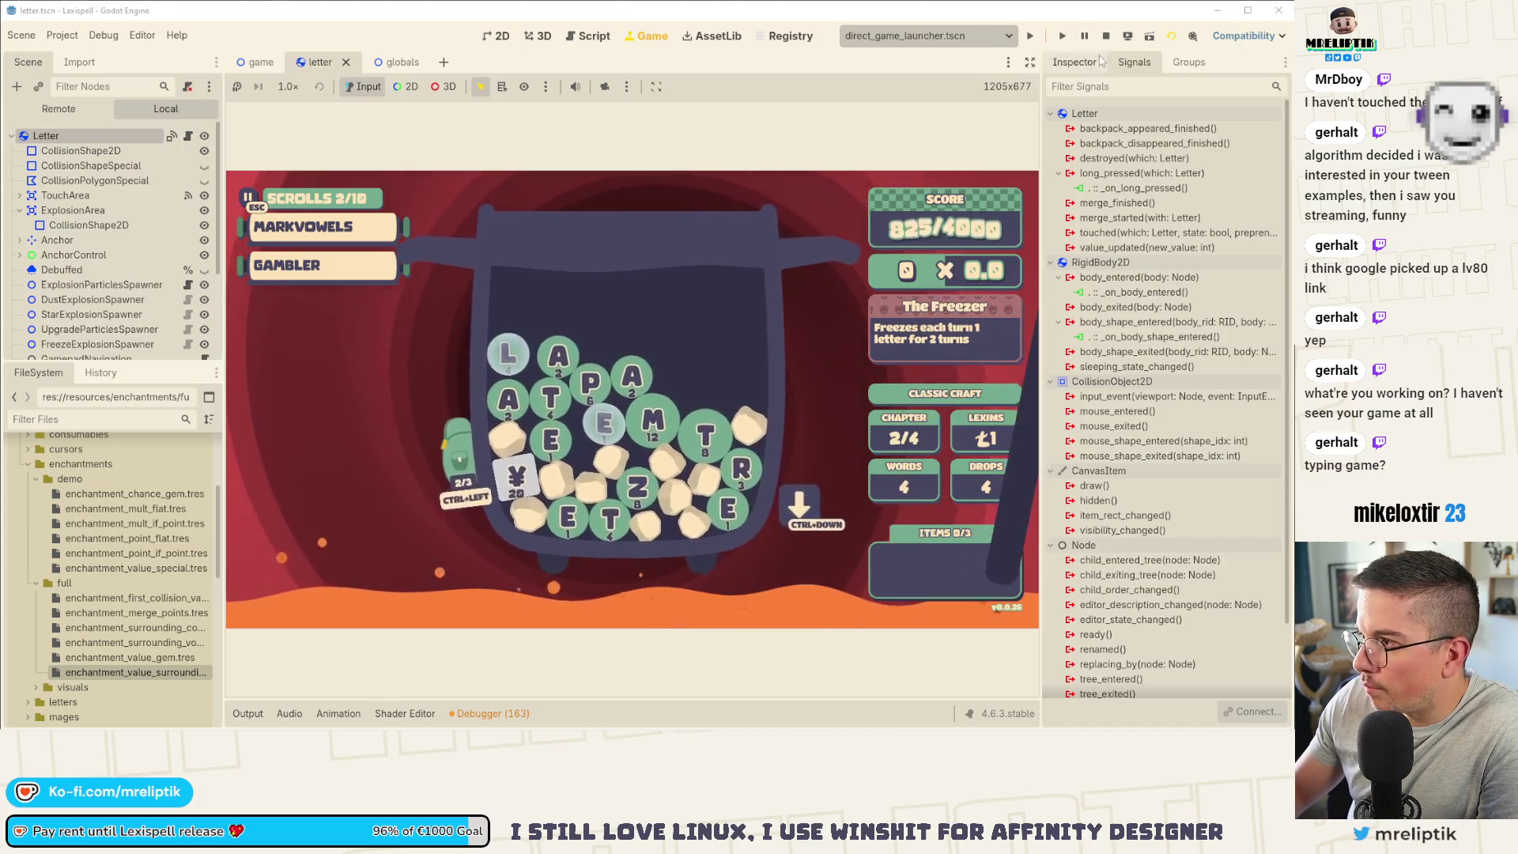
key(ctrl+F3)
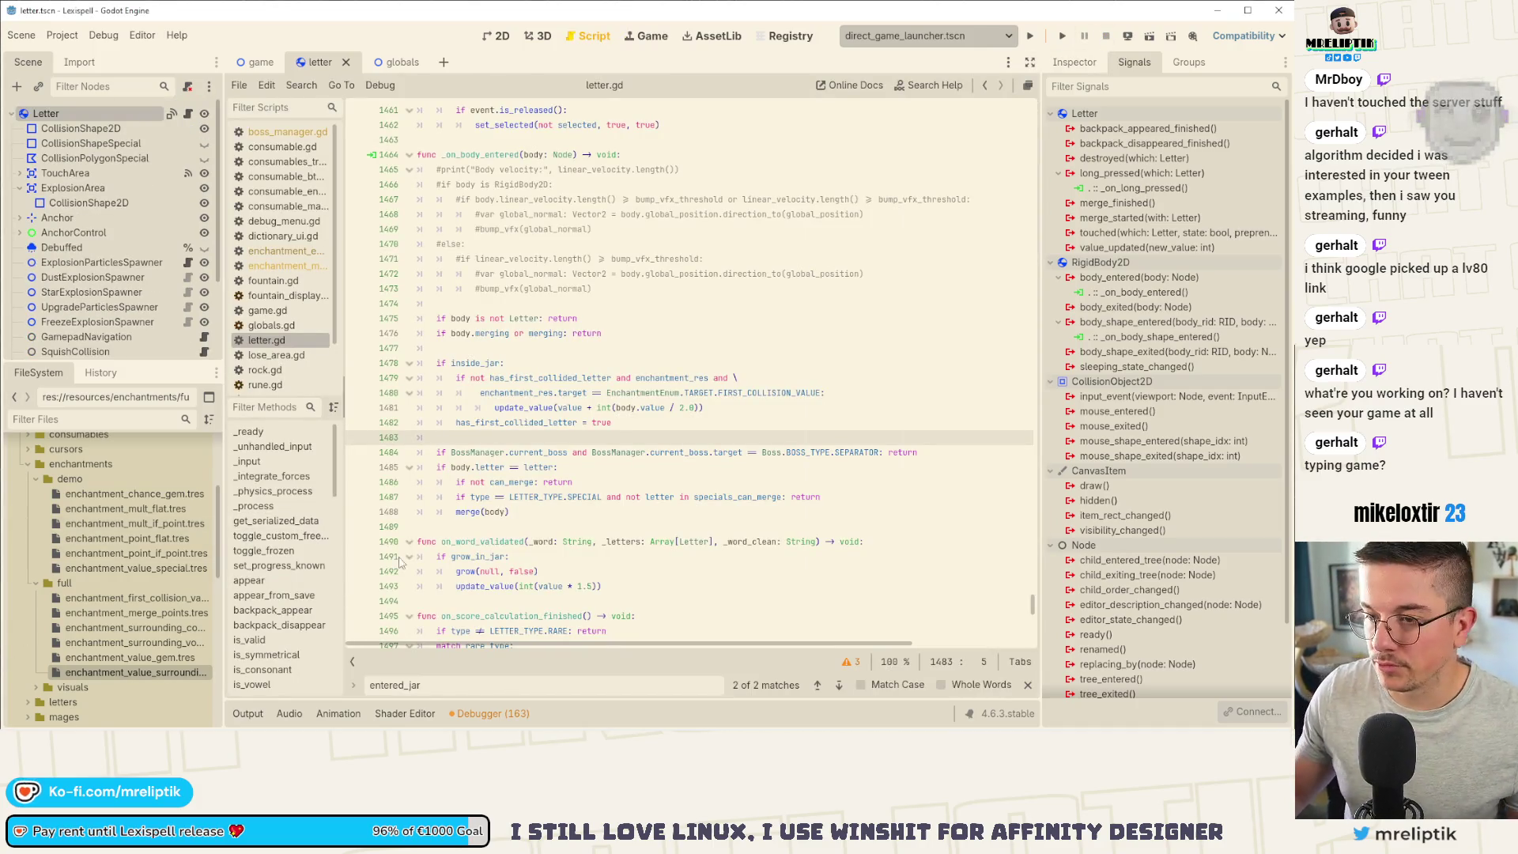
click(619, 469)
key(ctrl+s)
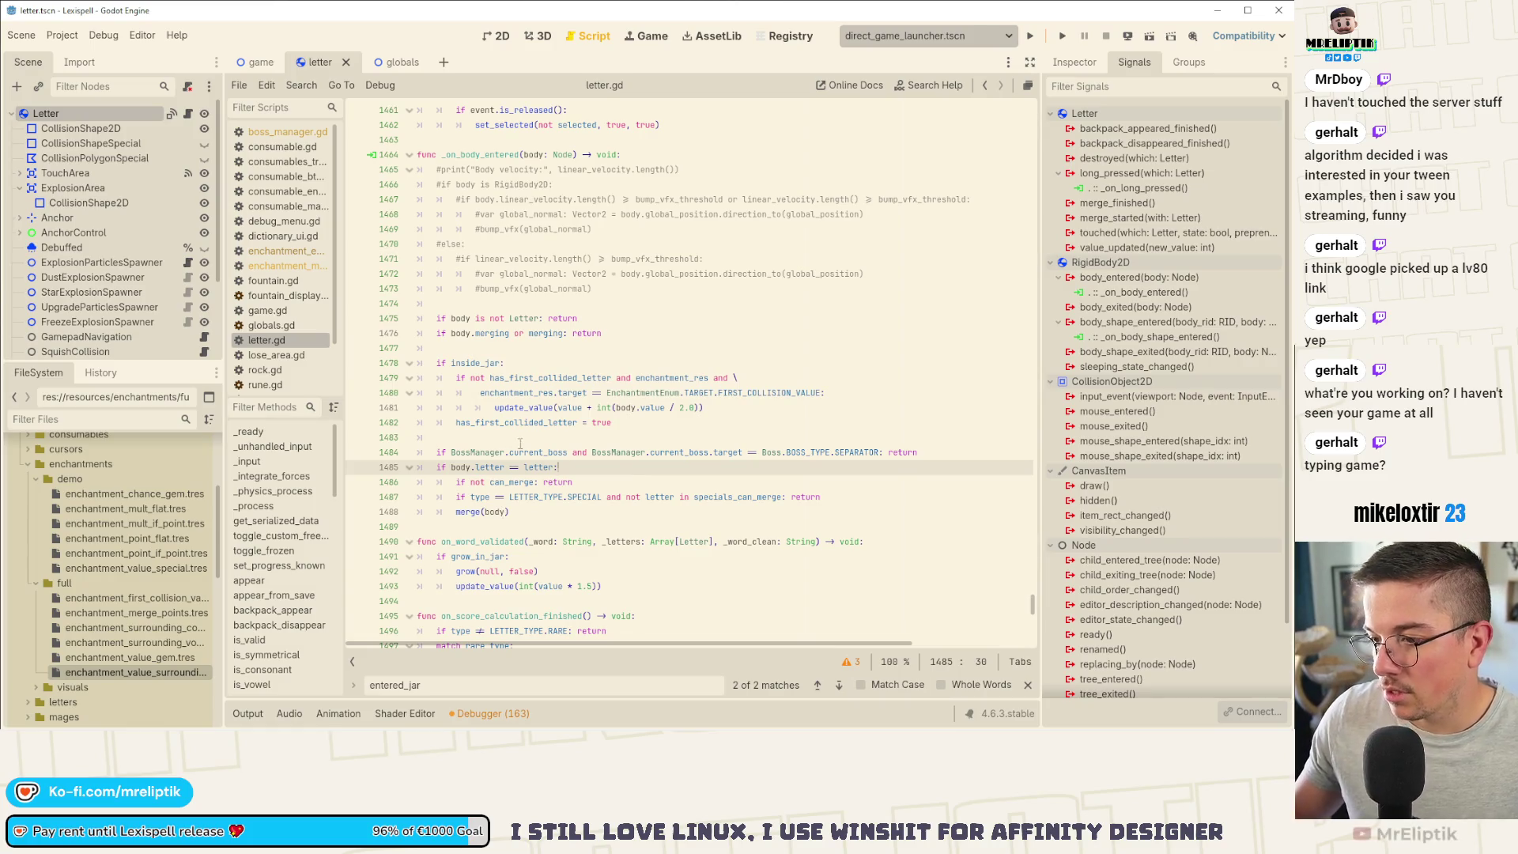
click(766, 438)
click(724, 412)
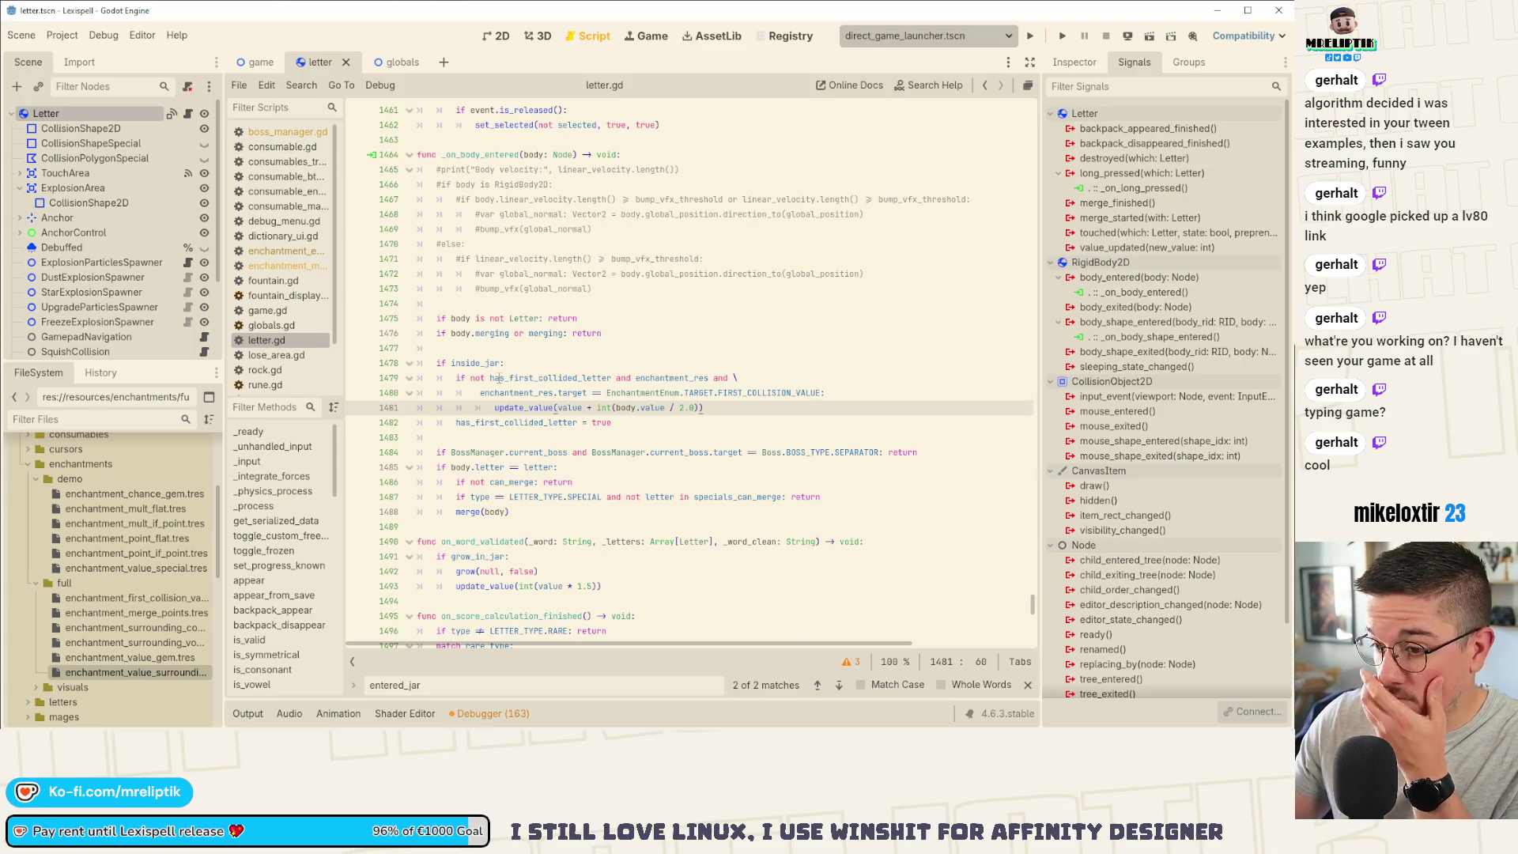
click(540, 408)
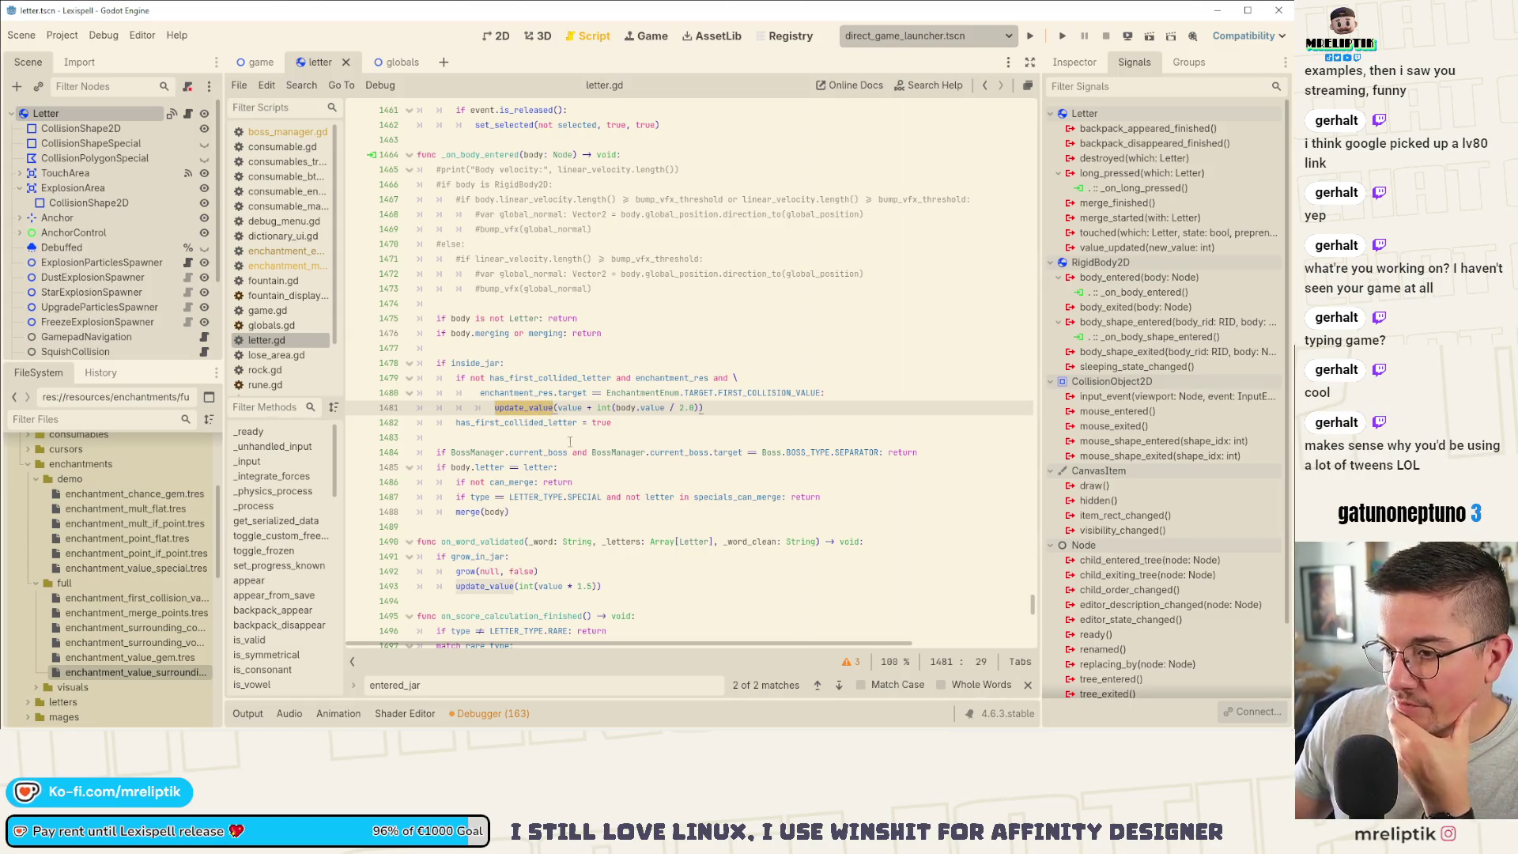
click(740, 402)
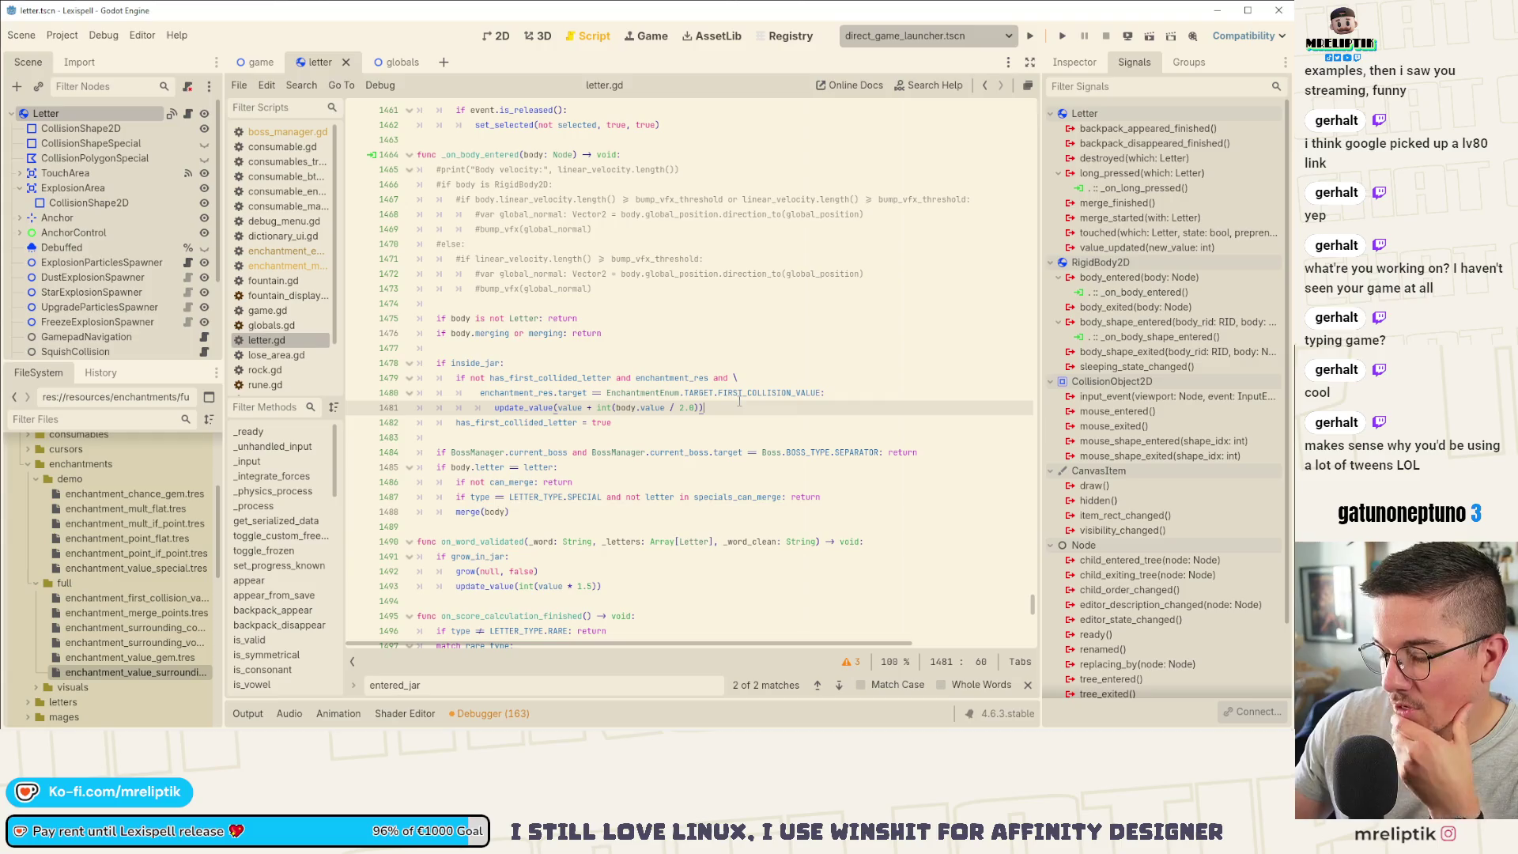
mouse_move(734, 404)
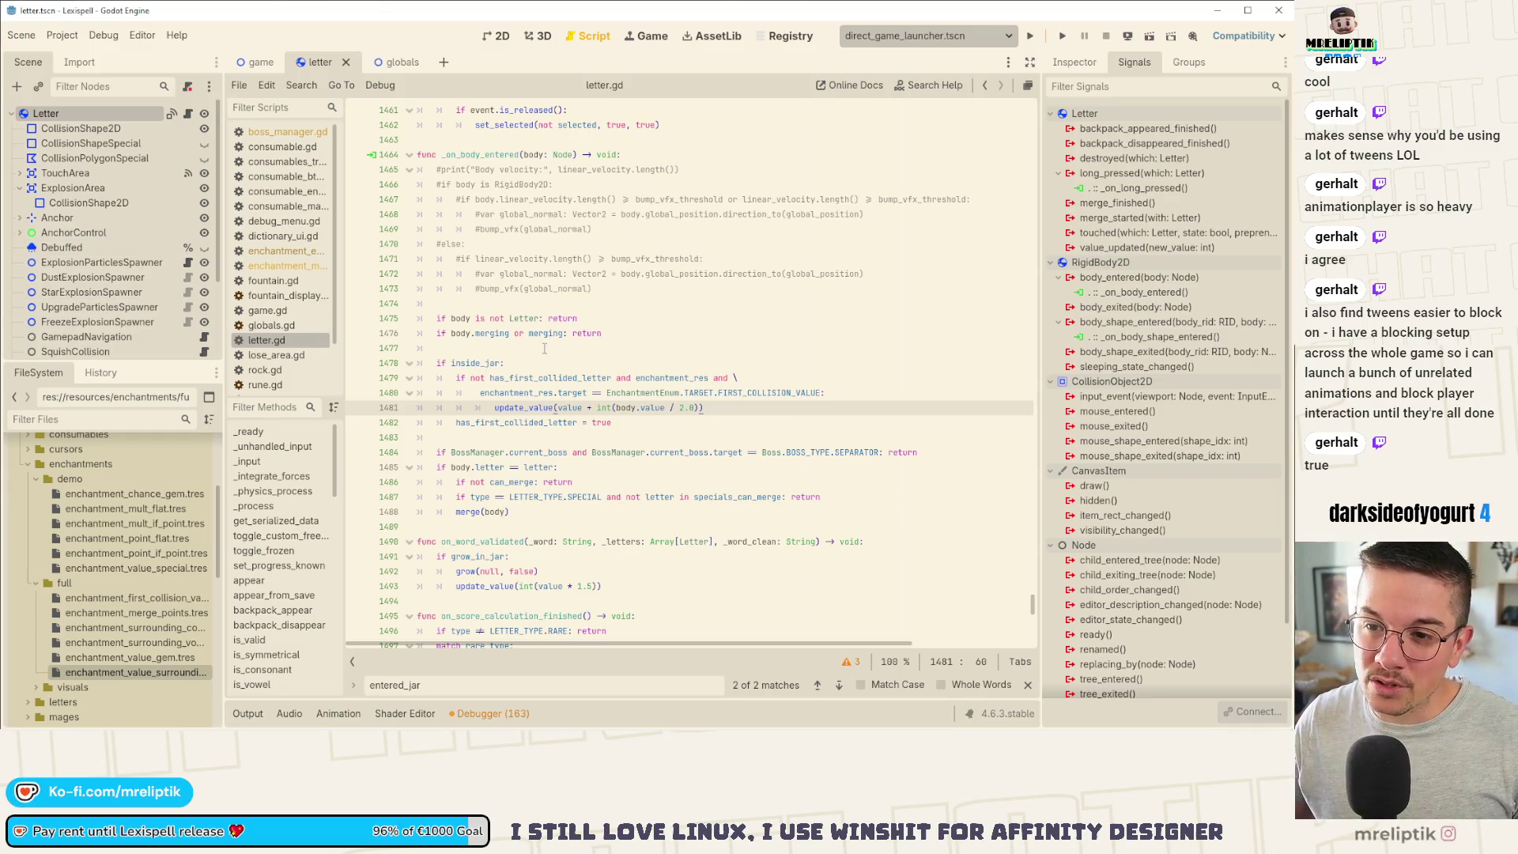
Step: Show letter.tscn in the 2D editor and save the scene
click(510, 40)
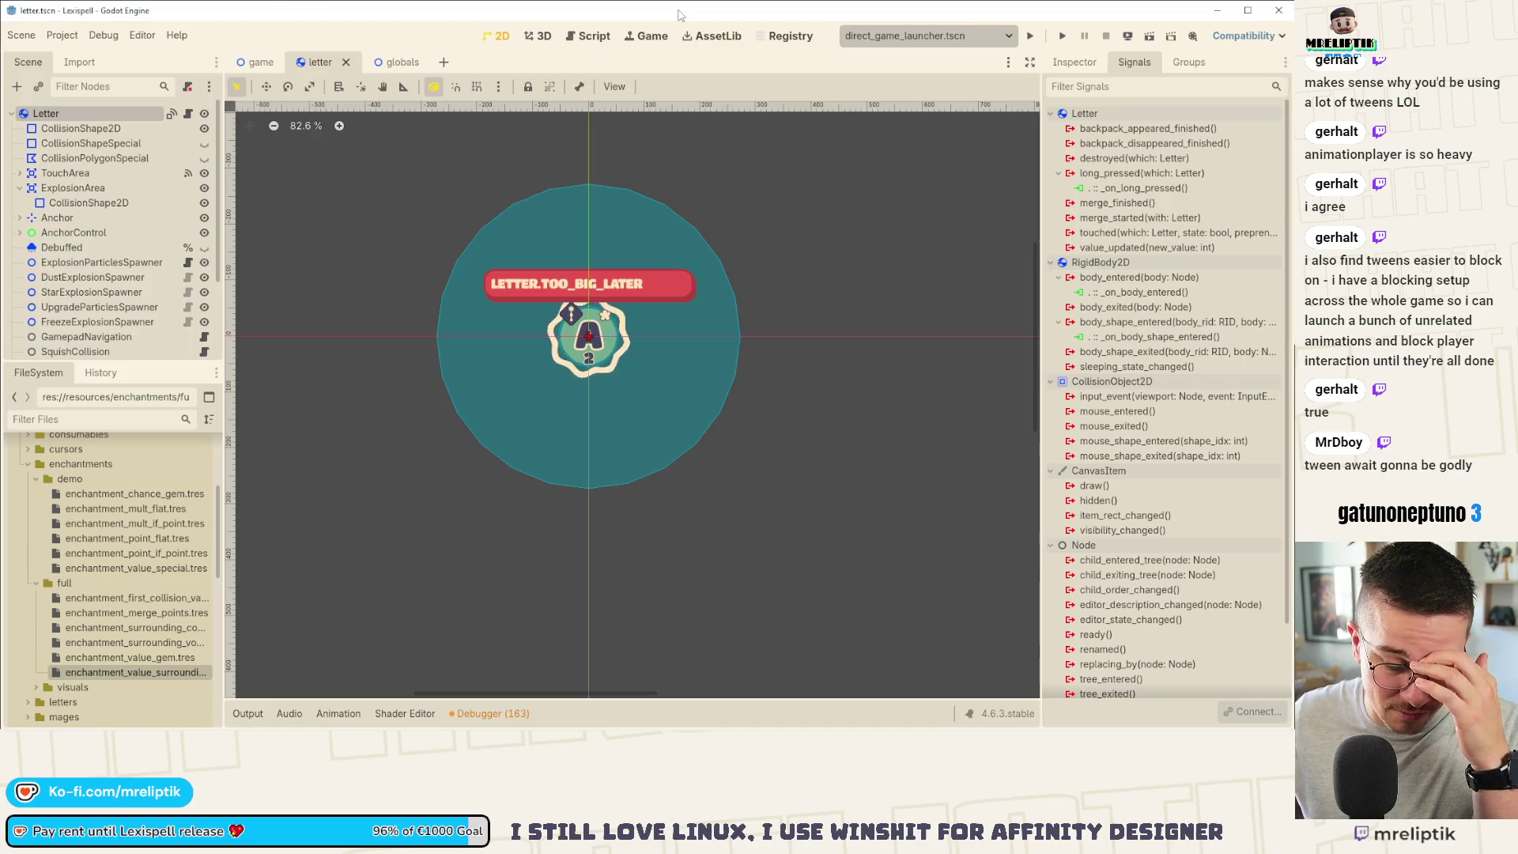
key(ctrl+s)
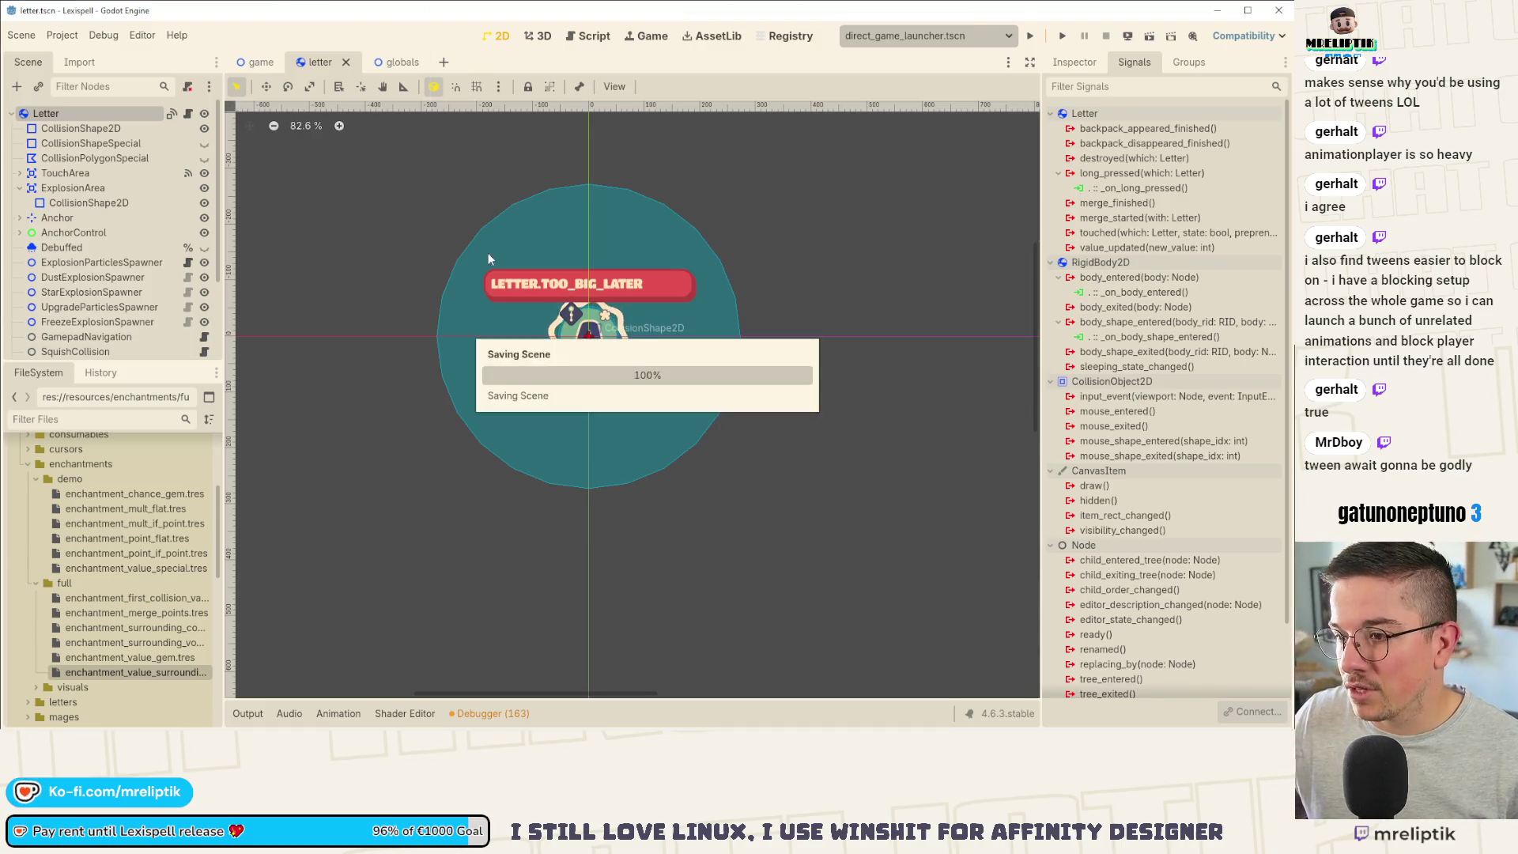
Step: Return to letter.tscn, zoom the 2D canvas around the Letter node, then switch to the game scene
click(321, 63)
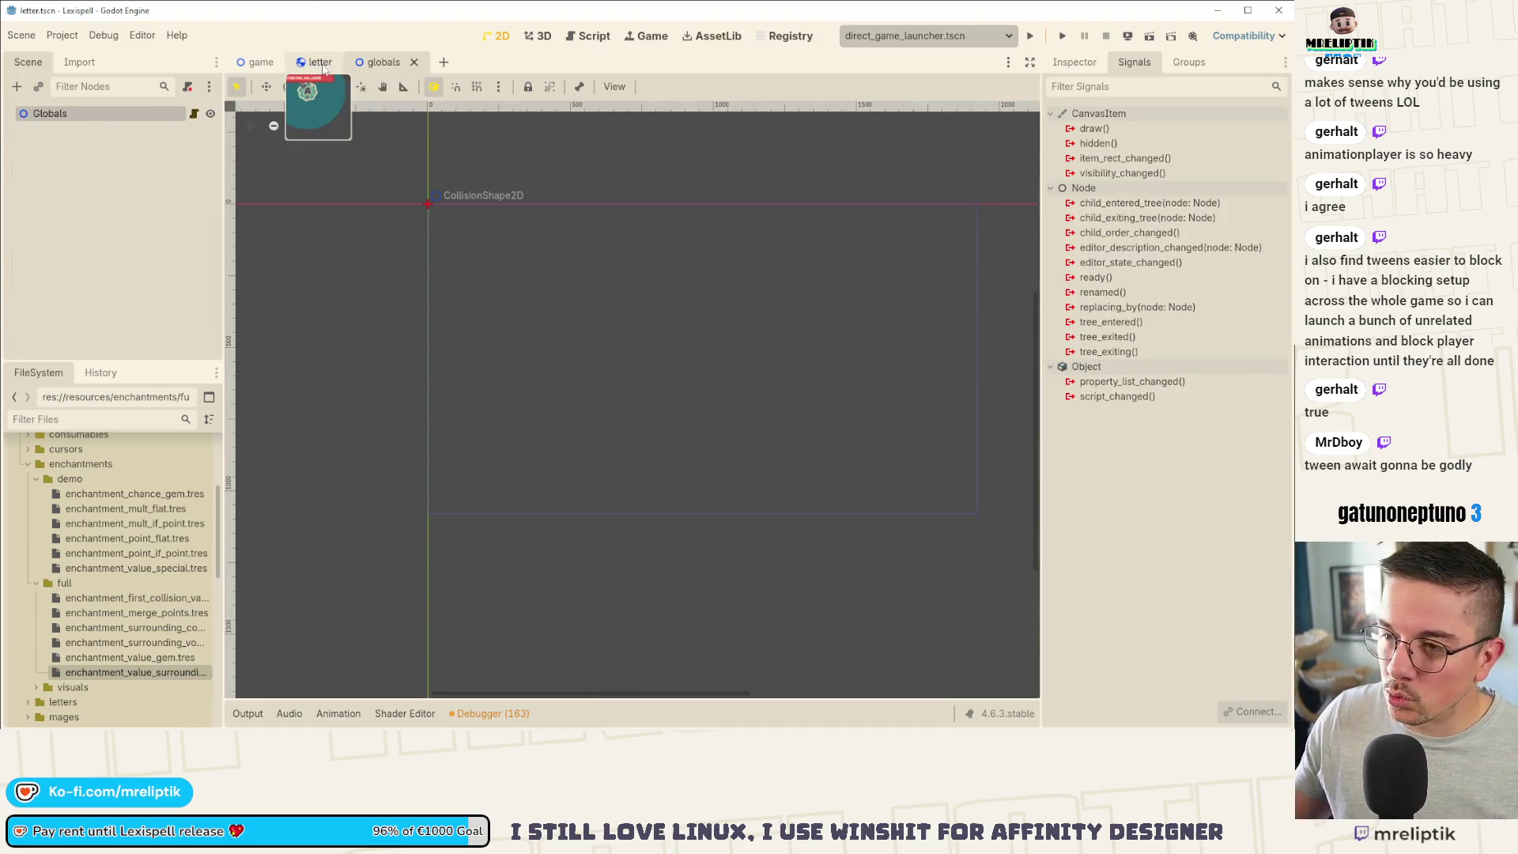
scroll(536, 334, up, 1)
scroll(525, 302, up, 2)
scroll(529, 312, down, 4)
scroll(549, 317, up, 4)
scroll(544, 325, up, 4)
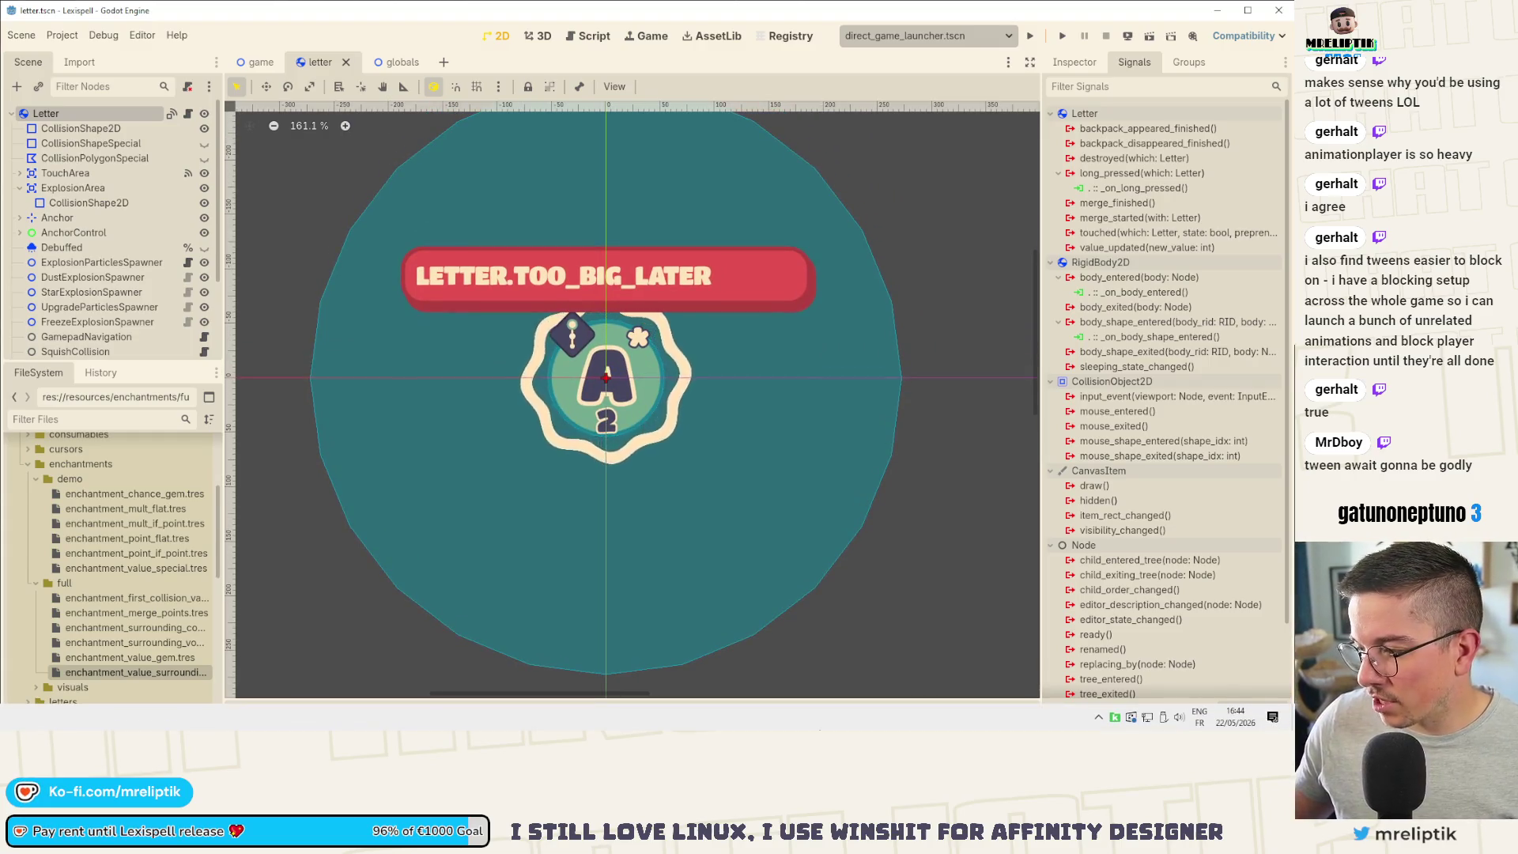
scroll(497, 335, down, 1)
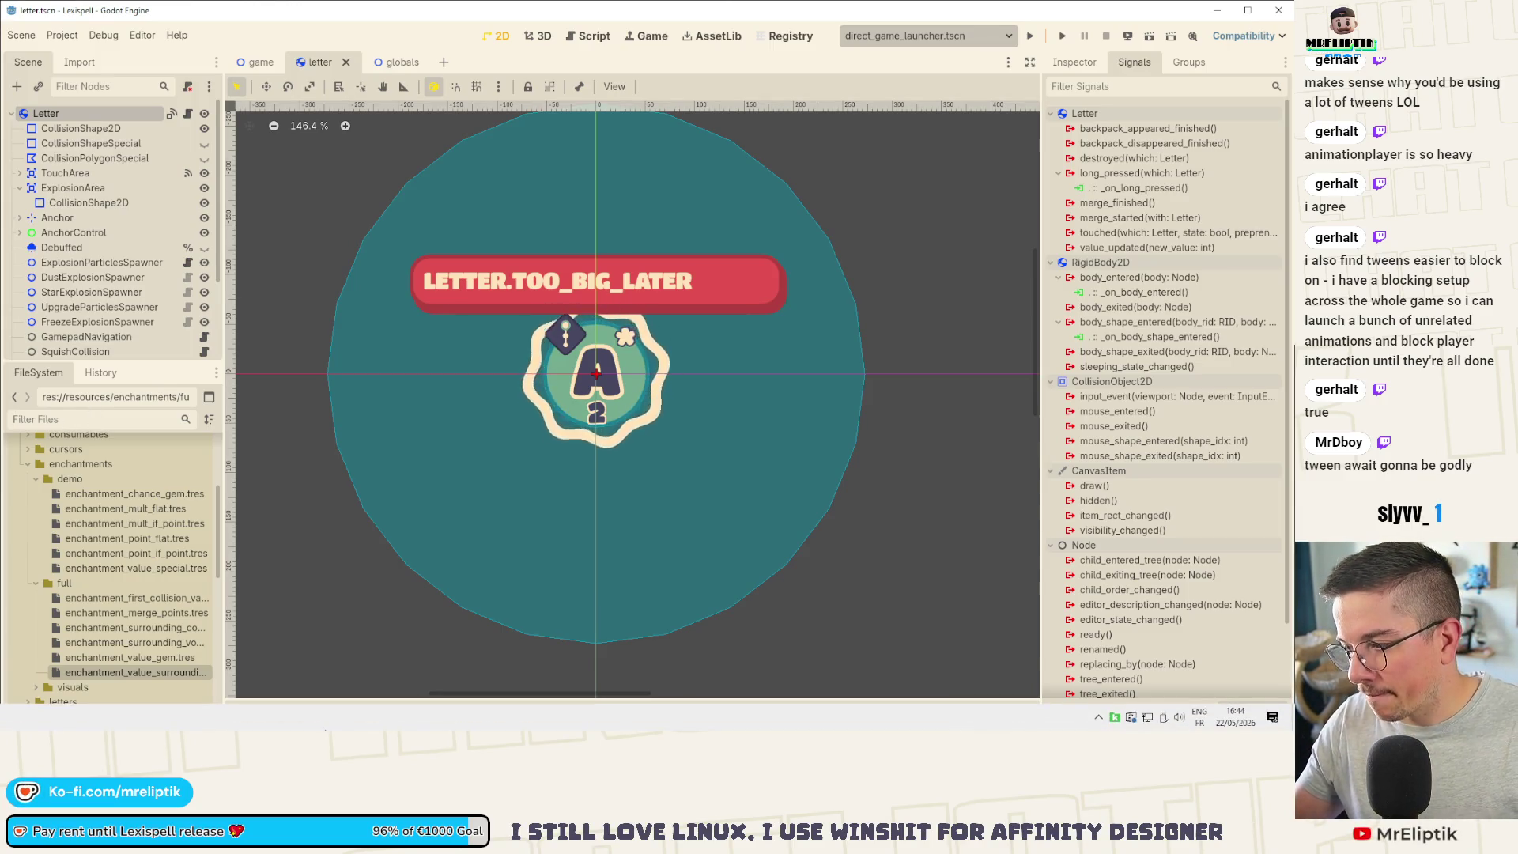
click(118, 424)
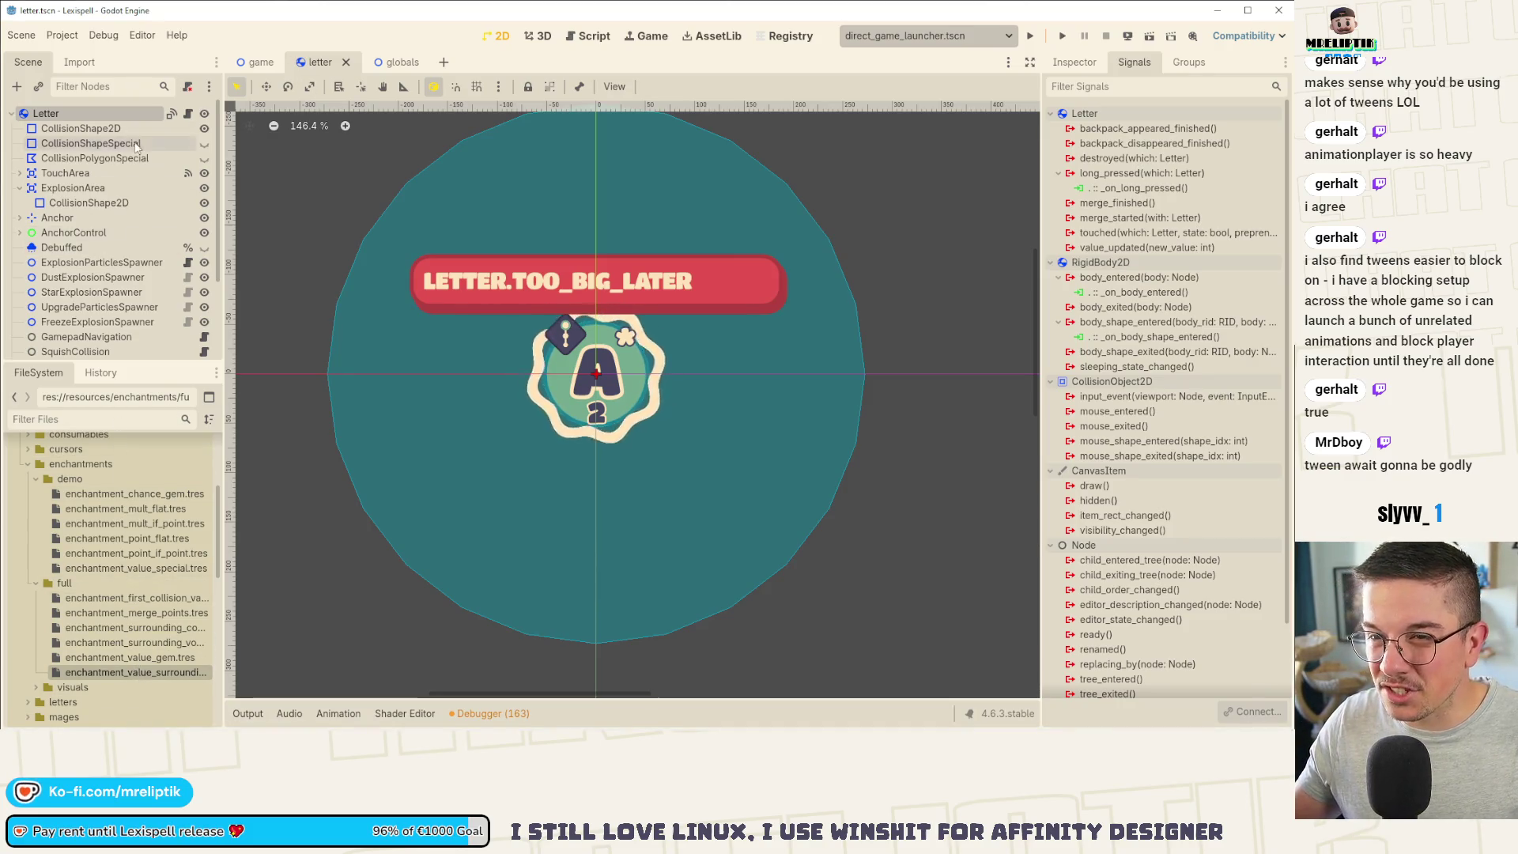
click(257, 61)
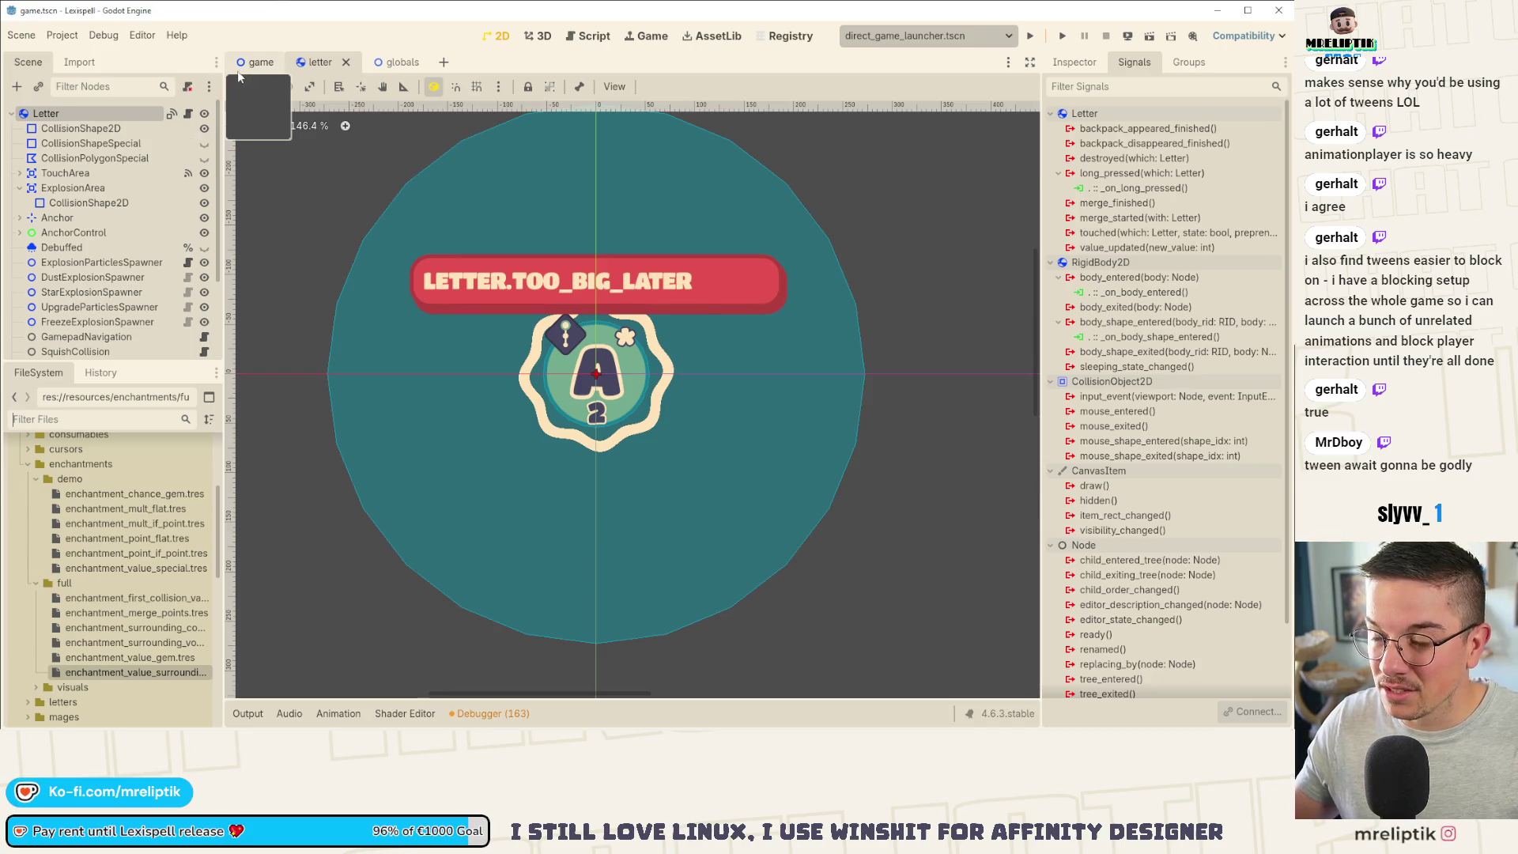
Step: Search game.gd for 'enchantment' to find the room spawn queue code
key(ctrl+F3)
key(ctrl+f)
text(enchant)
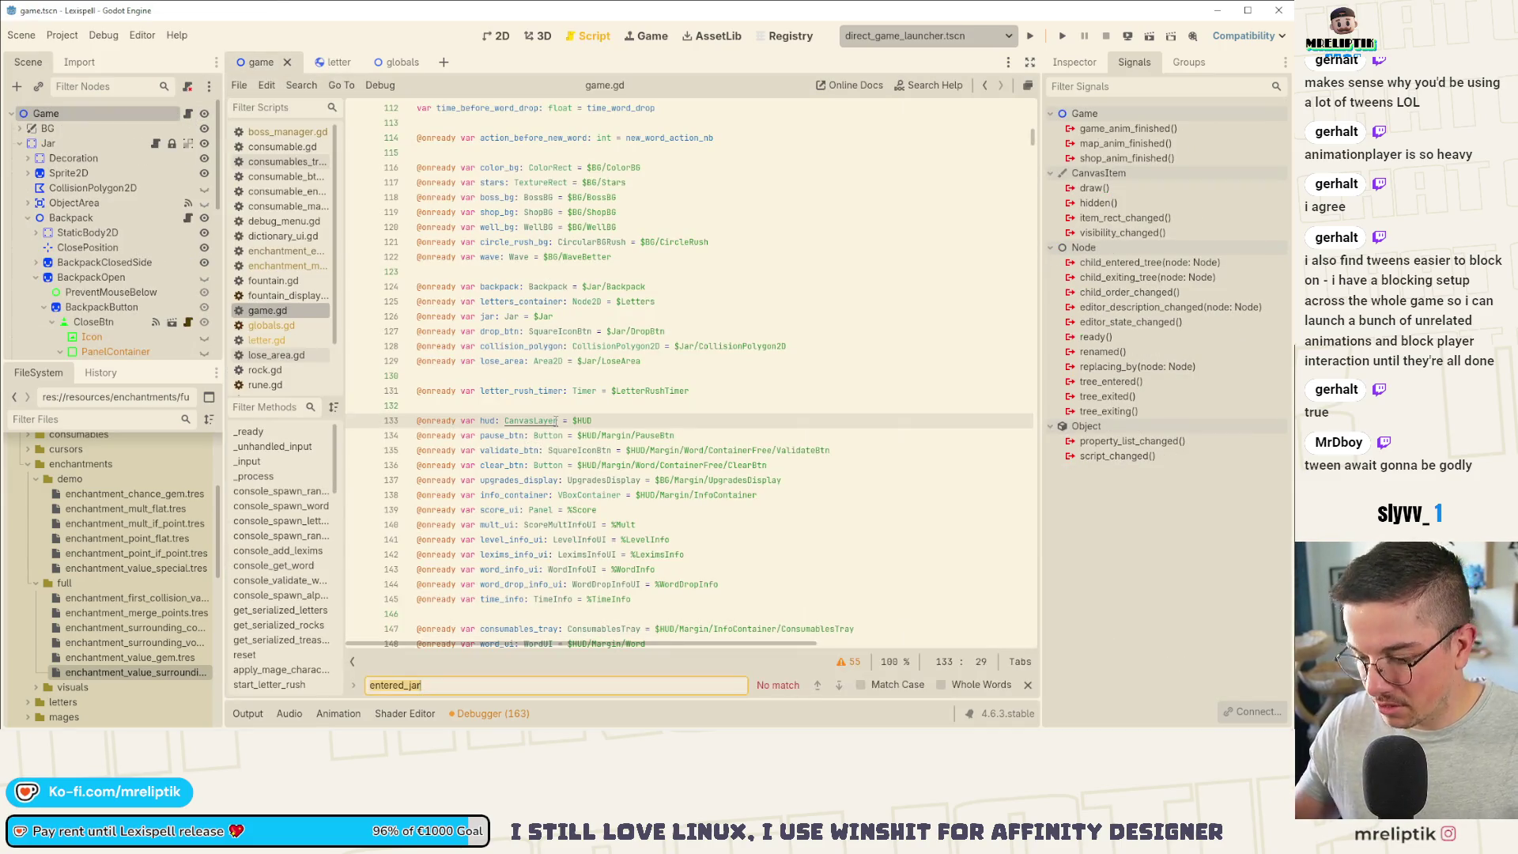
text(ment)
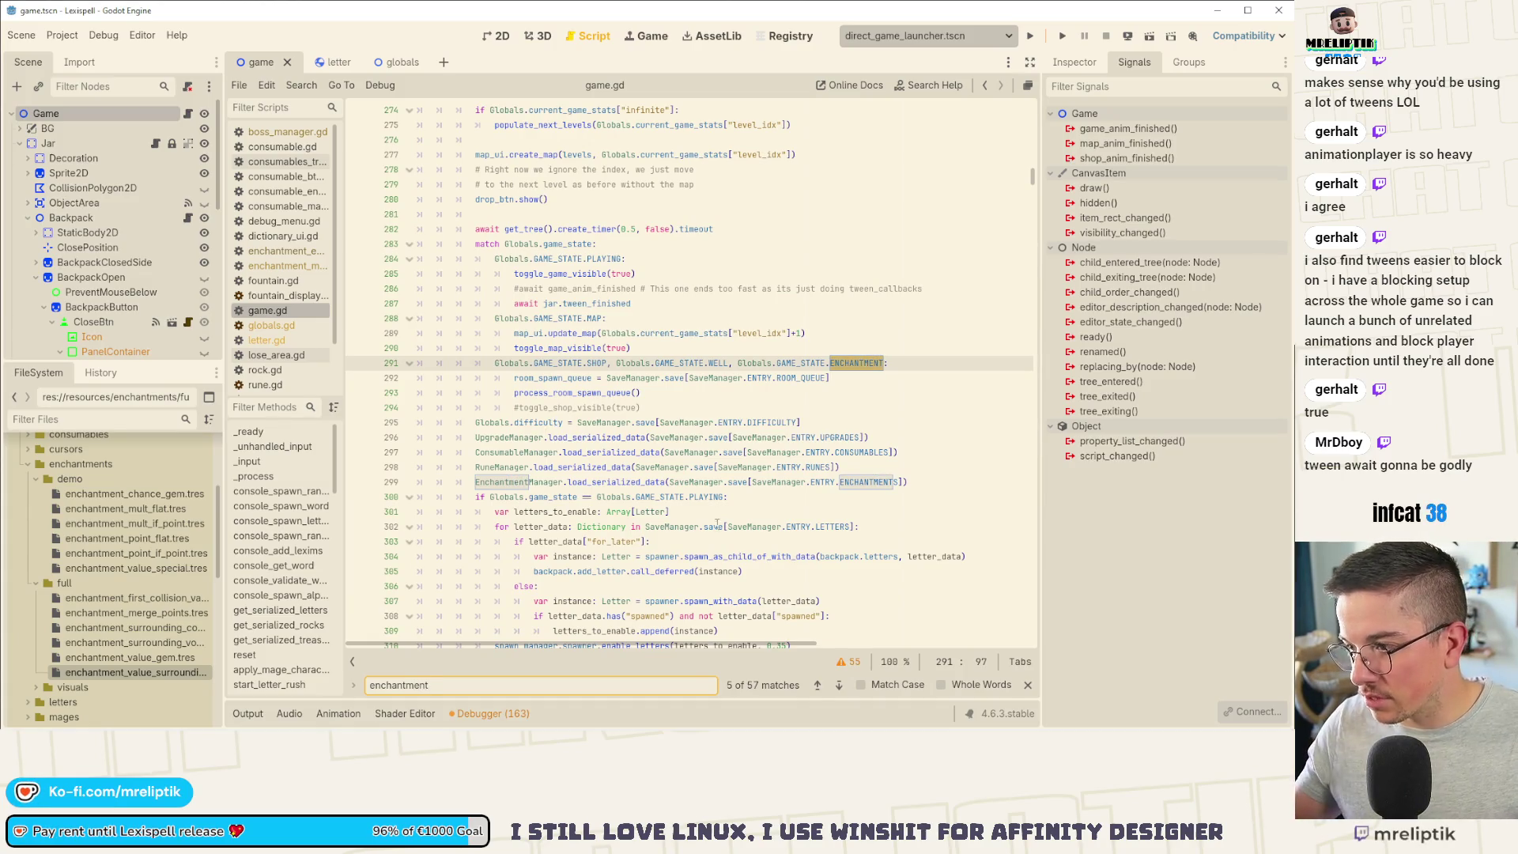
click(839, 687)
click(839, 687)
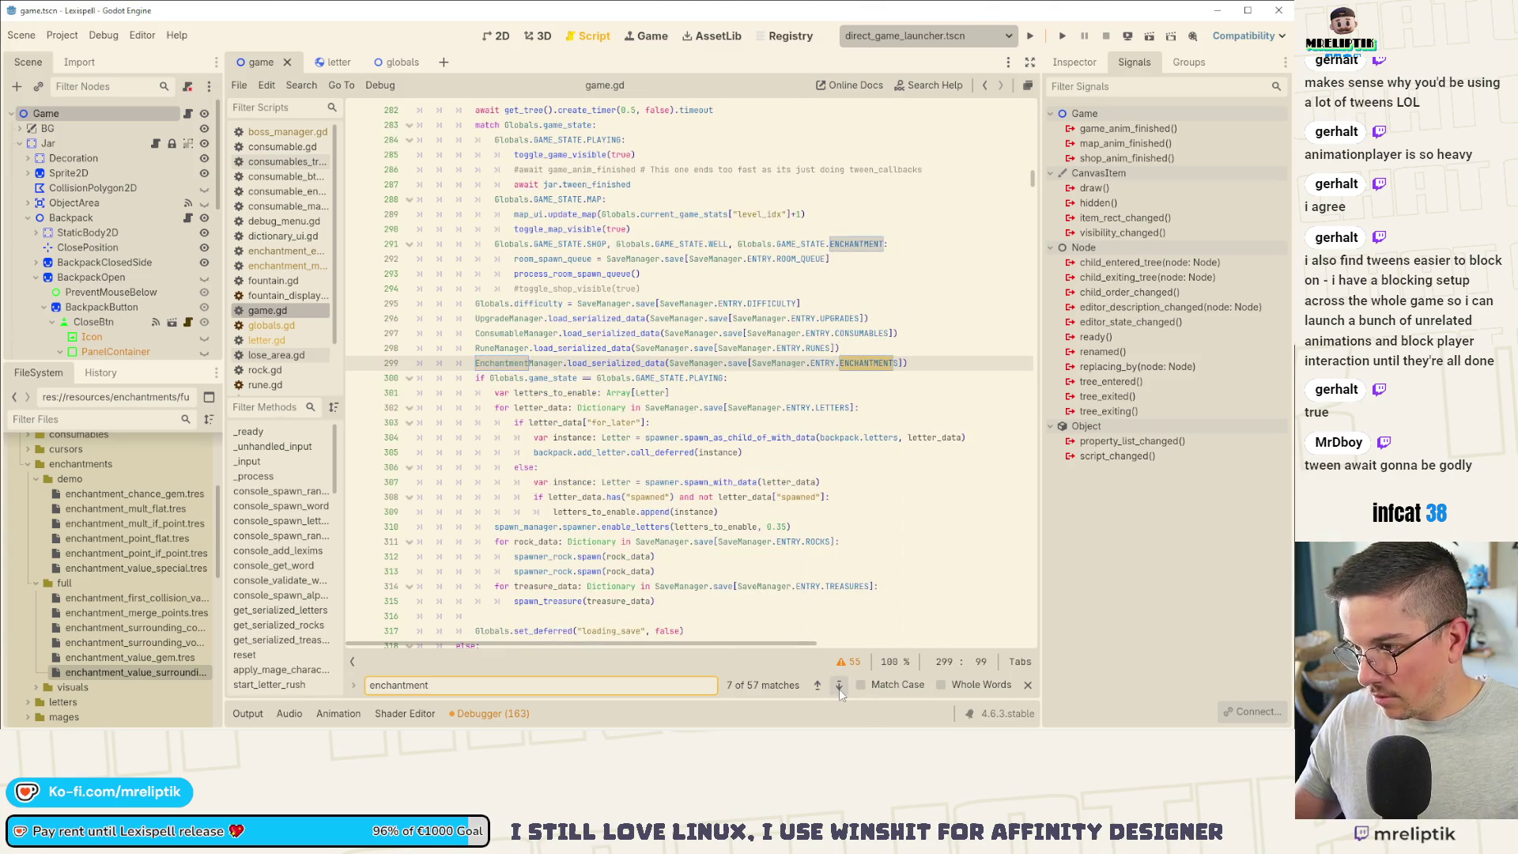
click(839, 687)
click(839, 687)
click(839, 686)
click(839, 686)
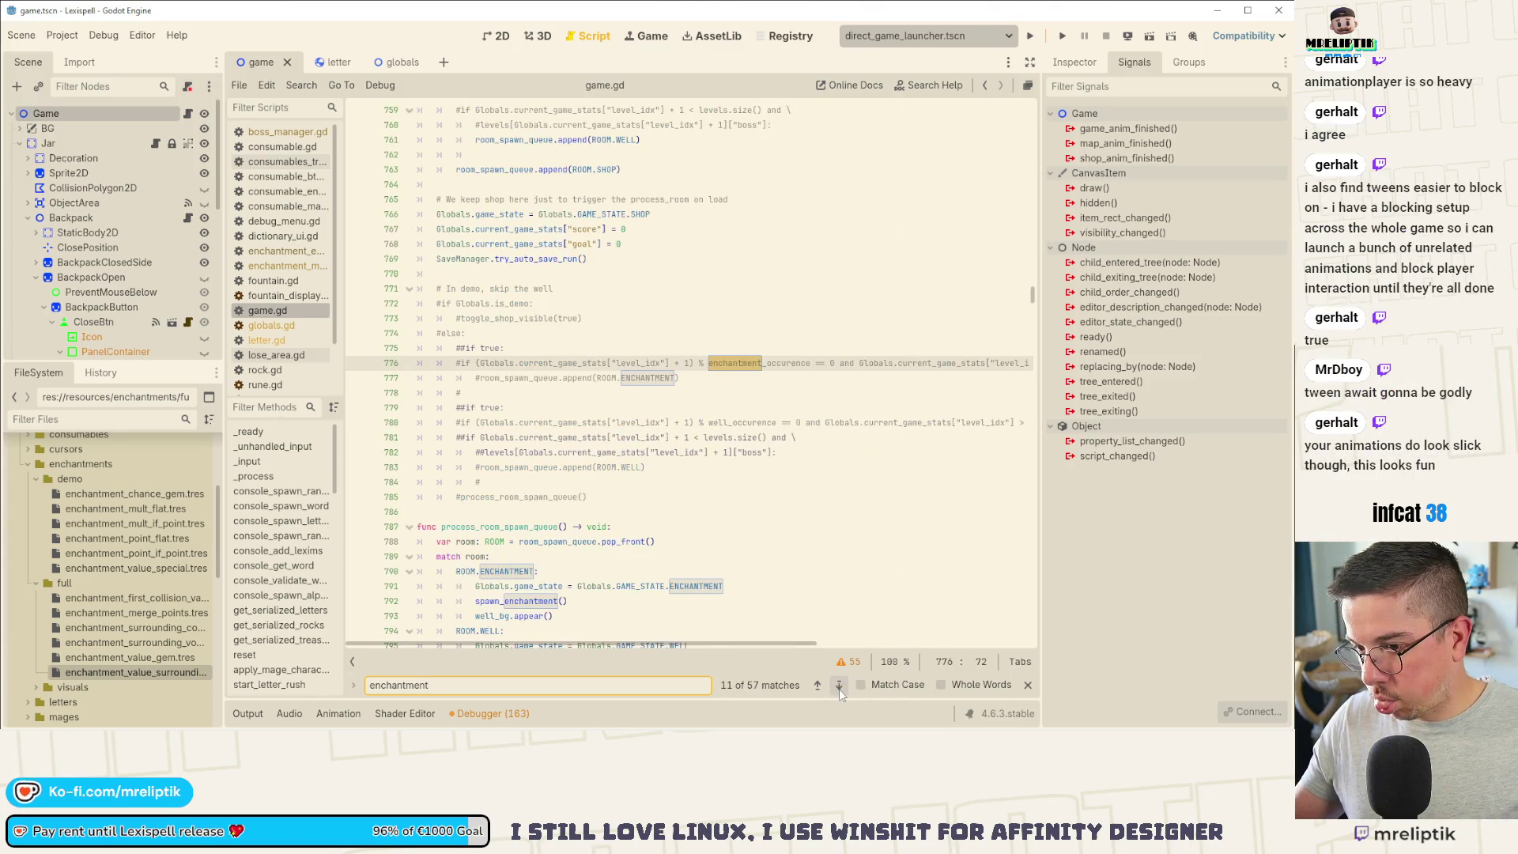
scroll(584, 457, down, 5)
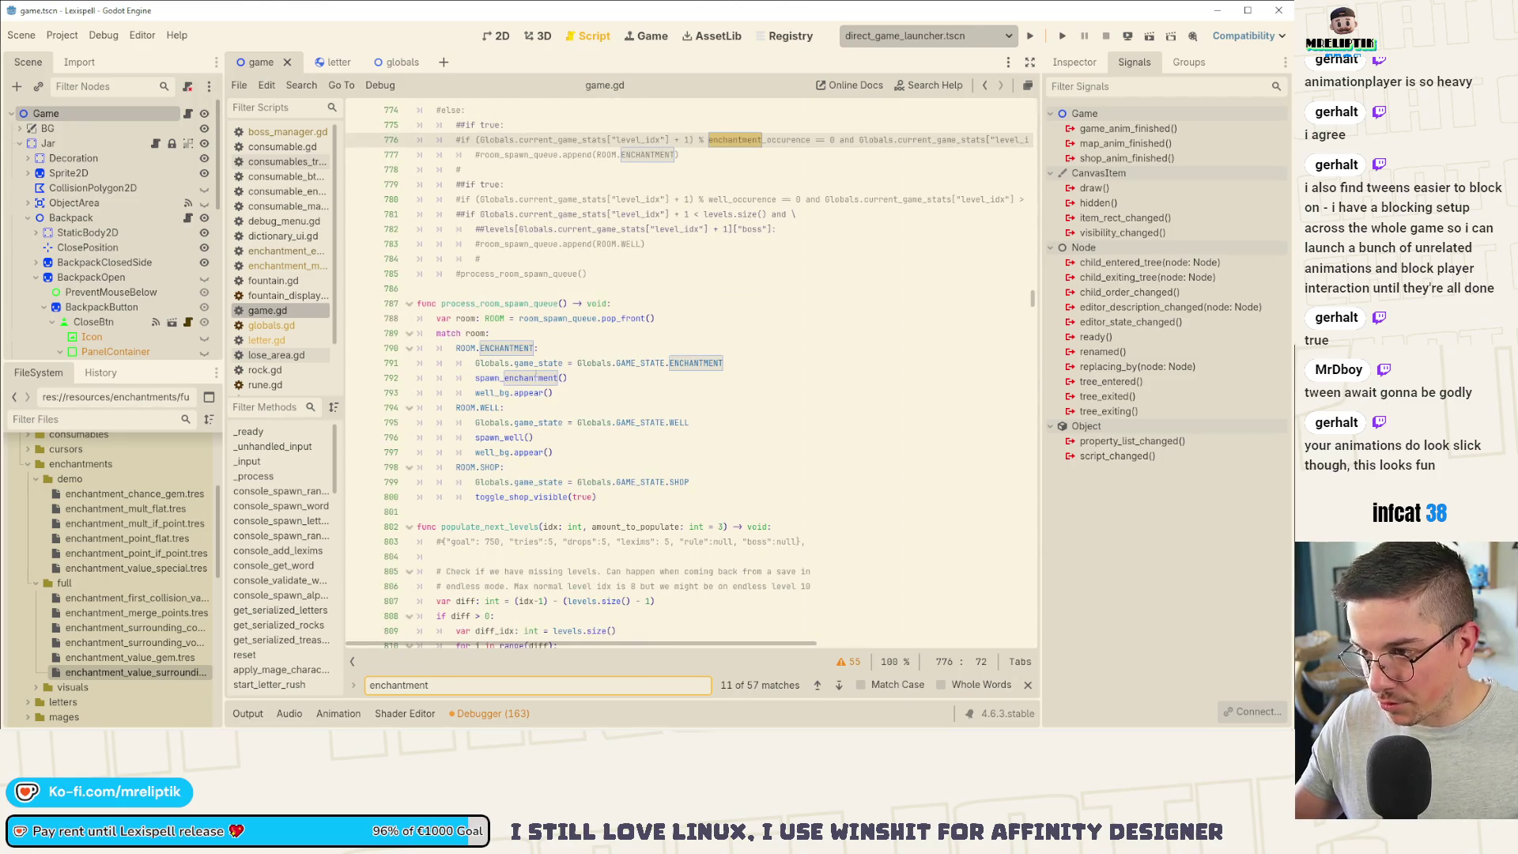
click(515, 304)
scroll(545, 332, up, 13)
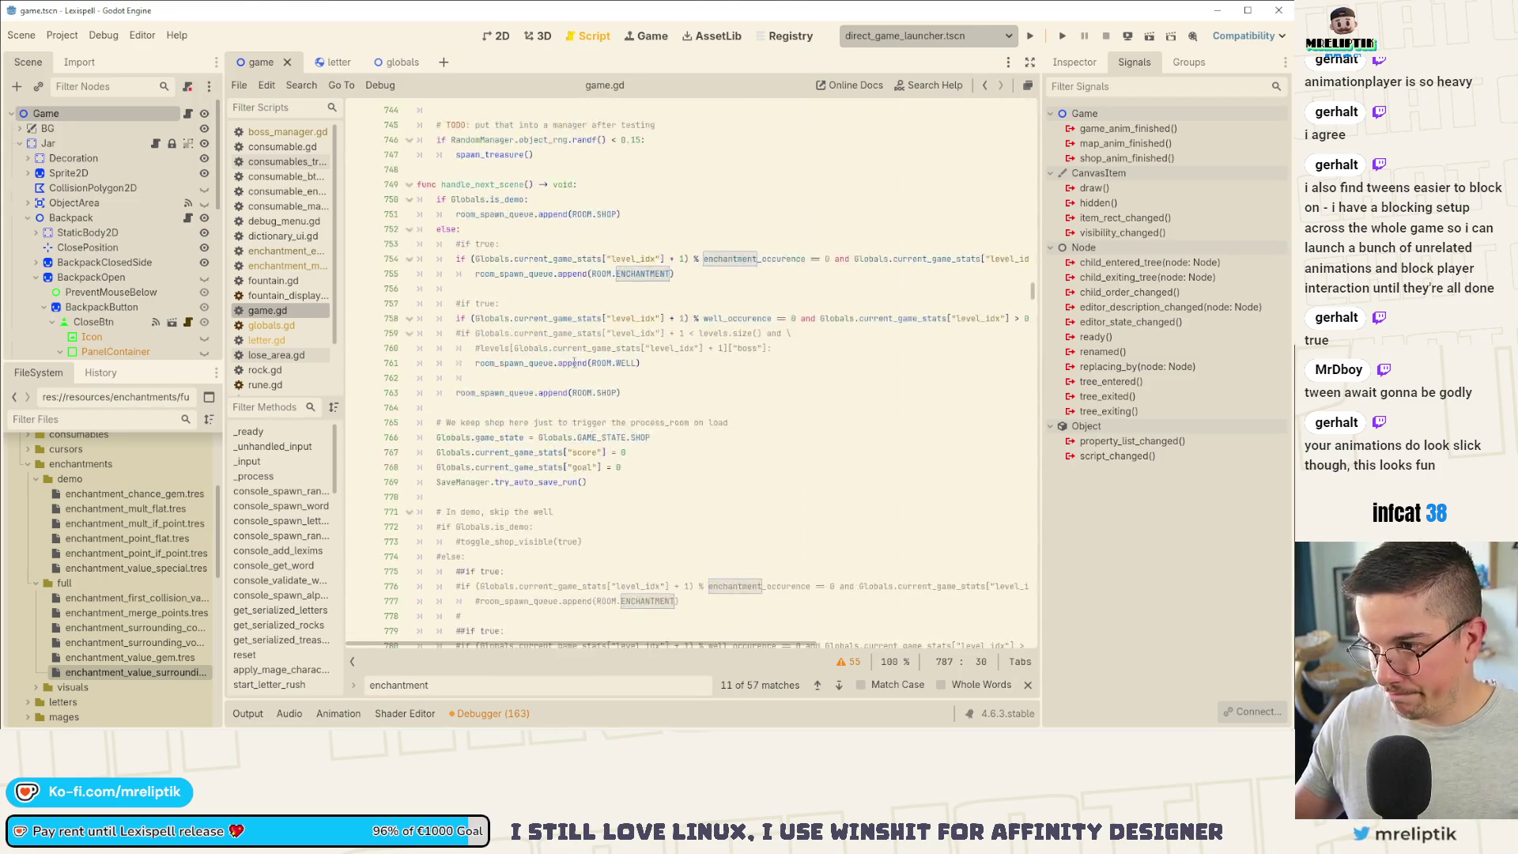
Step: Uncomment 'if true:' on line 753, comment out the level condition on line 754, and save
click(546, 367)
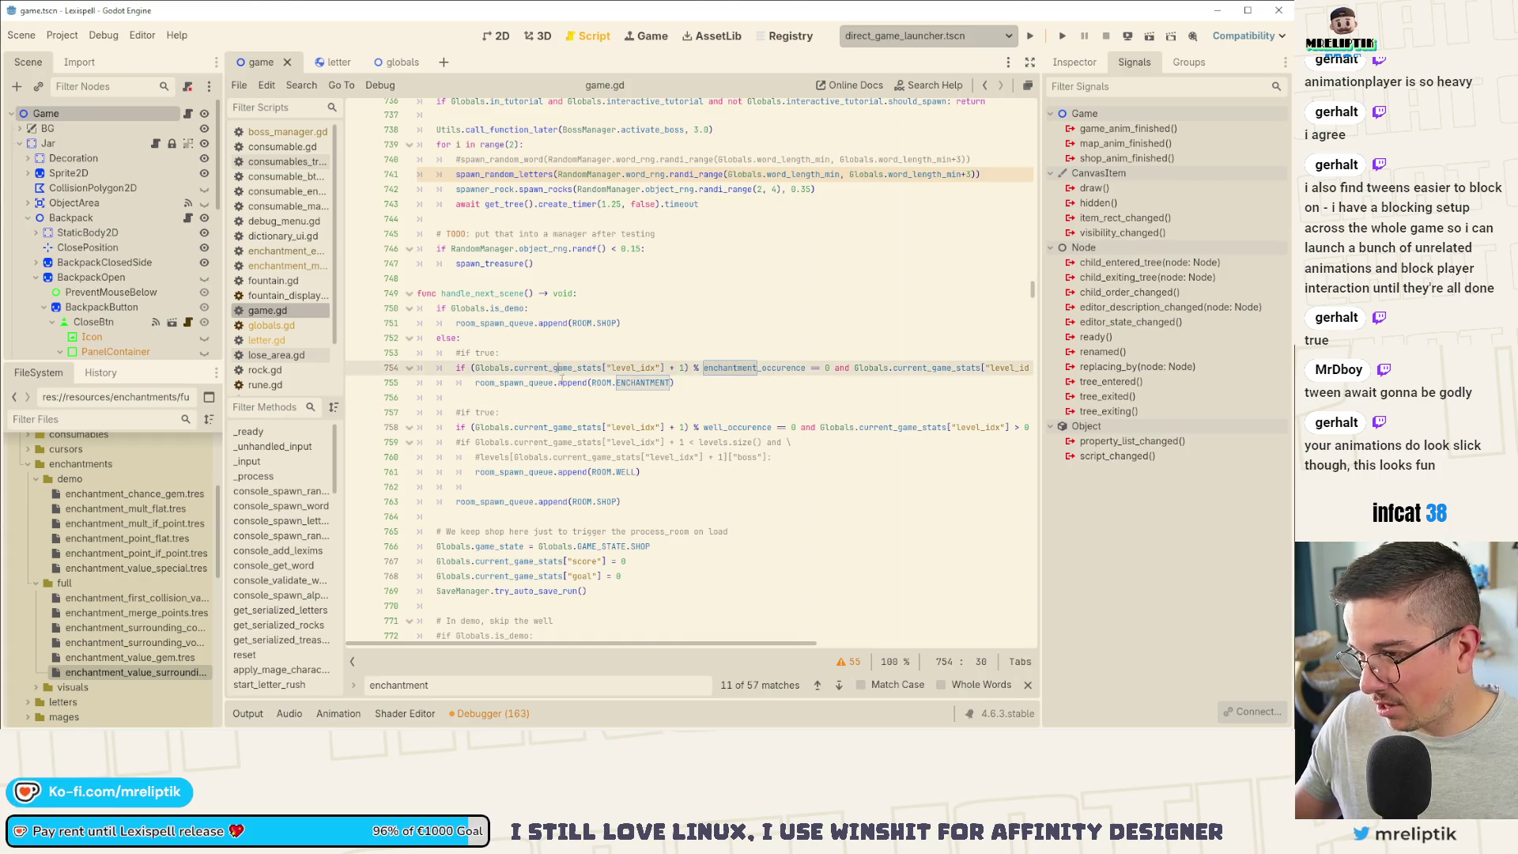
click(551, 359)
key(ctrl+k)
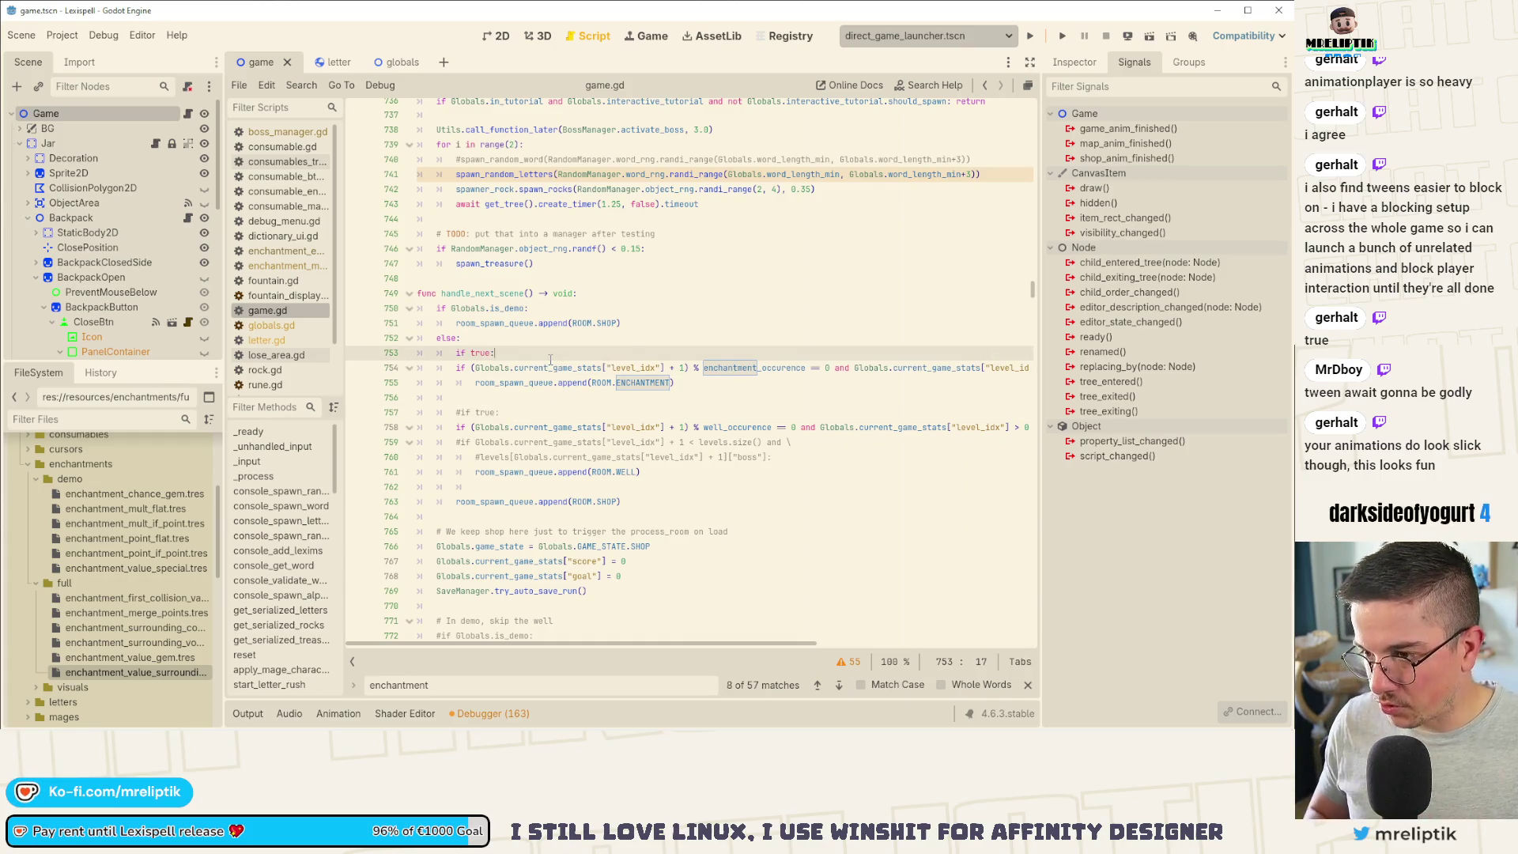
key(Down)
key(ctrl+k)
key(ctrl+s)
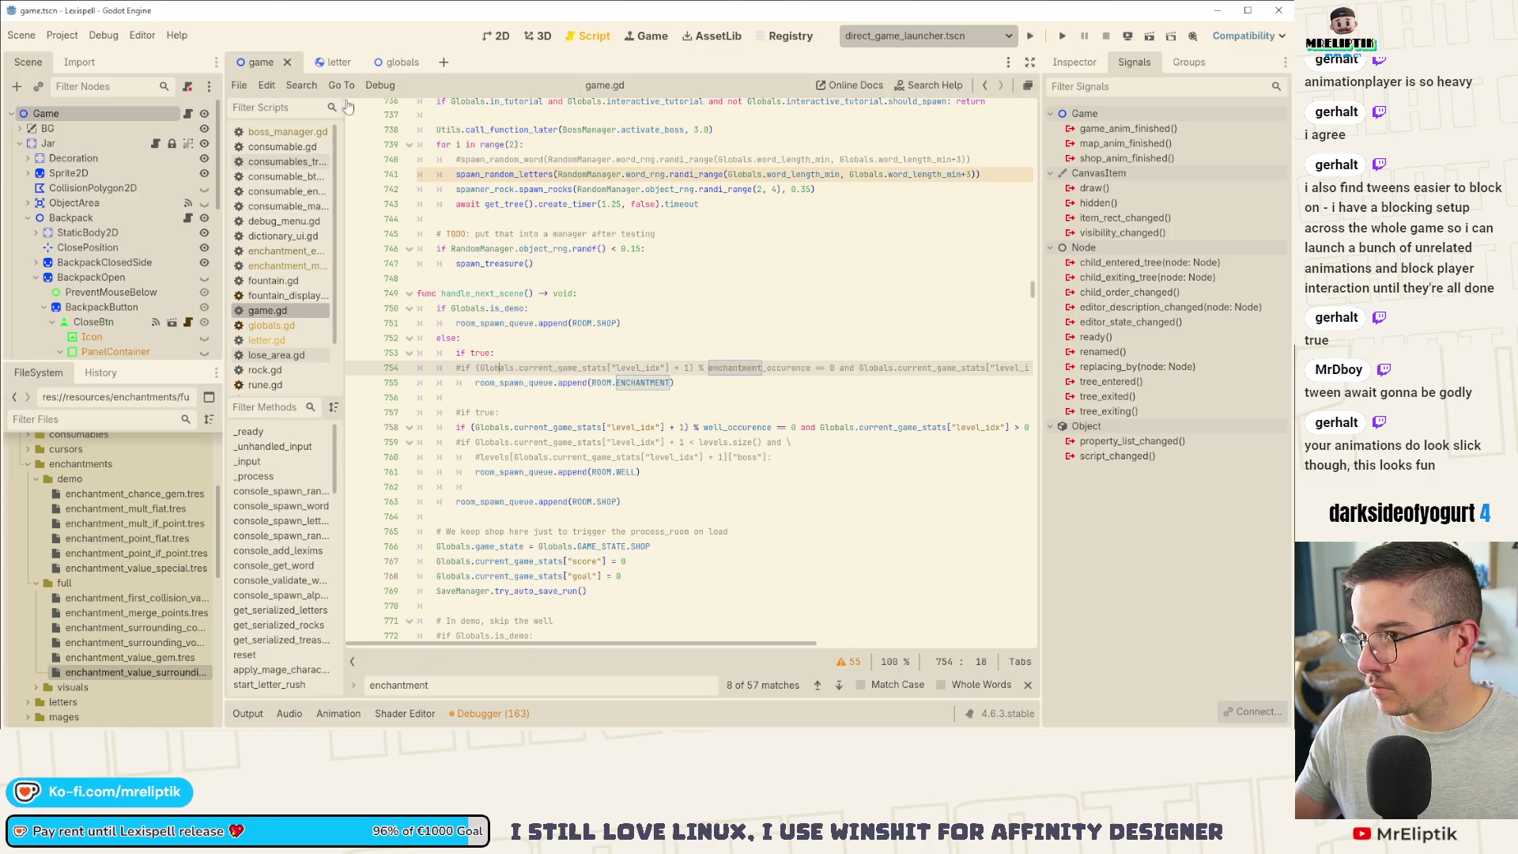
Step: Return to letter.gd and run the game to test the change
click(334, 63)
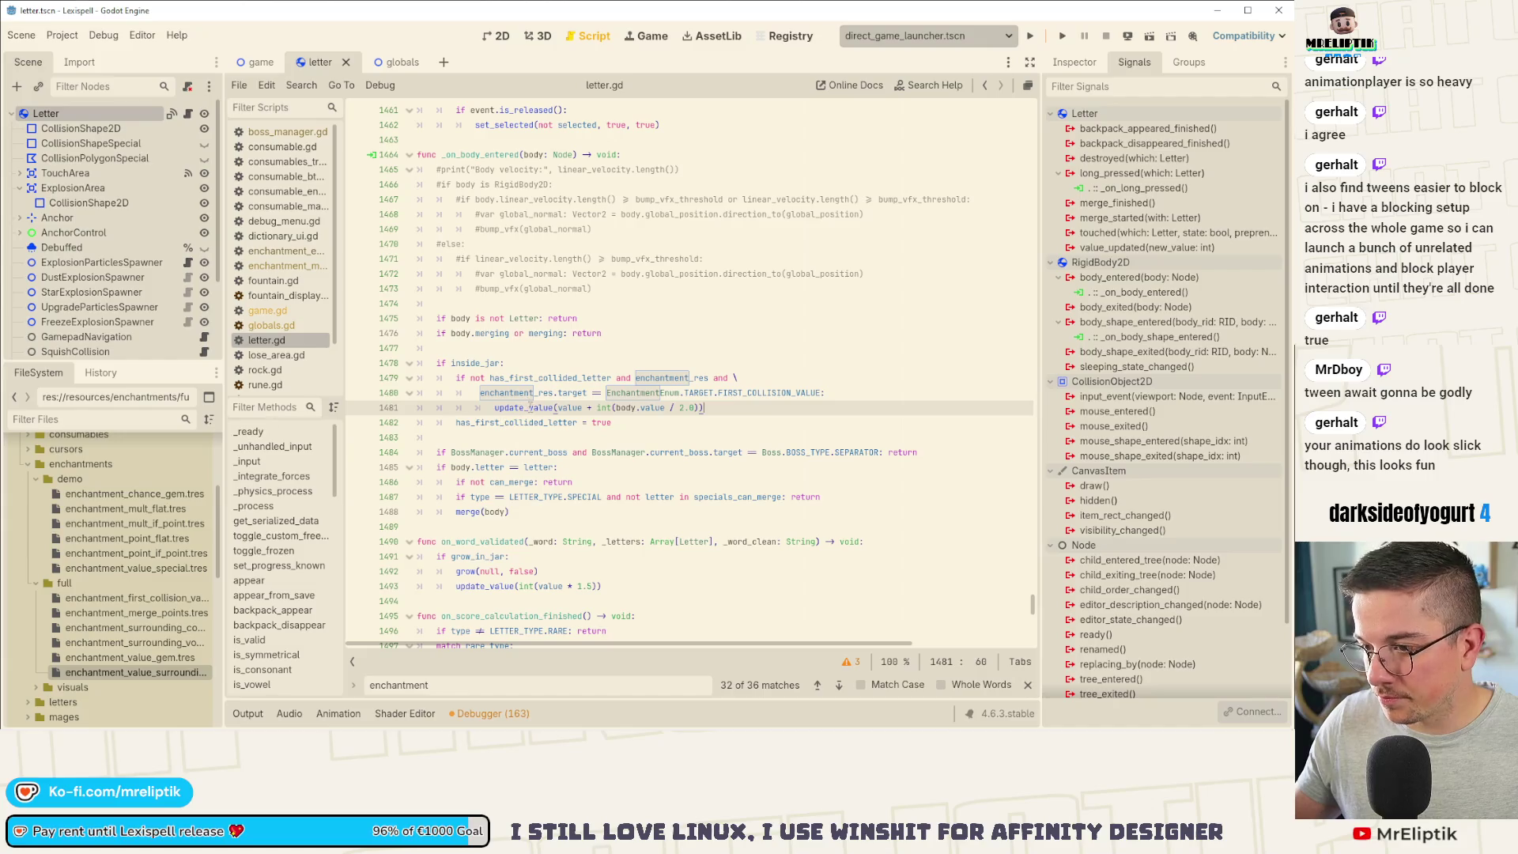
click(357, 408)
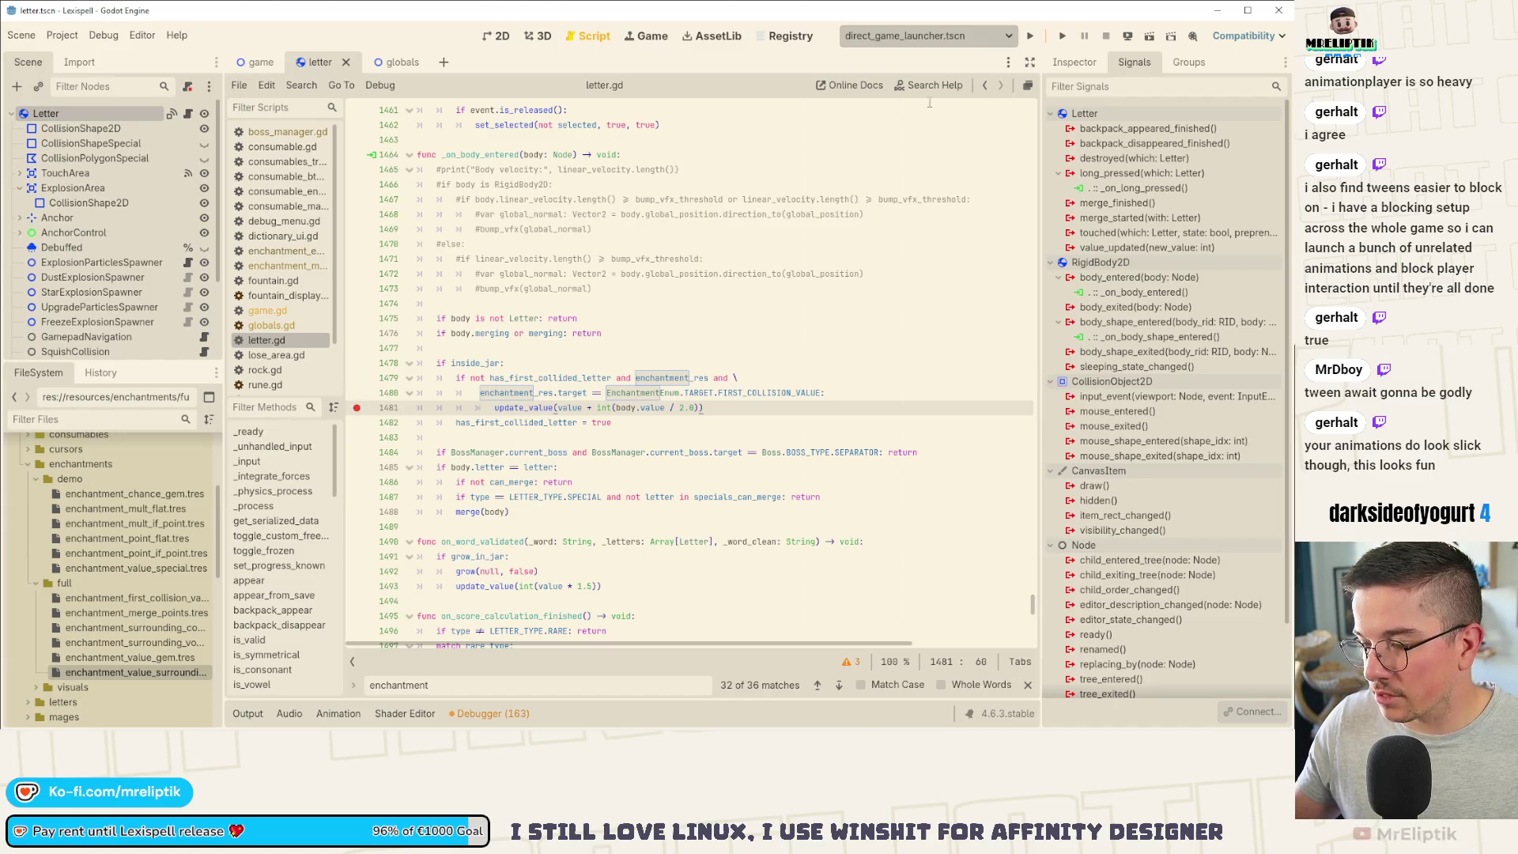
click(1031, 36)
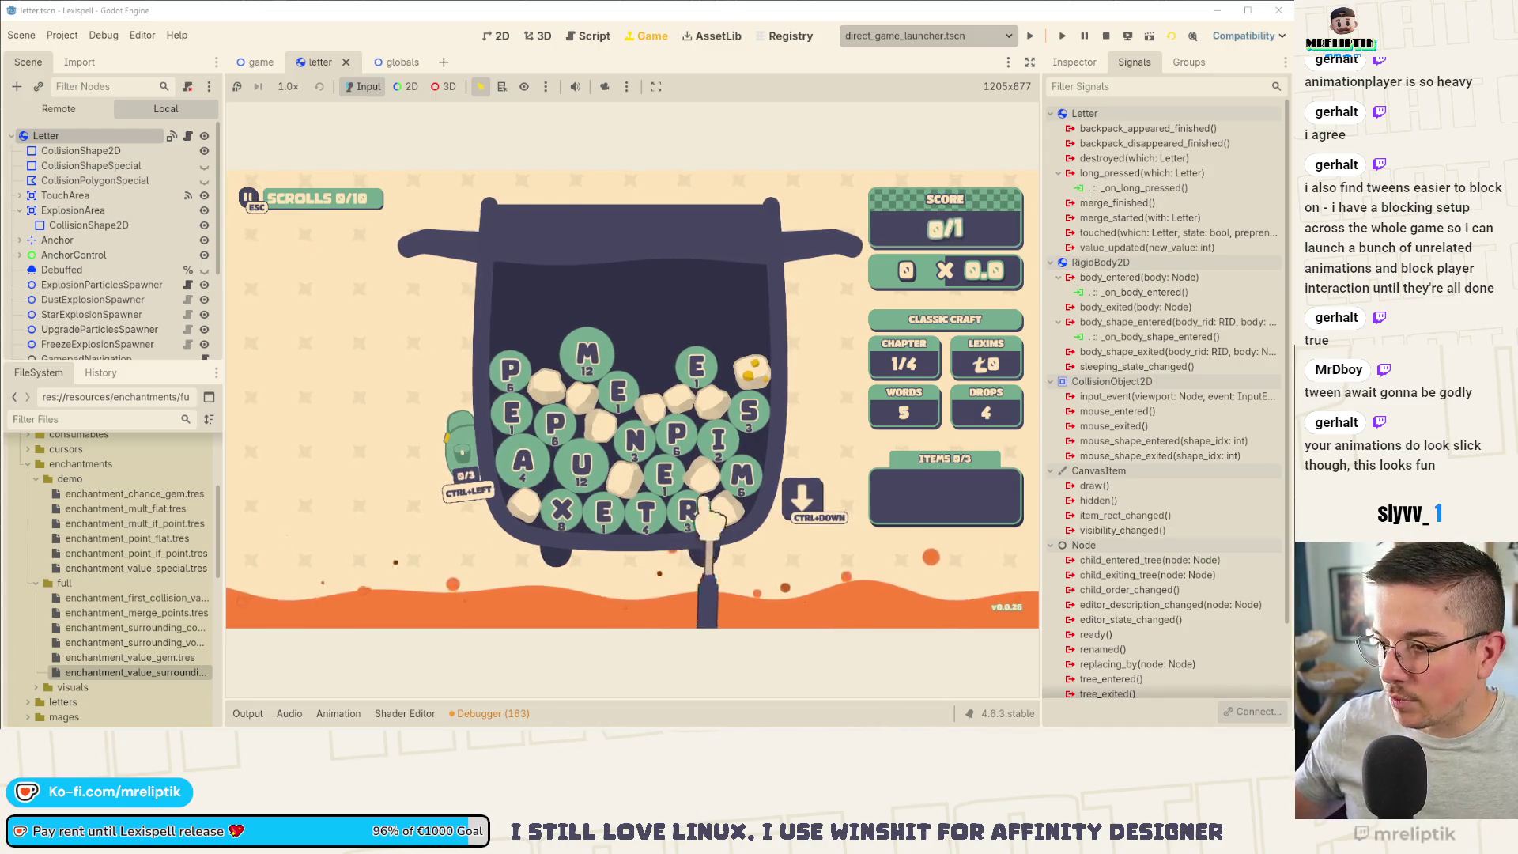
Step: Submit the word PUN in the running game and choose letter E to enchant
text(pune)
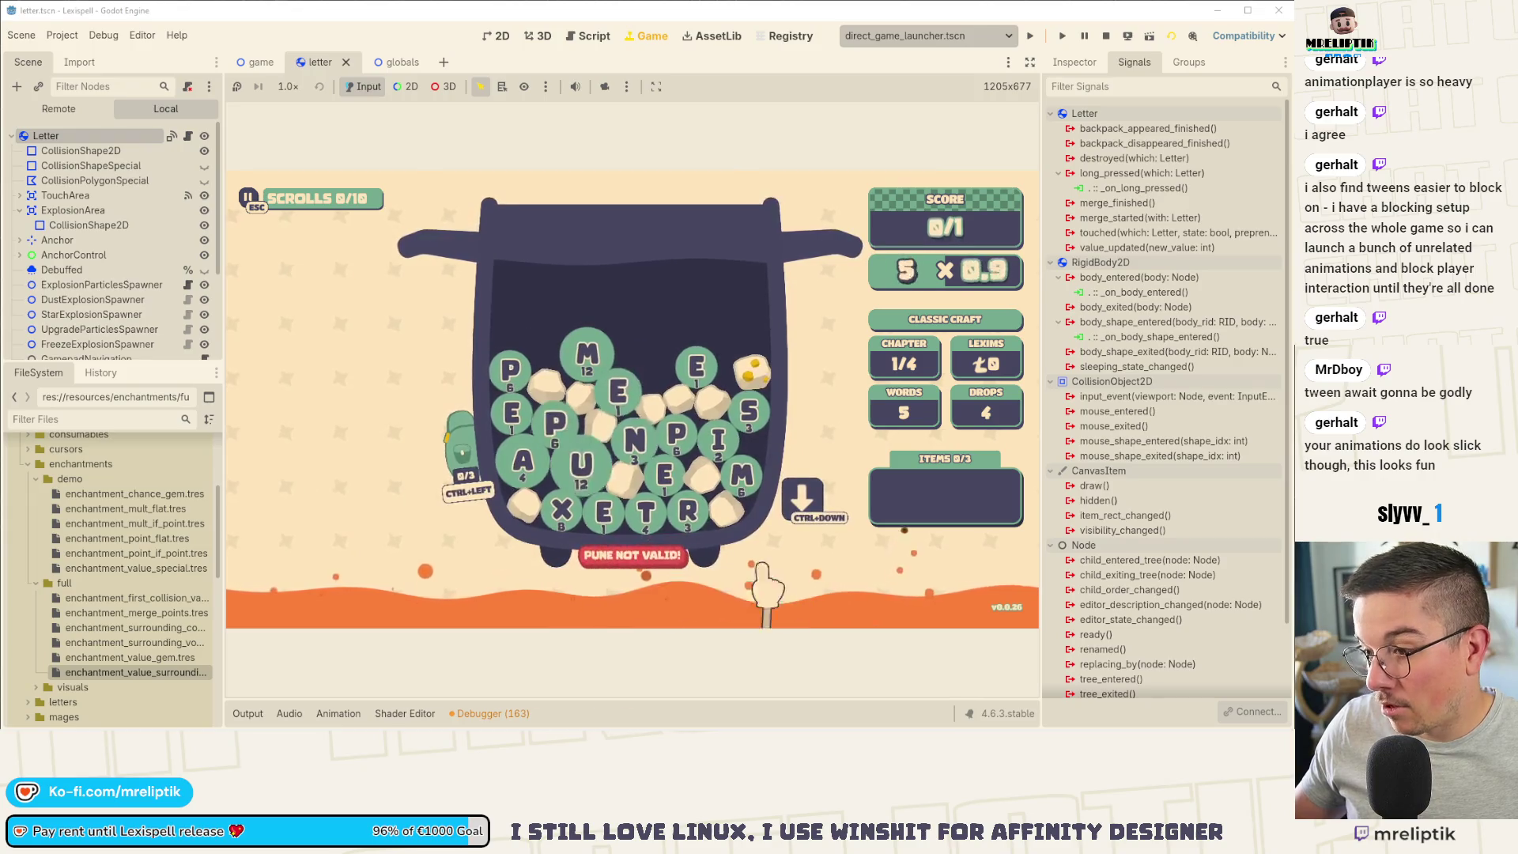
key(BackSpace)
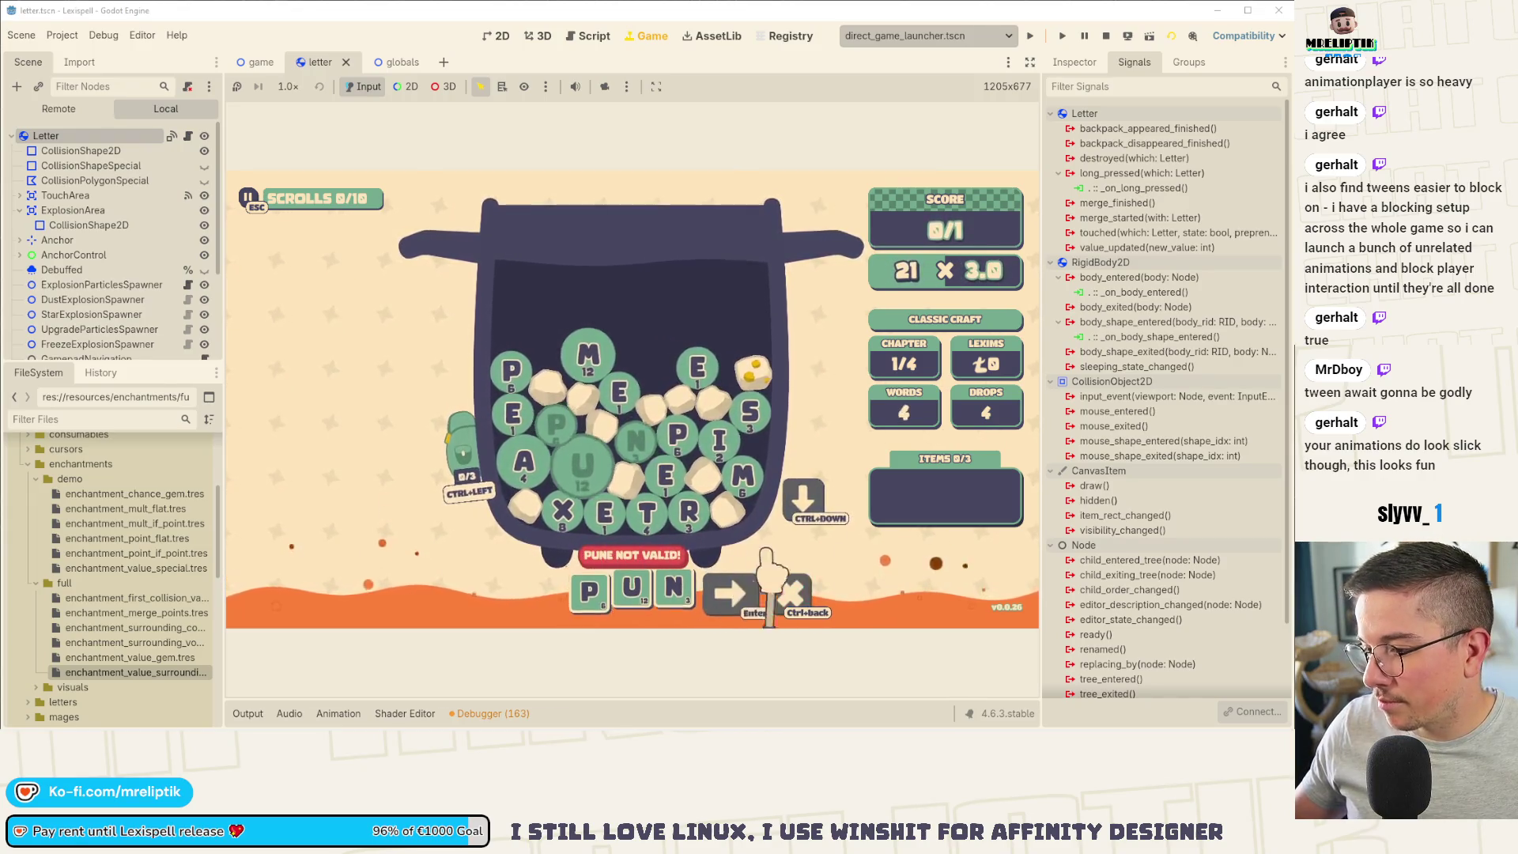
key(Return)
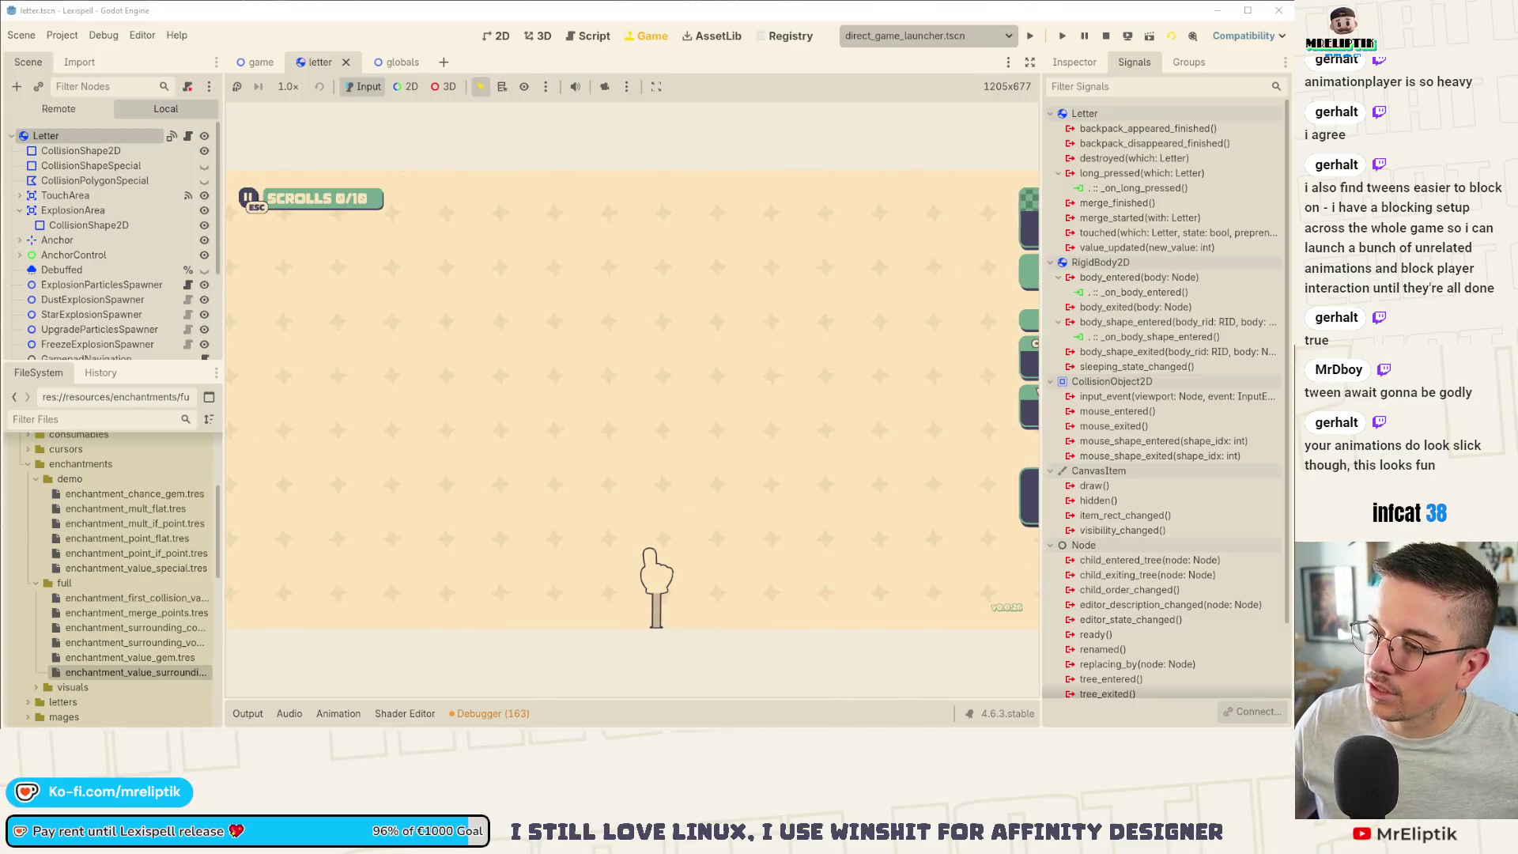
click(613, 289)
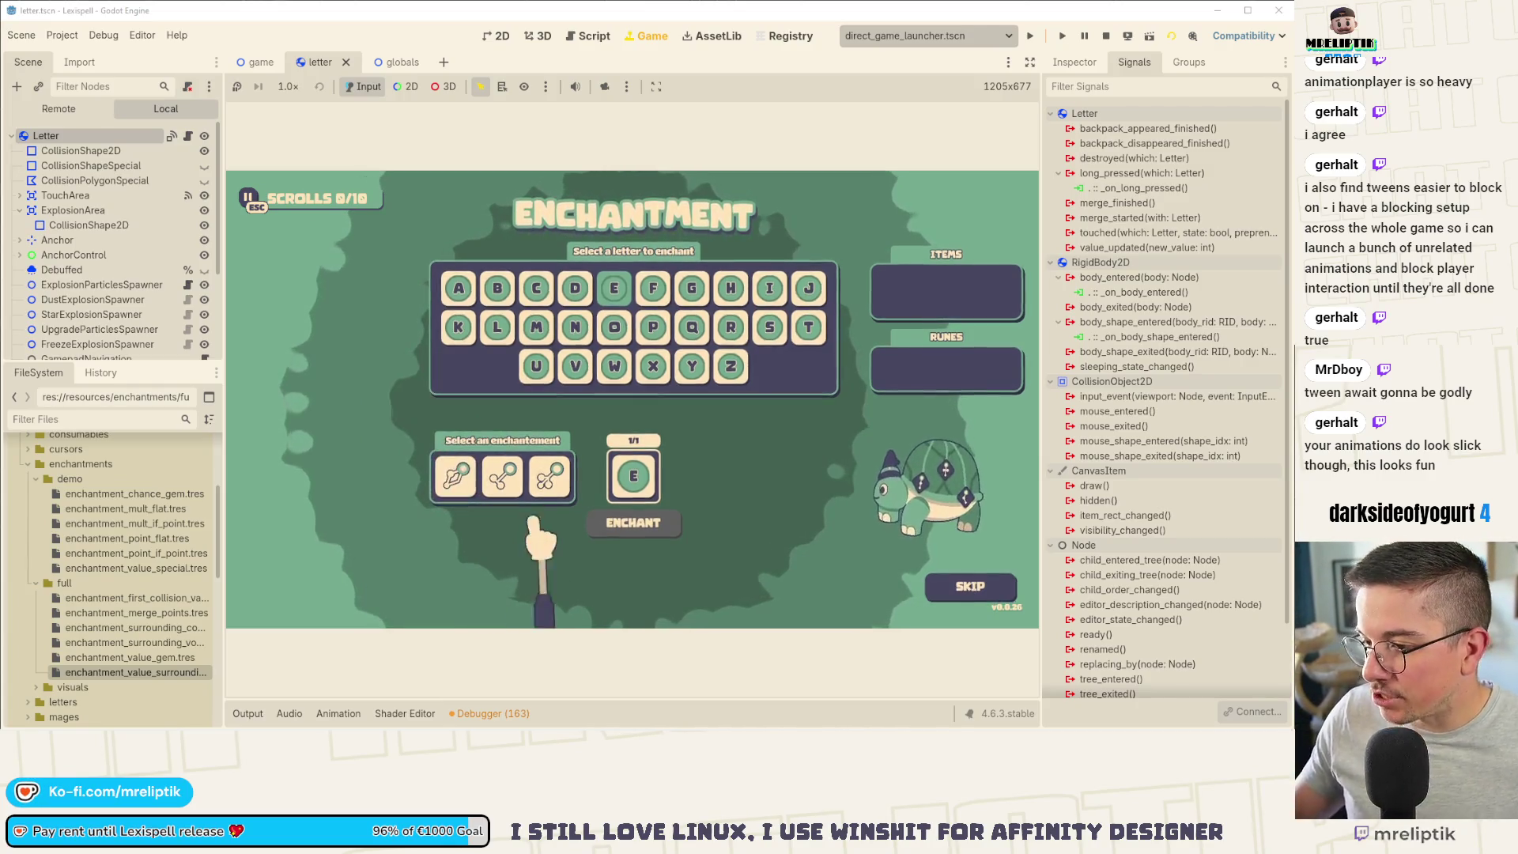
Step: Read the enchantment cards for E, skip to the Arcanery shop, and stop the game
mouse_move(503, 479)
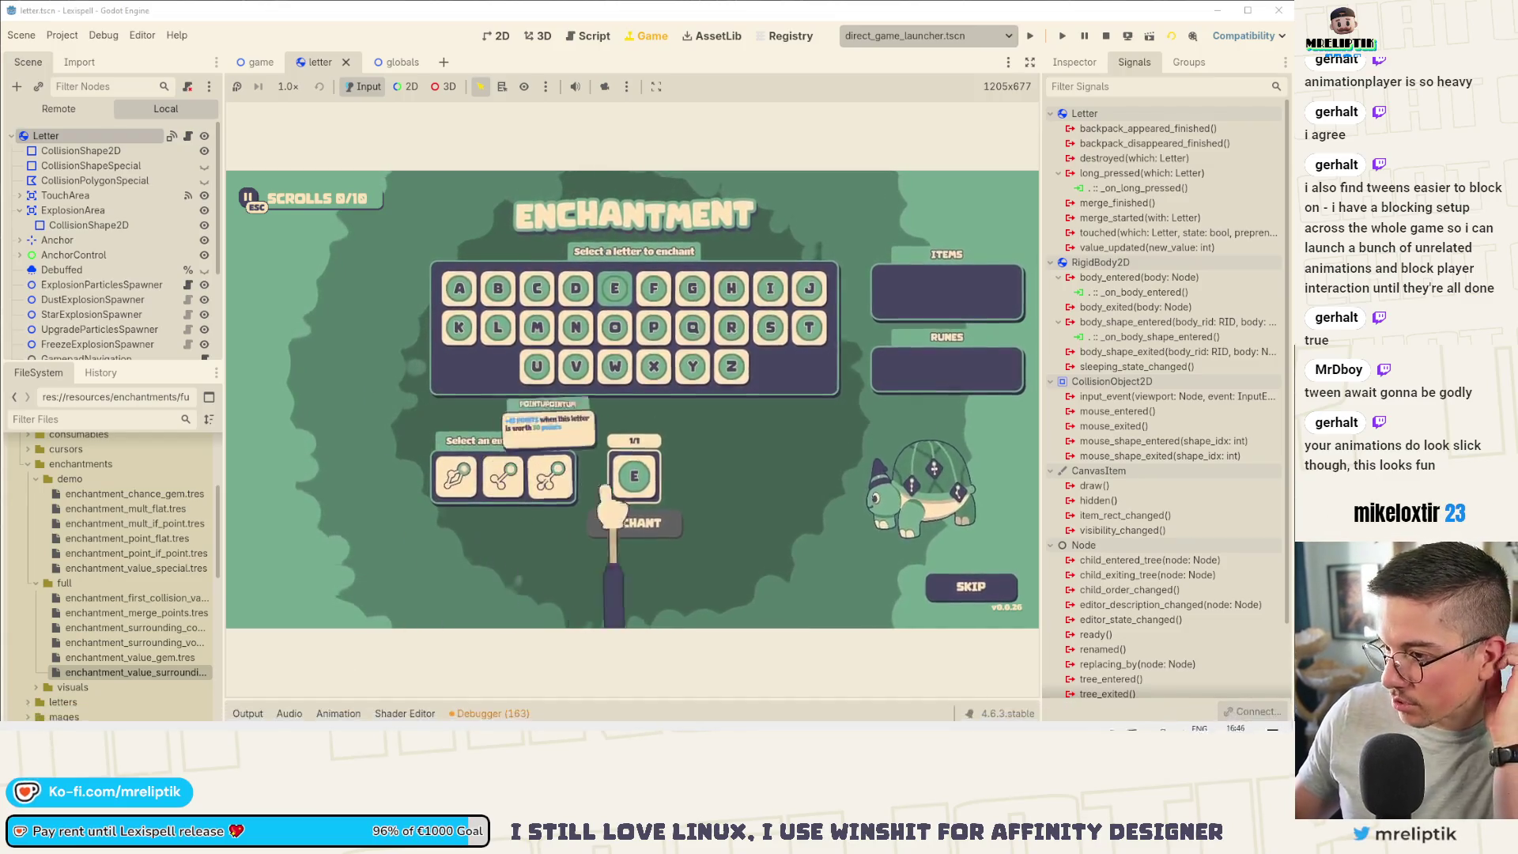
mouse_move(554, 475)
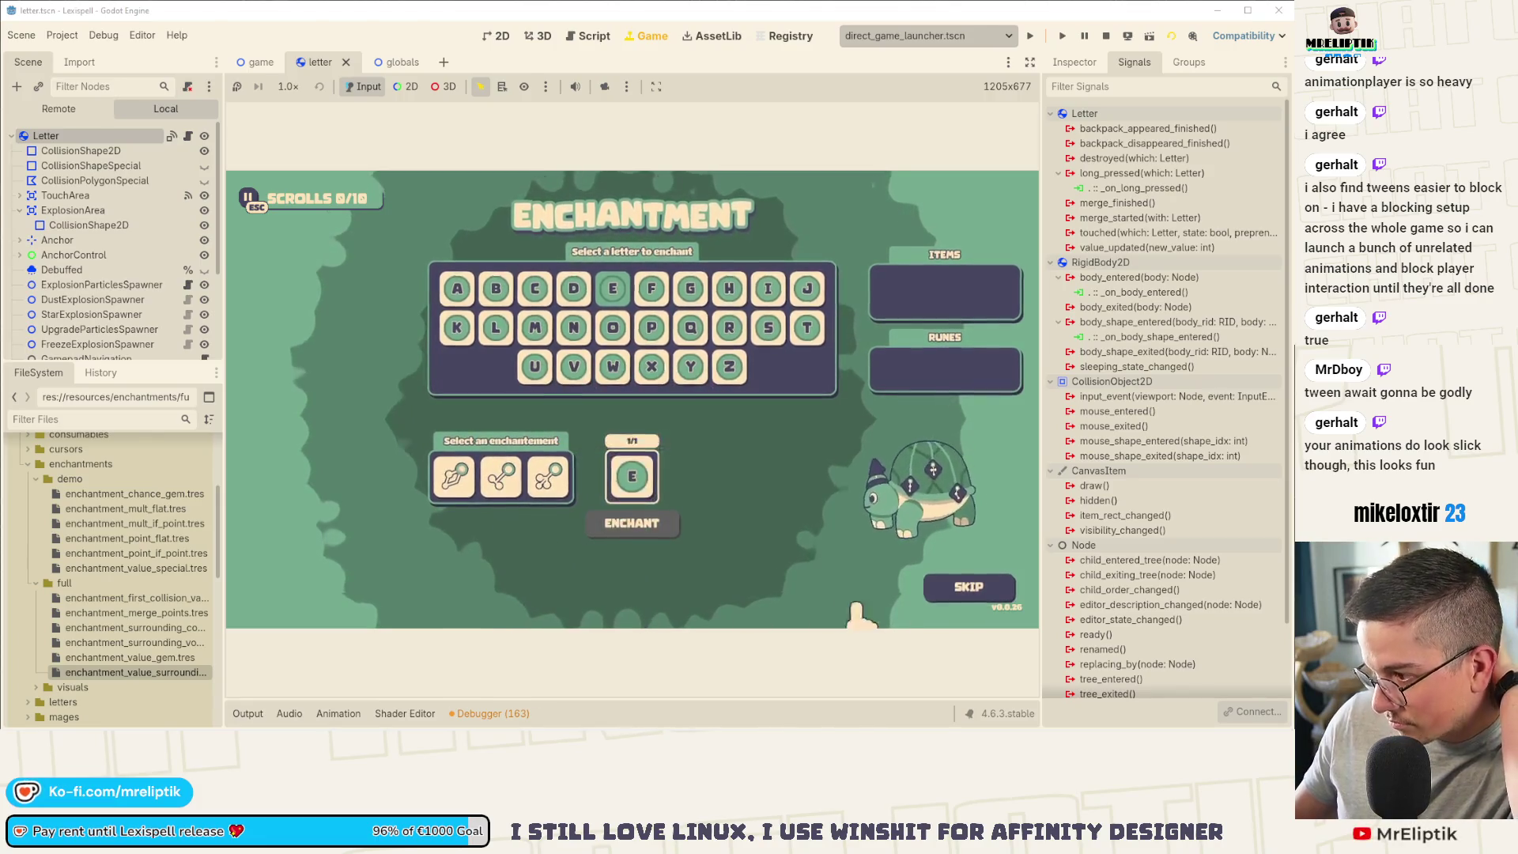
click(957, 593)
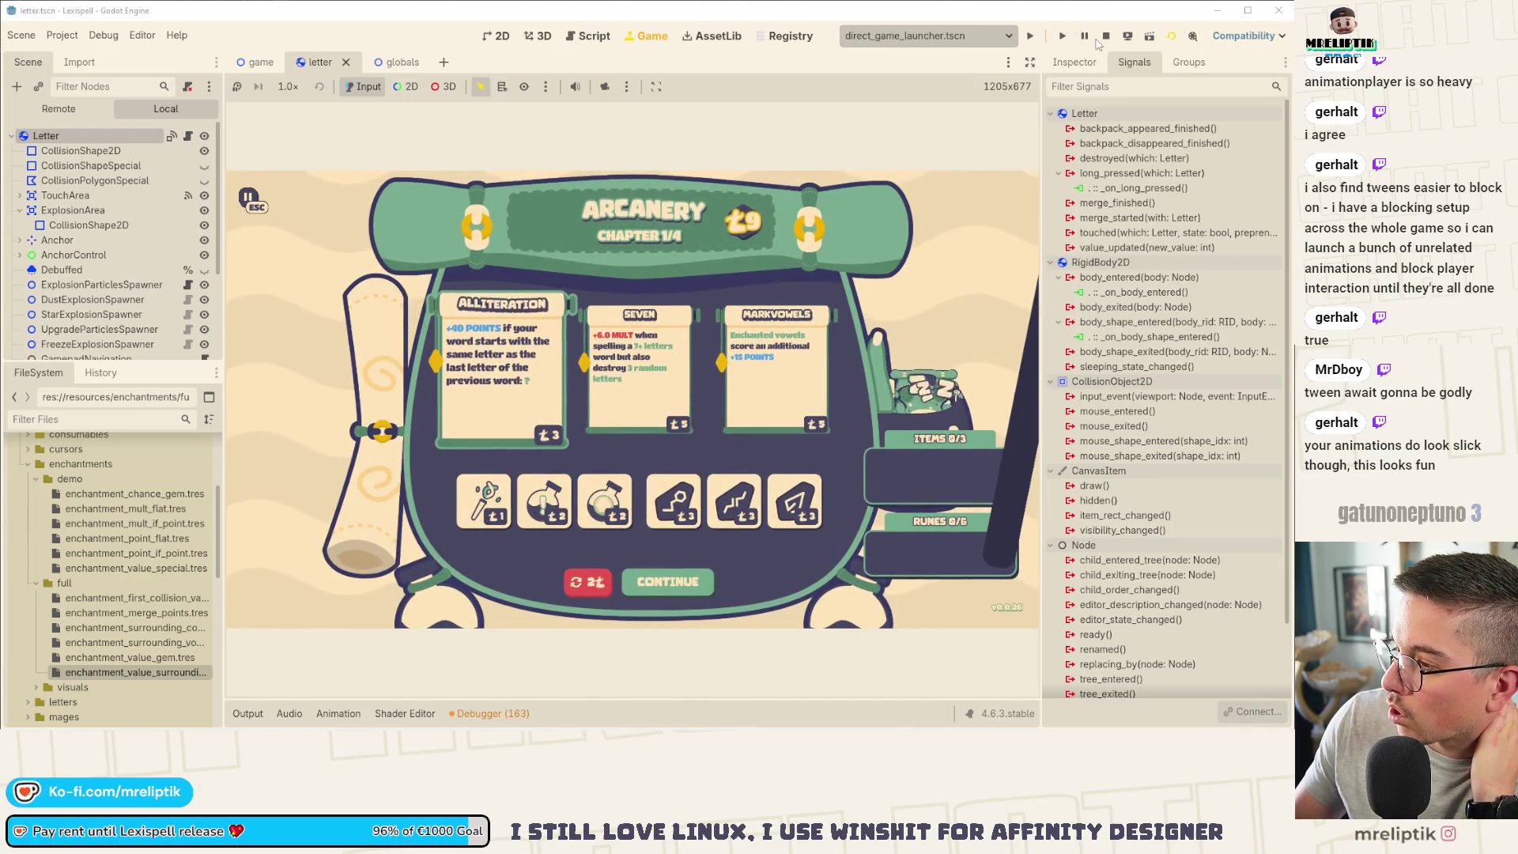
click(1105, 35)
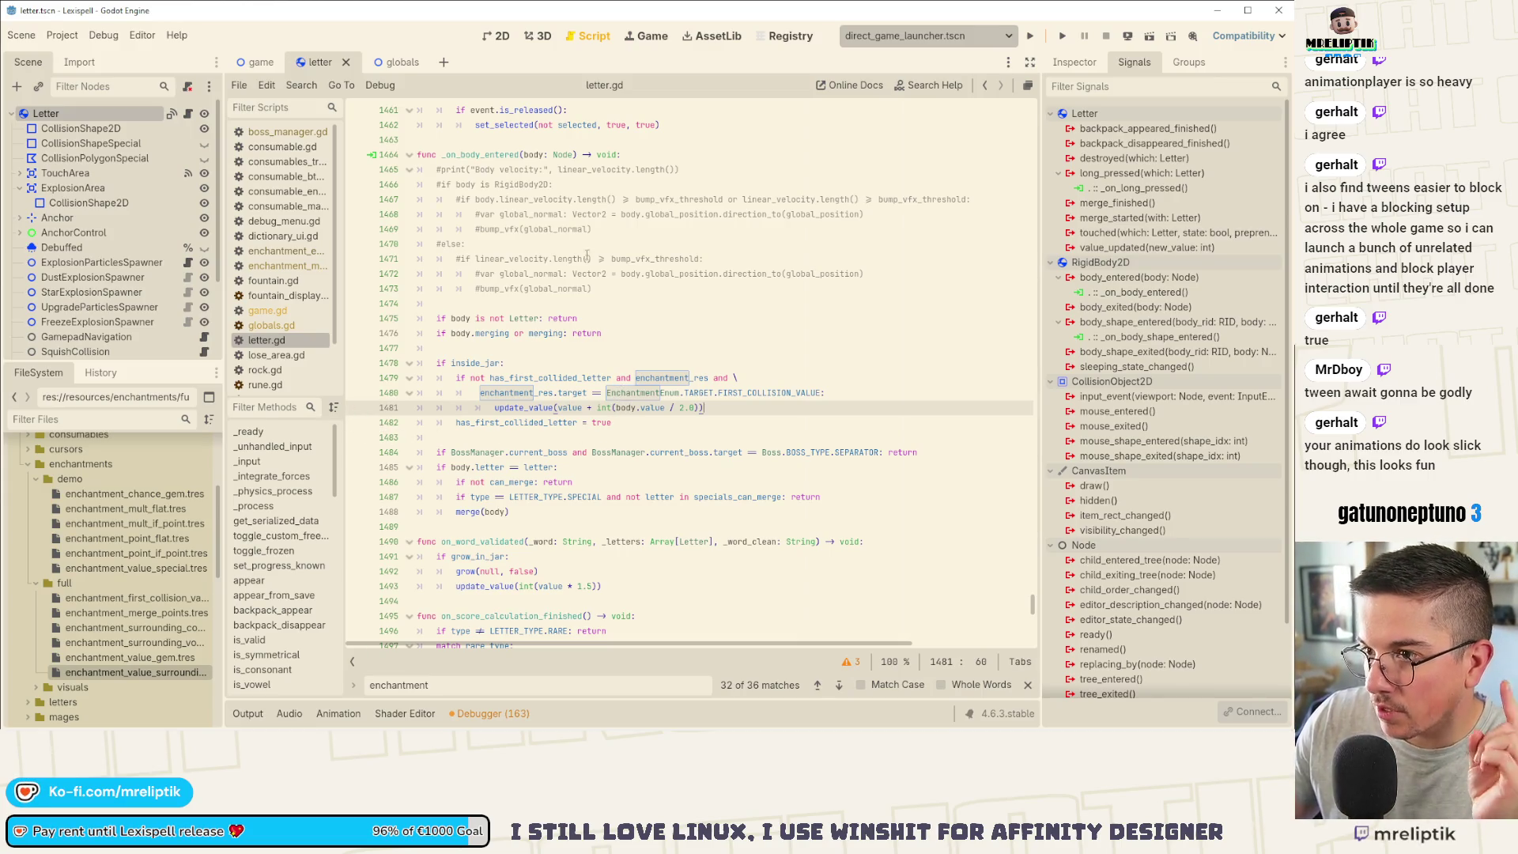
Step: Open enchantment_manager.gd, close the search bar, and go to the commented add_enchantment line in _ready
click(658, 362)
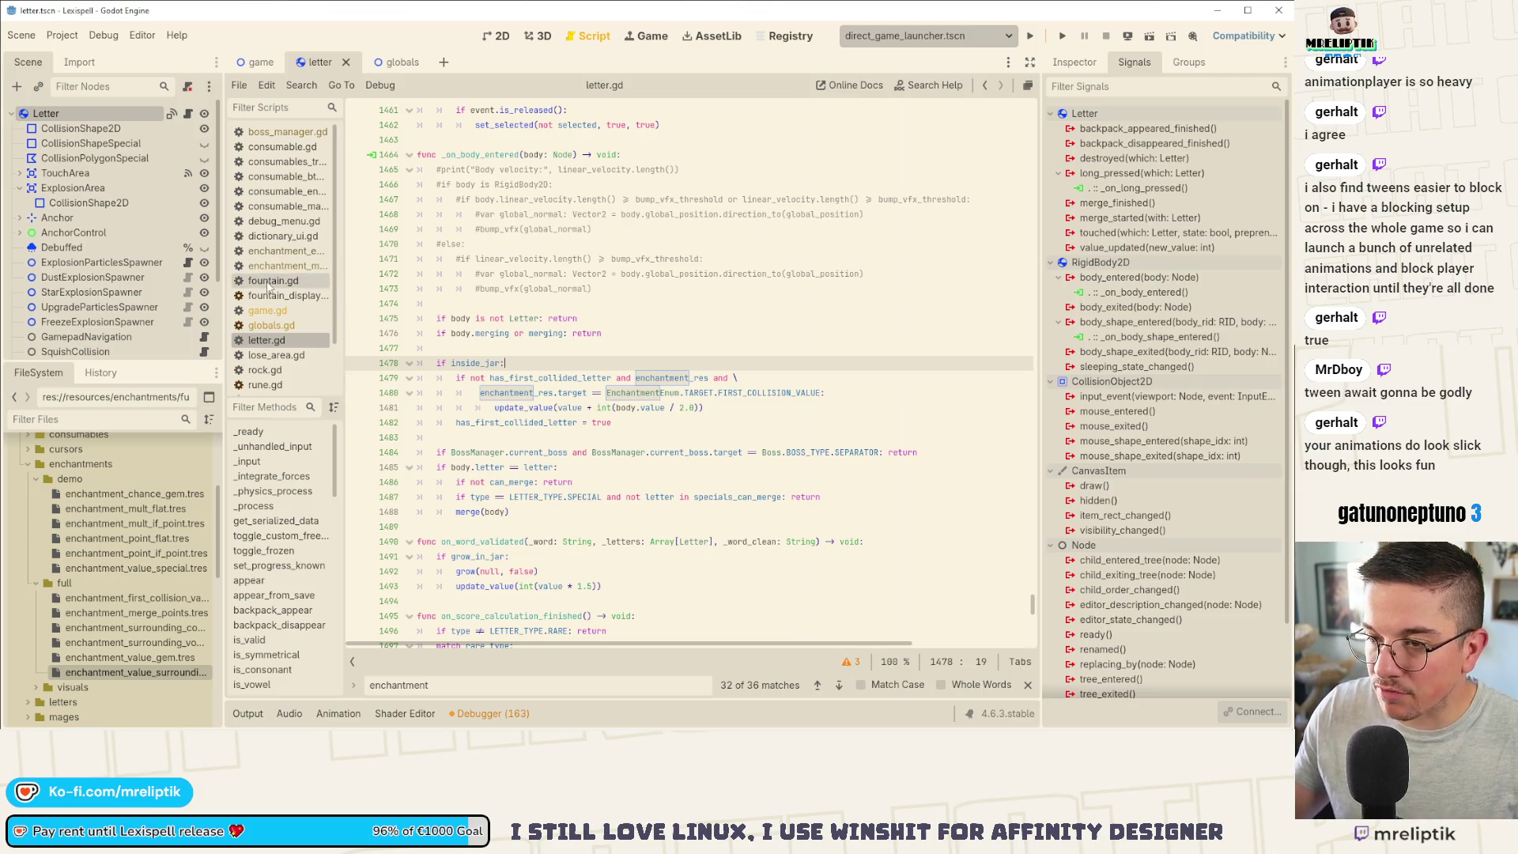
click(274, 267)
click(277, 251)
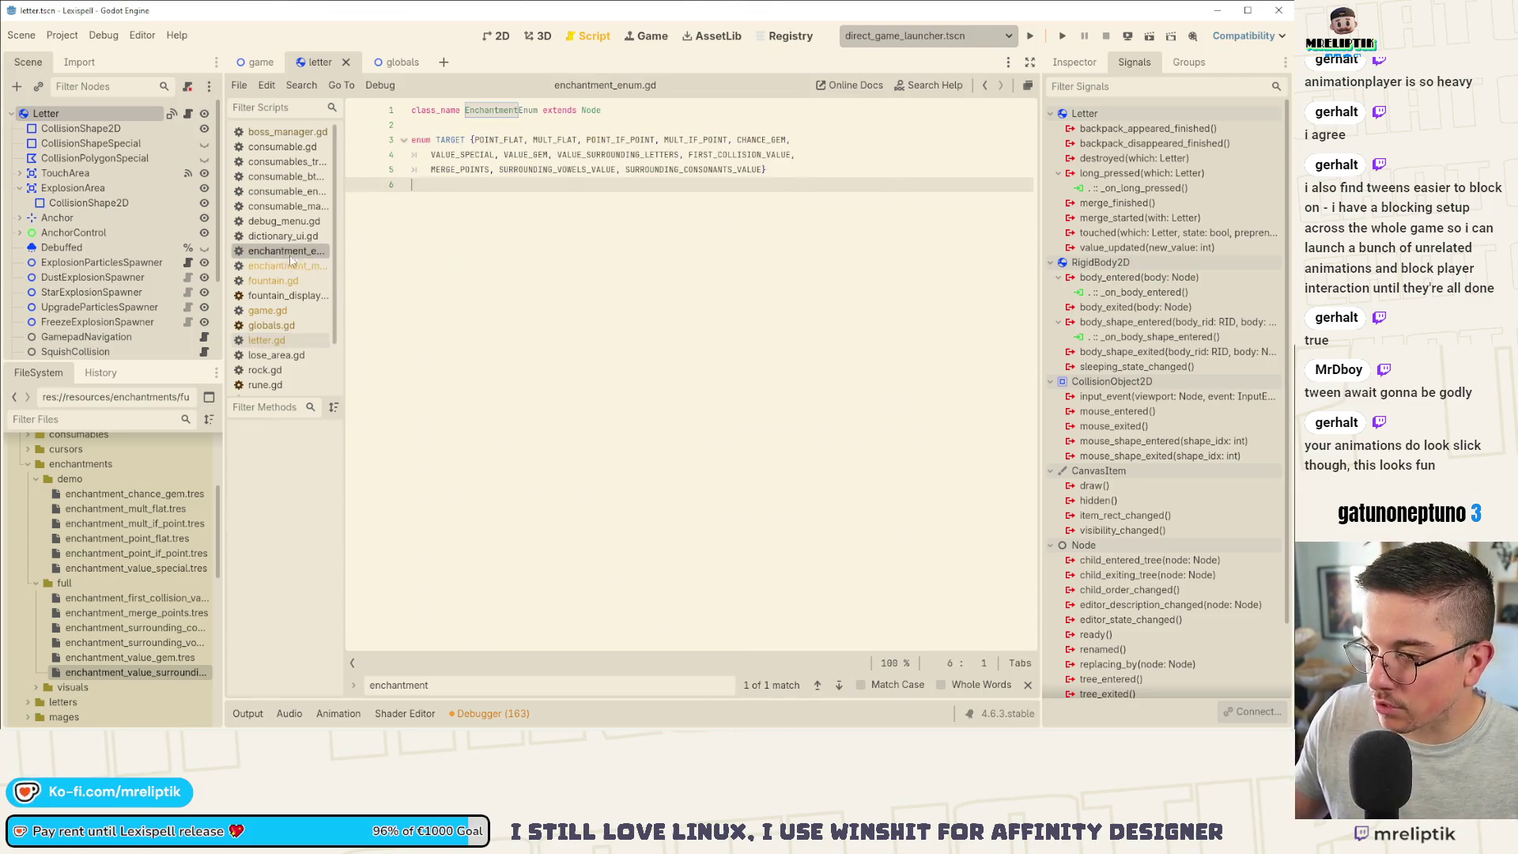
click(277, 266)
scroll(490, 356, down, 2)
click(546, 318)
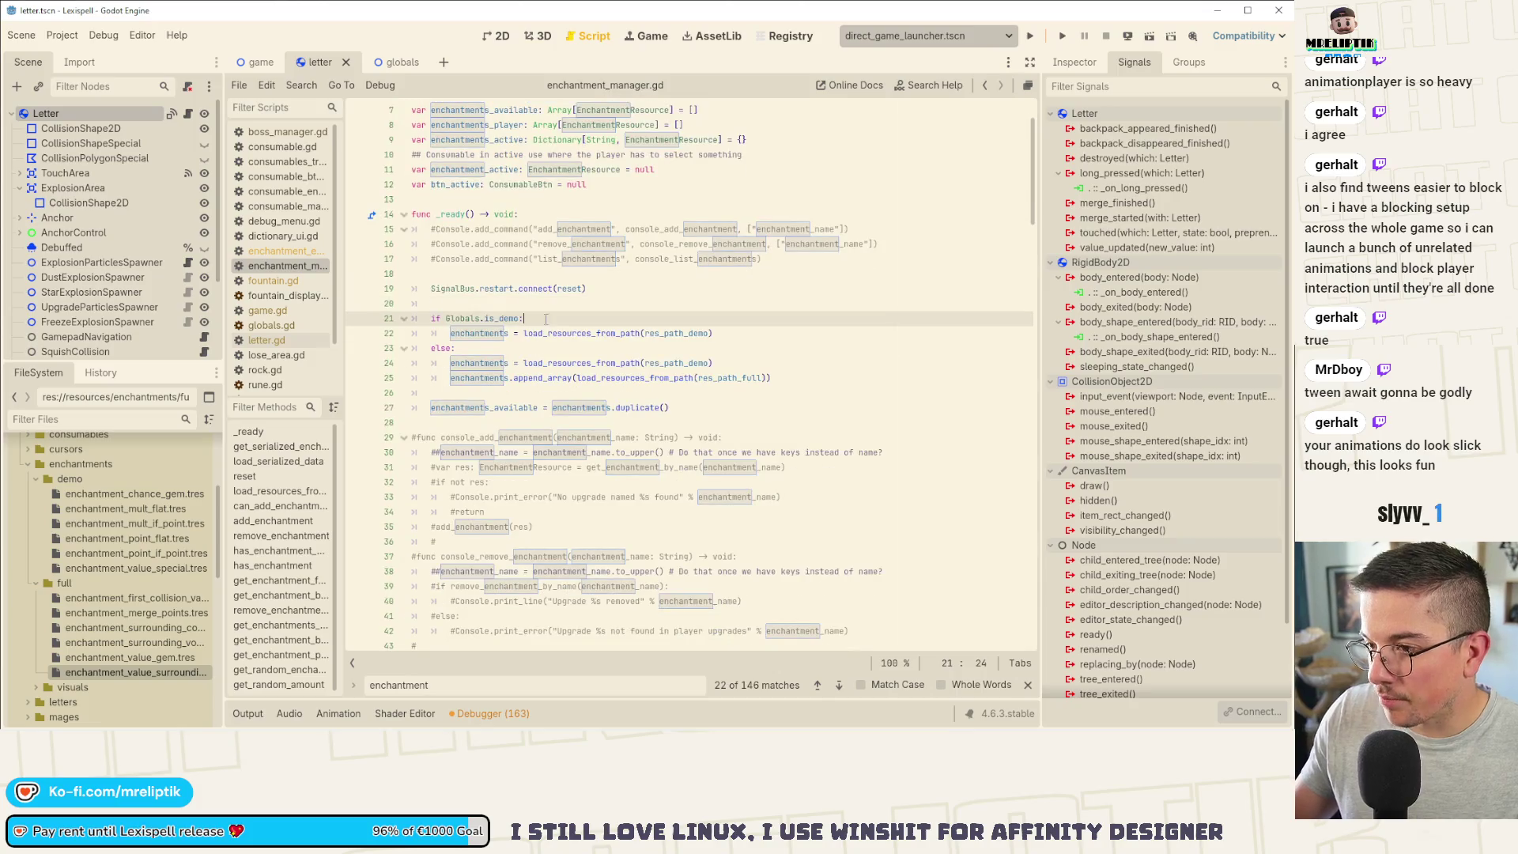
click(1027, 685)
scroll(632, 356, up, 2)
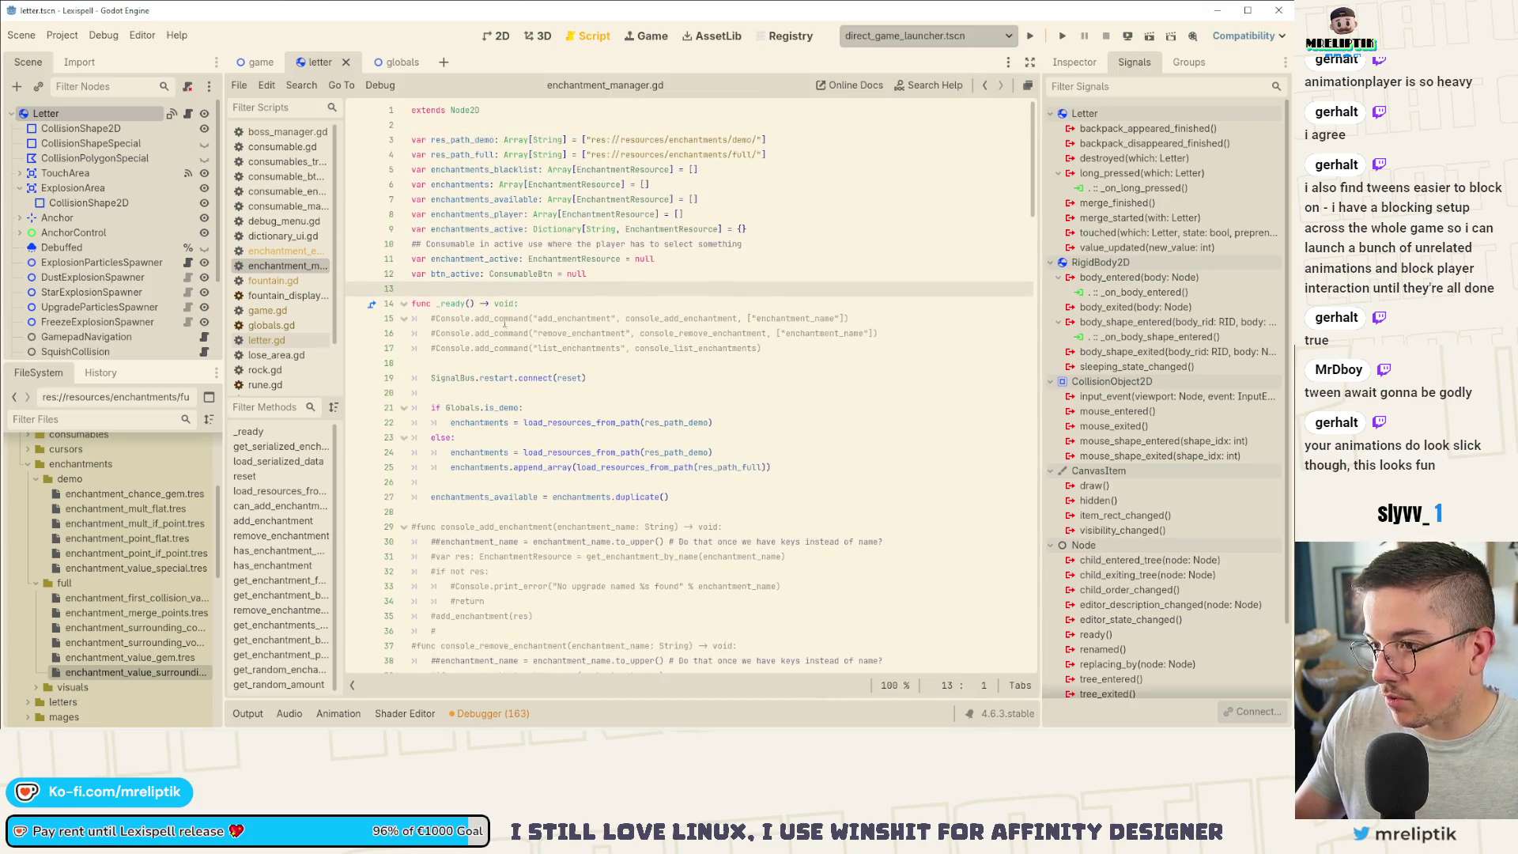
click(427, 319)
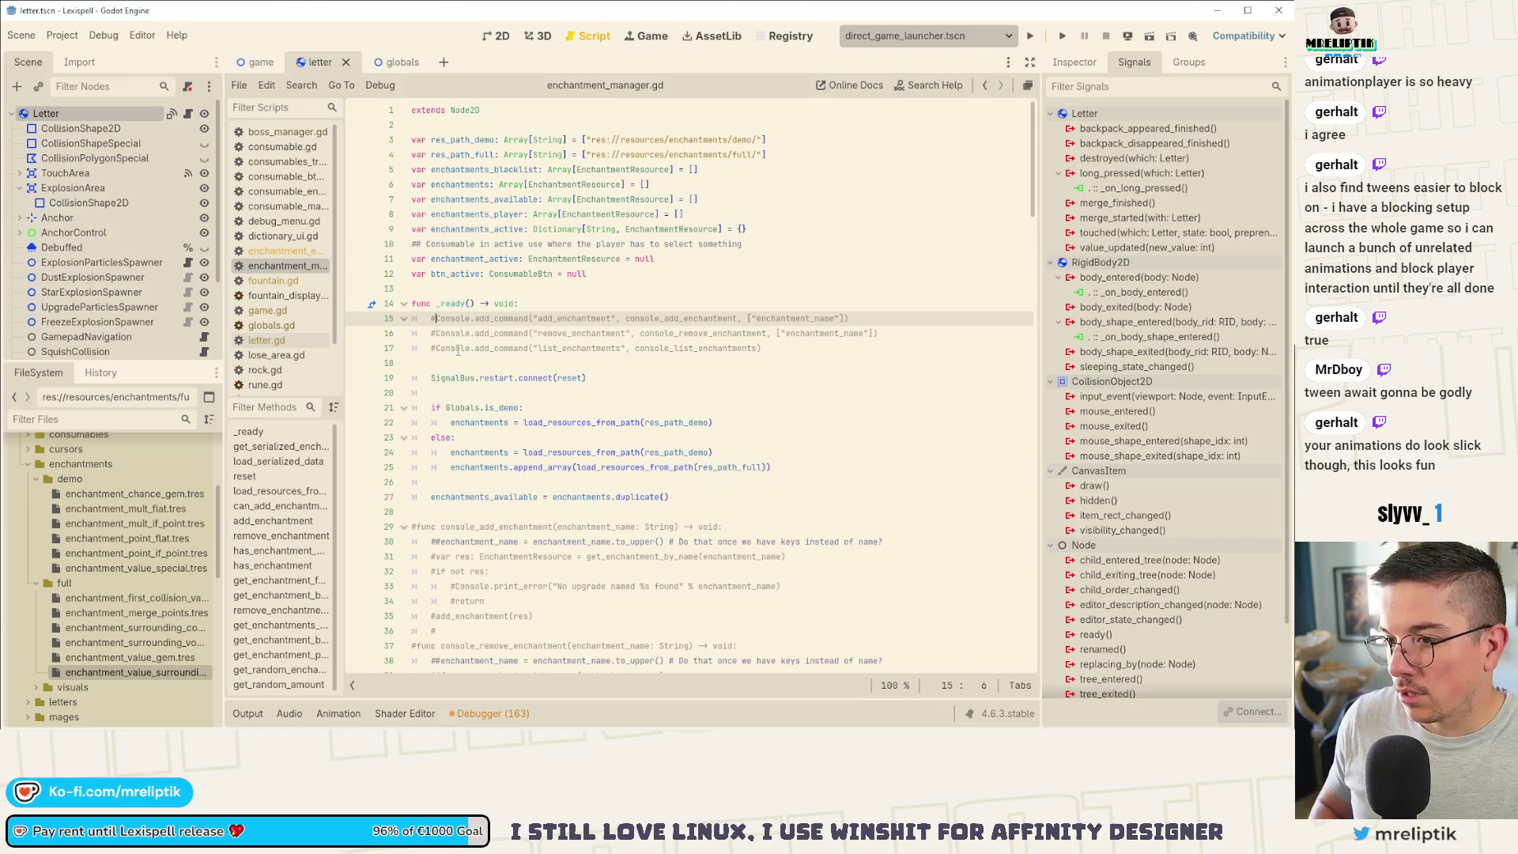
Step: Uncomment the add_enchantment console command, insert a "letter" argument before "enchantment_name", and save
key(BackSpace)
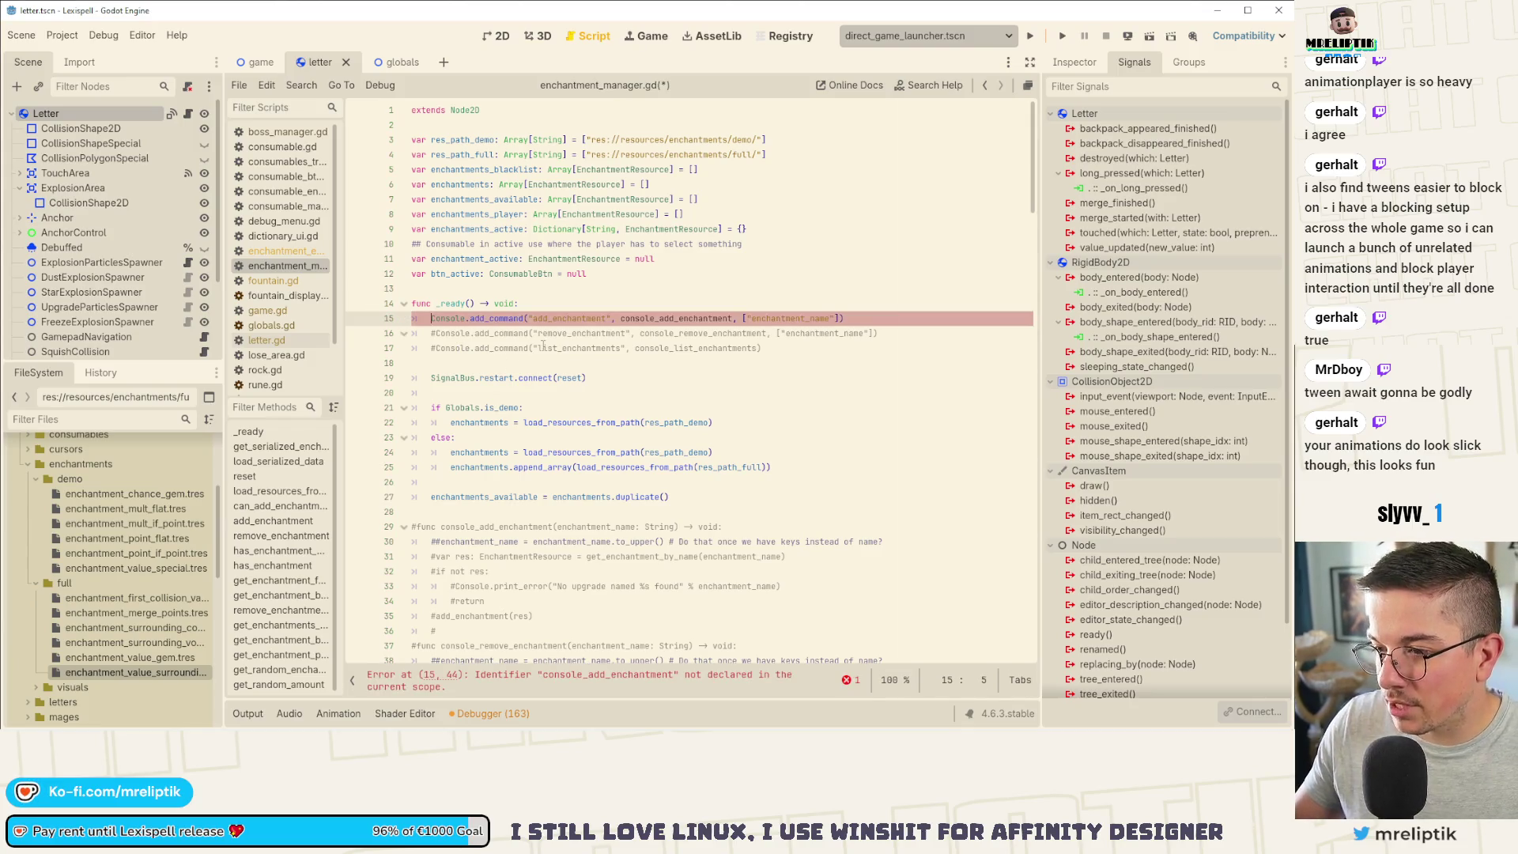
click(718, 318)
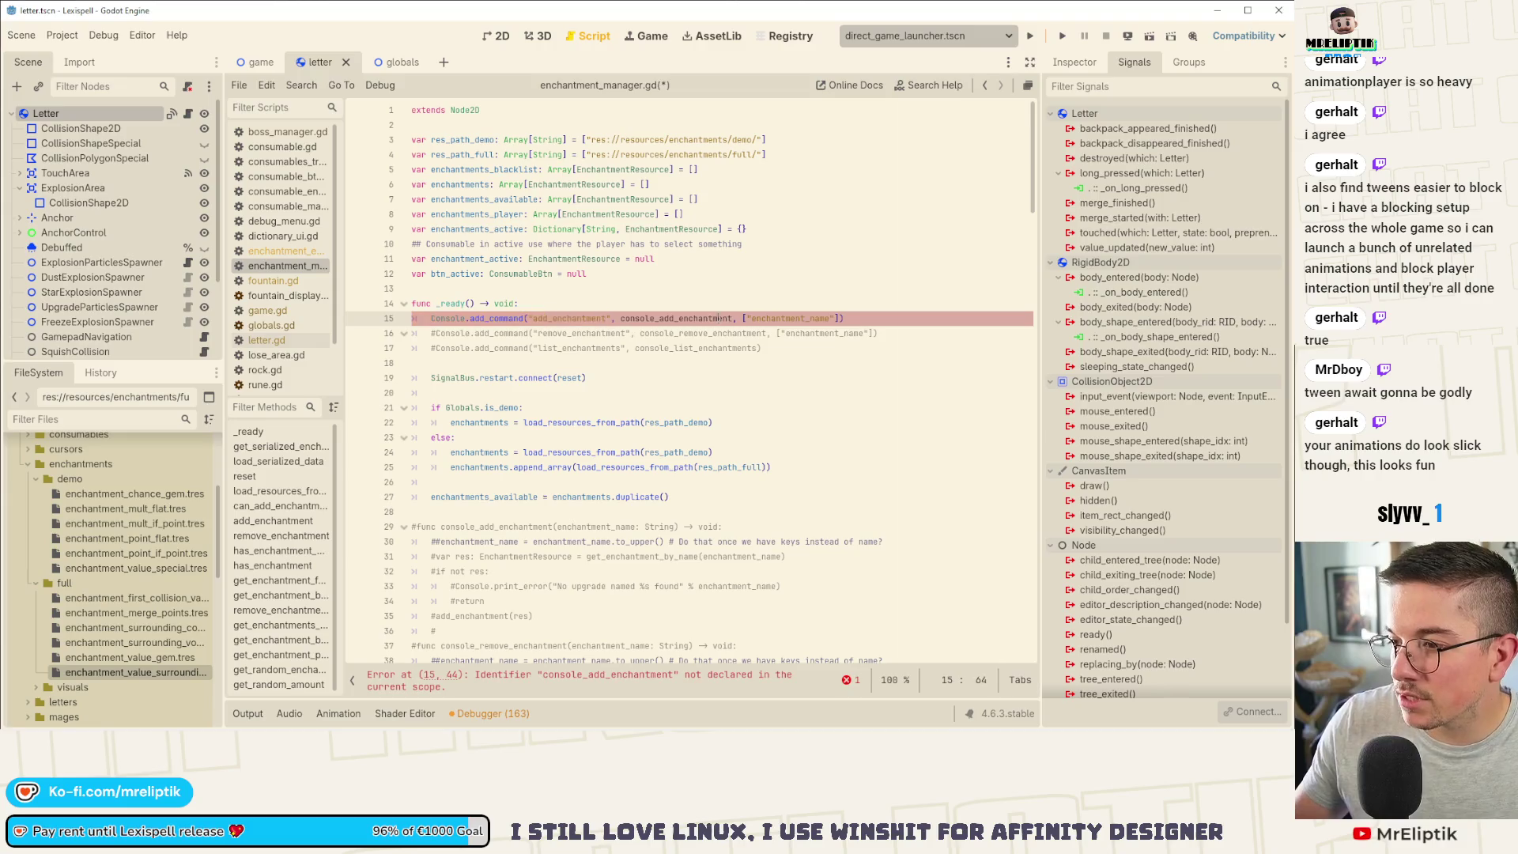
click(828, 318)
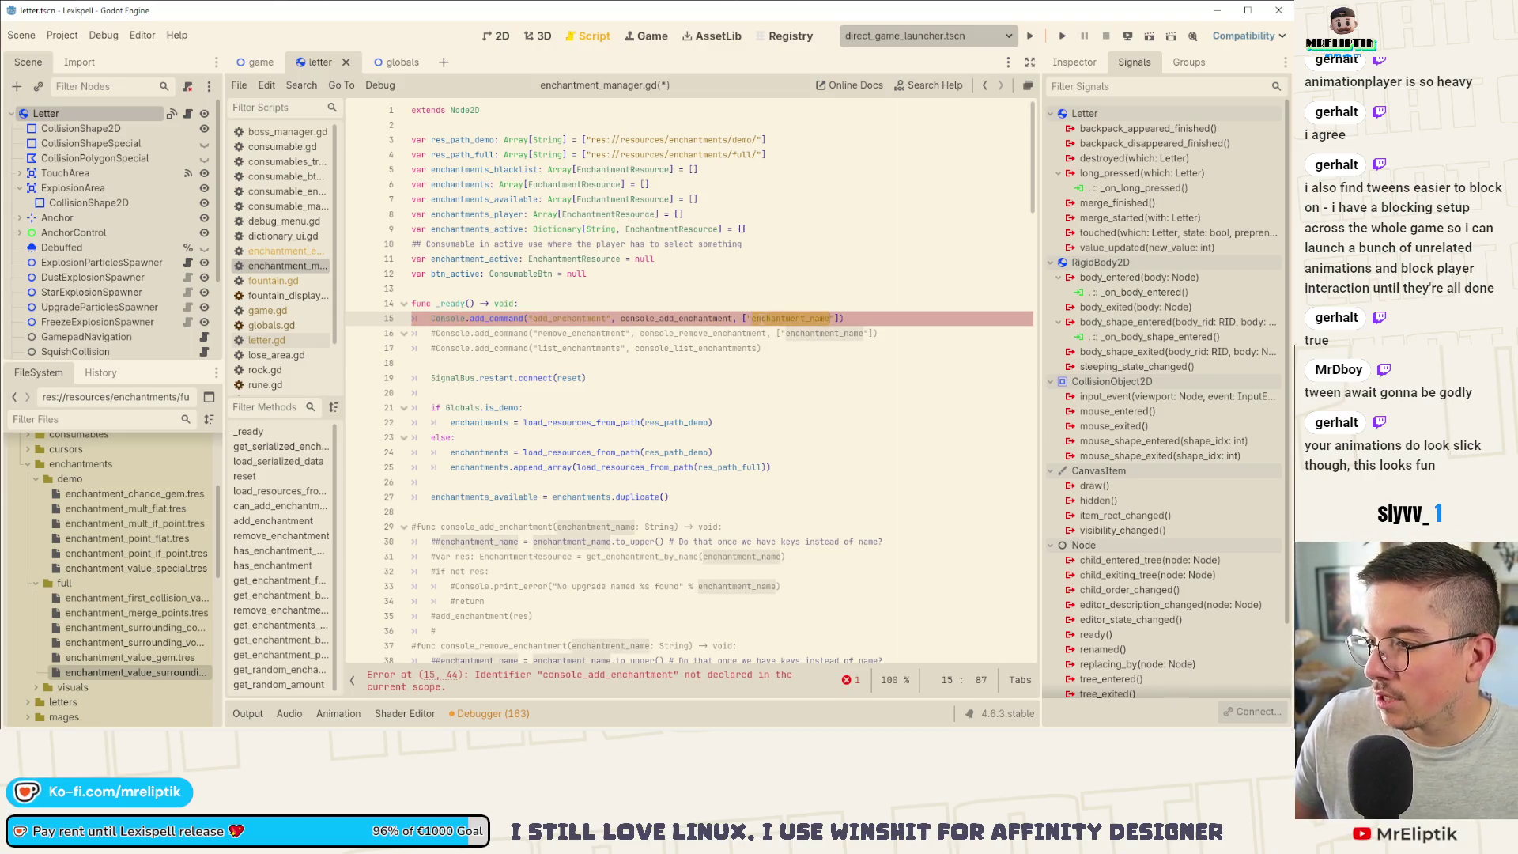
click(746, 318)
text(lett)
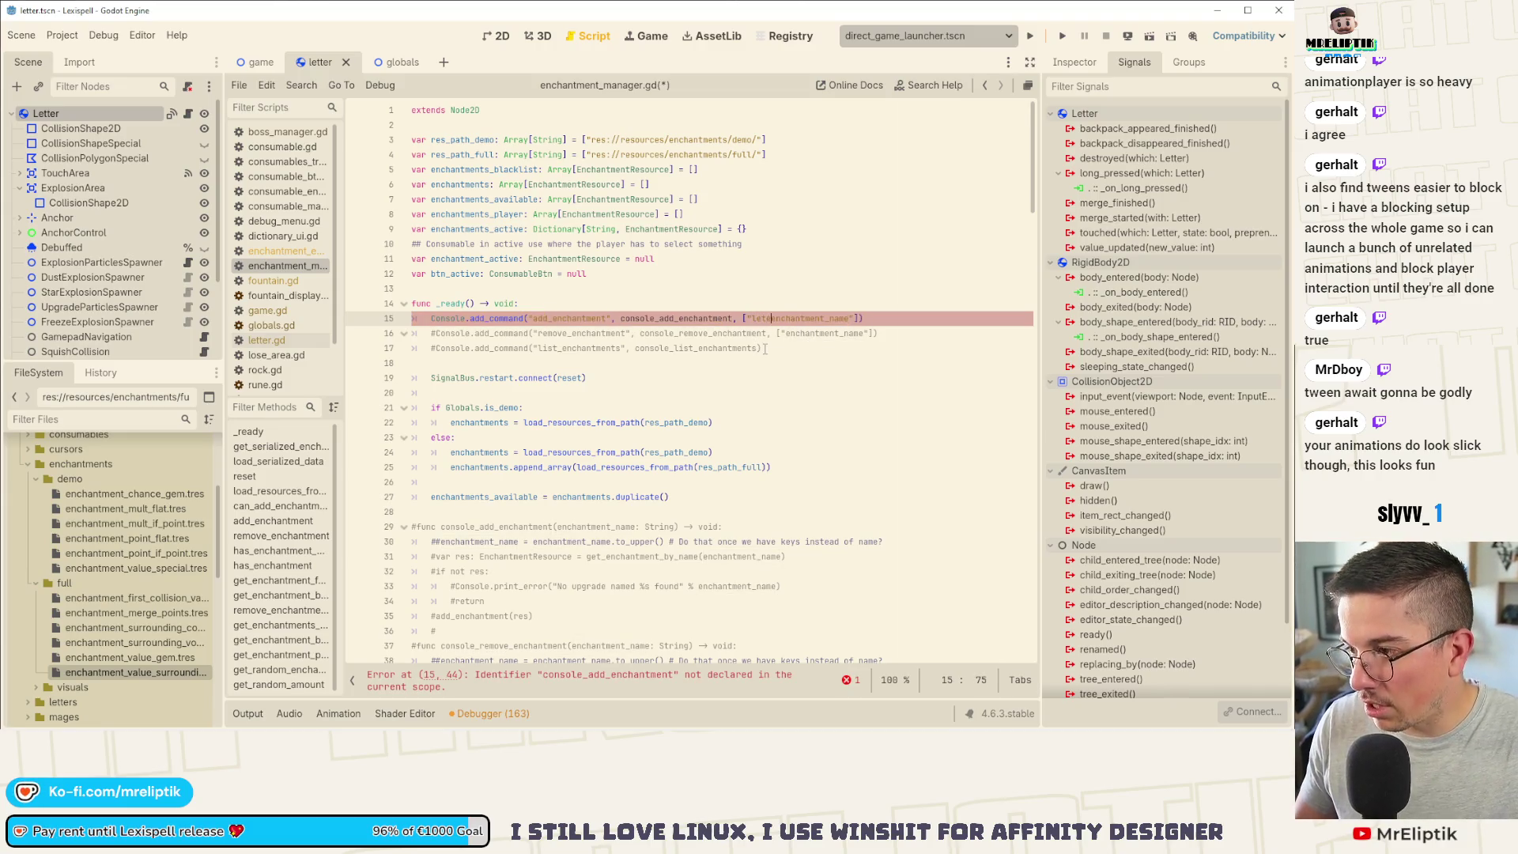
text(er", ")
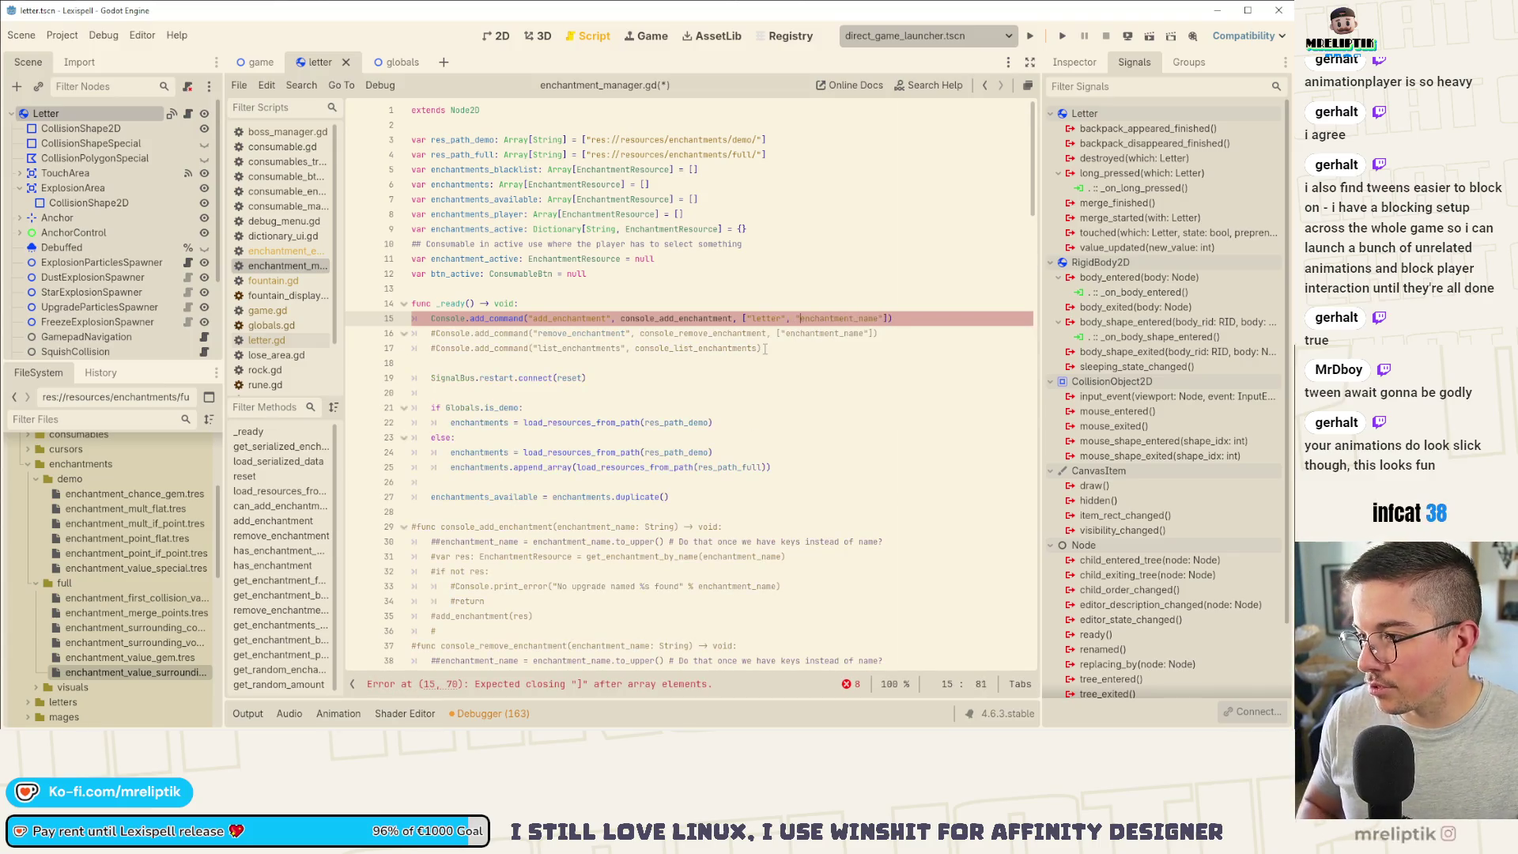
key(ctrl+s)
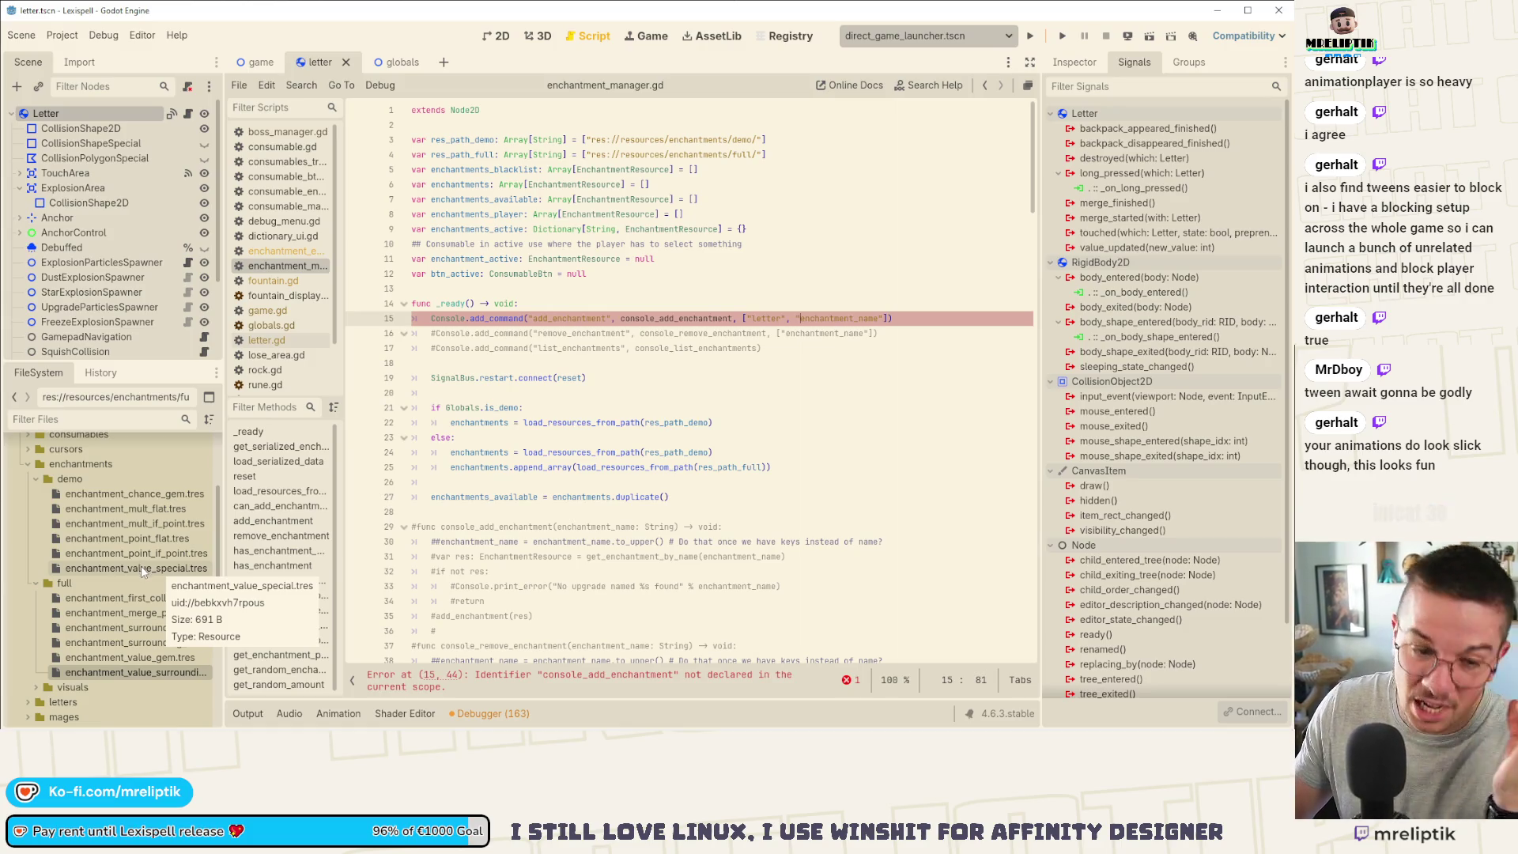
Step: Select the commented-out console_add_enchantment function body
double_click(569, 318)
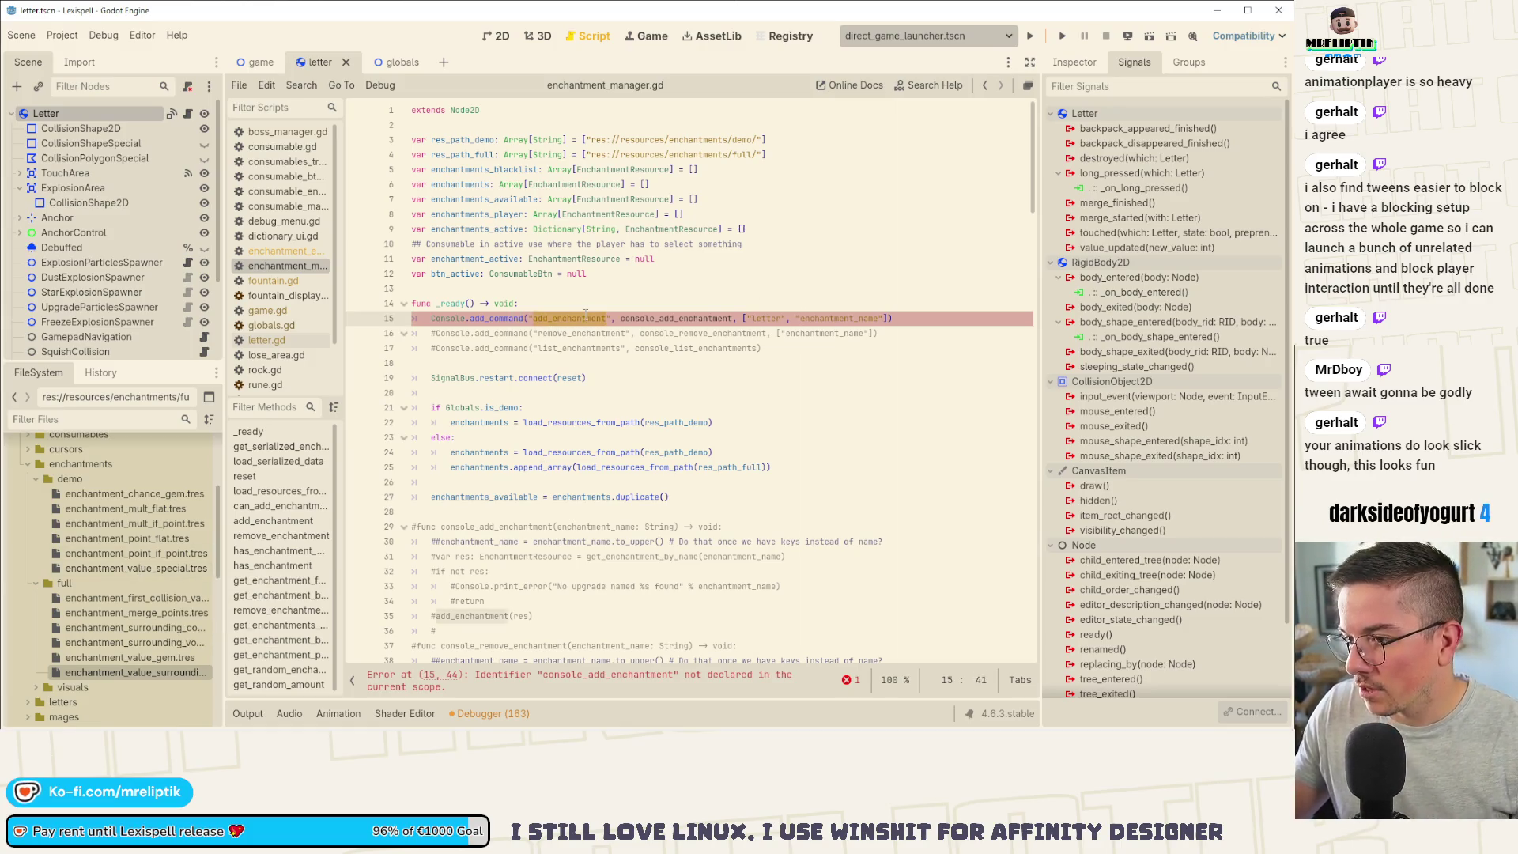
scroll(516, 356, down, 5)
click(517, 318)
drag(465, 411, 395, 317)
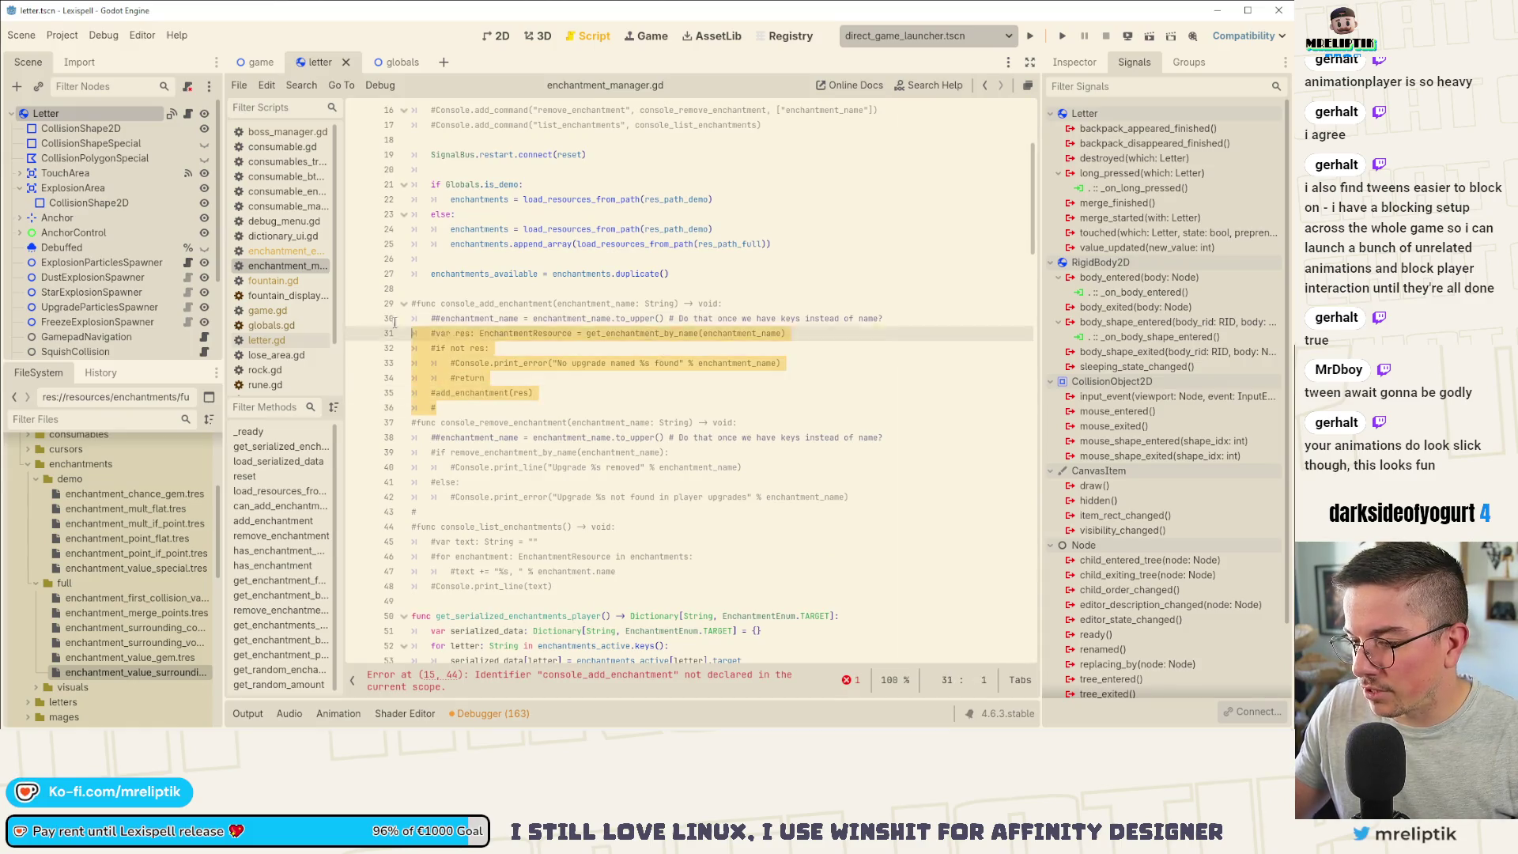
Step: Uncomment console_add_enchantment and add a letter parameter before enchantment_name, then save
key(shift+Up)
key(ctrl+k)
click(548, 338)
click(550, 304)
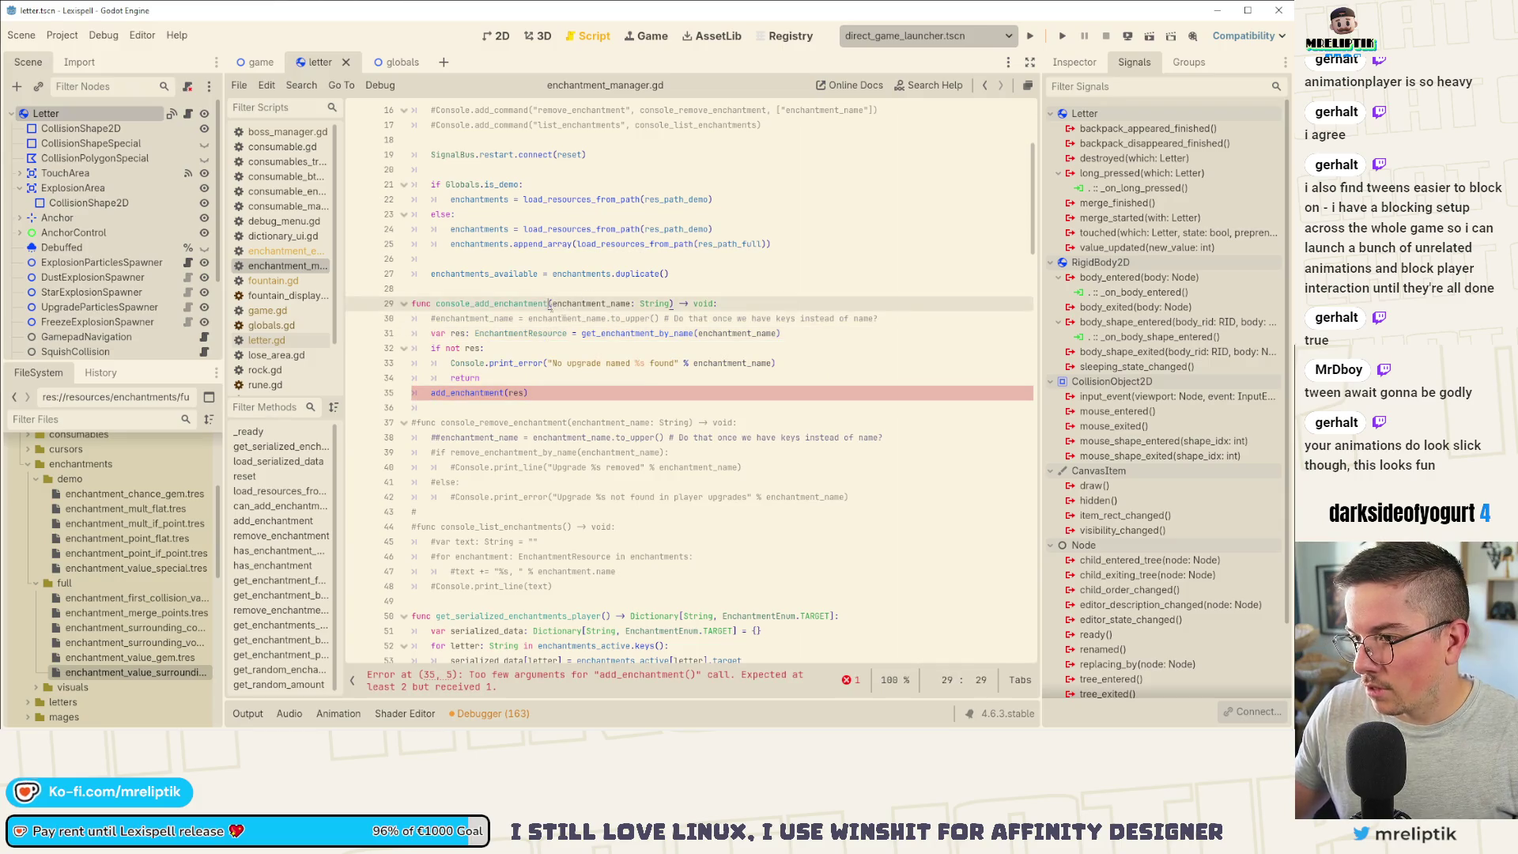
text(letter:)
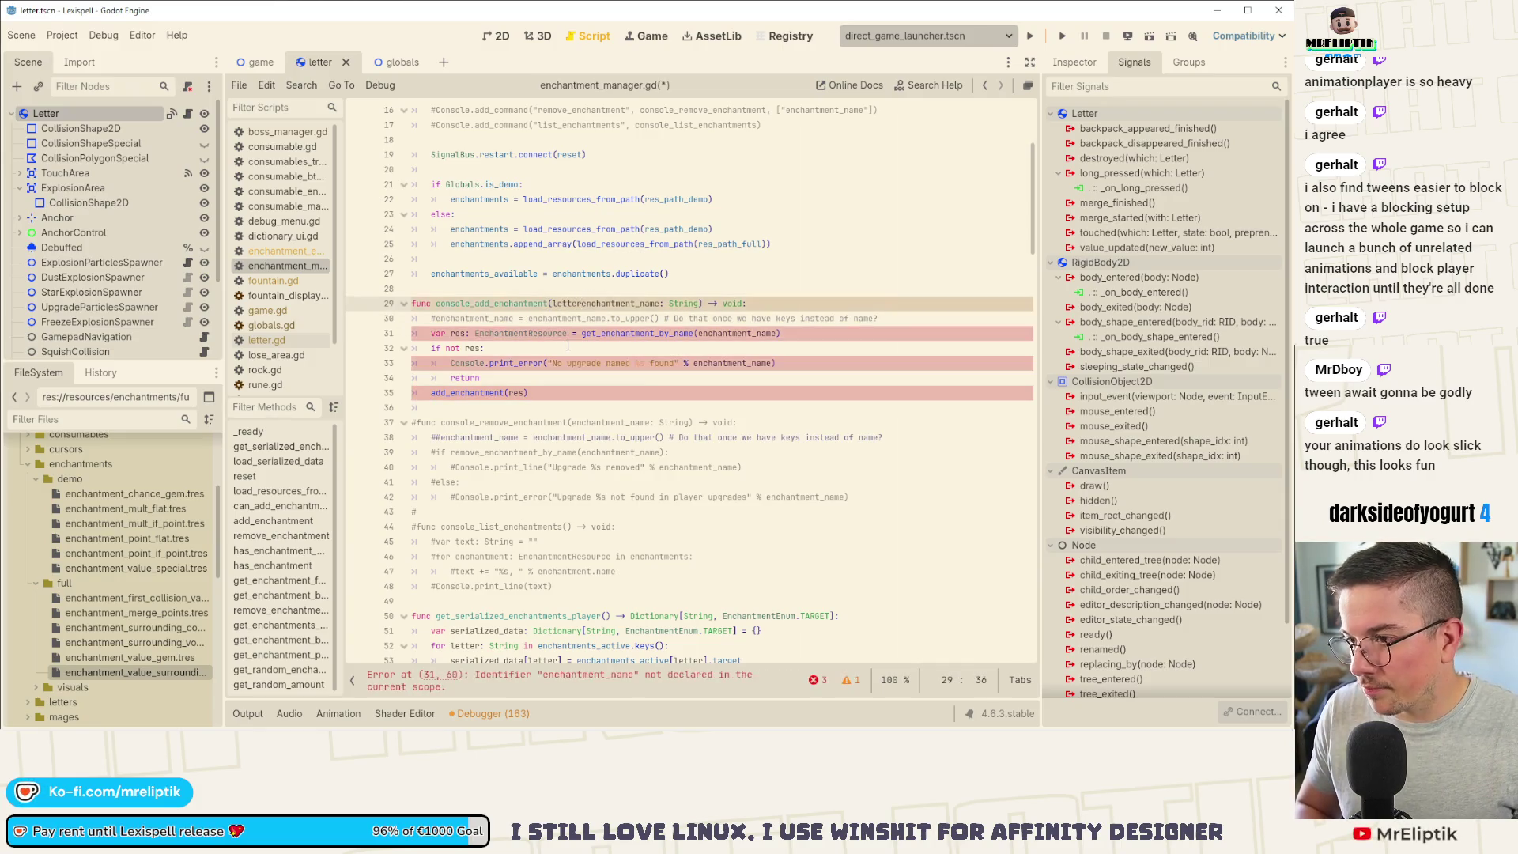
text( Letter,)
key(ctrl+s)
Step: Delete the commented upper-casing line and save the script
click(516, 318)
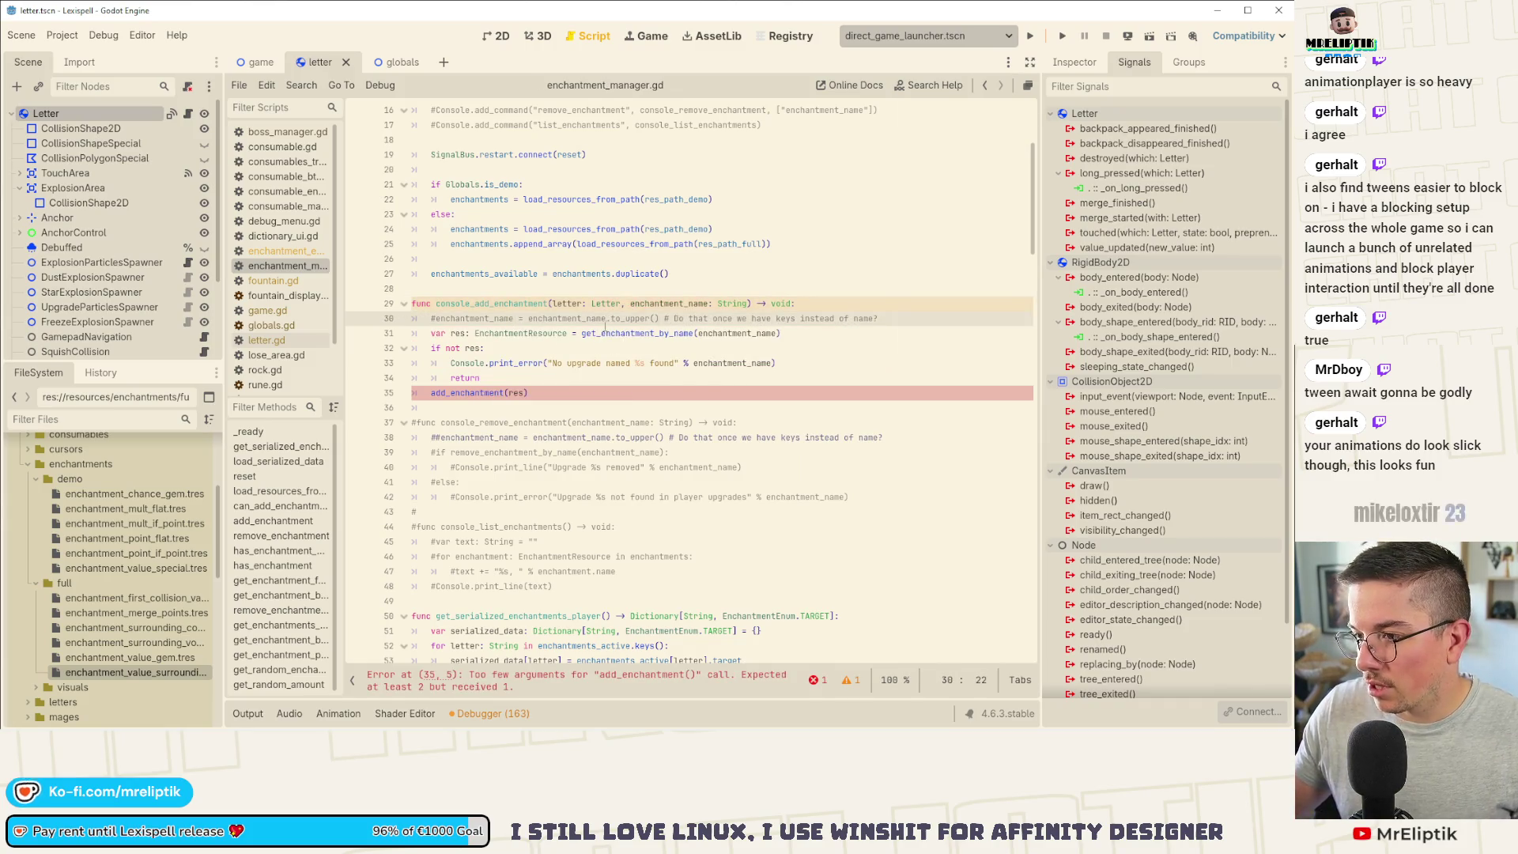
double_click(632, 333)
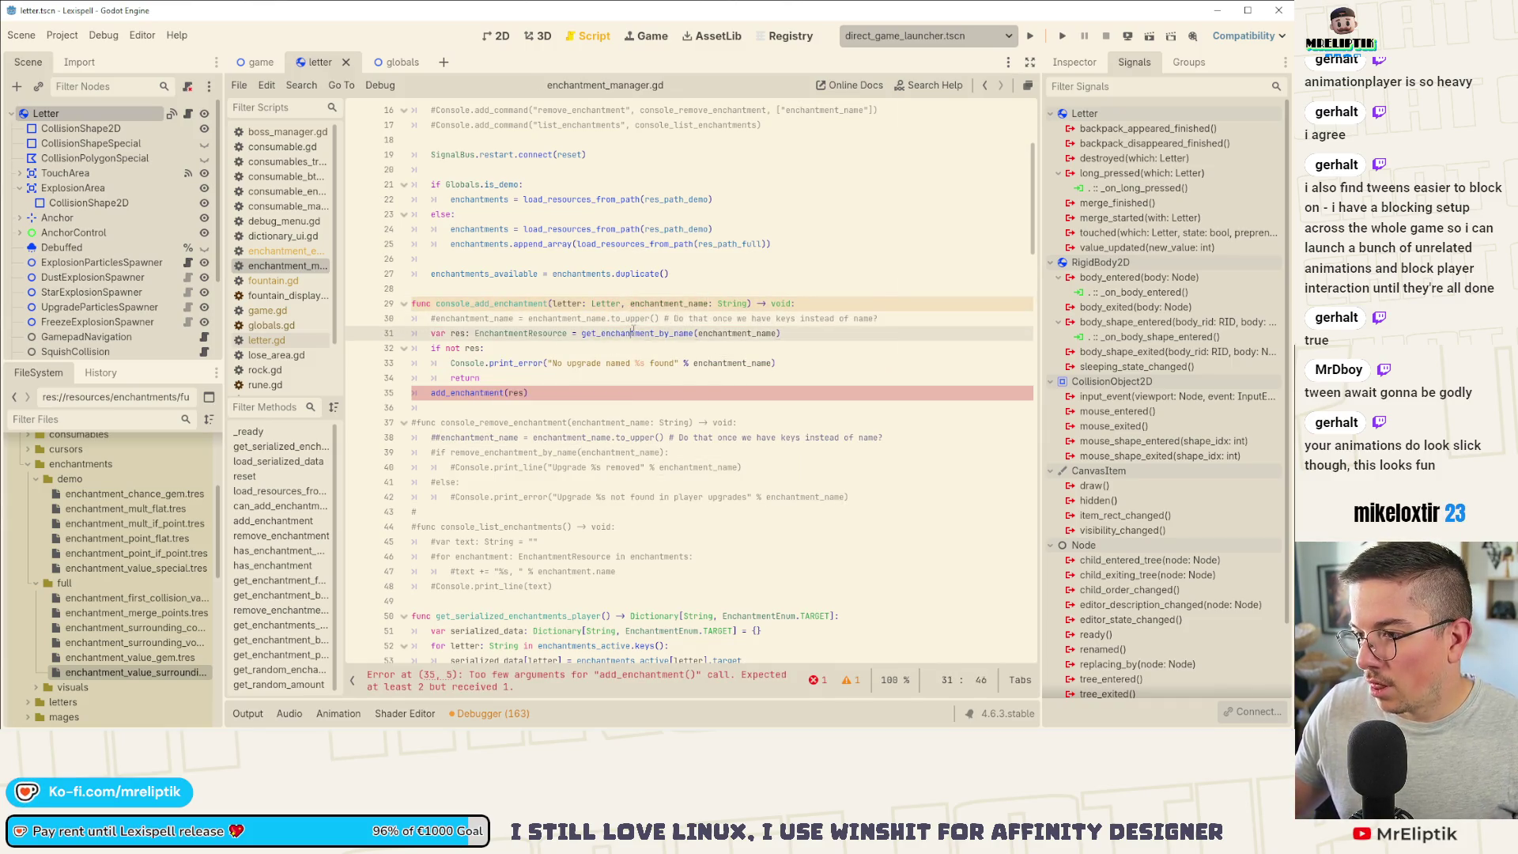
click(751, 321)
key(ctrl+shift+k)
key(ctrl+s)
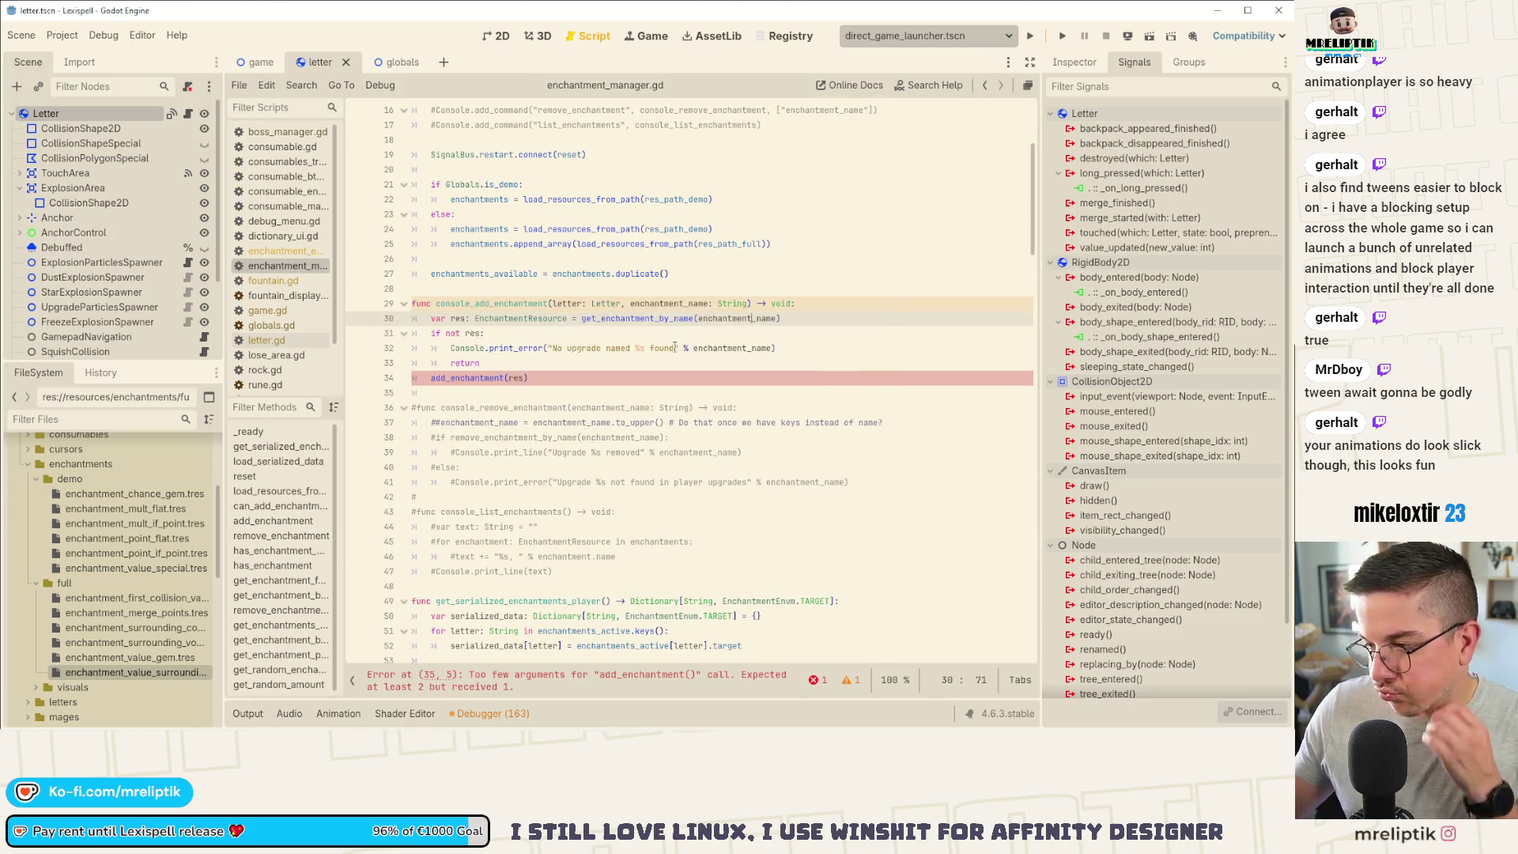
Step: Pass letter into add_enchantment(res, letter) and change the parameter type to String
double_click(641, 318)
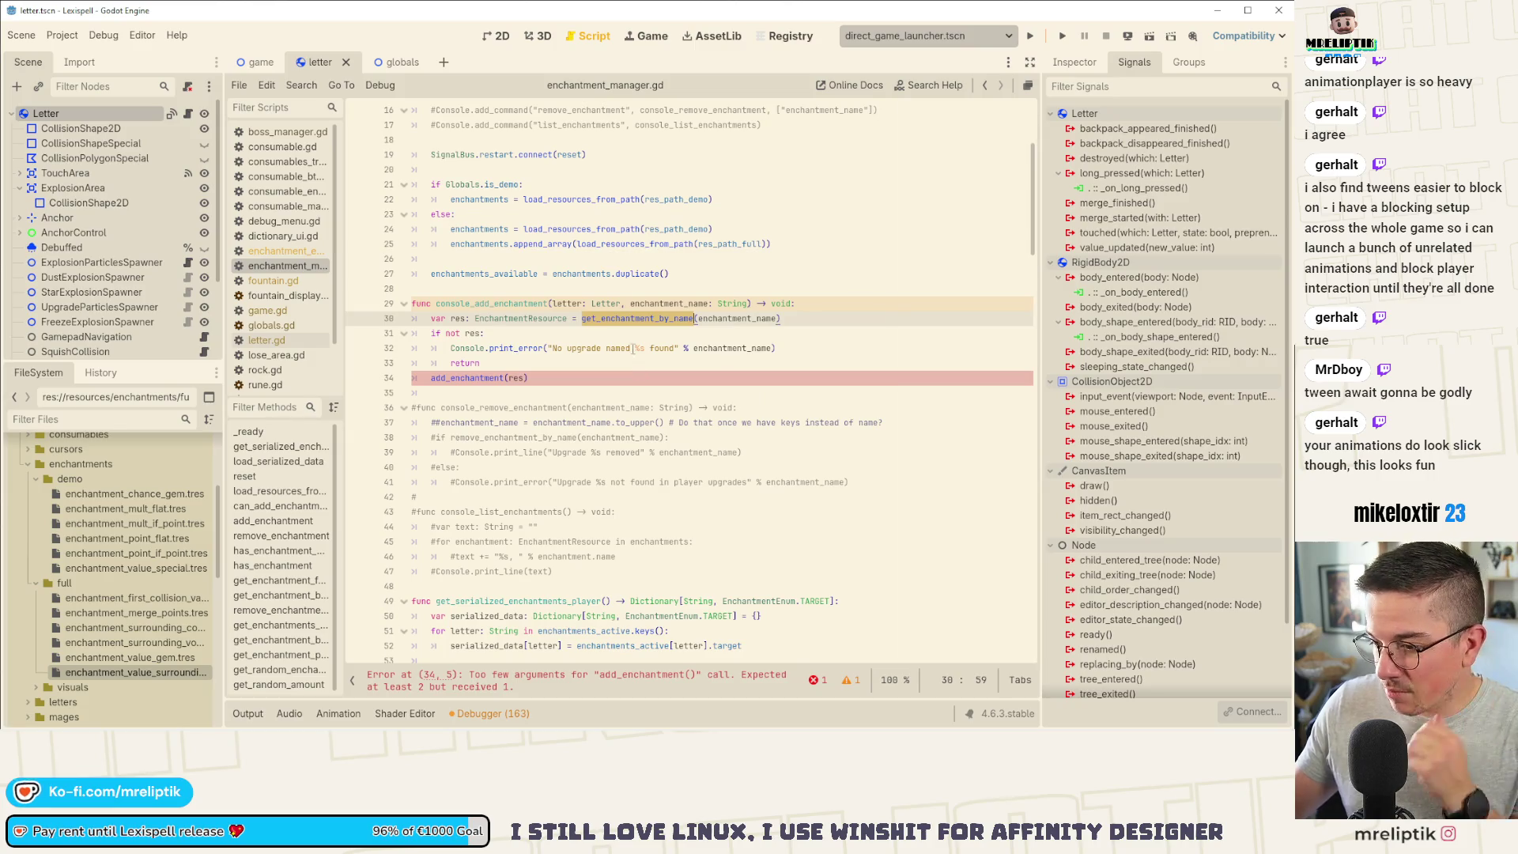
double_click(460, 379)
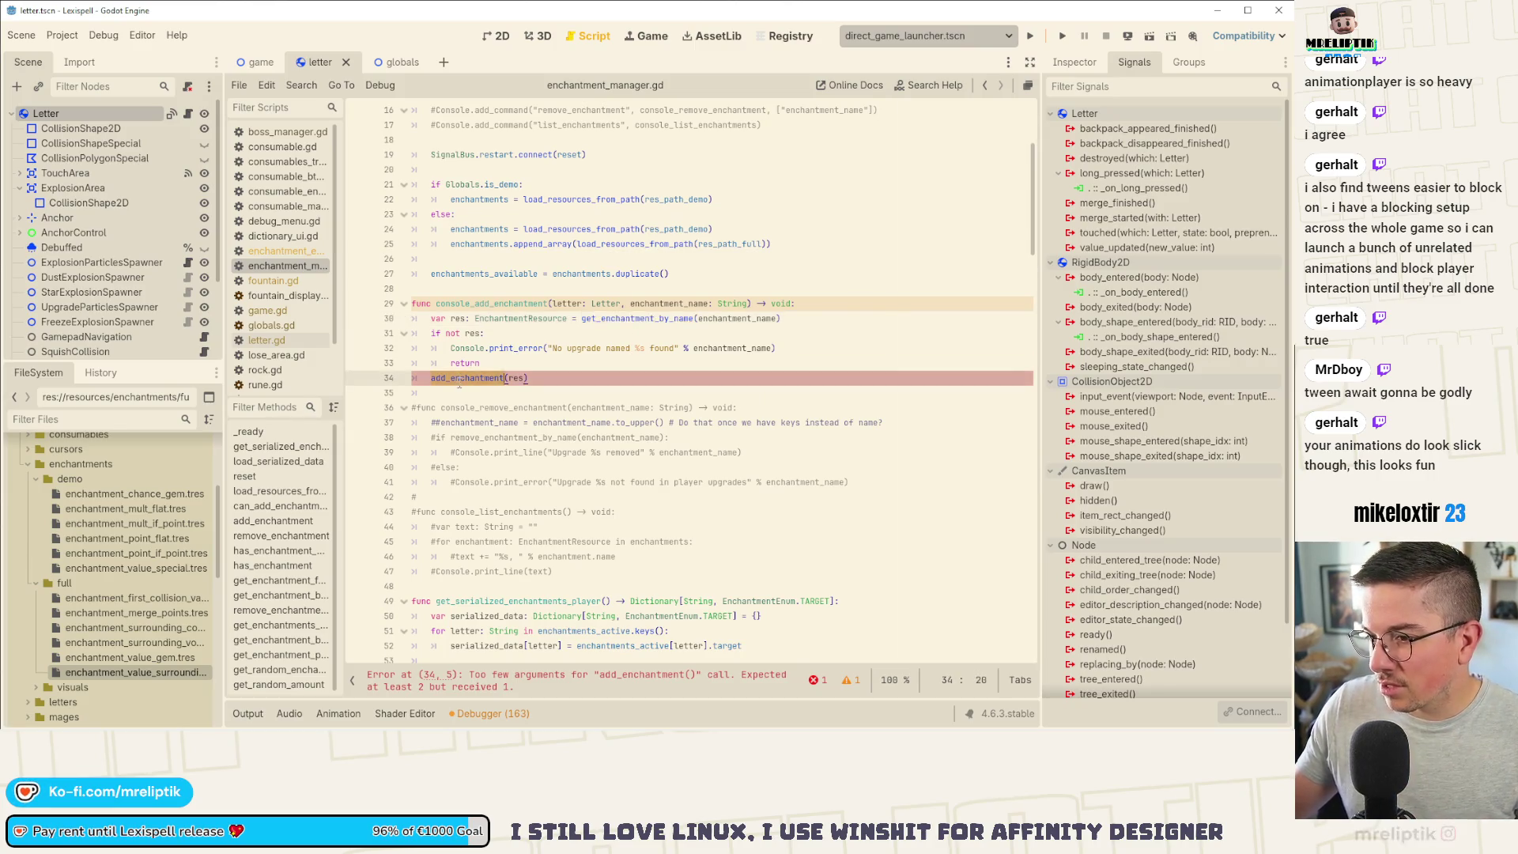
mouse_move(475, 370)
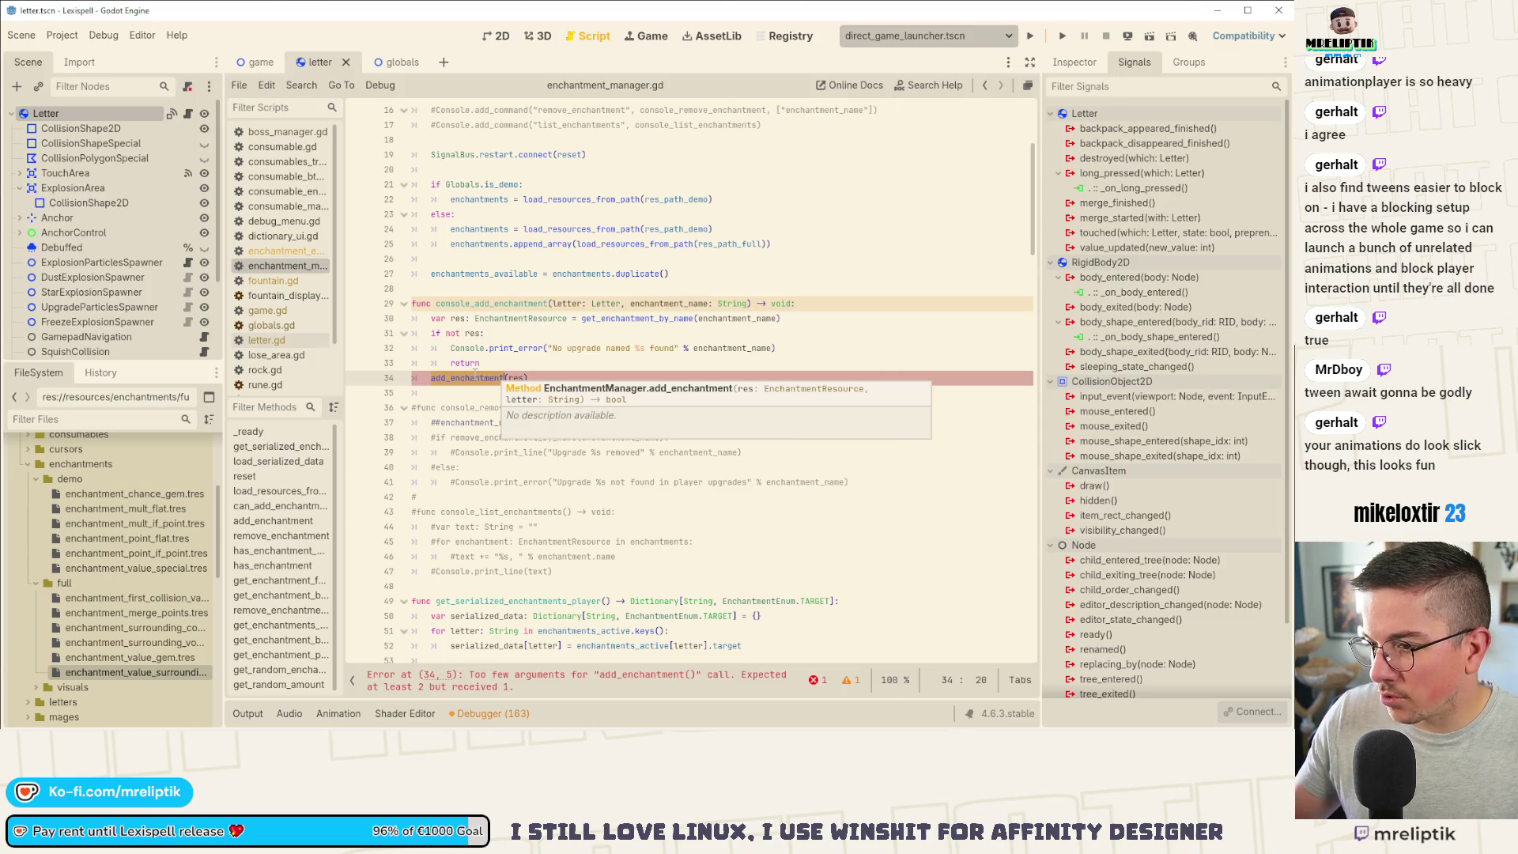
click(525, 378)
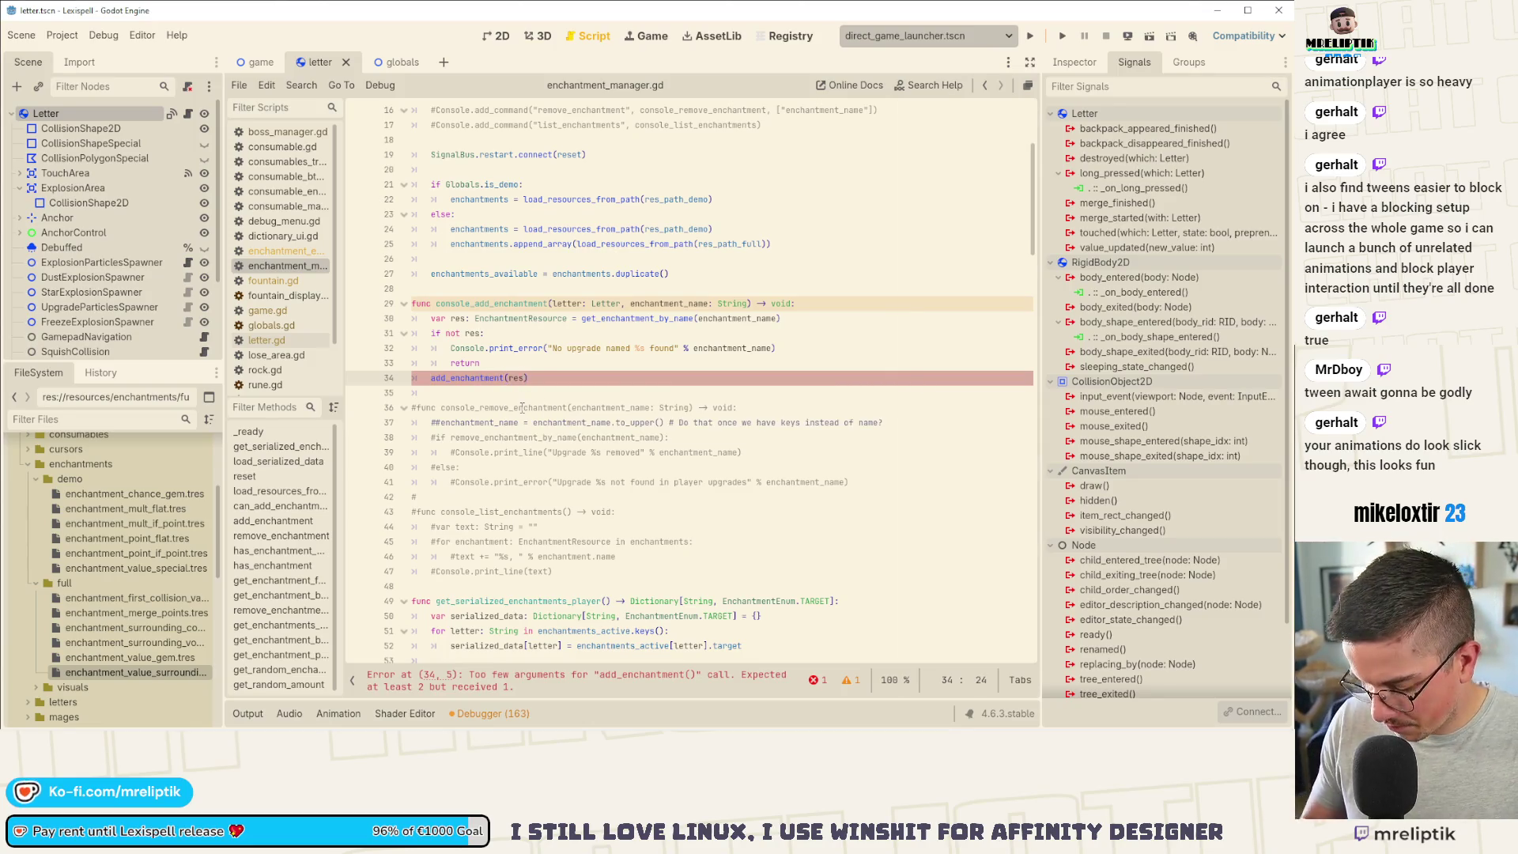
text(, letter)
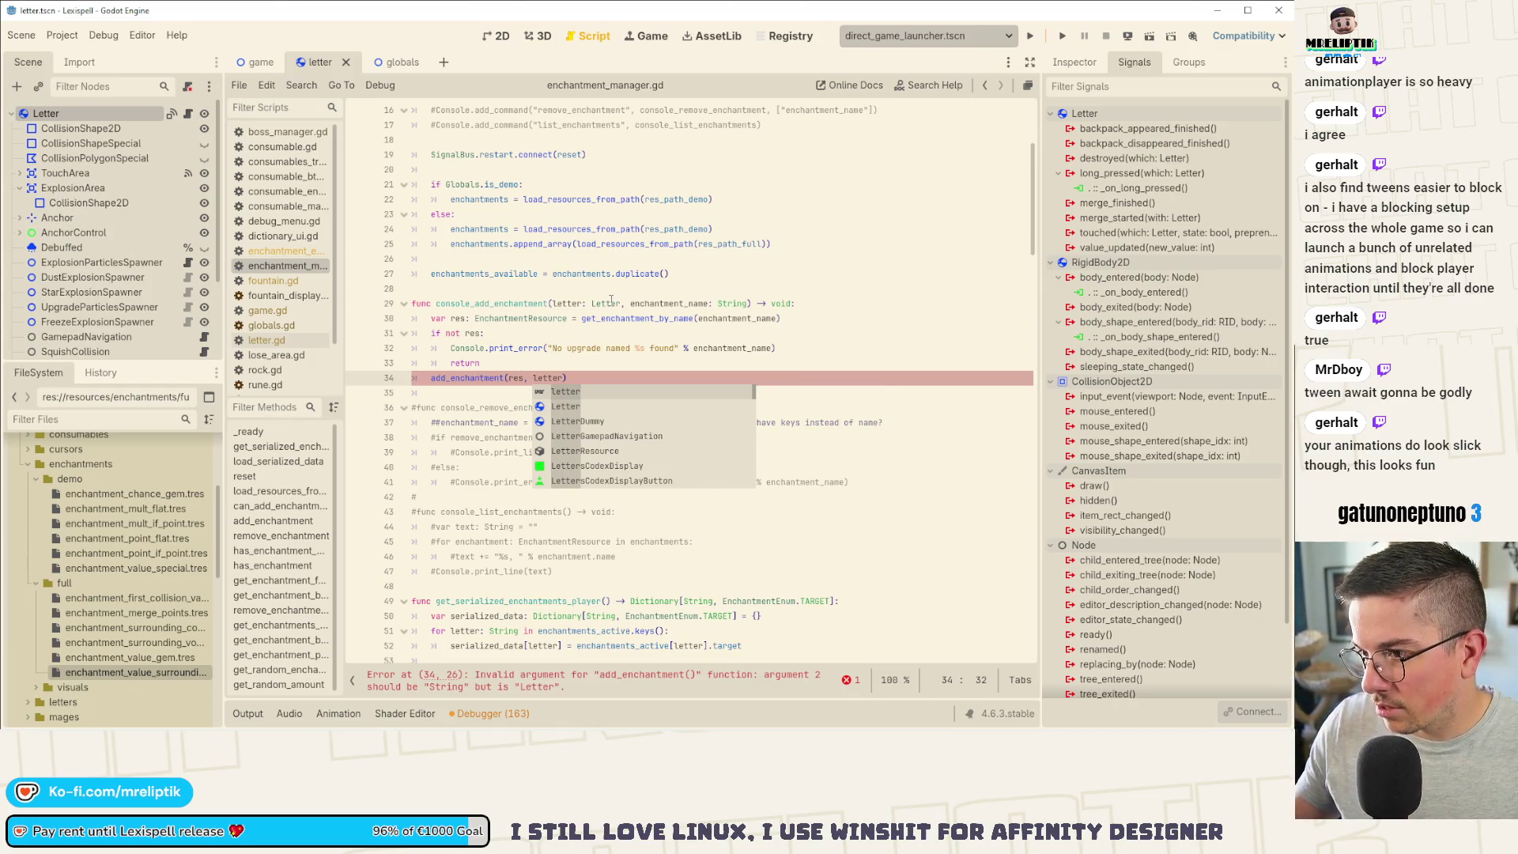
double_click(606, 303)
text(String)
key(ctrl+s)
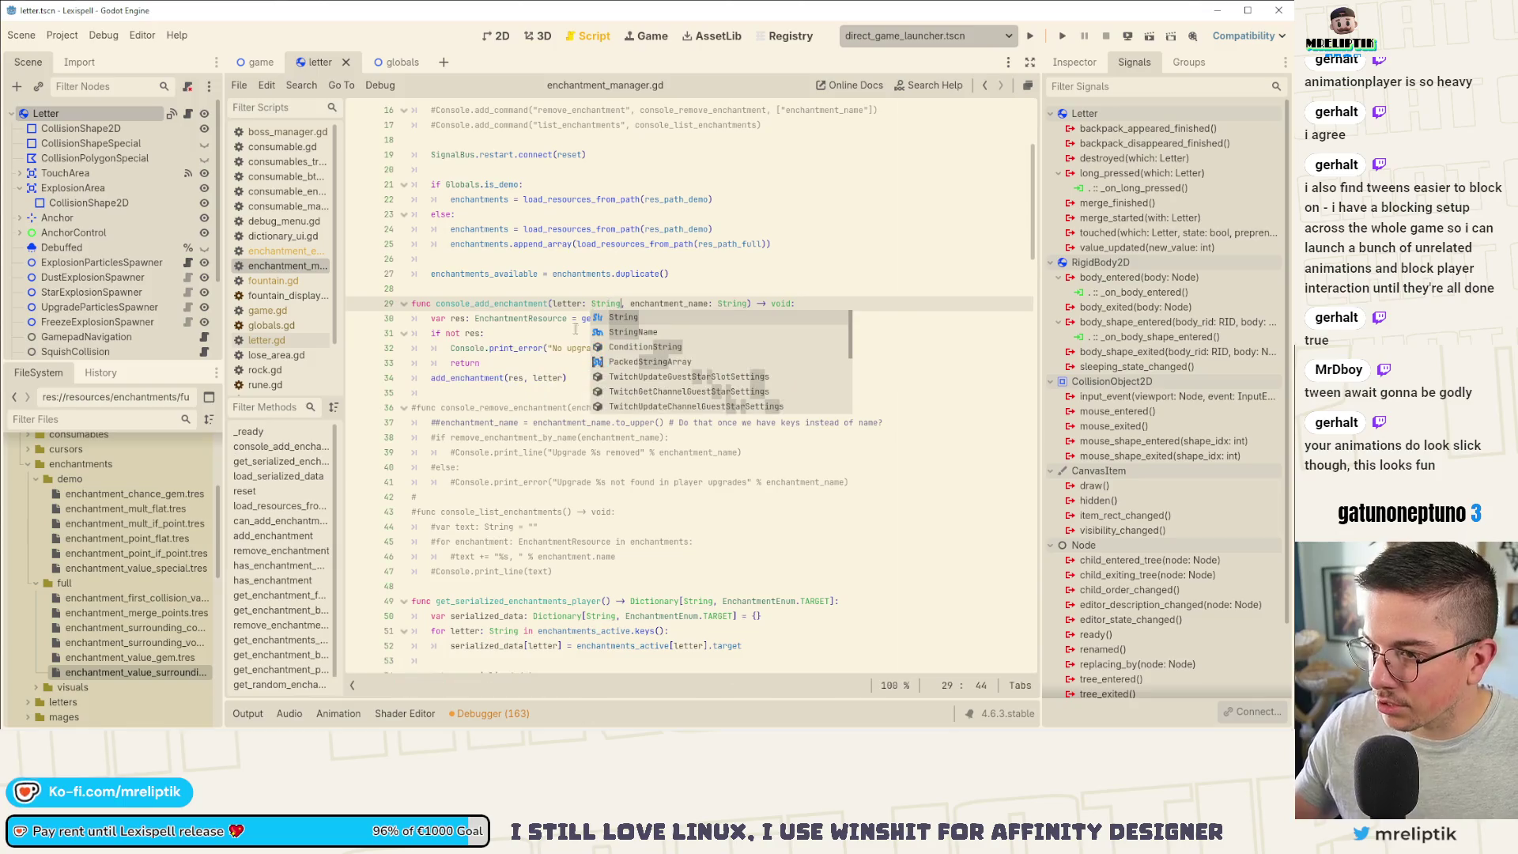
Step: Change the error message to 'No enchantment named %s found', save, and inspect get_enchantment_by_name
click(552, 348)
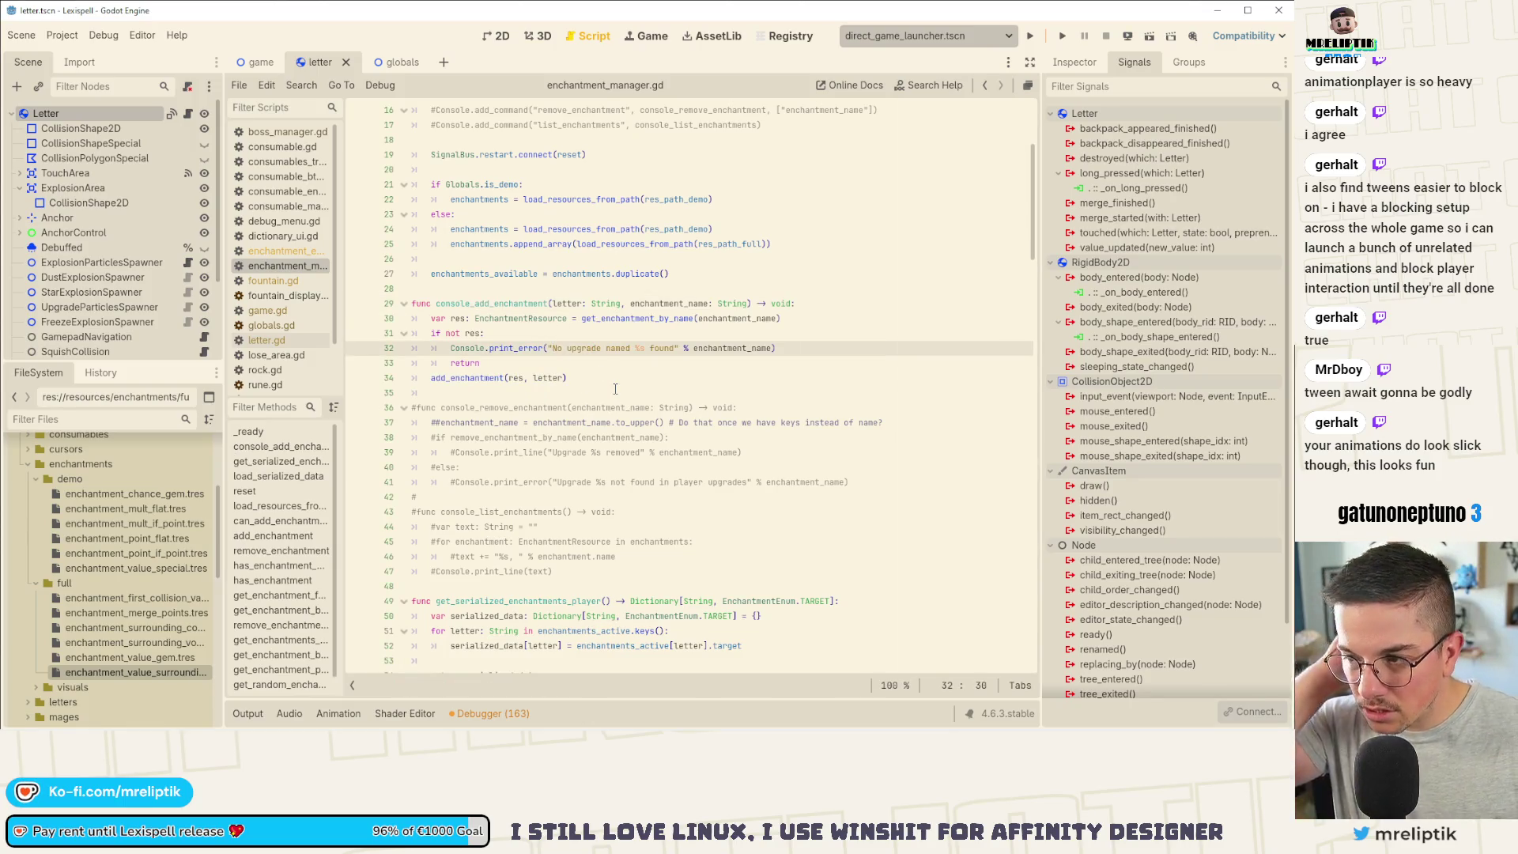
double_click(576, 349)
text(ench)
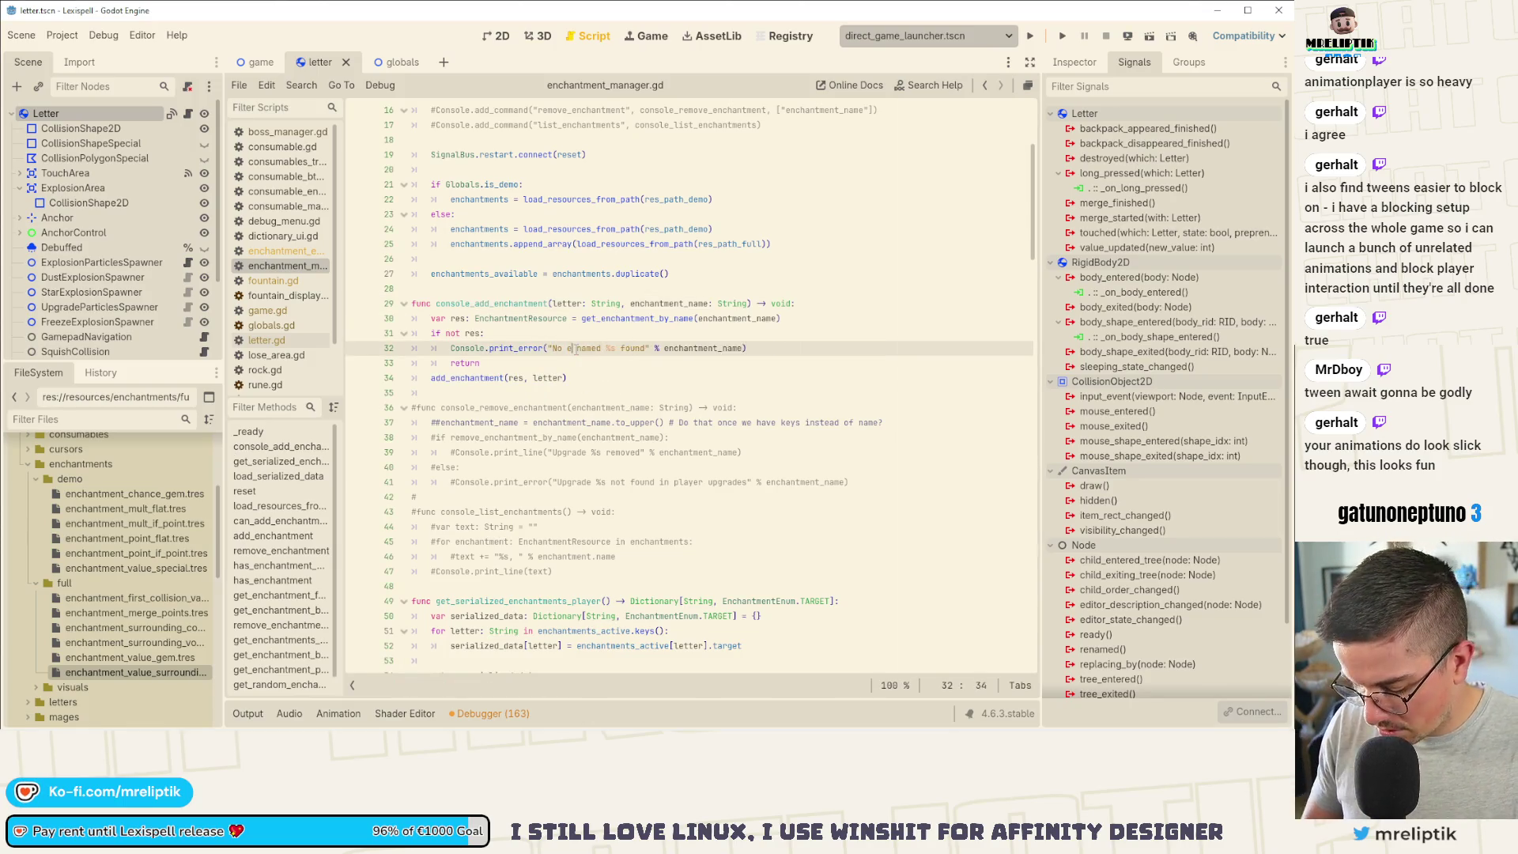
text(antment)
key(ctrl+s)
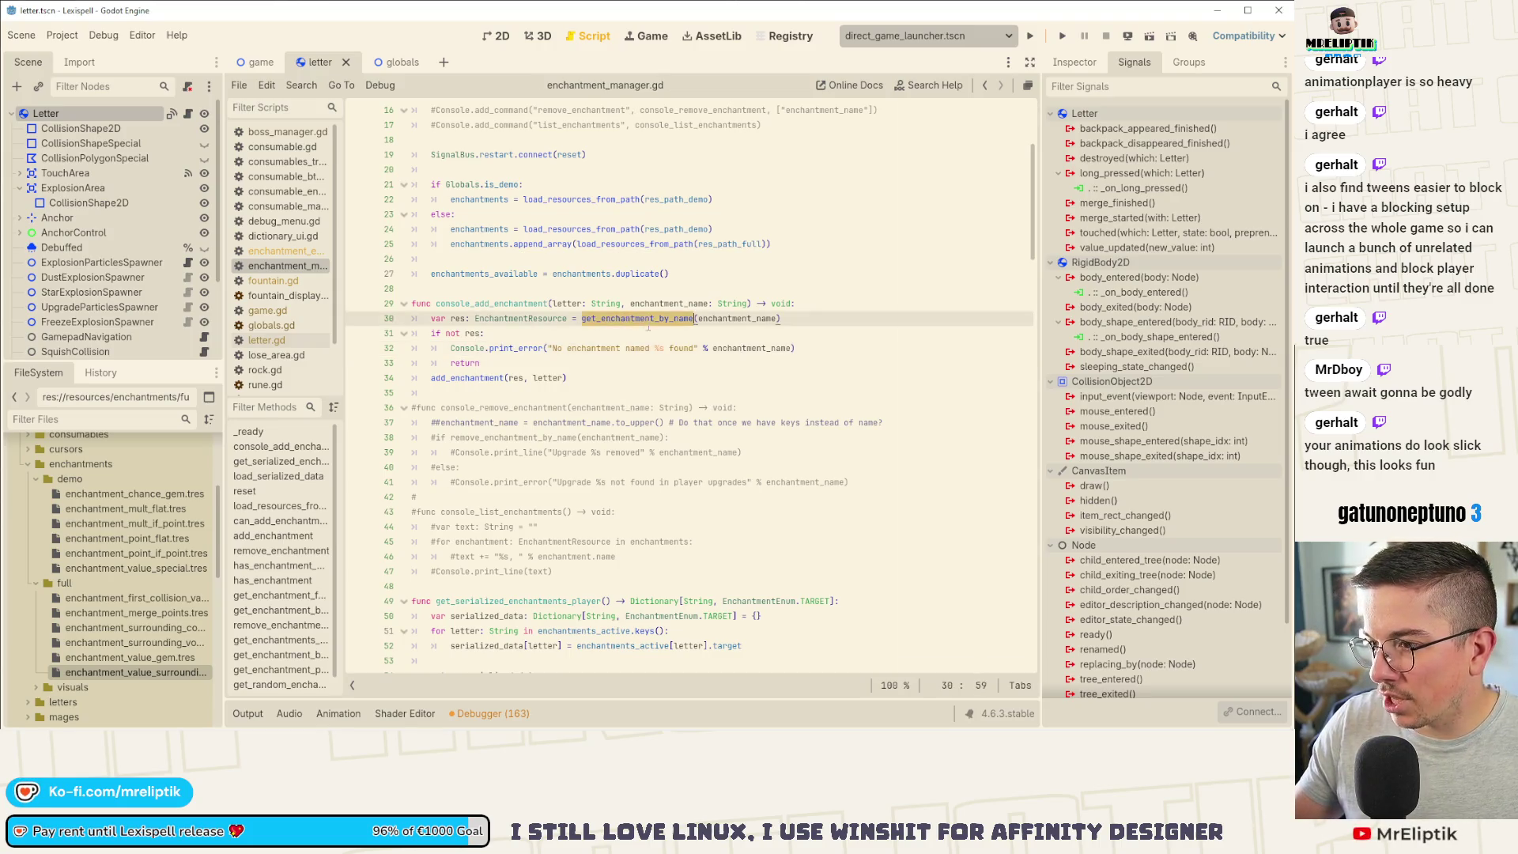
ctrl+click(631, 320)
click(587, 348)
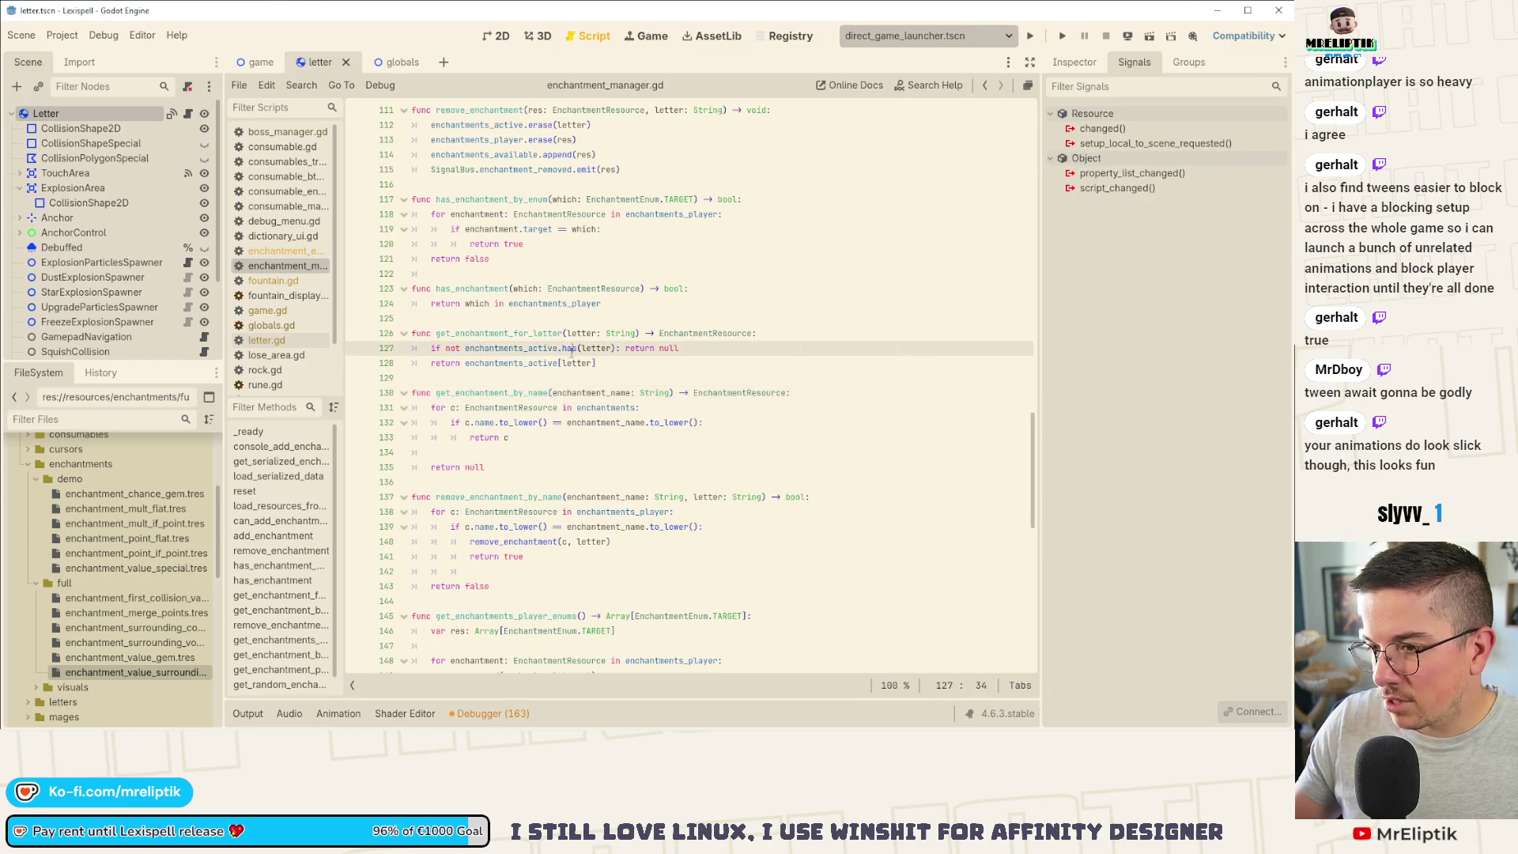
Step: Run the game and open its debug enchantment menu with F1
scroll(581, 371, up, 15)
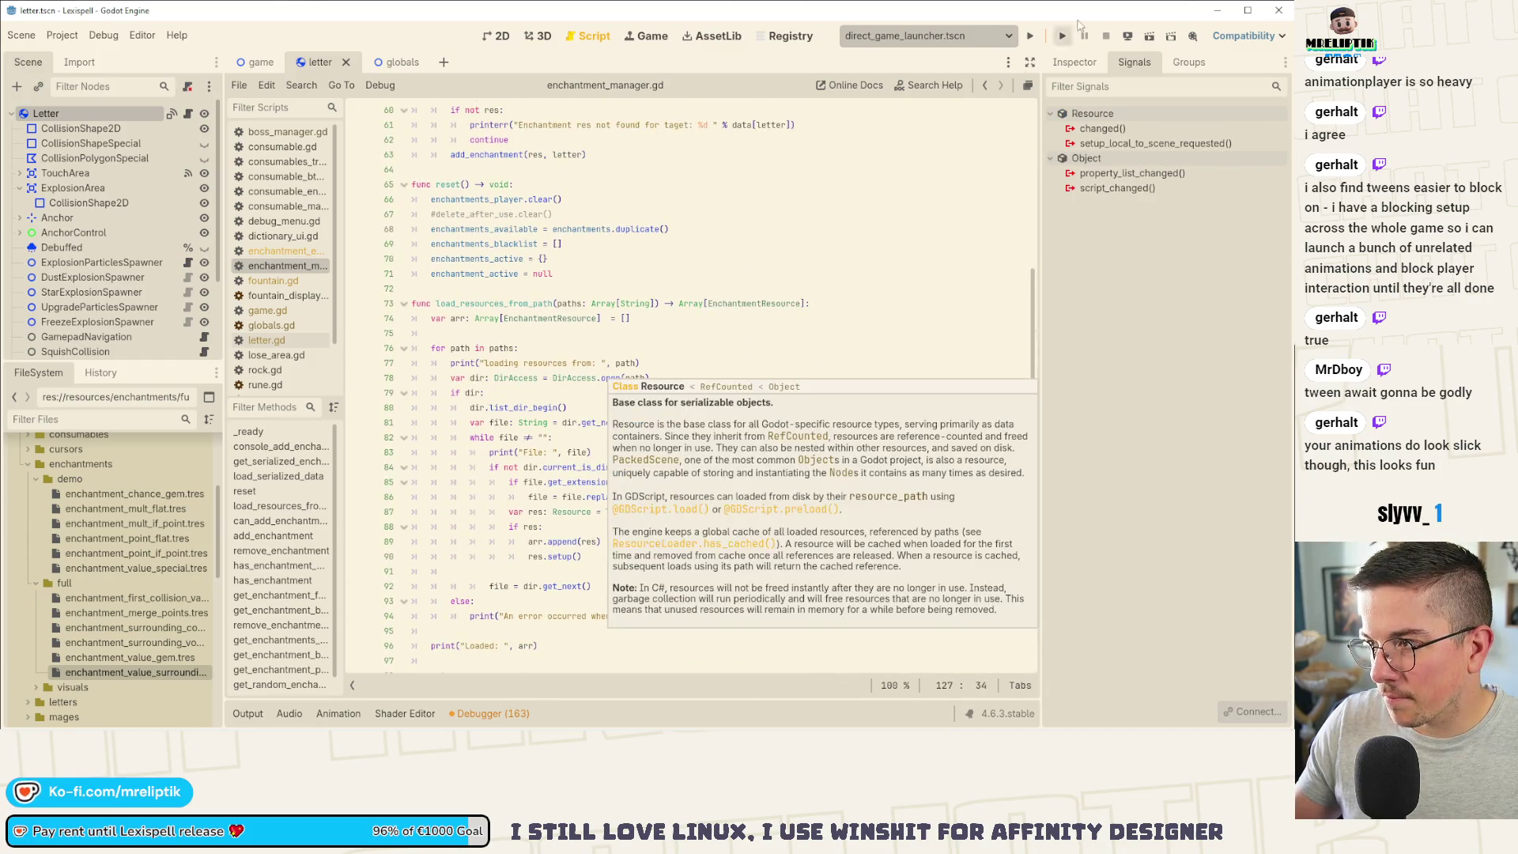
click(1031, 35)
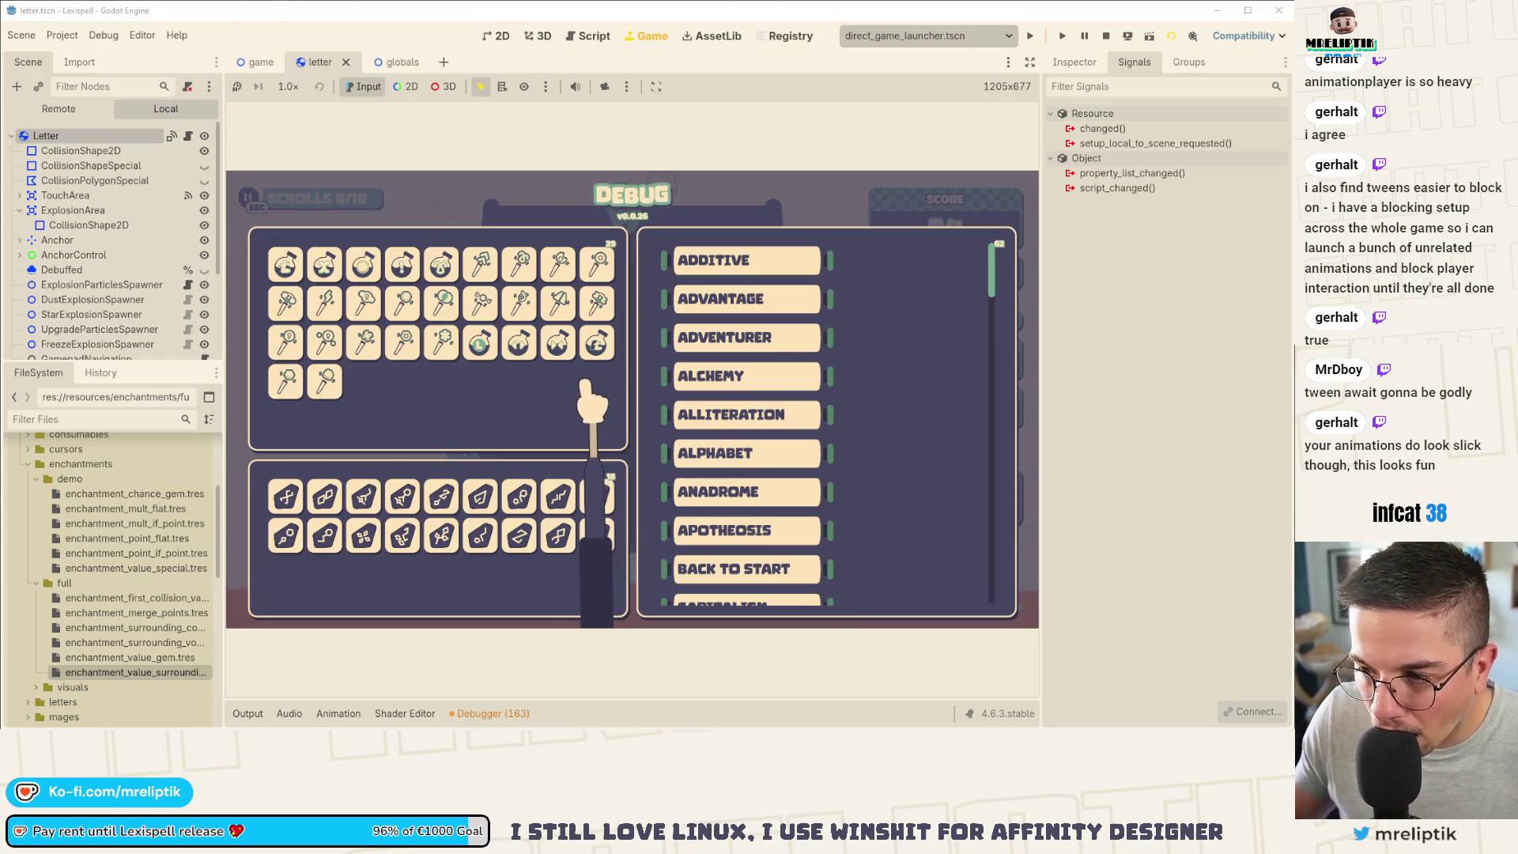
click(379, 482)
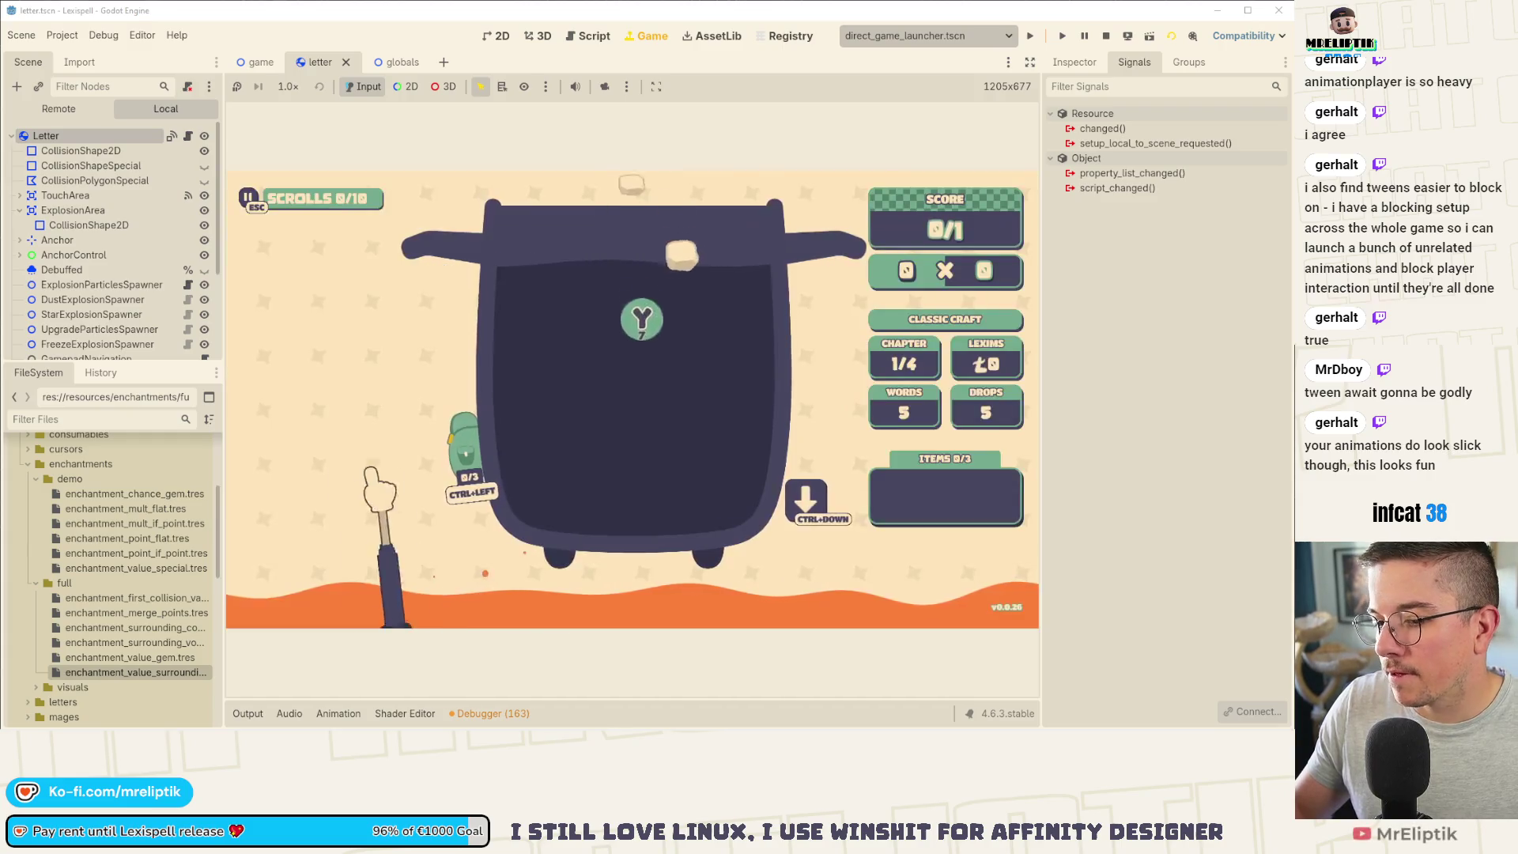
key(F1)
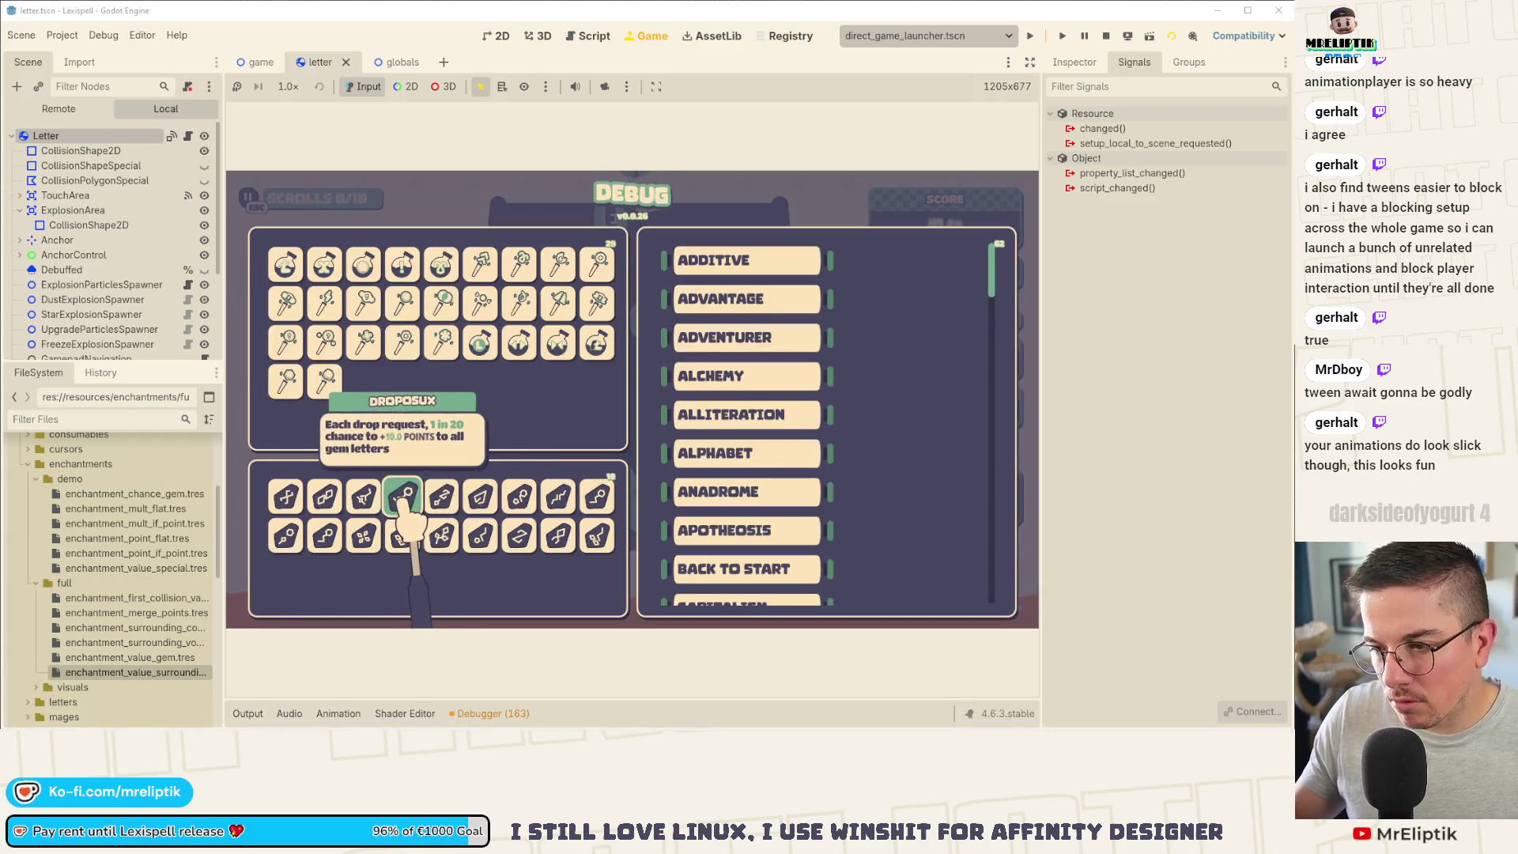
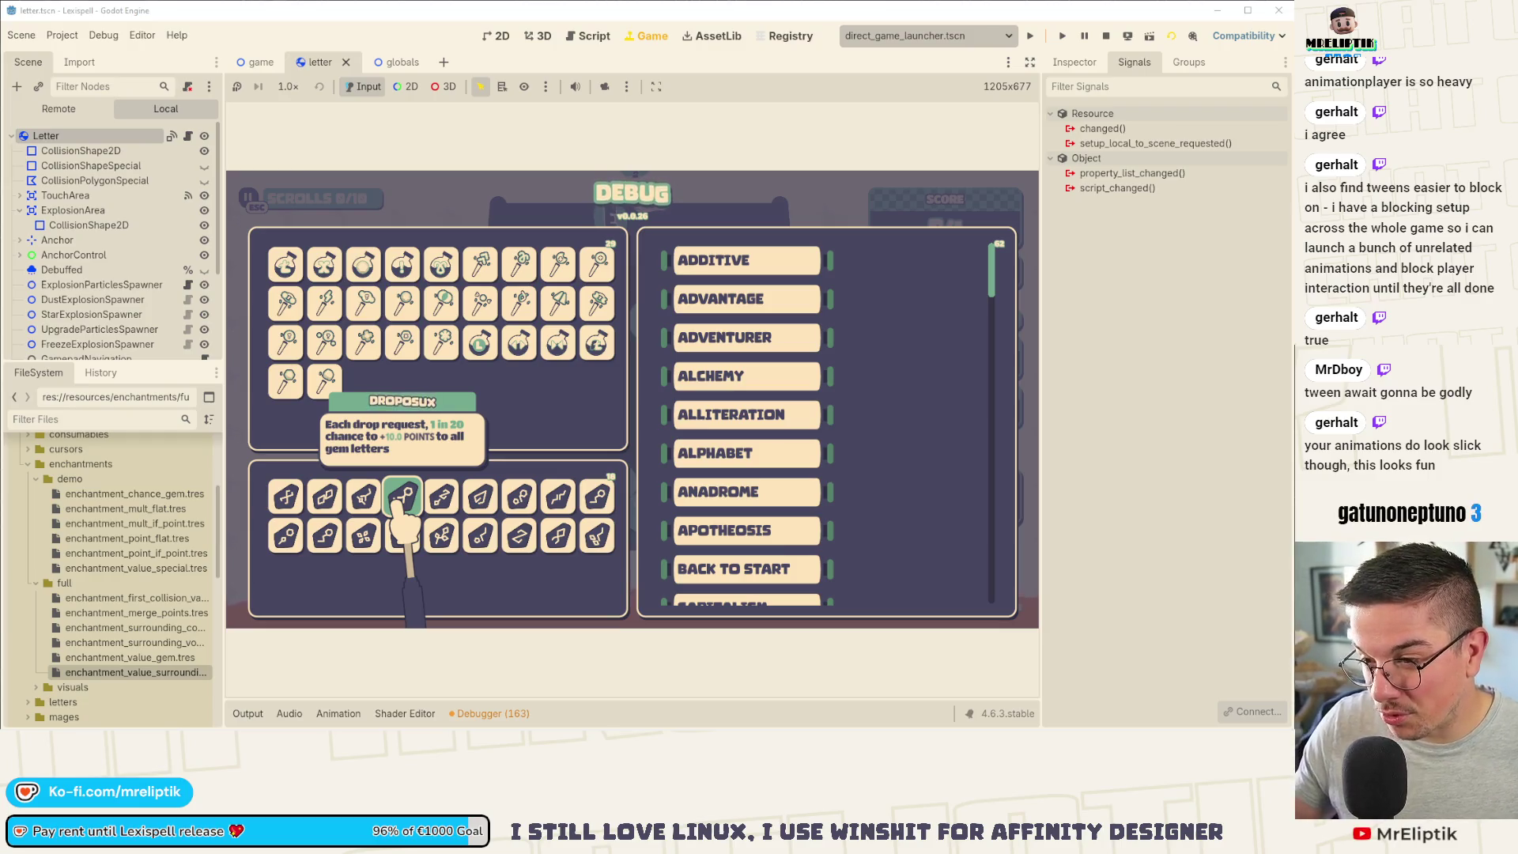
Step: Check the localization changes in VS Code and screenshot the rune's description card
mouse_move(403, 726)
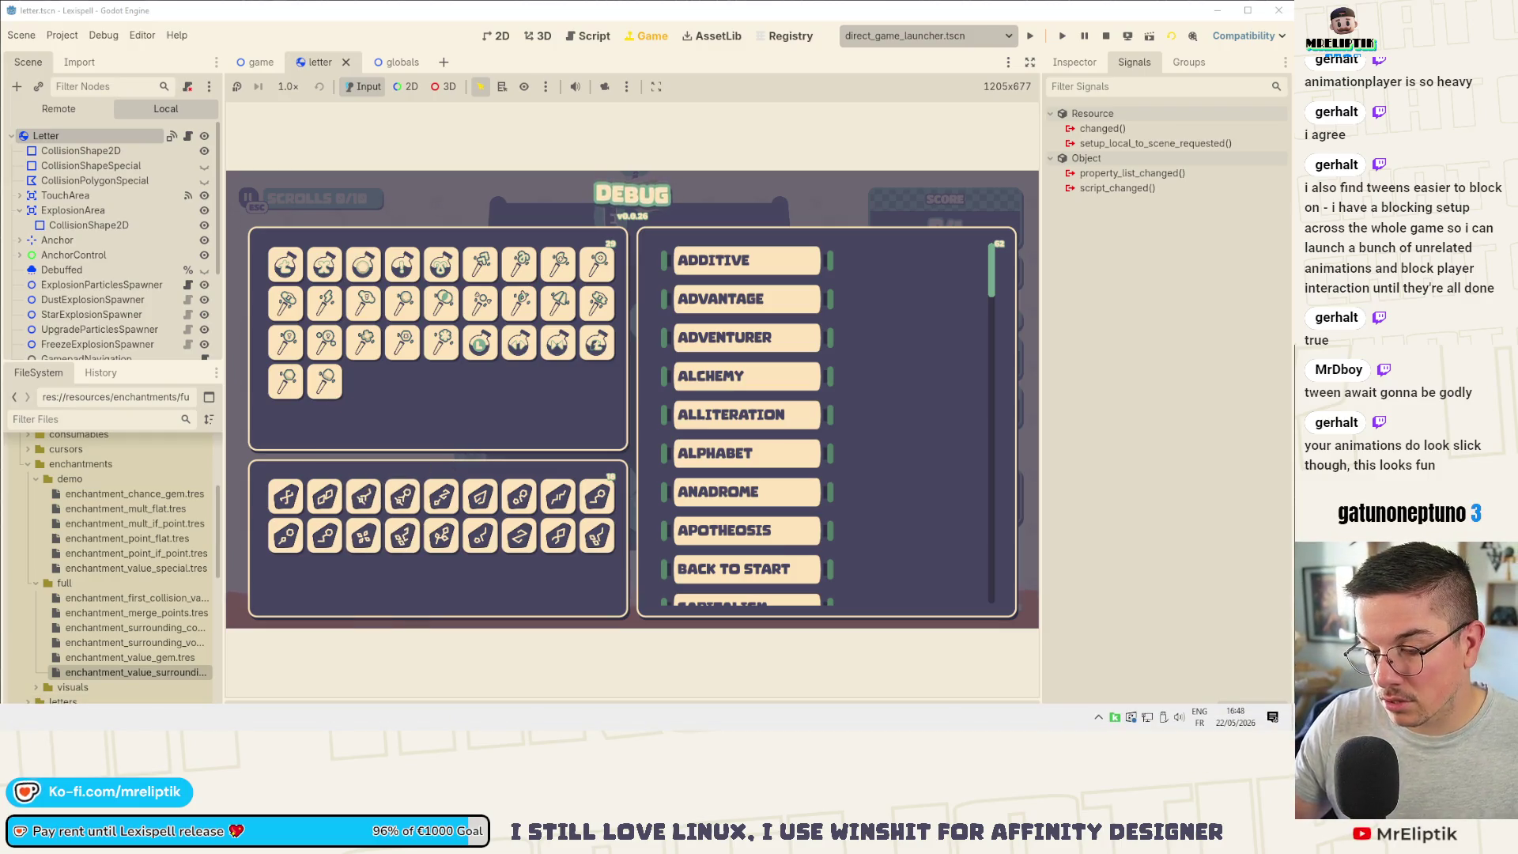
key(alt+Tab)
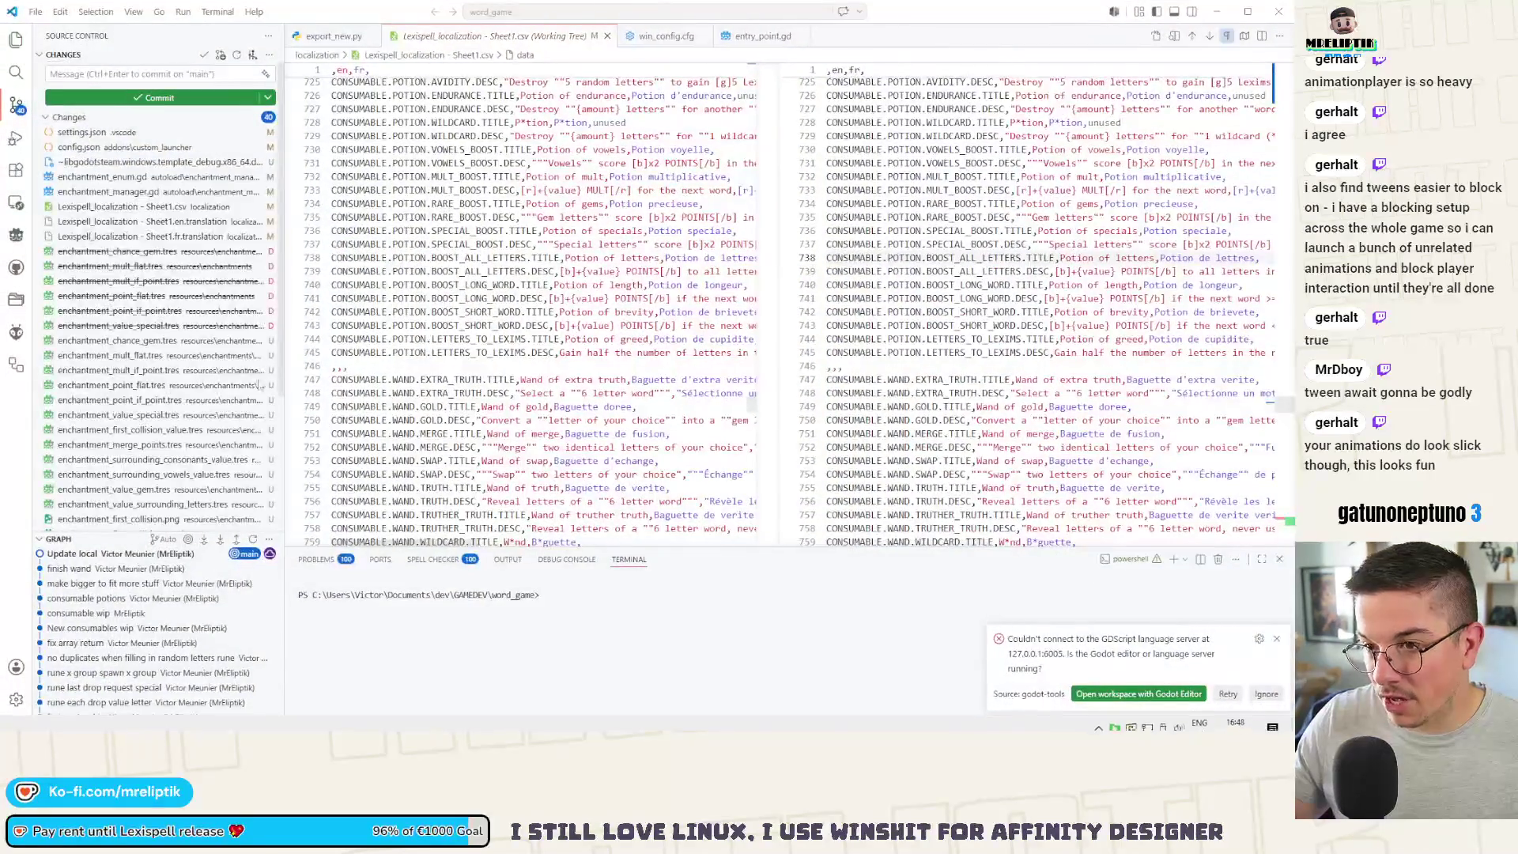
key(alt+Tab)
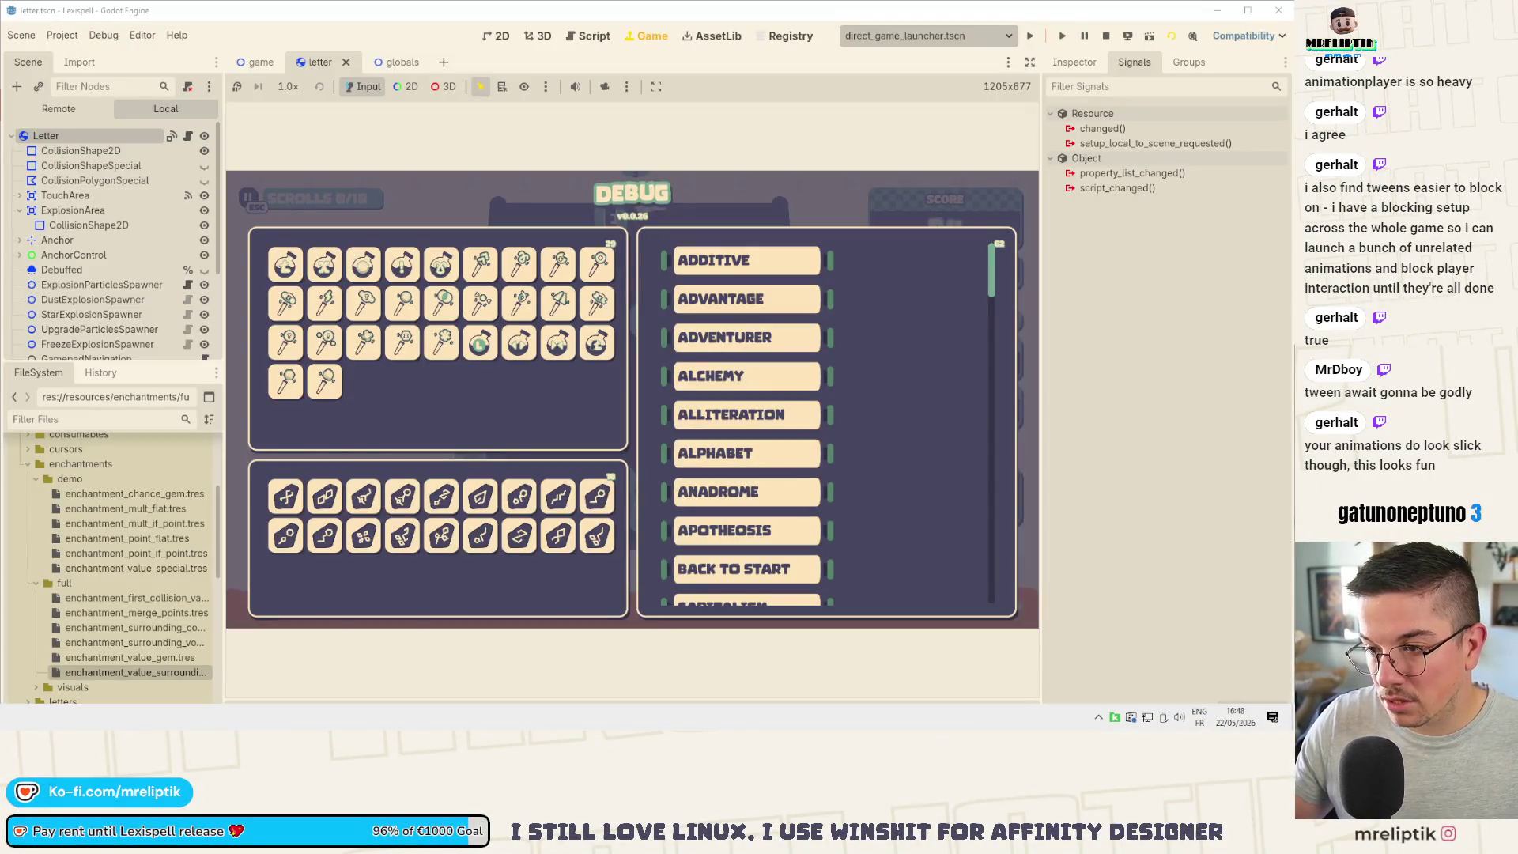
mouse_move(363, 498)
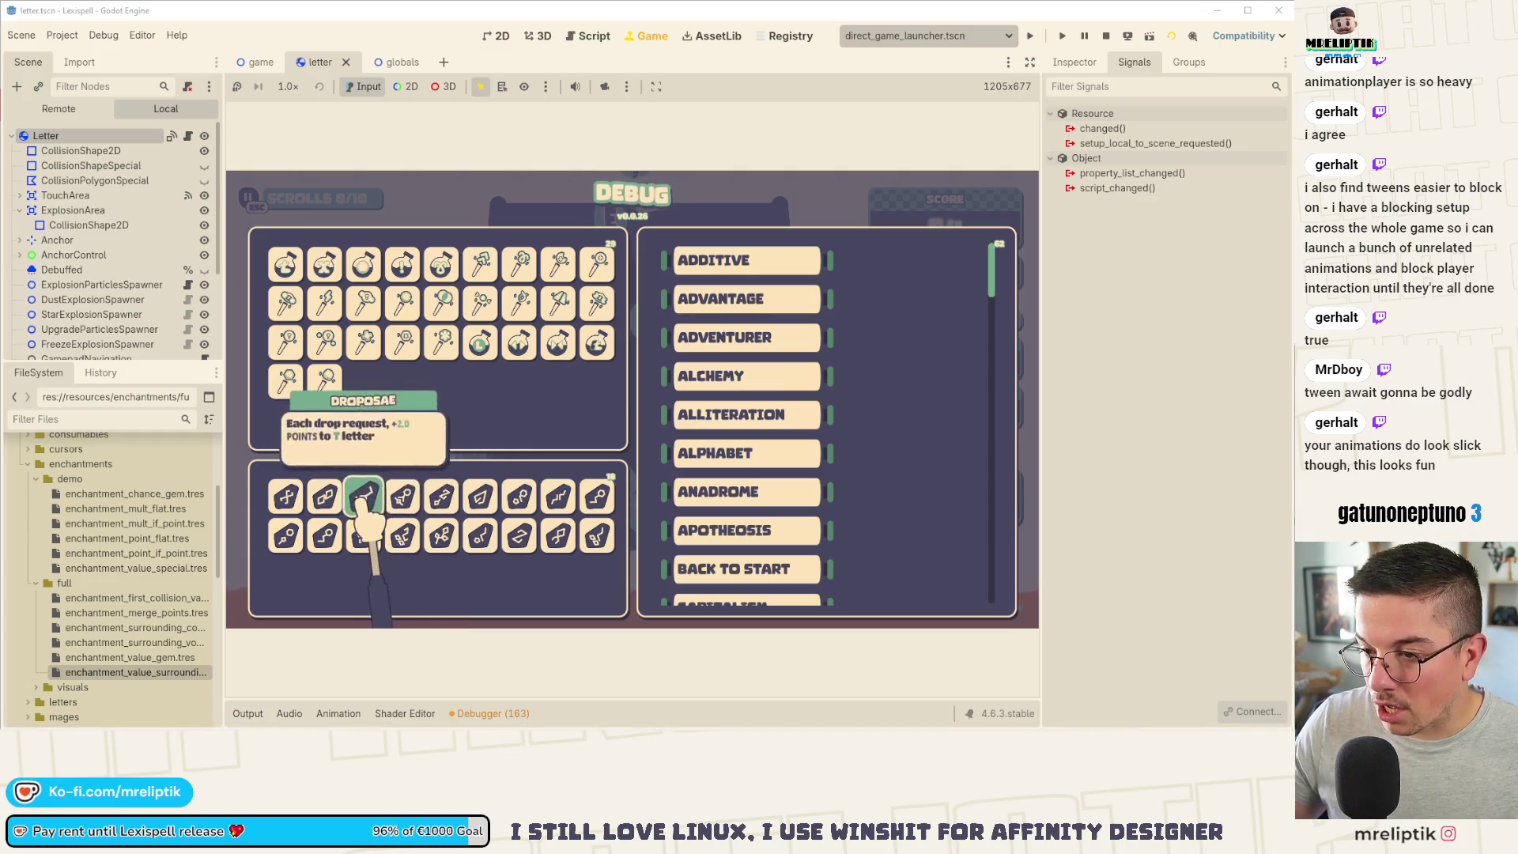
key(super+shift+s)
drag(304, 360, 518, 592)
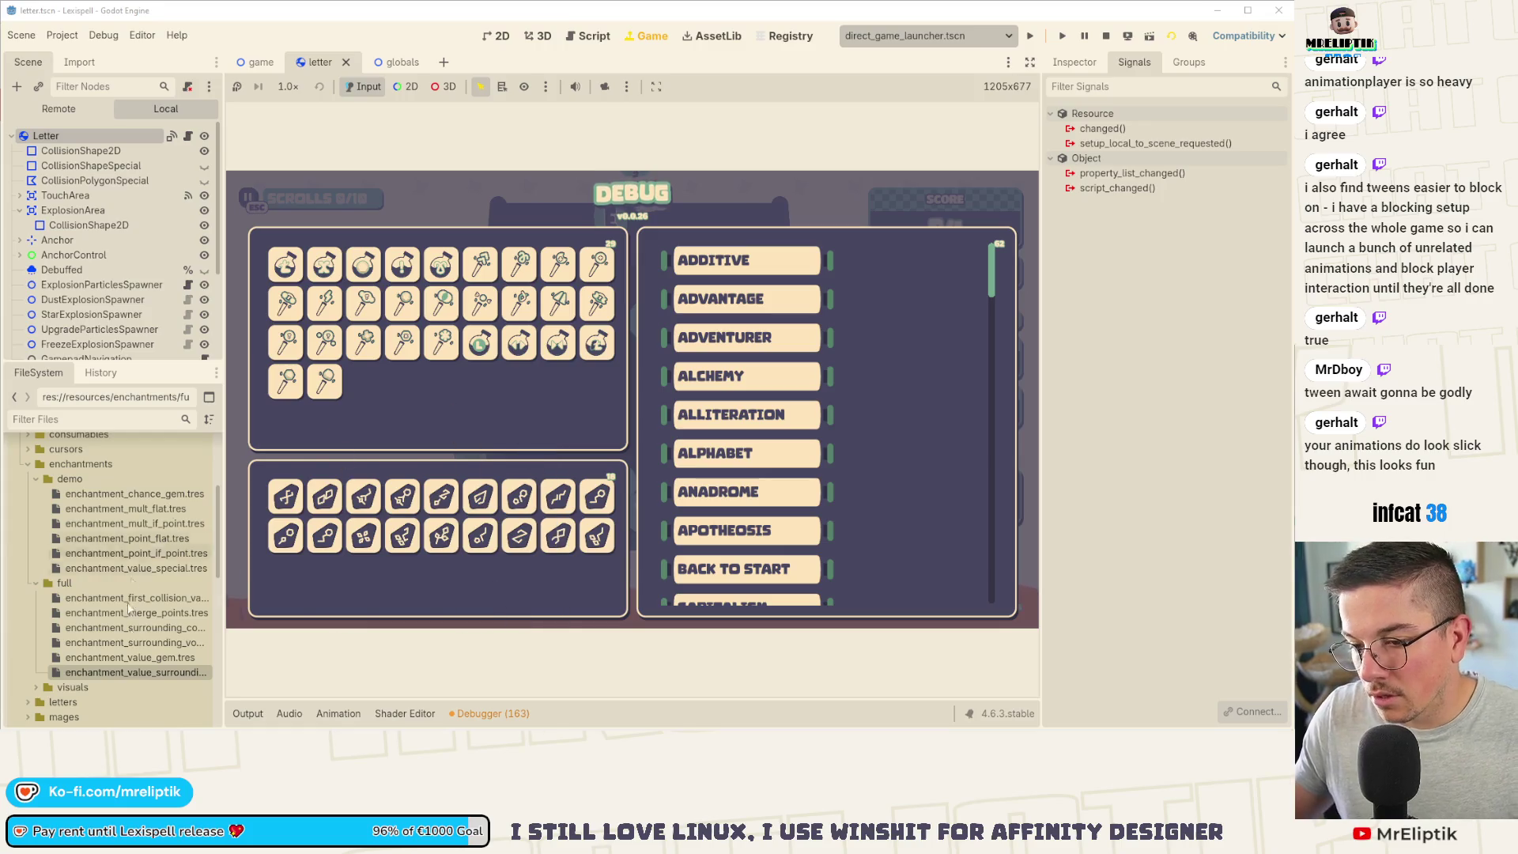
key(alt+Tab)
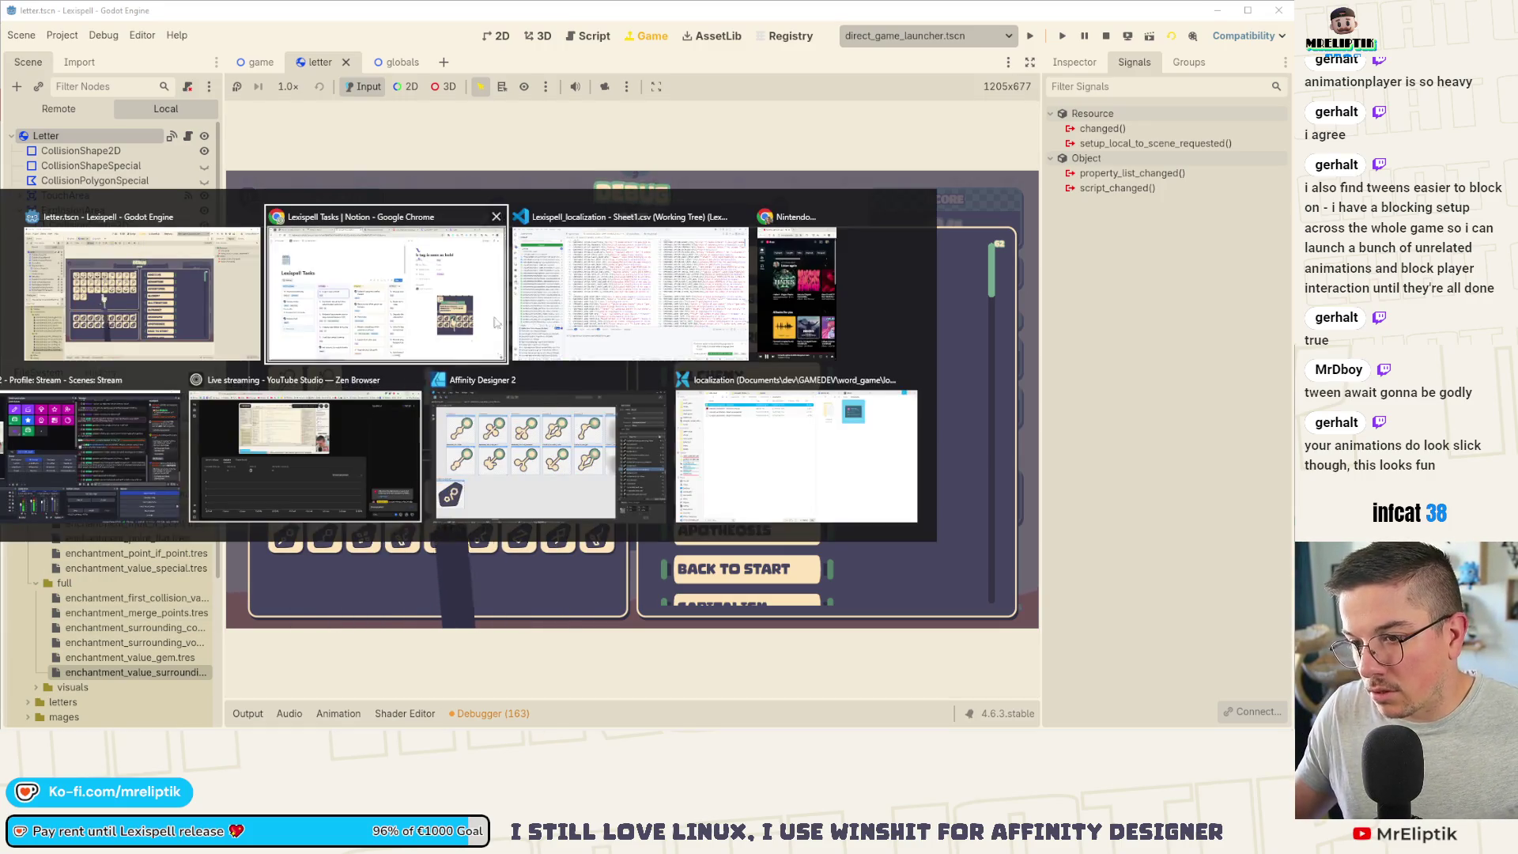
key(Escape)
Step: Close the debug menu back to the cauldron and bring up the in-game development console
click(544, 207)
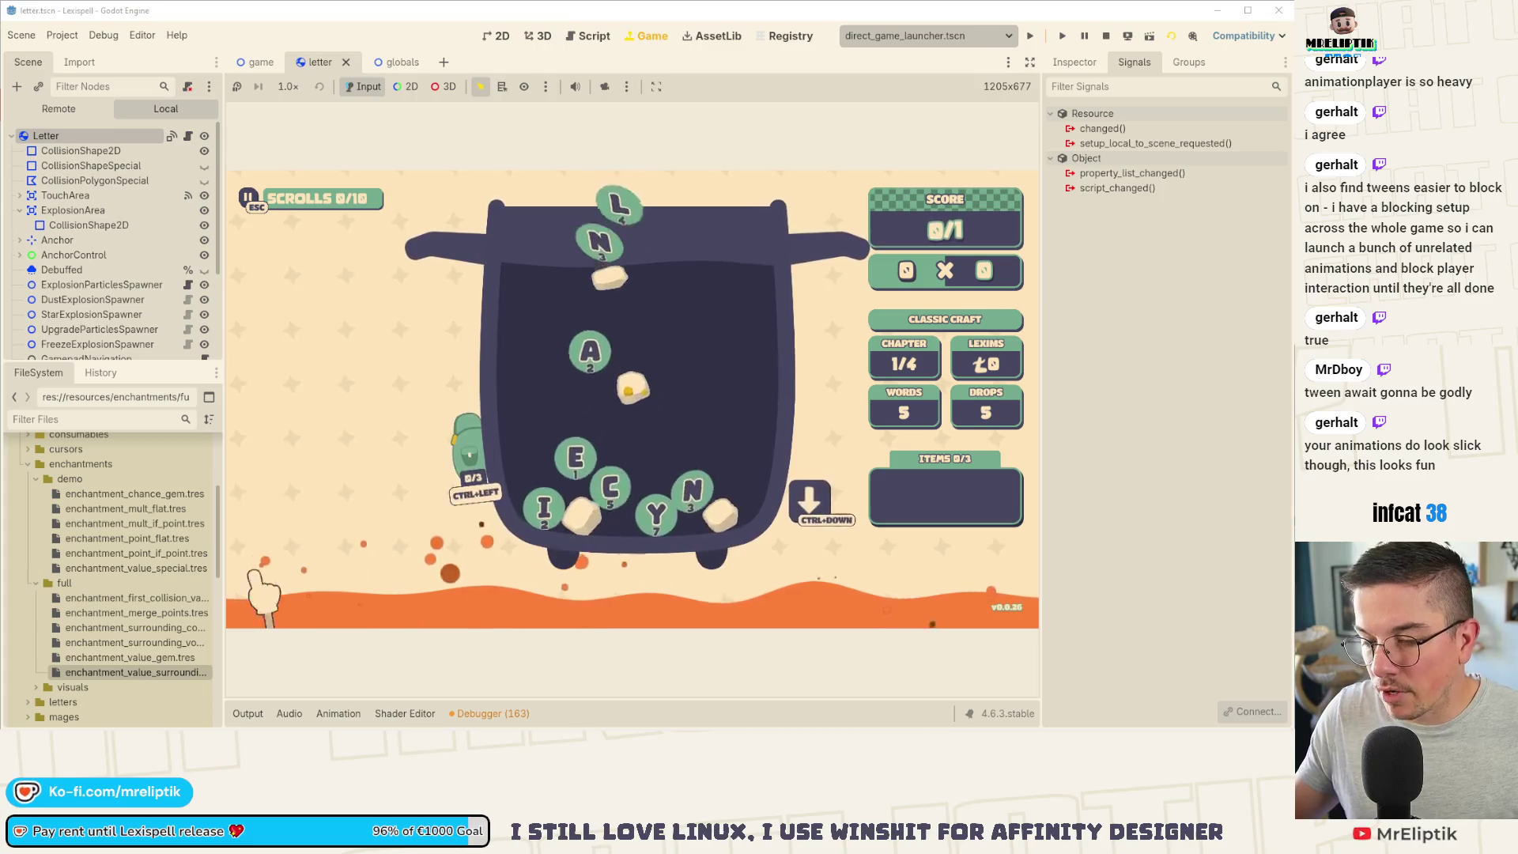
mouse_move(143, 727)
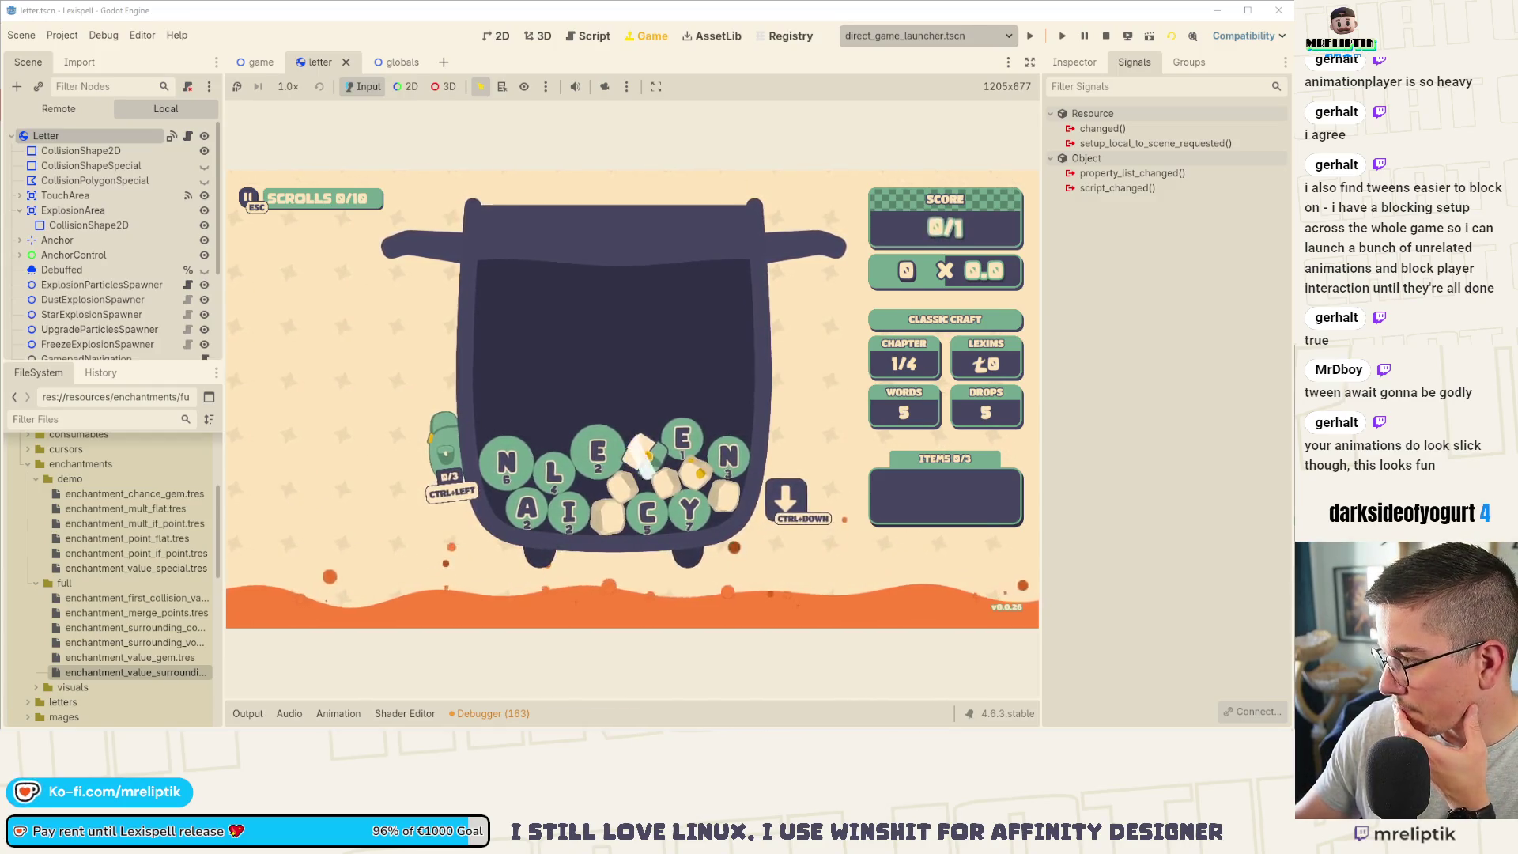
key(grave)
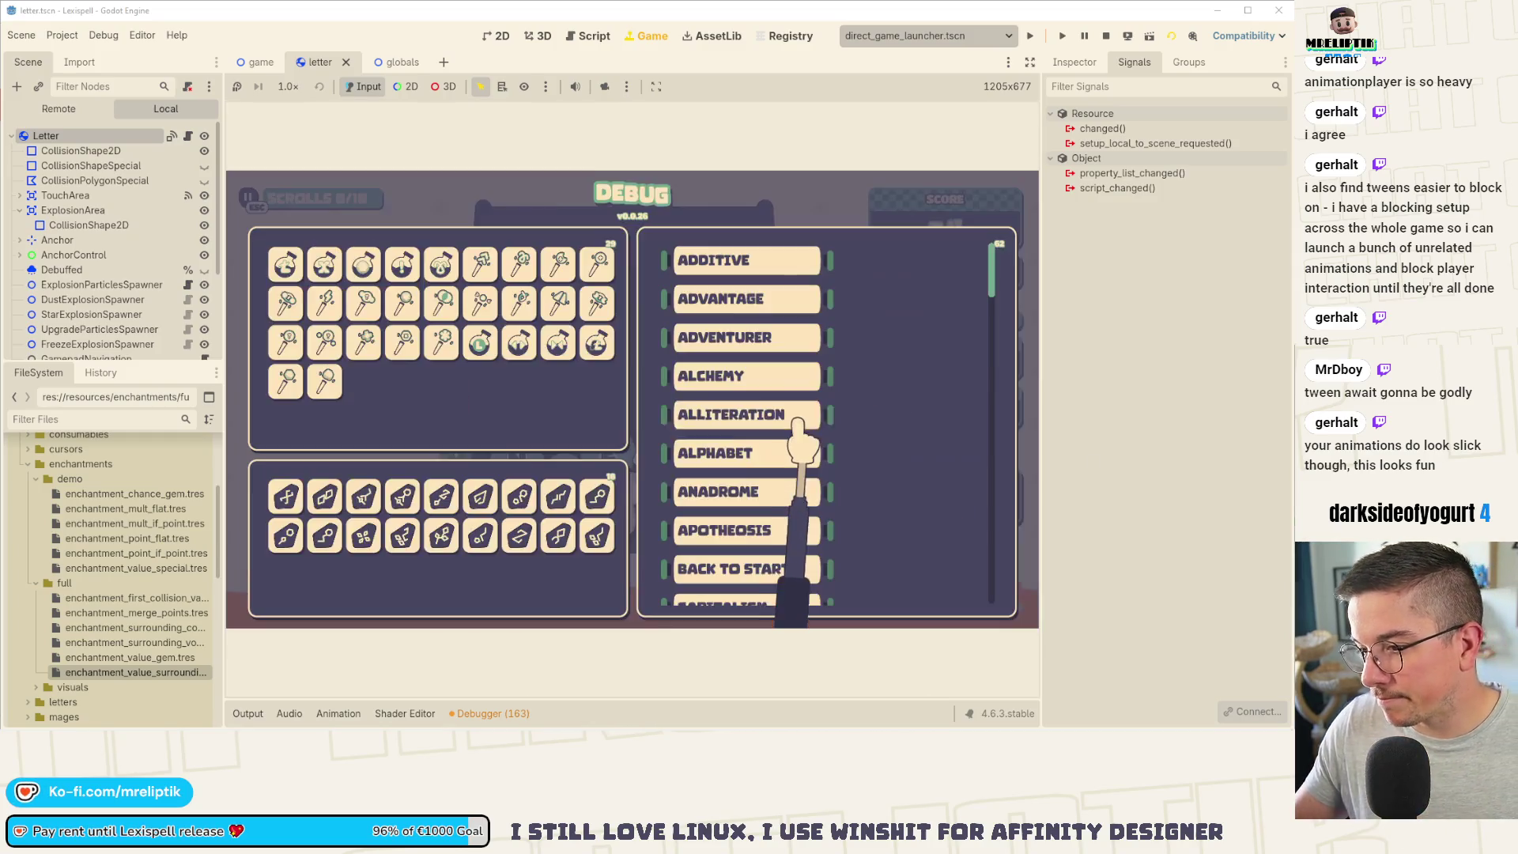
key(grave)
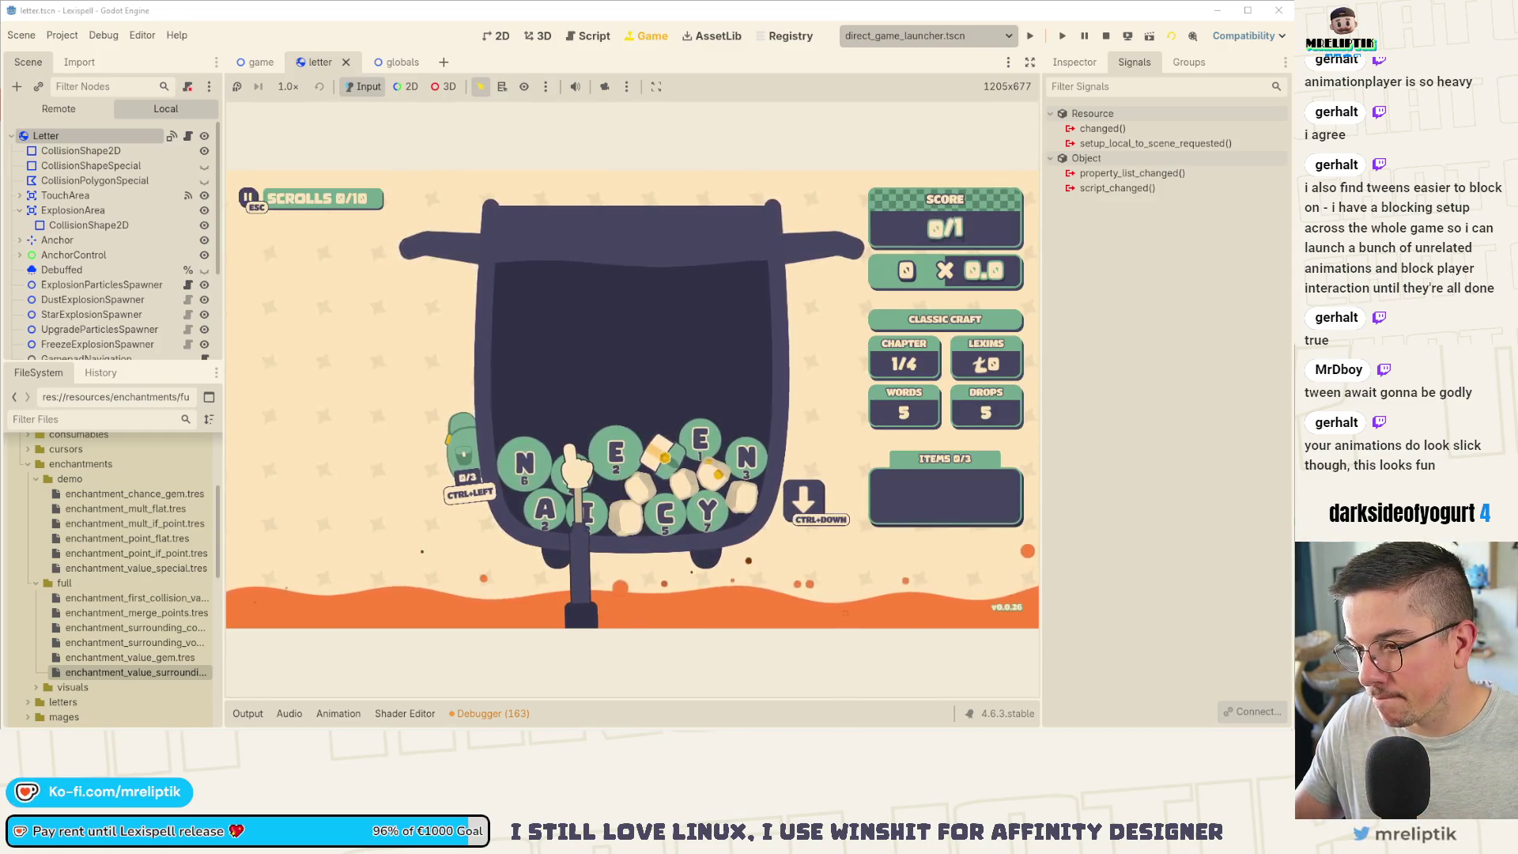
key(grave)
Step: Try adding the enchantment to E in the console as 'mergium', then as 'MERGIUM'
text(add_en)
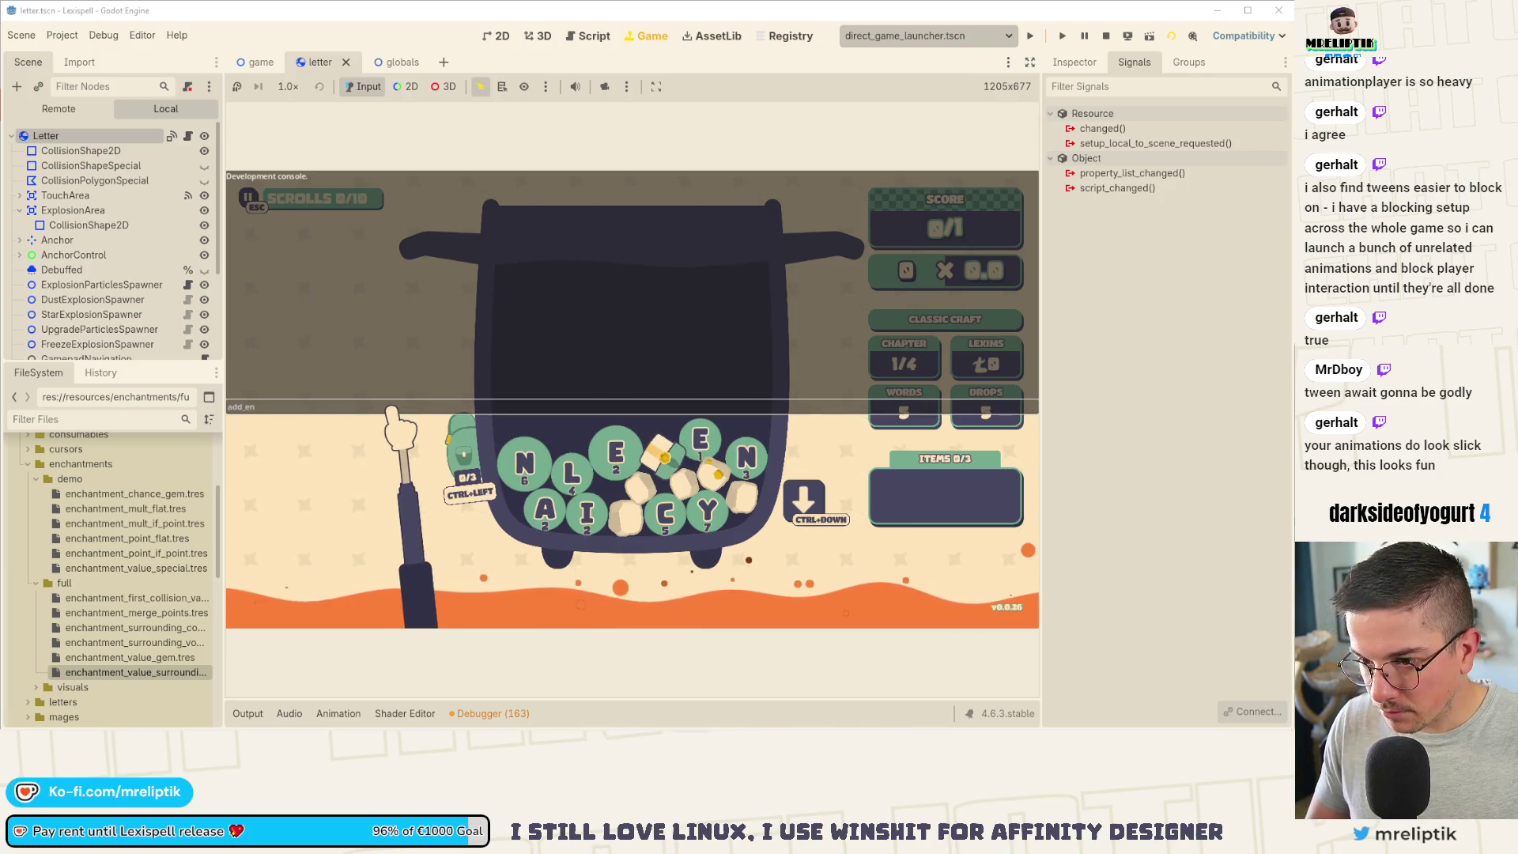
text(chantment e mer)
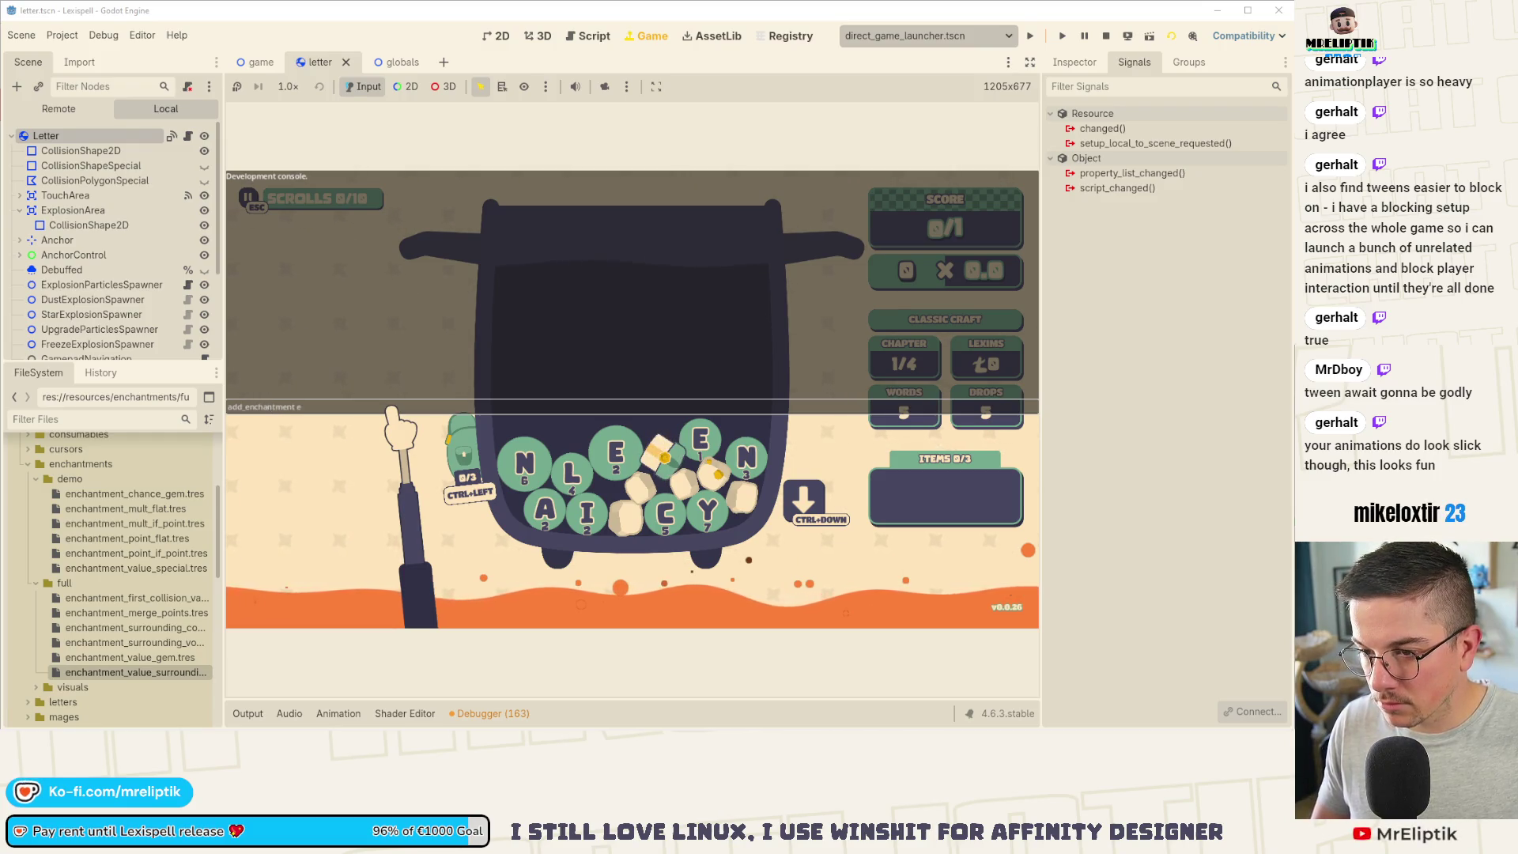
text(gium)
key(Return)
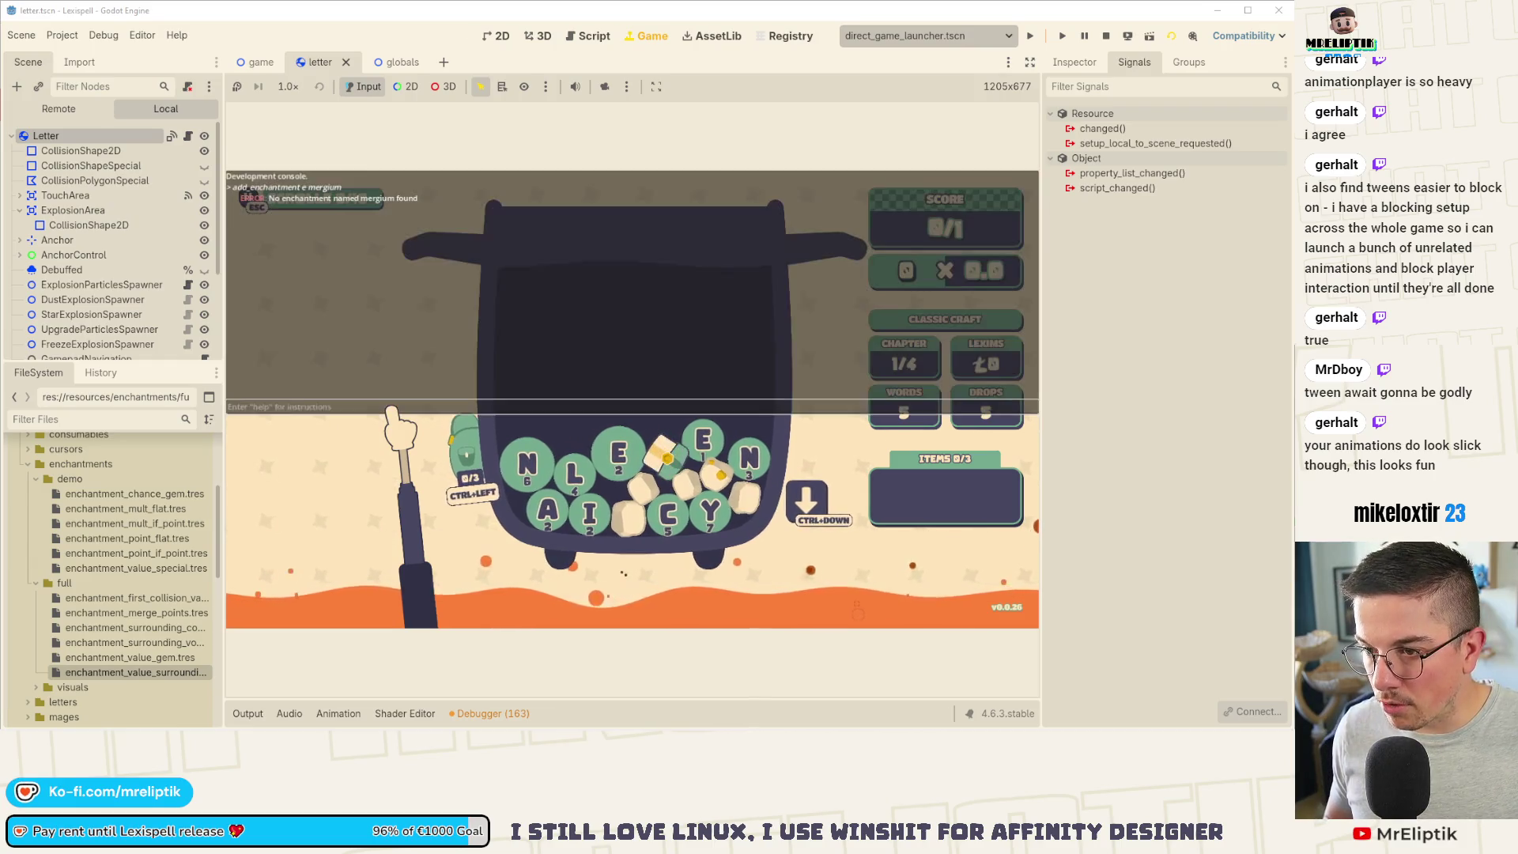
key(Up)
key(BackSpace)
key(BackSpace)
key(BackSpace)
text(MeM)
key(Return)
key(grave)
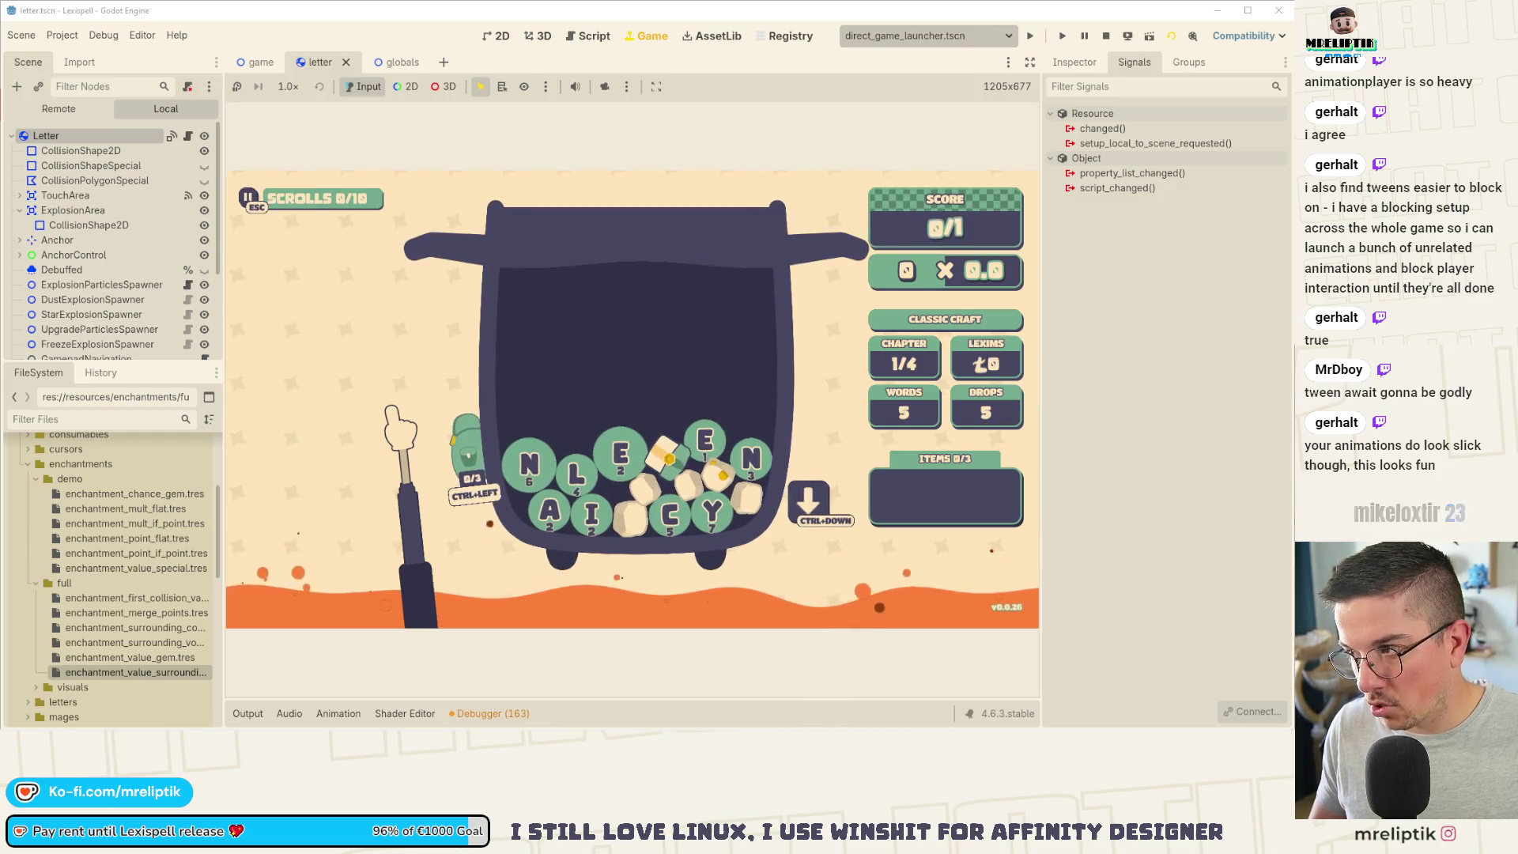
key(grave)
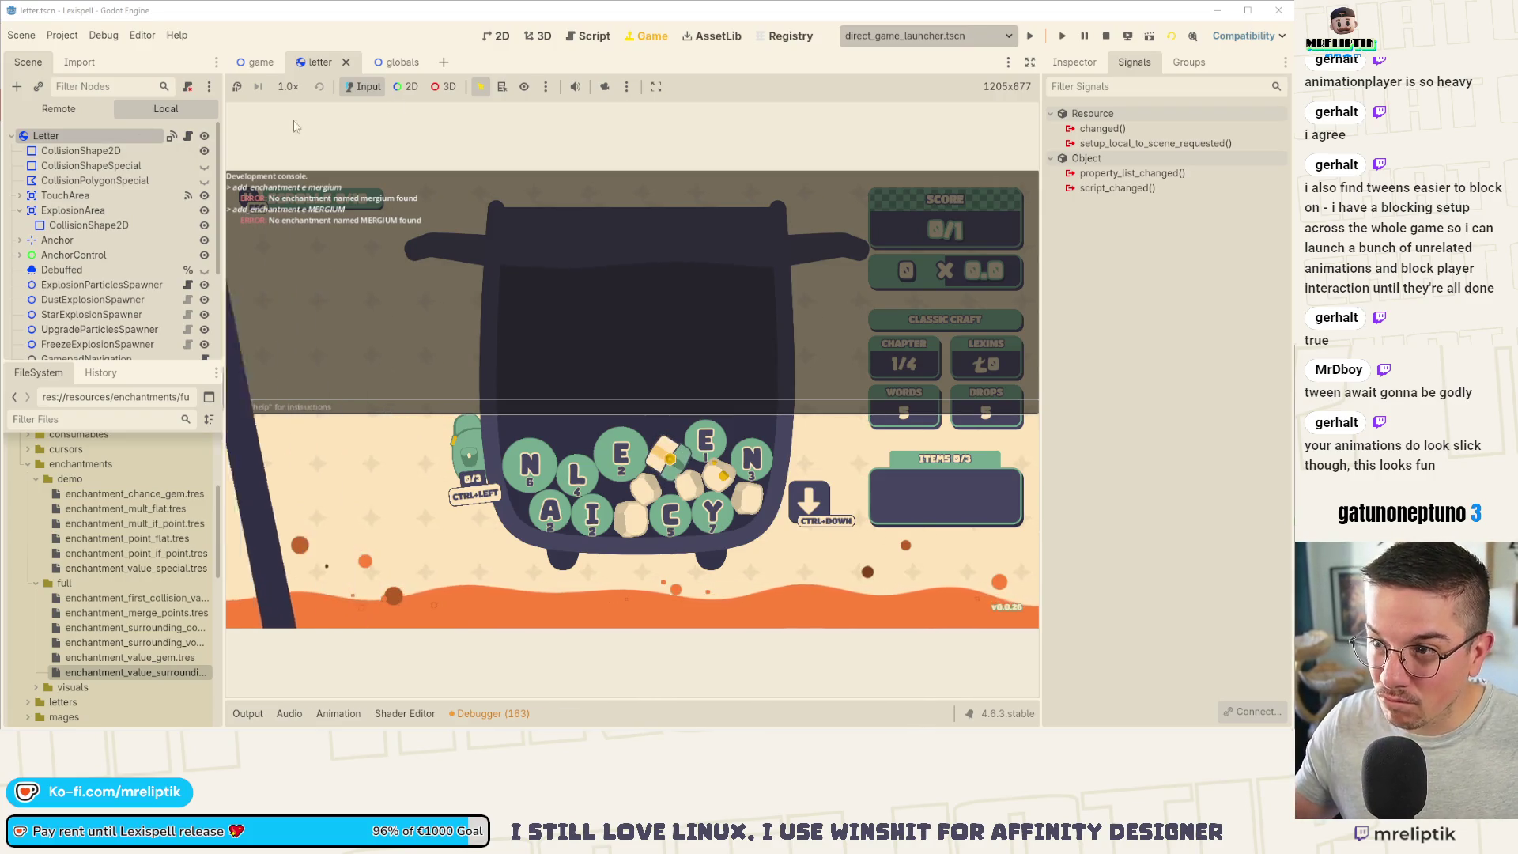
scroll(144, 476, up, 5)
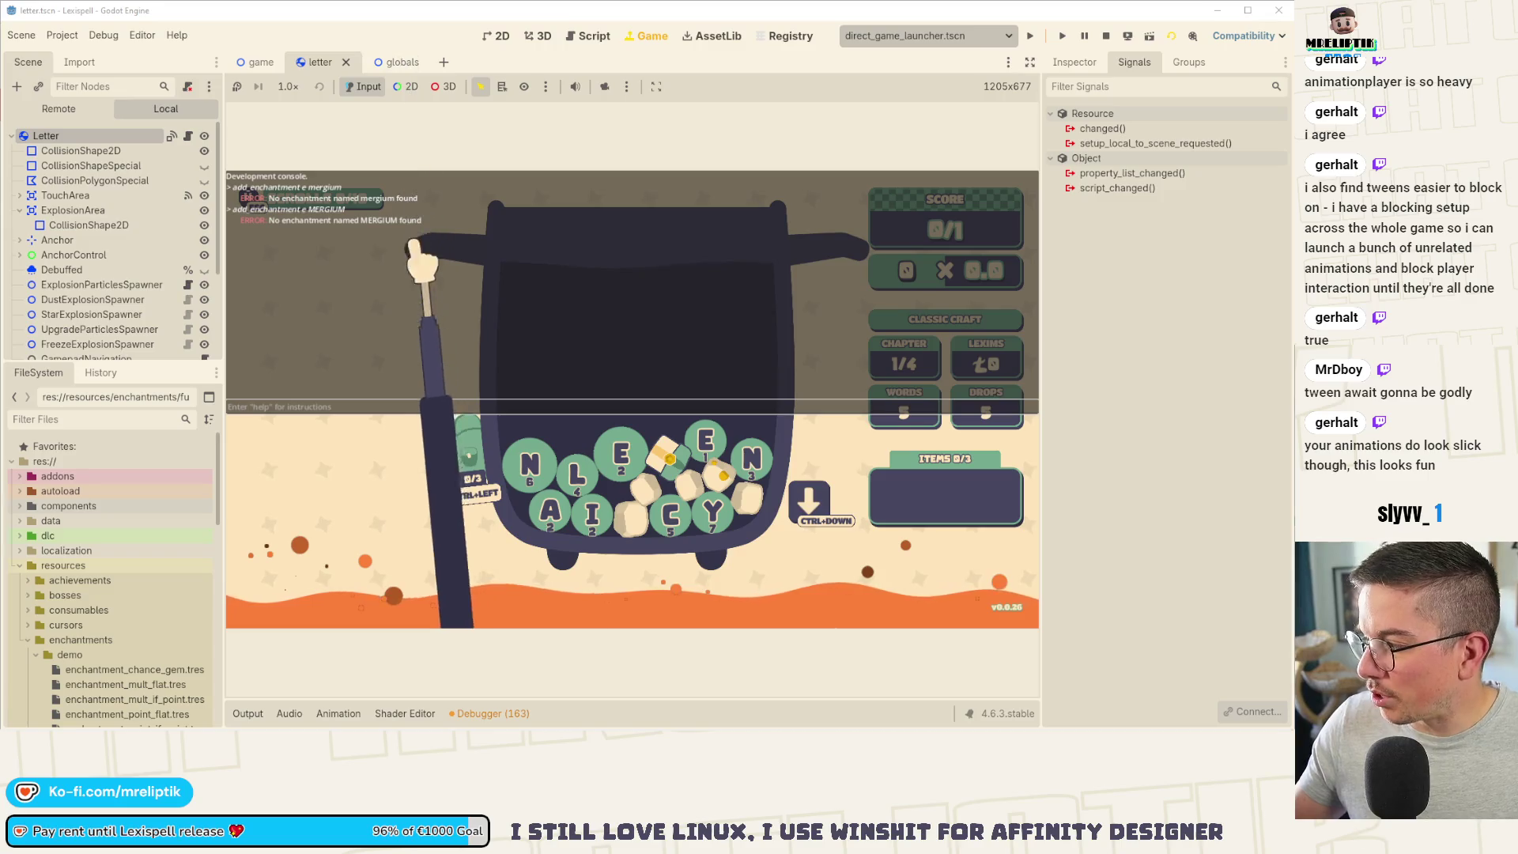
key(quoteleft)
key(quoteleft)
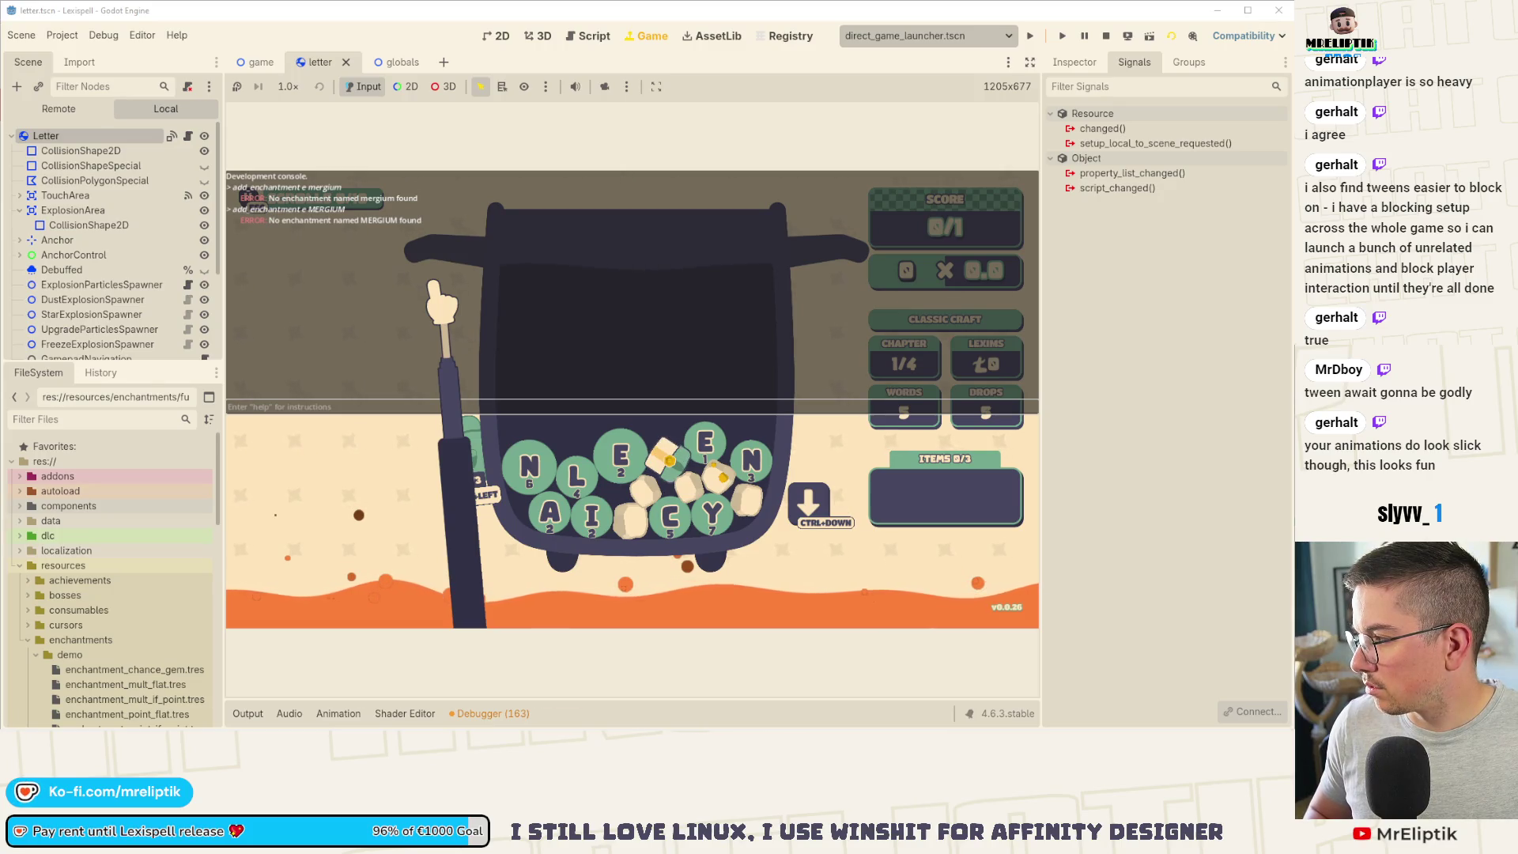
Step: Retry the command with 'hitum' and 'HITUM', then bring up letter.gd in the script editor
key(Up)
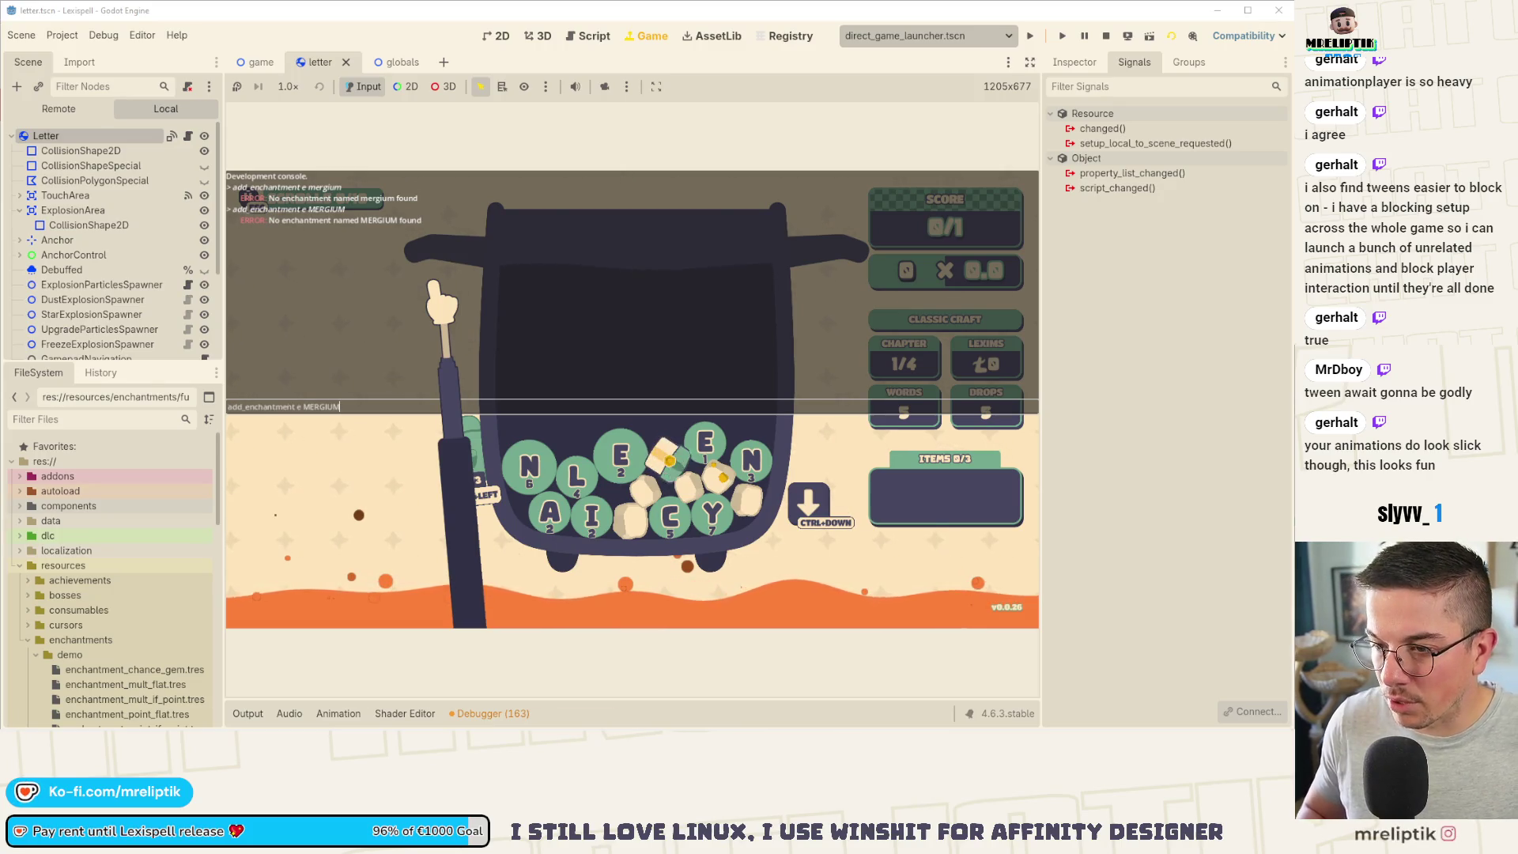
key(BackSpace)
key(BackSpace)
key(BackSpace)
text(hitum)
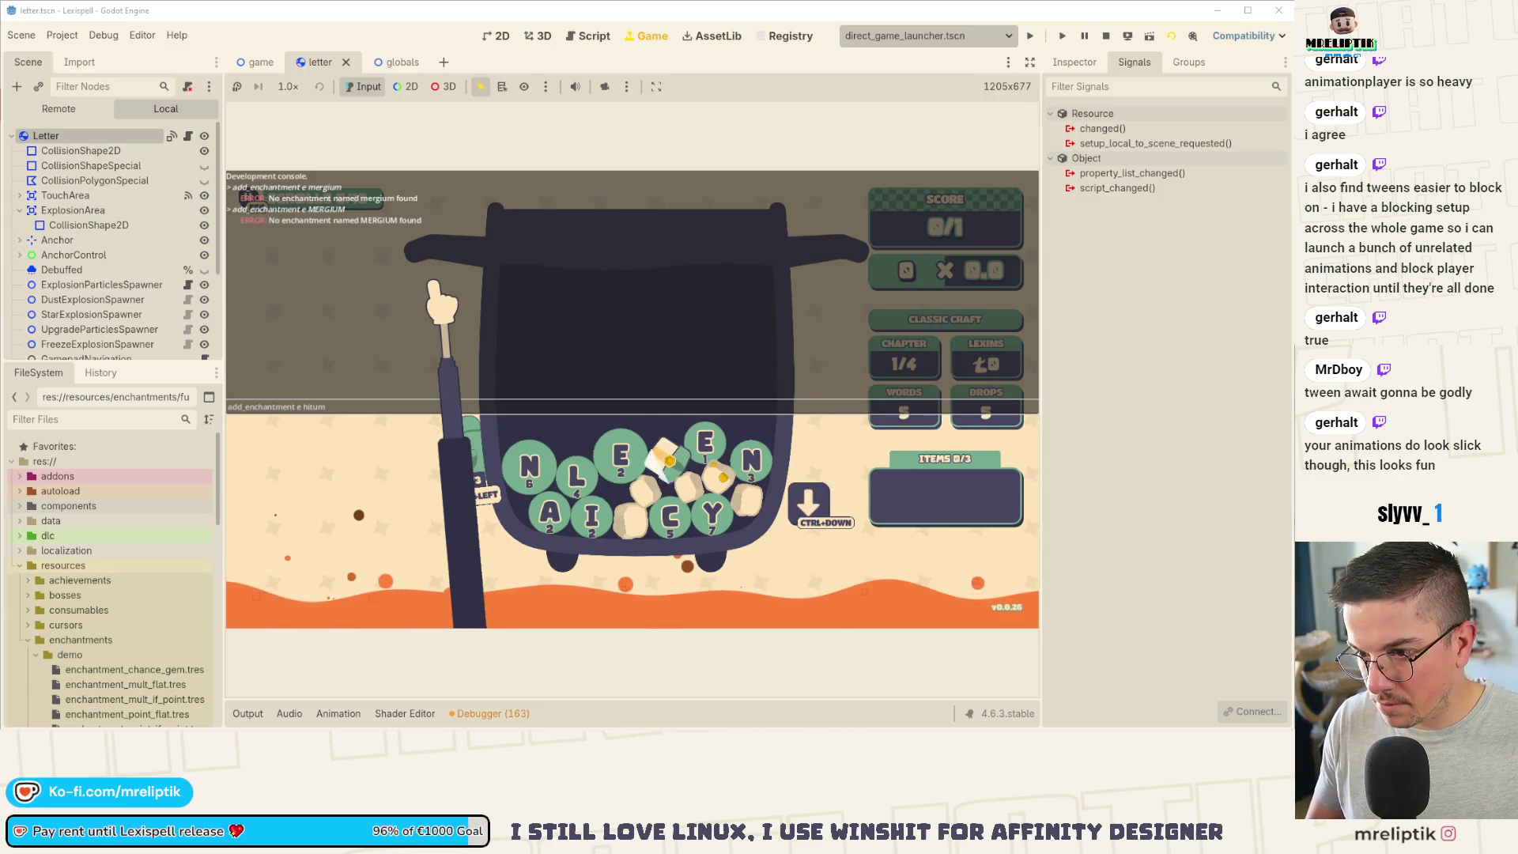
key(Return)
key(Up)
key(BackSpace)
key(BackSpace)
key(BackSpace)
text(ITUM)
key(Return)
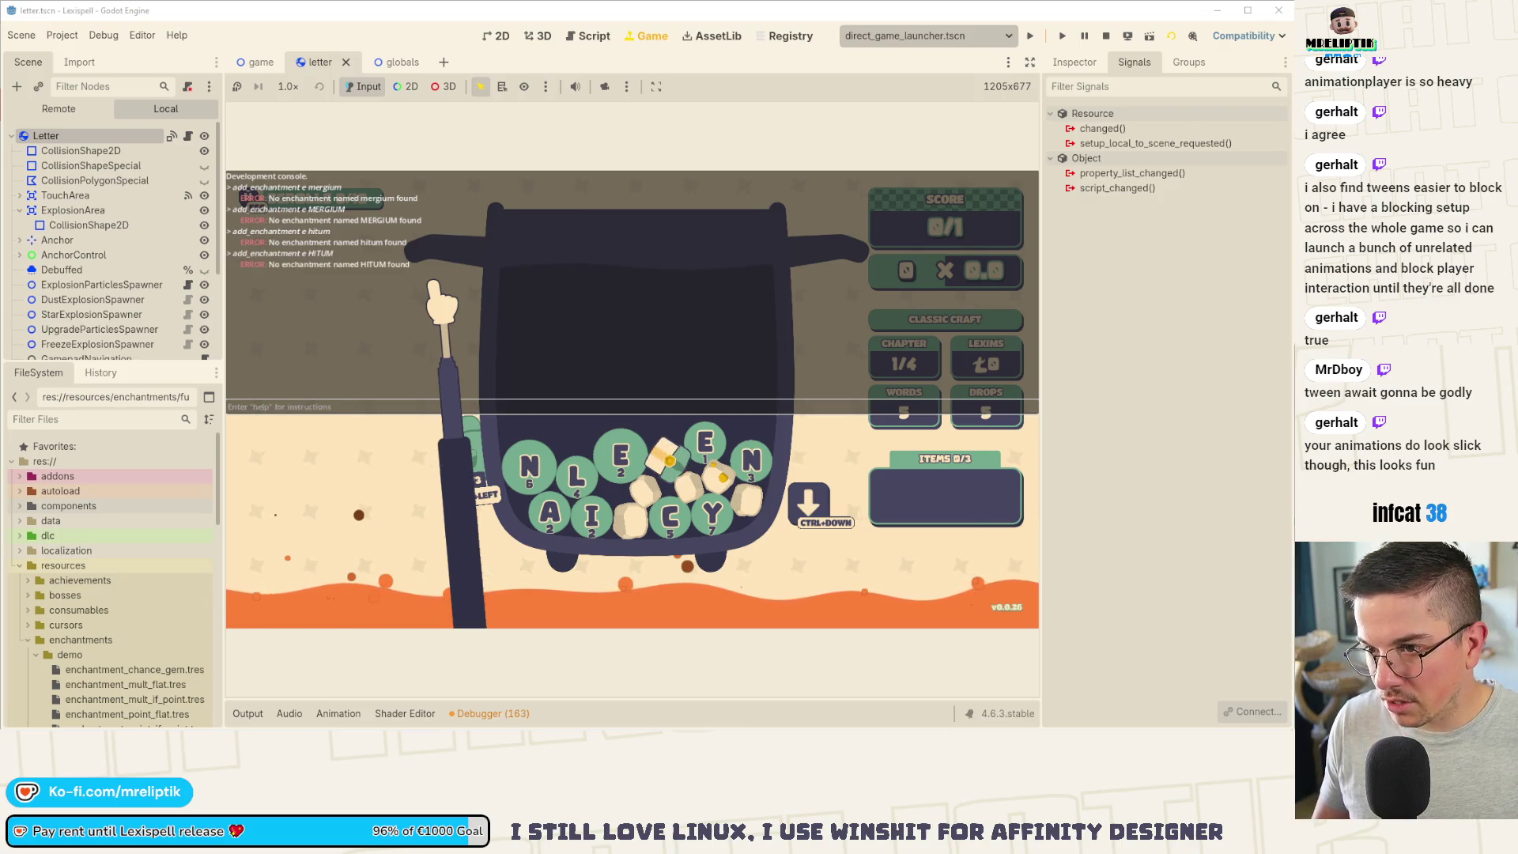
click(172, 136)
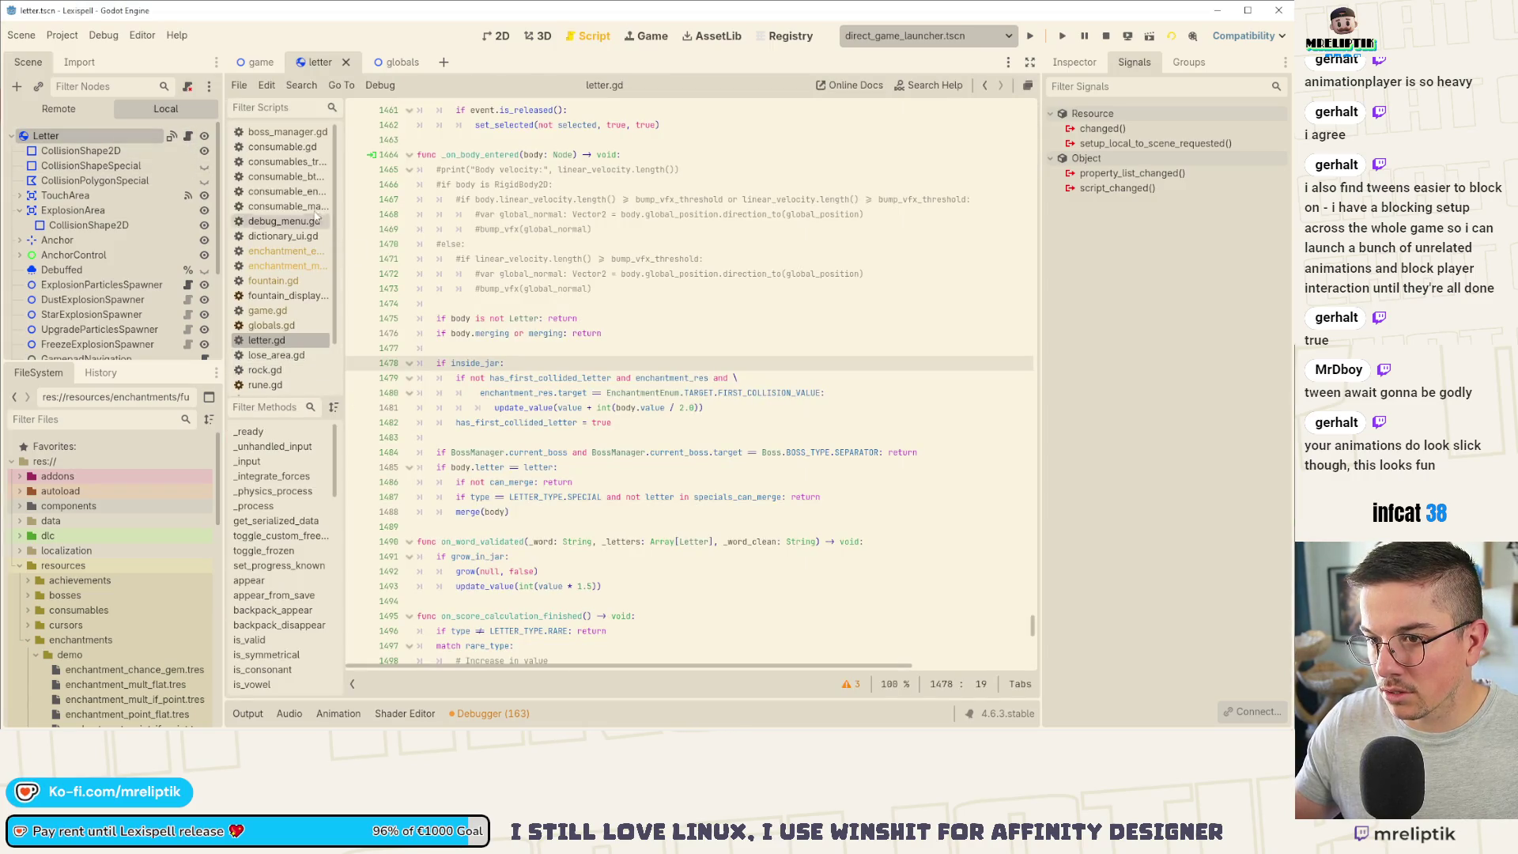
Step: Examine get_enchantment_by_name in enchantment_manager.gd with a breakpoint on line 132, then return to the game
click(278, 267)
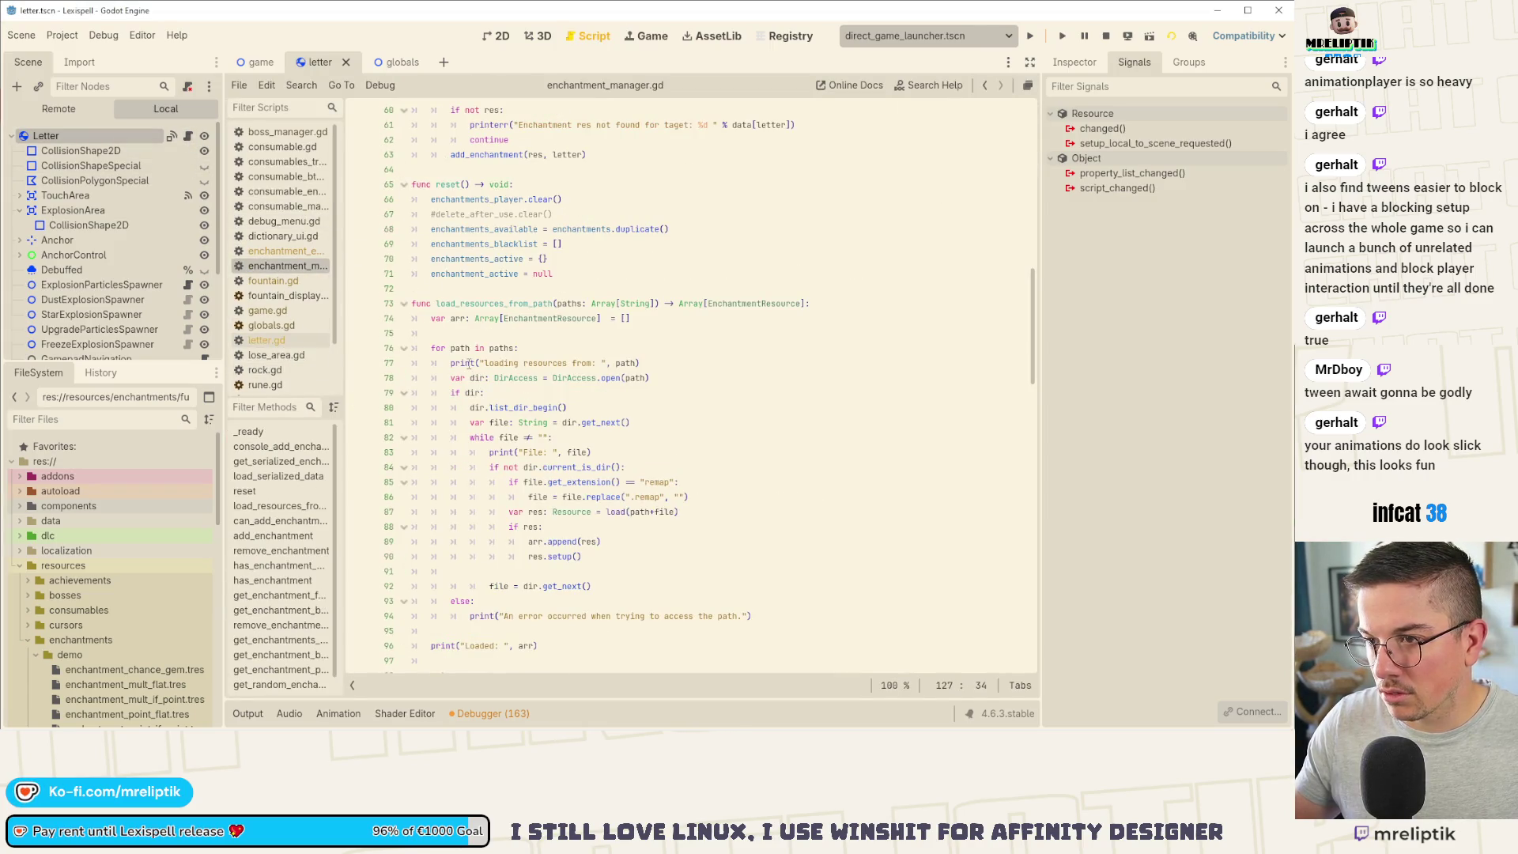
scroll(598, 373, up, 5)
scroll(501, 280, up, 5)
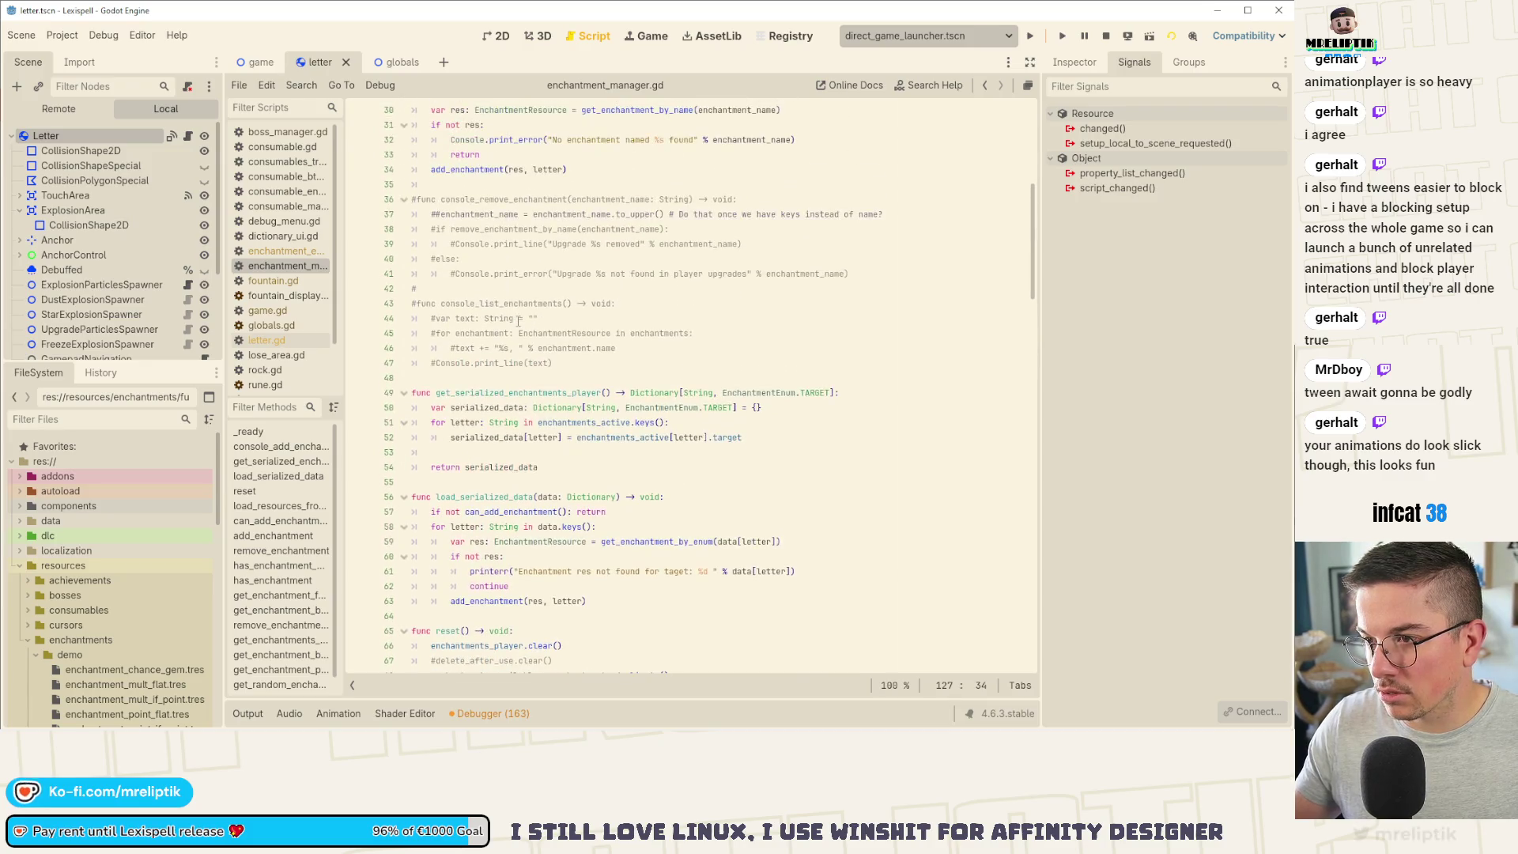
scroll(382, 545, down, 3)
scroll(281, 546, down, 1)
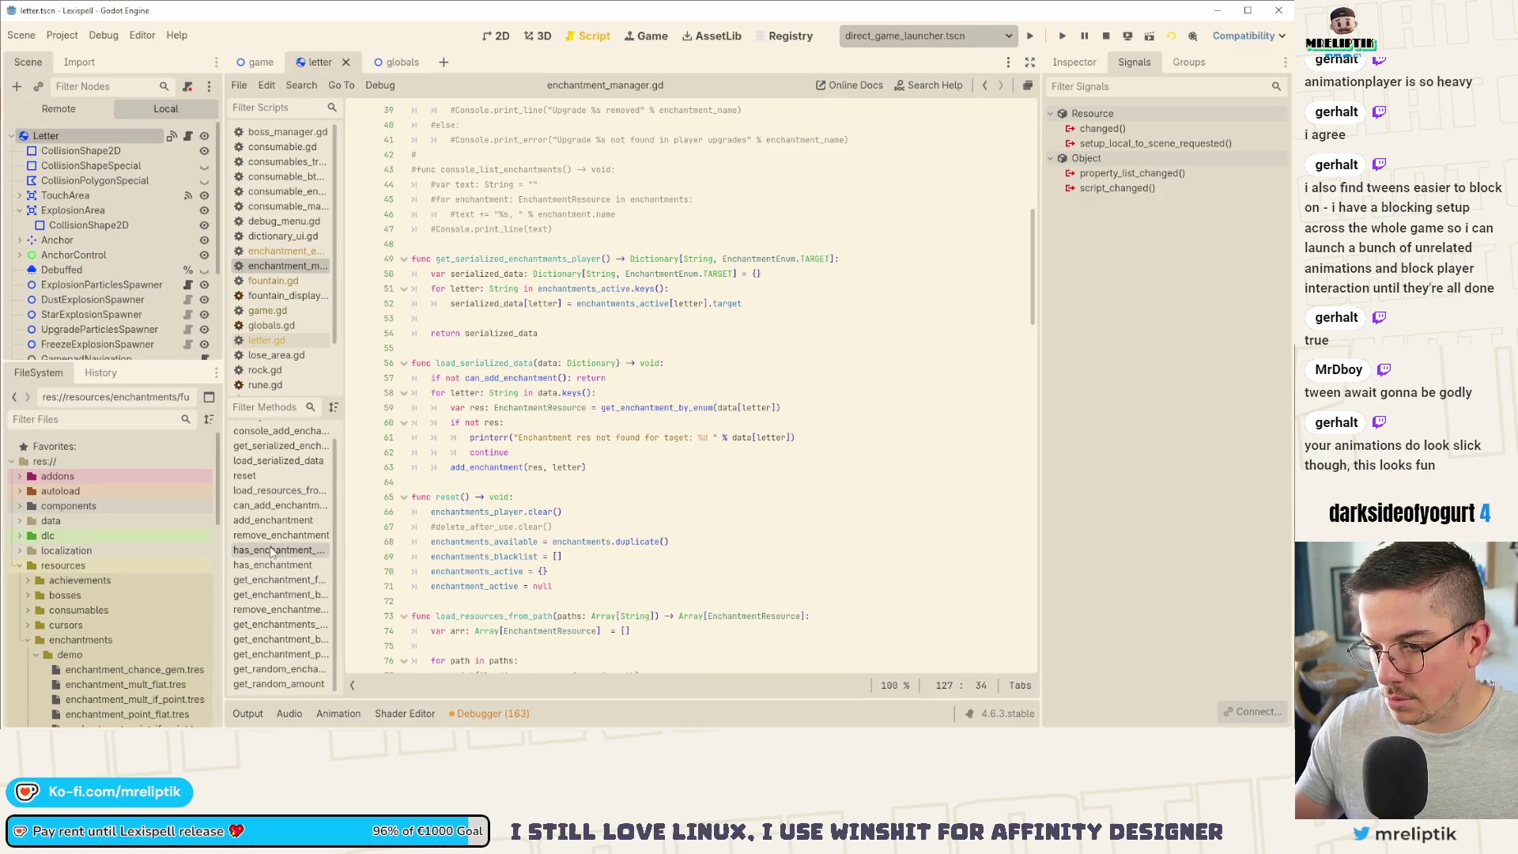
click(267, 582)
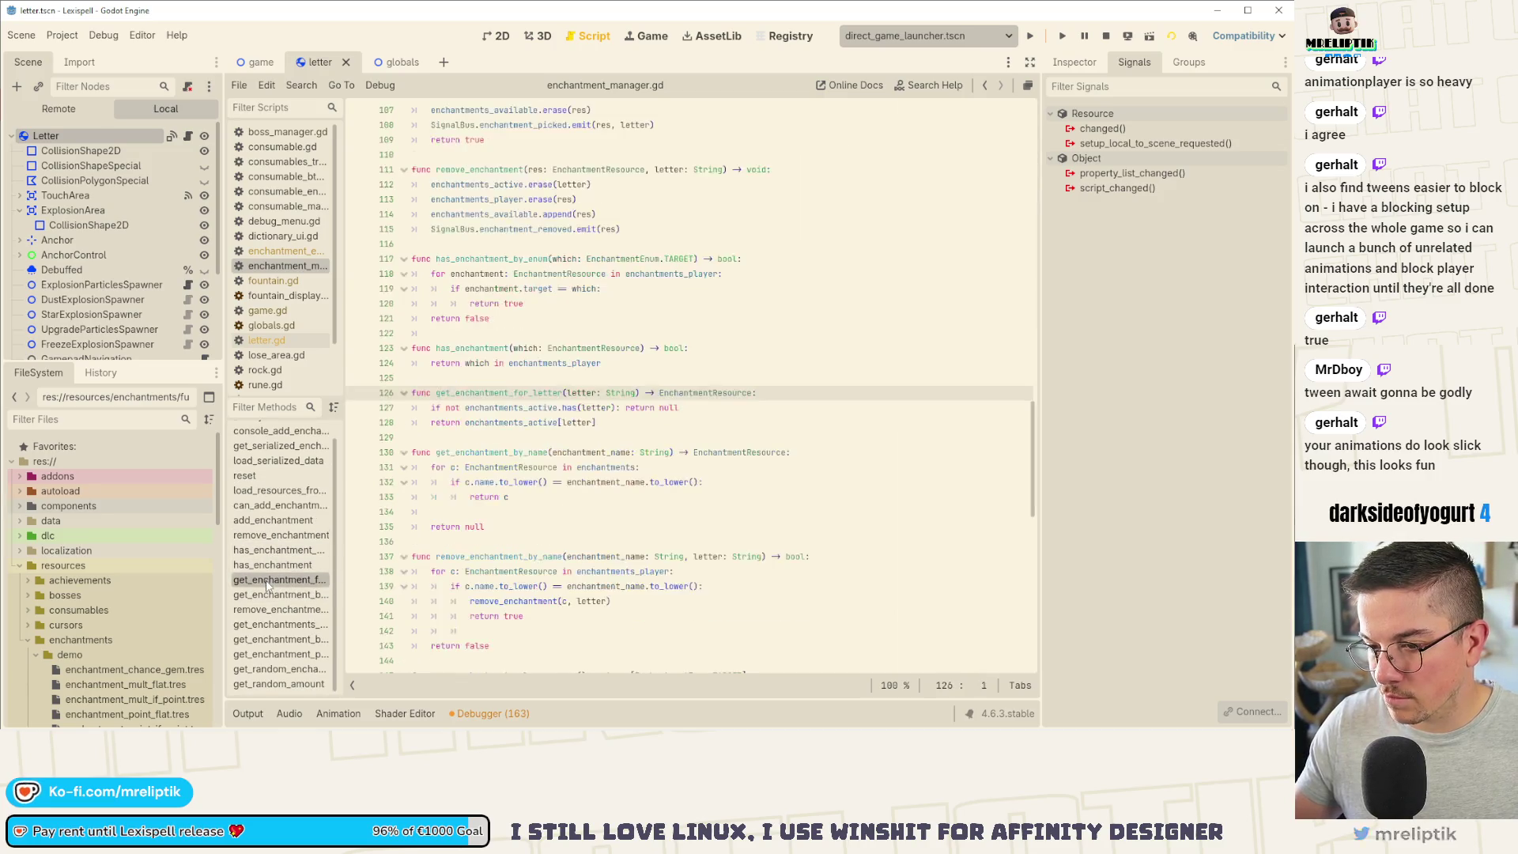
click(268, 597)
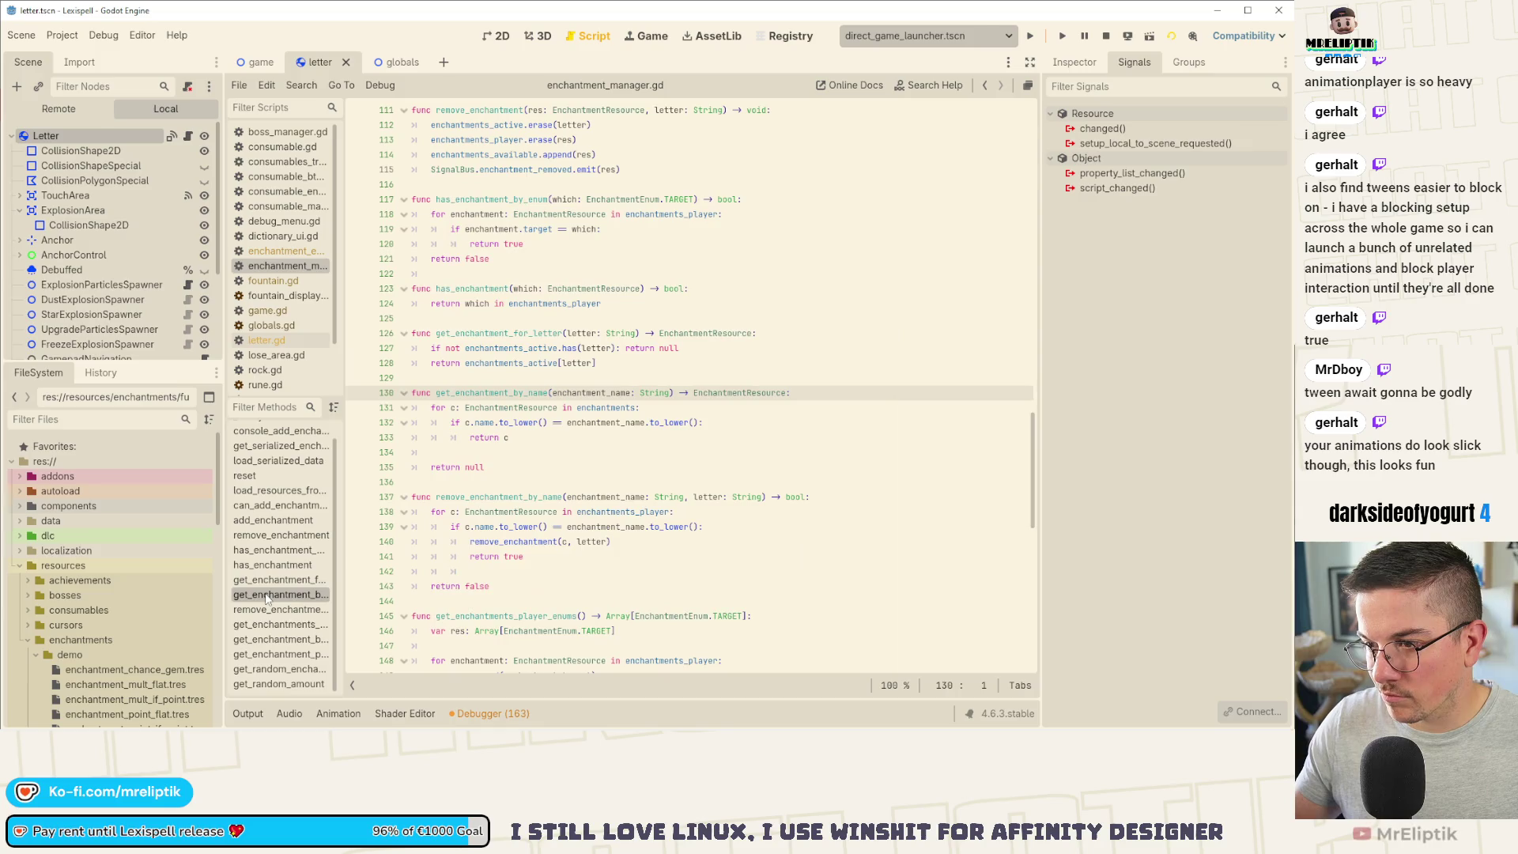
double_click(594, 393)
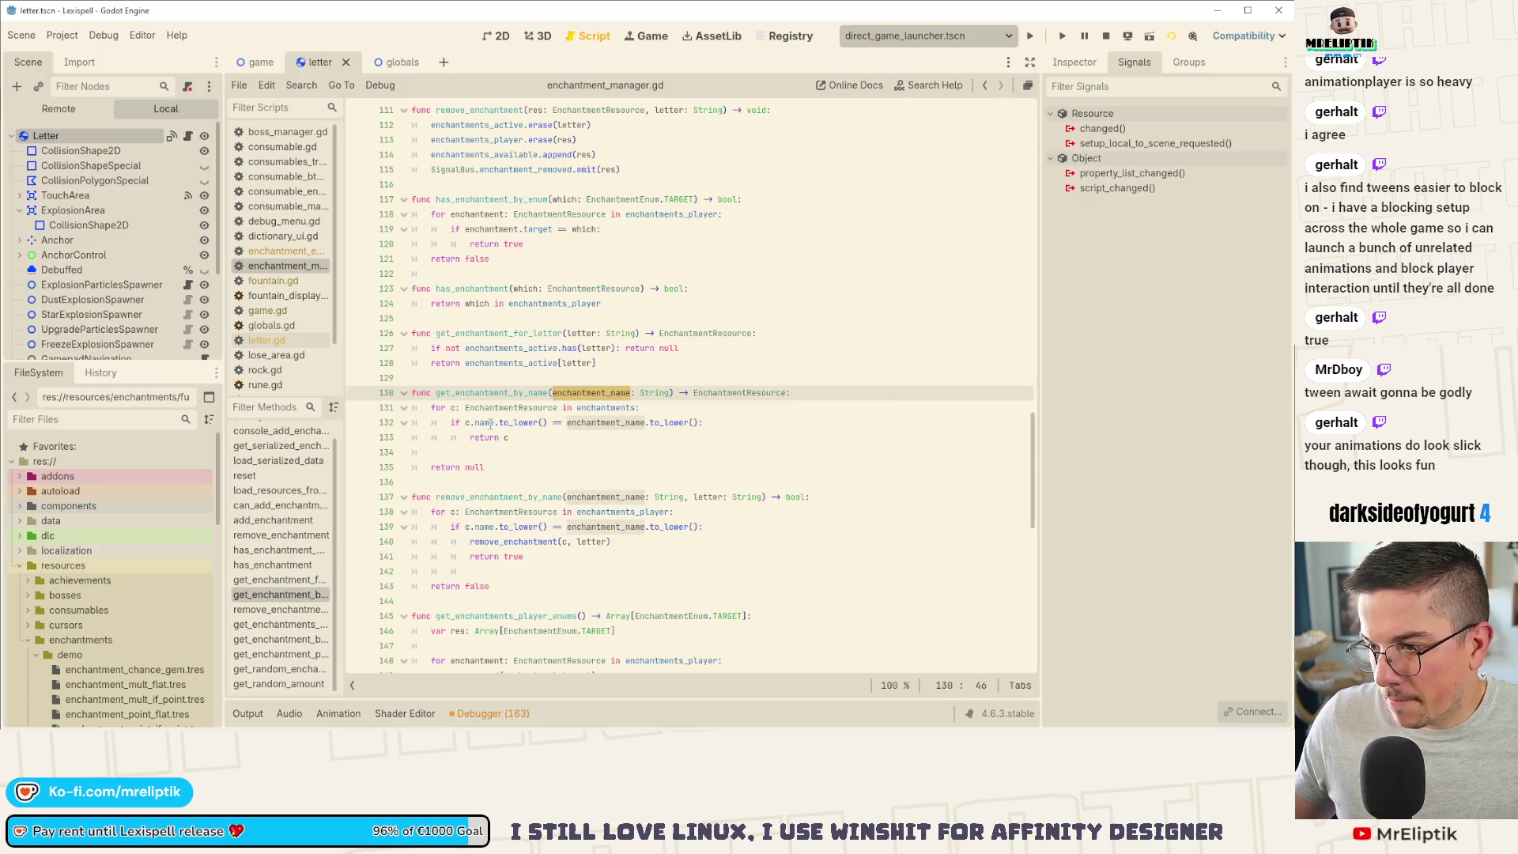
mouse_move(491, 421)
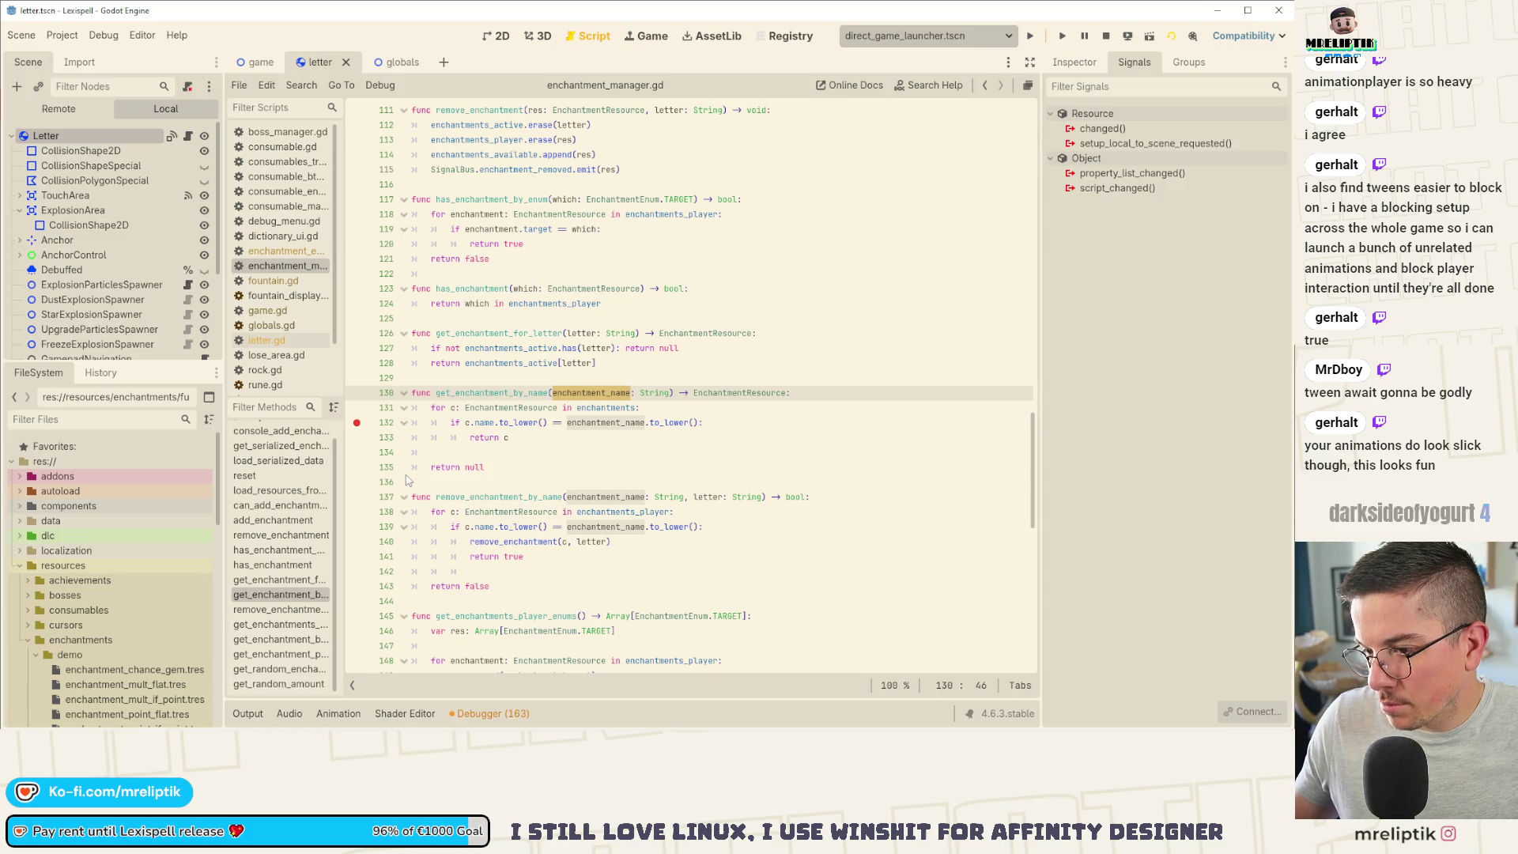
click(649, 36)
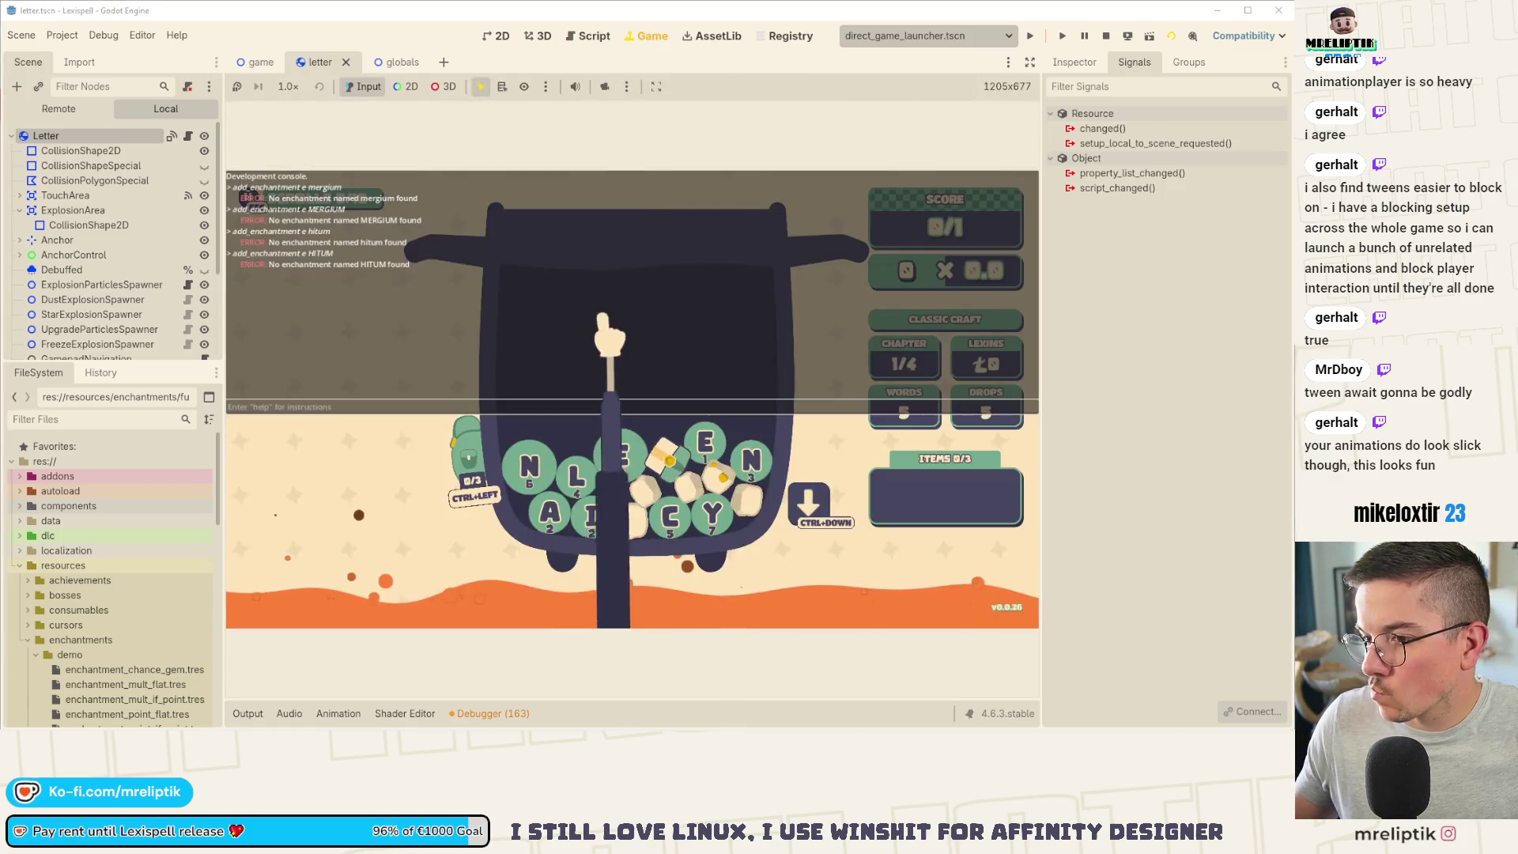
Step: Rerun the HITUM command to hit line 132, inspect the Chance Gem enchantment, then stop the game
key(Up)
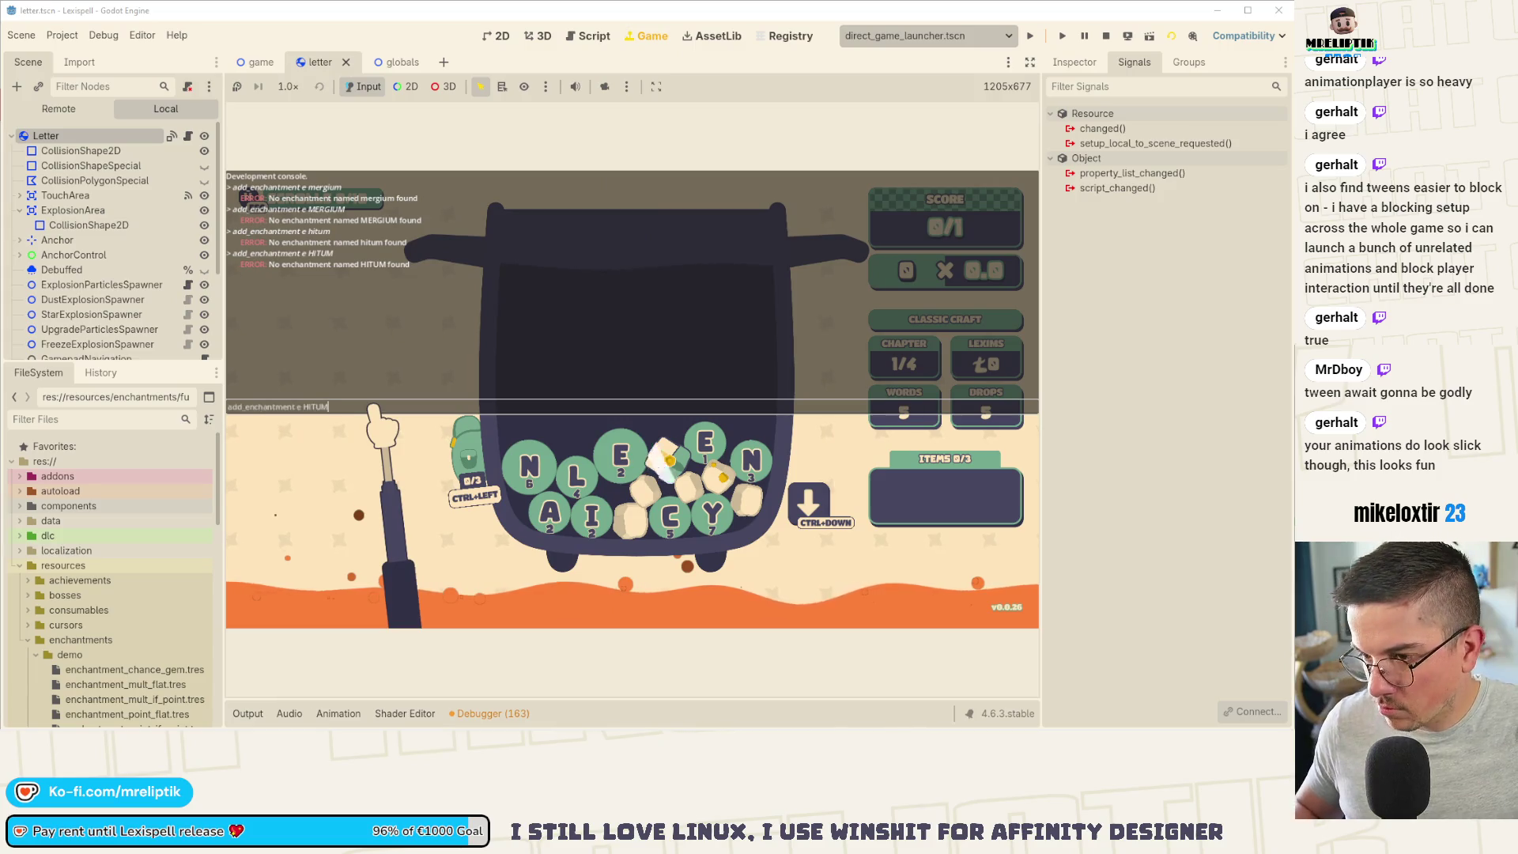
key(Return)
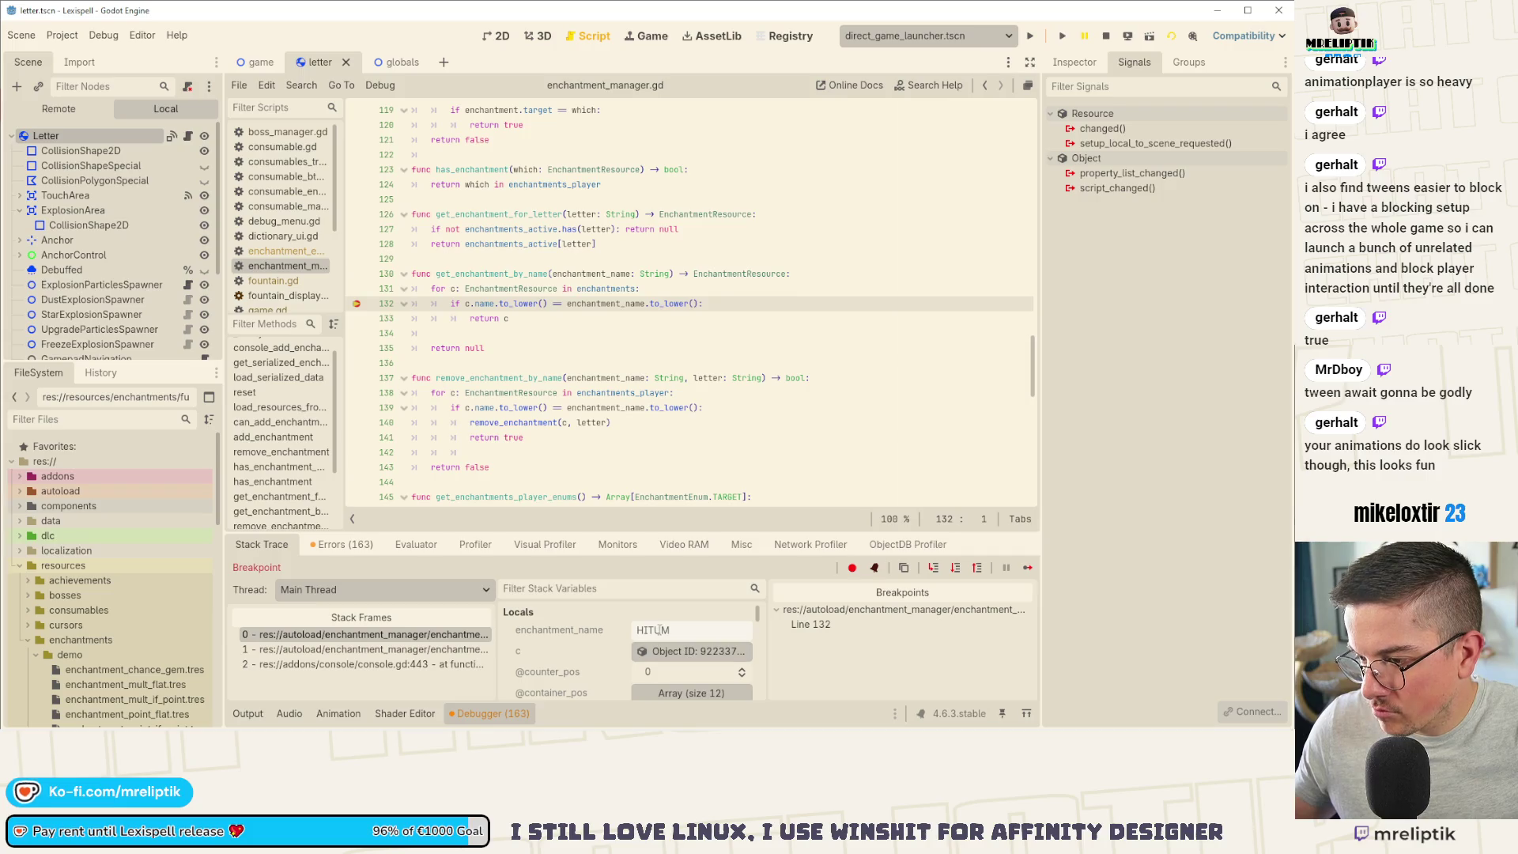
click(689, 651)
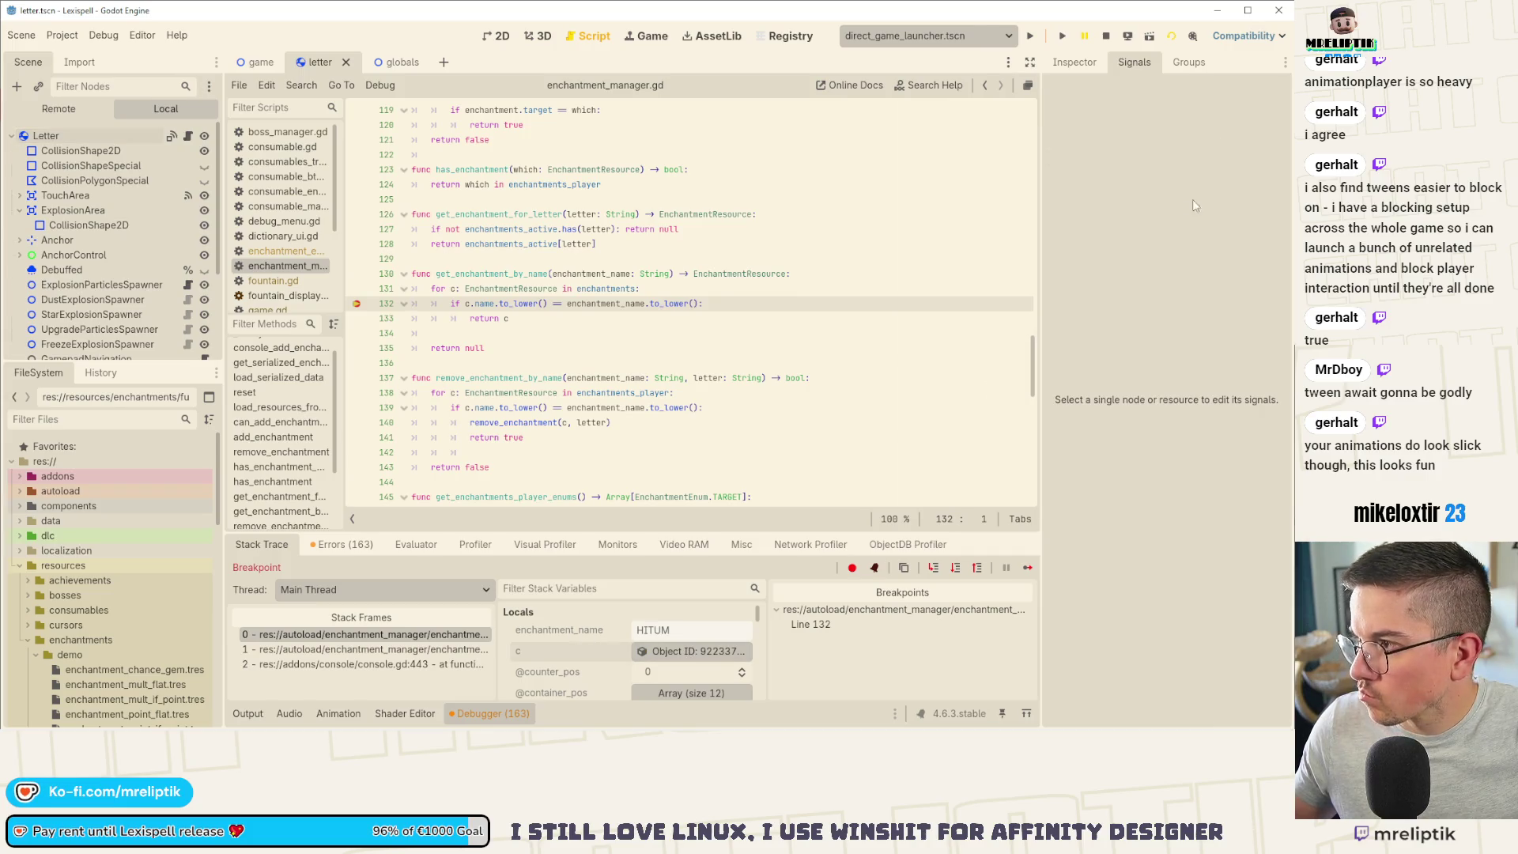
click(1077, 63)
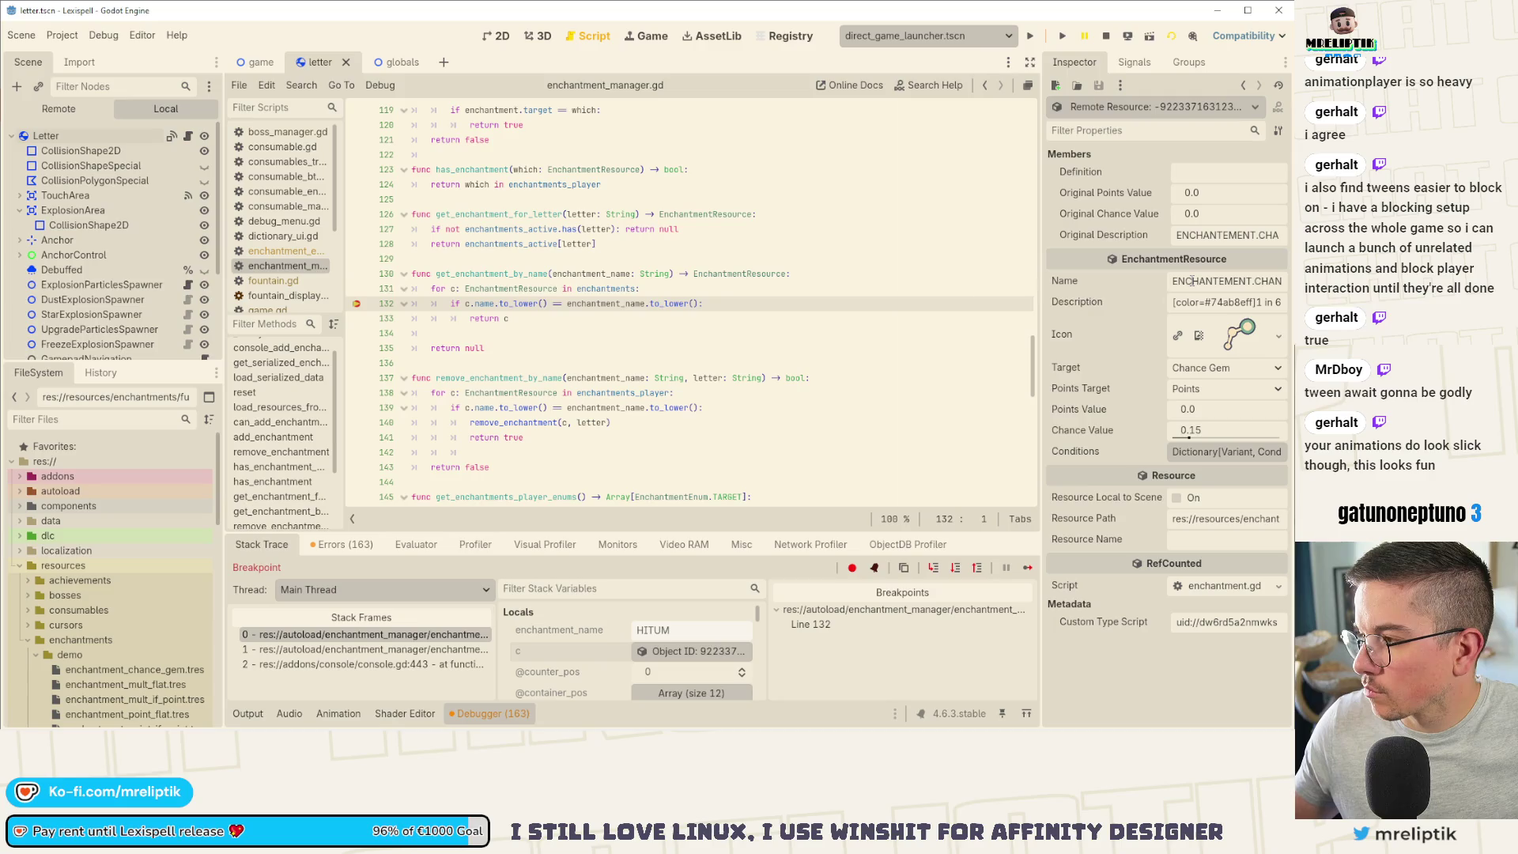
click(606, 304)
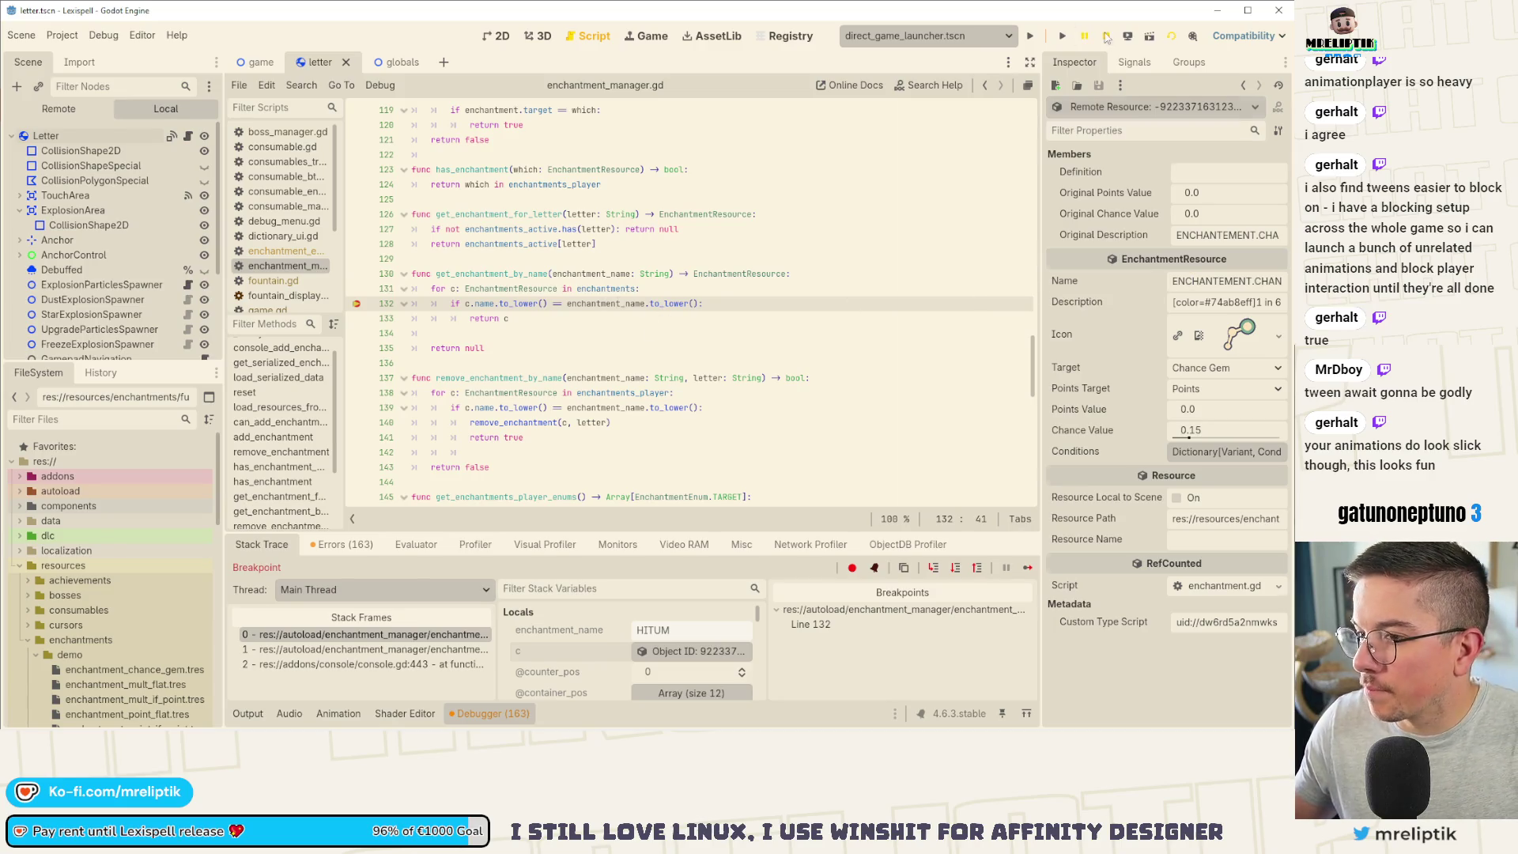
click(1106, 38)
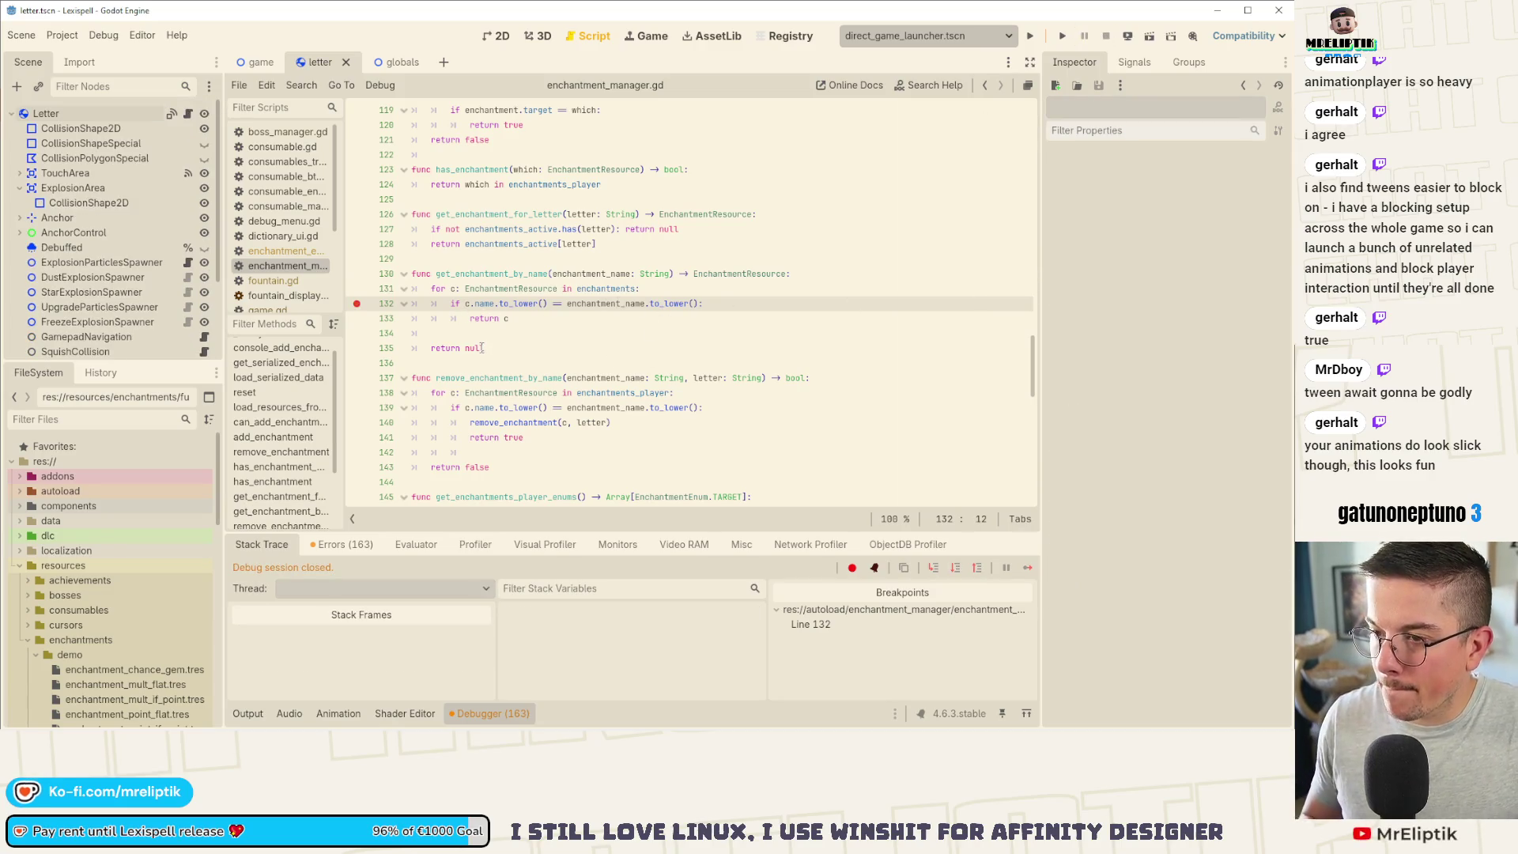
Step: Wrap c.name in tr() on line 132, remove its breakpoint, and save enchantment_manager.gd
text(tr(")
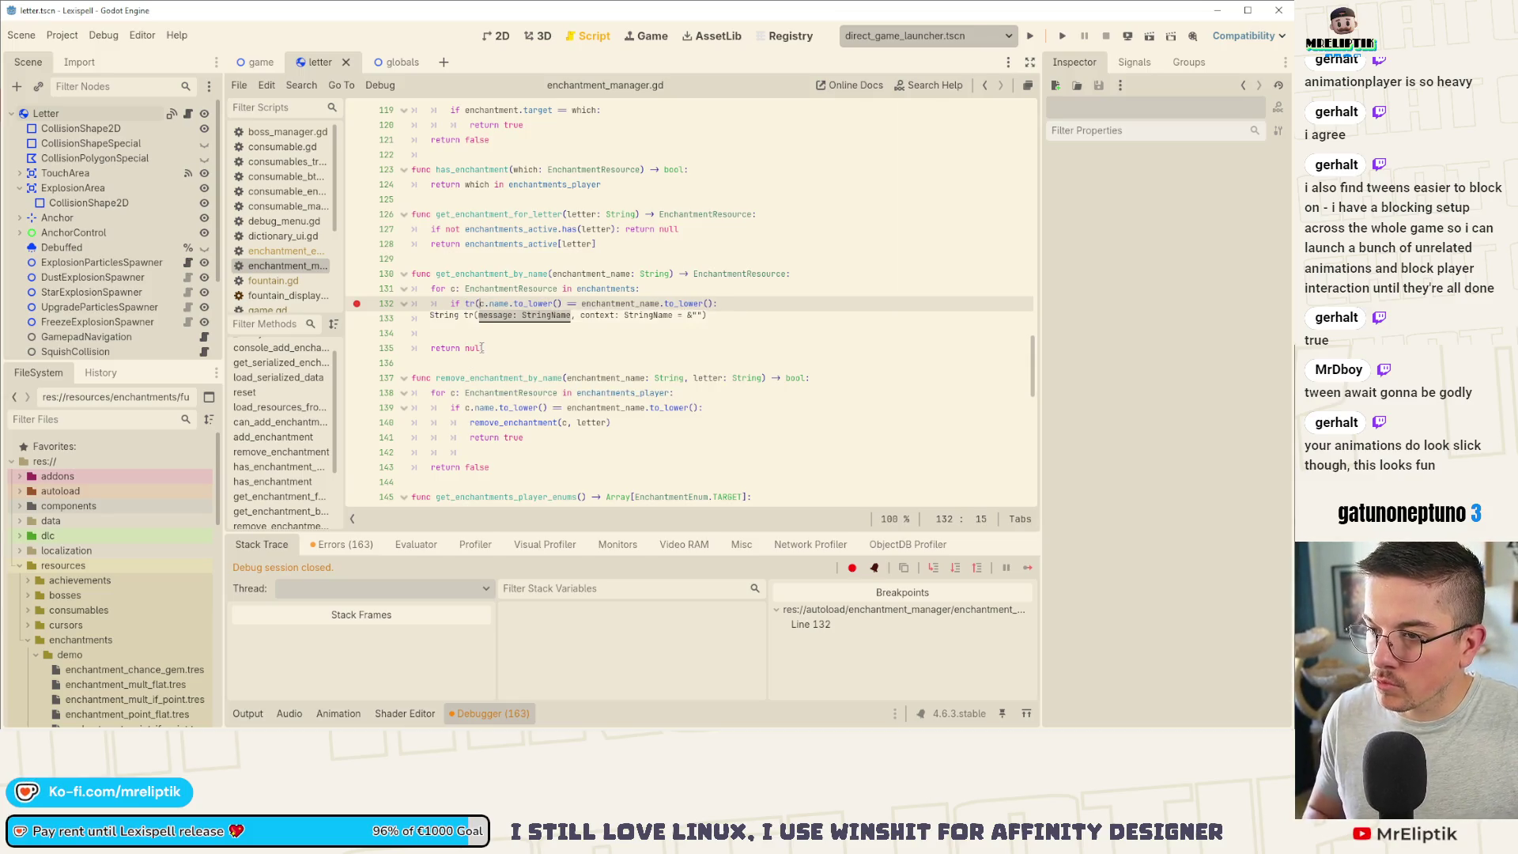
key(Right)
key(Right)
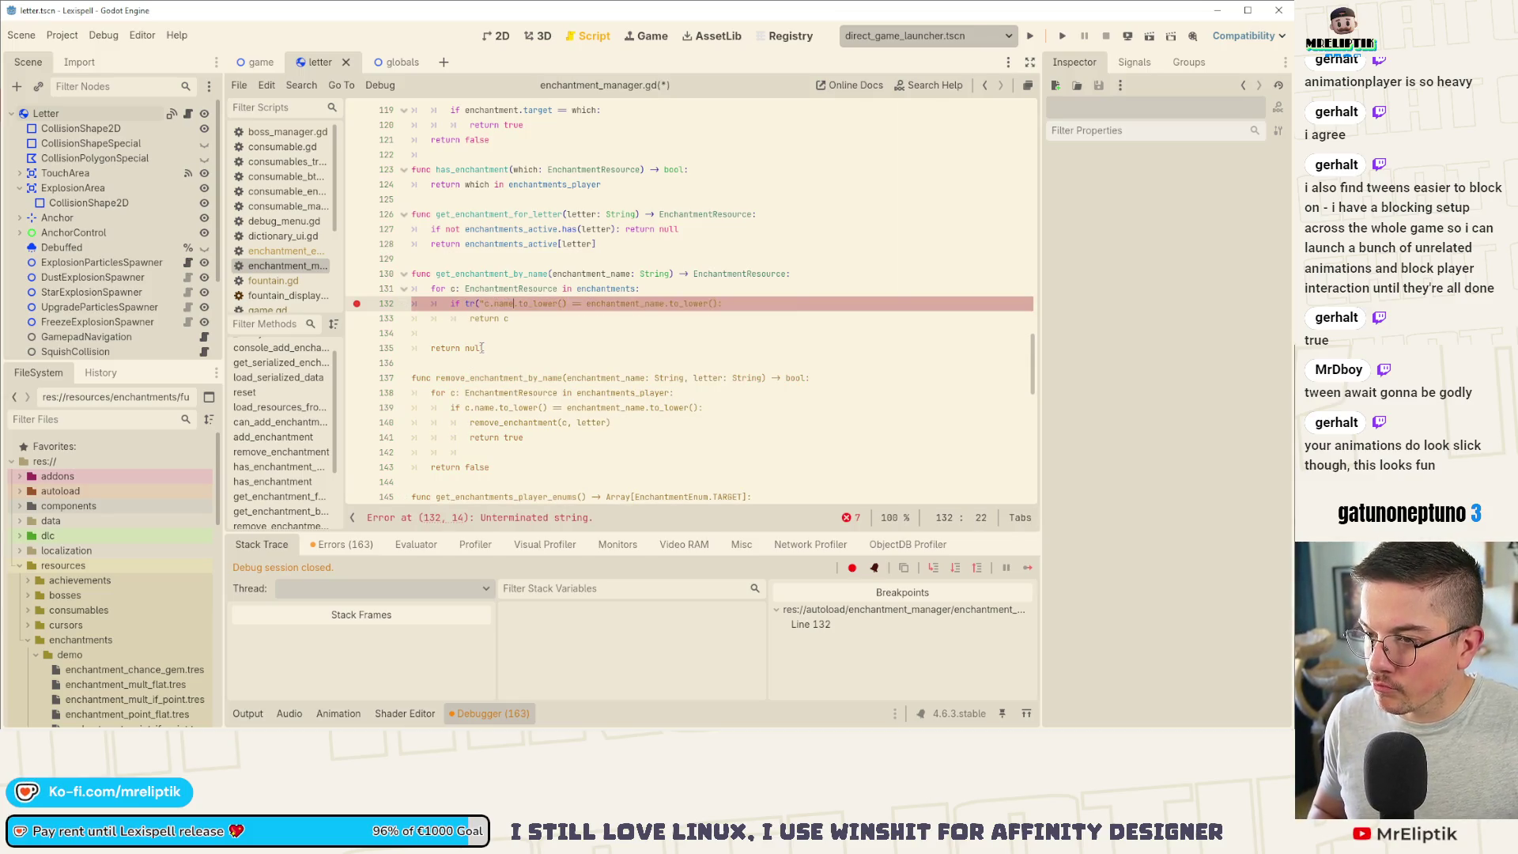
key(BackSpace)
key(Right)
key(Right)
key(Right)
text())
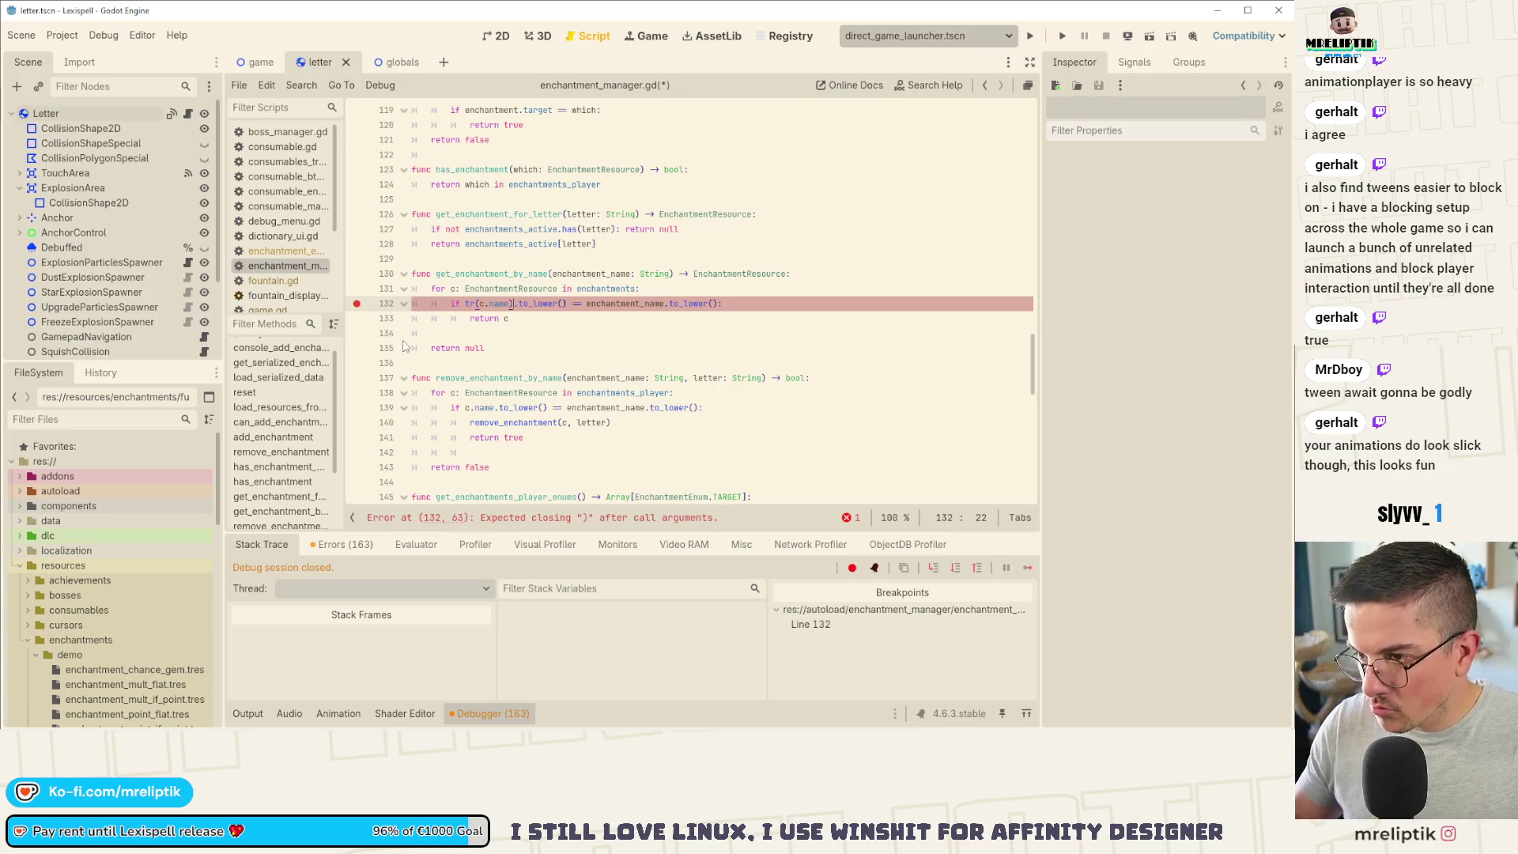
click(357, 304)
click(1062, 36)
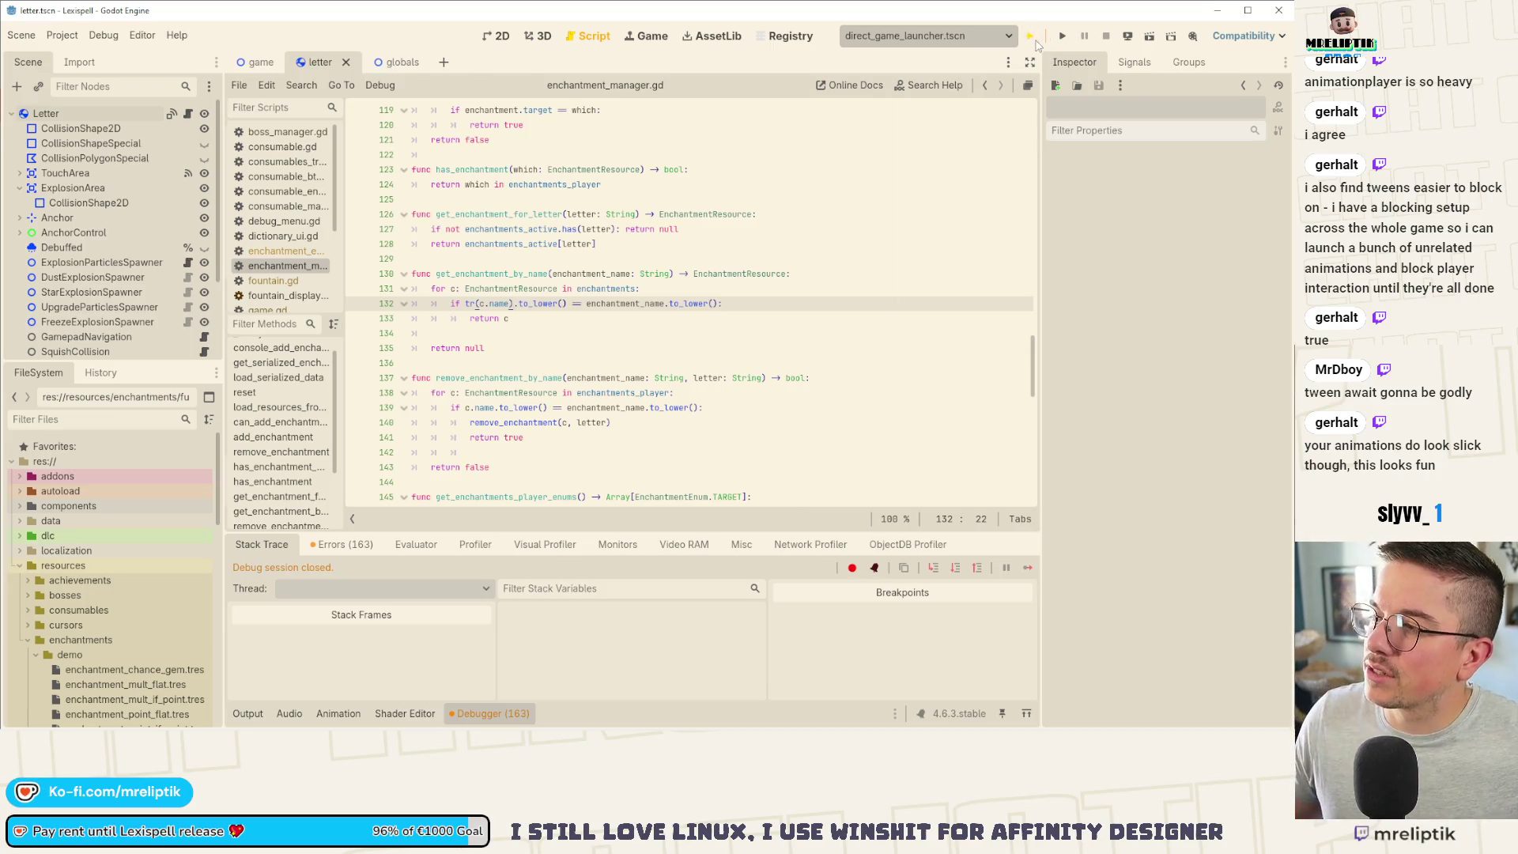
Step: Run the game, add hitum to E and drop an E via the console, then view letter.gd's collision code
click(1030, 37)
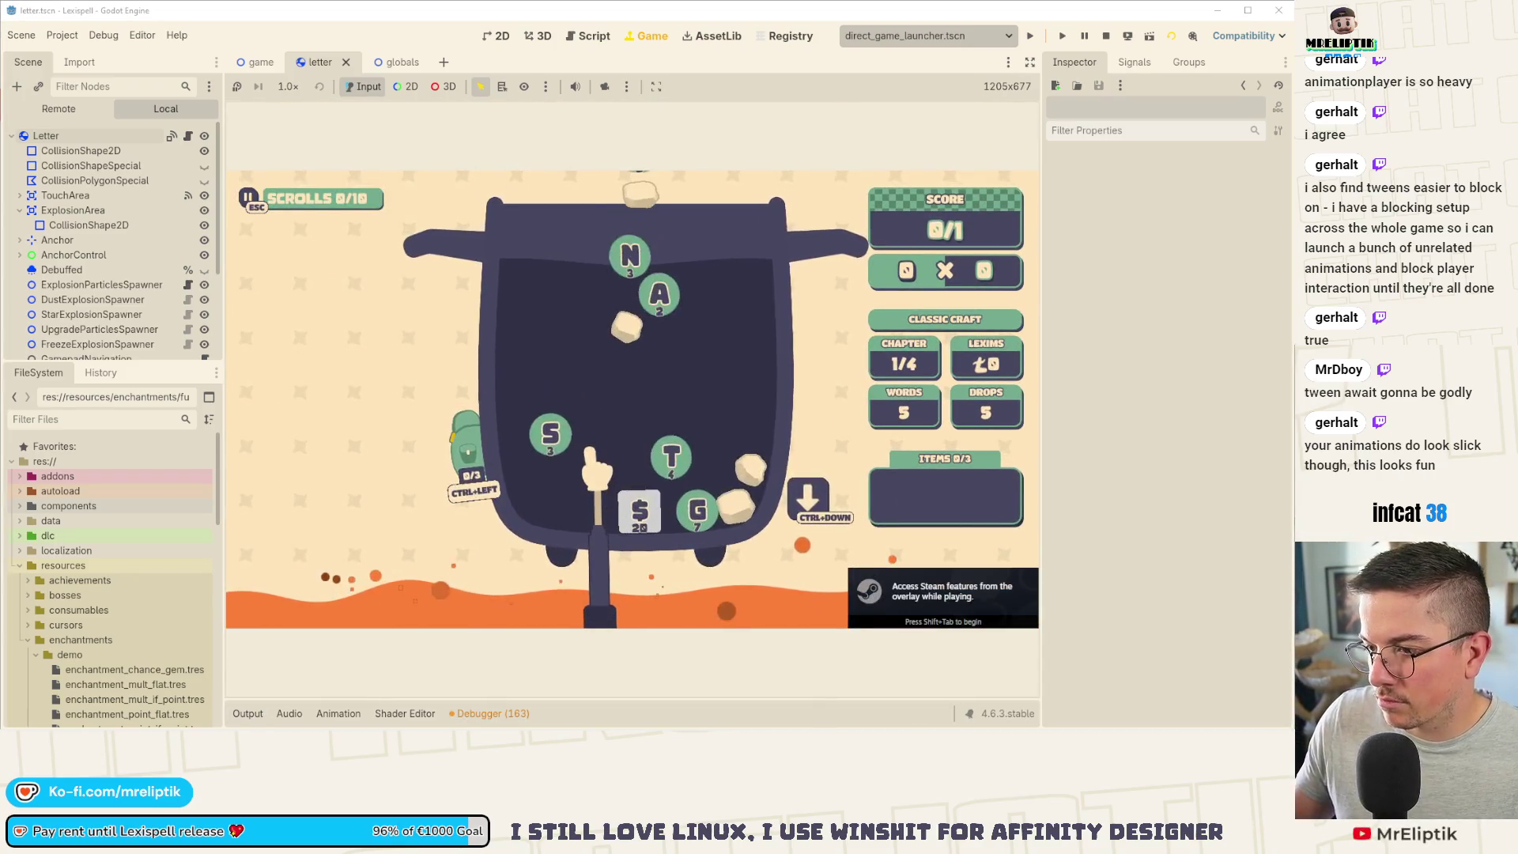
key(F1)
key(F1)
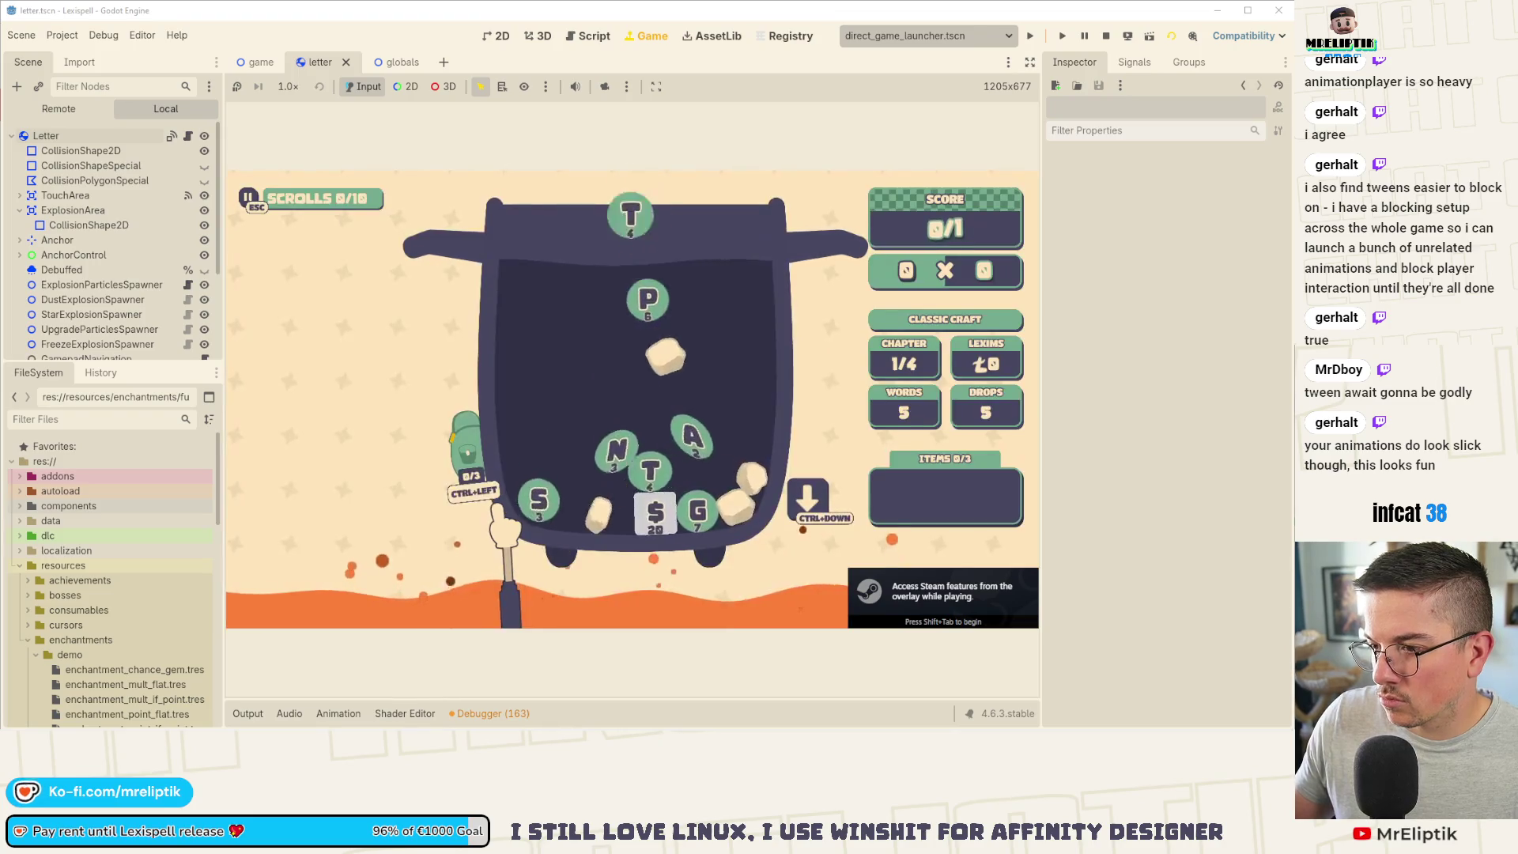
key(grave)
text(add_enchantment e hitum)
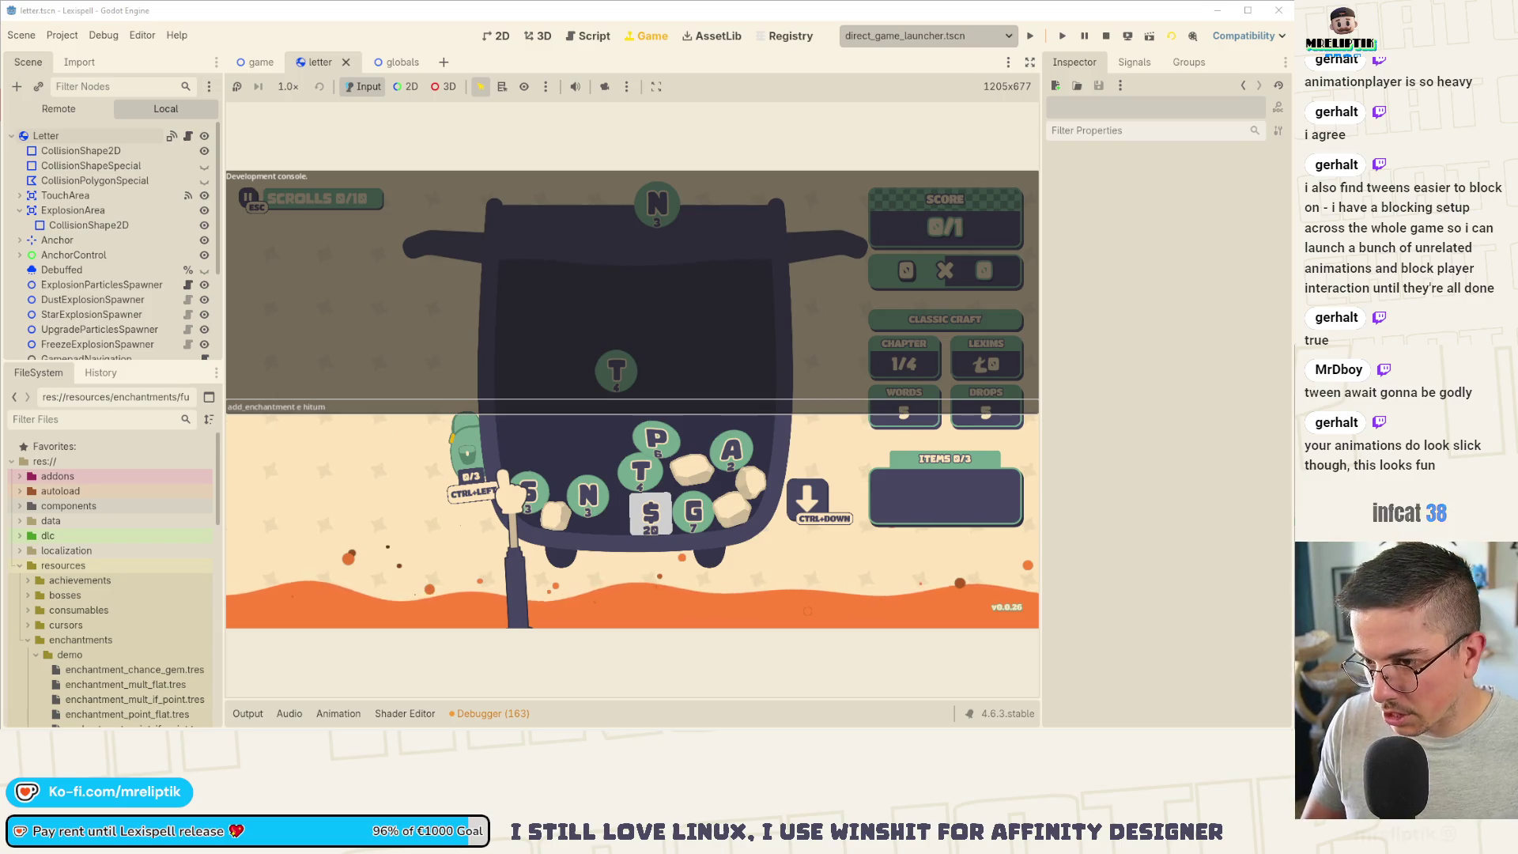
key(Return)
key(grave)
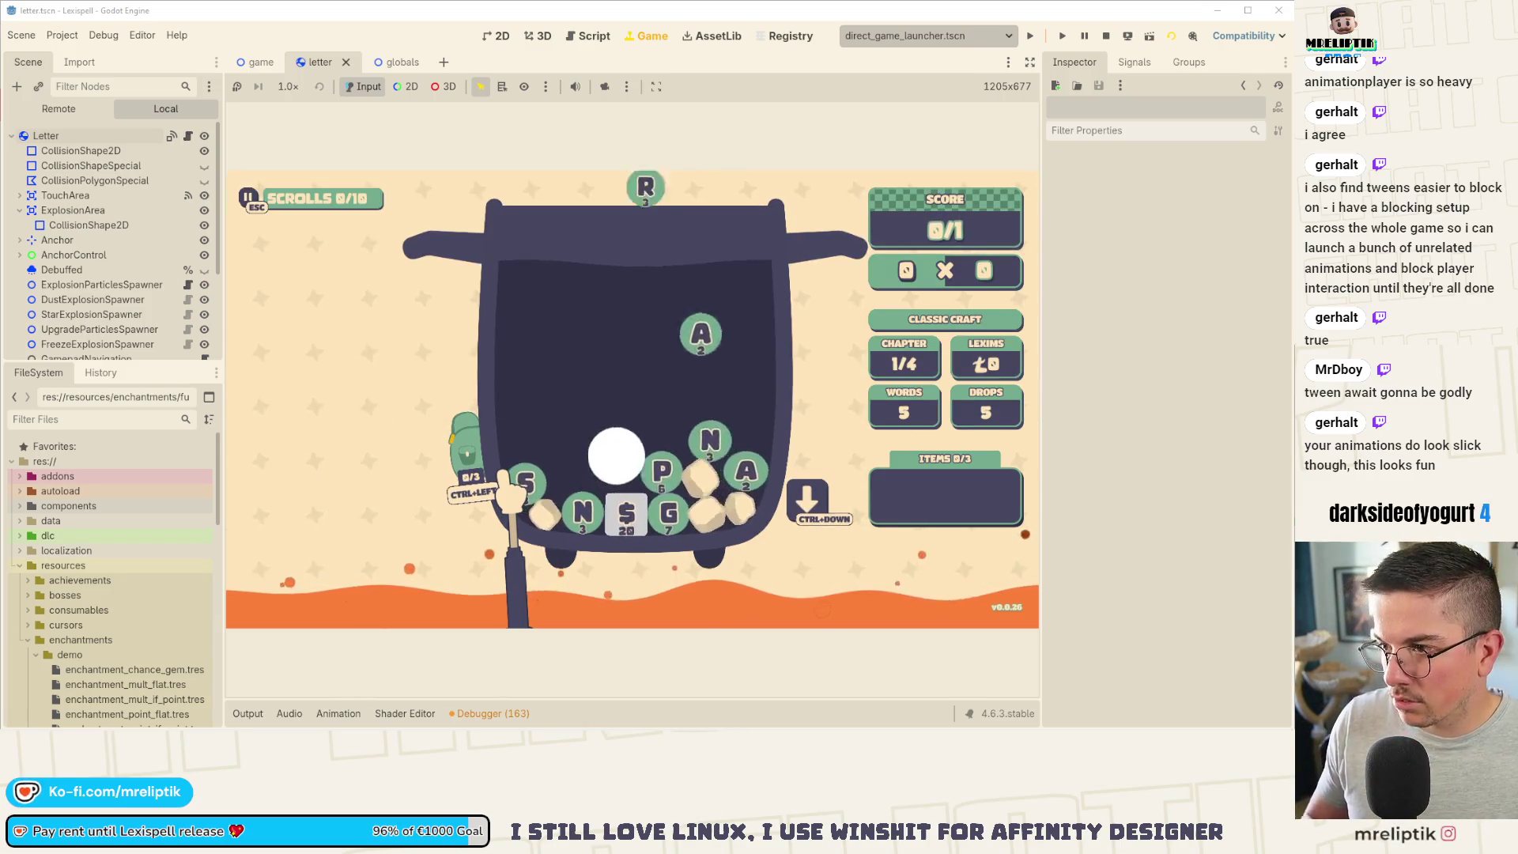
key(grave)
text(letter)
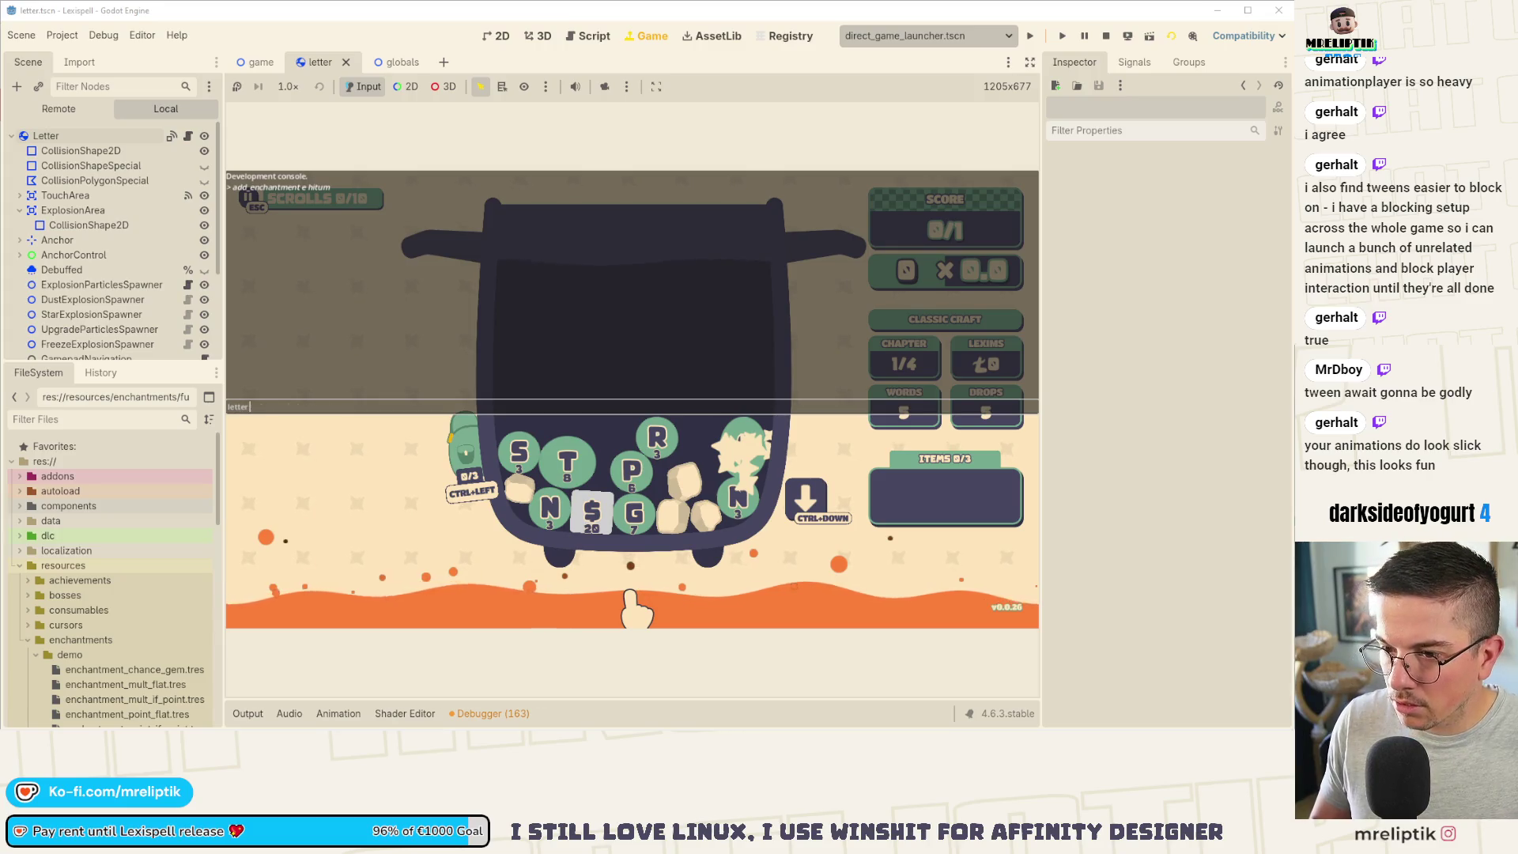
text(e)
key(Return)
key(grave)
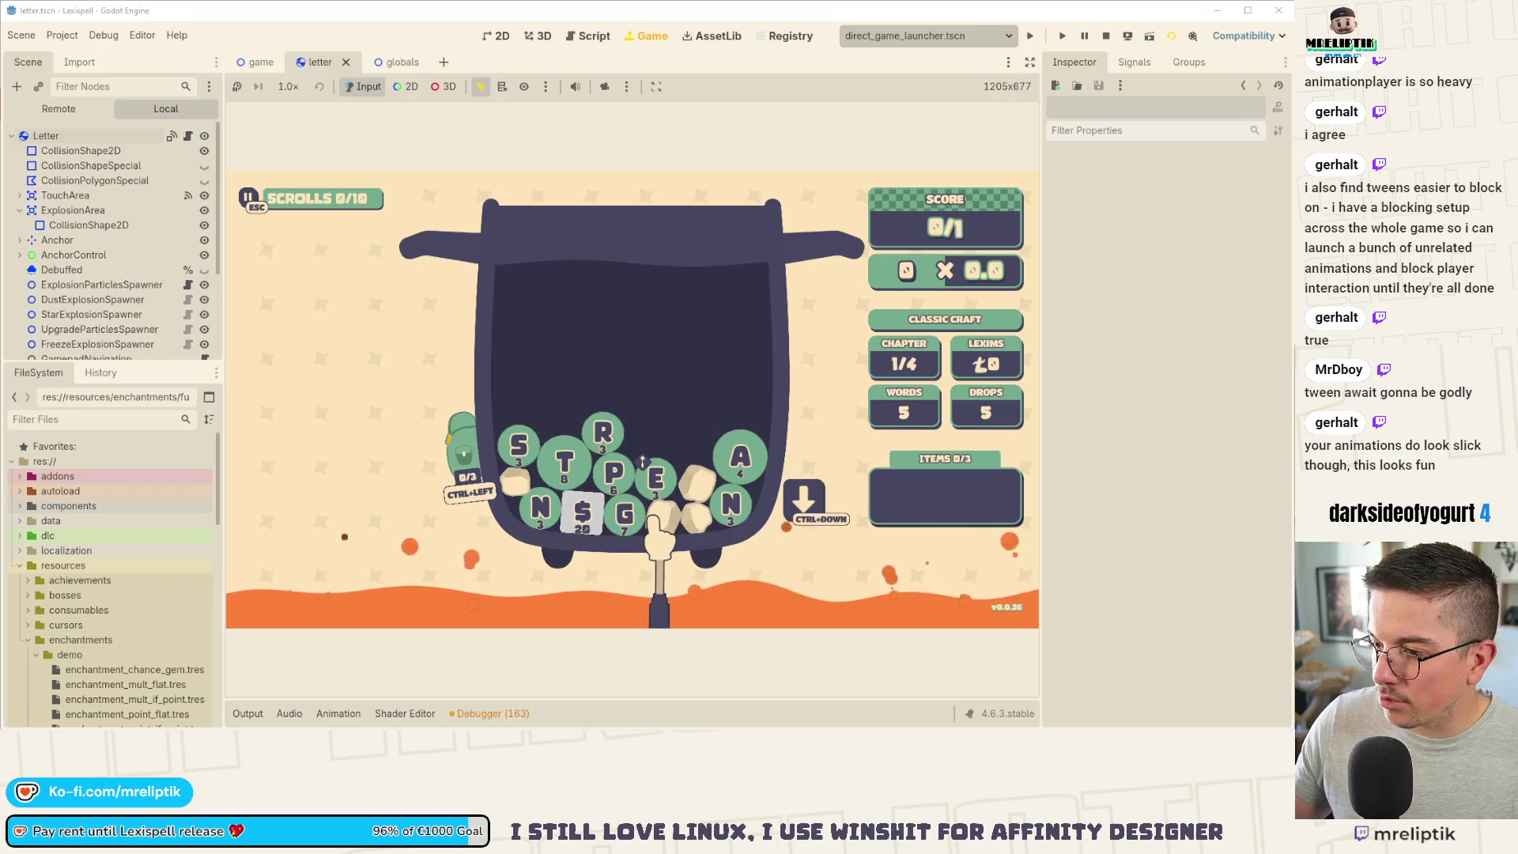
key(ctrl+F3)
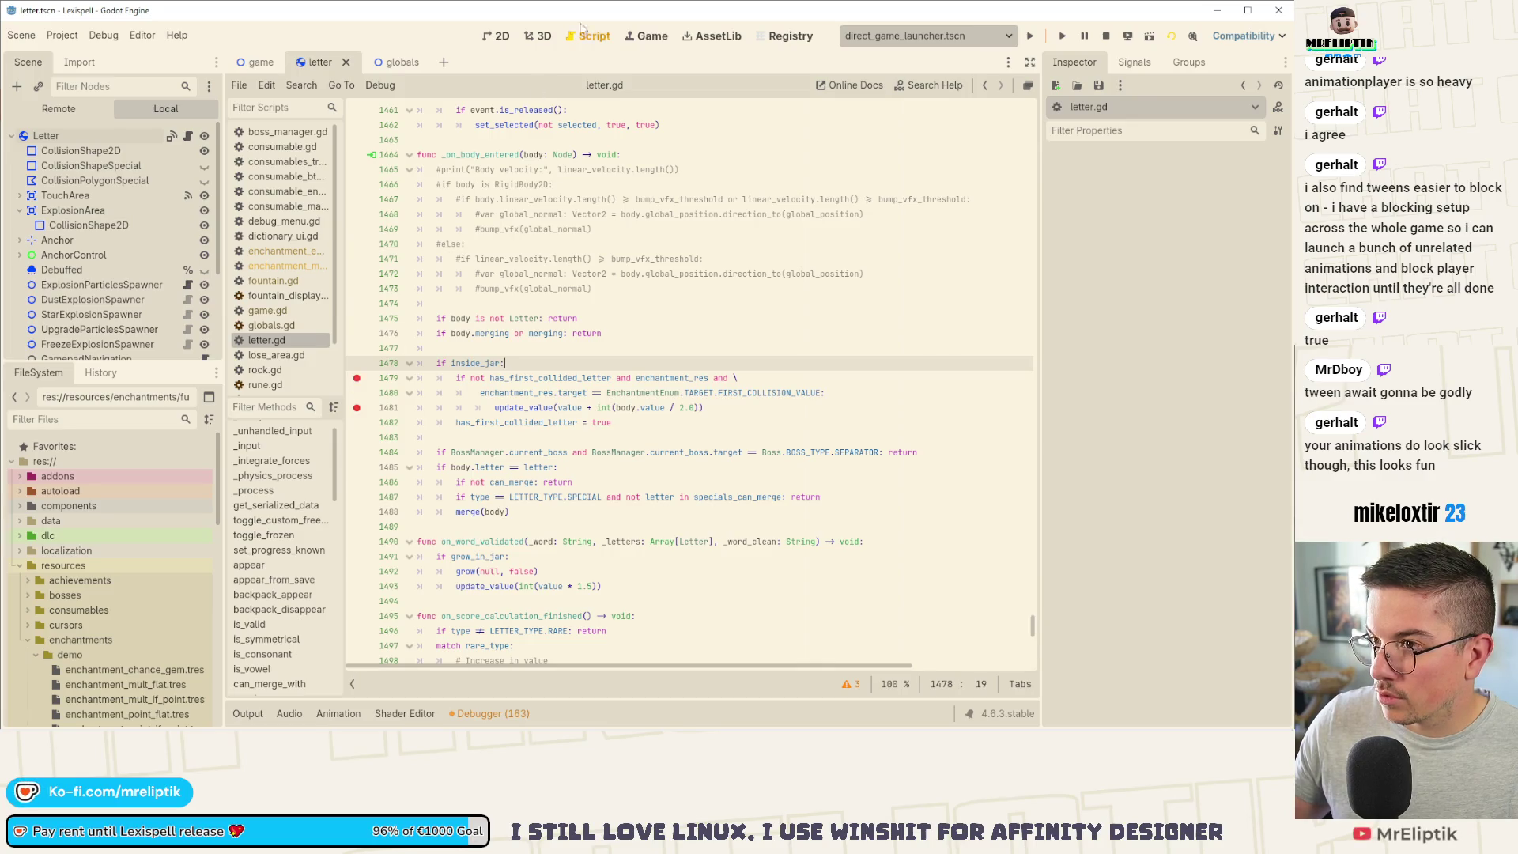
Step: Return to the game, hit the letter.gd breakpoint, step to line 1482 and inspect the colliding body
click(647, 36)
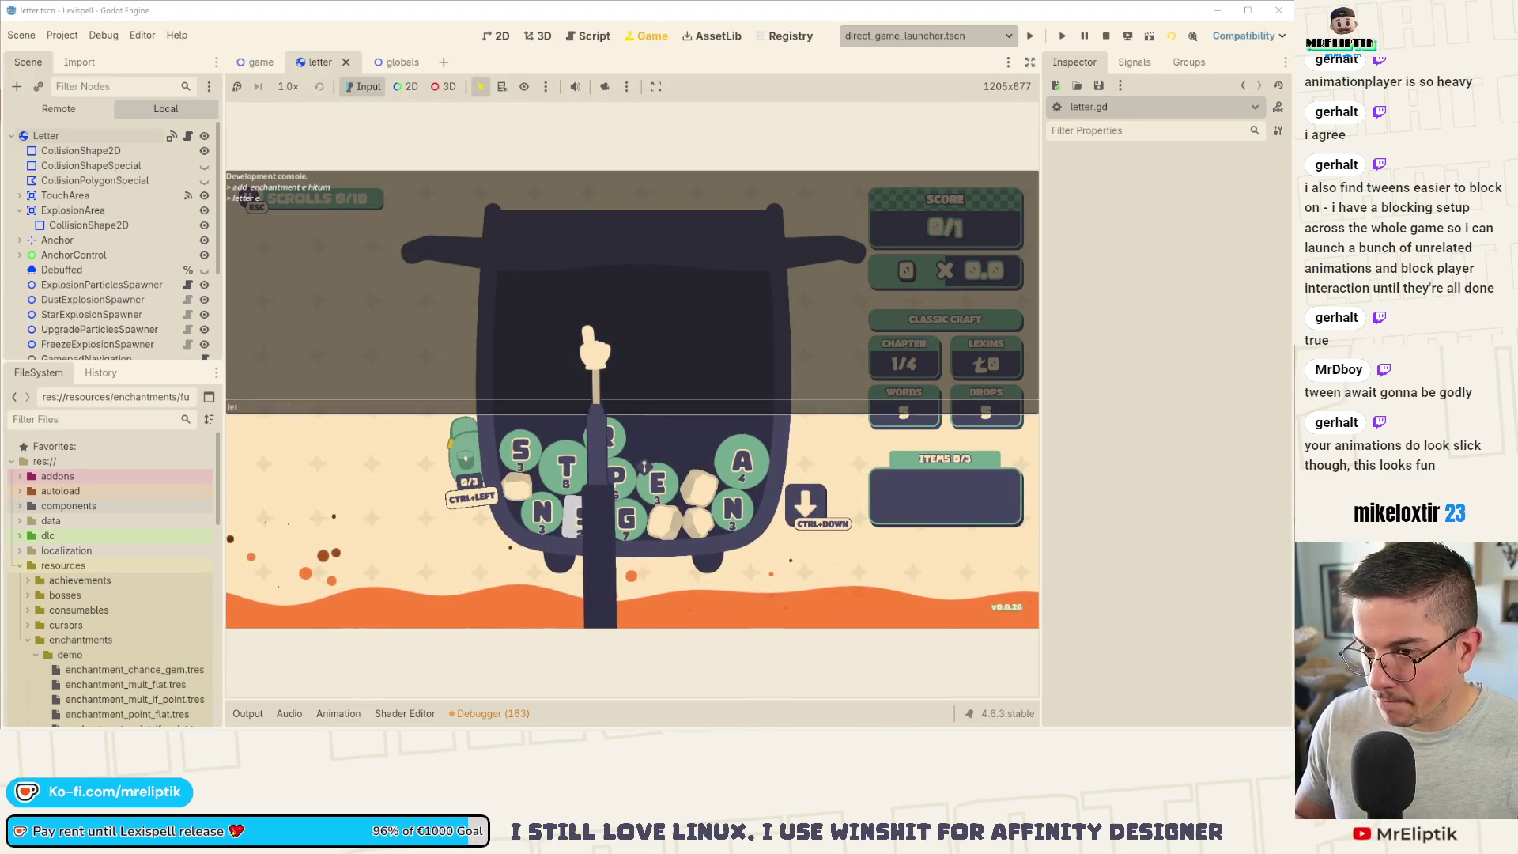
key(Escape)
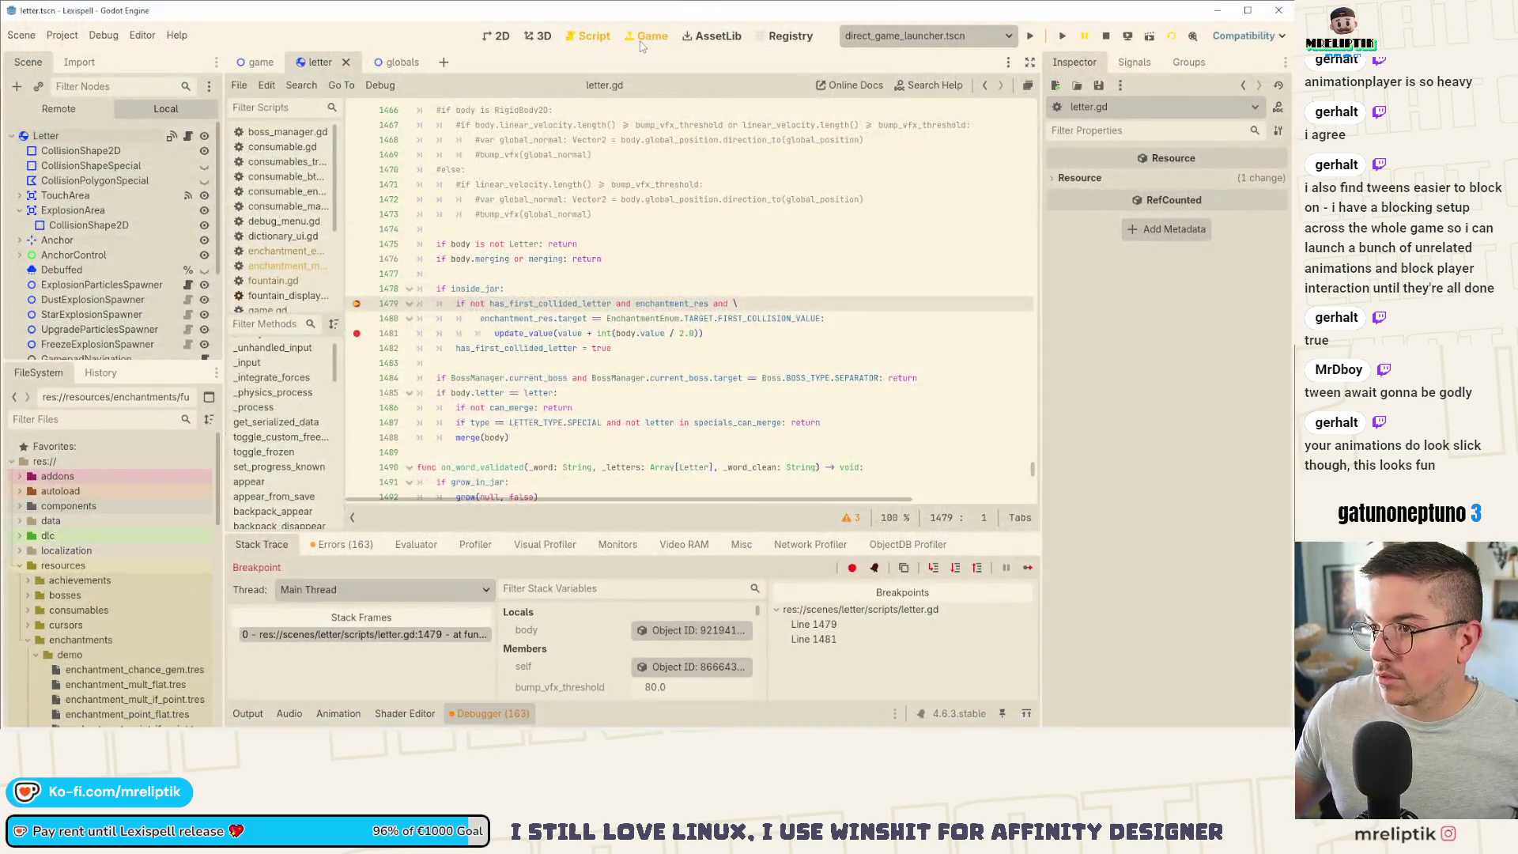
click(645, 38)
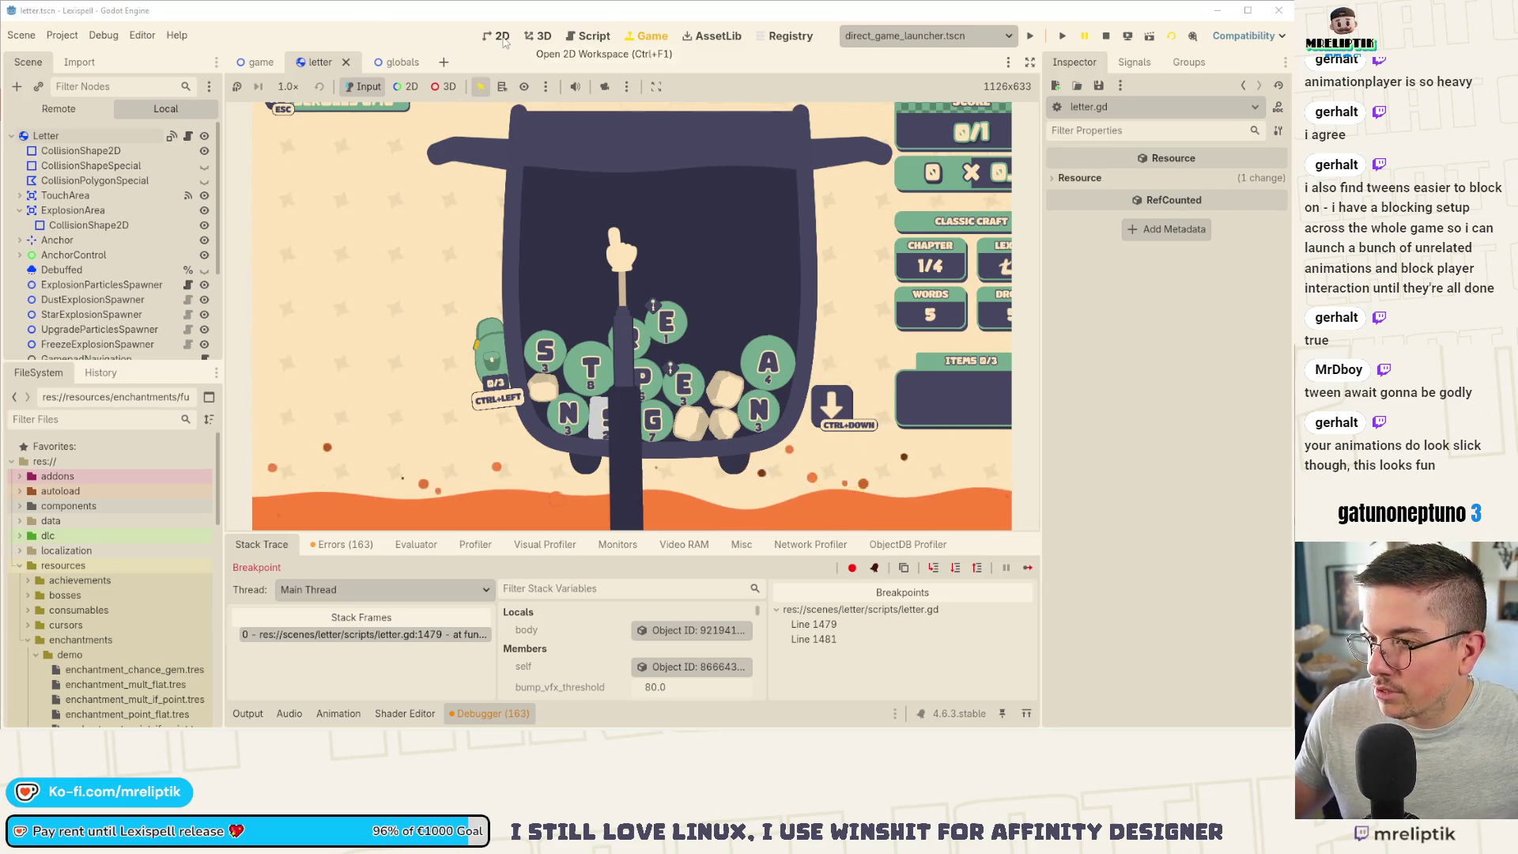
click(593, 36)
click(933, 569)
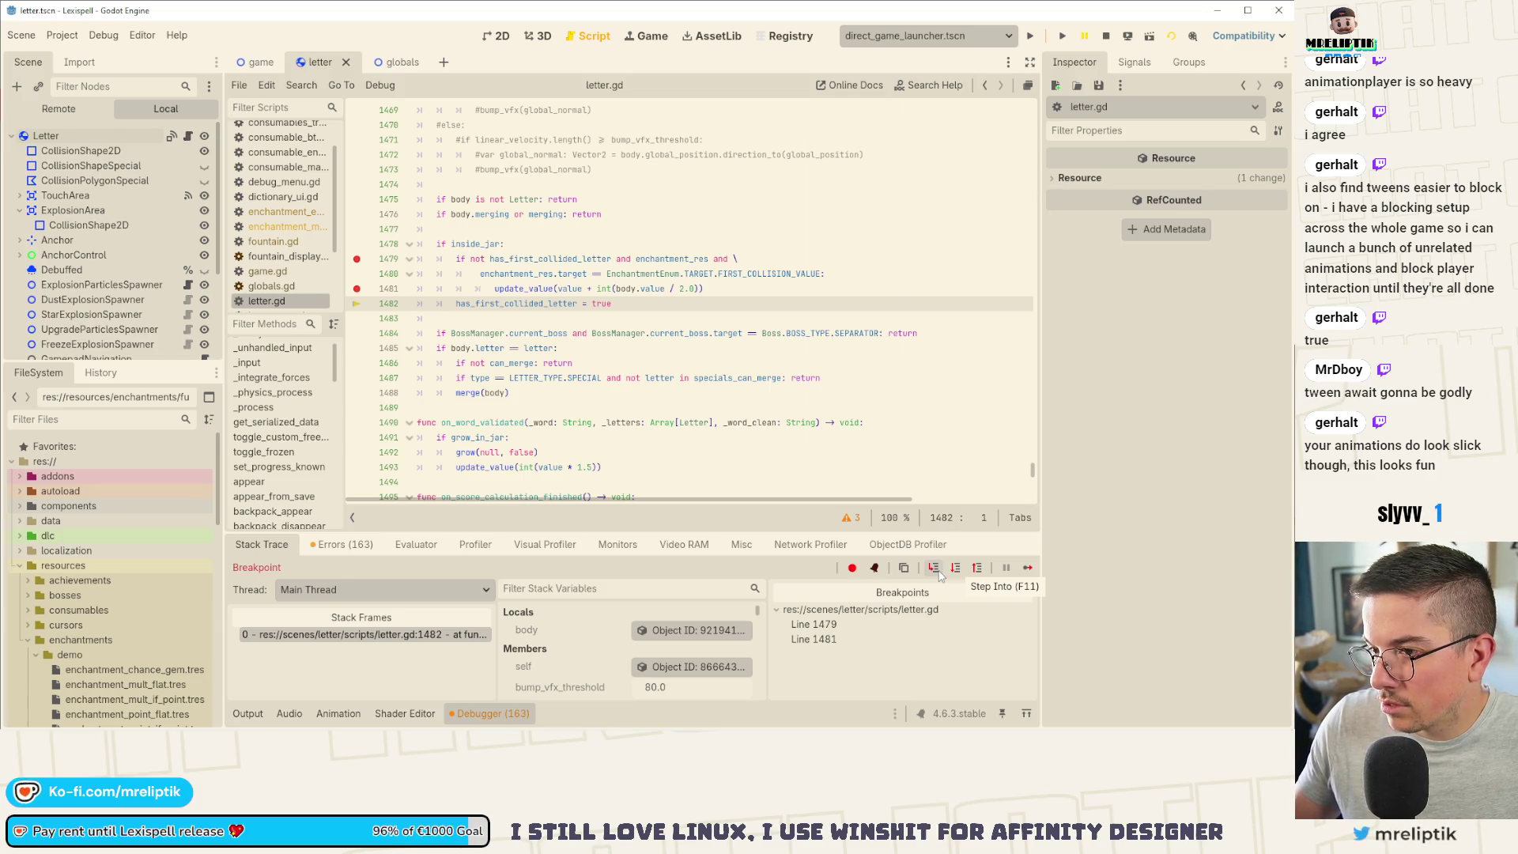
click(685, 629)
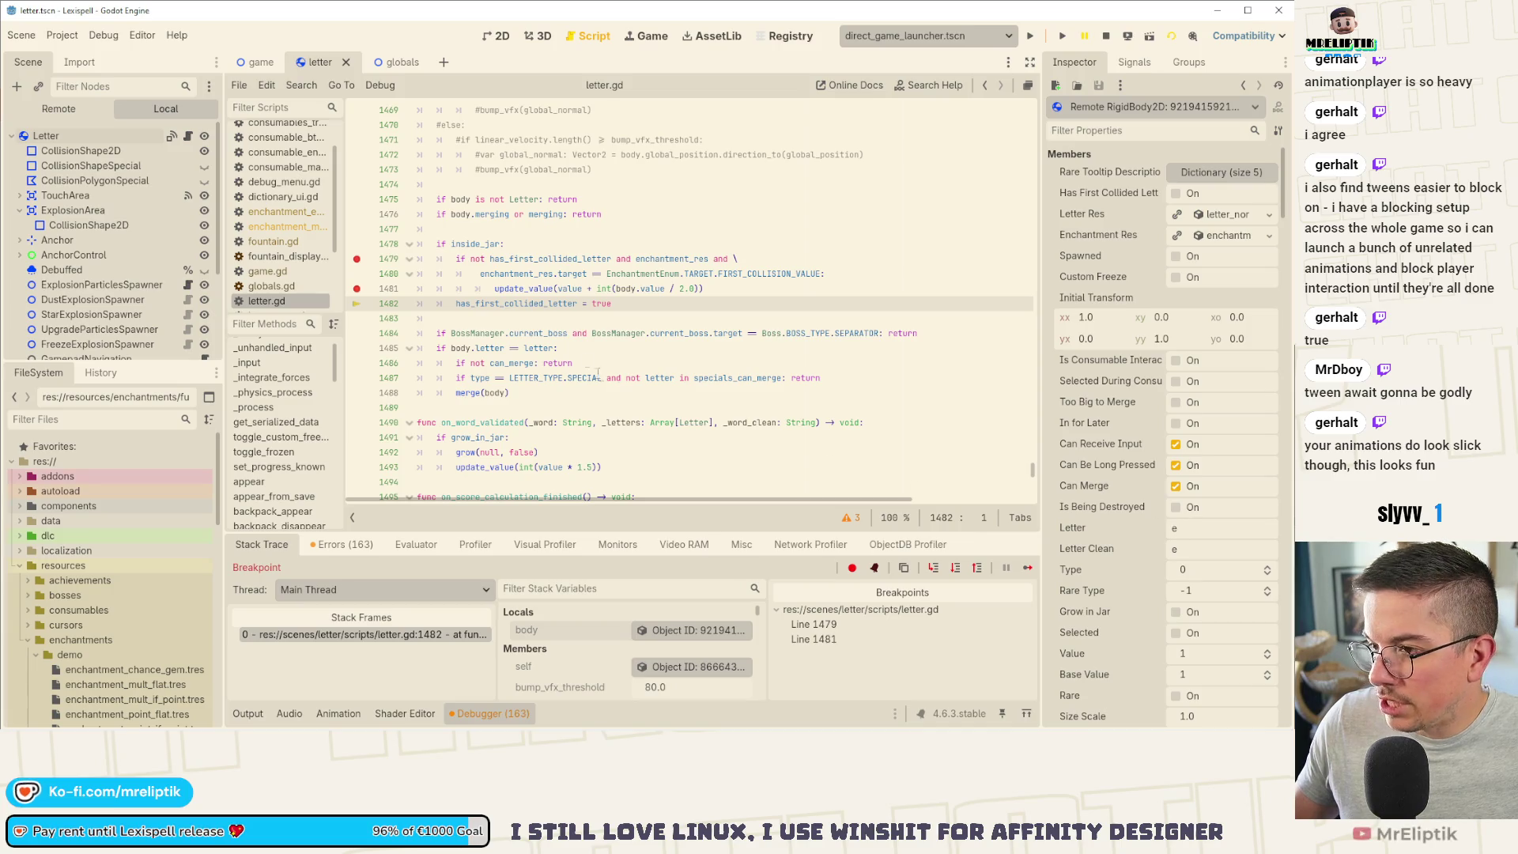
mouse_move(537, 294)
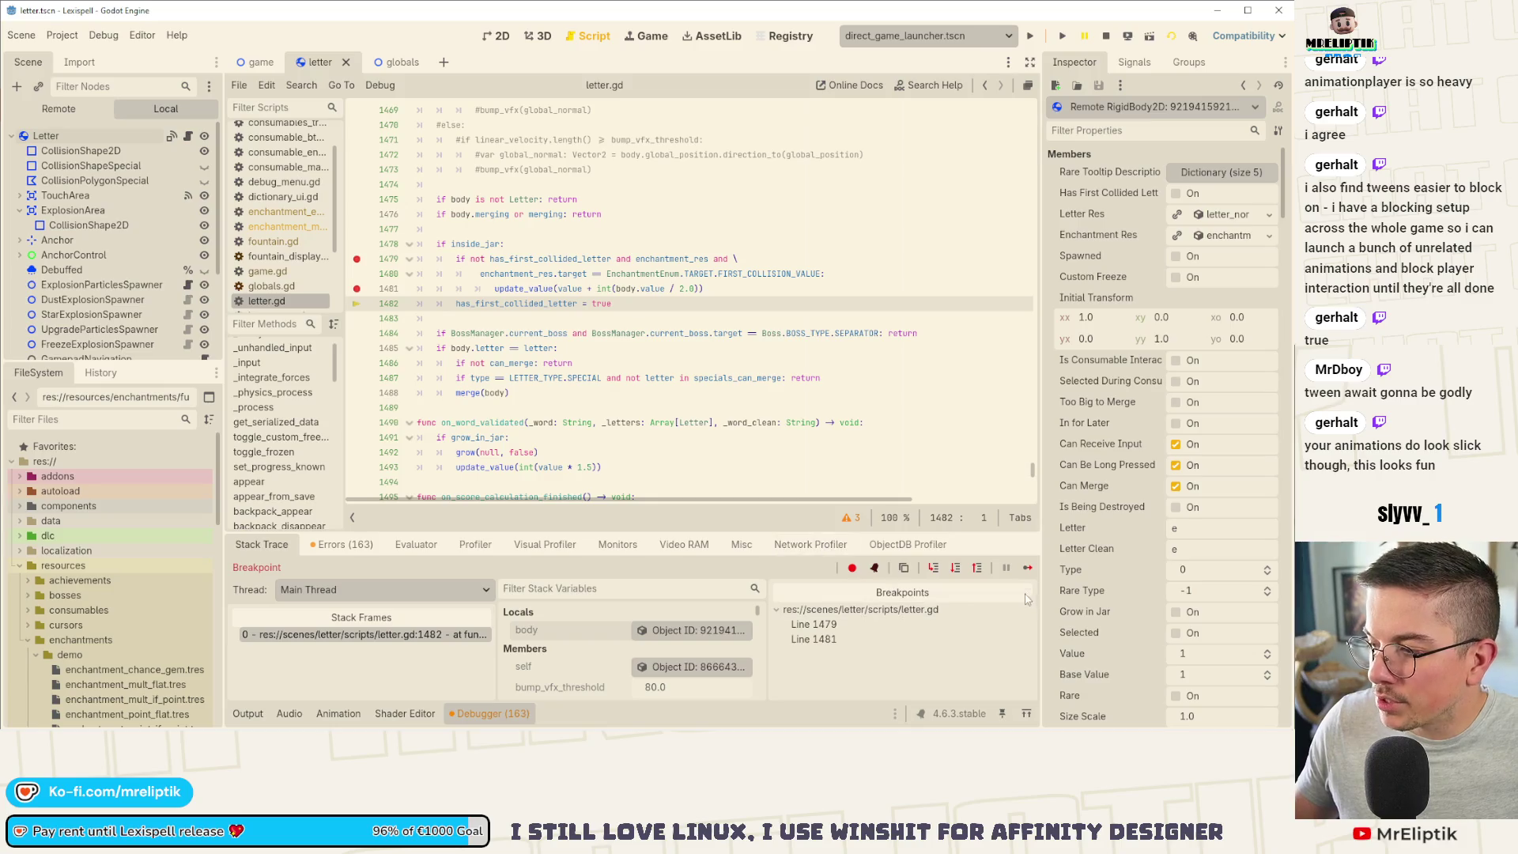
Step: Step from line 1479 to 1481, inspect this letter, then remove both breakpoints and resume
click(1028, 568)
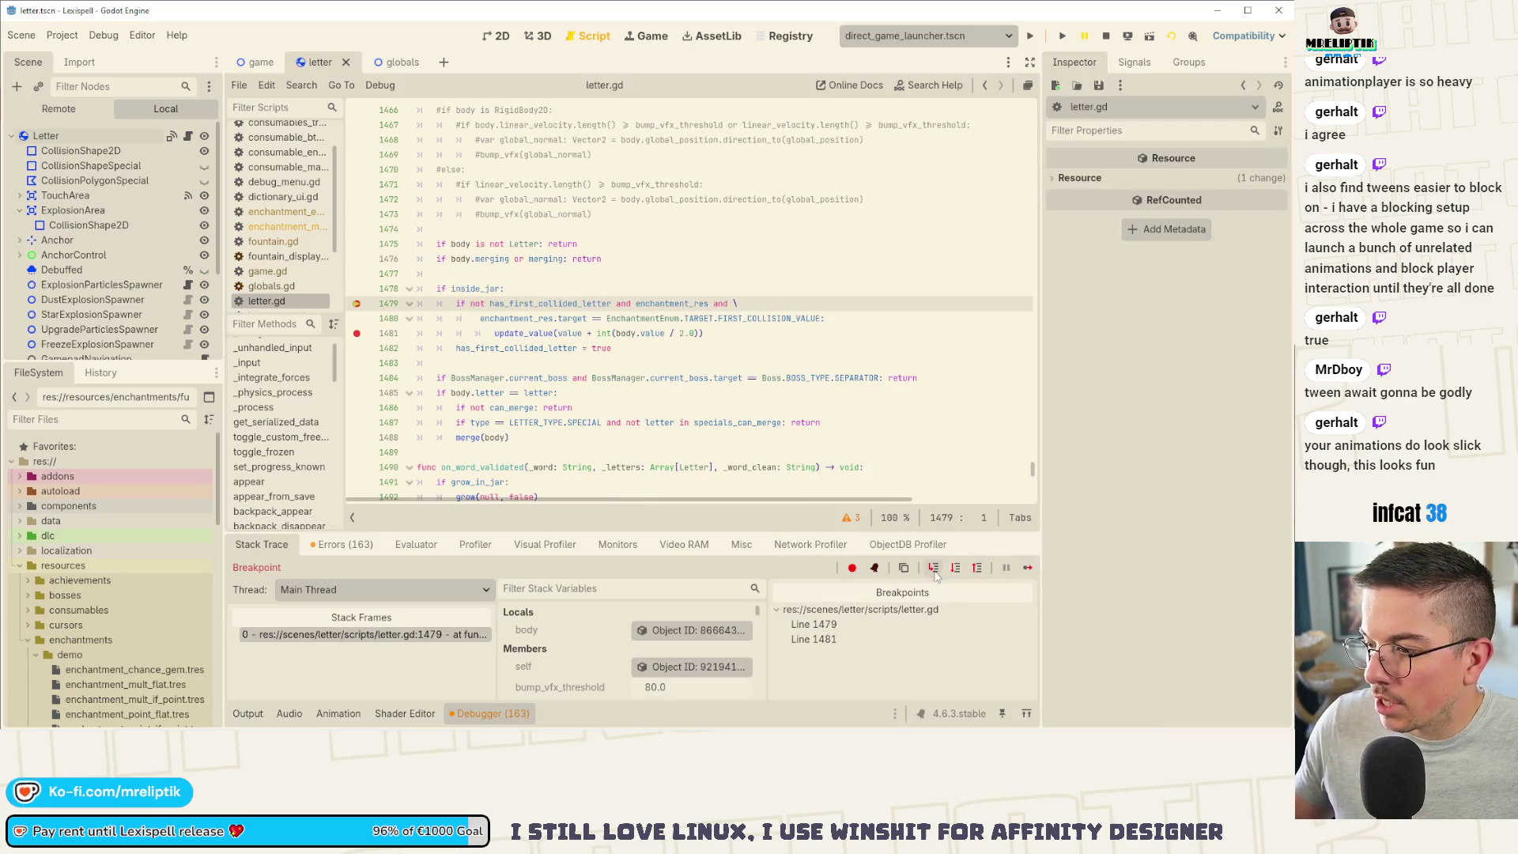
click(933, 567)
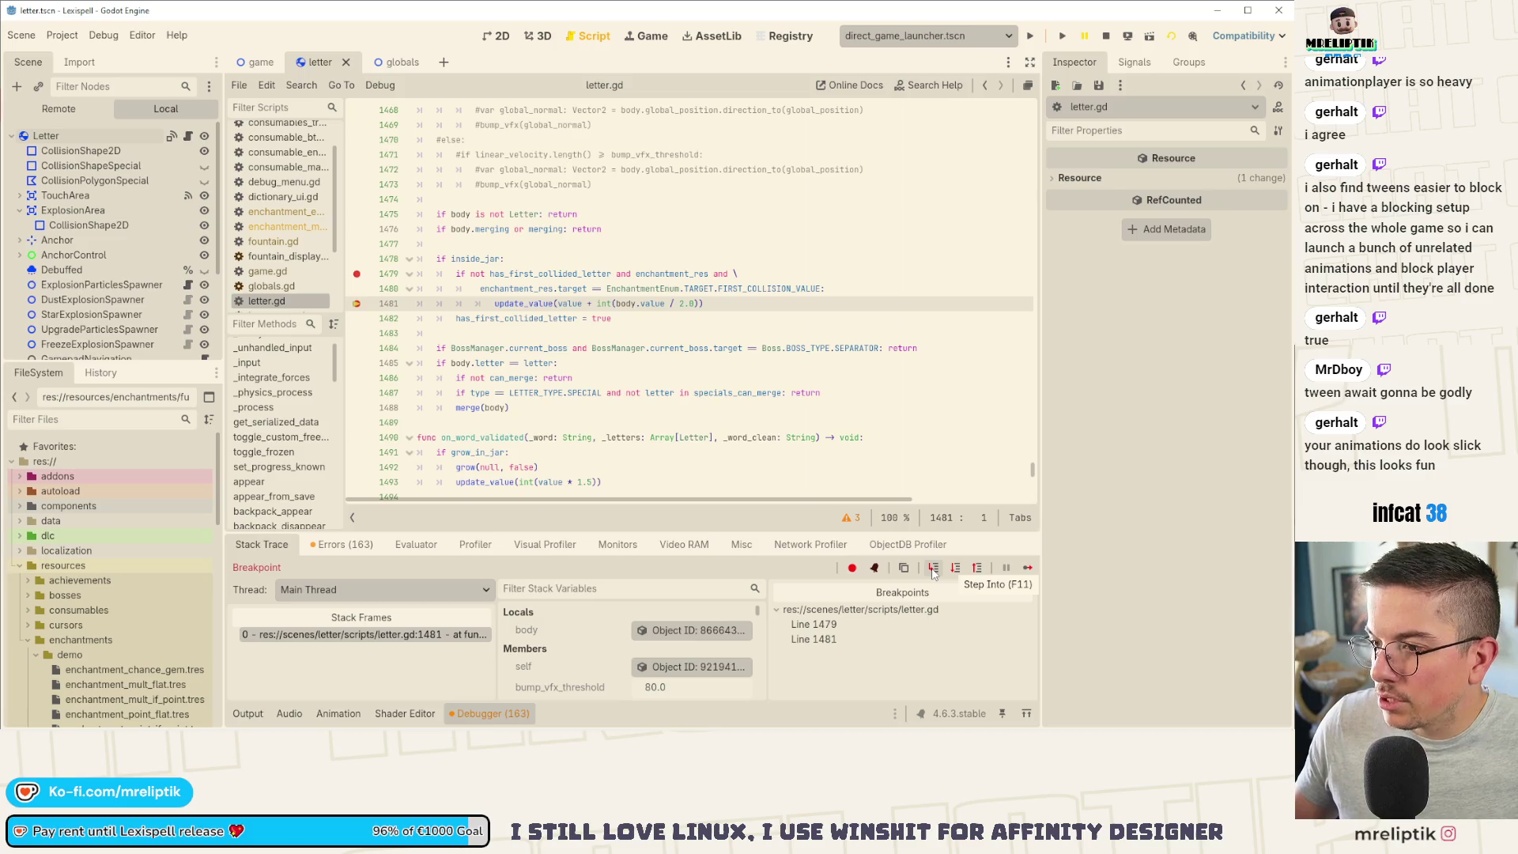
mouse_move(628, 303)
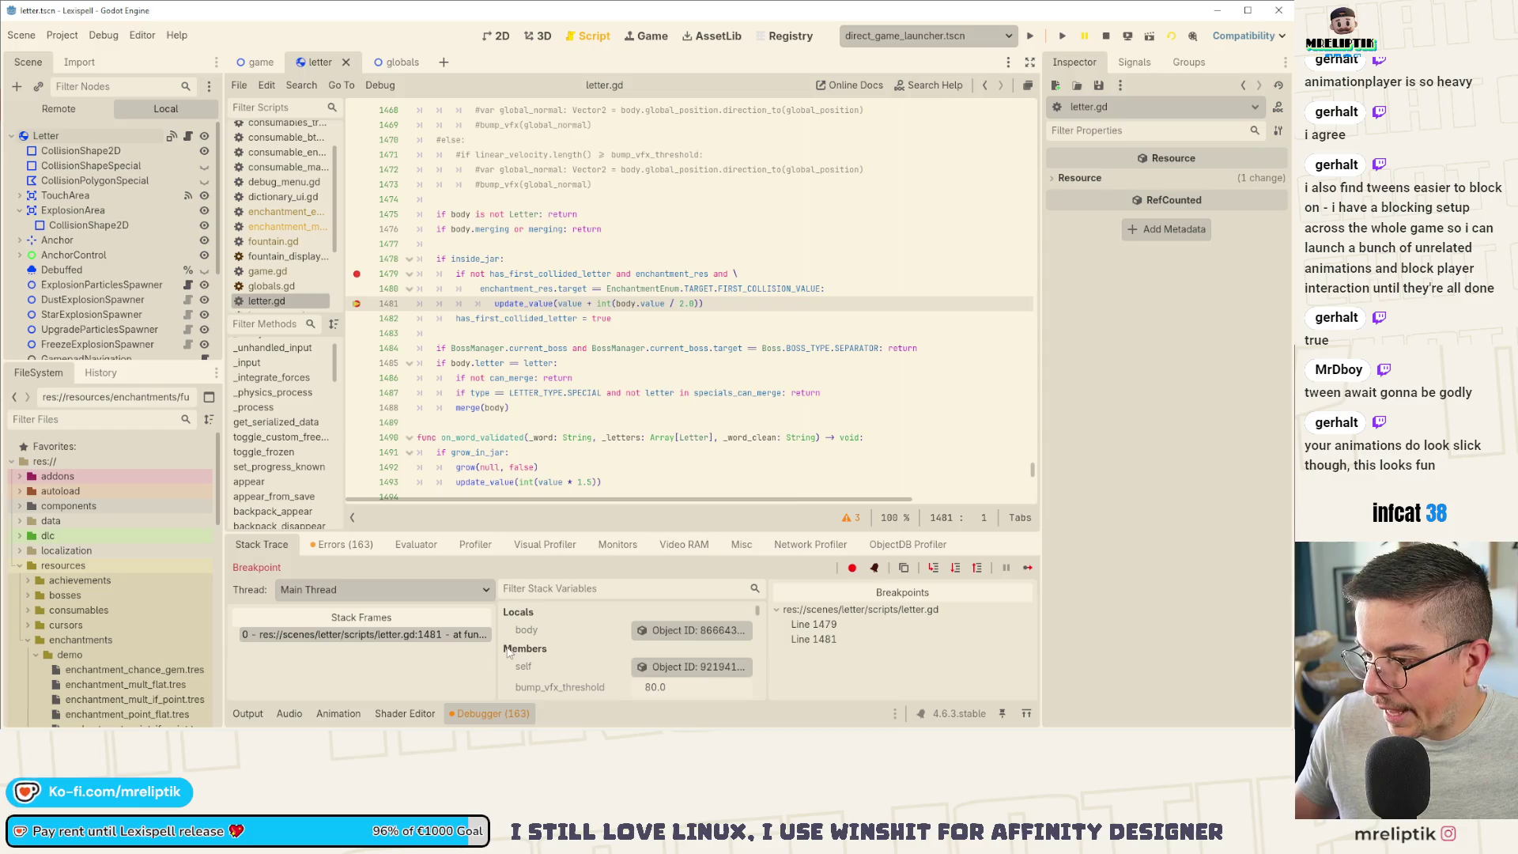
scroll(653, 668, down, 1)
click(693, 632)
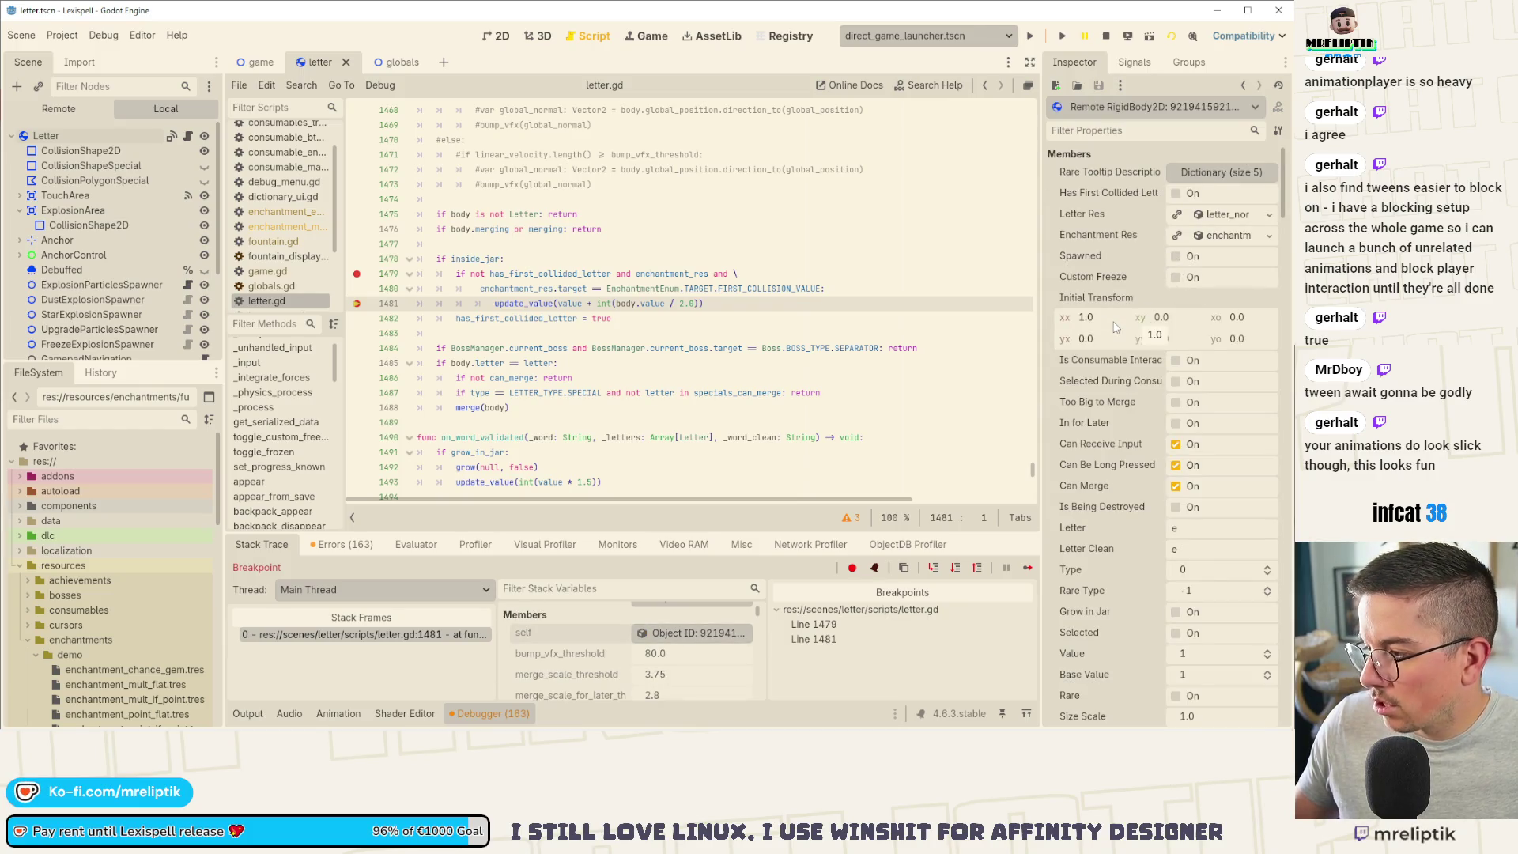
click(1029, 568)
click(1029, 568)
click(356, 303)
click(357, 333)
click(1029, 569)
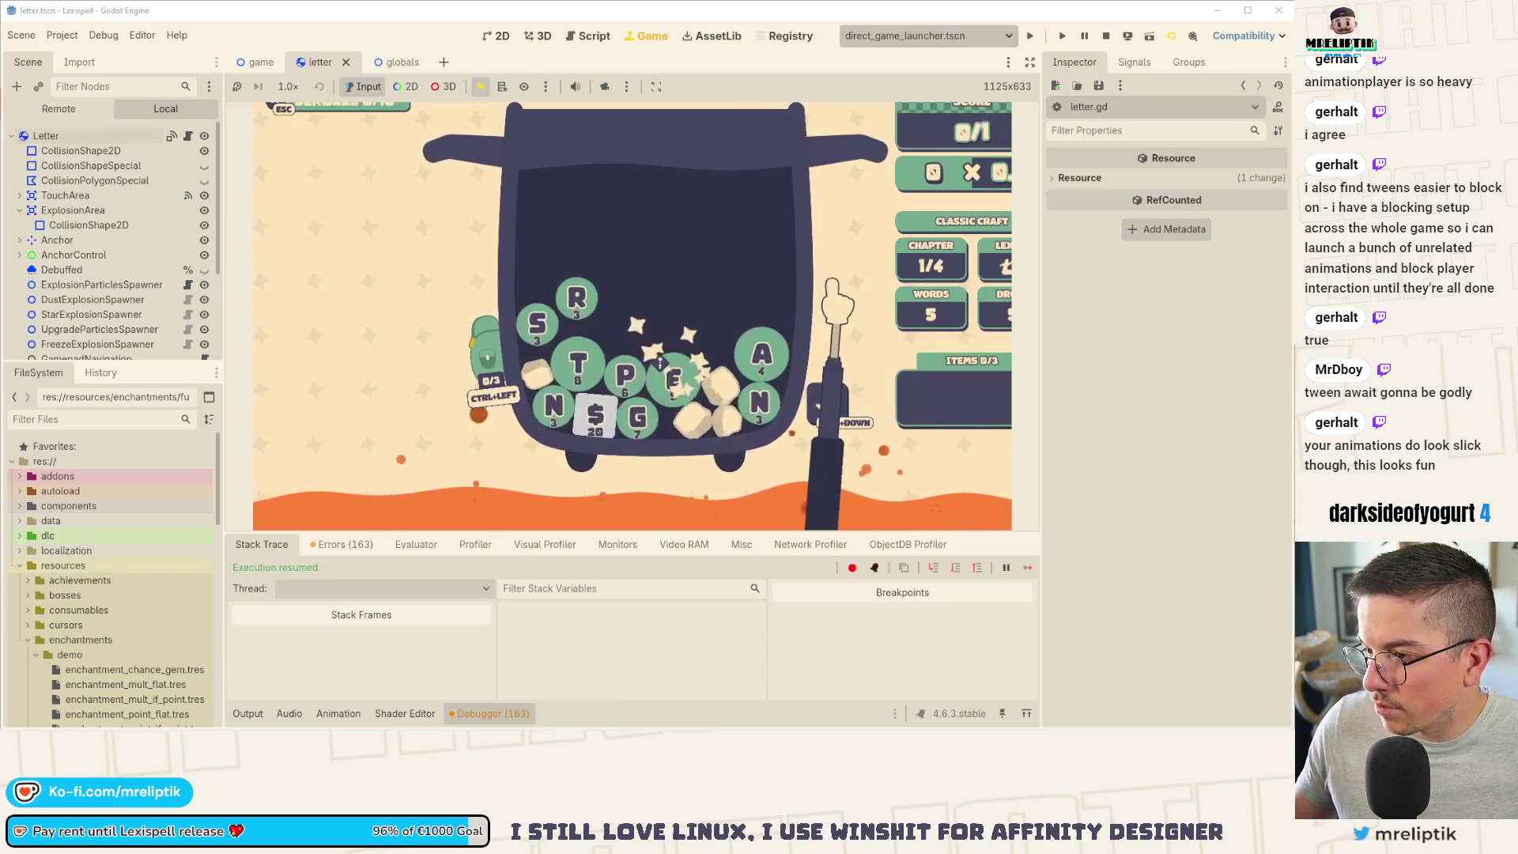
Step: Show Monitors, spawn two more E tiles with 'letter e', then stop the game and view Output
click(642, 557)
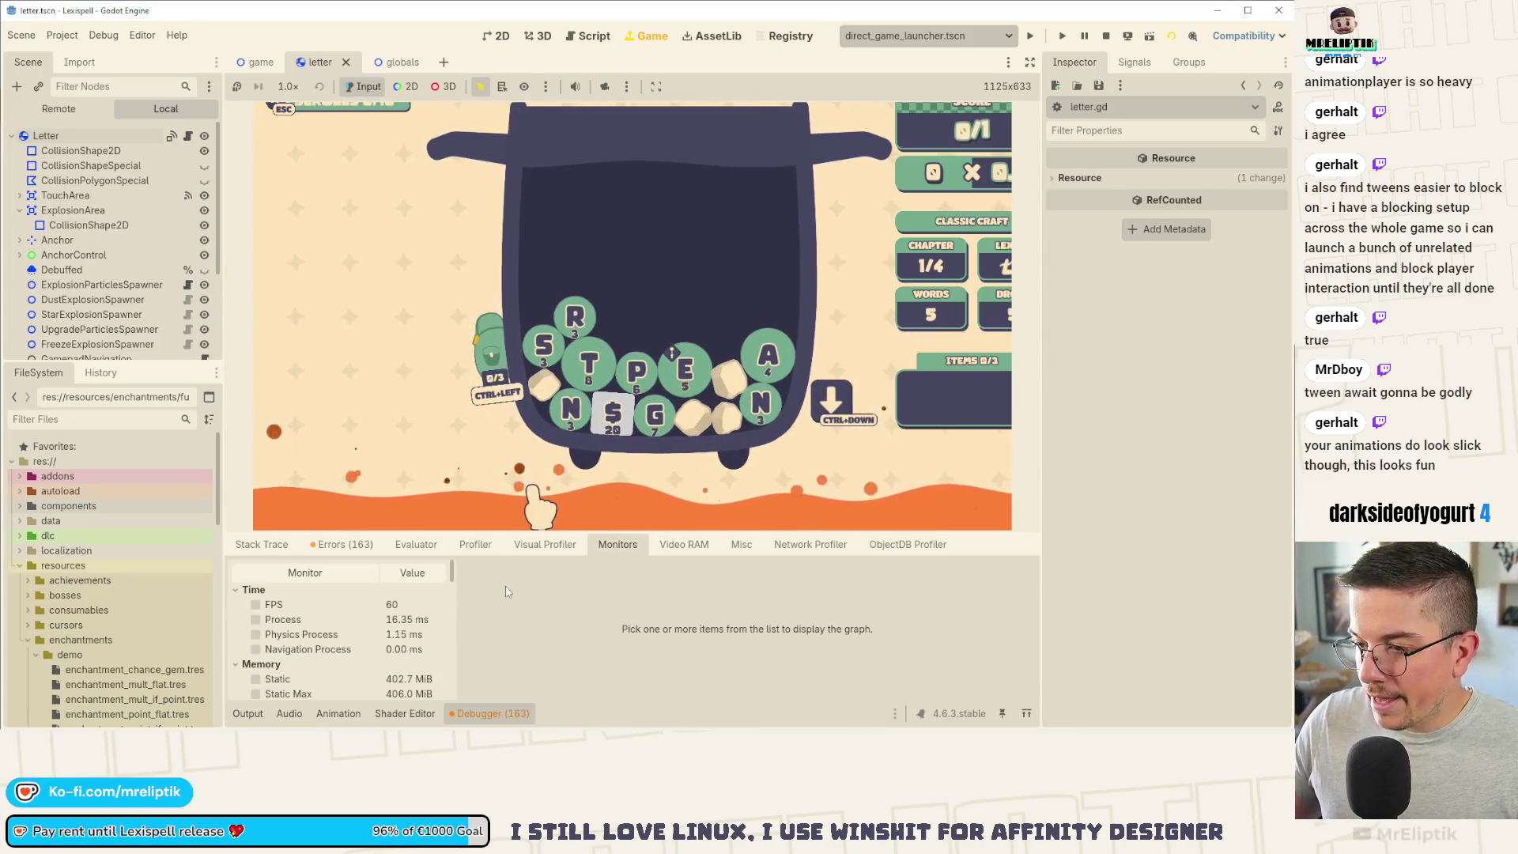
key(grave)
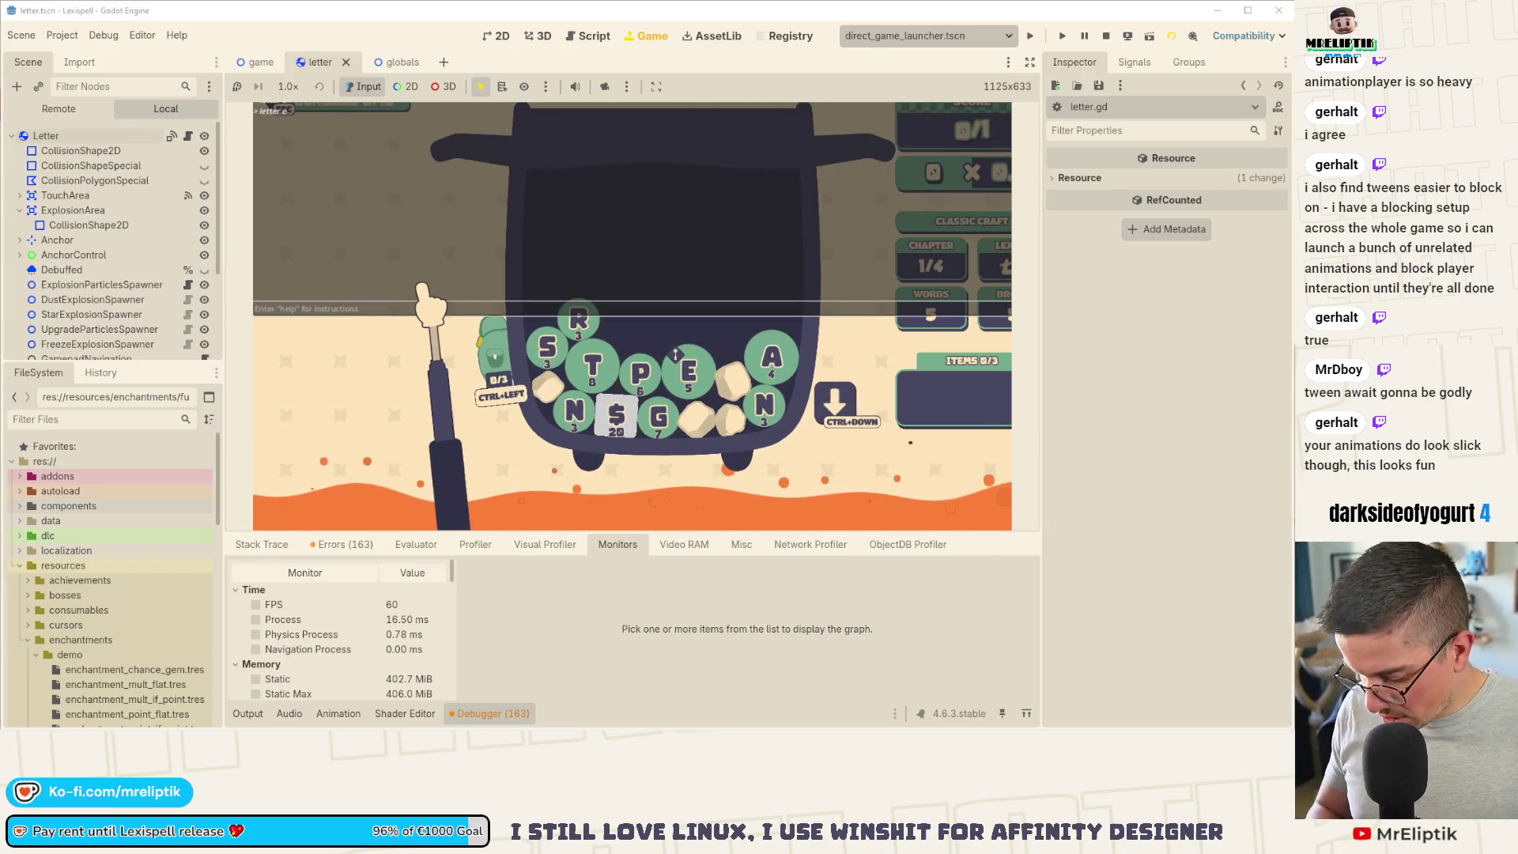
key(grave)
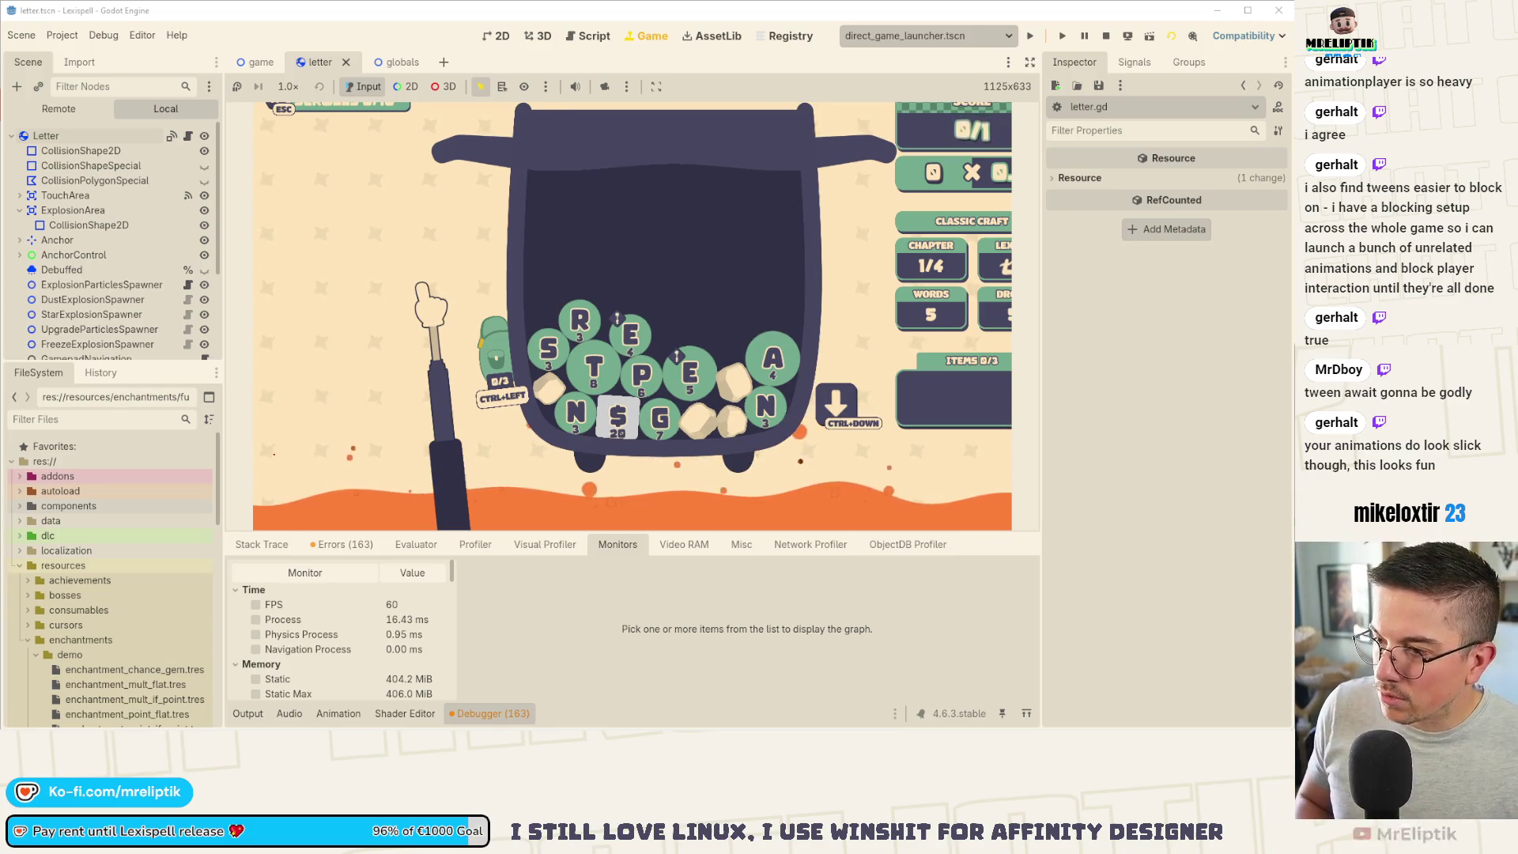
key(grave)
key(Up)
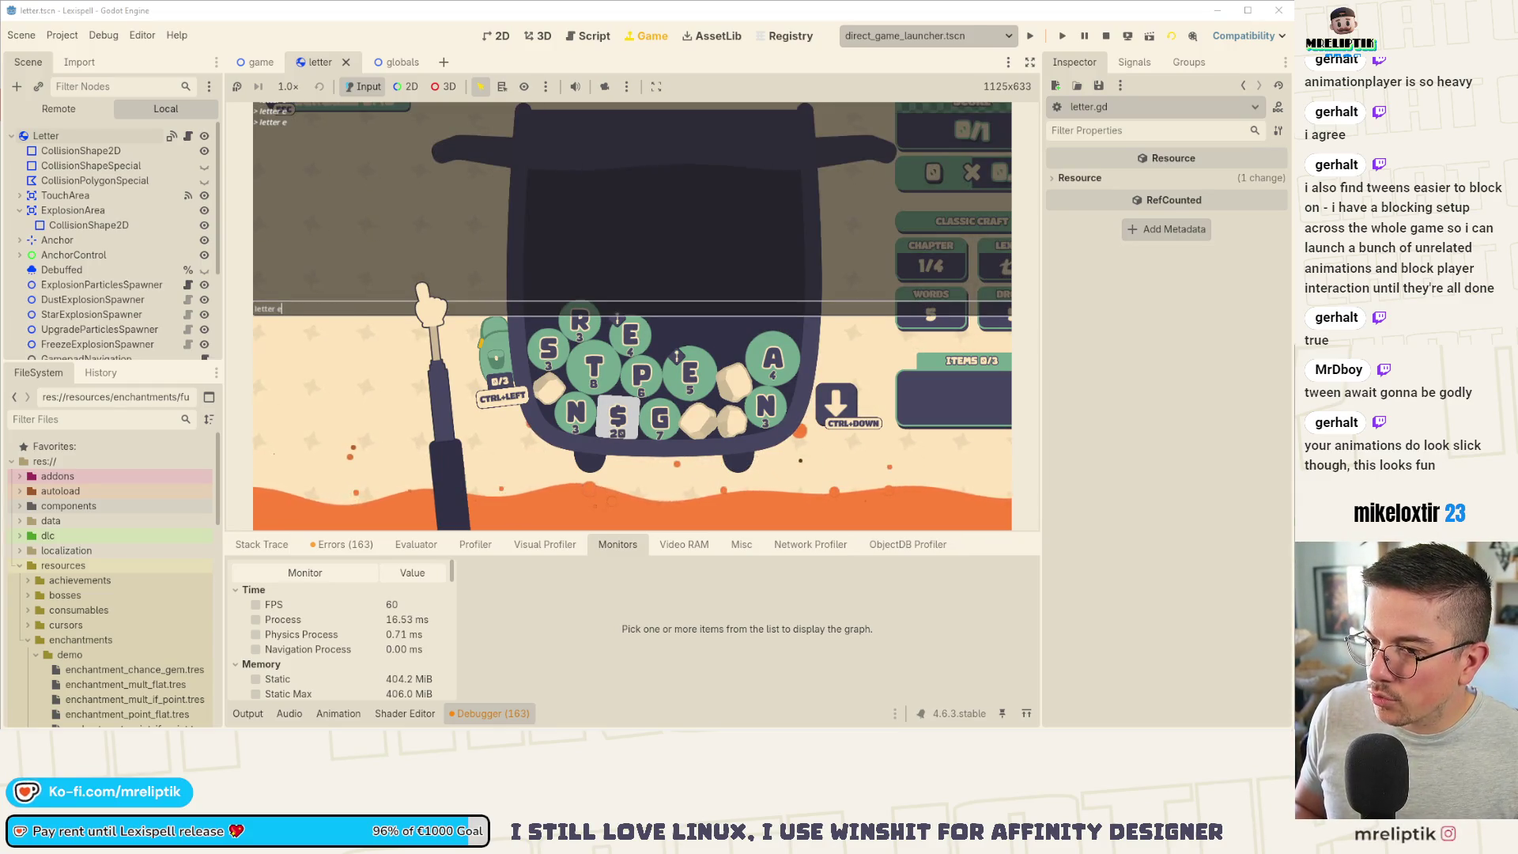
key(Return)
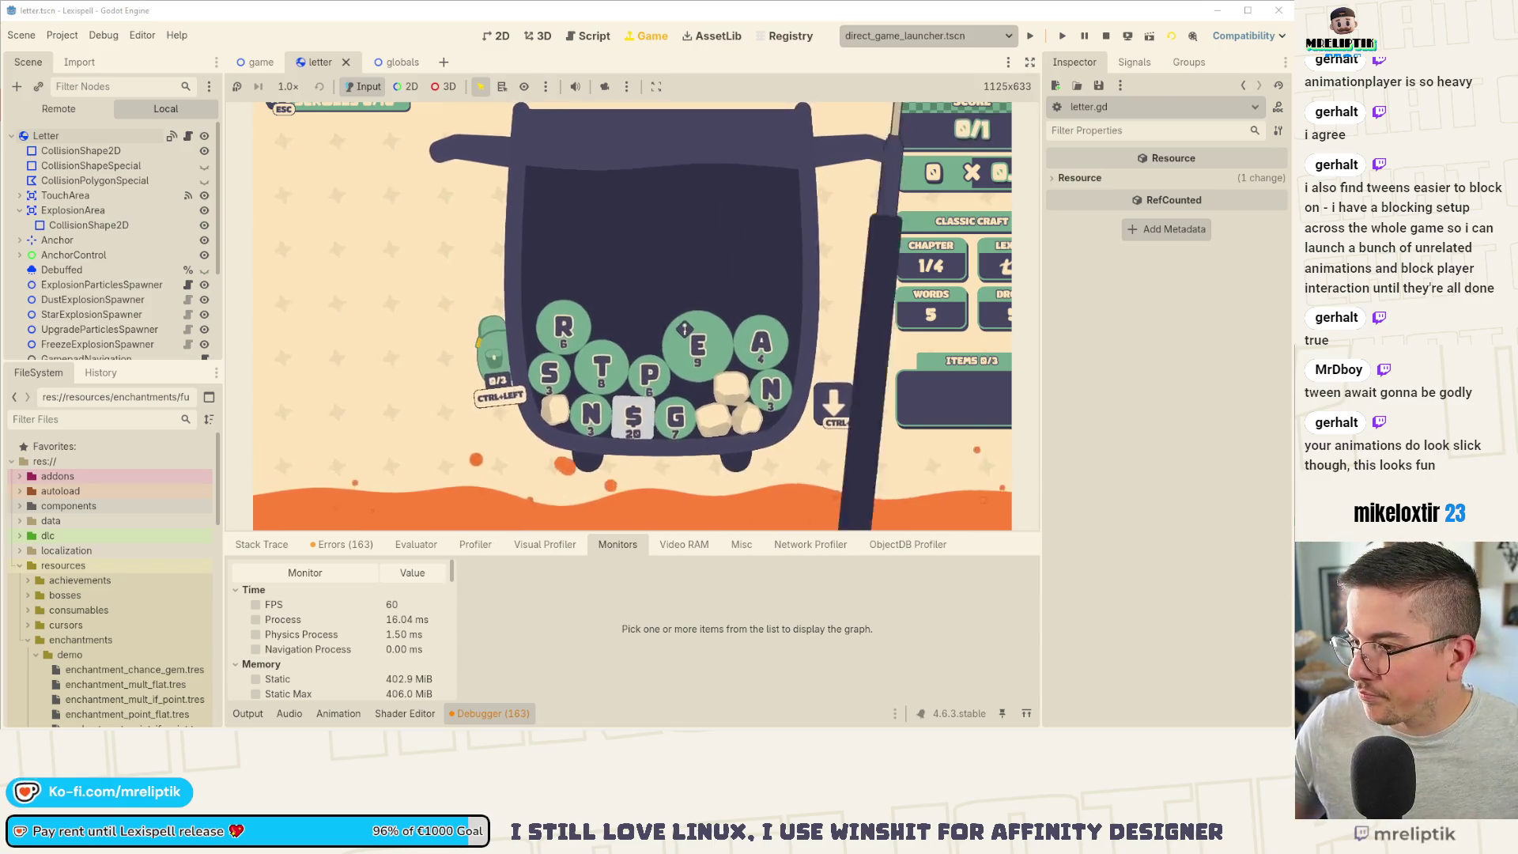
key(F8)
click(239, 714)
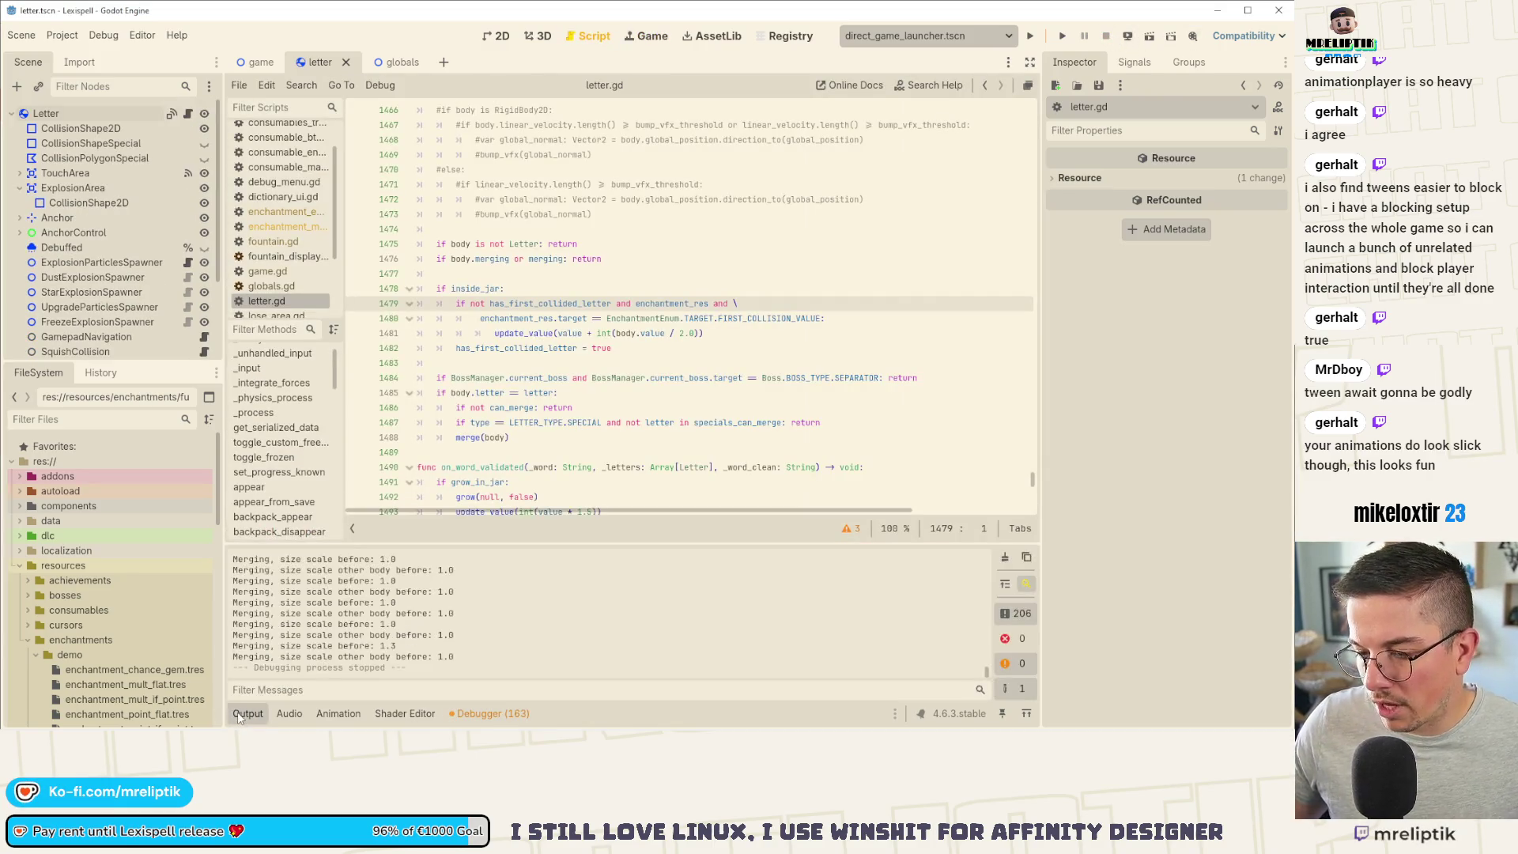
Step: Collapse the Output panel to give letter.gd's code more room
click(245, 714)
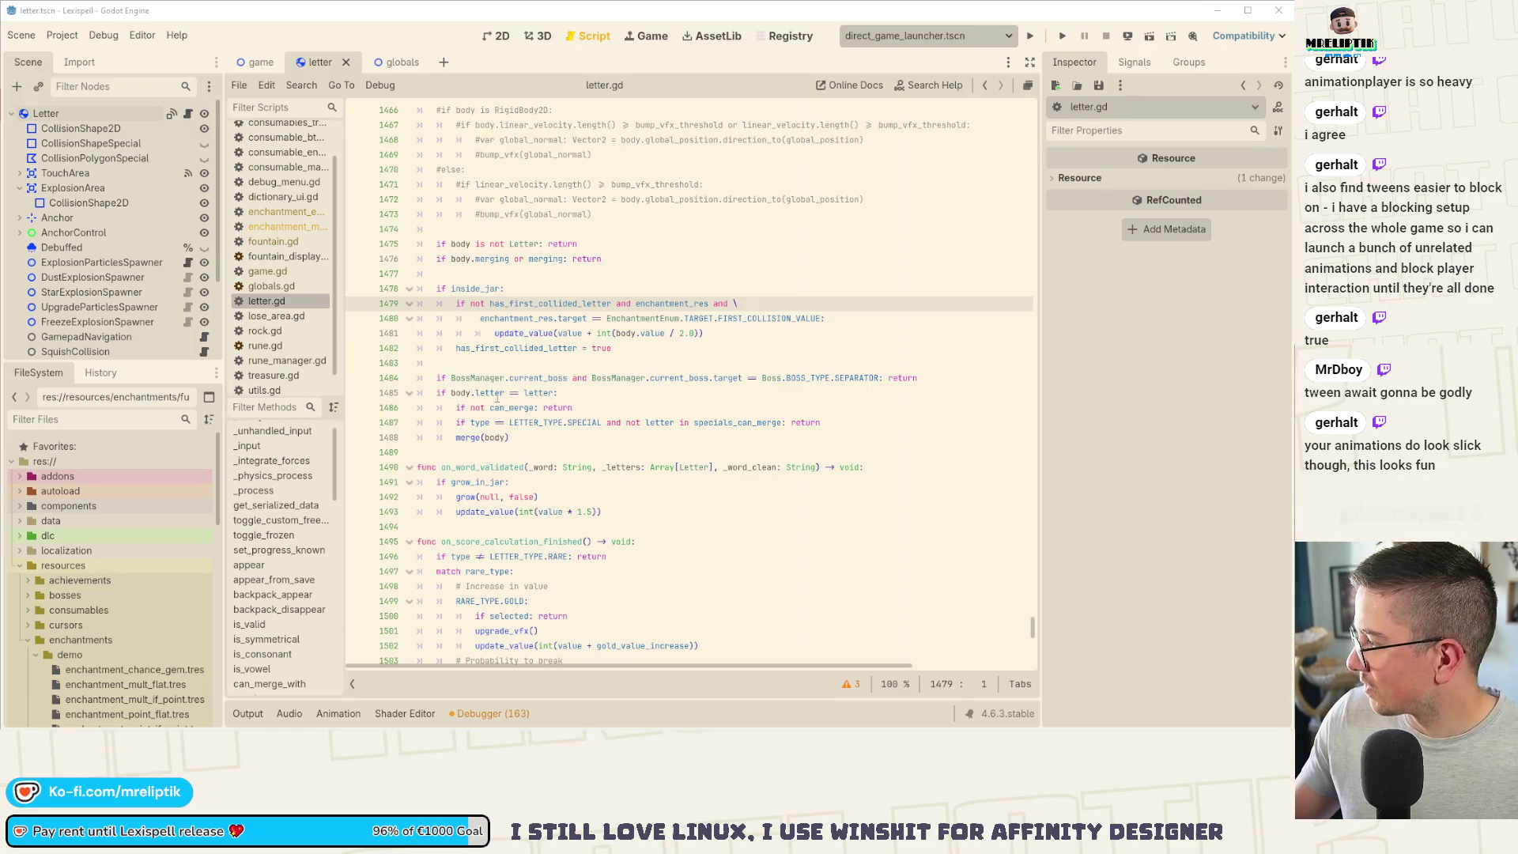
Step: Select the enchantment check on lines 1479–1480, then jump to the _ready function
click(542, 303)
scroll(542, 403, up, 1)
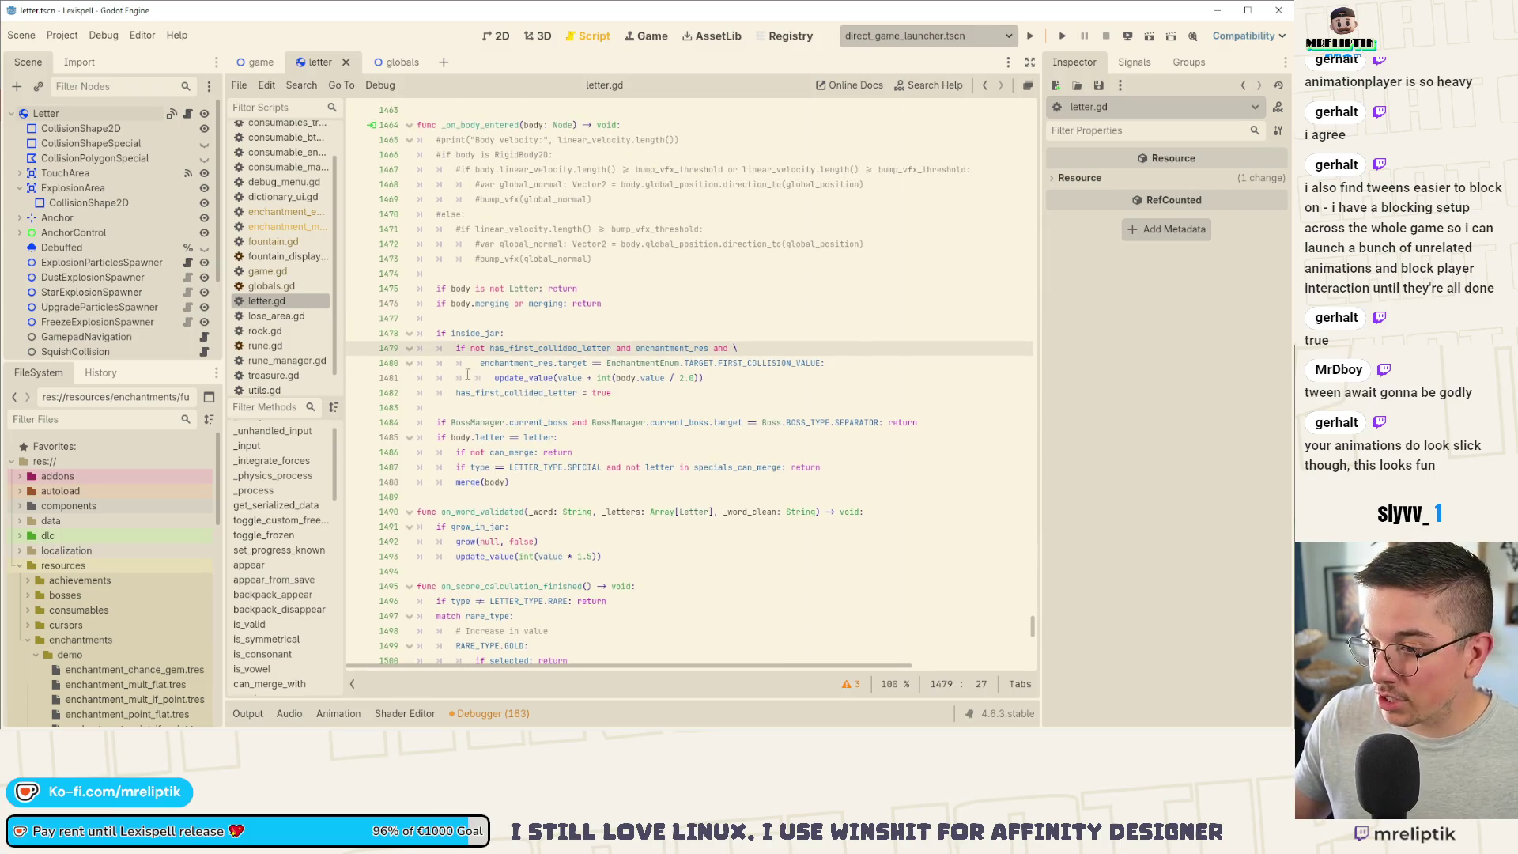
mouse_move(480, 363)
mouse_down()
mouse_move(825, 363)
mouse_move(635, 348)
mouse_up()
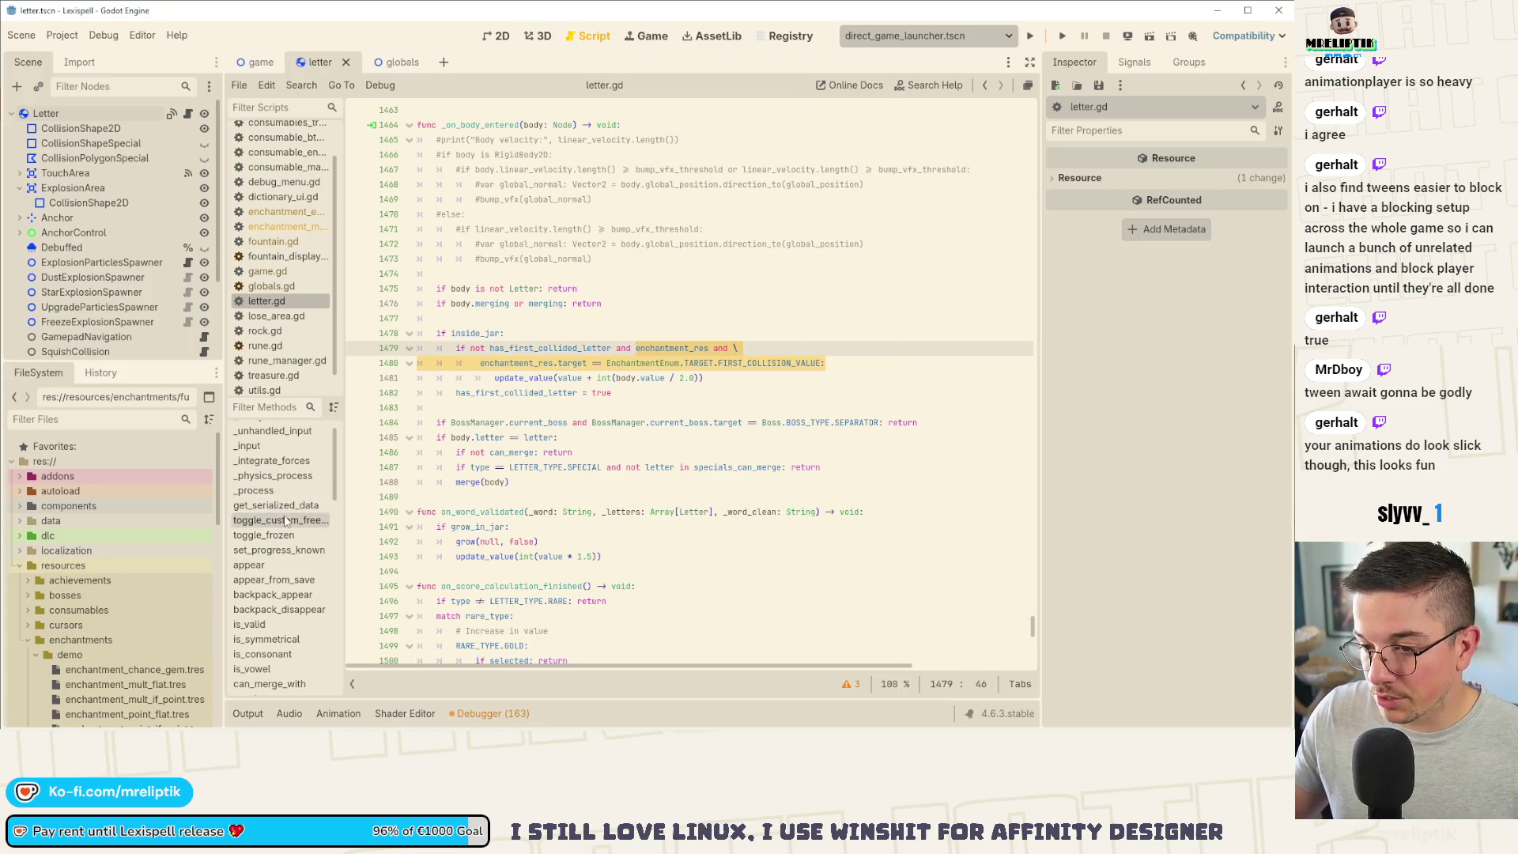
scroll(291, 490, up, 1)
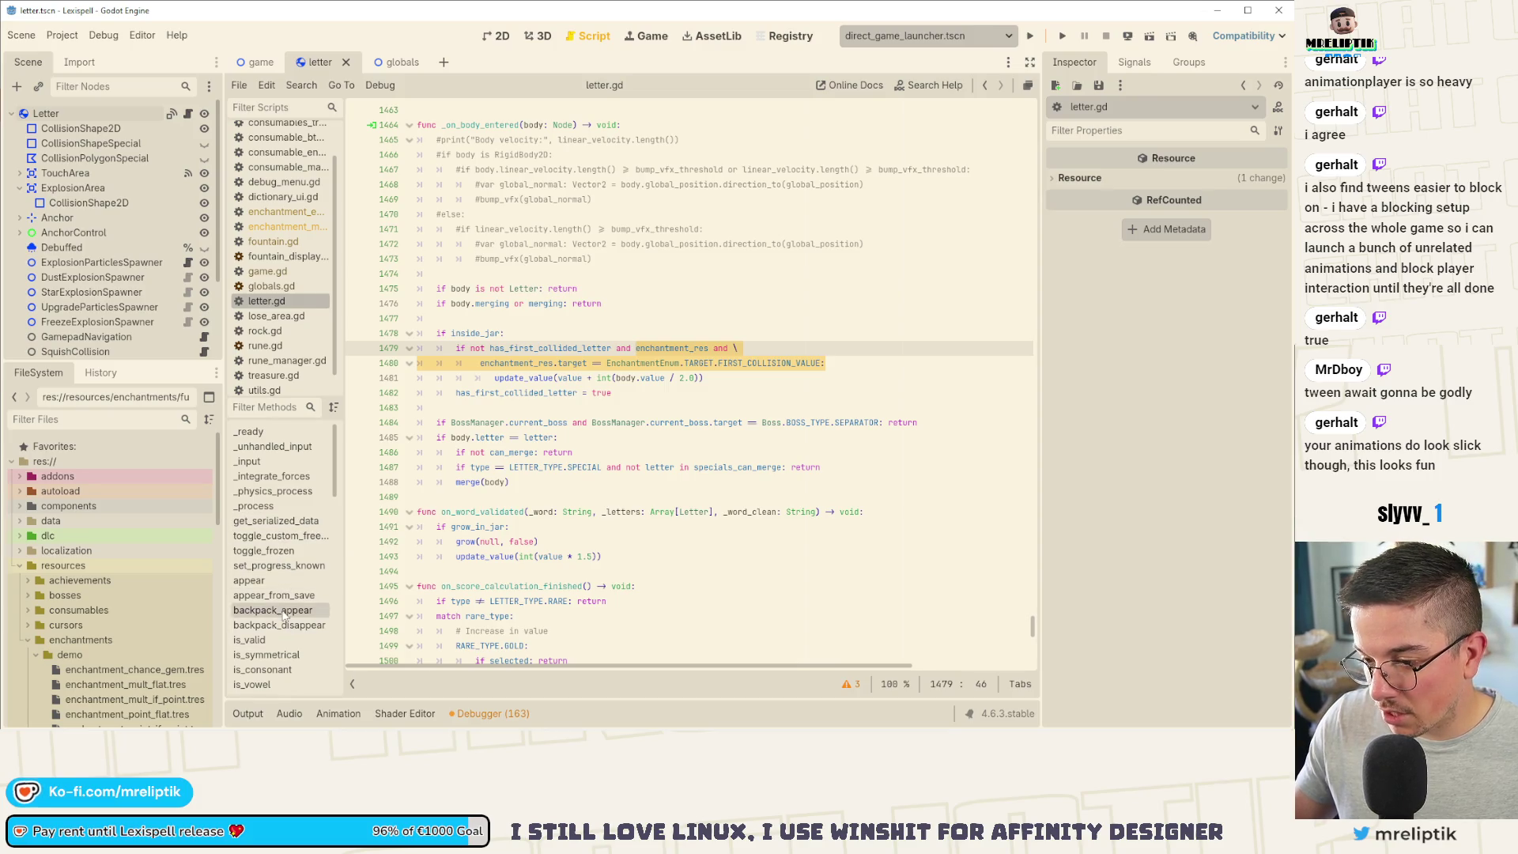
scroll(280, 653, down, 2)
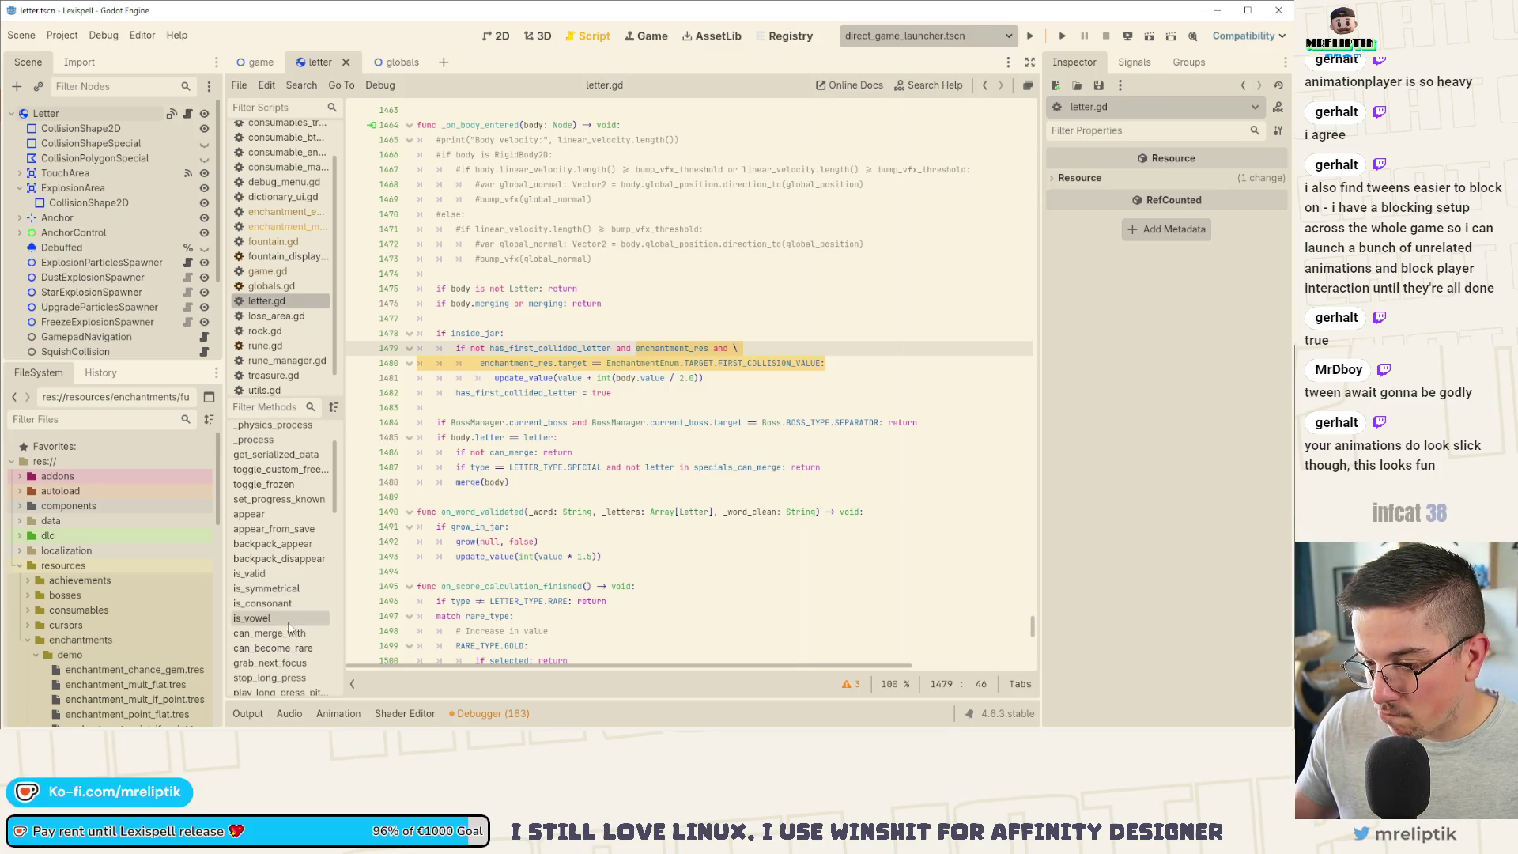
scroll(280, 652, up, 2)
click(250, 431)
scroll(557, 449, down, 20)
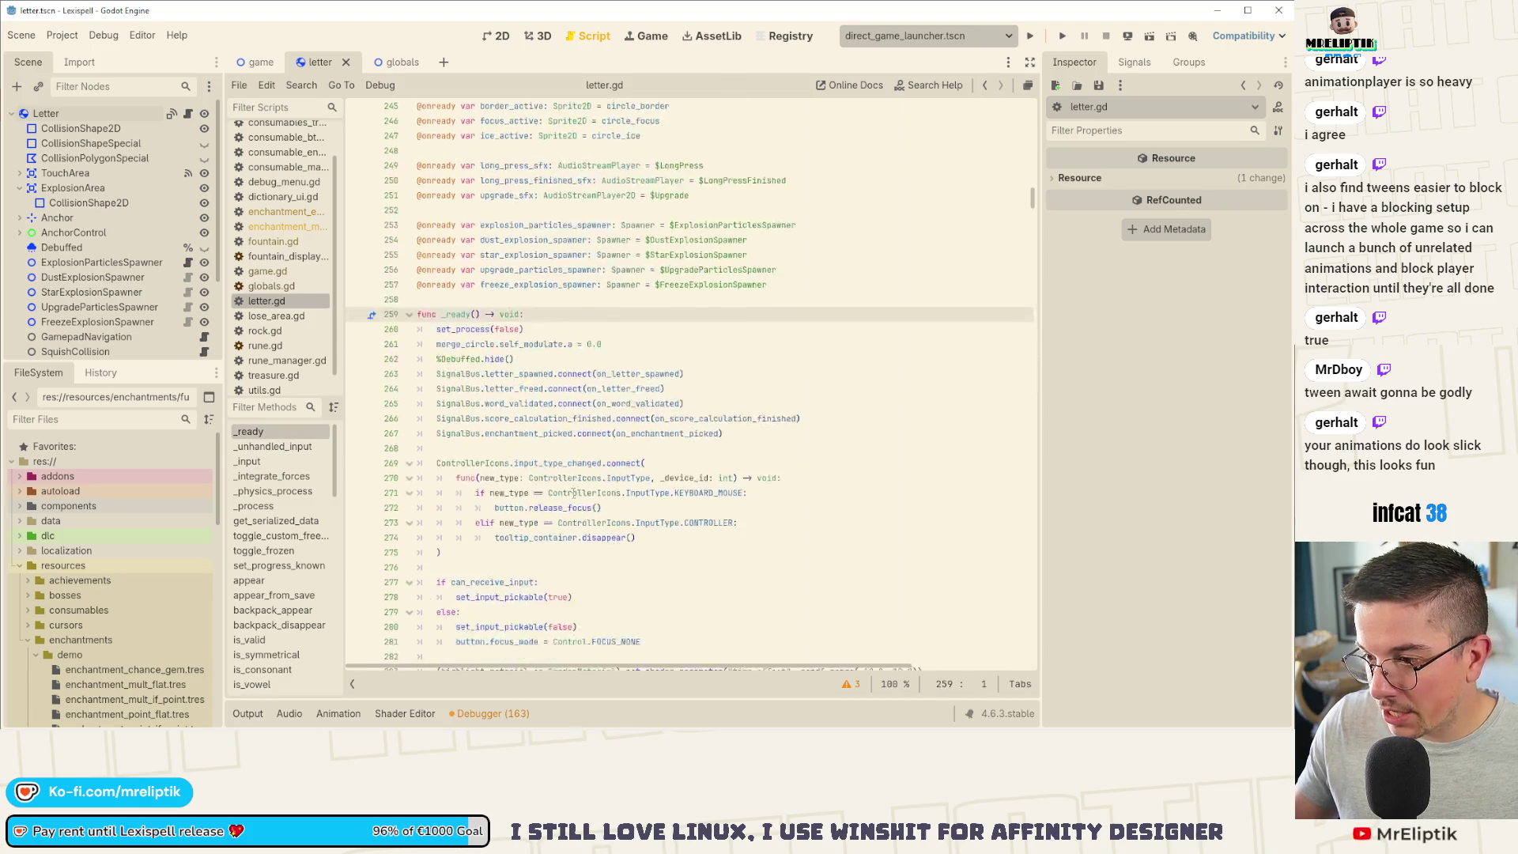
scroll(558, 450, down, 11)
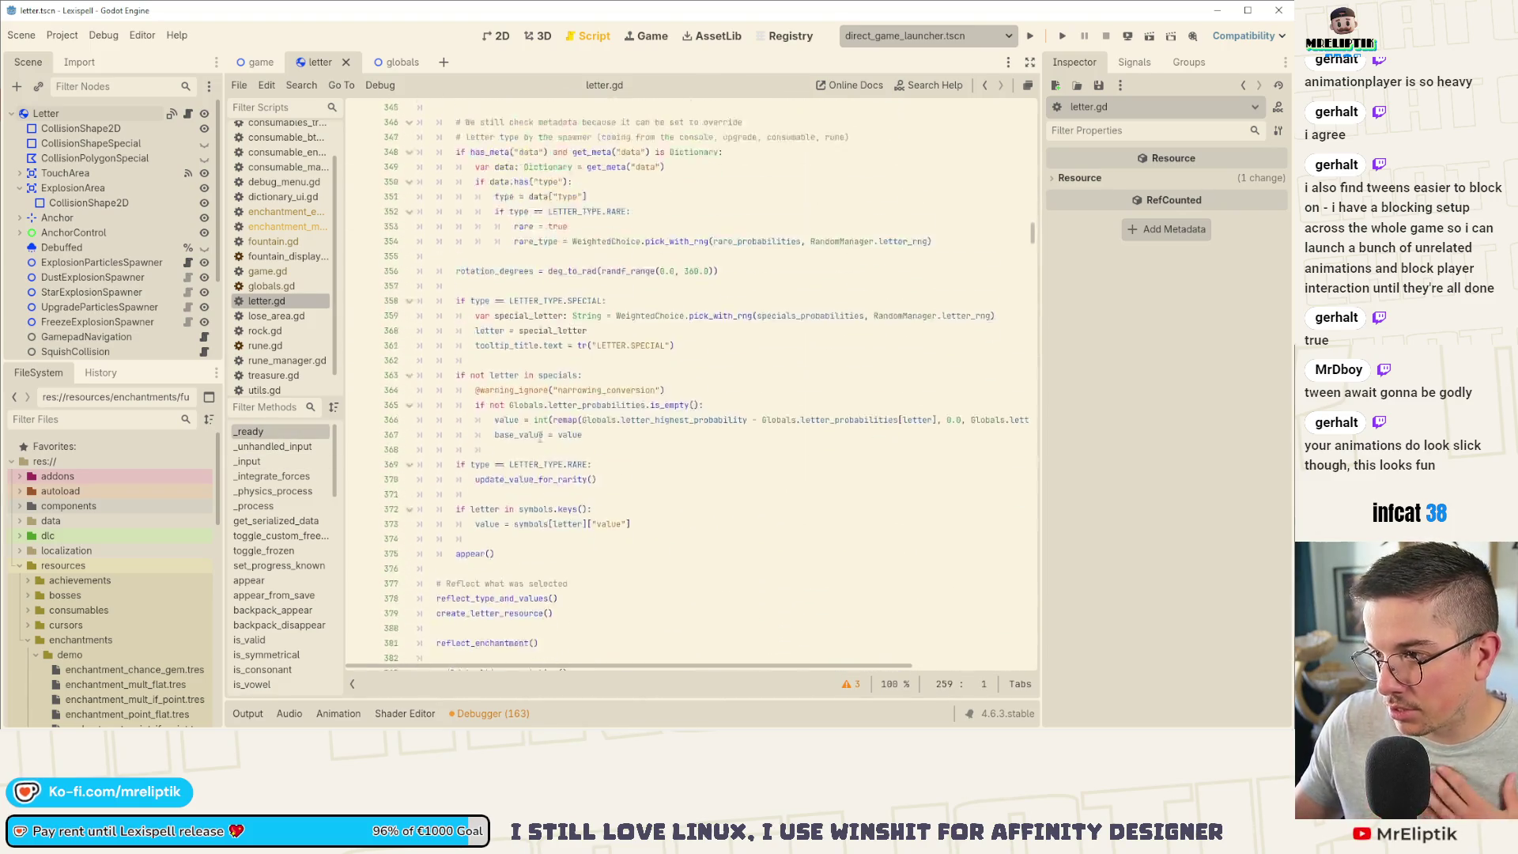
Step: Inspect the reflect_enchantment, reflect_type_and_values and create_letter_resource calls in _ready
click(530, 407)
click(486, 378)
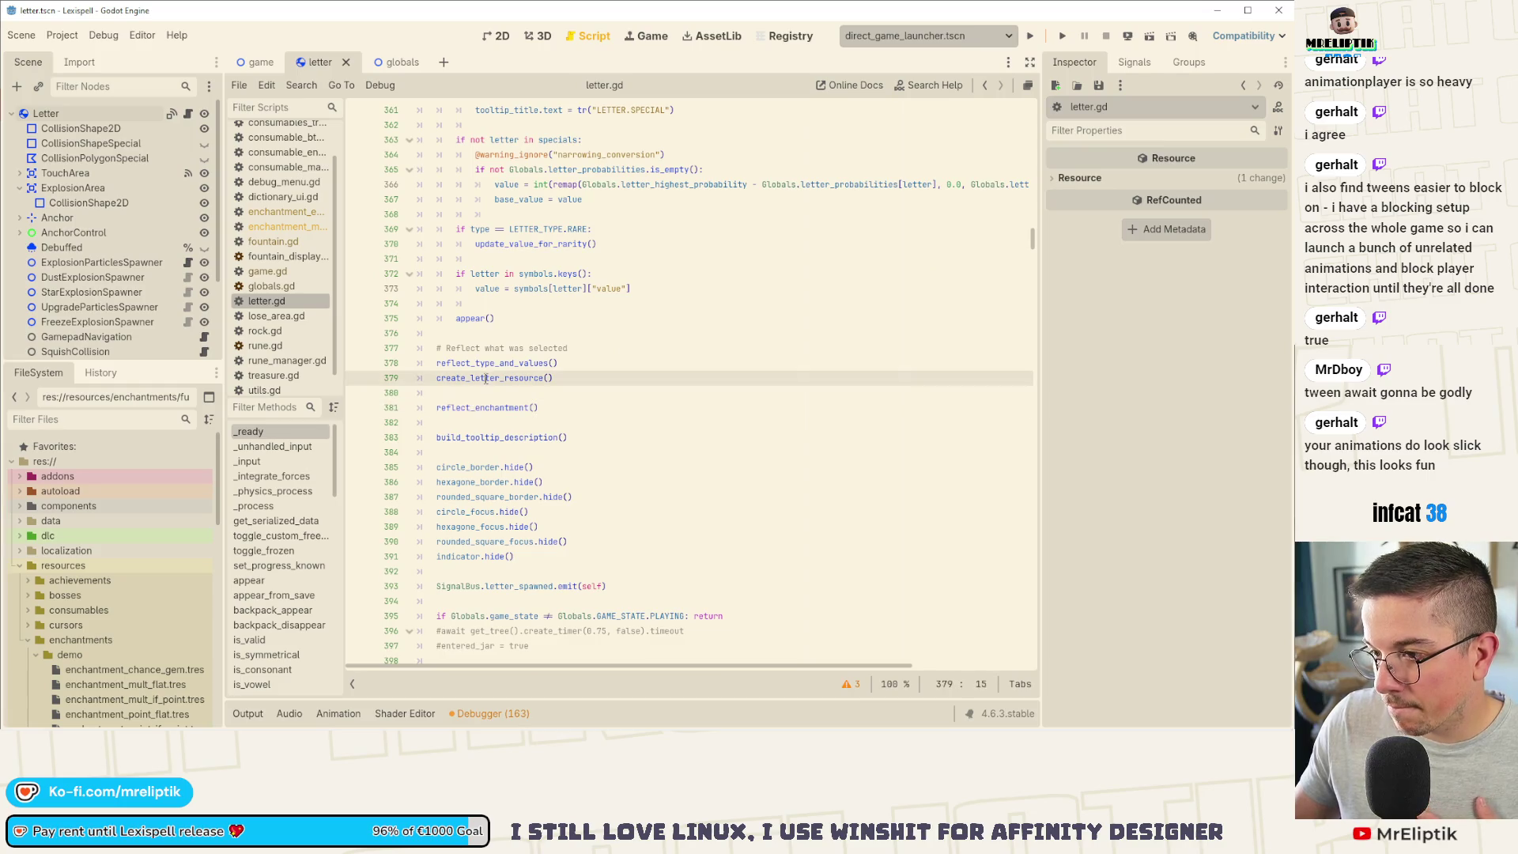
double_click(485, 364)
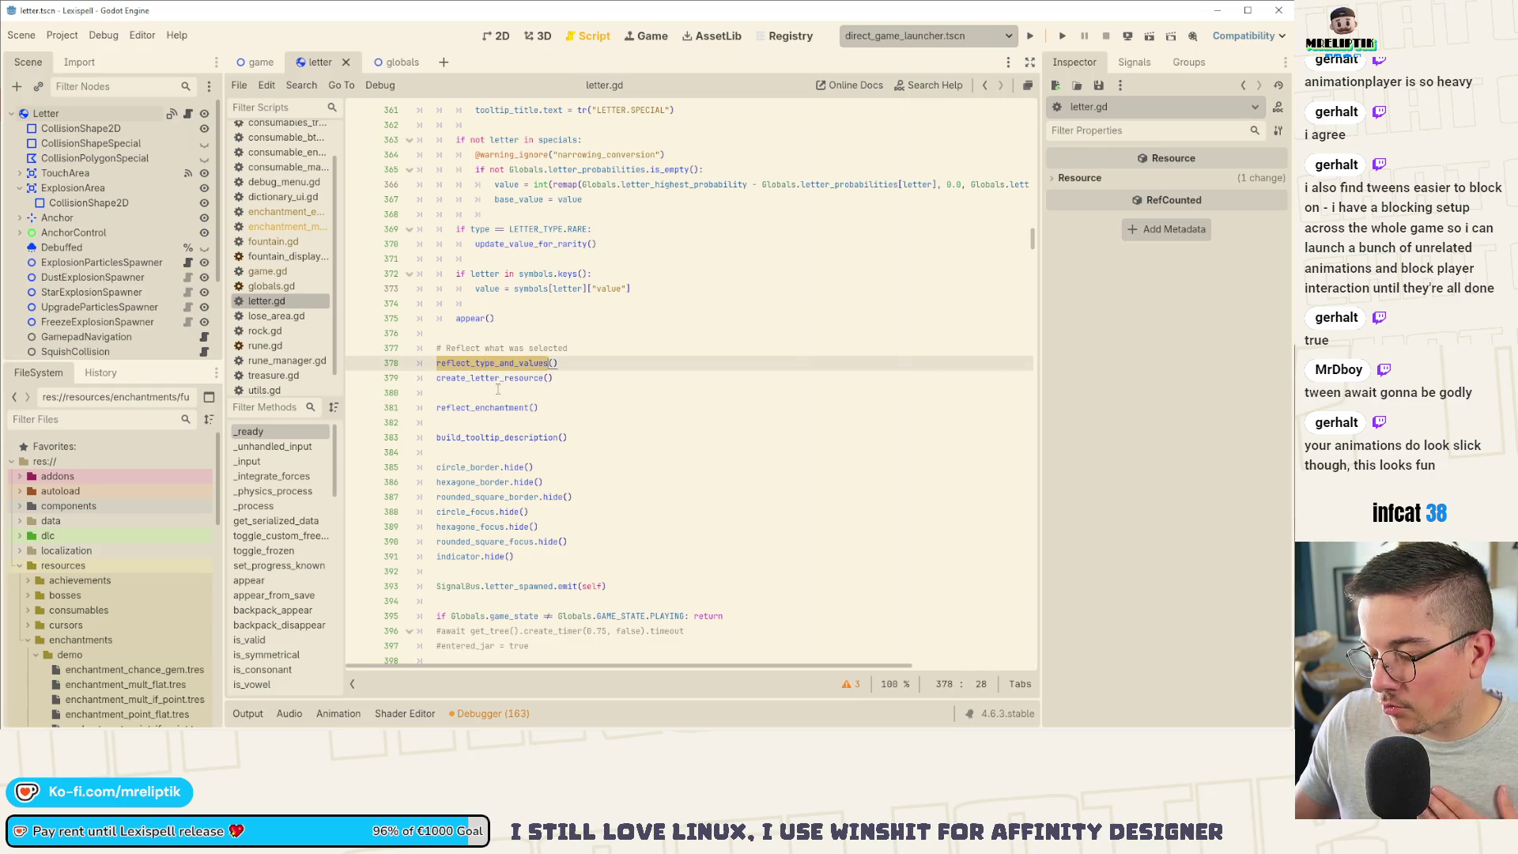
double_click(488, 378)
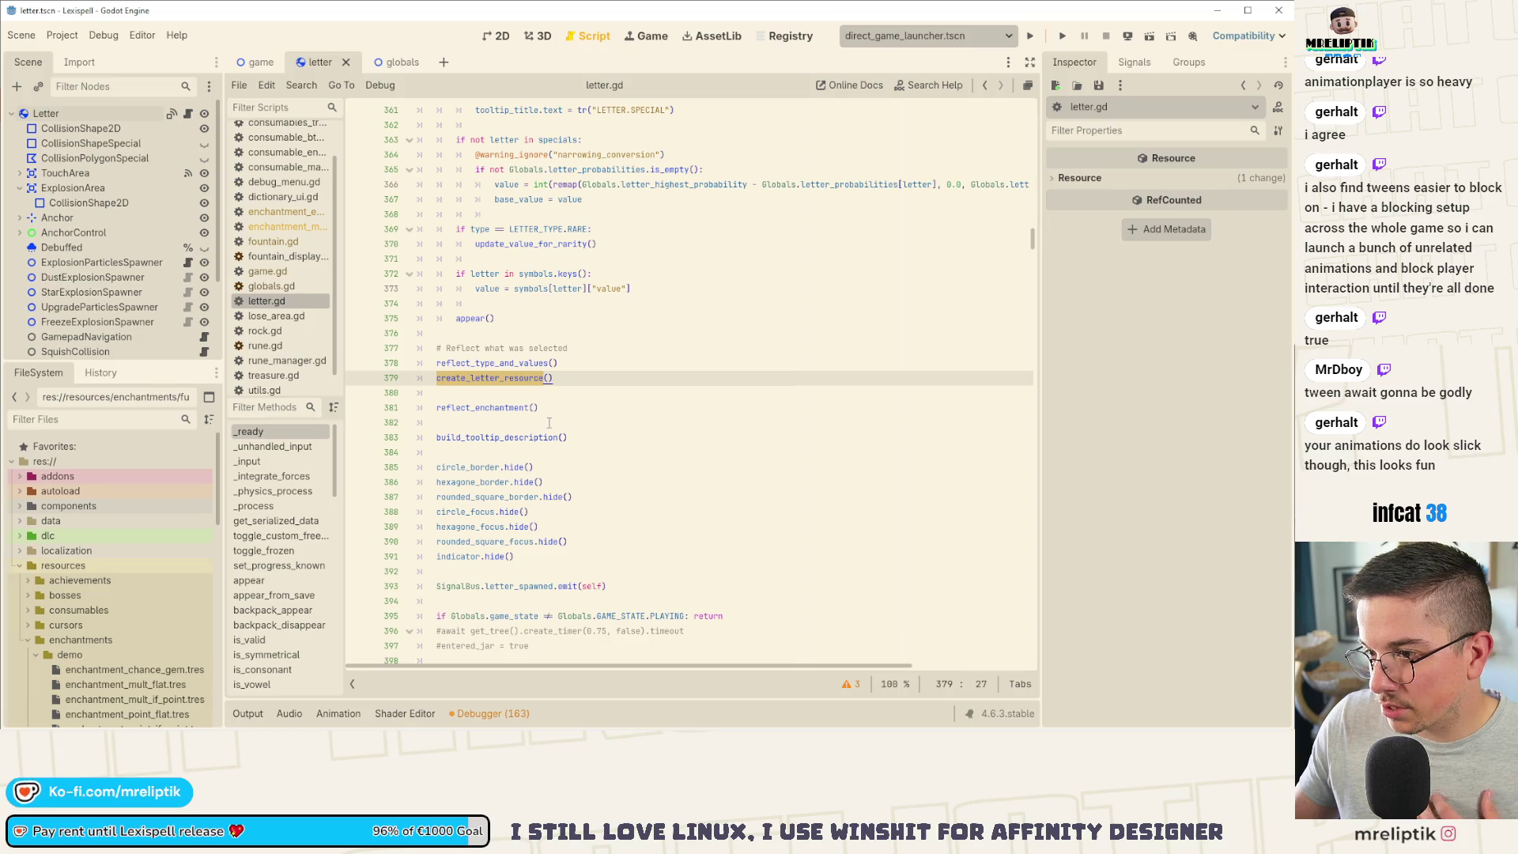
scroll(613, 412, up, 20)
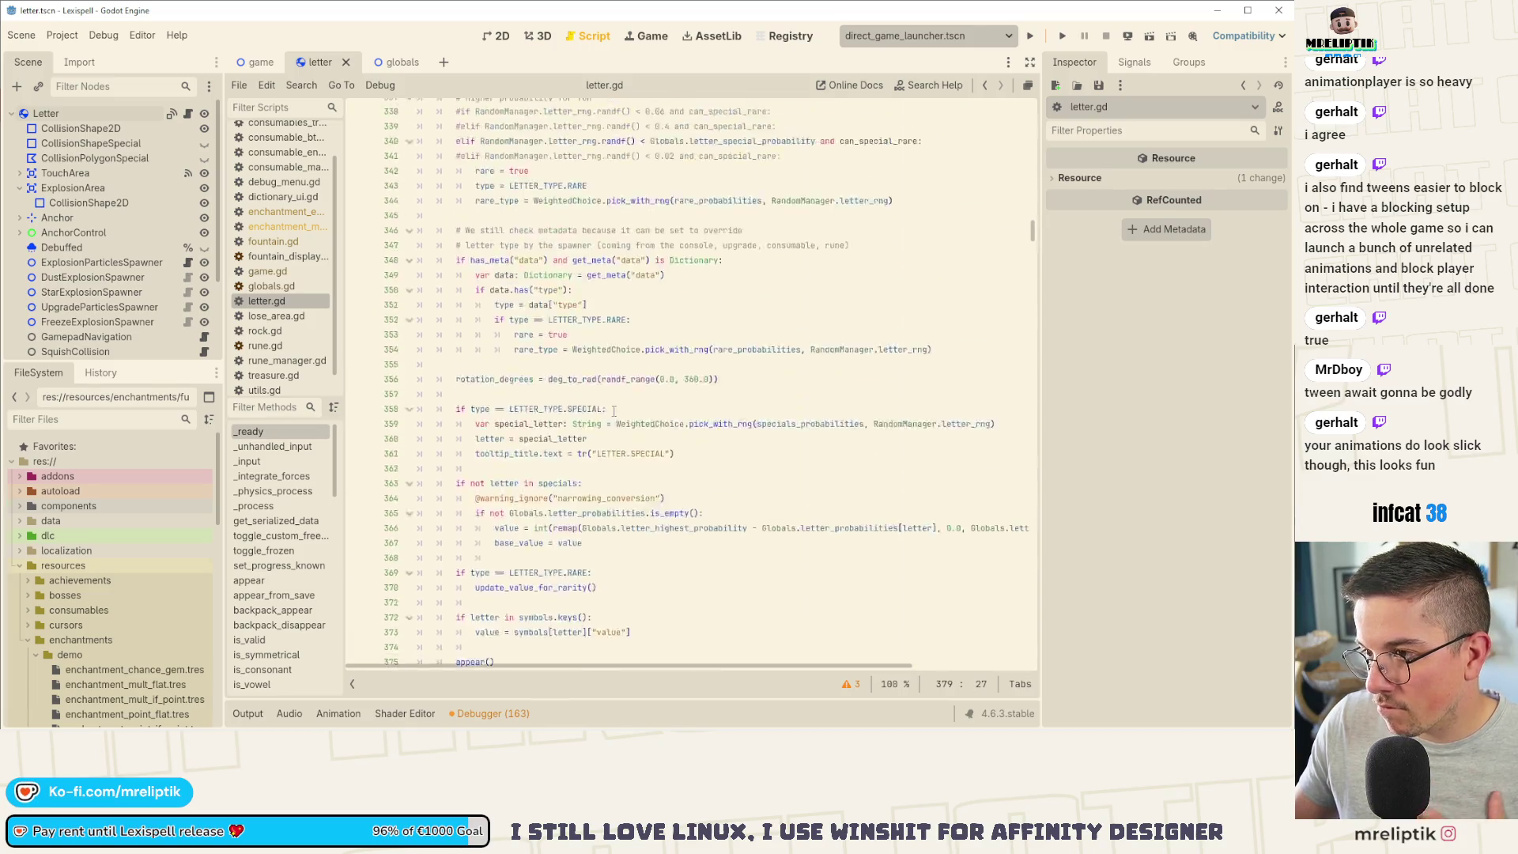
scroll(613, 416, up, 3)
scroll(613, 419, down, 20)
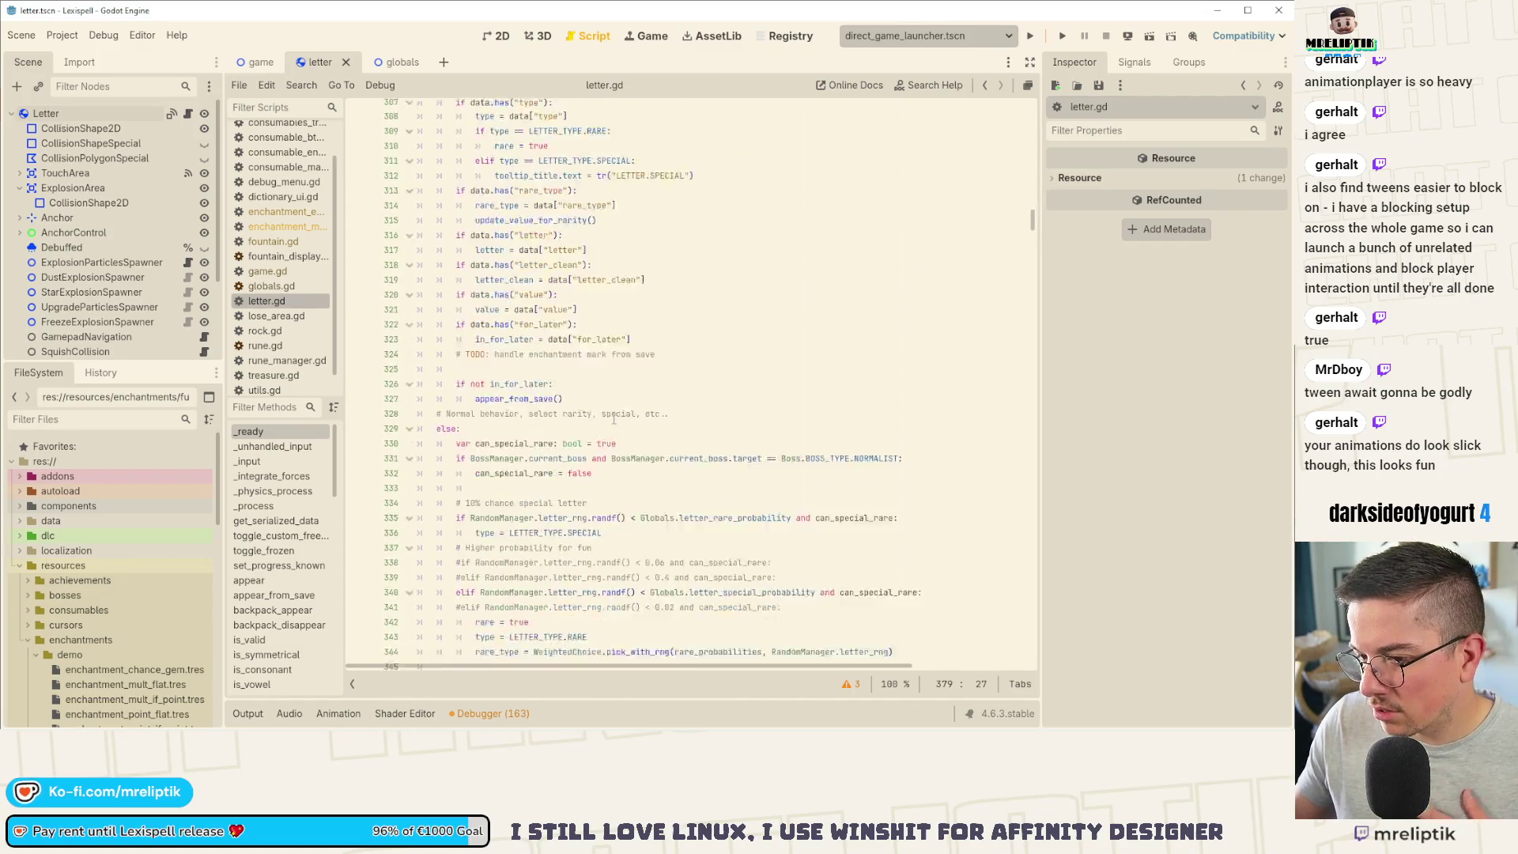
scroll(614, 421, down, 1)
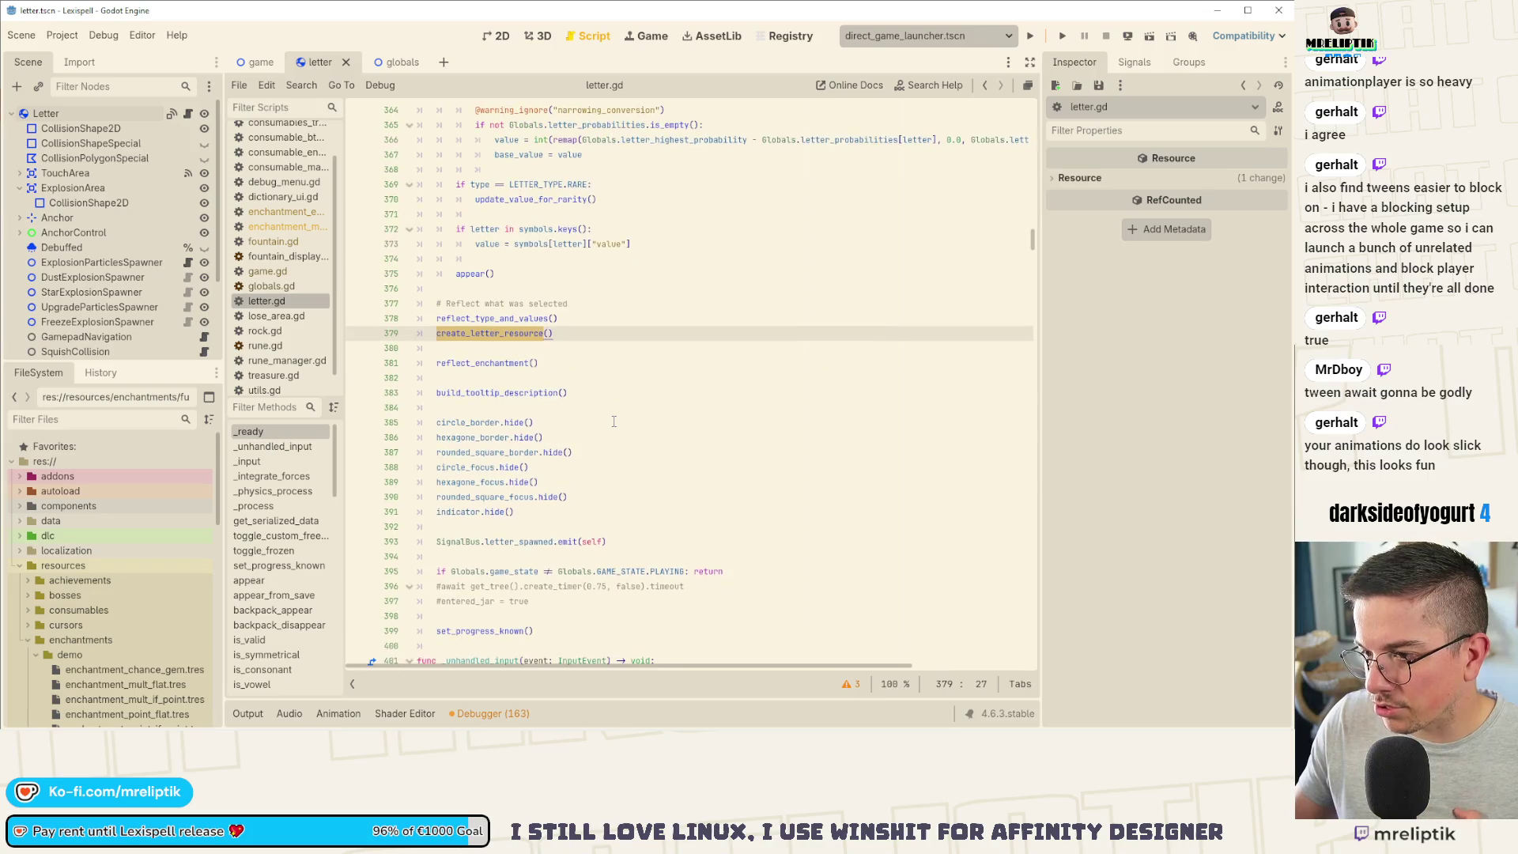
Step: Jump to the reflect_enchantment definition near line 875 and place the caret after apply_enchantment
click(501, 362)
ctrl+click(501, 362)
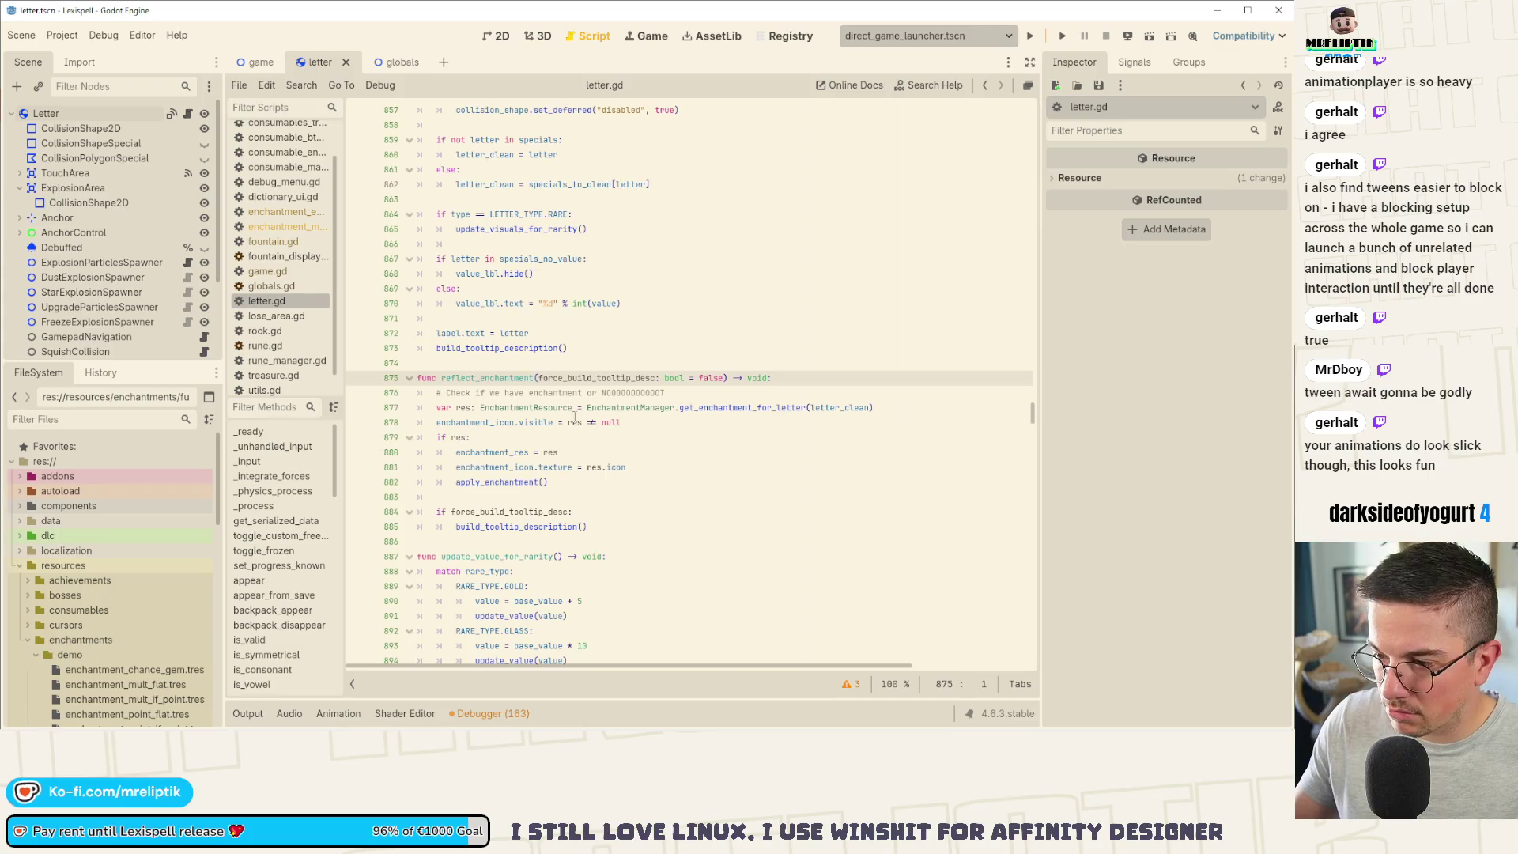
scroll(575, 417, down, 2)
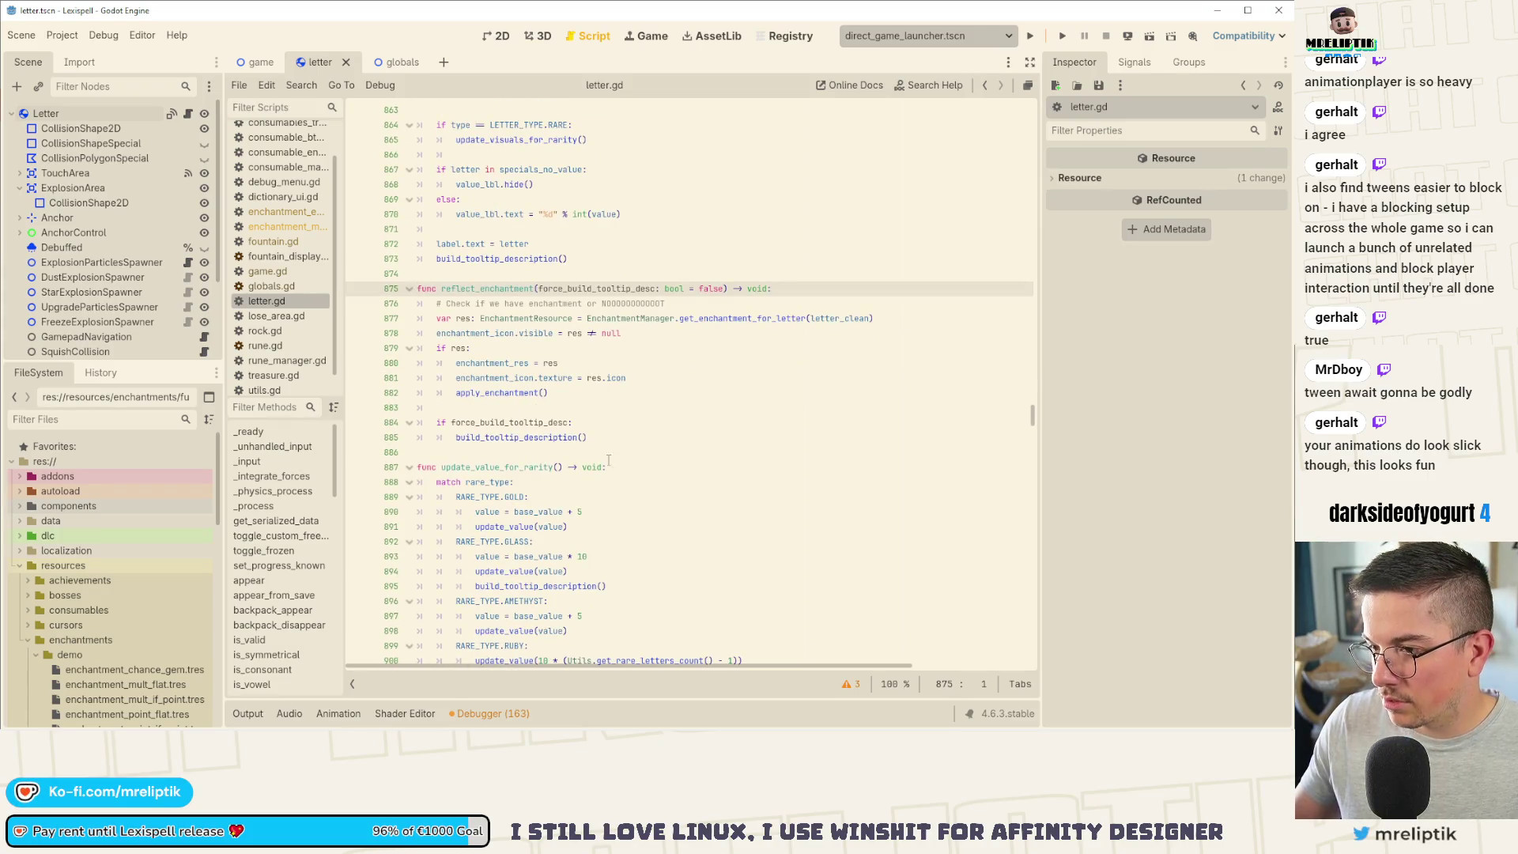
mouse_move(501, 437)
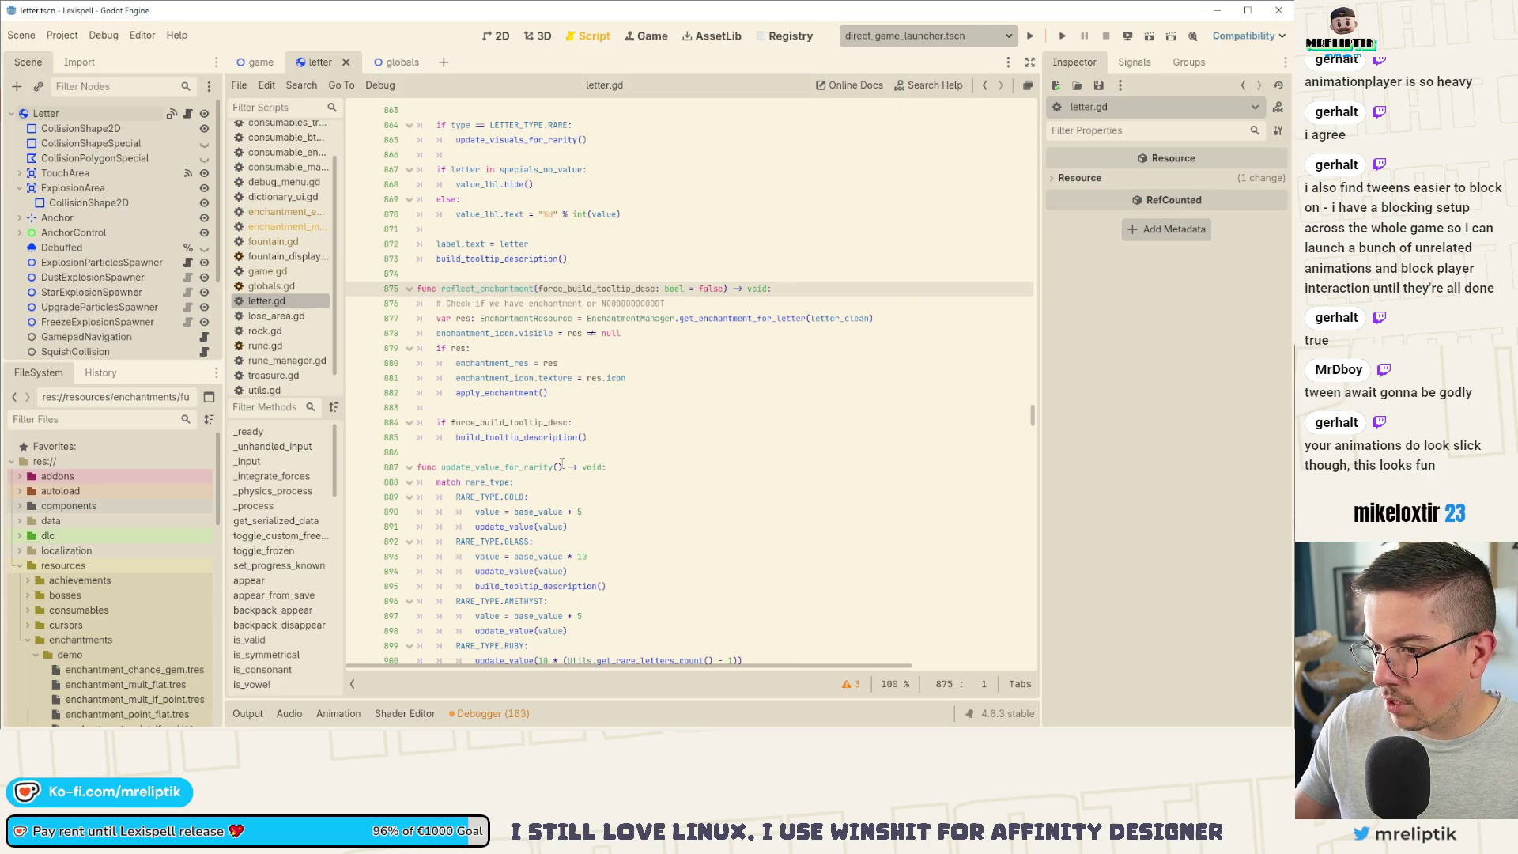
scroll(640, 451, down, 5)
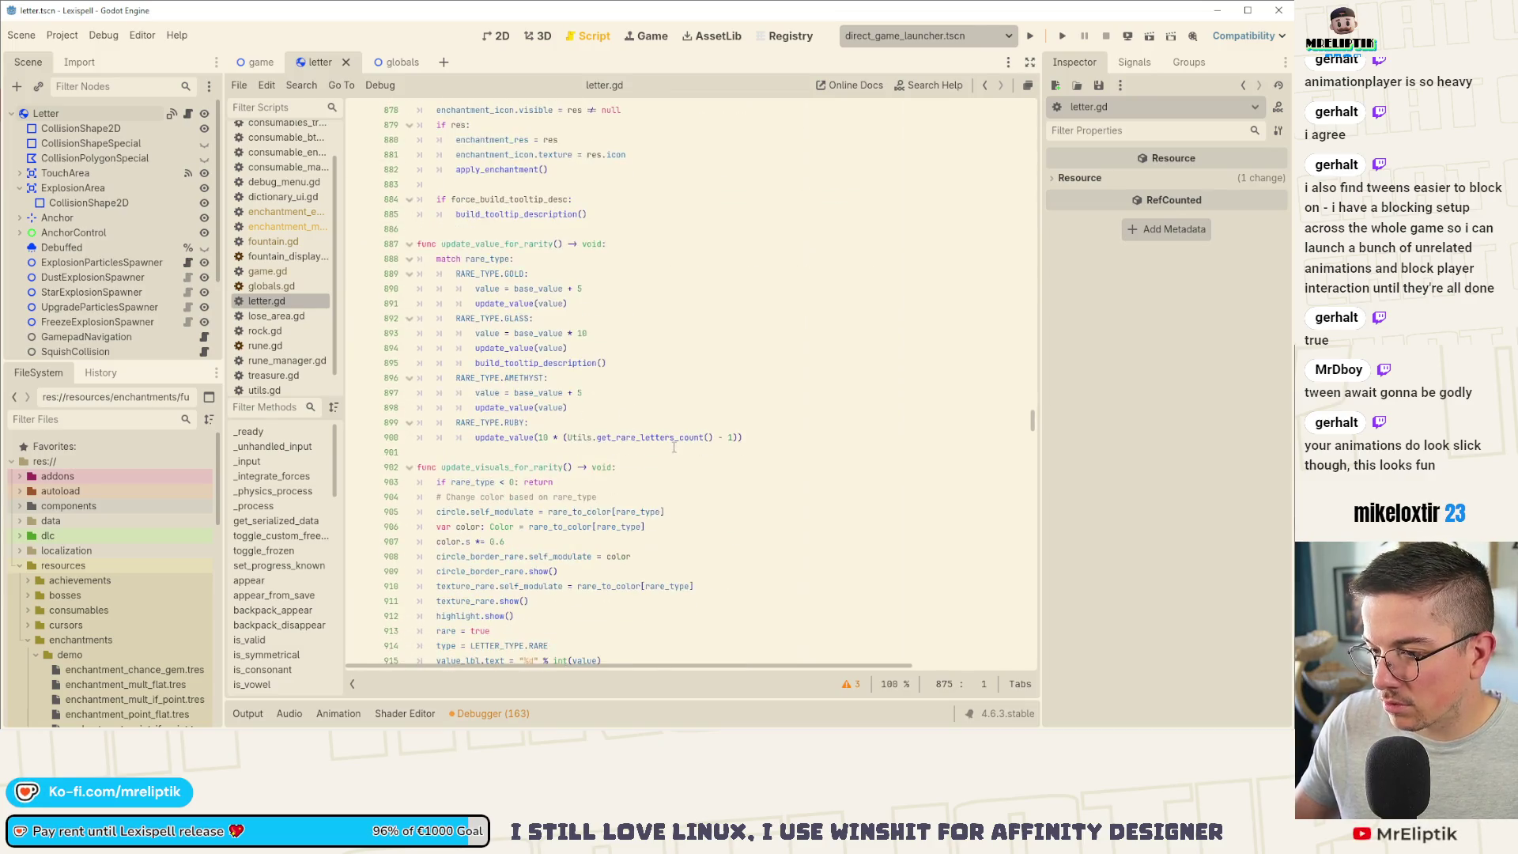
scroll(675, 448, up, 5)
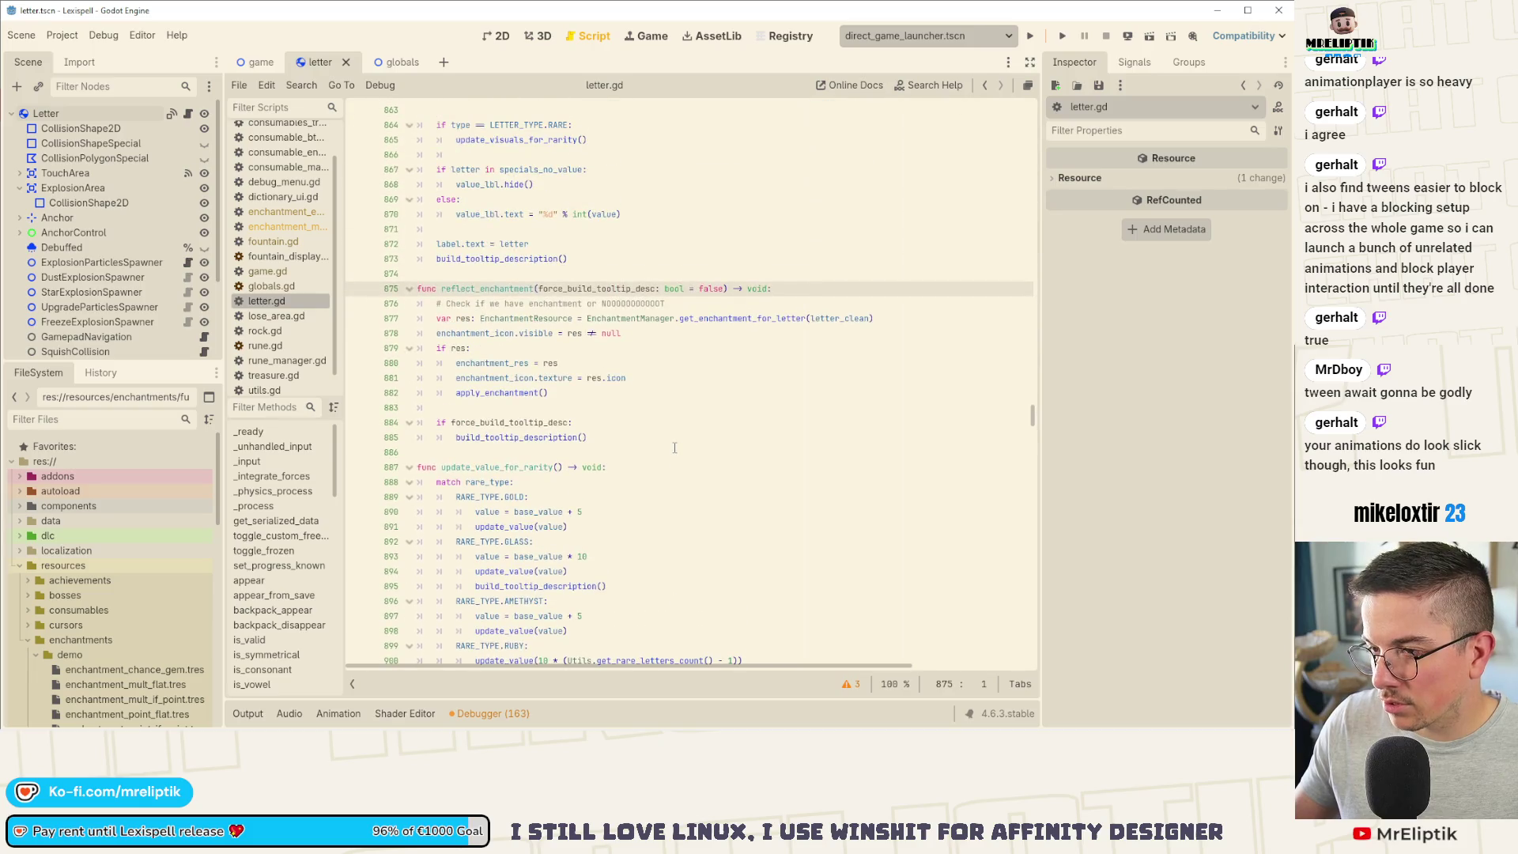
click(503, 439)
click(621, 395)
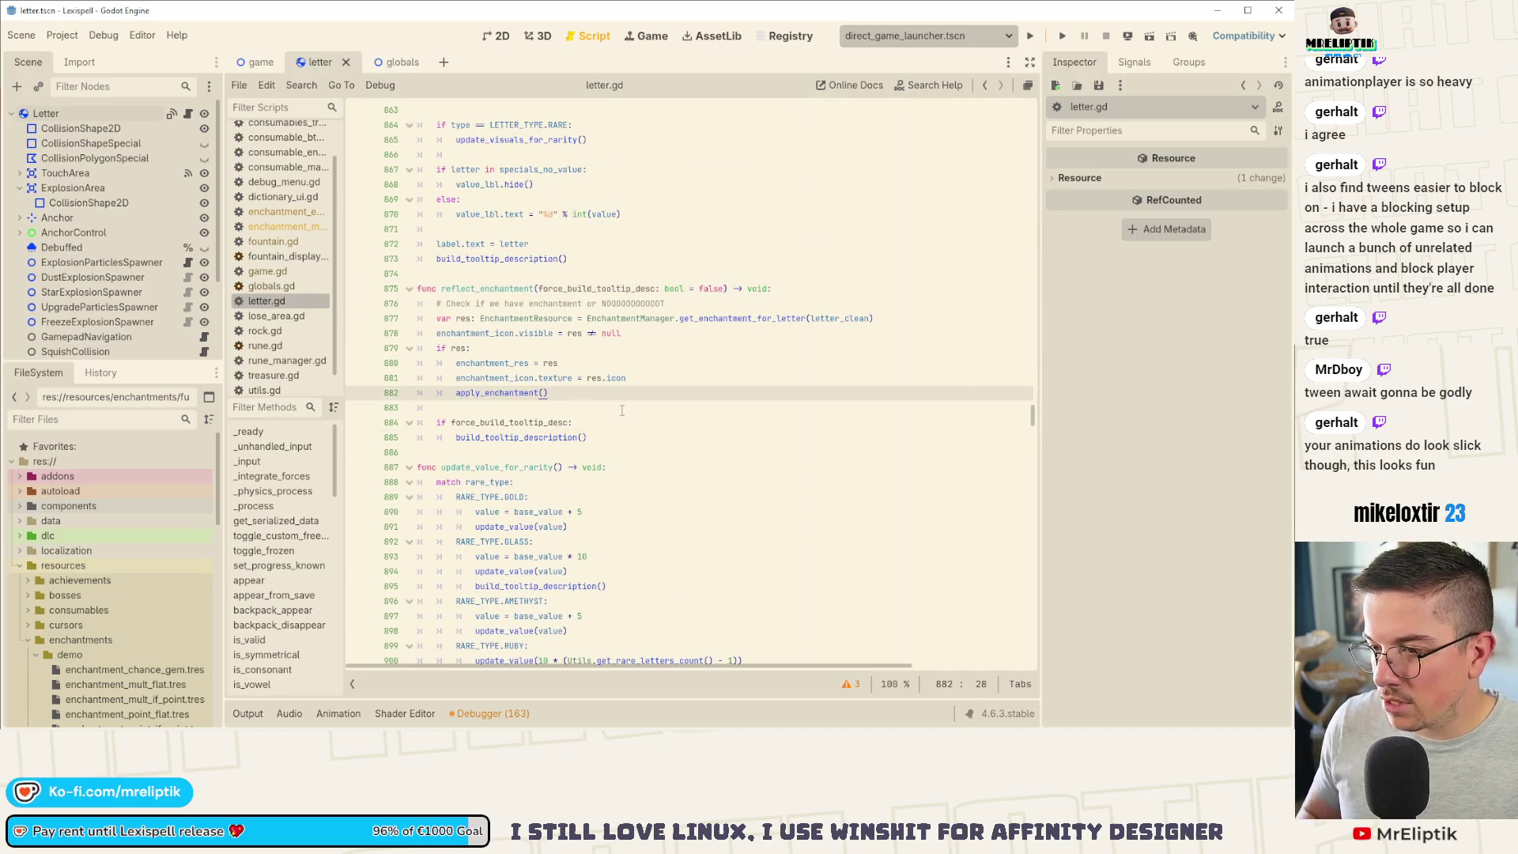
Step: Paste the first-collision enchantment condition below build_tooltip_description and add an 'if not res: return' guard
click(640, 437)
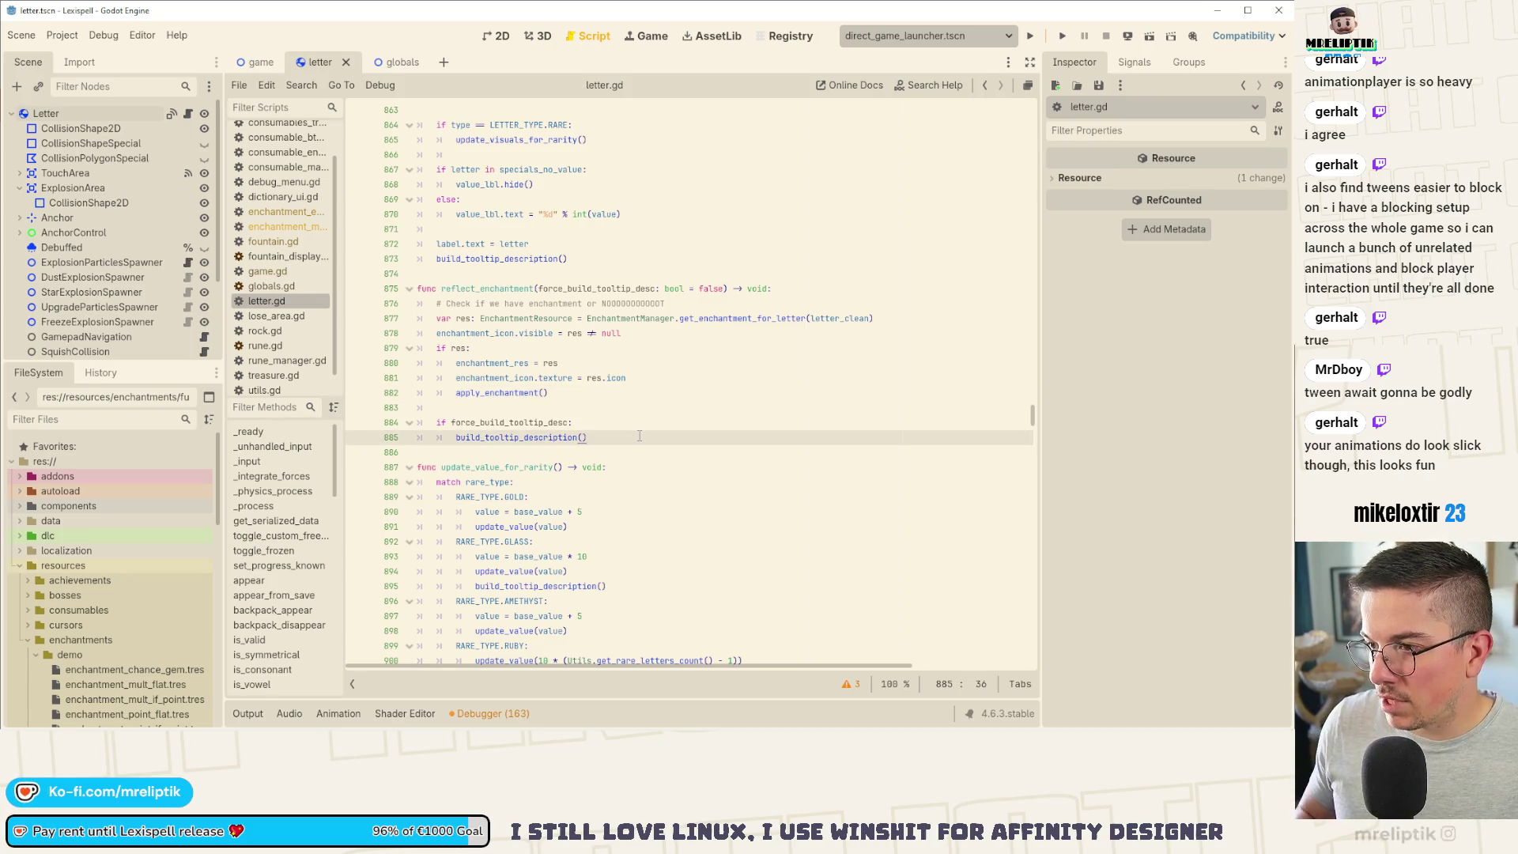
key(Return)
key(Return)
key(ctrl+v)
key(Up)
key(ctrl+BackSpace)
key(ctrl+BackSpace)
key(ctrl+BackSpace)
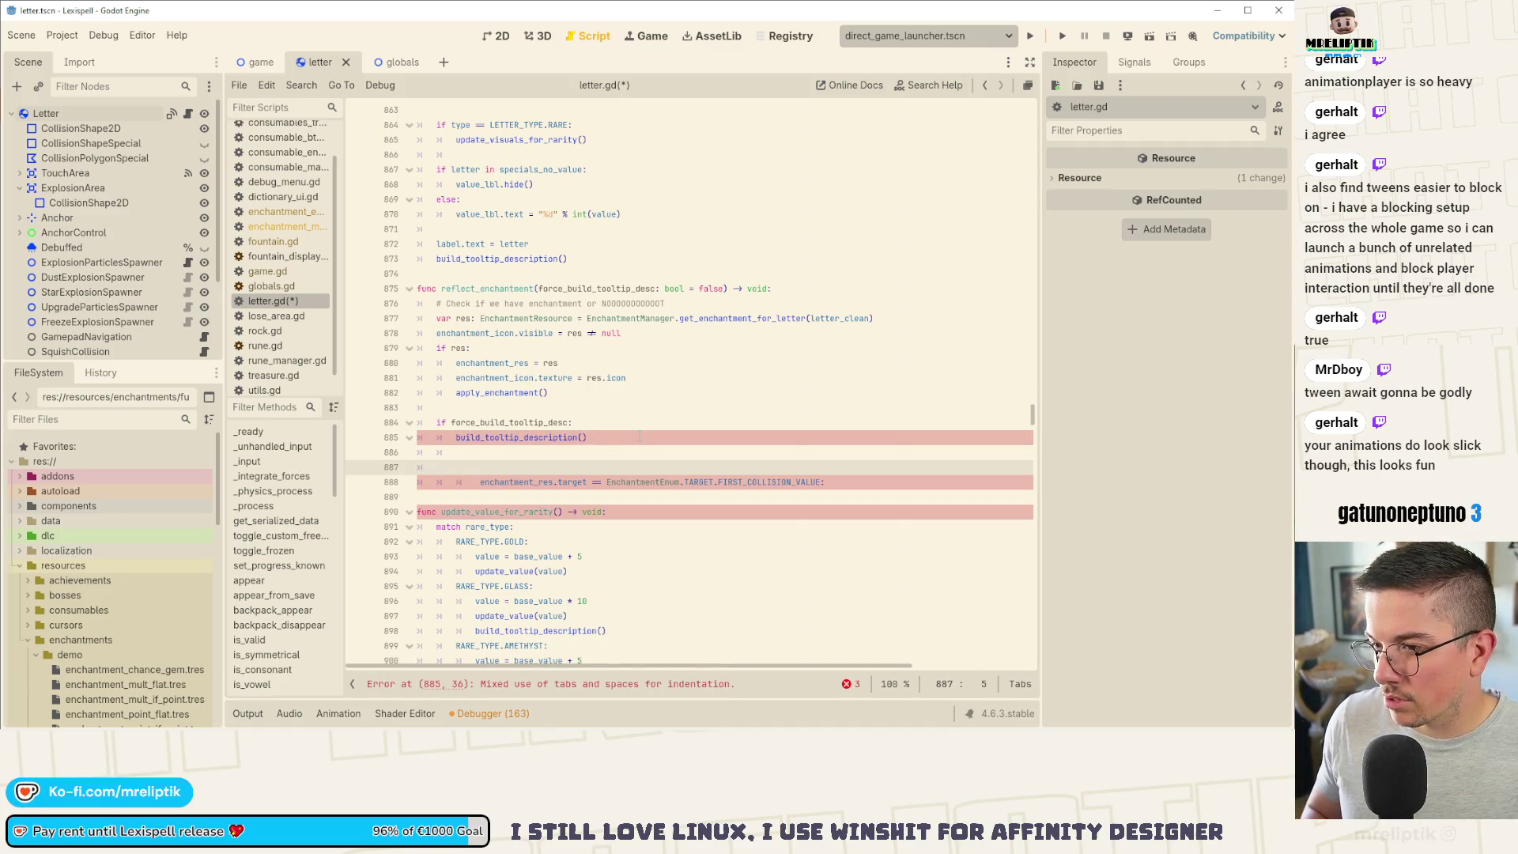
click(499, 482)
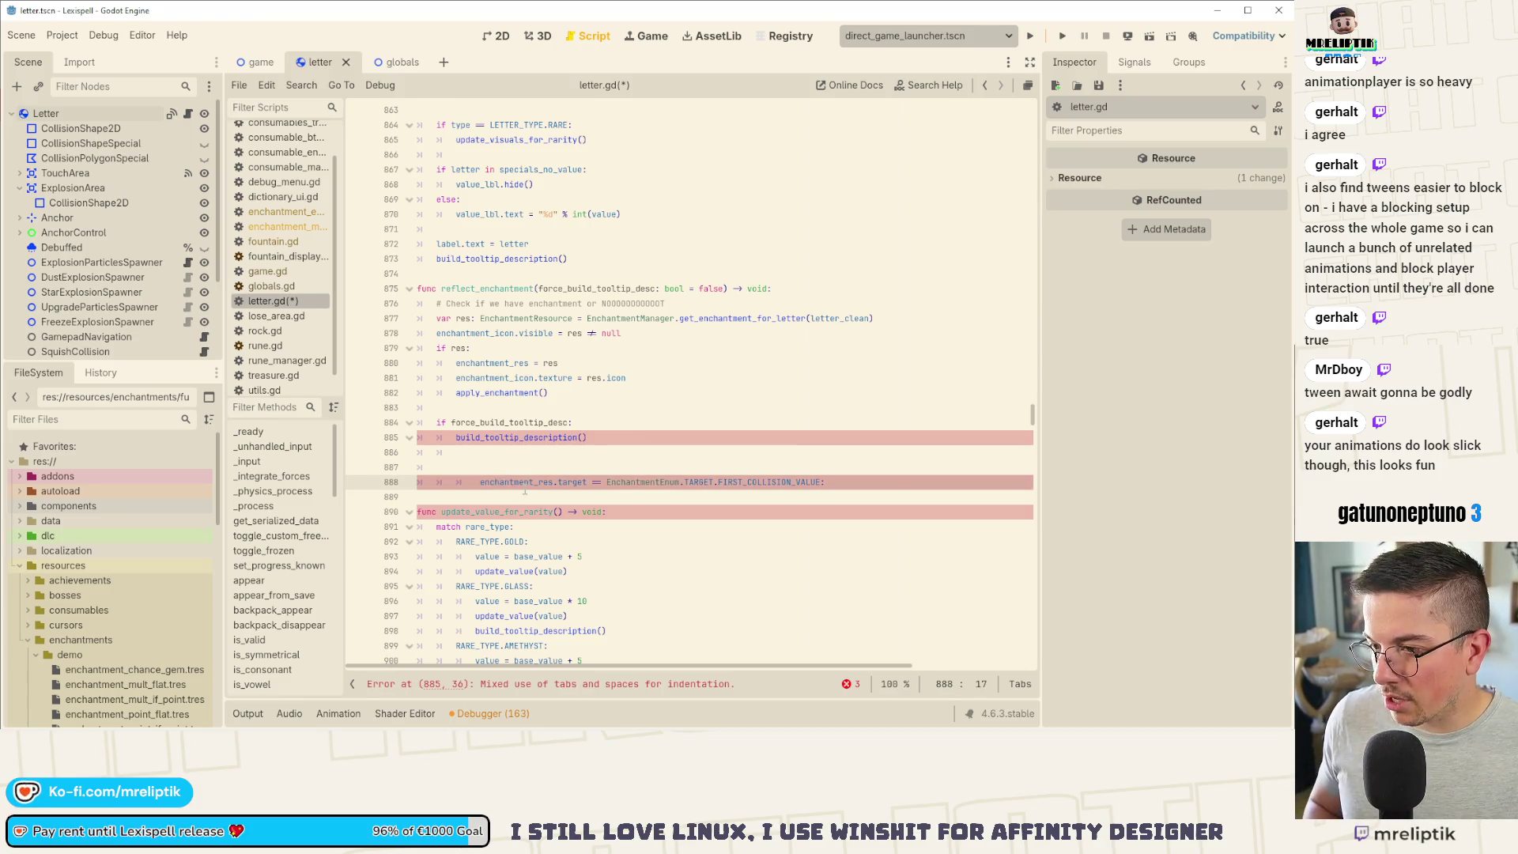
key(shift+Tab)
key(shift+Tab)
key(Up)
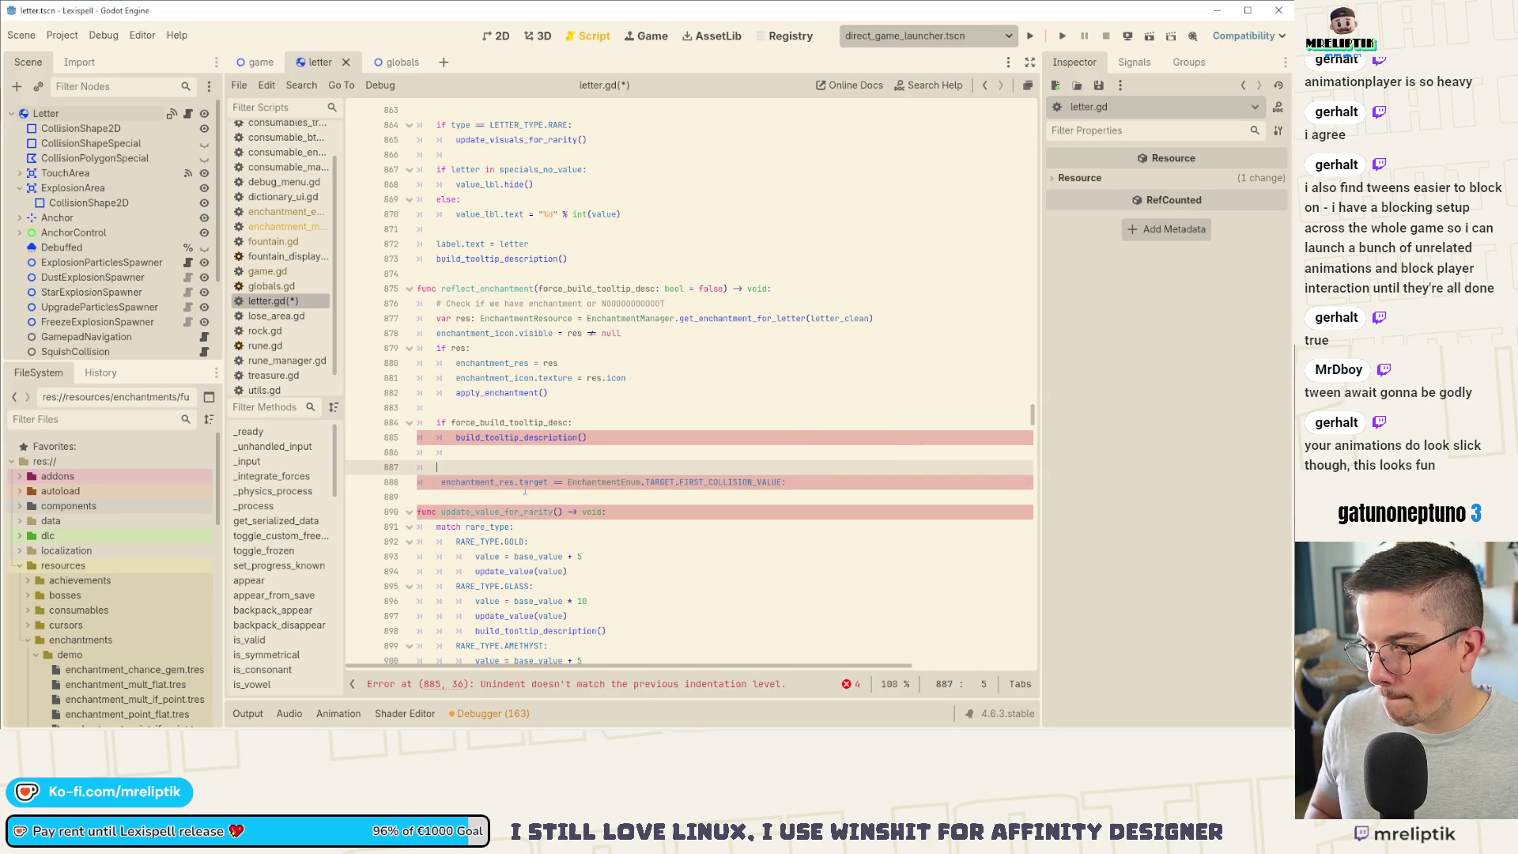
text(if not res: return)
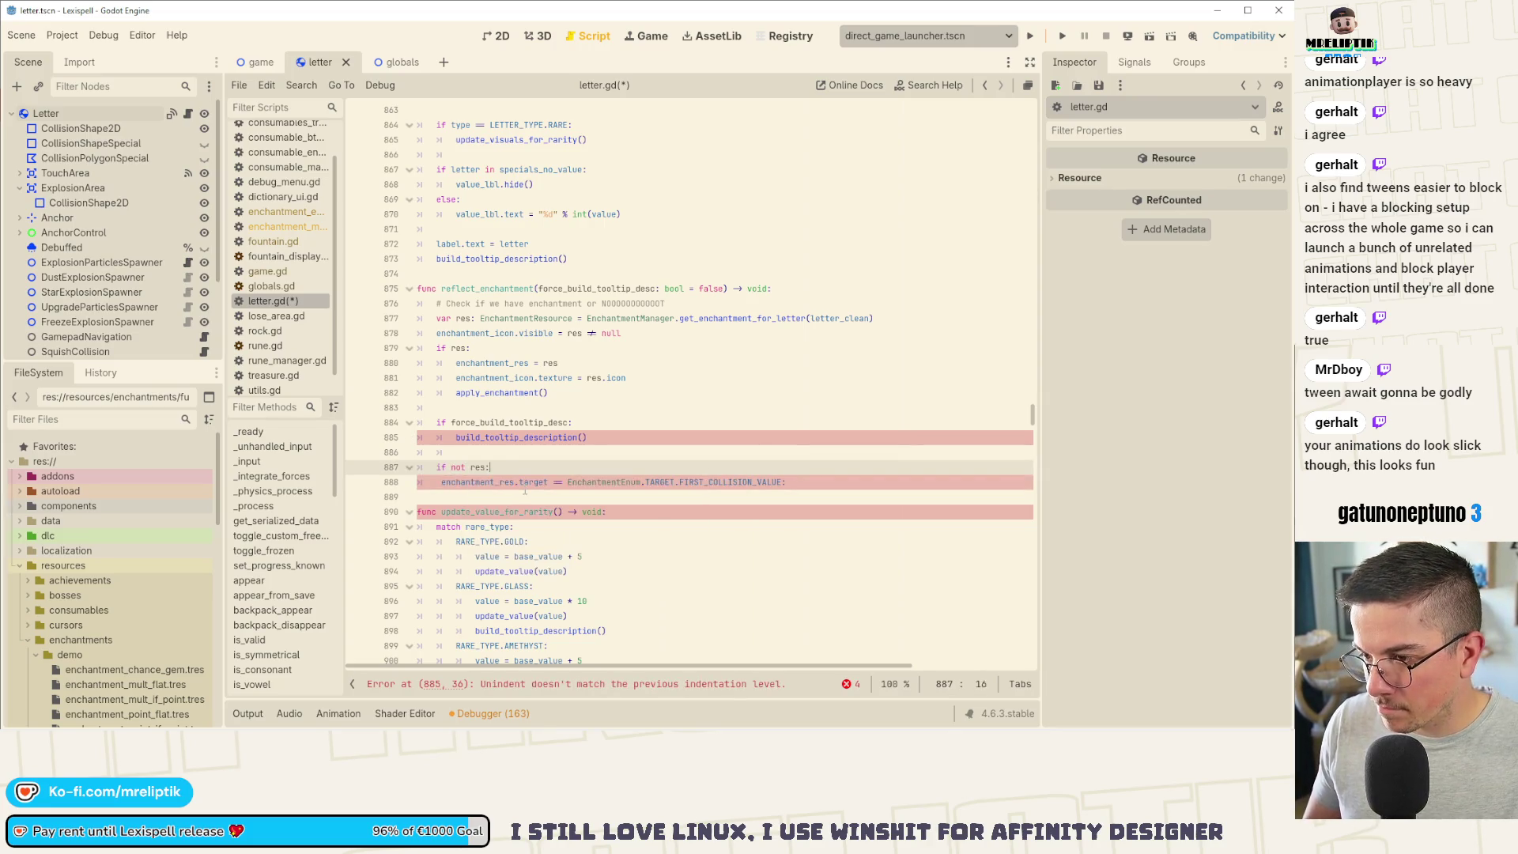
key(ctrl+s)
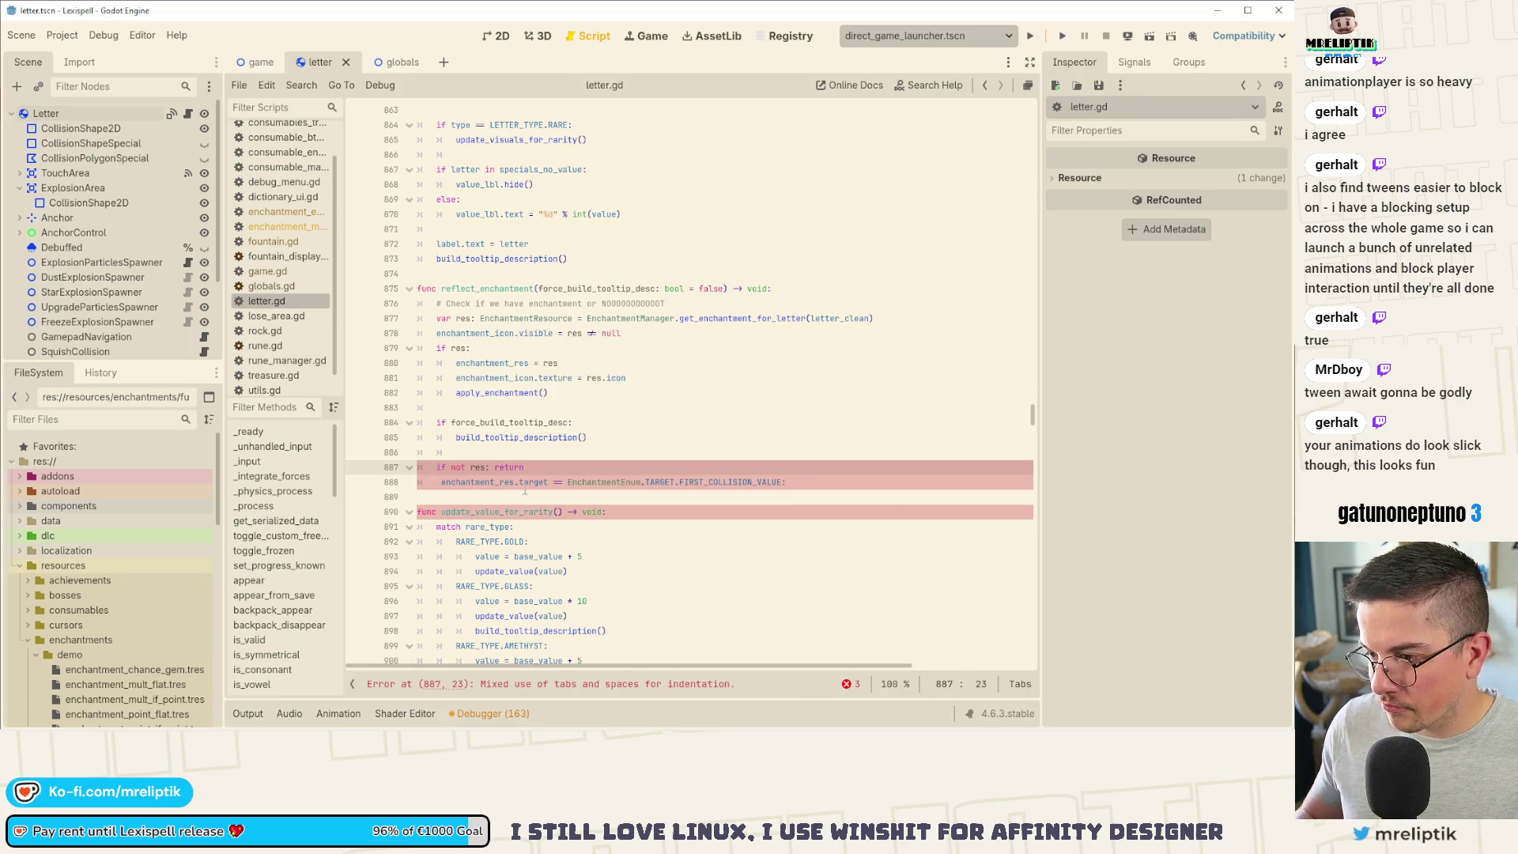
Step: Rewrite the target comparison as a match on target with a FIRST_COLLISION_VALUE case
key(Down)
key(Home)
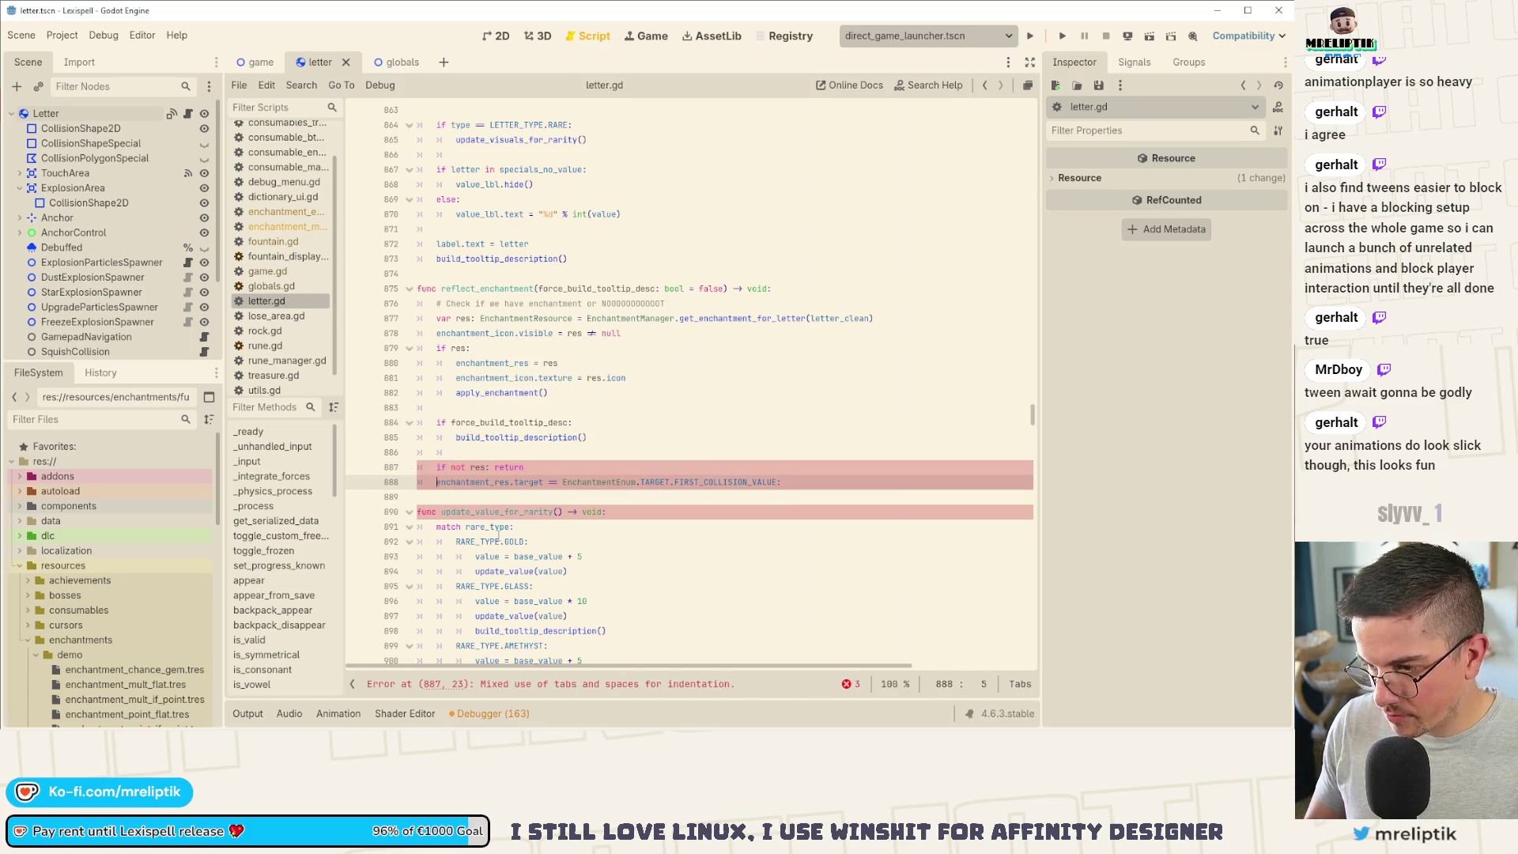
key(BackSpace)
text(match)
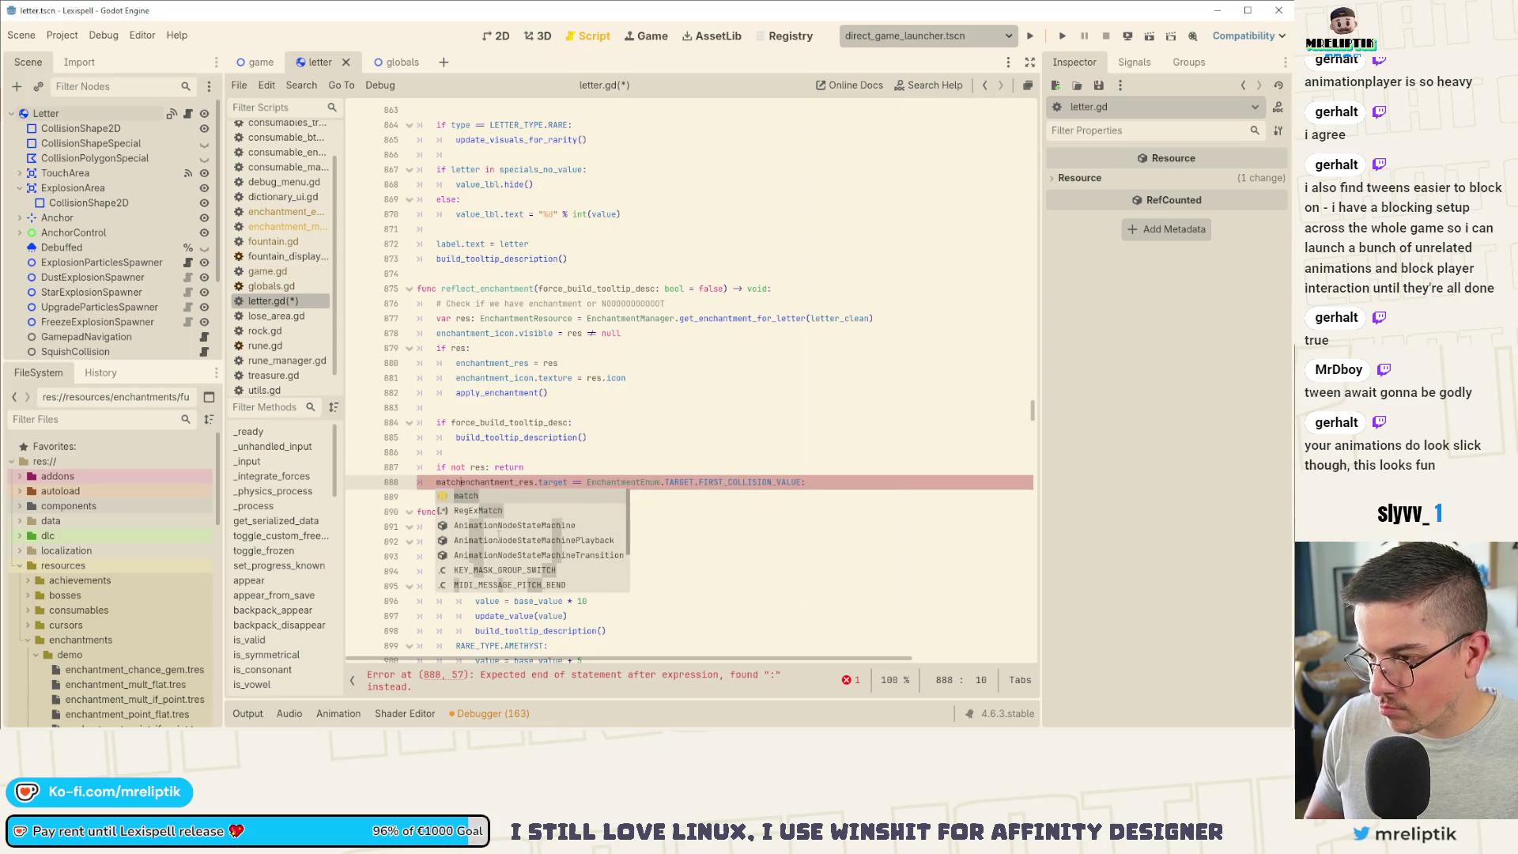
key(Right)
key(Right)
key(Right)
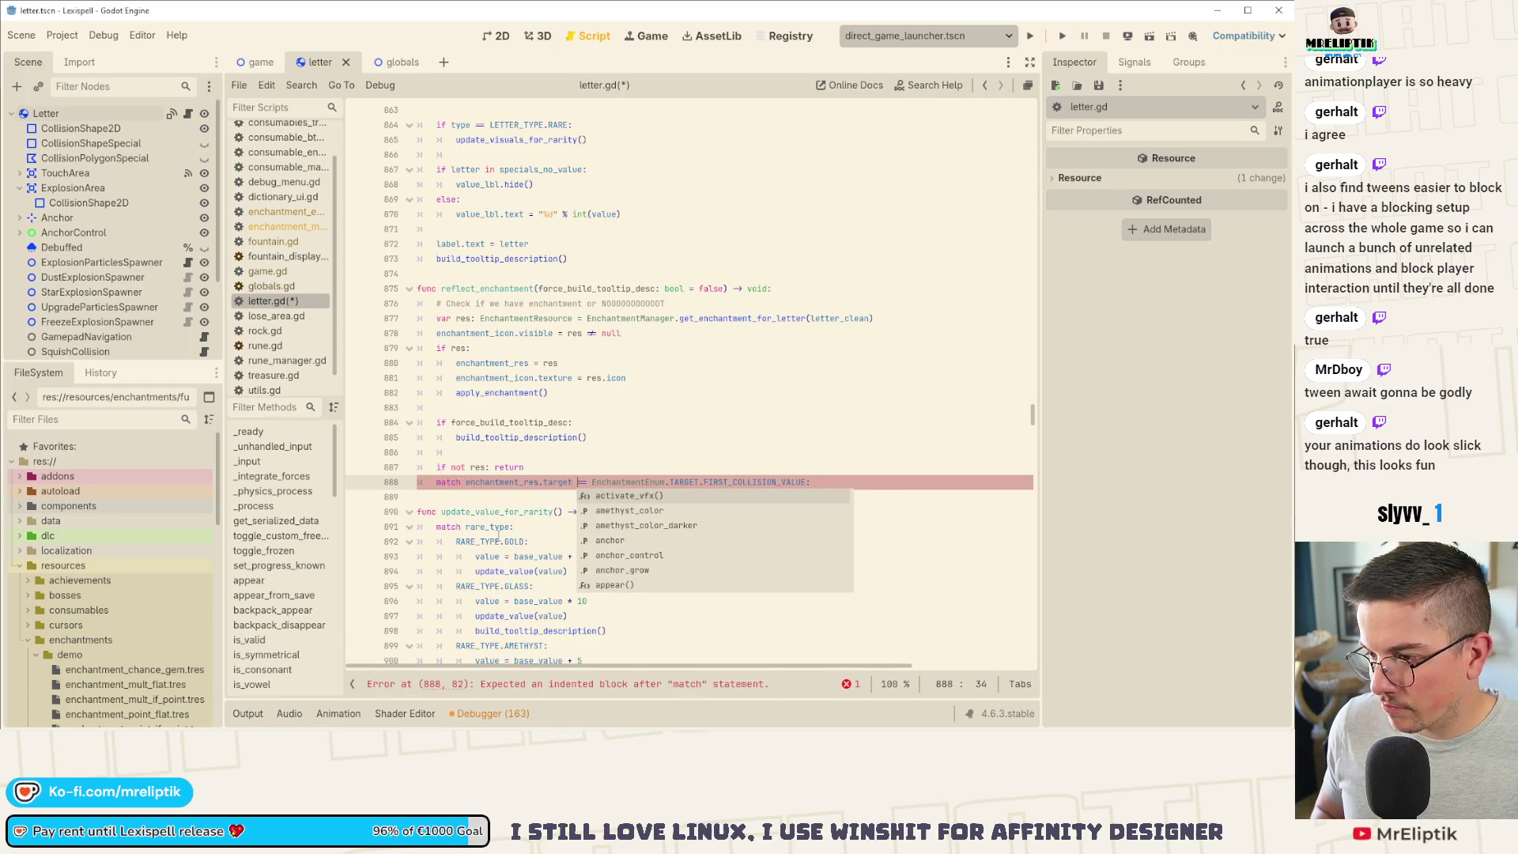
key(BackSpace)
key(BackSpace)
key(BackSpace)
text(:)
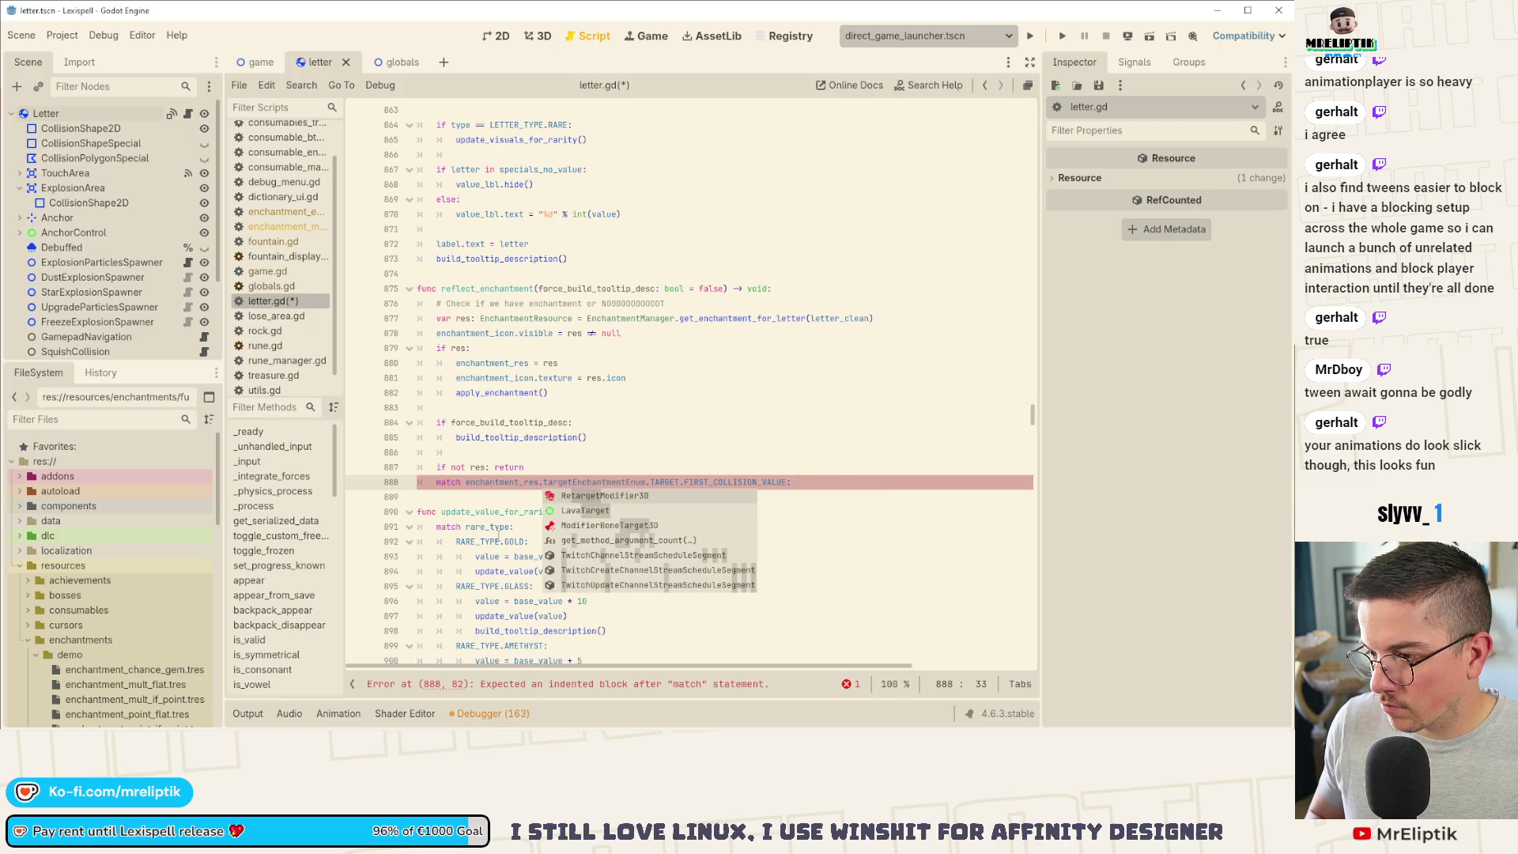
key(Return)
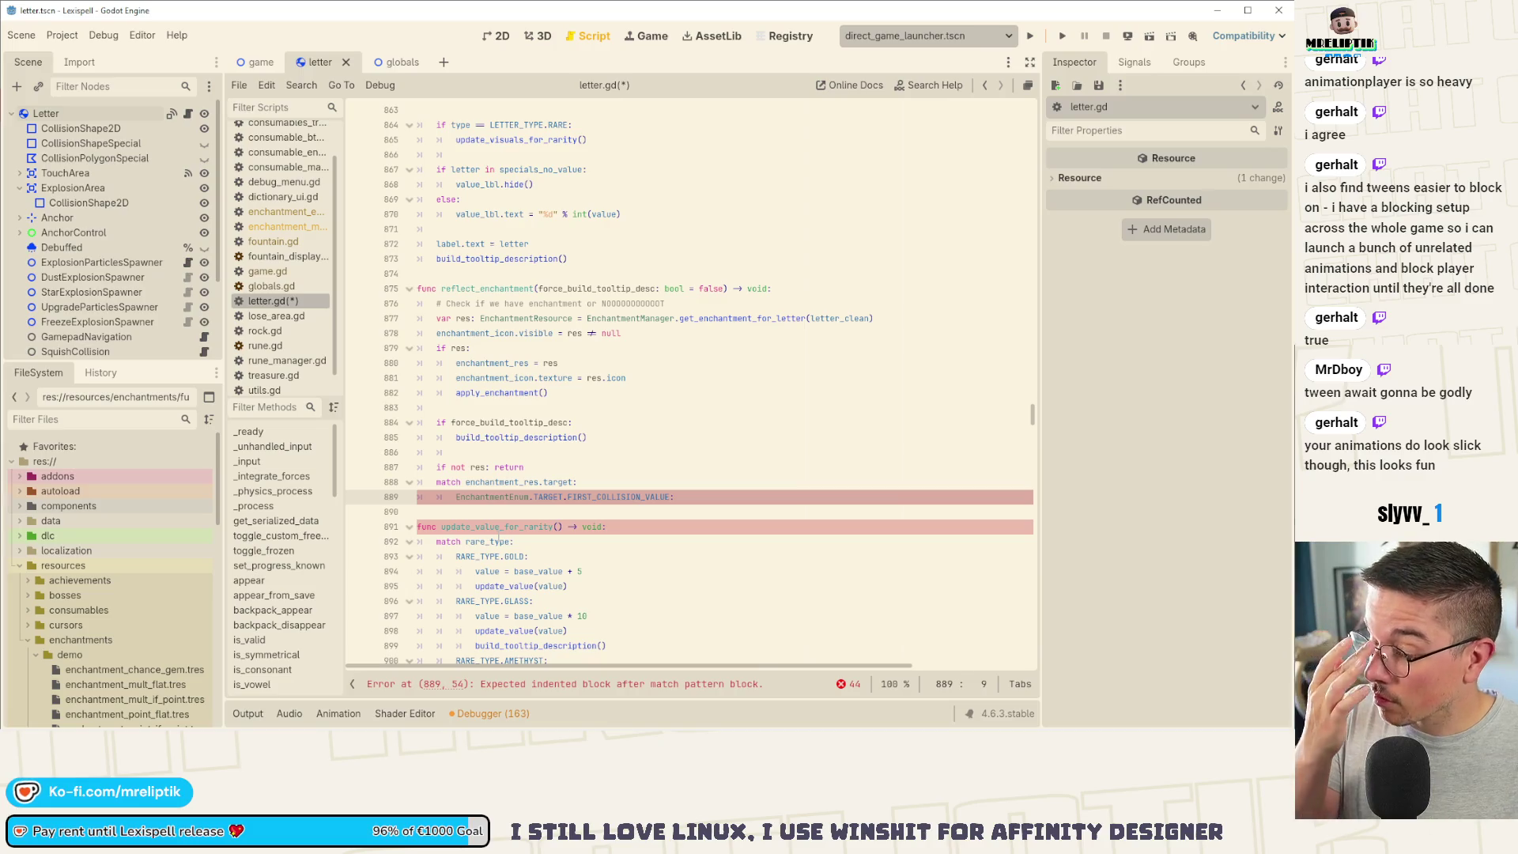
Step: Delete the draft enchantment-target block below the tooltip rebuild and save letter.gd
click(626, 421)
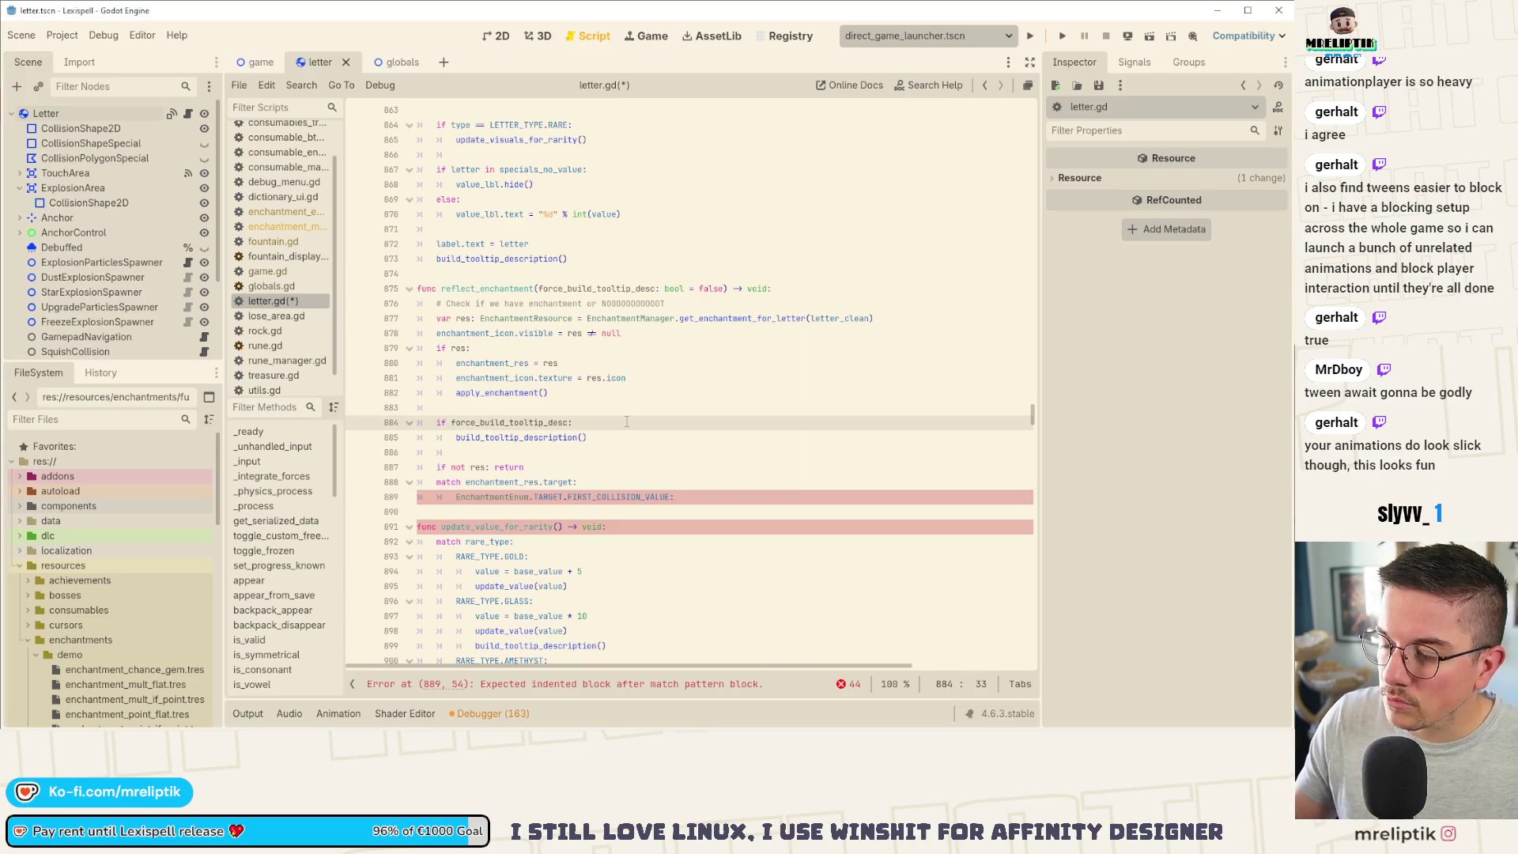
click(633, 439)
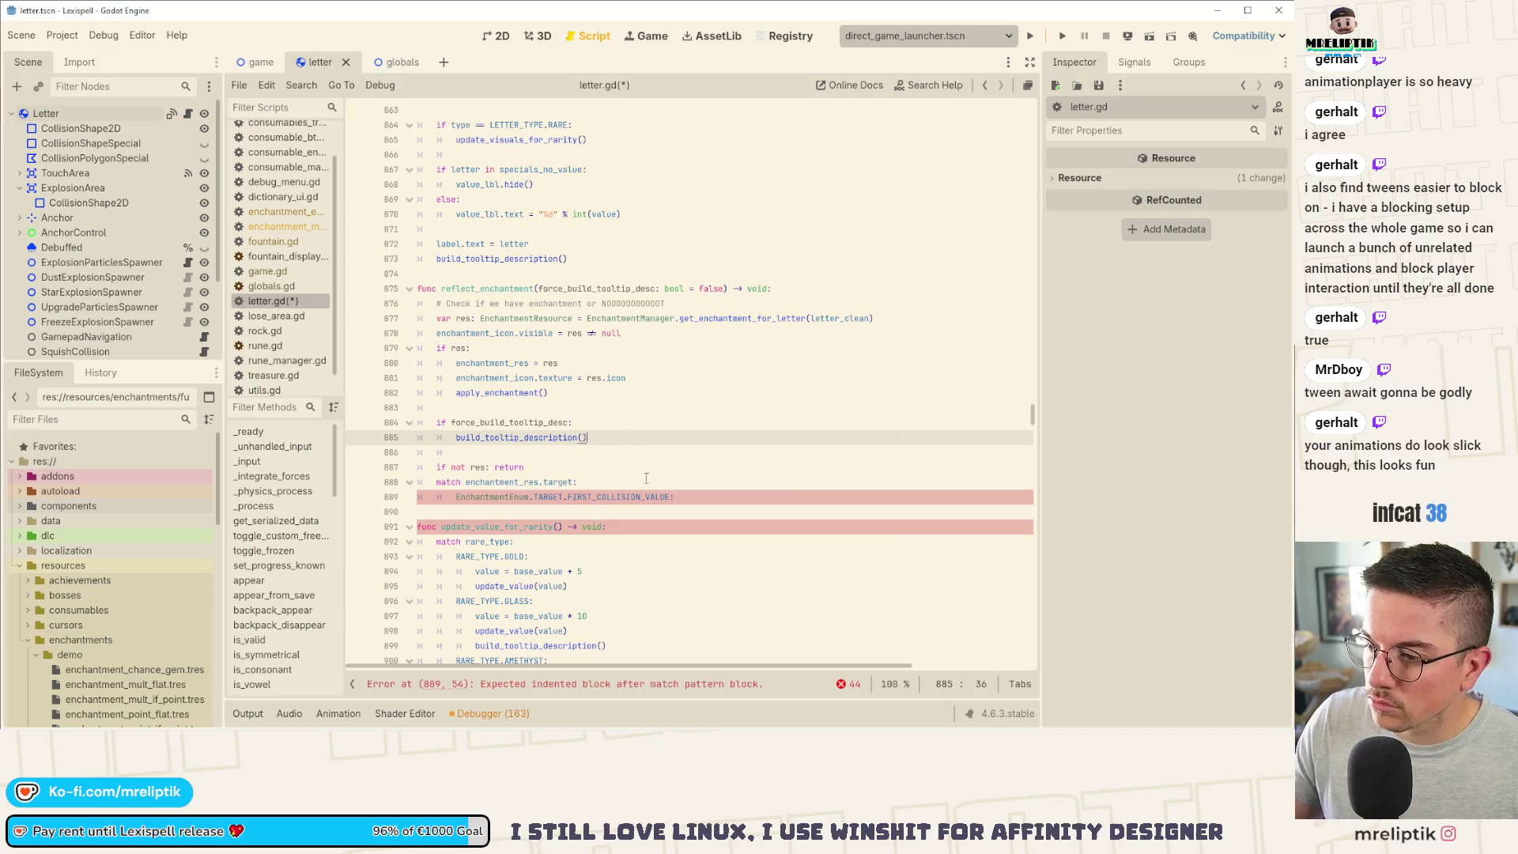
click(645, 480)
click(712, 499)
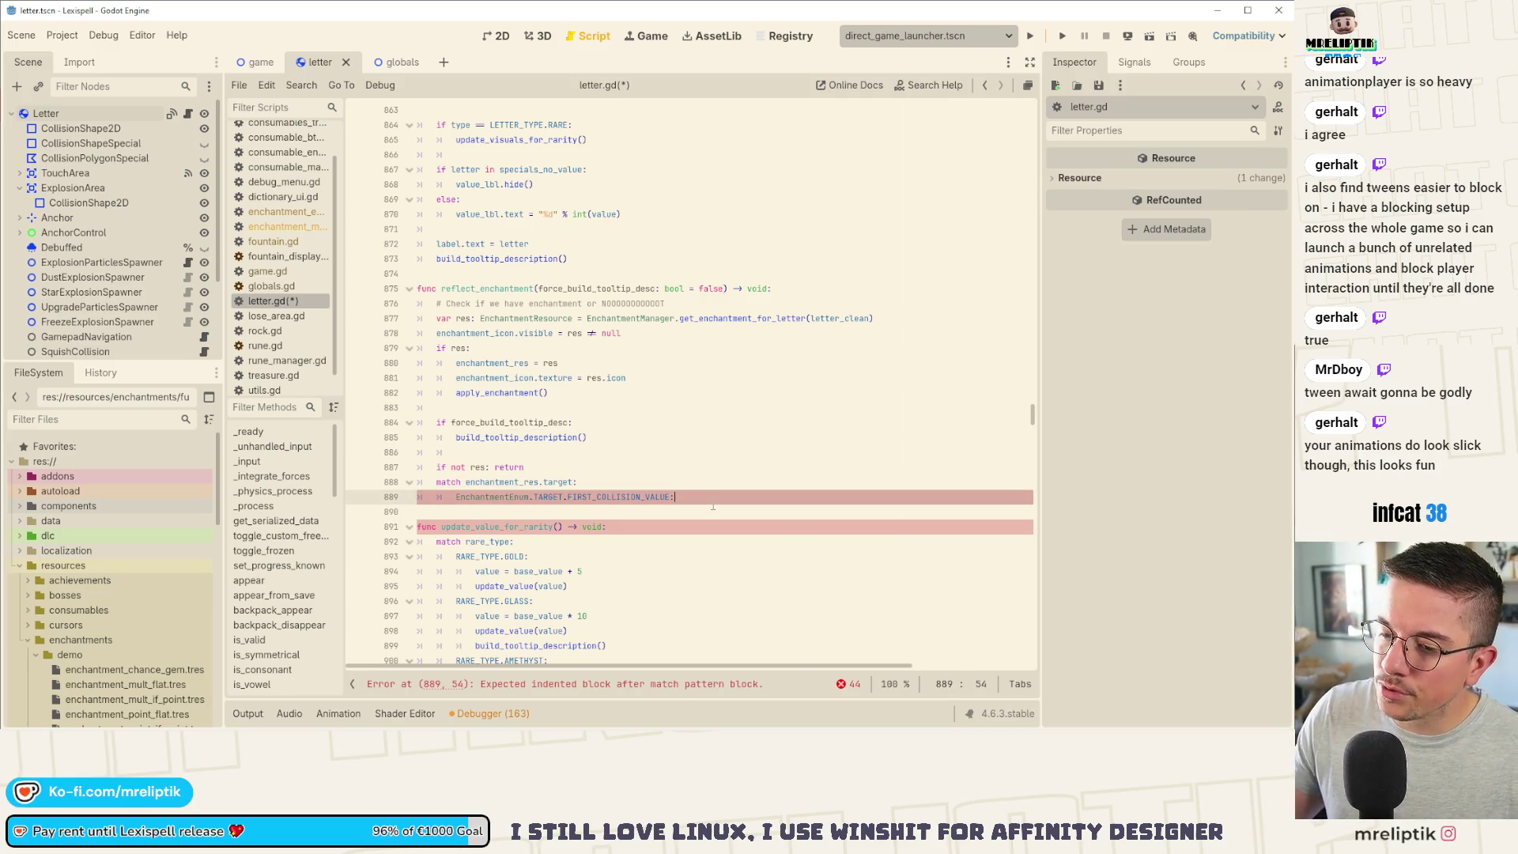
drag(713, 506, 286, 448)
key(BackSpace)
key(ctrl+s)
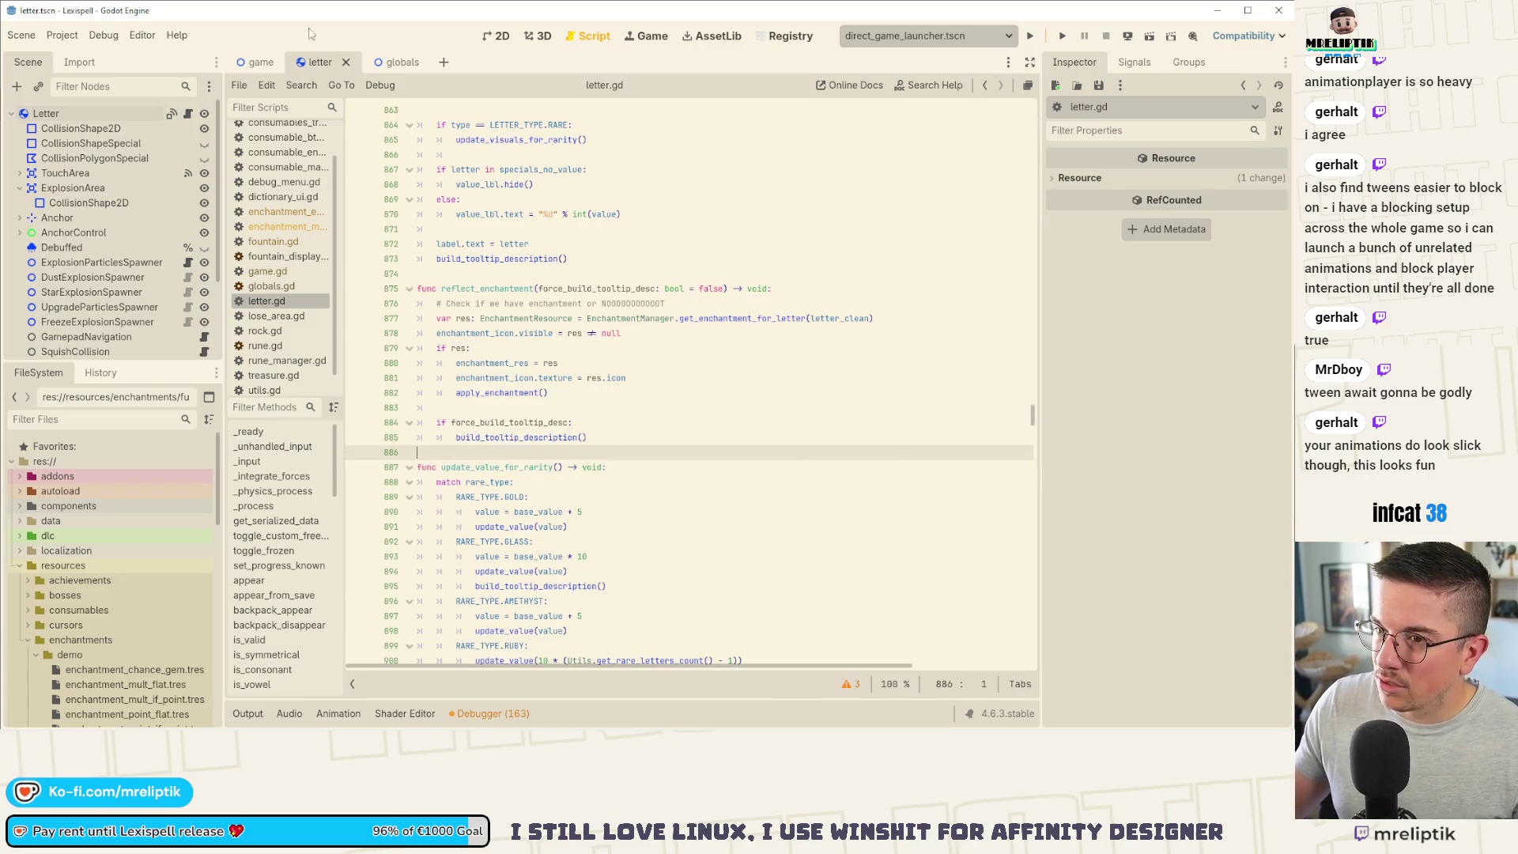
click(259, 63)
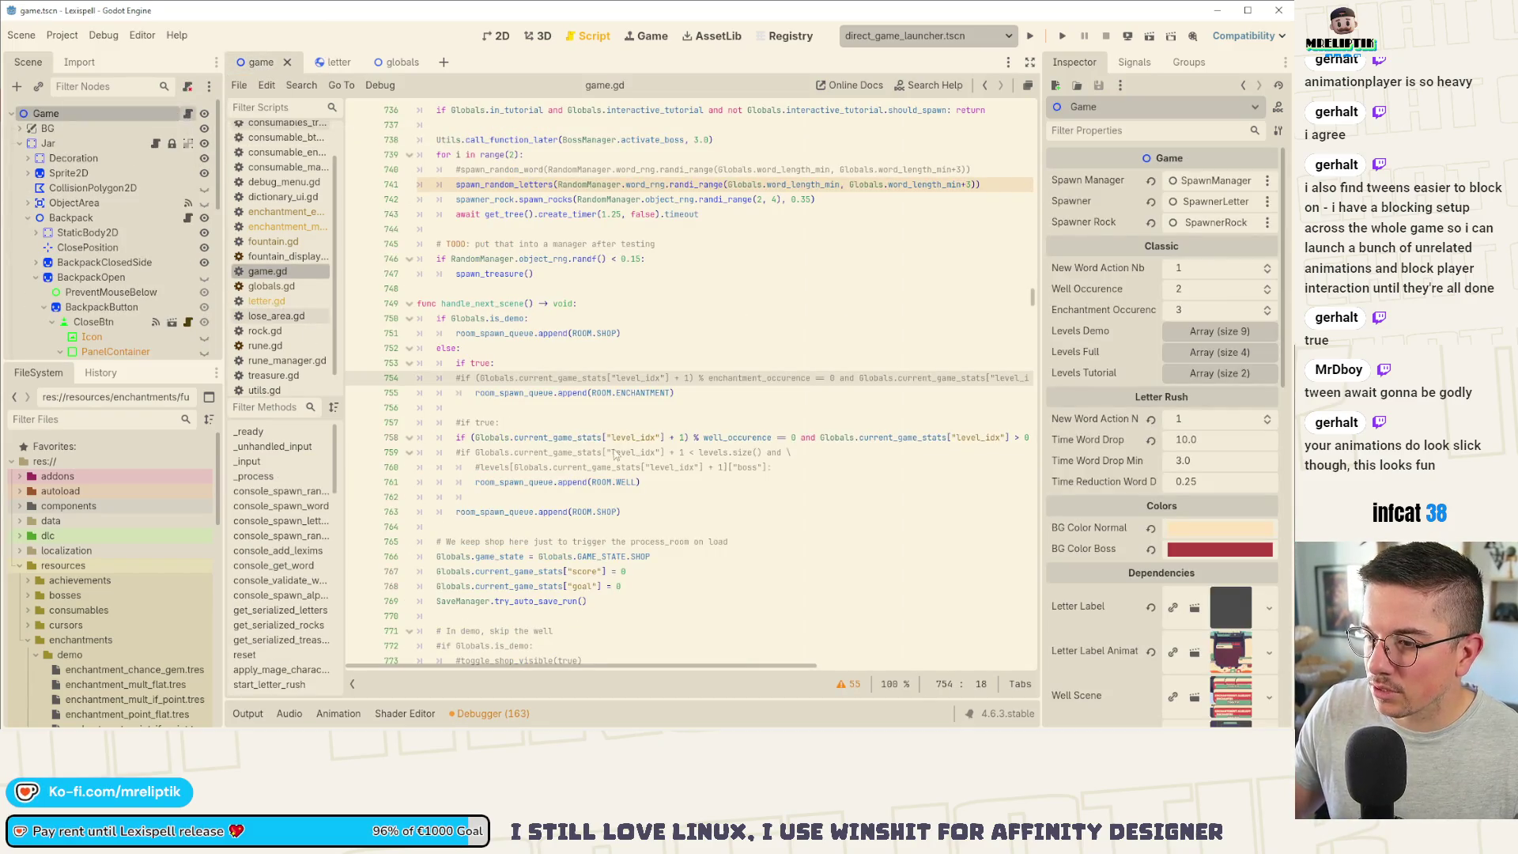
Step: Search game.gd for 'enchantment' and step through to count_letters_score's match block, ending at MULT_IF_POINT
click(634, 442)
key(ctrl+f)
text(enchantment)
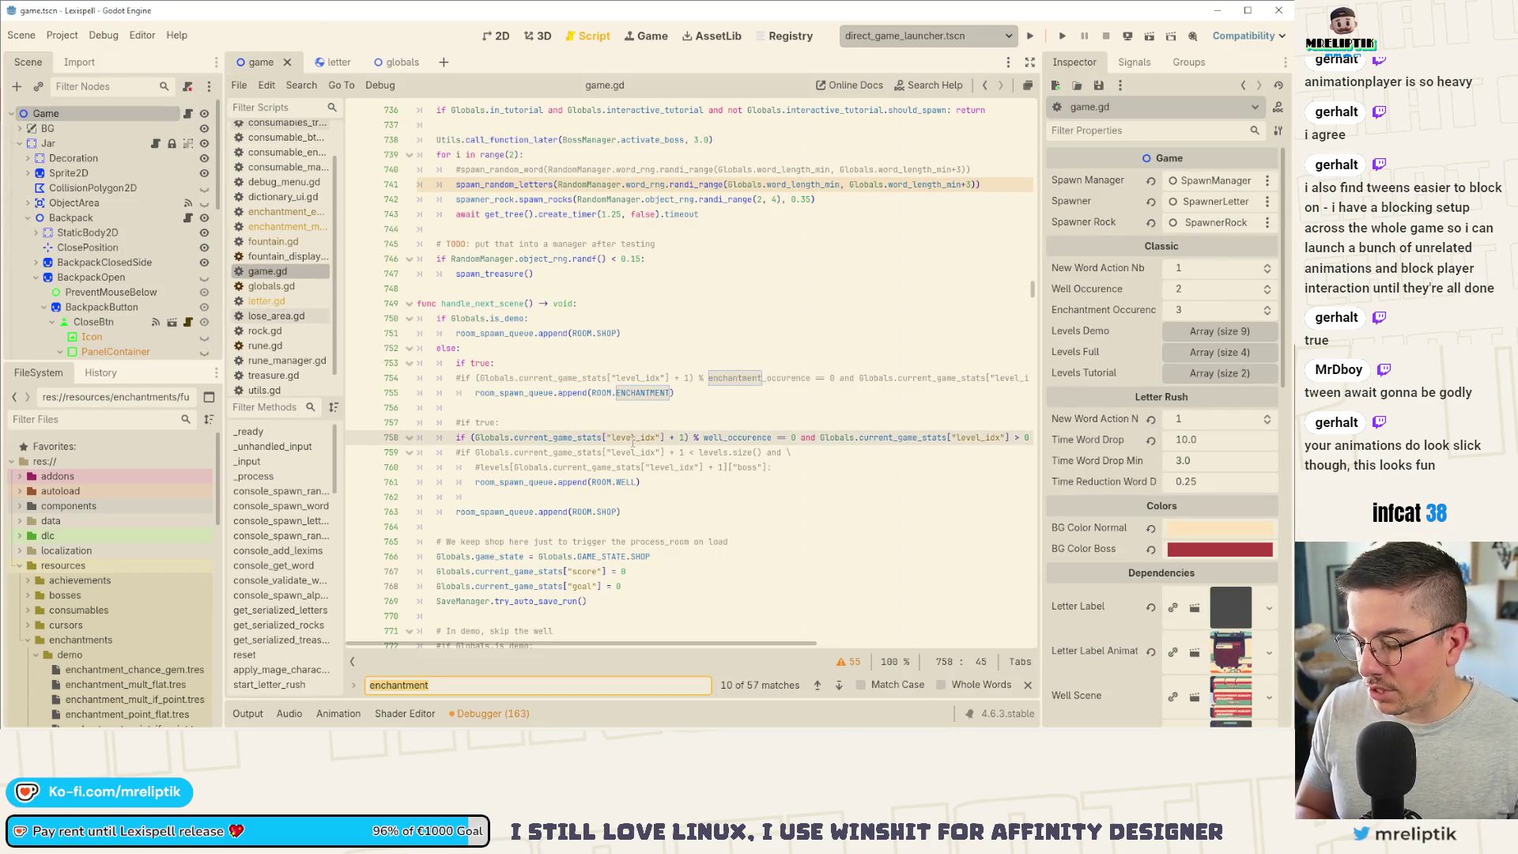
key(Return)
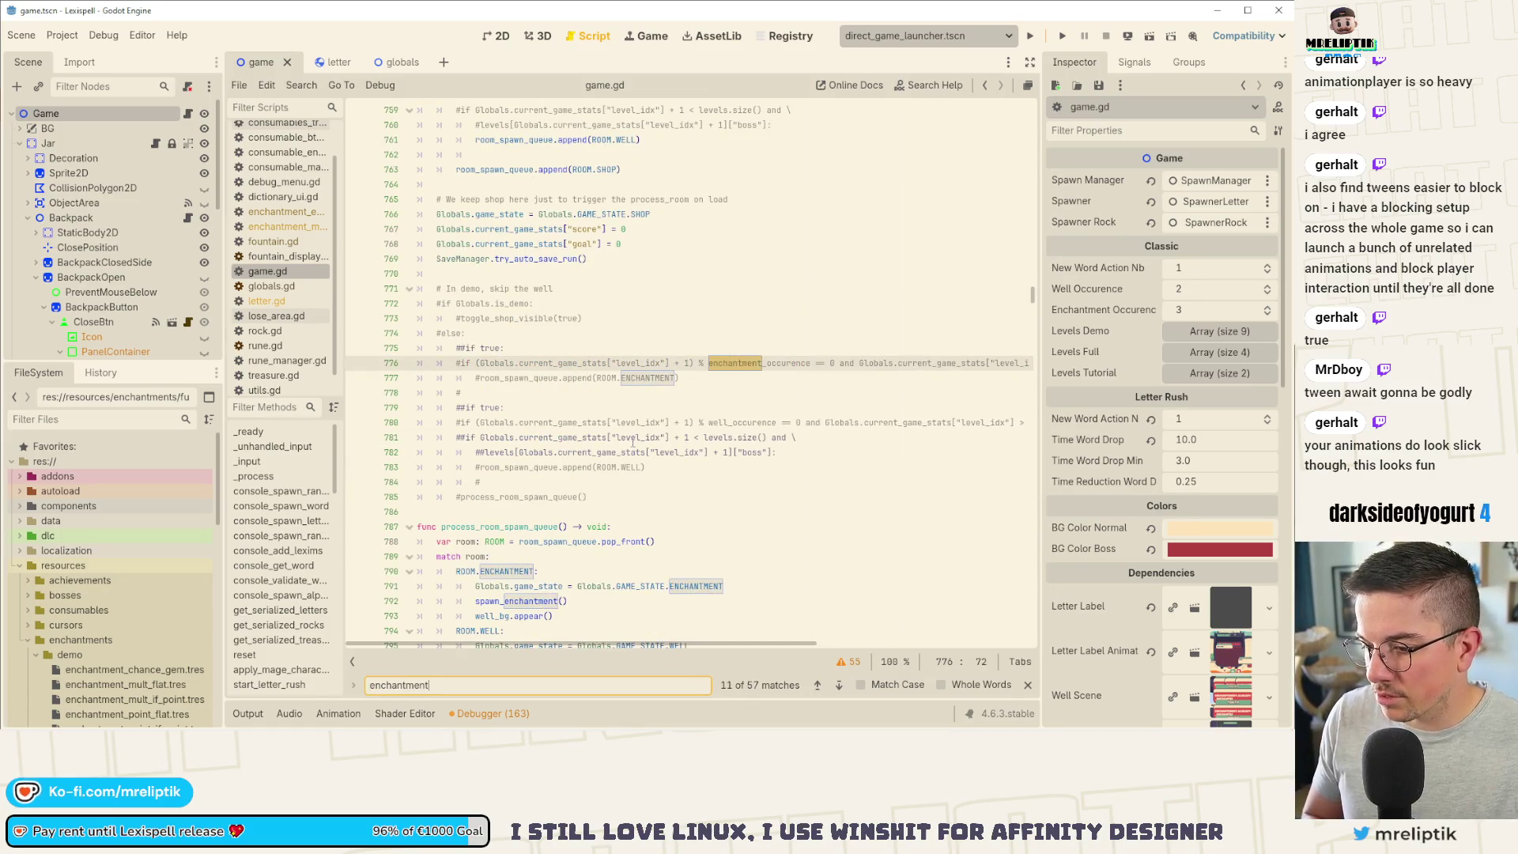
click(836, 684)
click(836, 685)
click(837, 685)
click(838, 687)
click(838, 687)
click(838, 688)
click(838, 688)
click(838, 688)
click(838, 687)
click(838, 688)
double_click(838, 687)
click(838, 688)
click(838, 688)
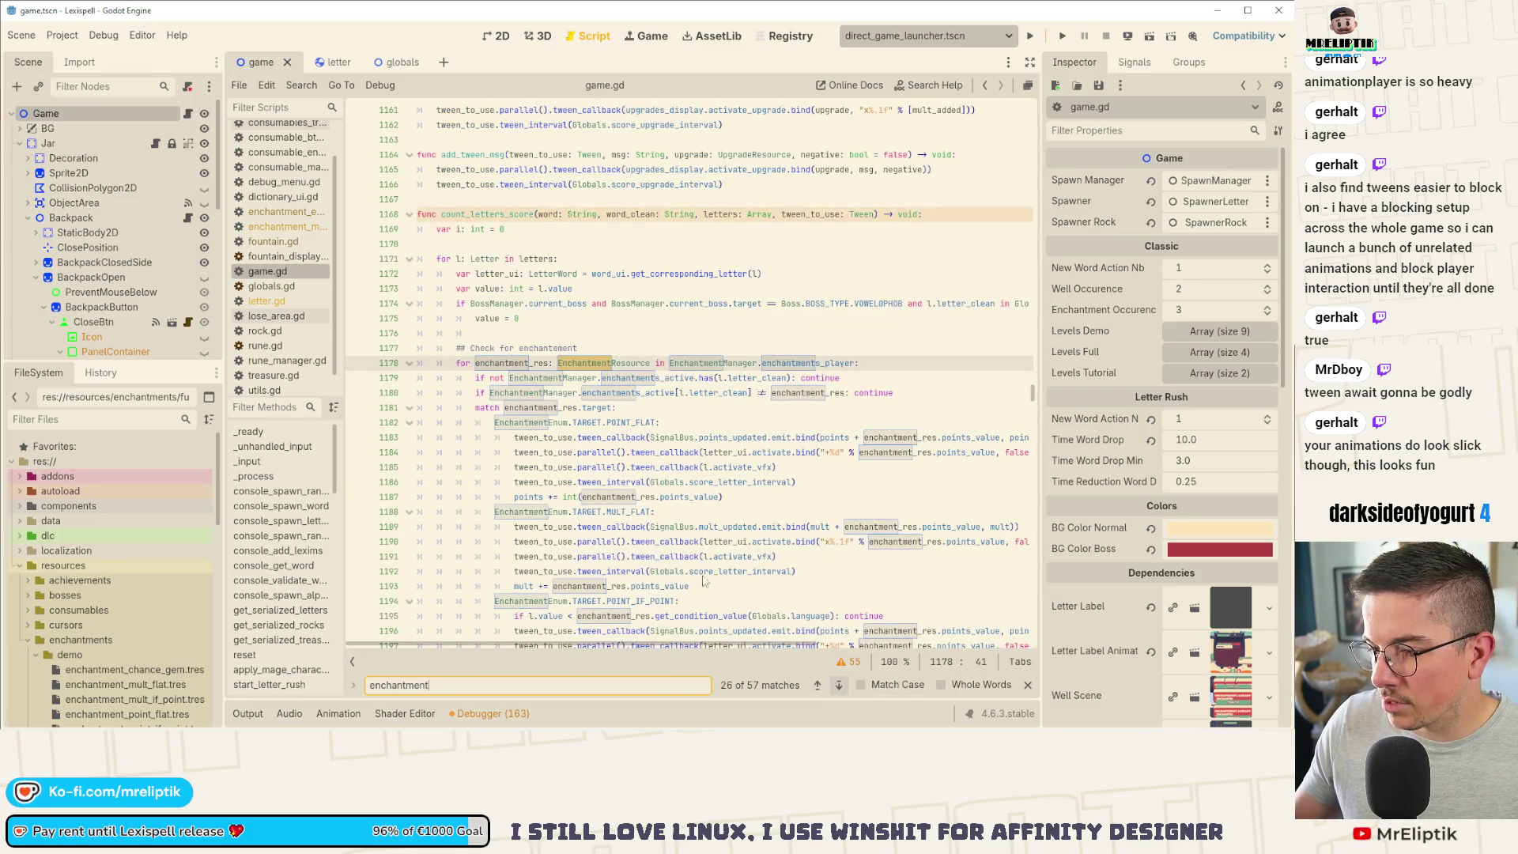
scroll(474, 409, down, 4)
scroll(475, 410, down, 3)
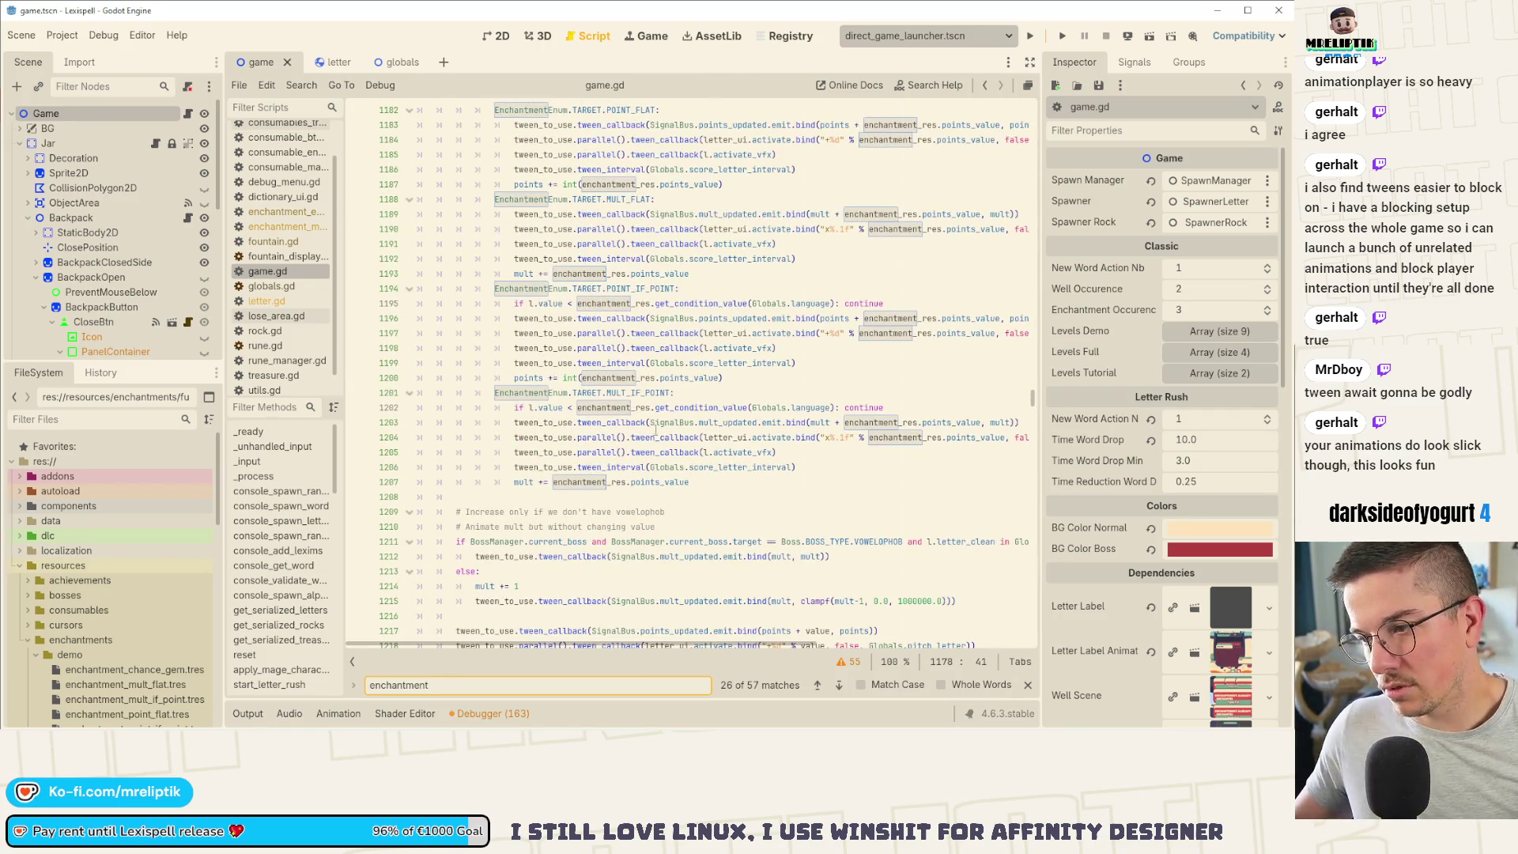
click(814, 467)
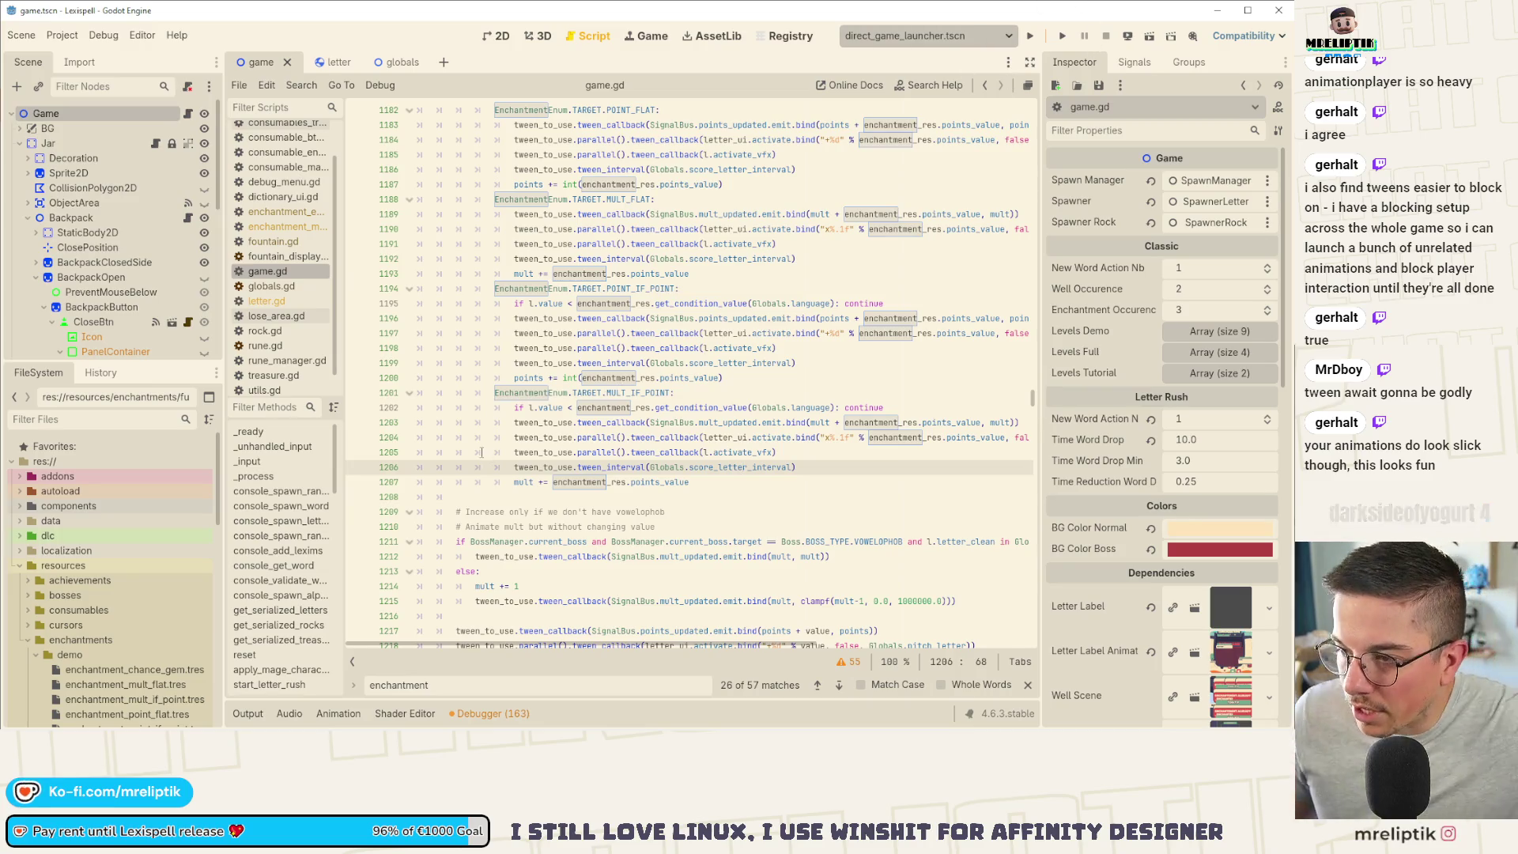
click(698, 482)
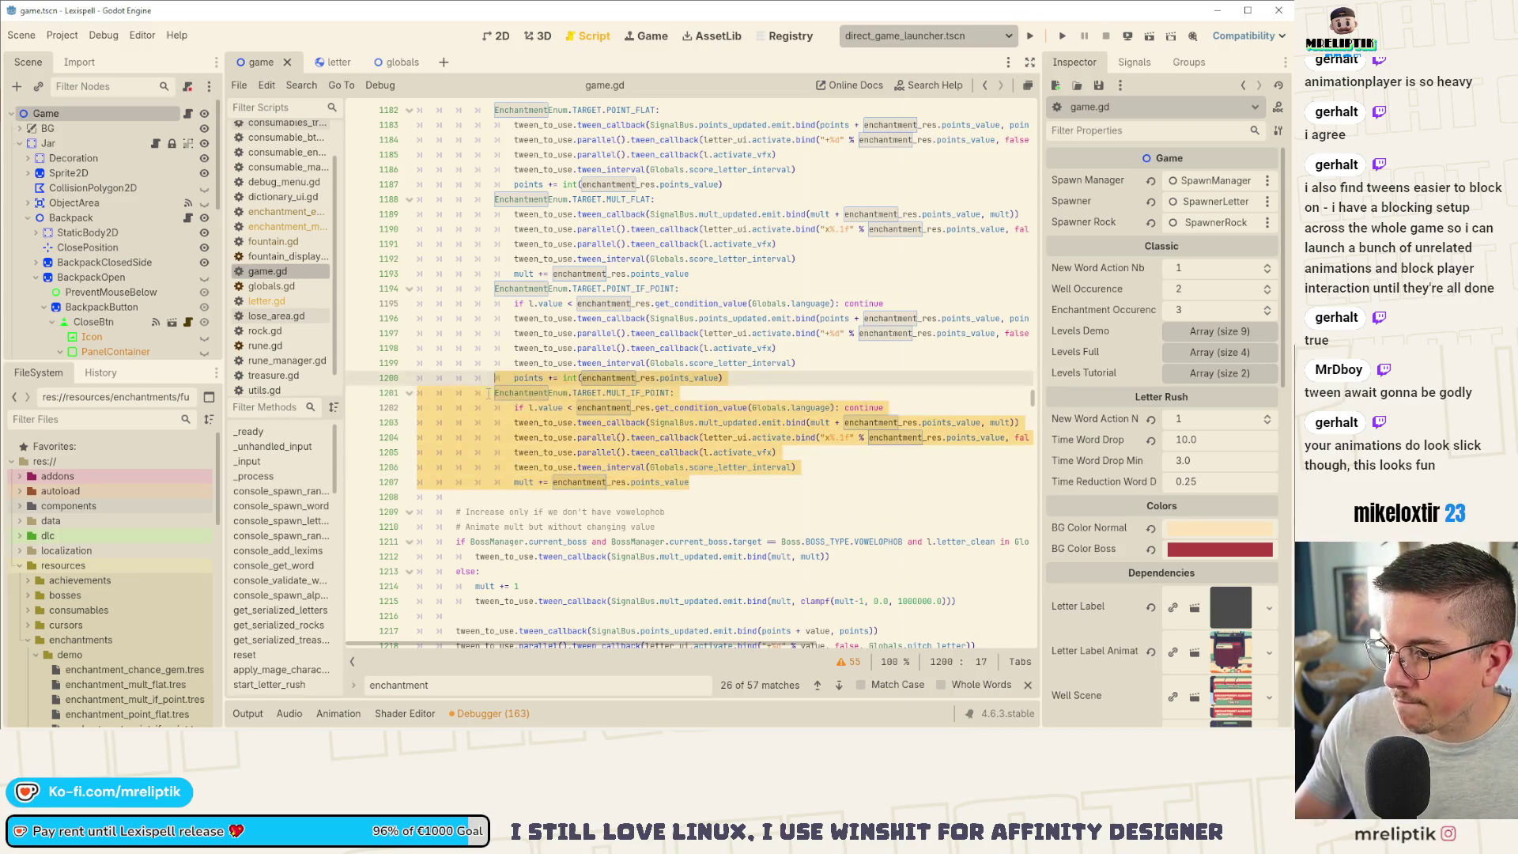
drag(723, 378, 496, 289)
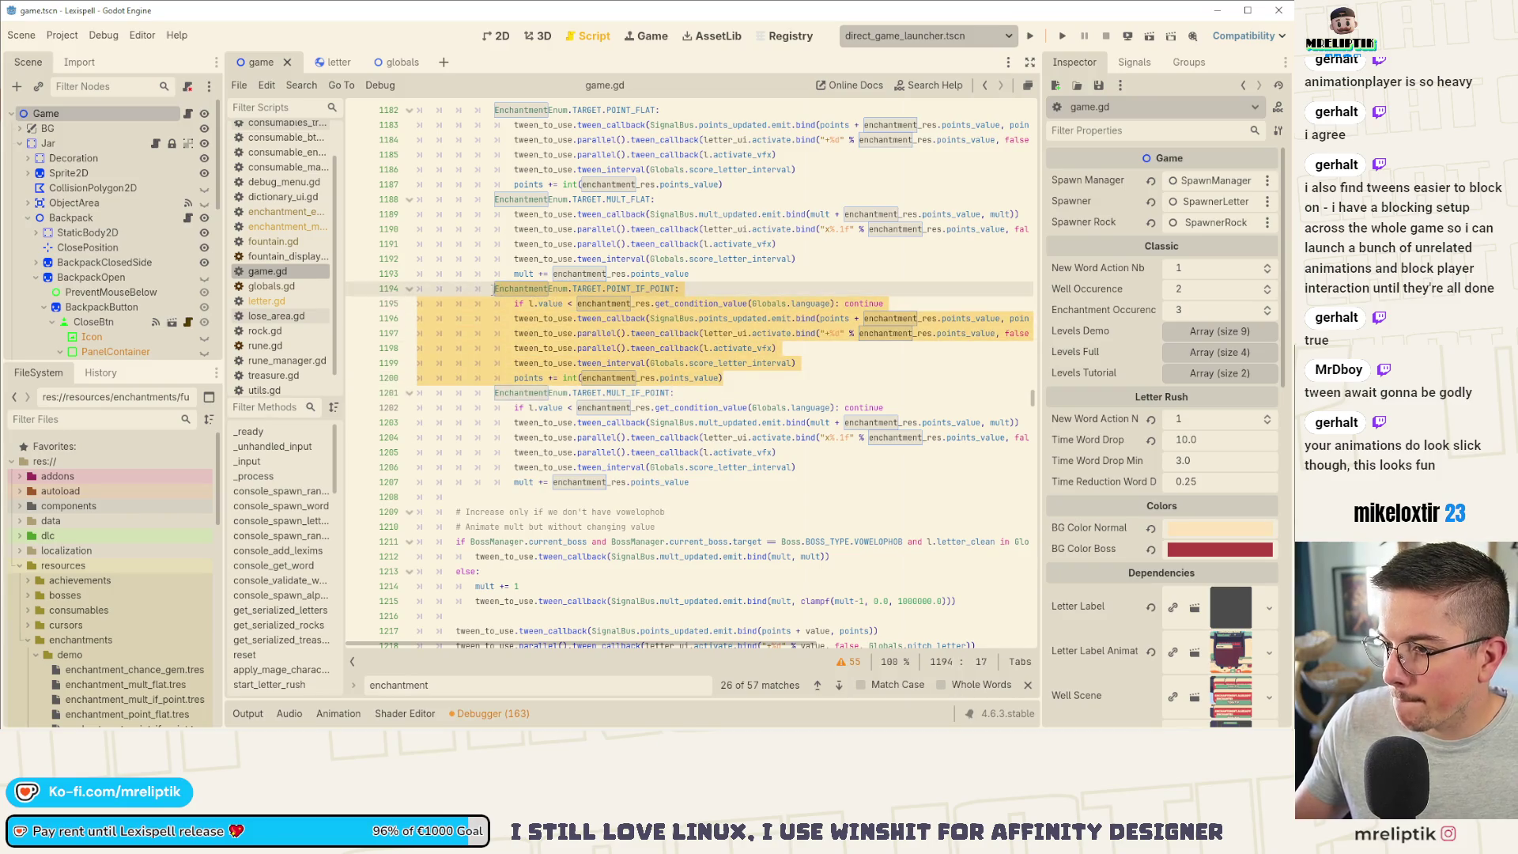
key(ctrl+c)
click(725, 483)
key(Return)
key(ctrl+v)
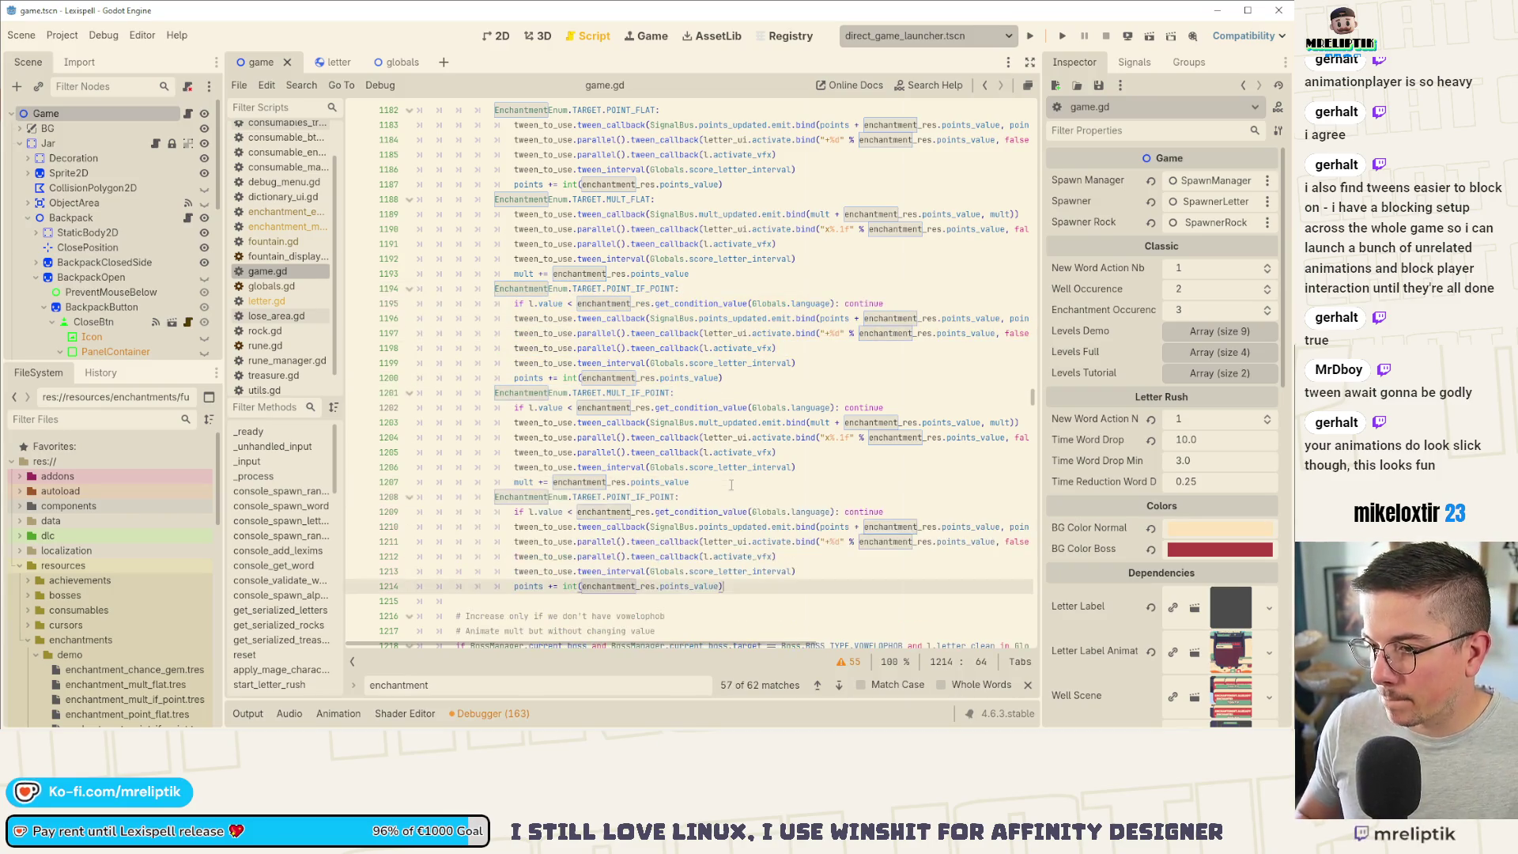
double_click(639, 497)
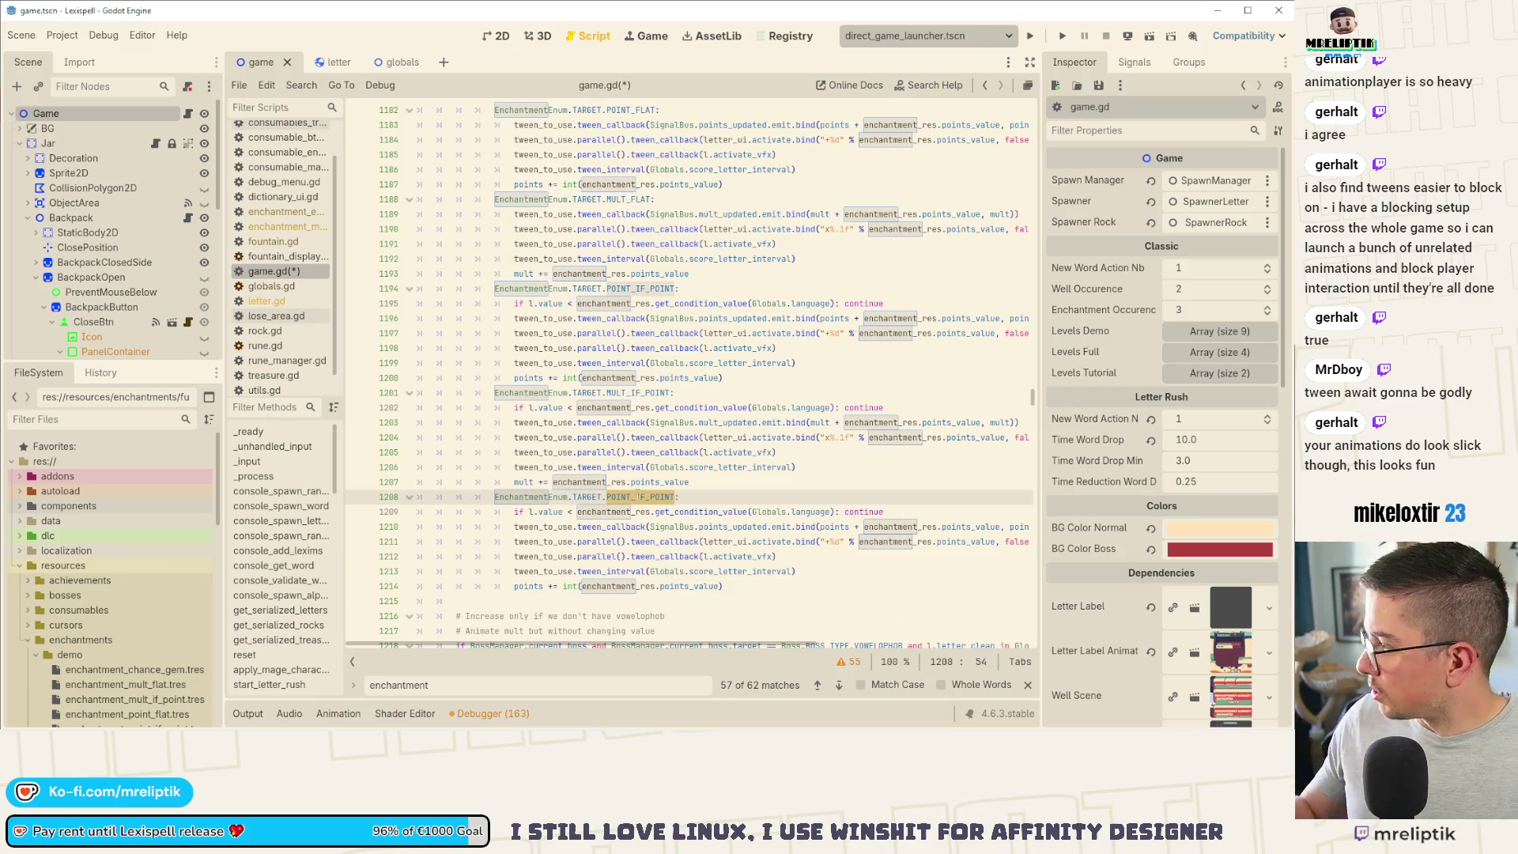
text(VALU)
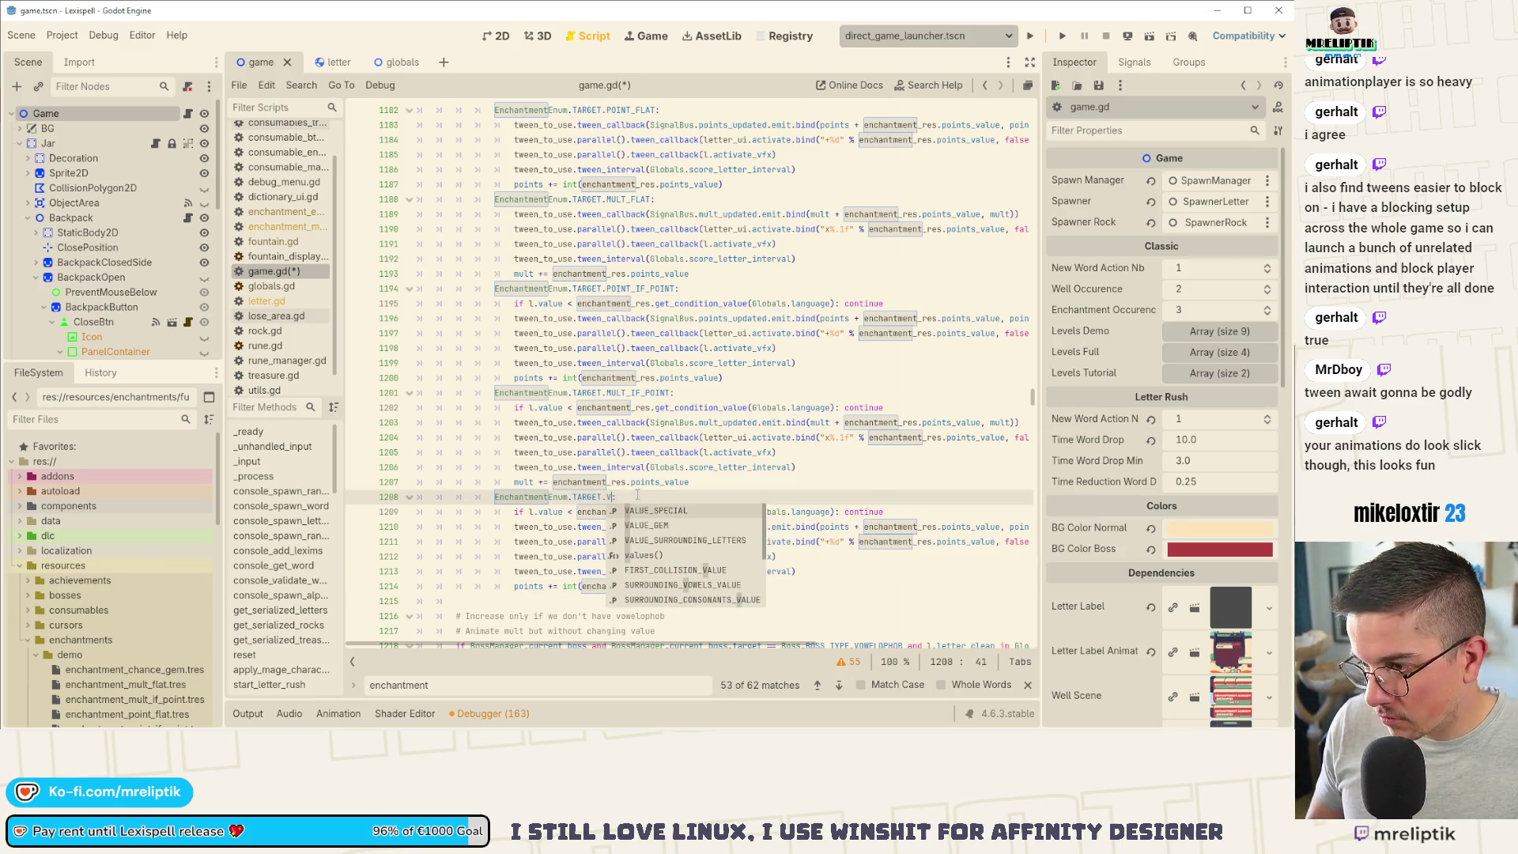
key(Down)
key(Return)
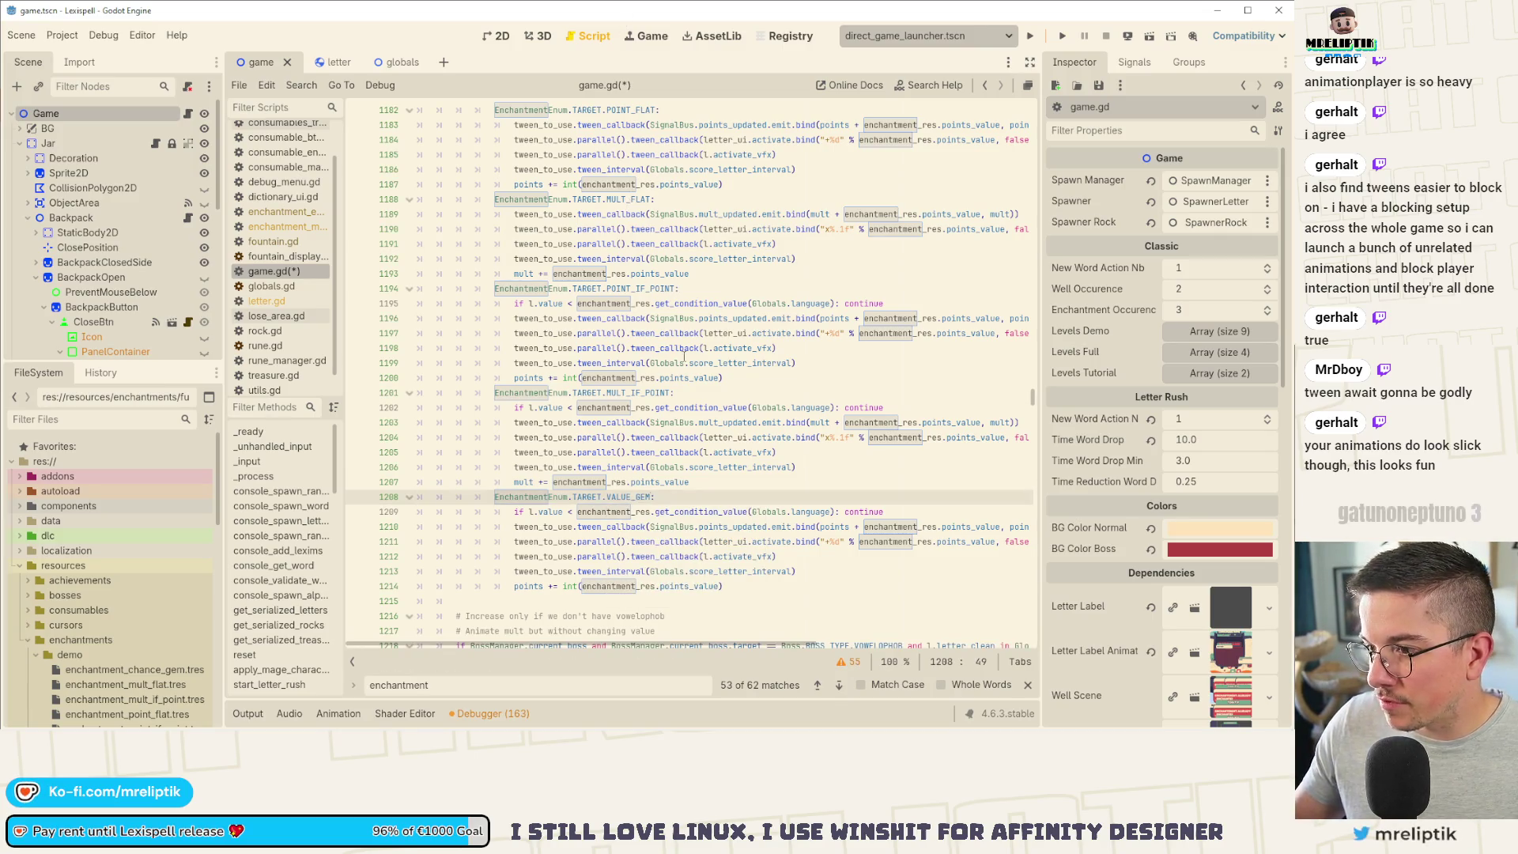
scroll(660, 304, up, 3)
click(709, 303)
scroll(709, 313, down, 1)
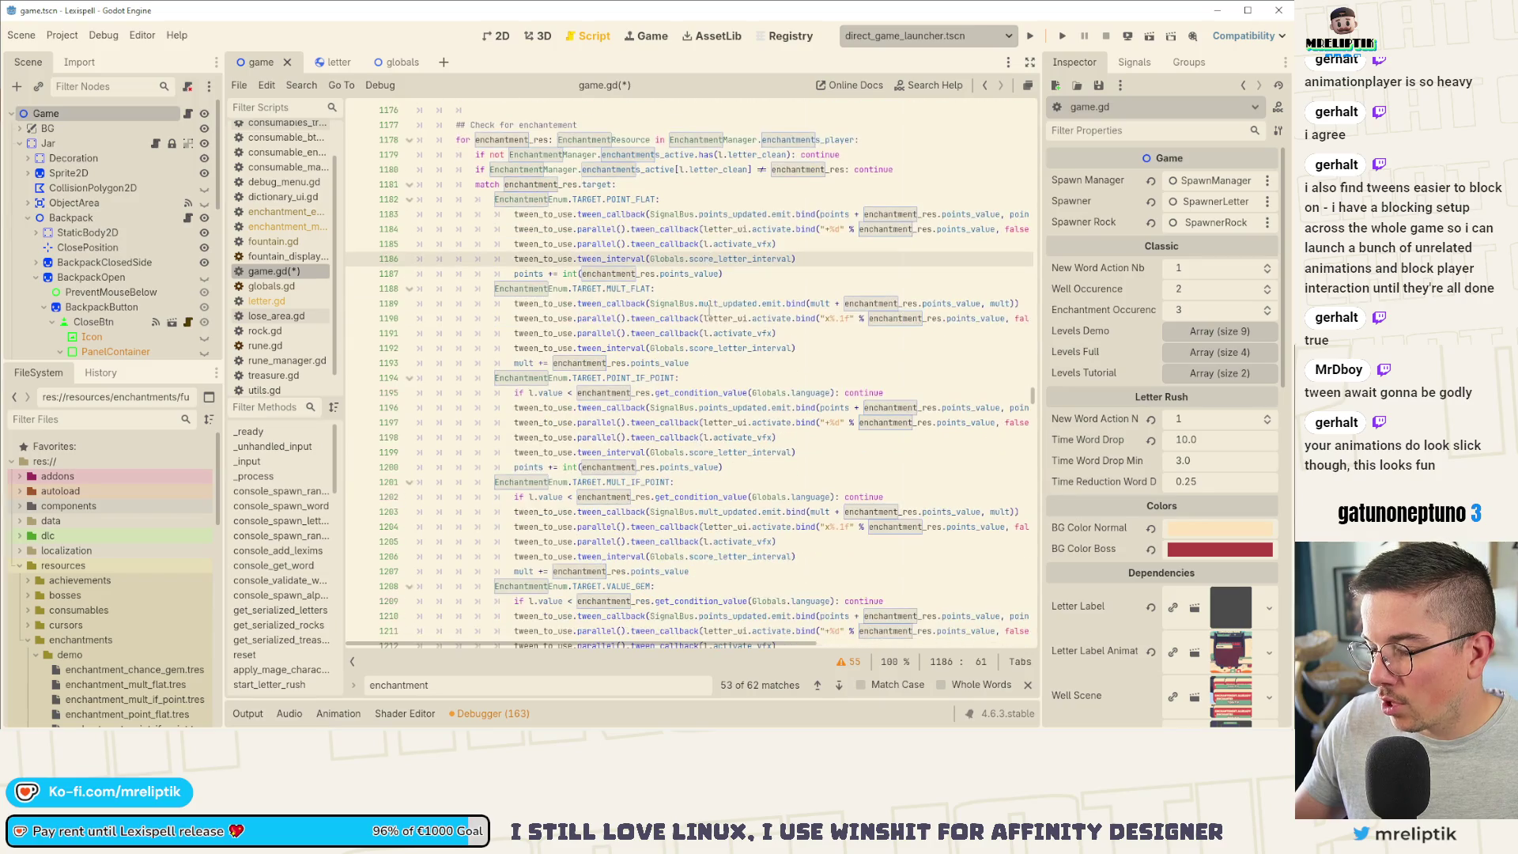
scroll(711, 315, down, 2)
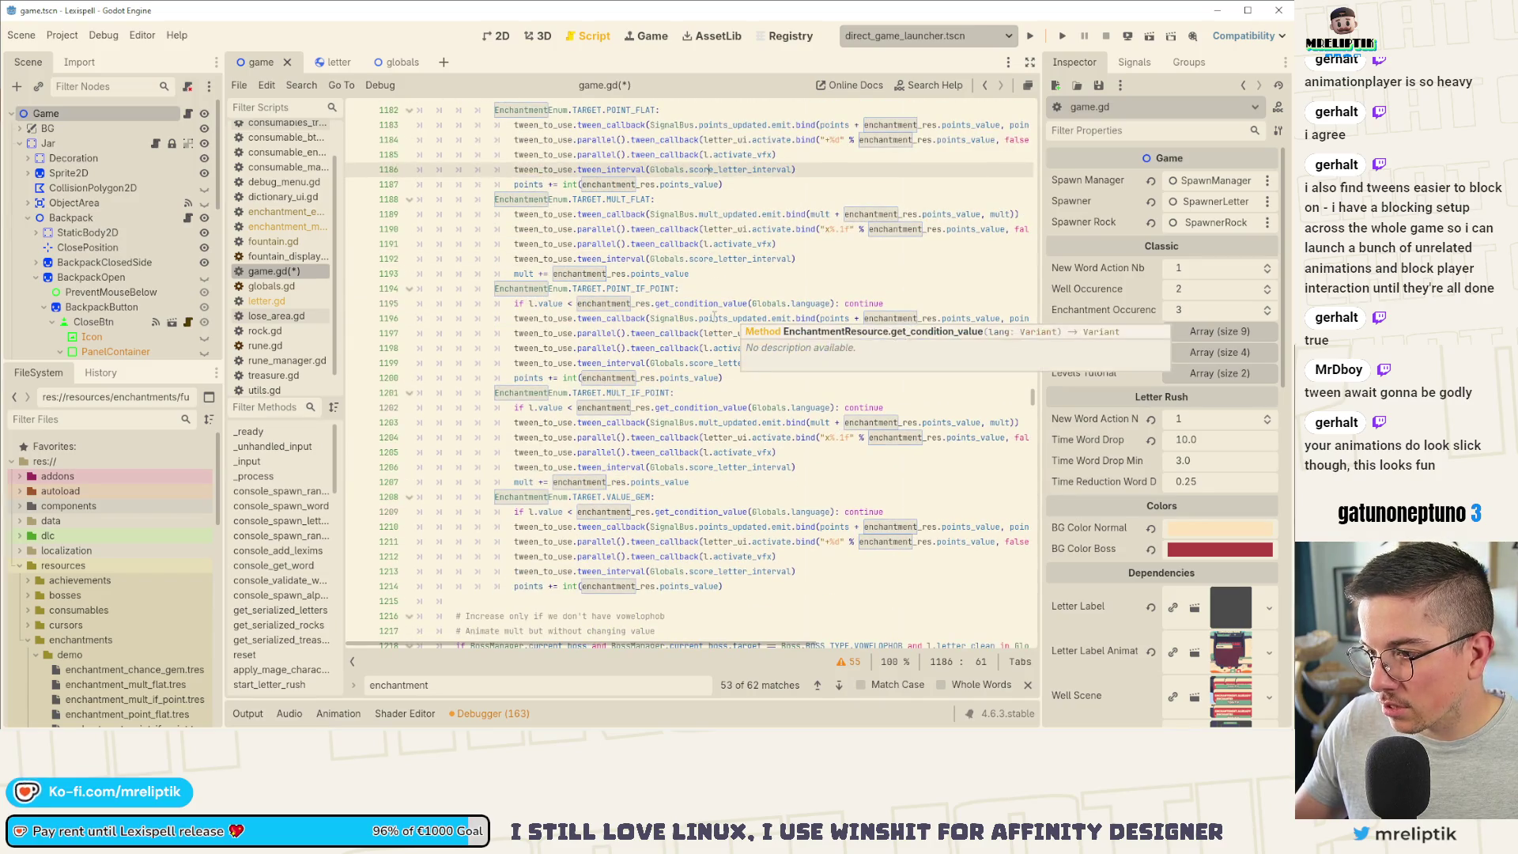
click(500, 497)
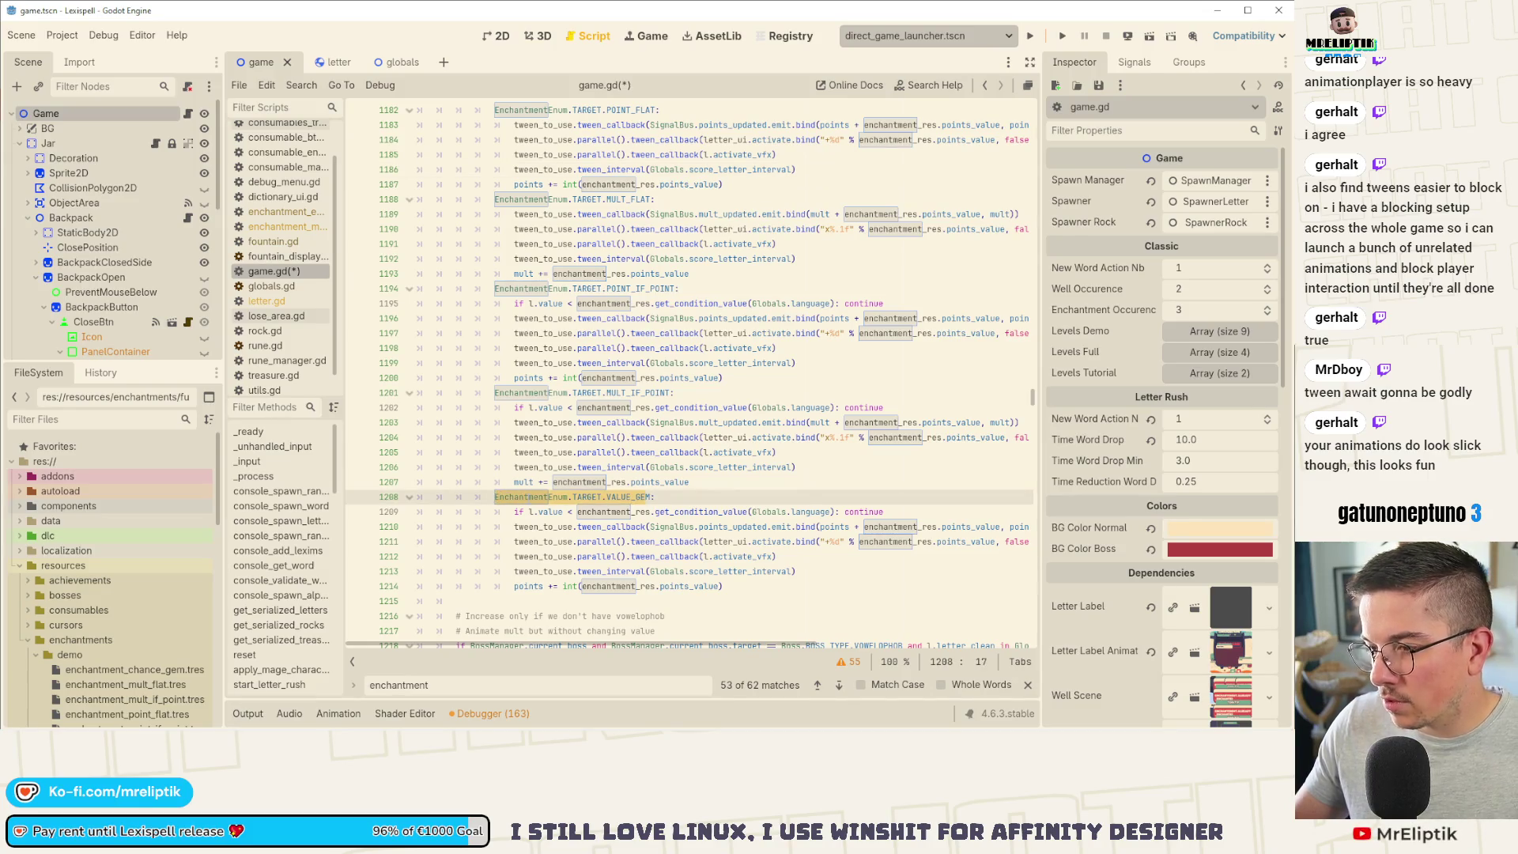
scroll(682, 498, up, 5)
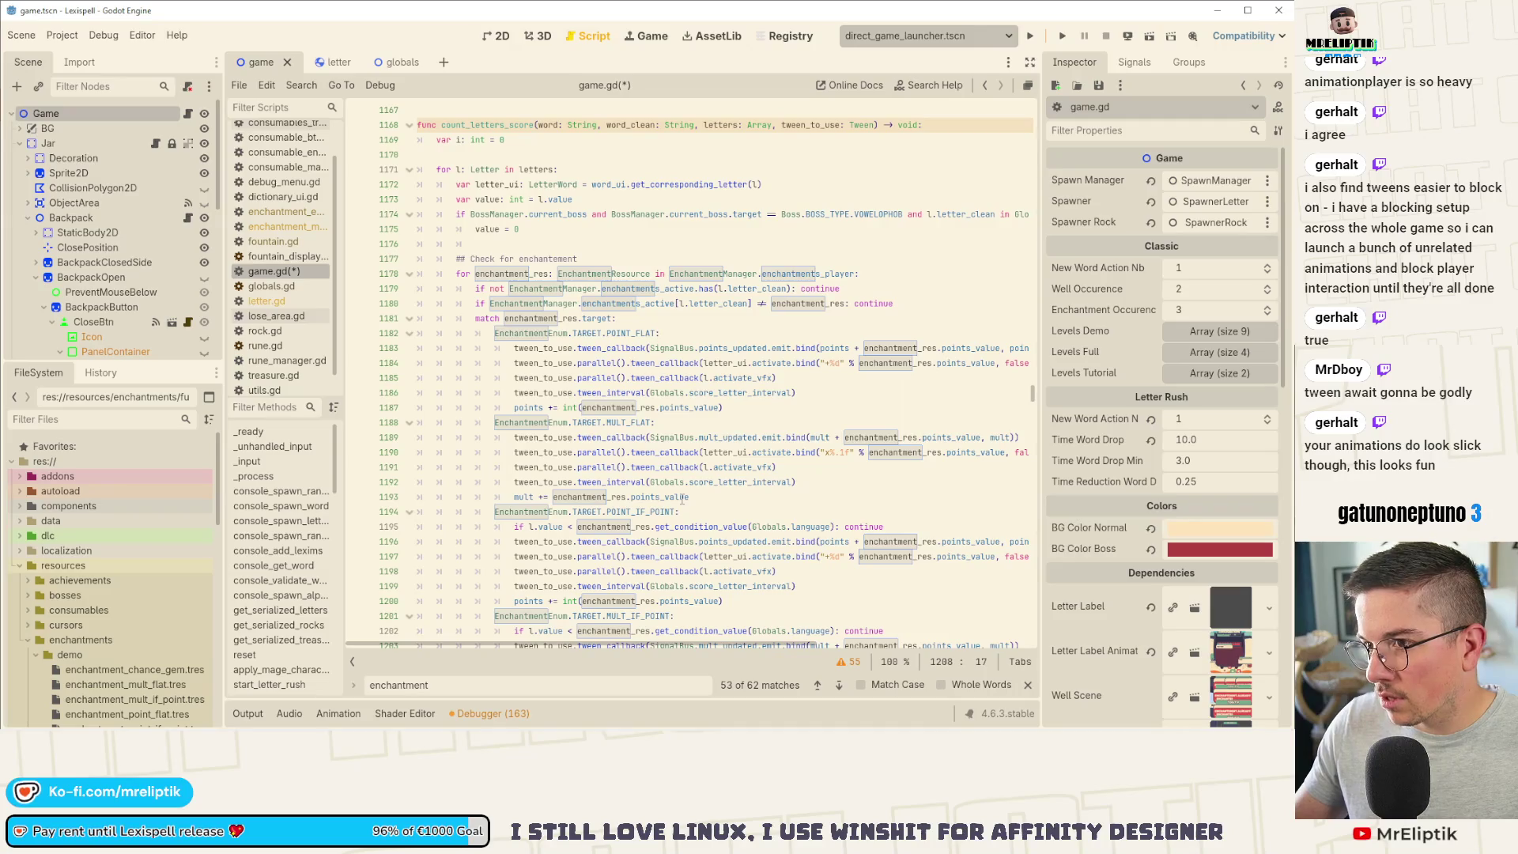
mouse_move(682, 499)
scroll(678, 502, down, 3)
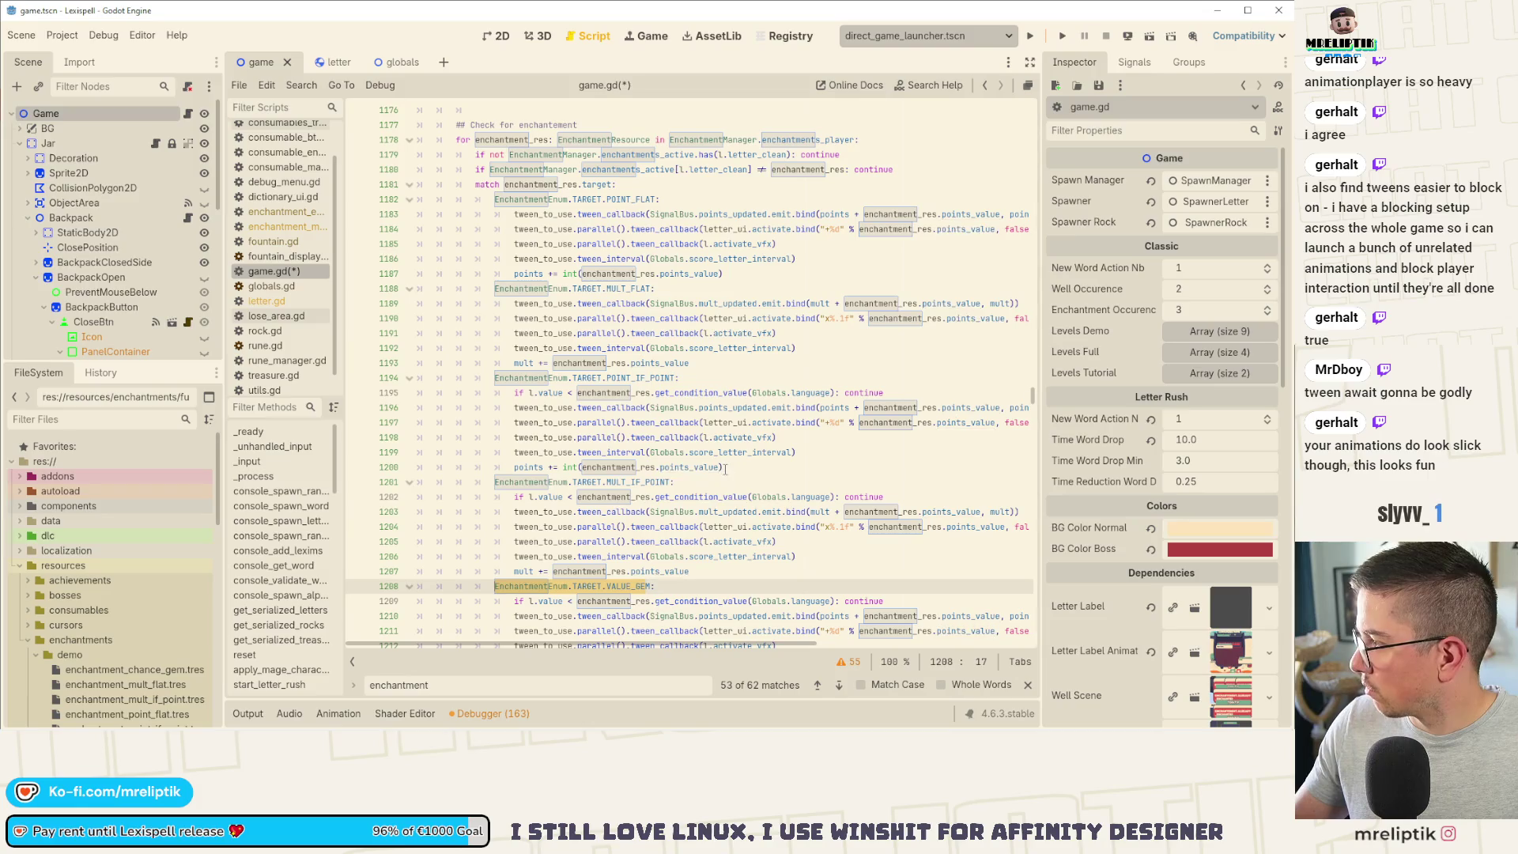
key(ctrl+shift+f)
Step: Search all files for VALUE_SPECIAL and open the letter.gd match at line 735
click(522, 298)
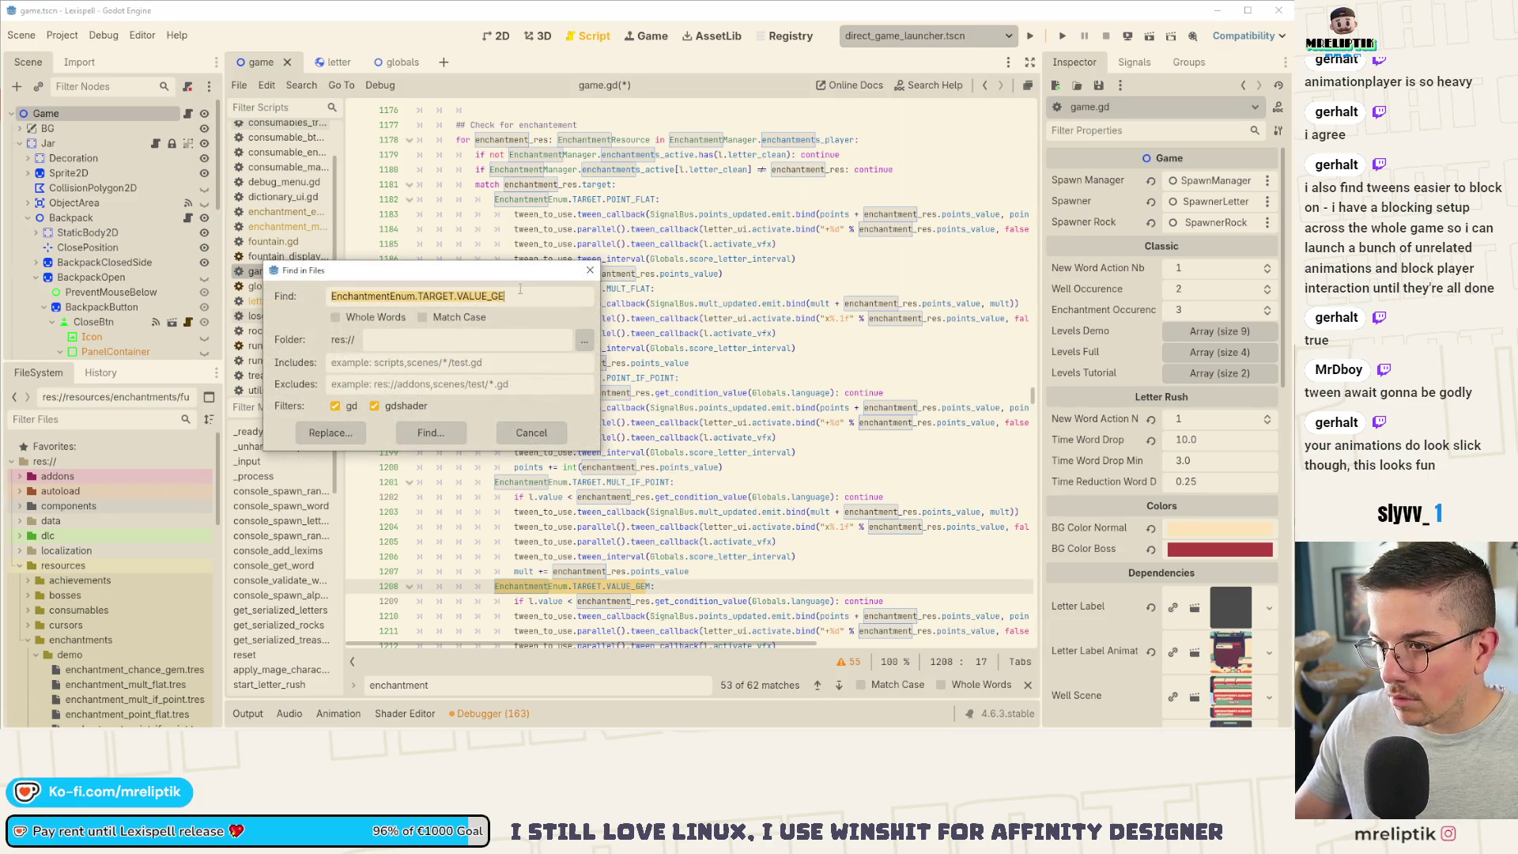
key(BackSpace)
key(BackSpace)
text(SPECIAL)
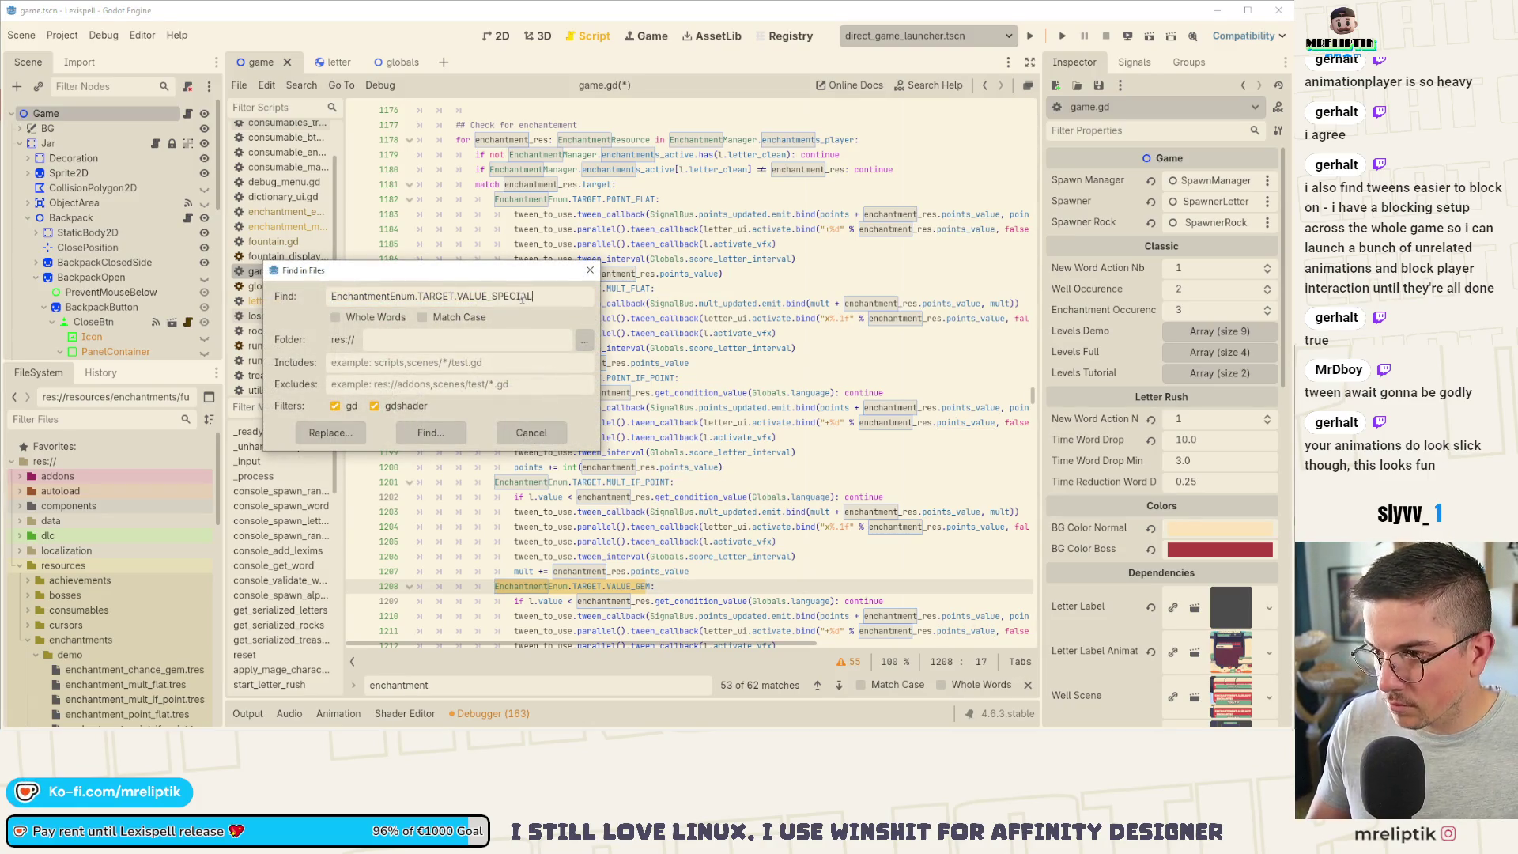
key(Return)
click(435, 410)
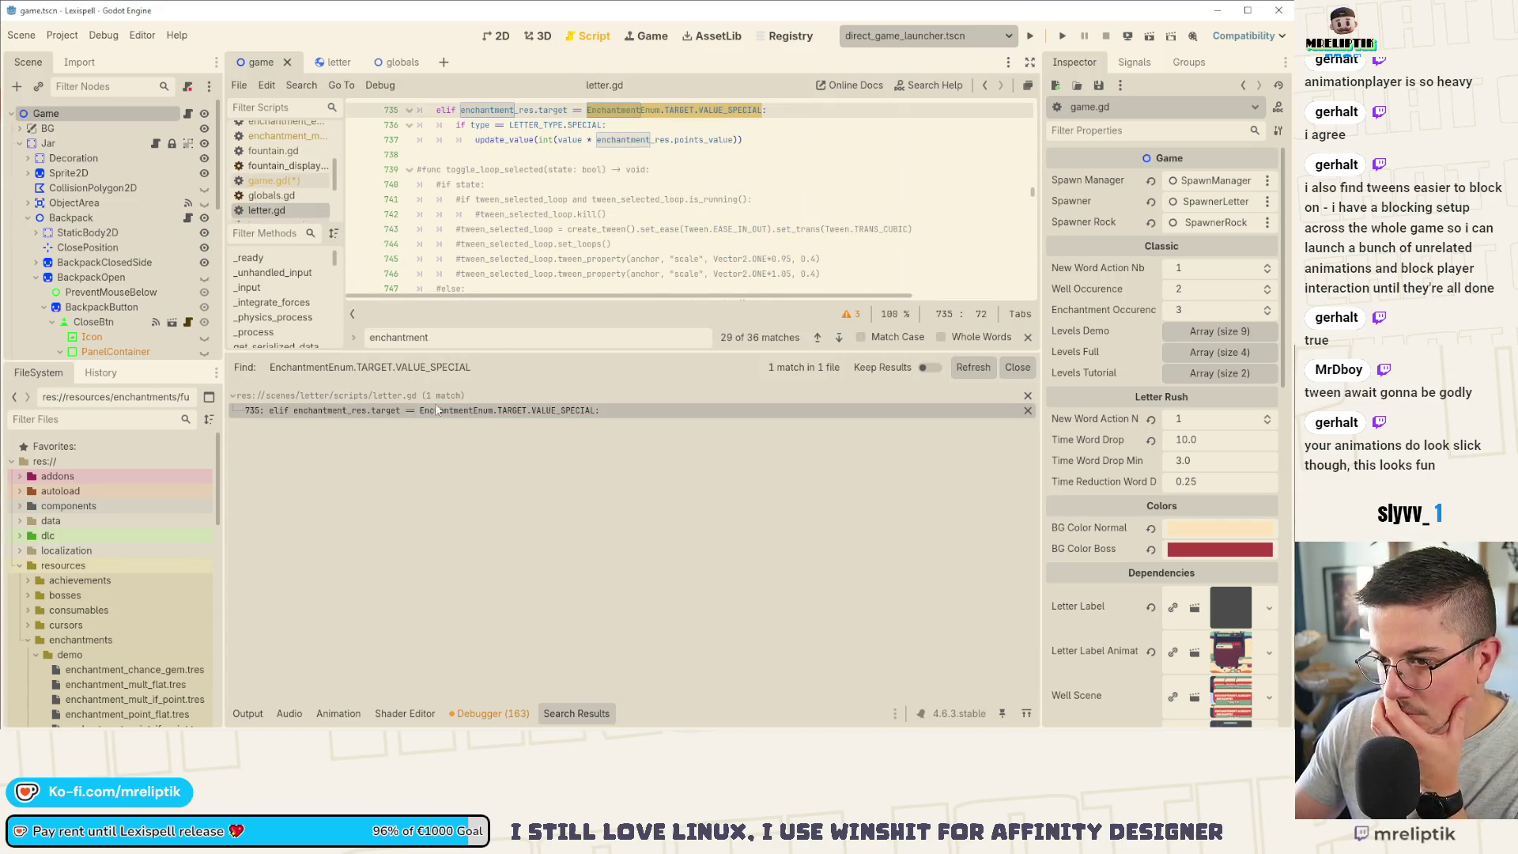
scroll(663, 214, up, 3)
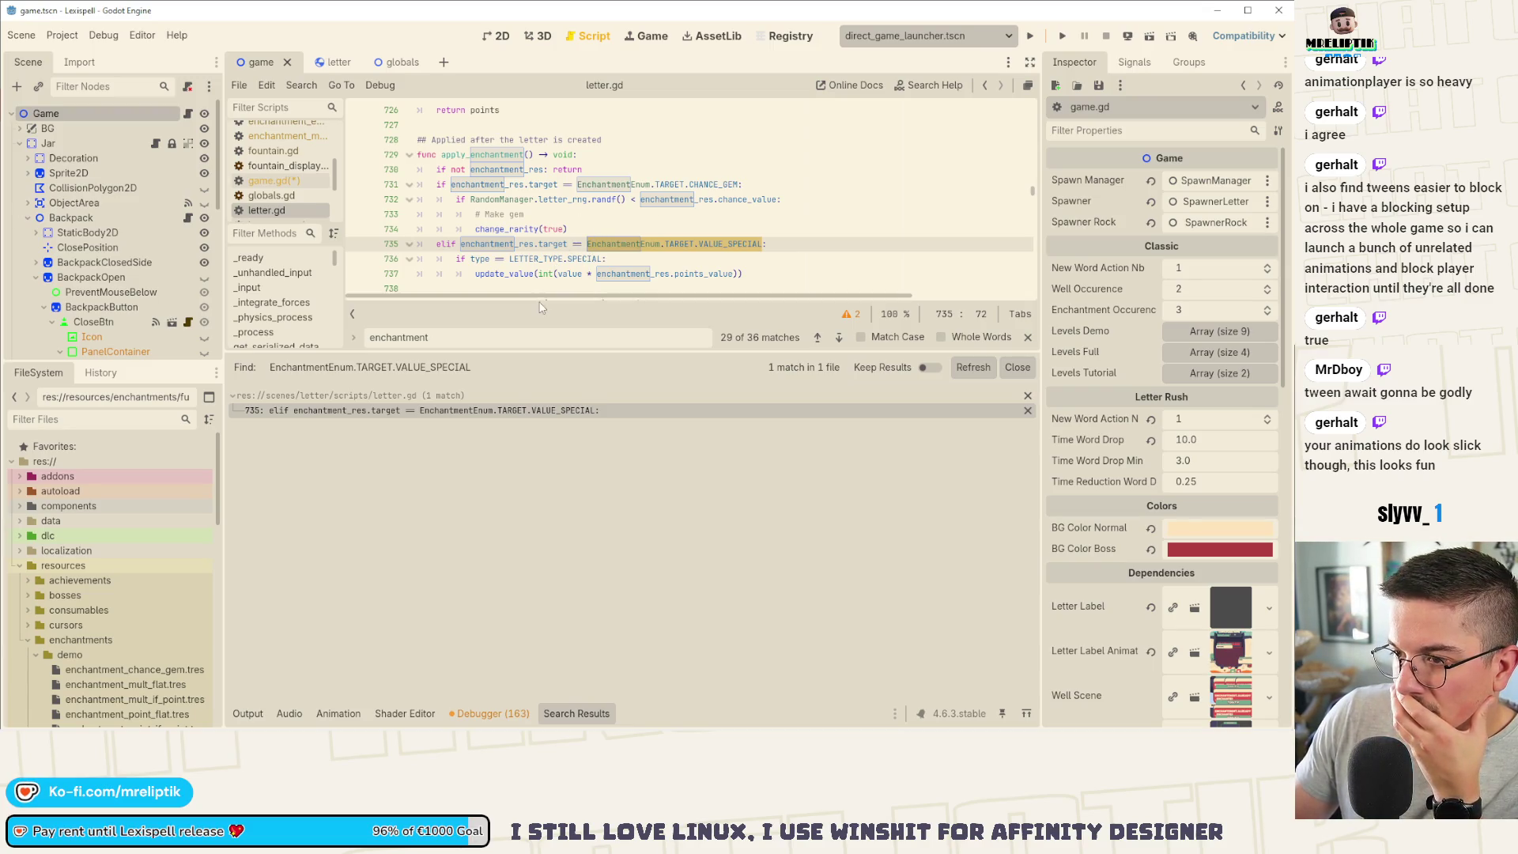
drag(551, 350, 569, 506)
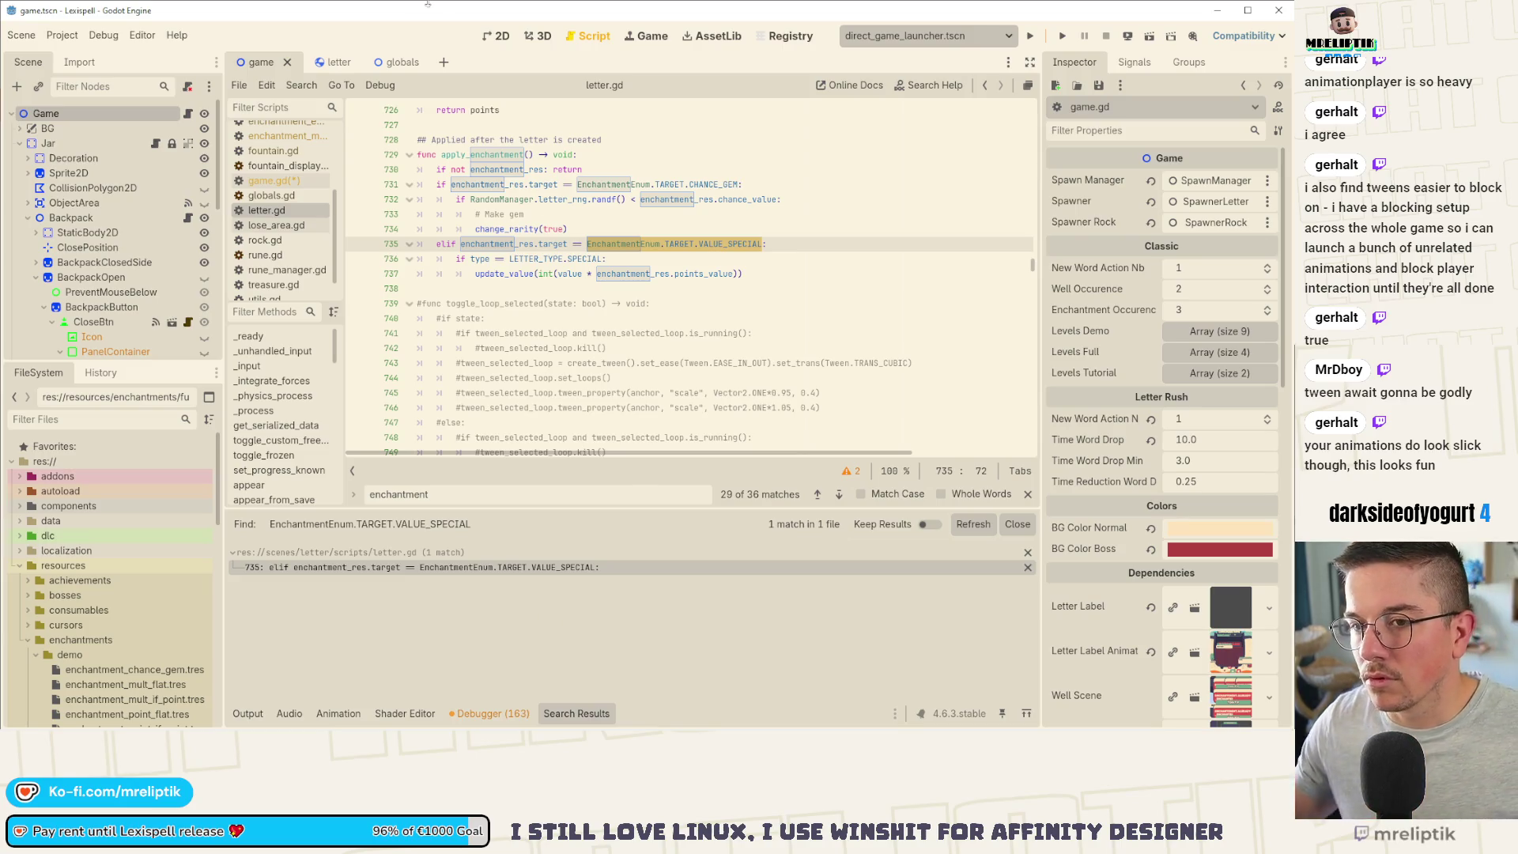
Step: Duplicate the VALUE_SPECIAL elif line and rename the copy to VALUE_GEM
click(765, 245)
key(ctrl+c)
key(Down)
key(Down)
key(Down)
key(ctrl+v)
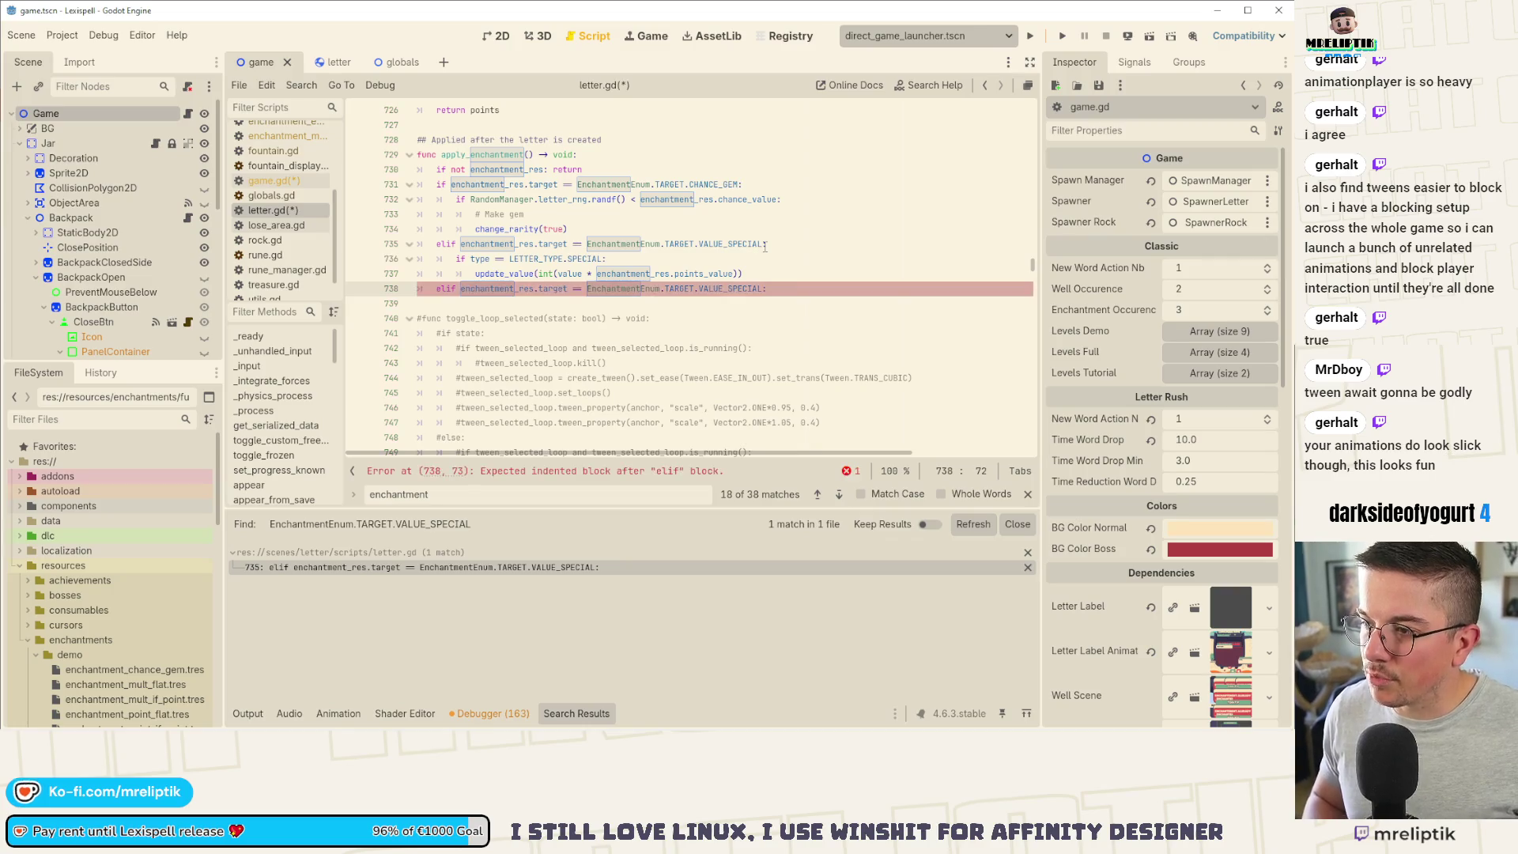
key(ctrl+Left)
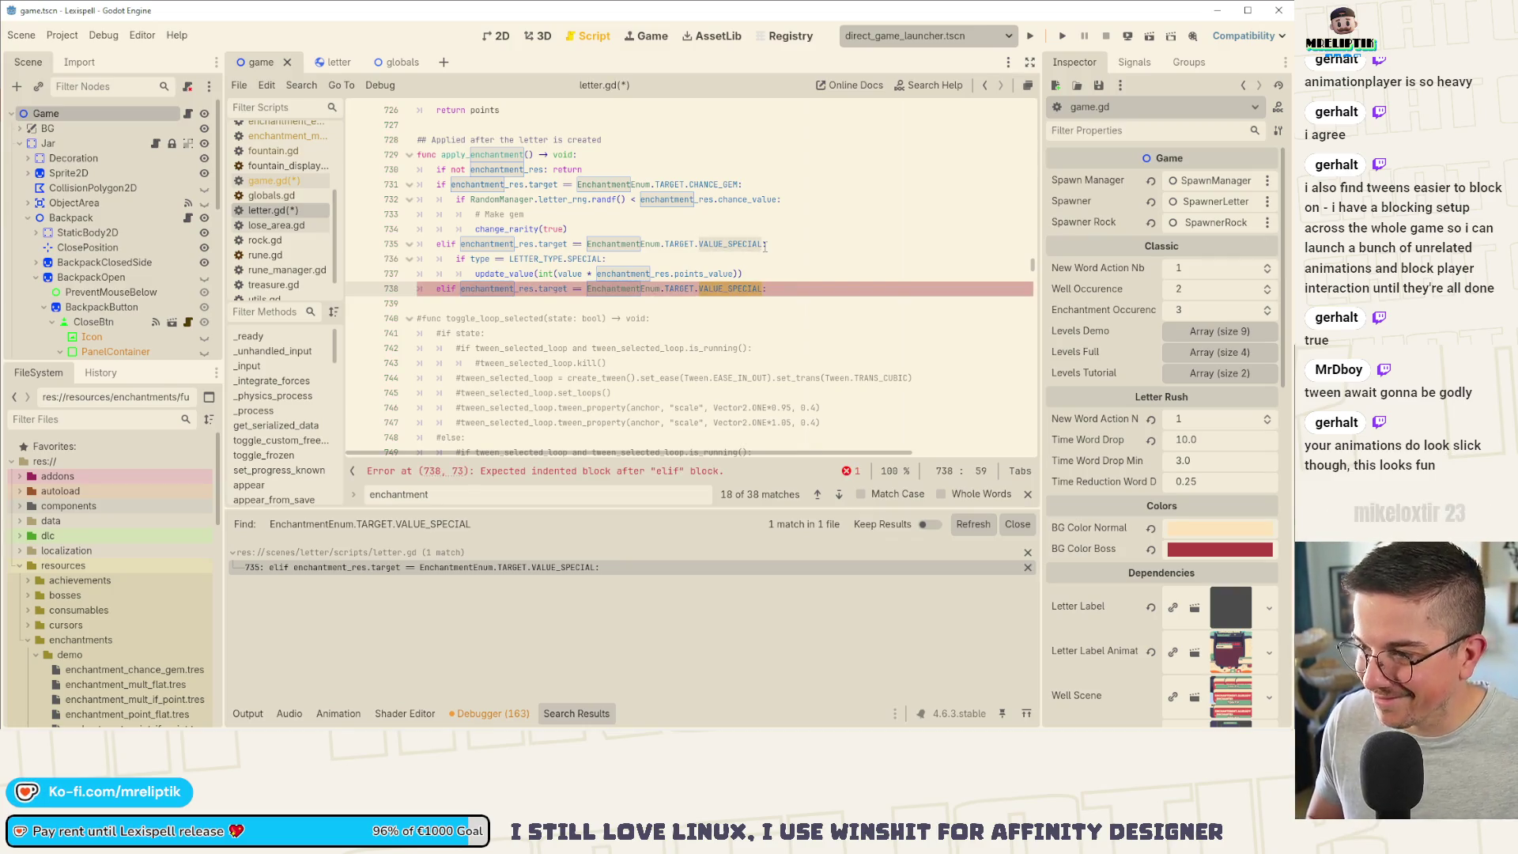
text(VALUEBB)
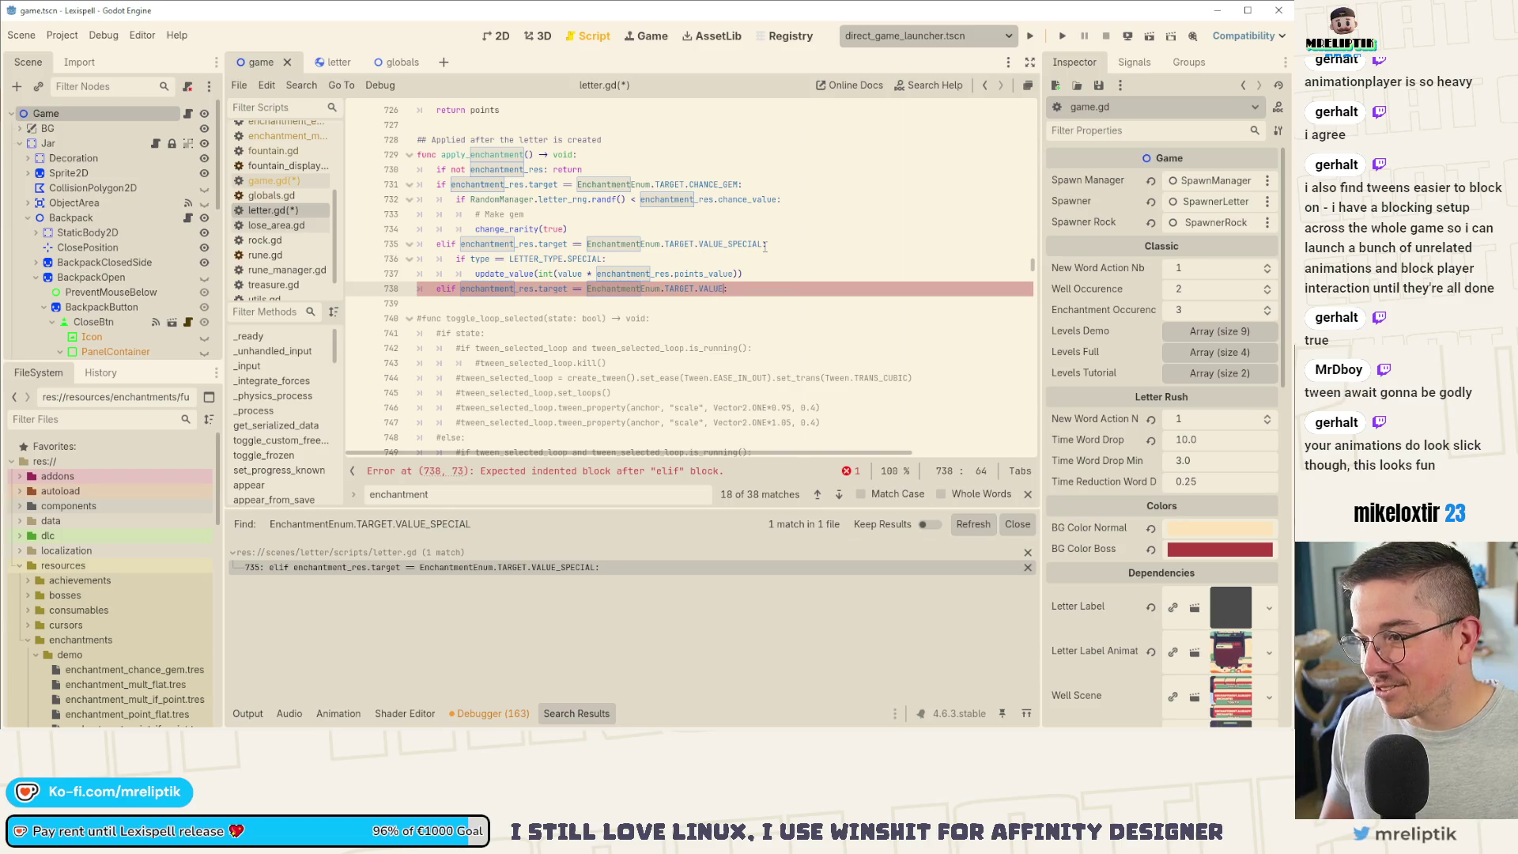
text(_GE)
key(BackSpace)
key(BackSpace)
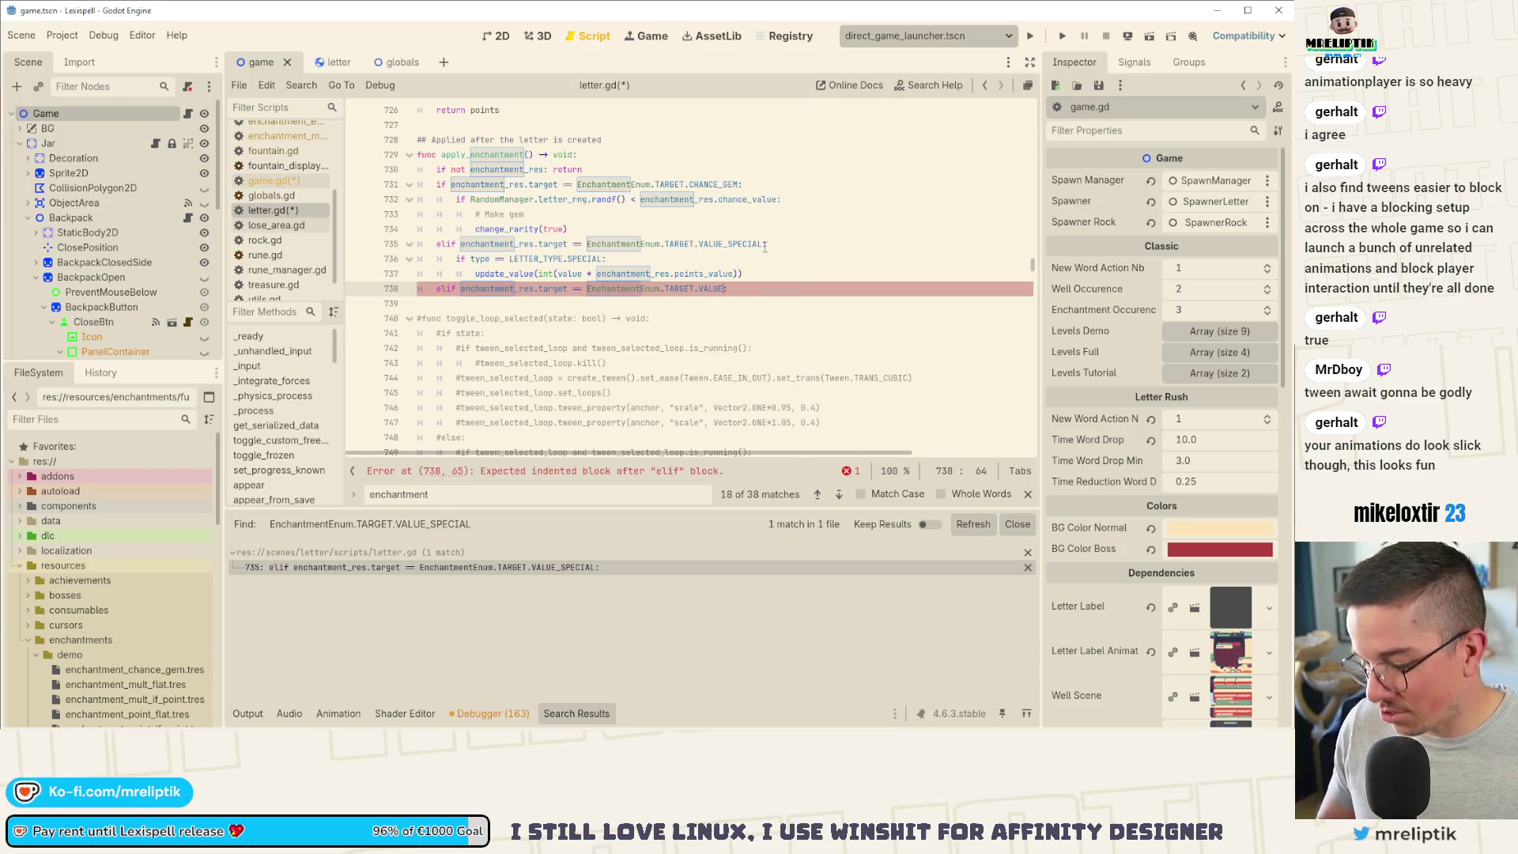
text(_GEM)
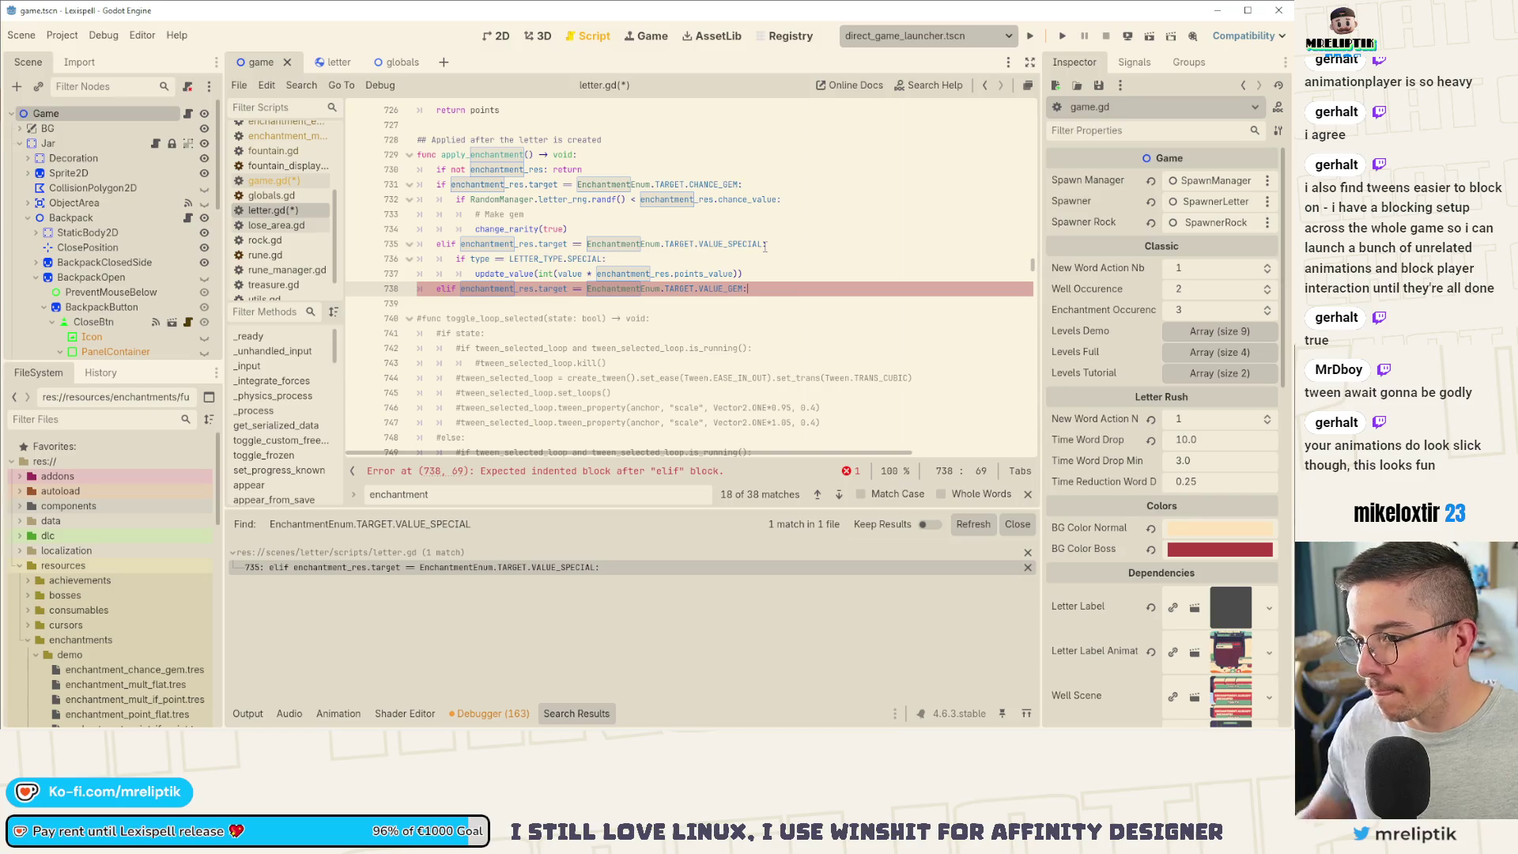
Step: Copy the SPECIAL branch body under VALUE_GEM and change its type check to LETTER_TYPE.RARE
drag(739, 274, 456, 258)
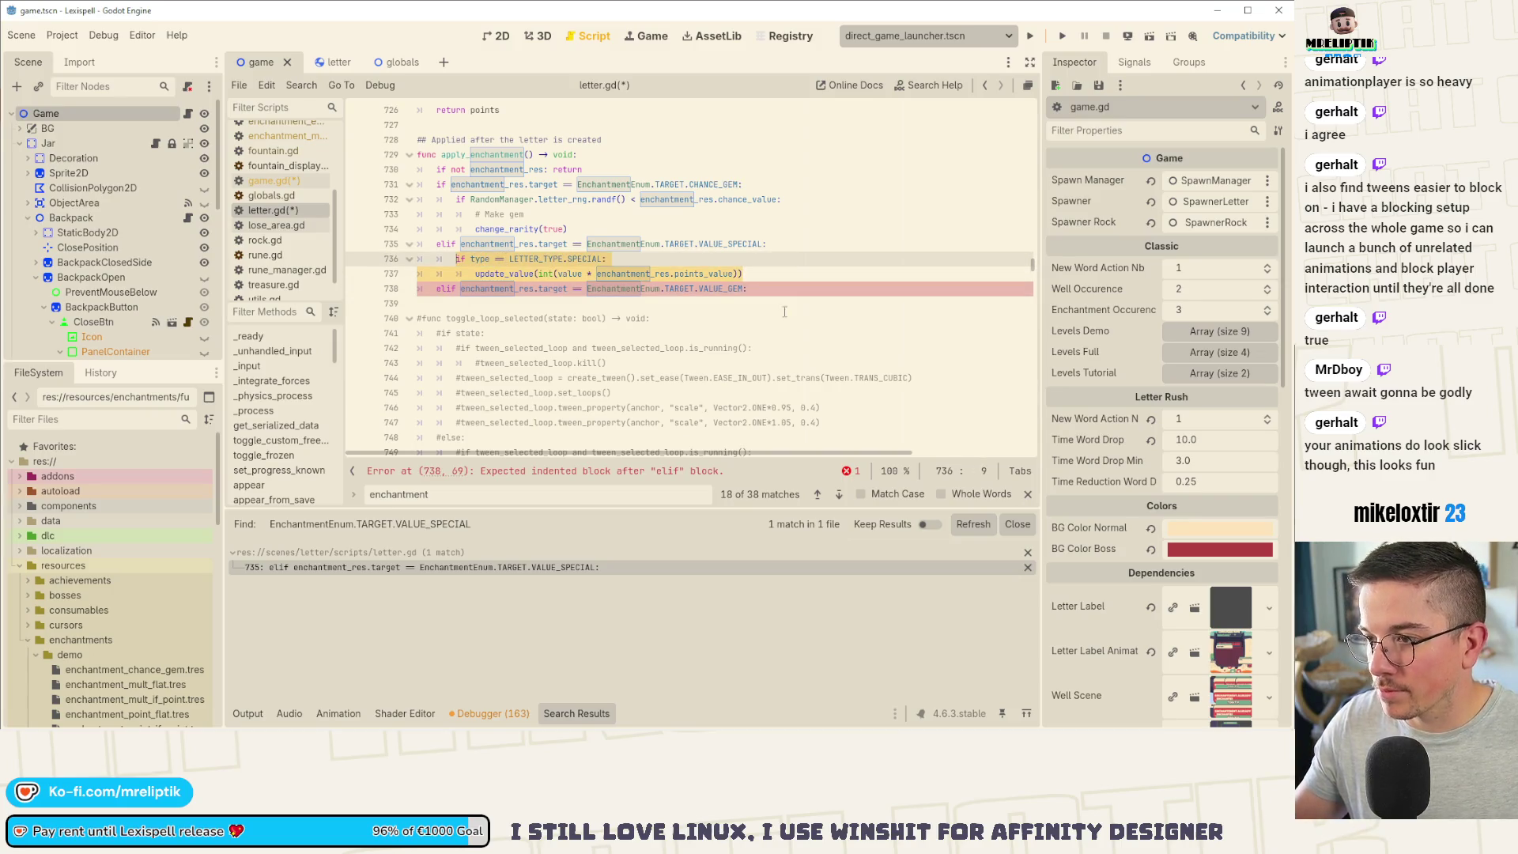
key(ctrl+c)
click(804, 289)
key(Return)
key(ctrl+v)
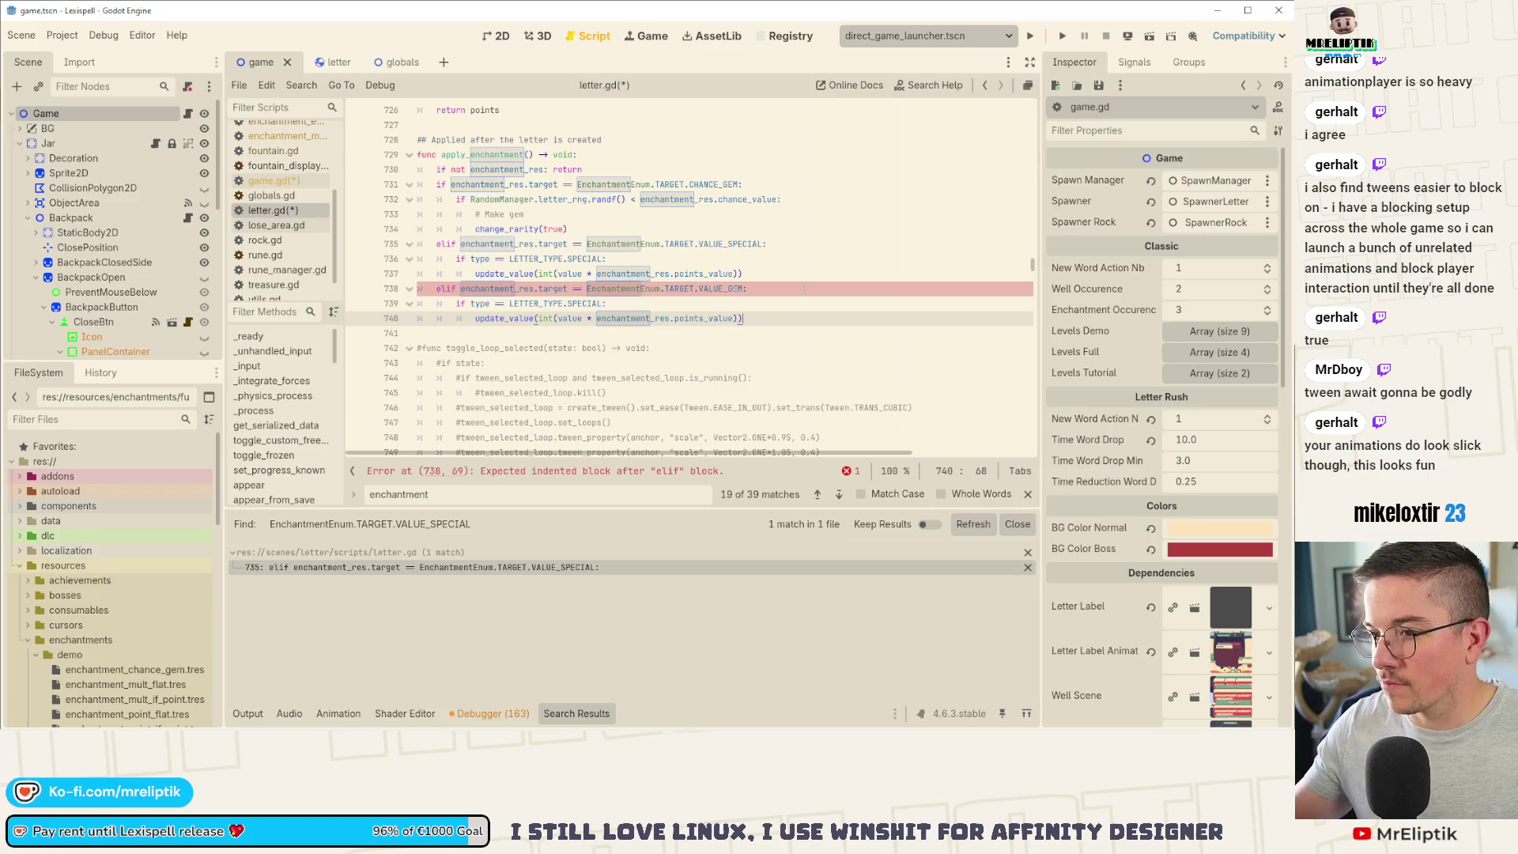
click(604, 303)
key(ctrl+BackSpace)
text(GEM)
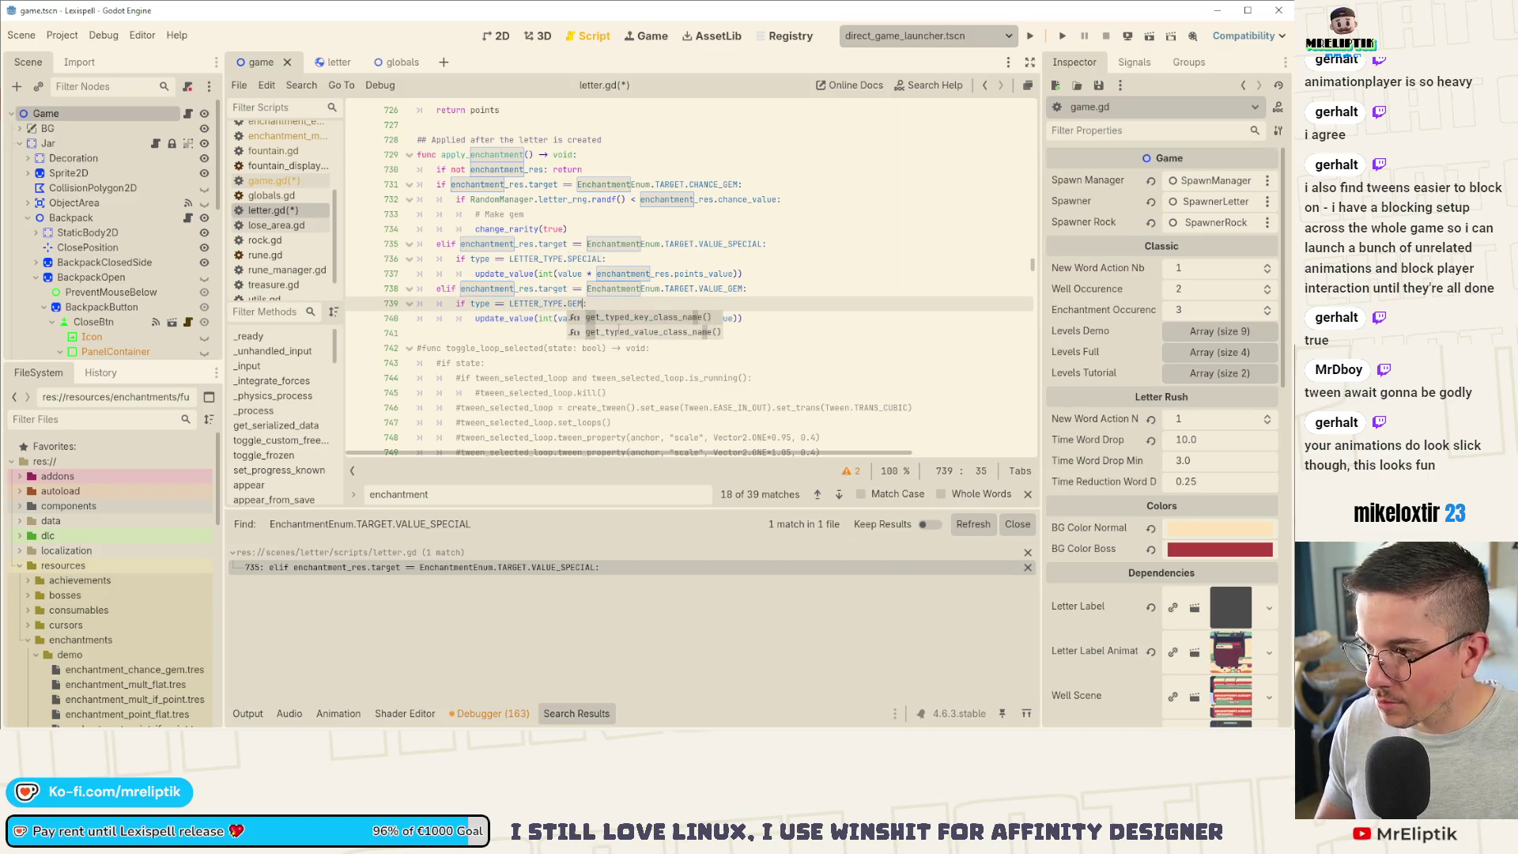
key(ctrl+BackSpace)
text(RARE)
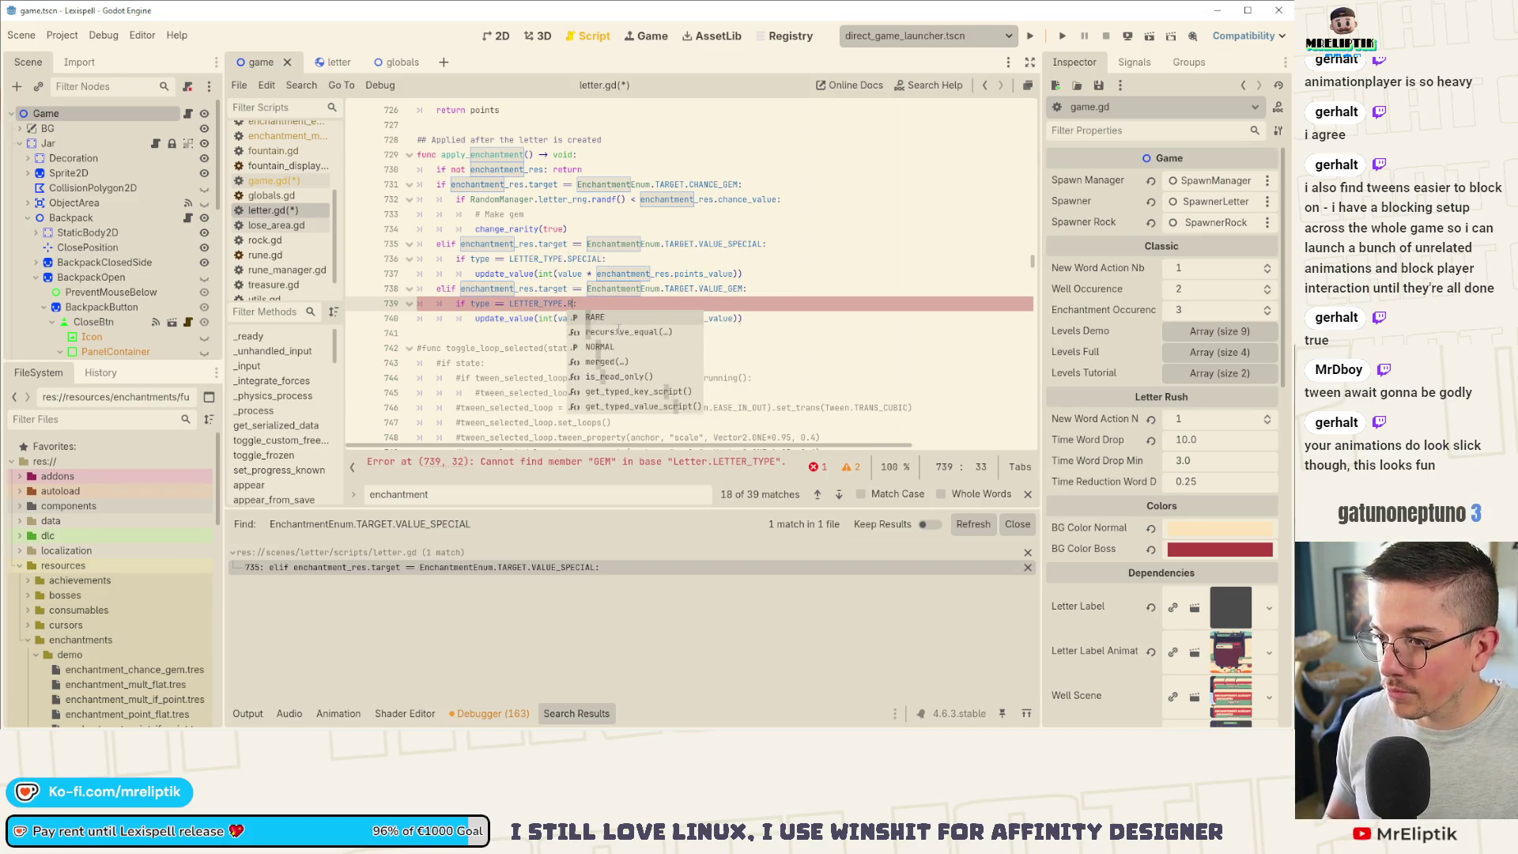
Step: Save letter.gd, check the new update_value line, and hide the search results panel
click(619, 331)
key(ctrl+s)
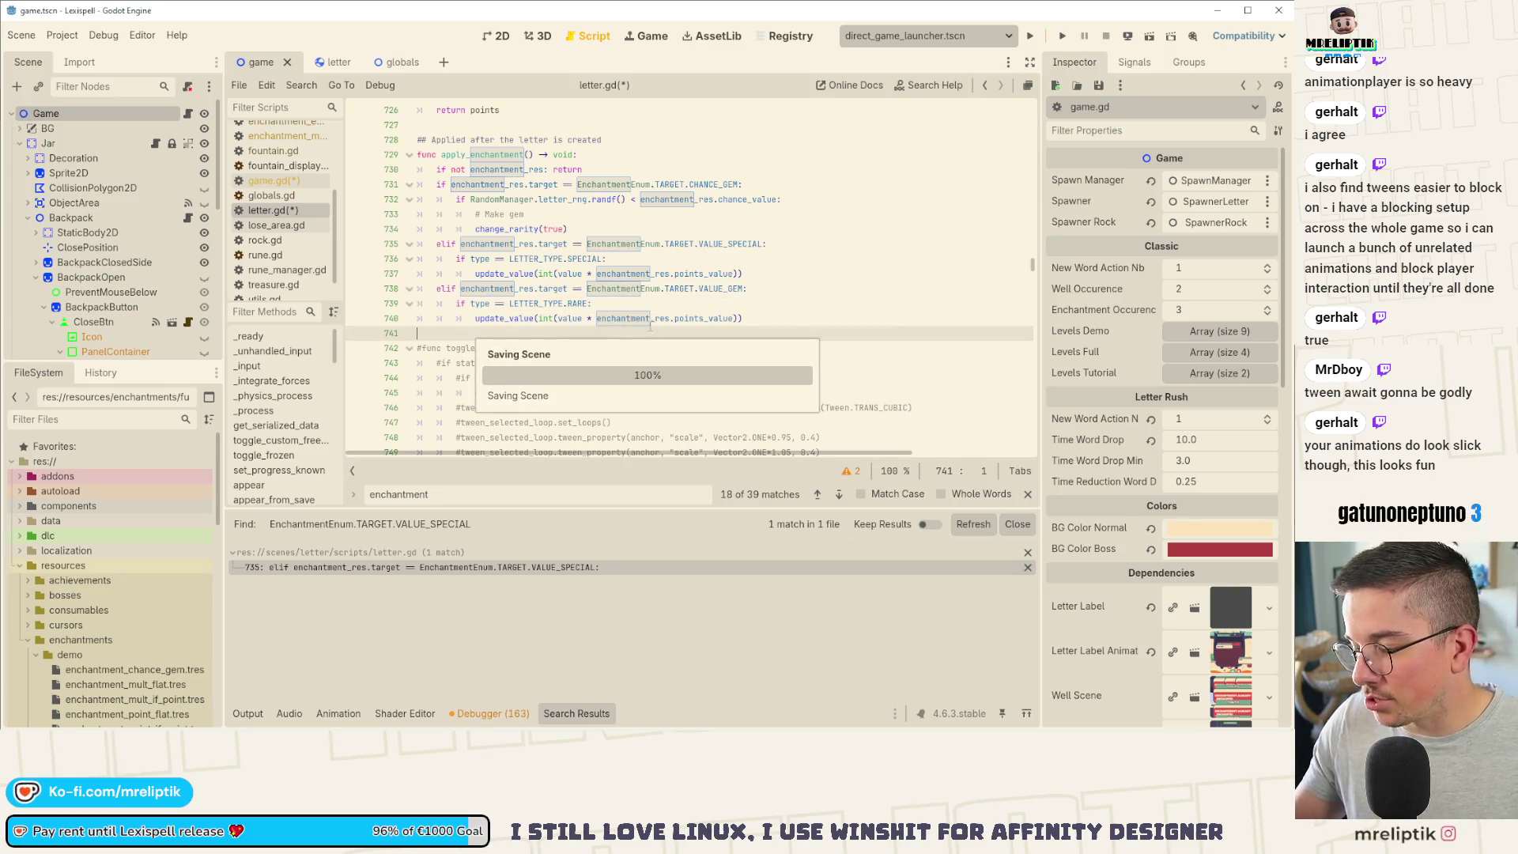
click(734, 318)
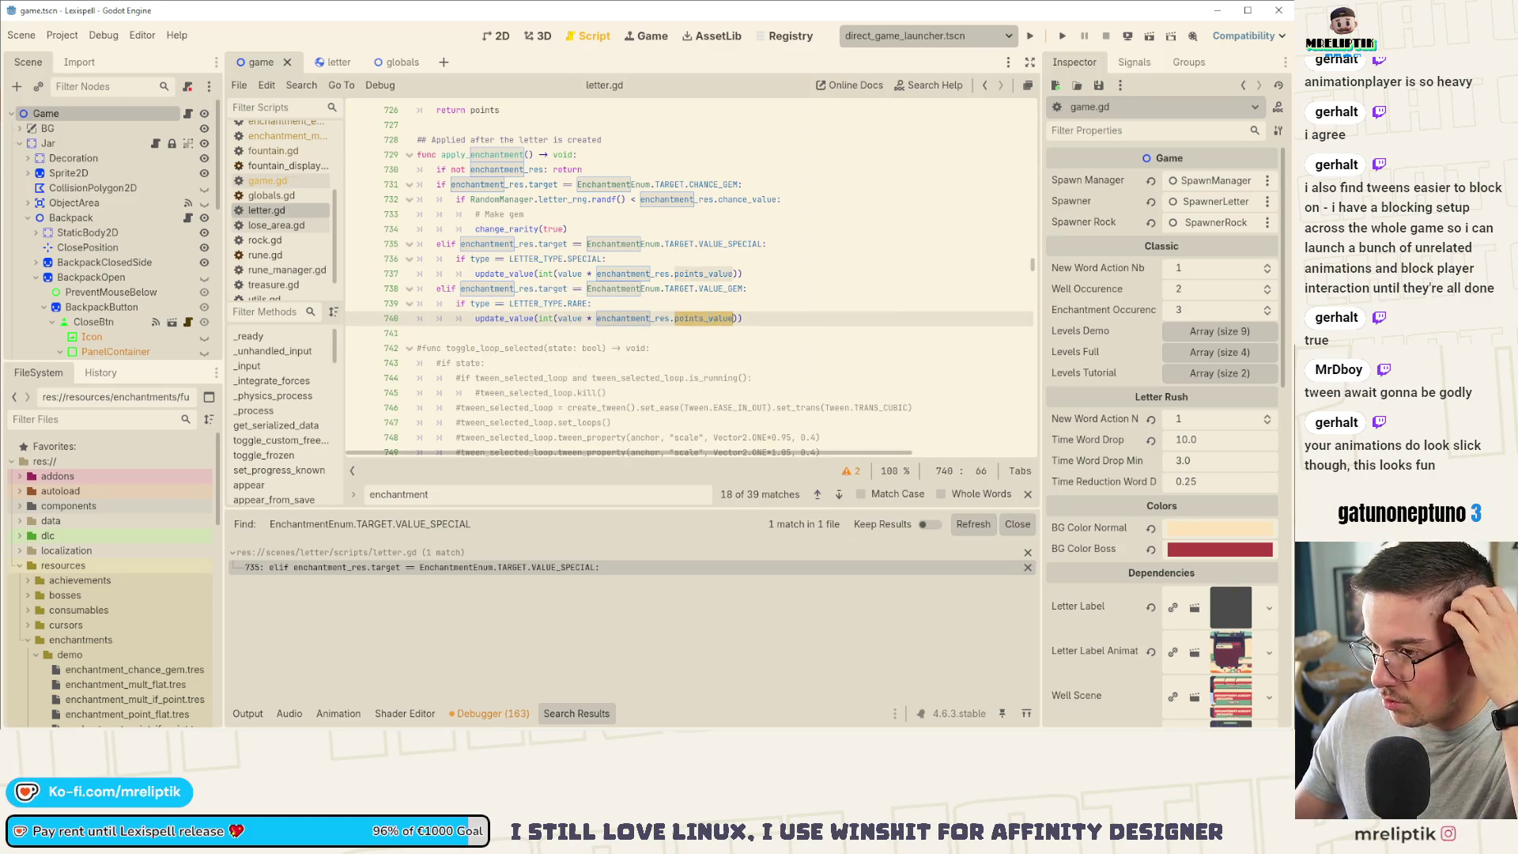
key(ctrl+Left)
key(ctrl+Left)
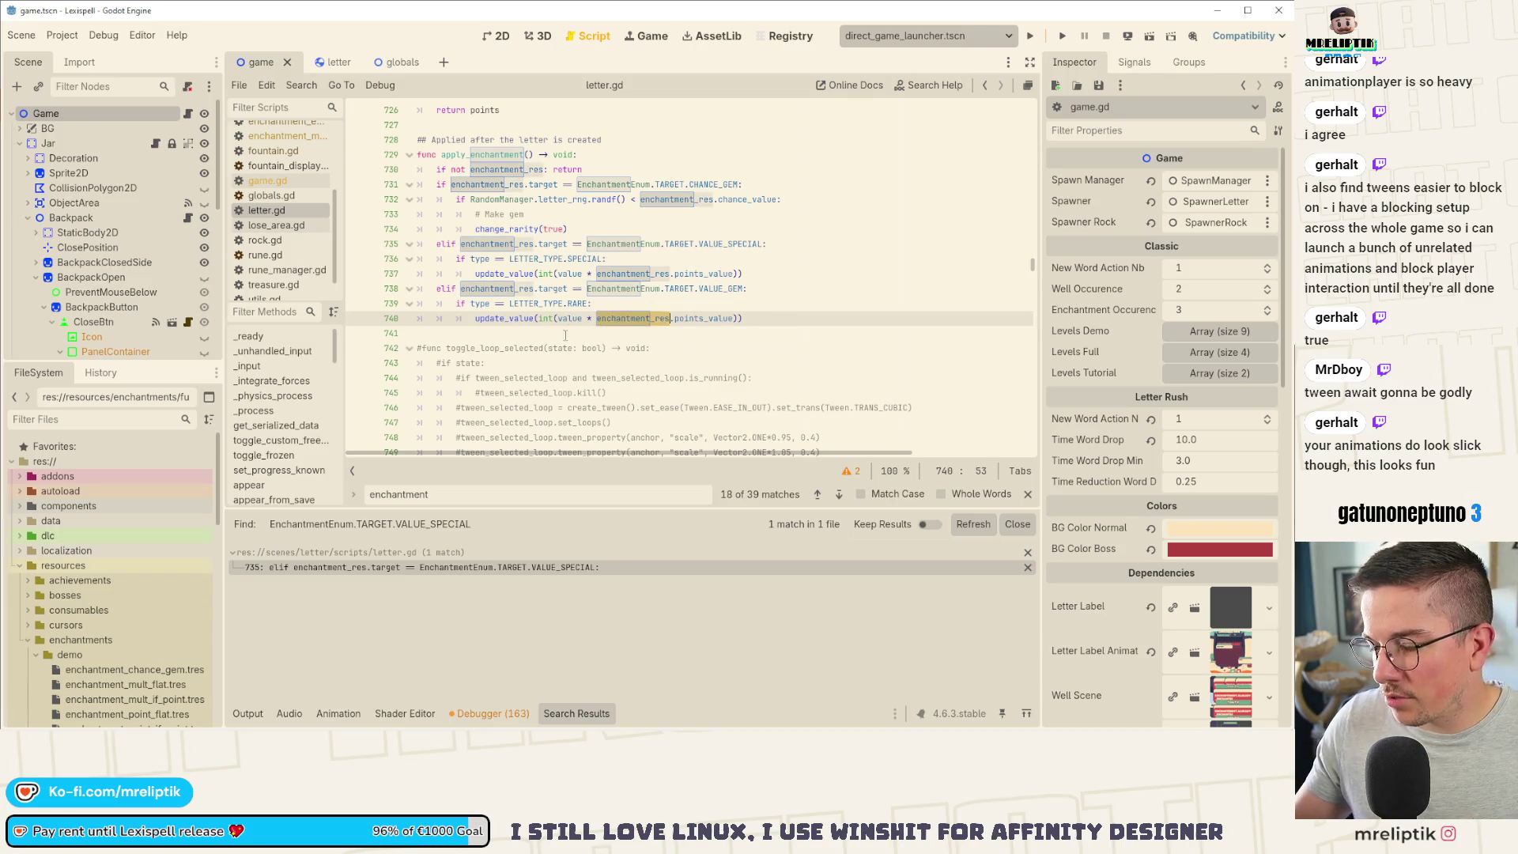
key(ctrl+j)
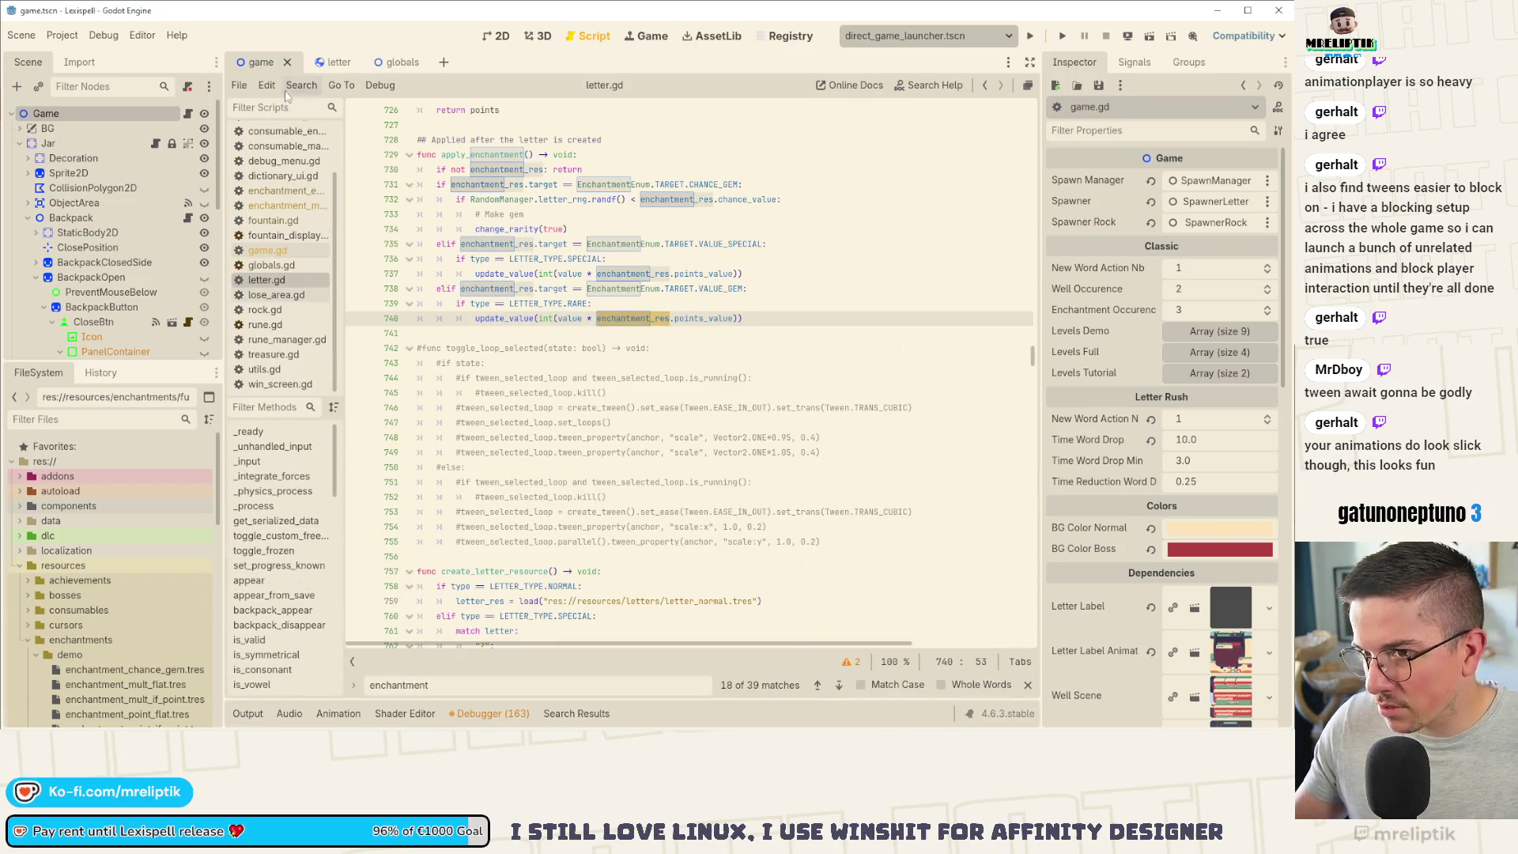
Step: Delete the VALUE_GEM case from game.gd's enchantment match so MULT_IF_POINT ends it, then save
key(alt+Left)
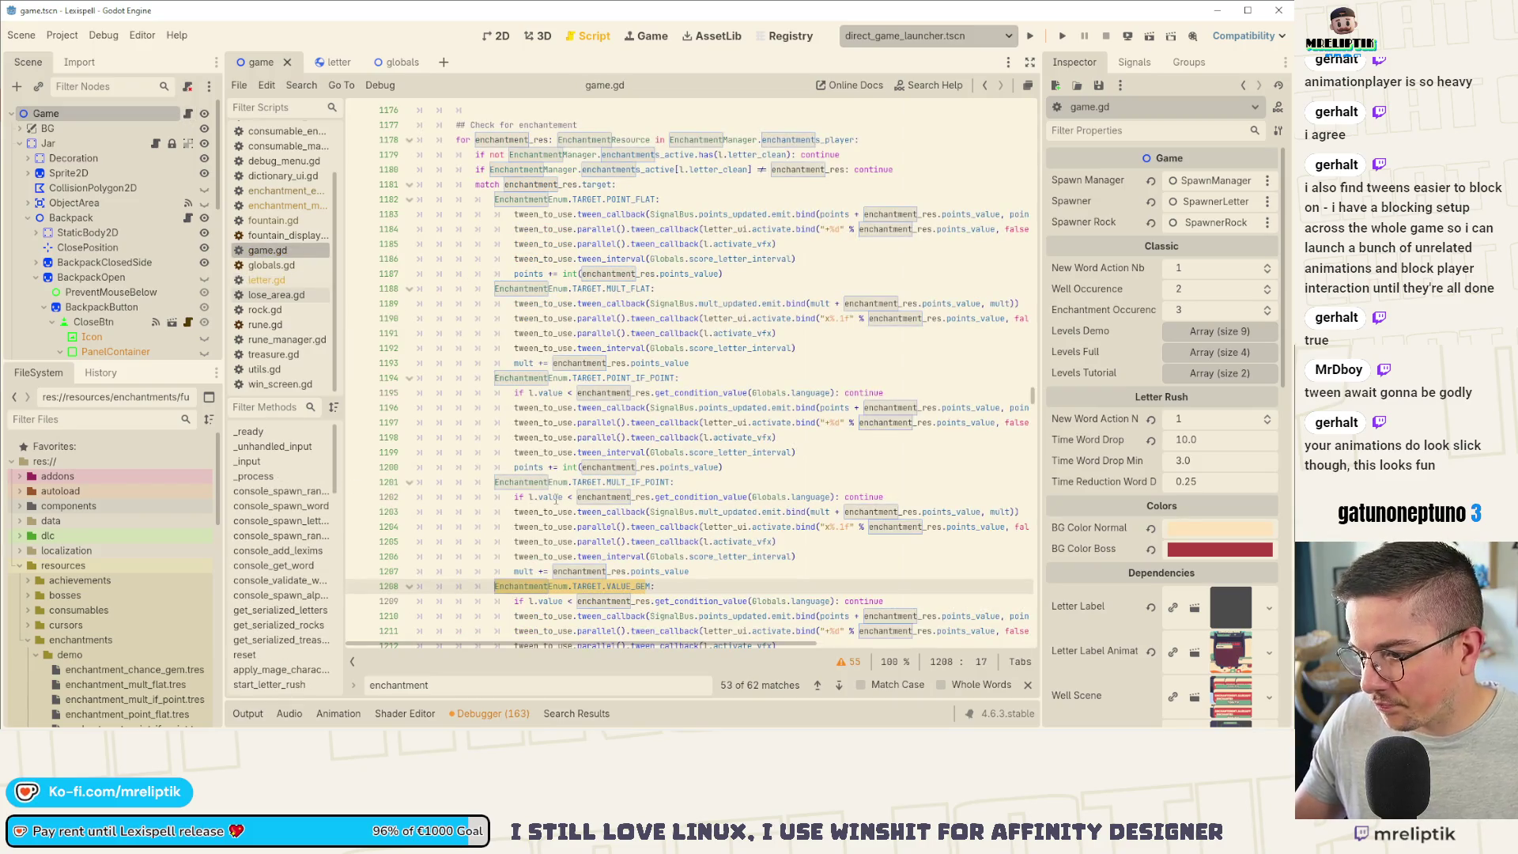
scroll(555, 499, down, 4)
mouse_move(723, 496)
mouse_down()
mouse_move(395, 387)
mouse_move(251, 404)
mouse_up()
key(Delete)
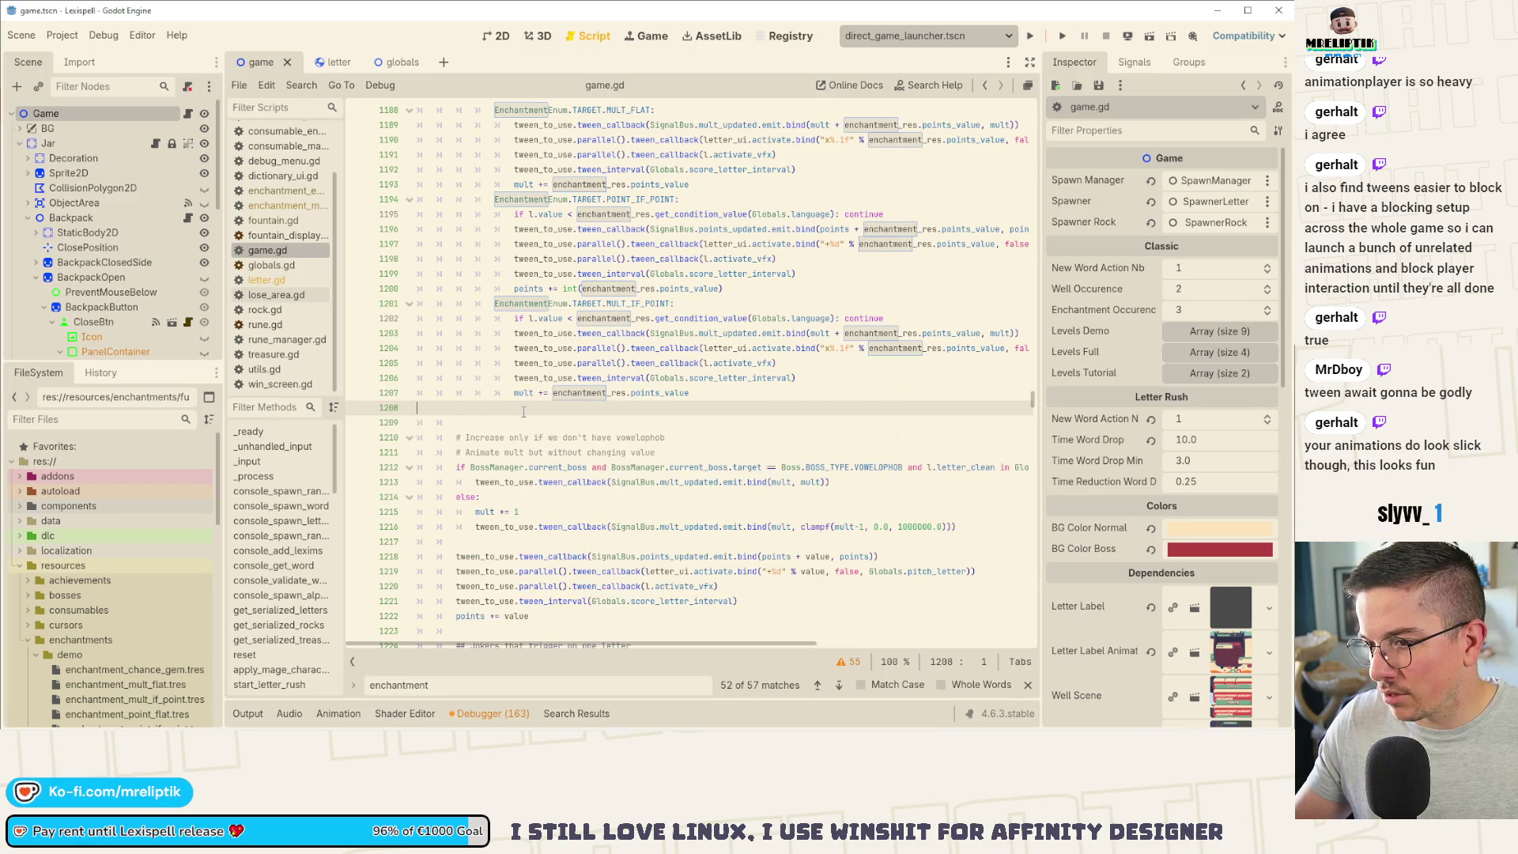
key(Delete)
key(ctrl+s)
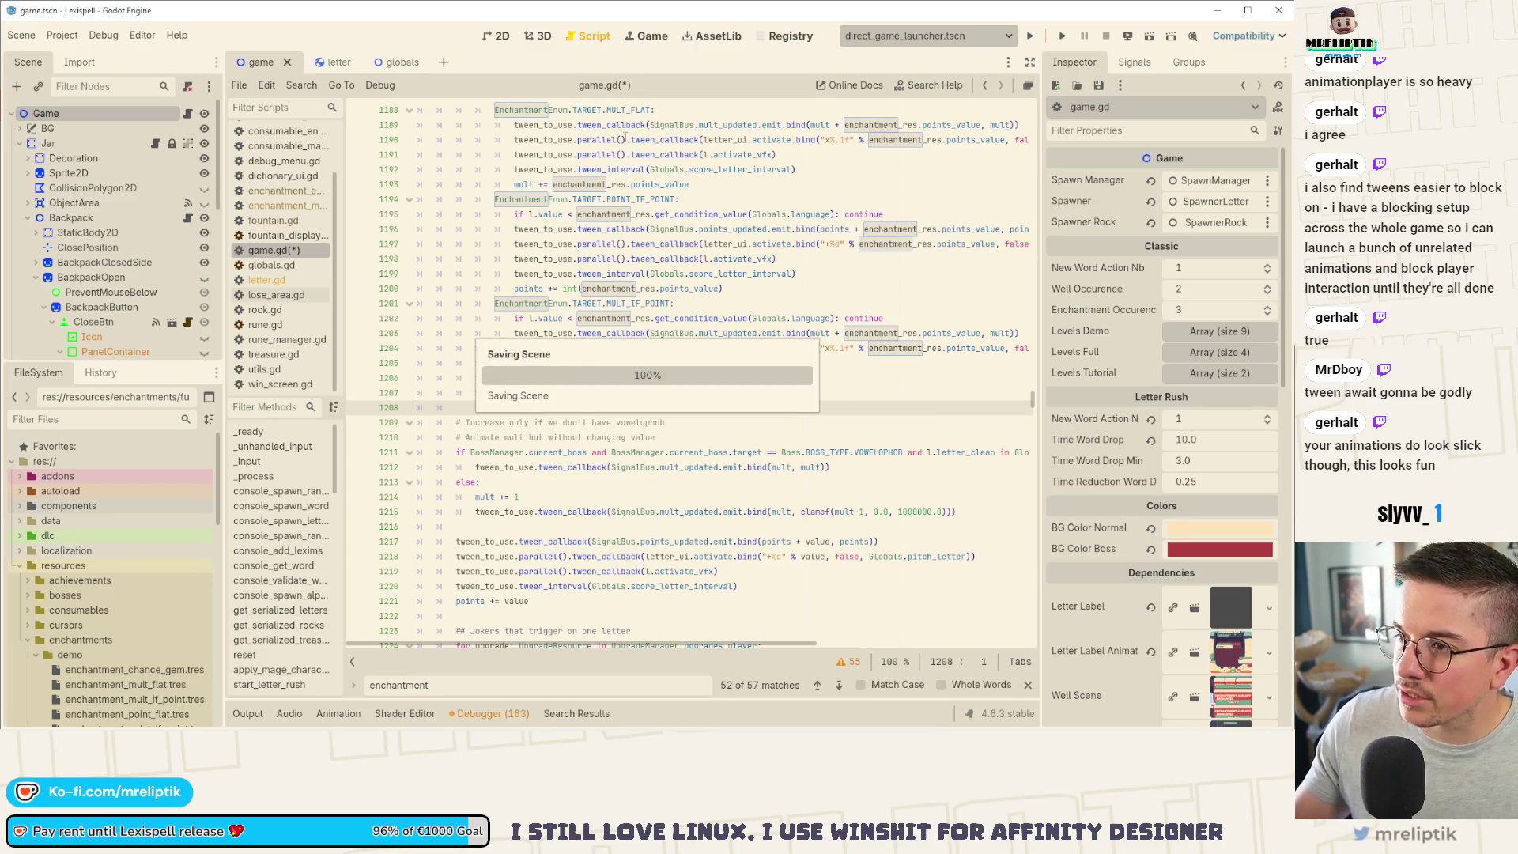
scroll(628, 198, up, 5)
text(z)
key(BackSpace)
scroll(554, 213, down, 2)
key(ctrl+s)
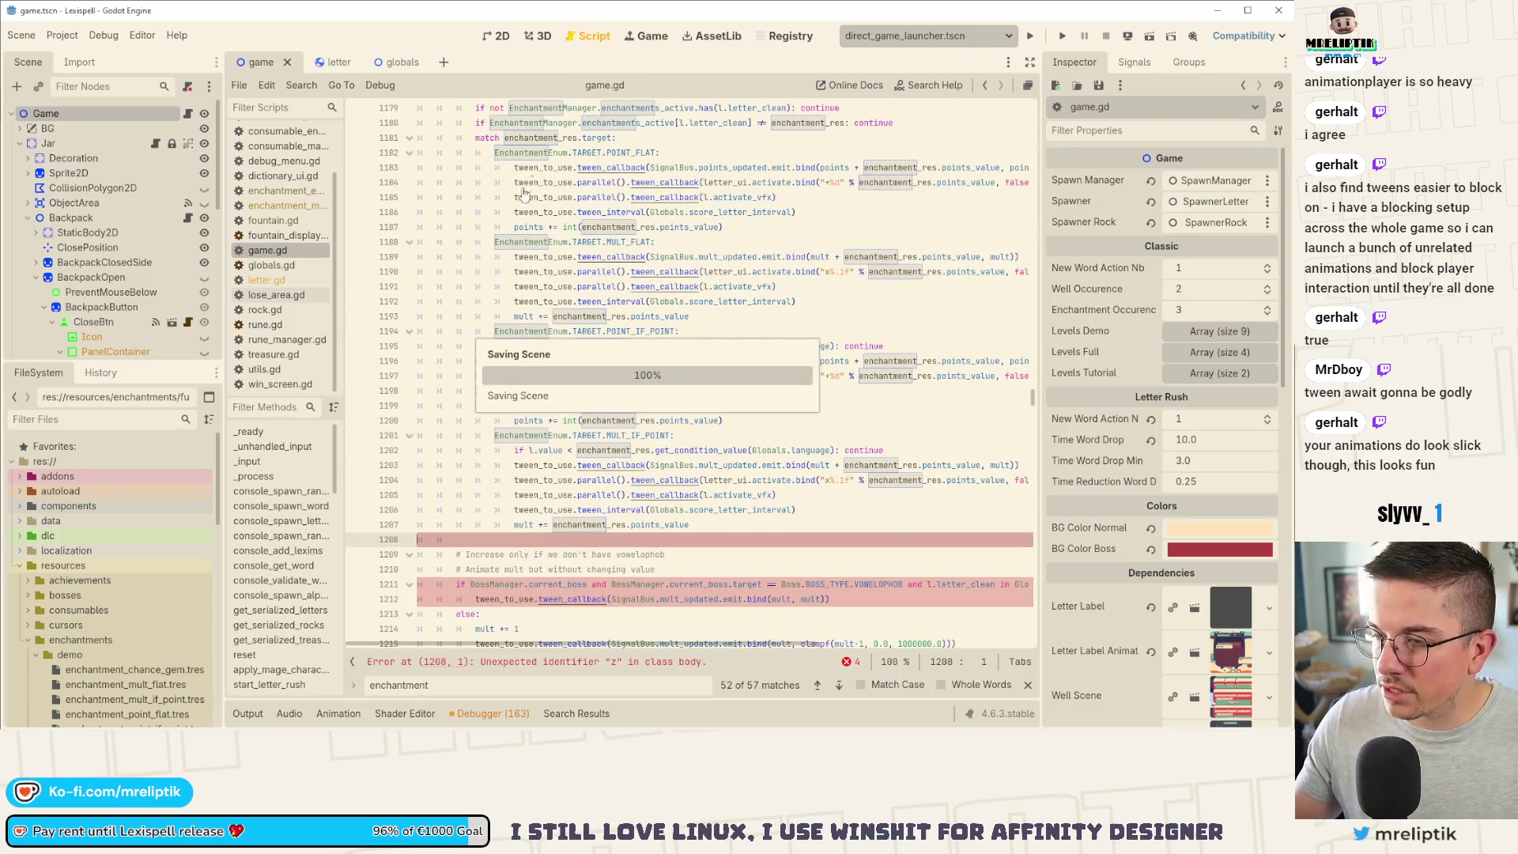
click(261, 281)
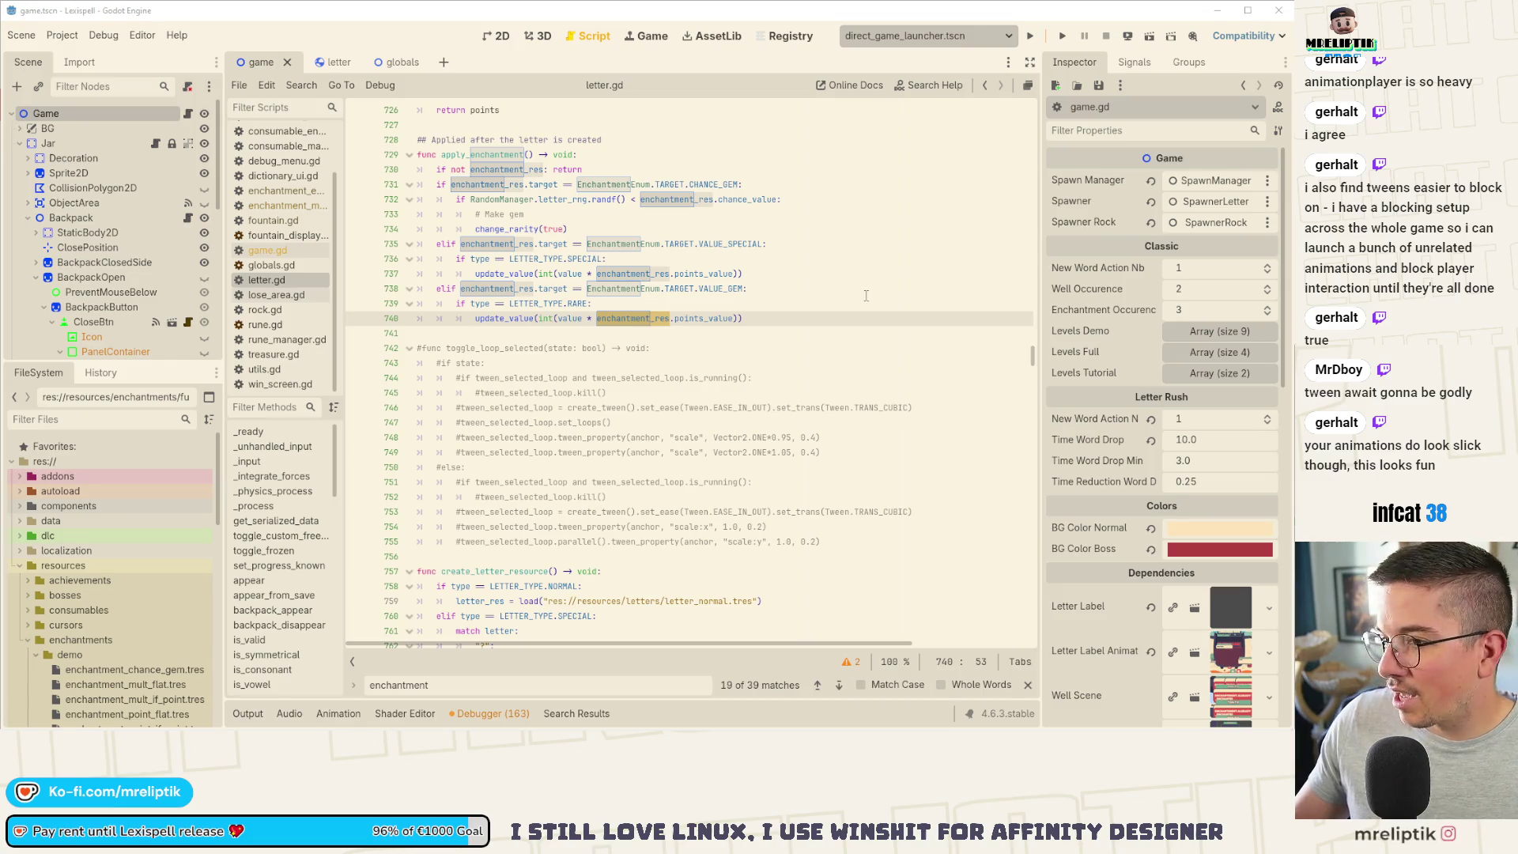
Step: Review the new VALUE_GEM line and its RARE type check in letter.gd
click(817, 288)
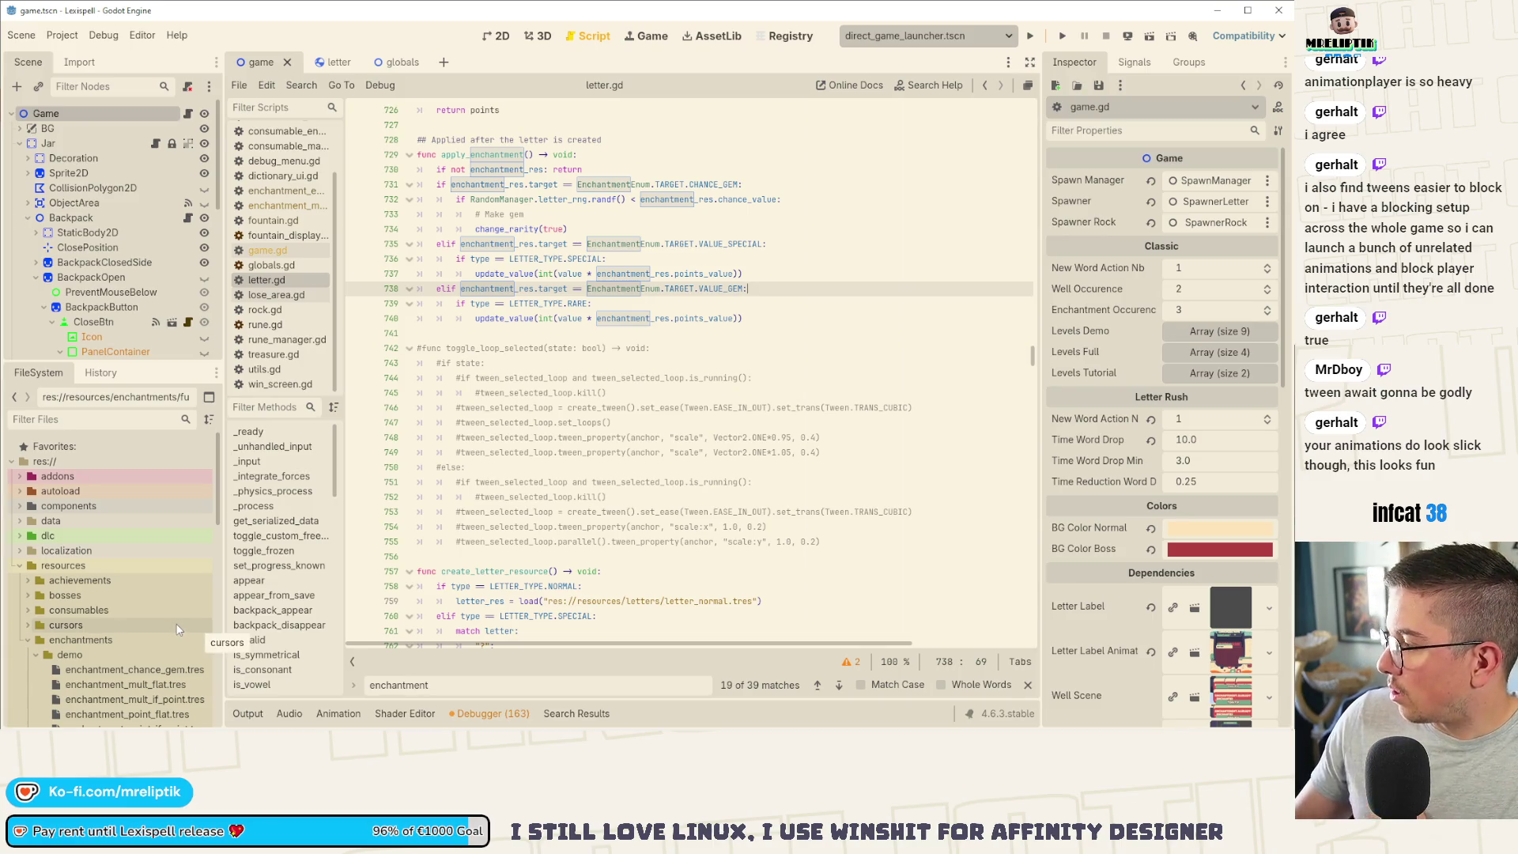
click(578, 304)
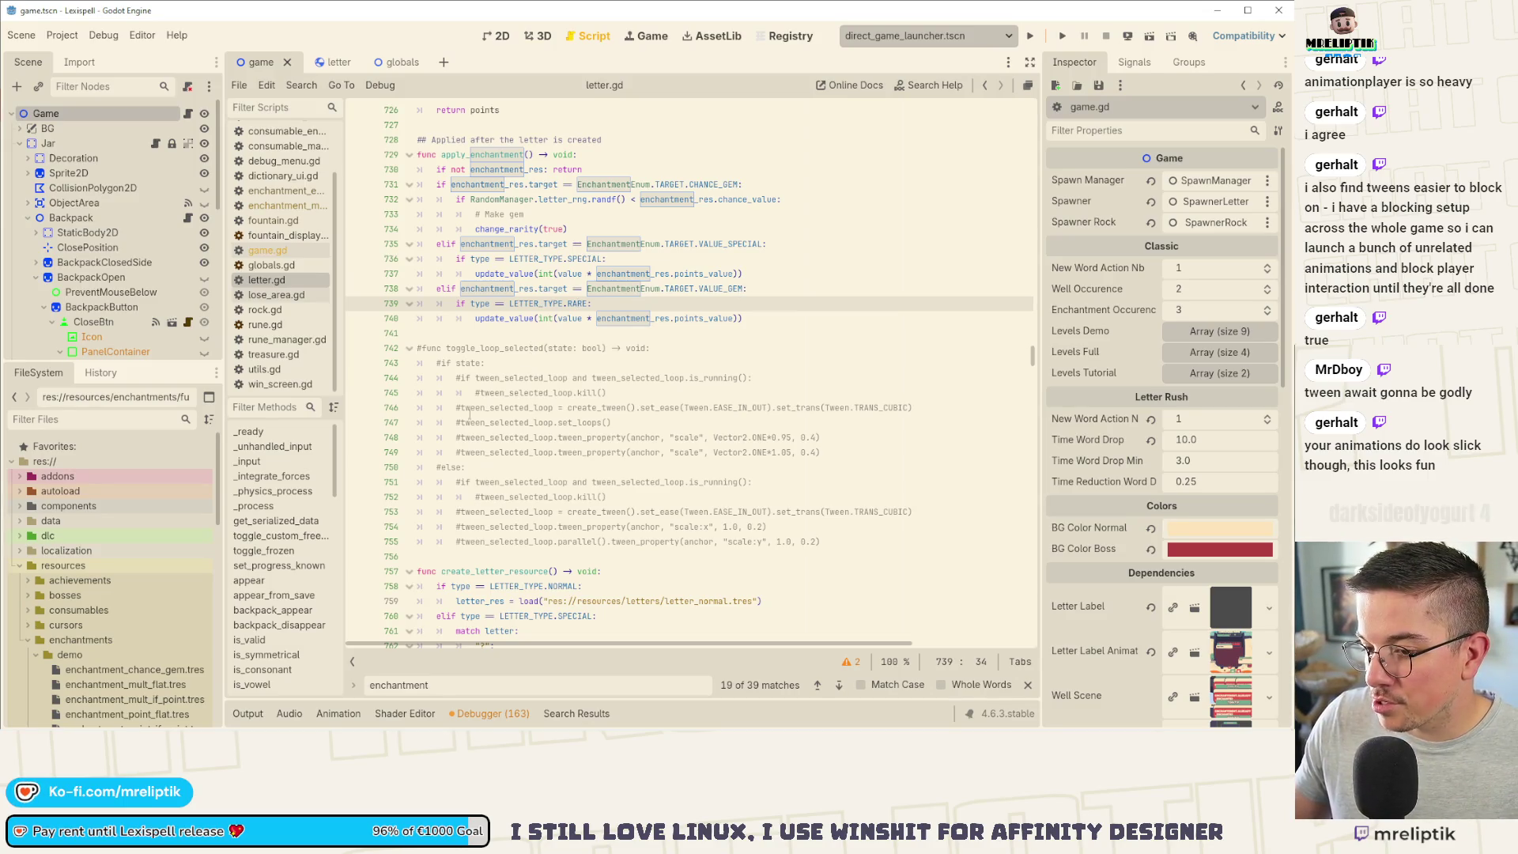
scroll(283, 611, down, 5)
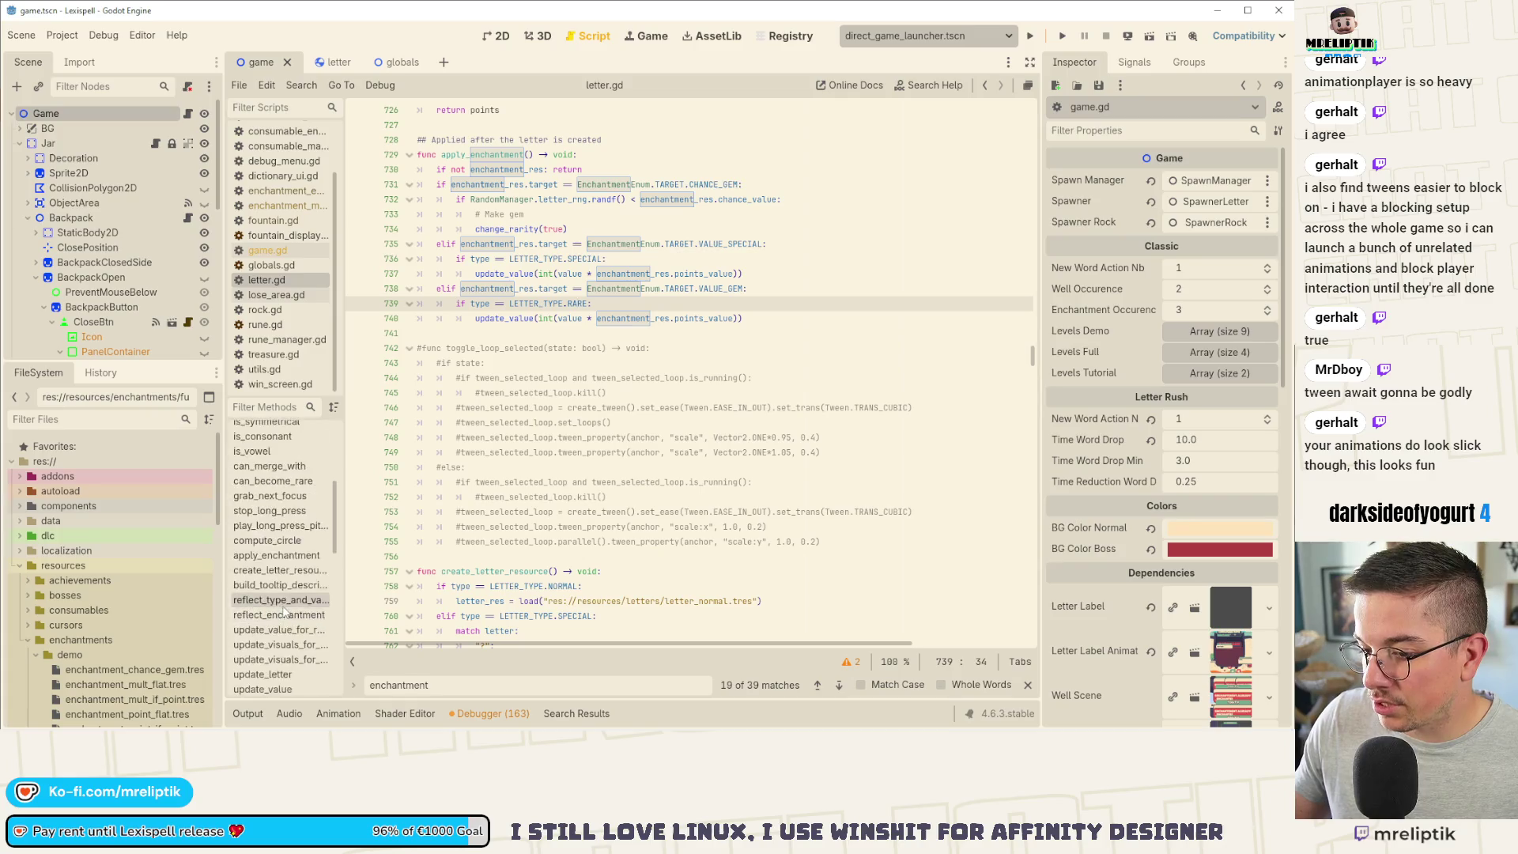
scroll(283, 611, down, 4)
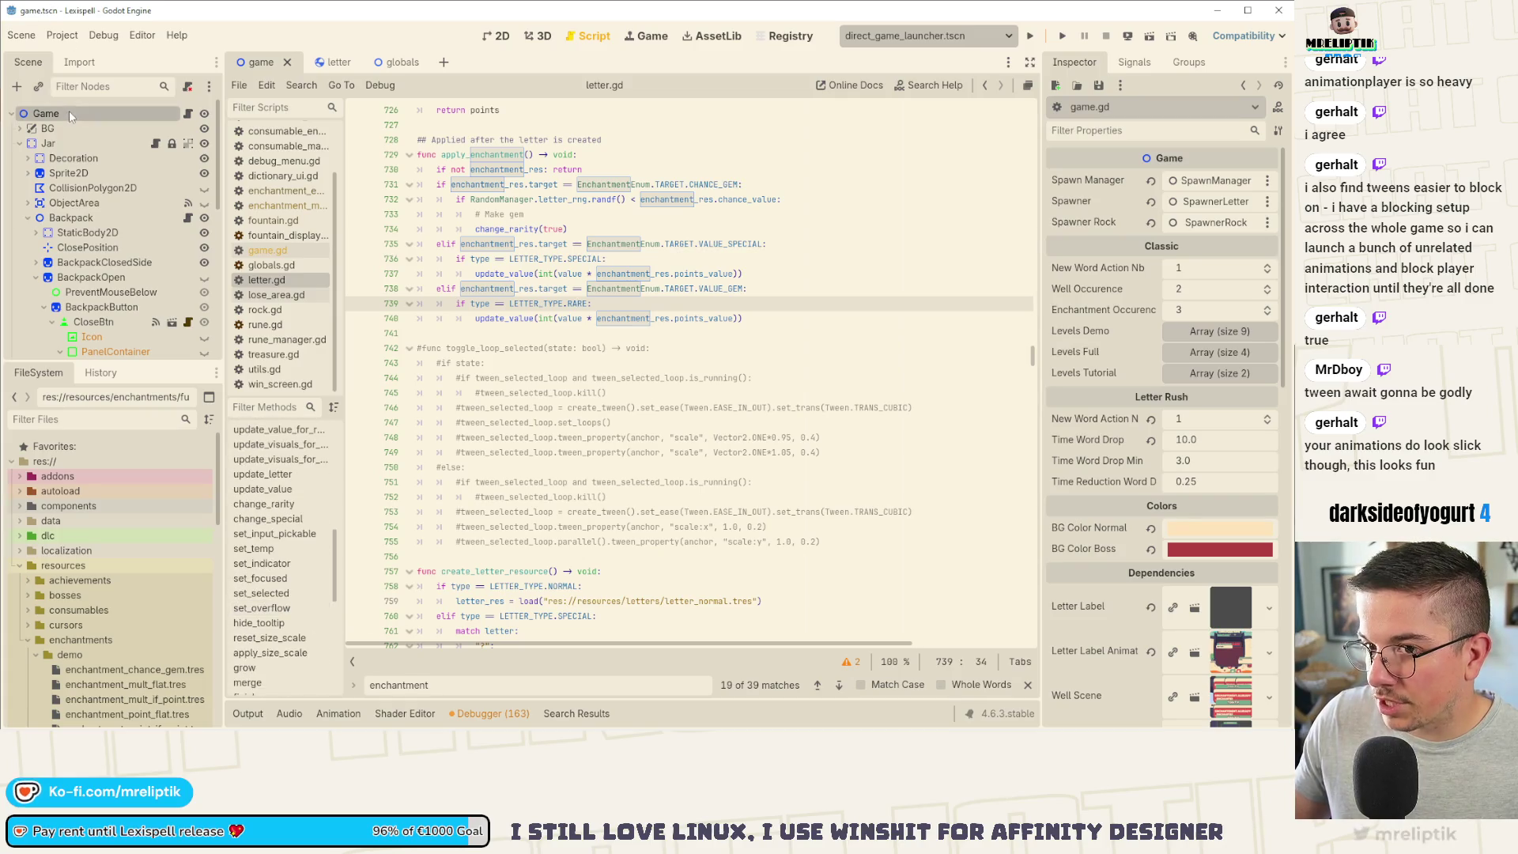
Step: Open the letter scene and jump to the Letter node's _on_body_entered handler from its signals
click(332, 62)
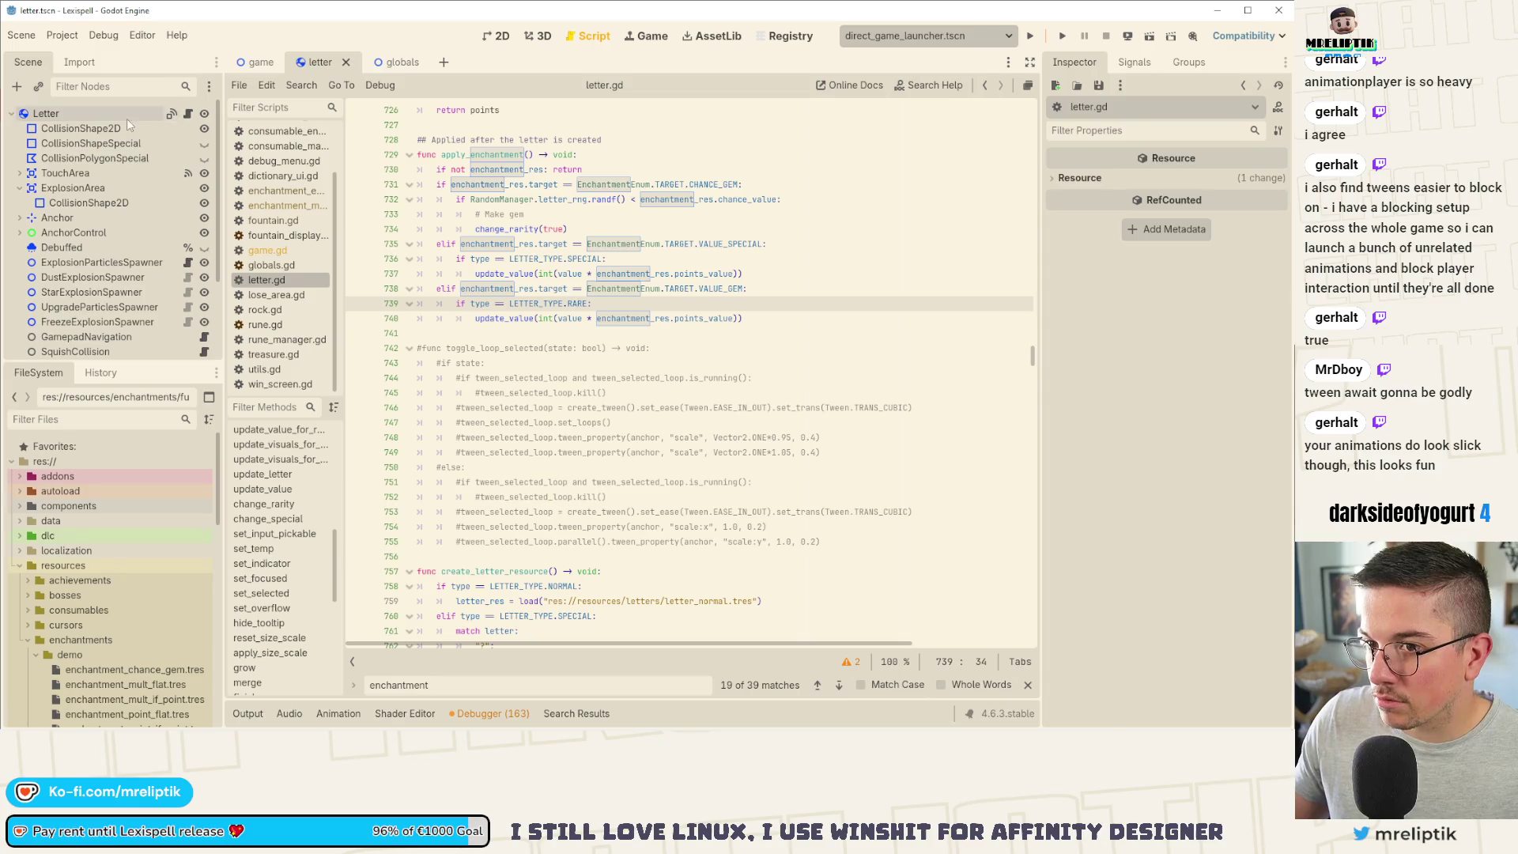
click(127, 117)
click(1134, 62)
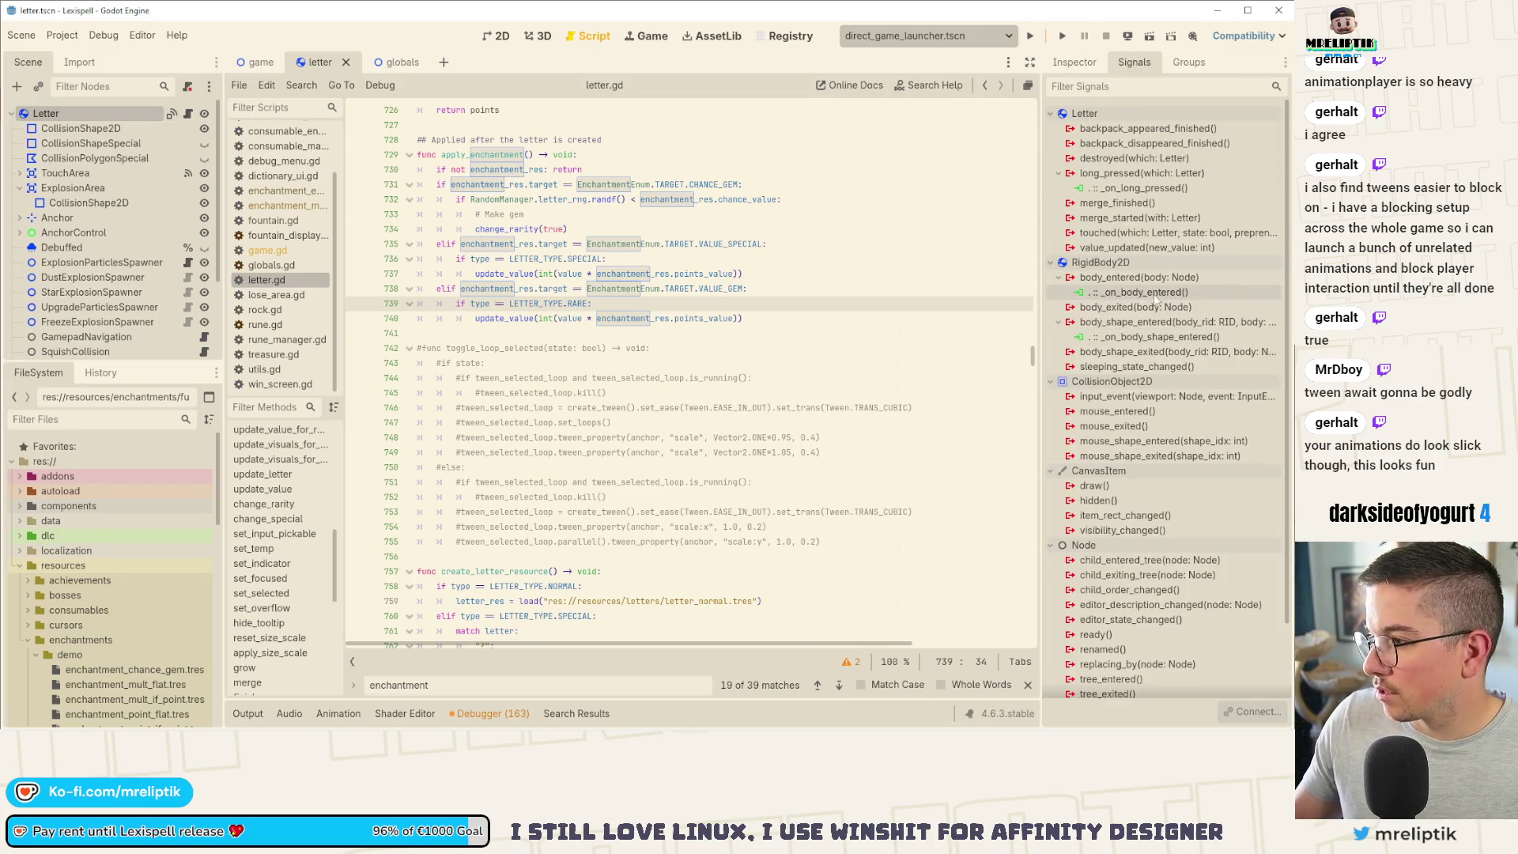
double_click(1132, 294)
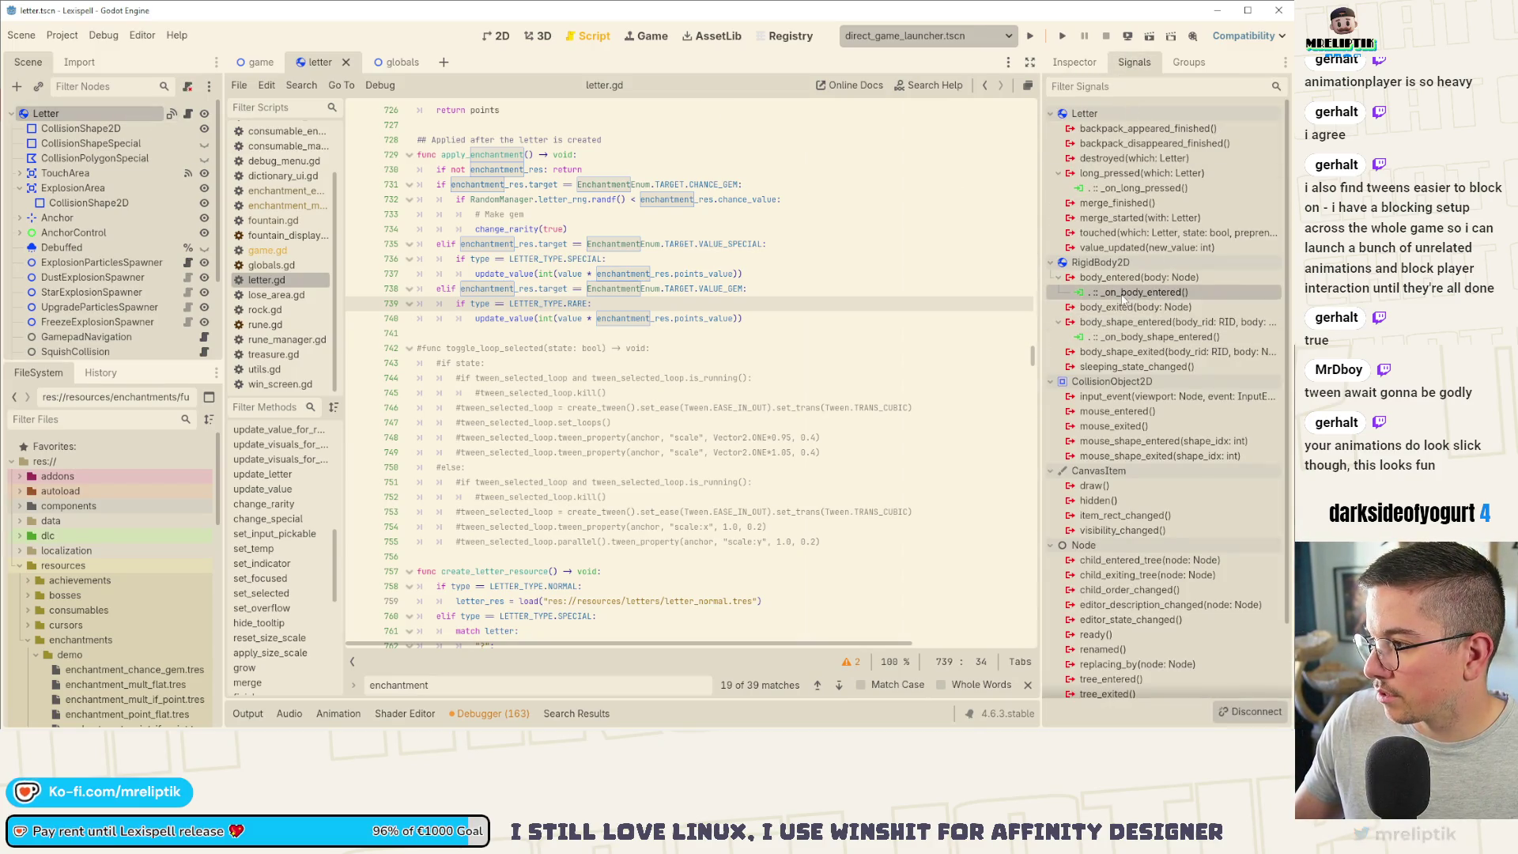
scroll(472, 468, down, 10)
click(633, 437)
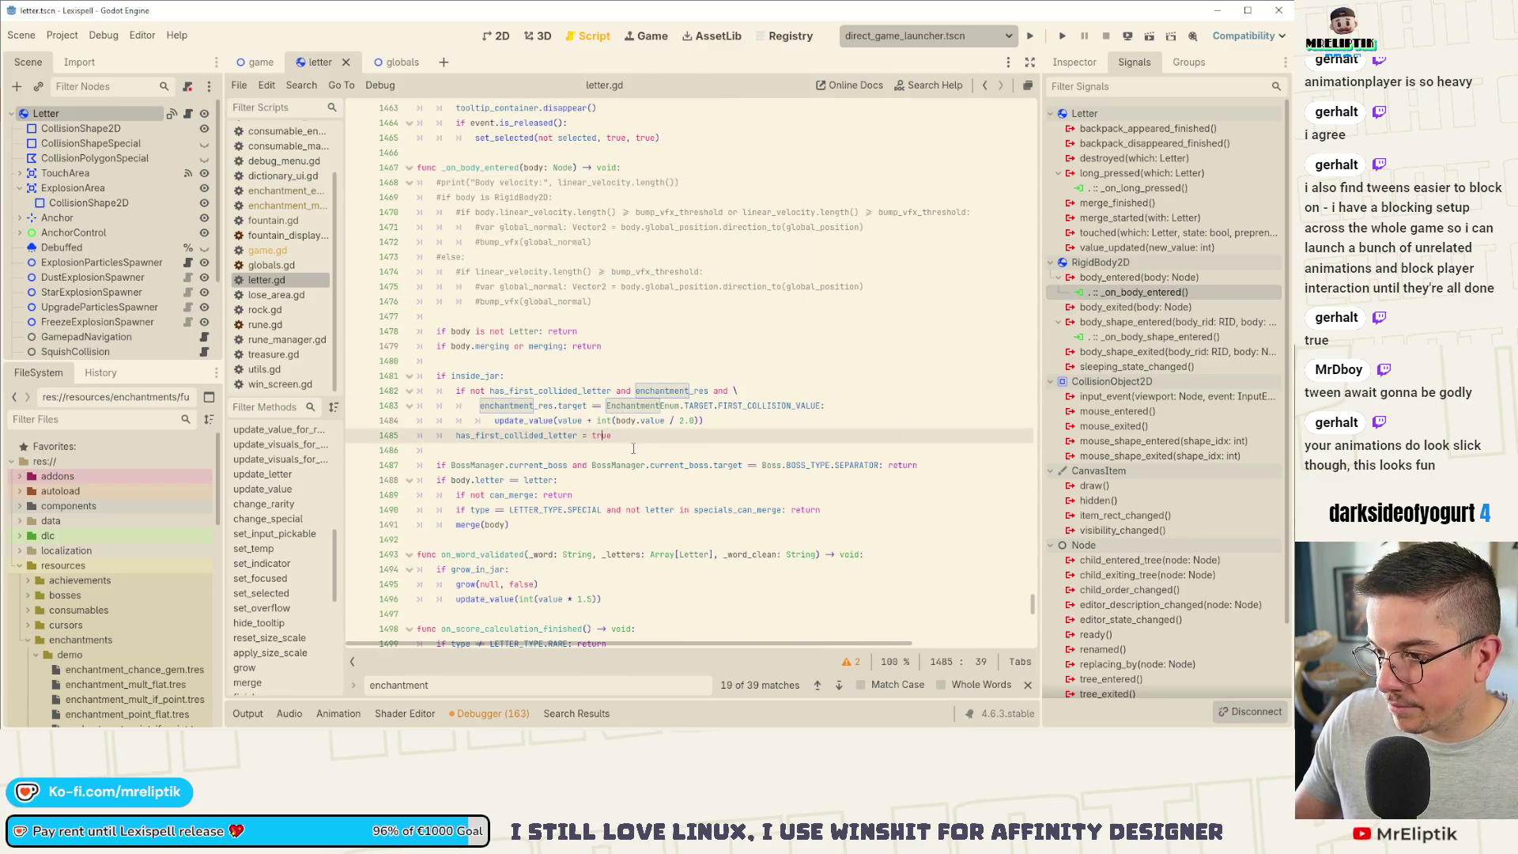
Step: Copy the inside_jar first-collision bonus block and go to finish_merge
drag(621, 435, 436, 378)
key(ctrl+s)
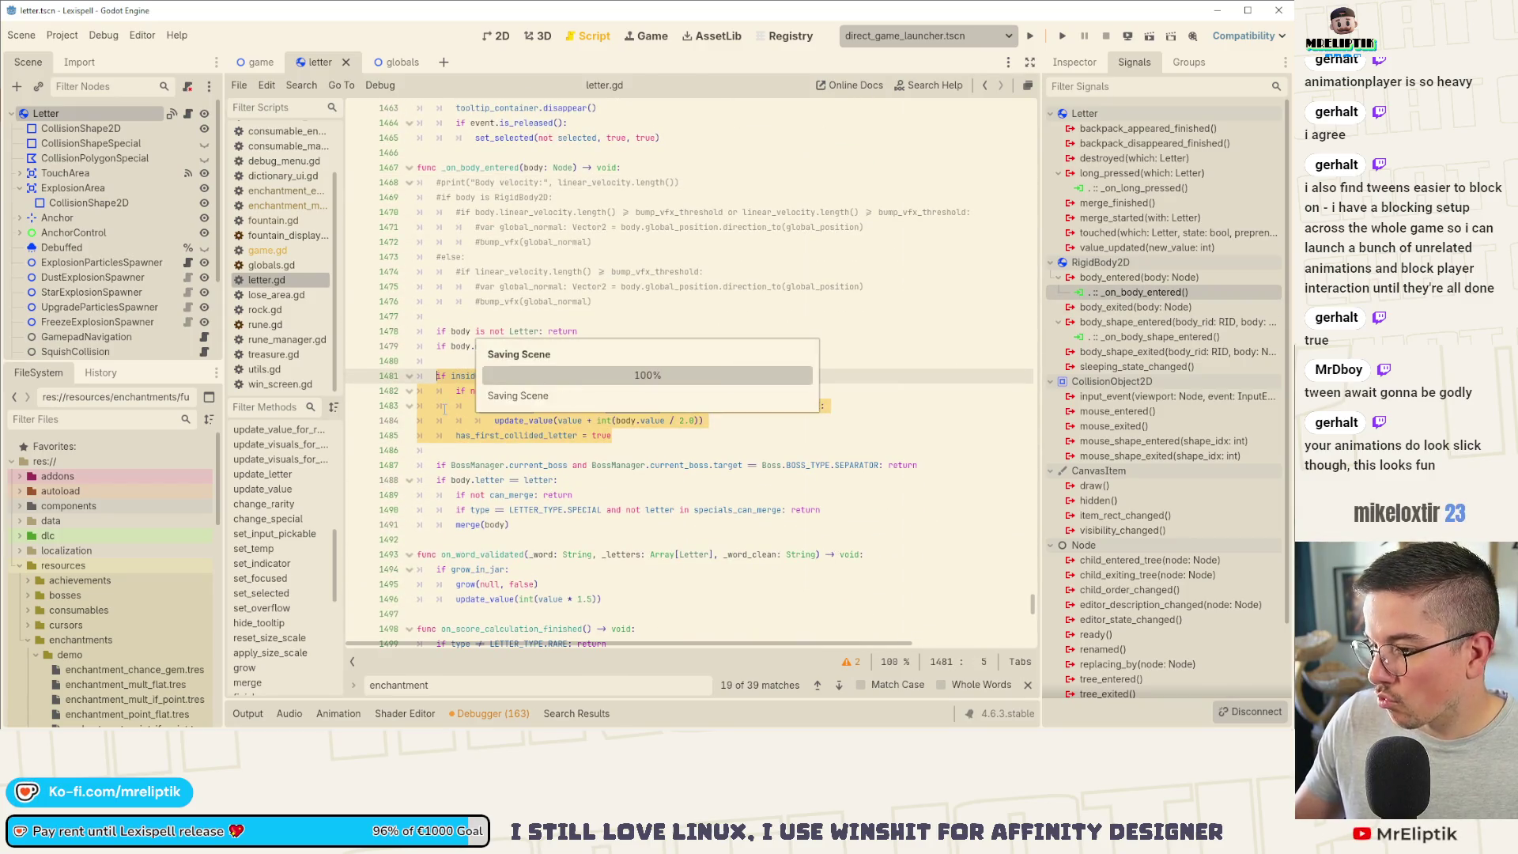
click(252, 682)
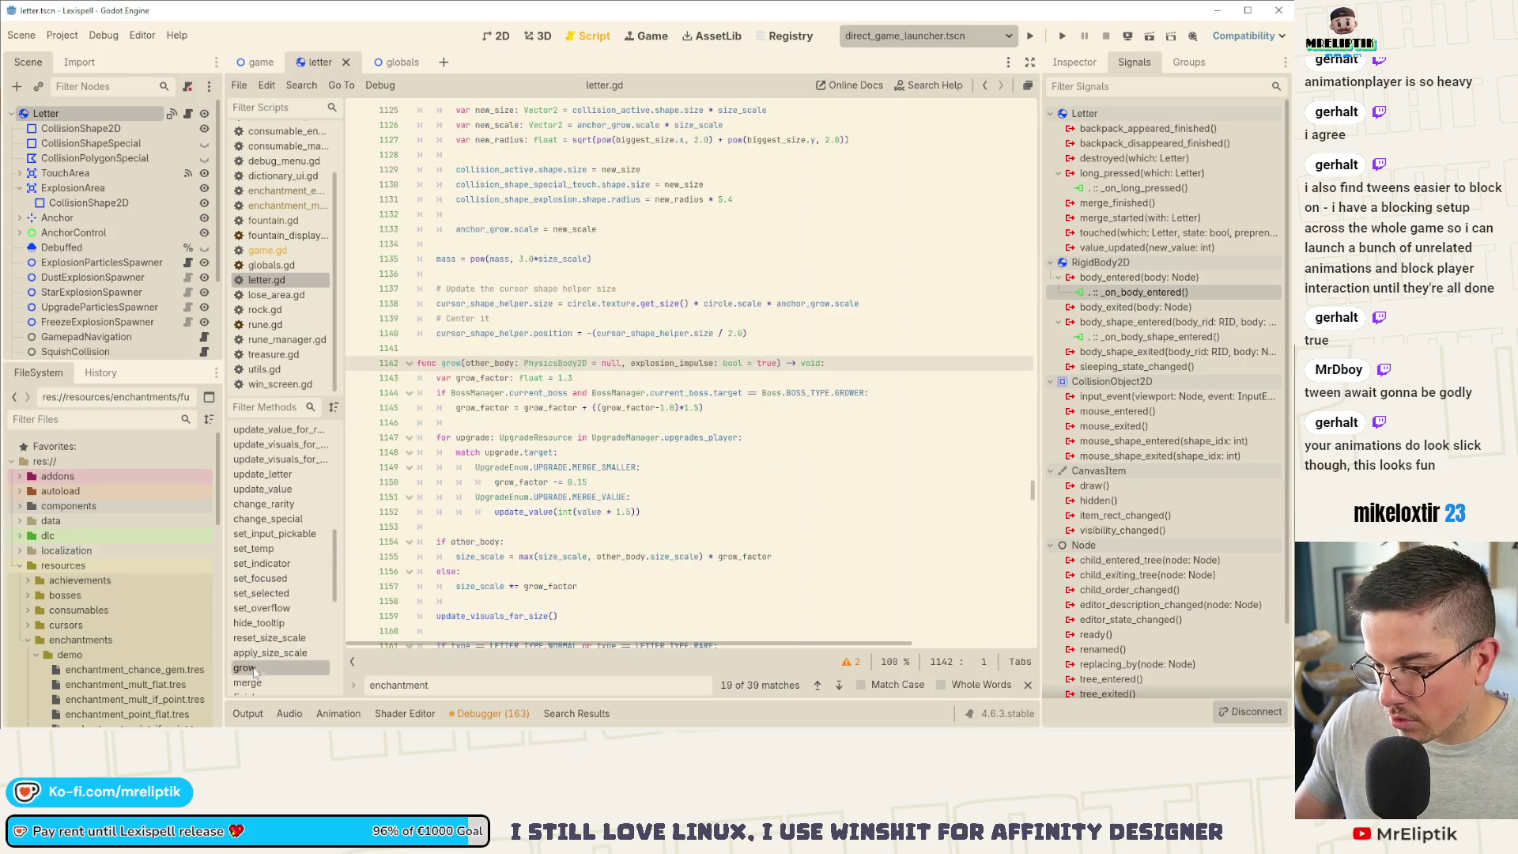
scroll(260, 665, down, 1)
click(269, 662)
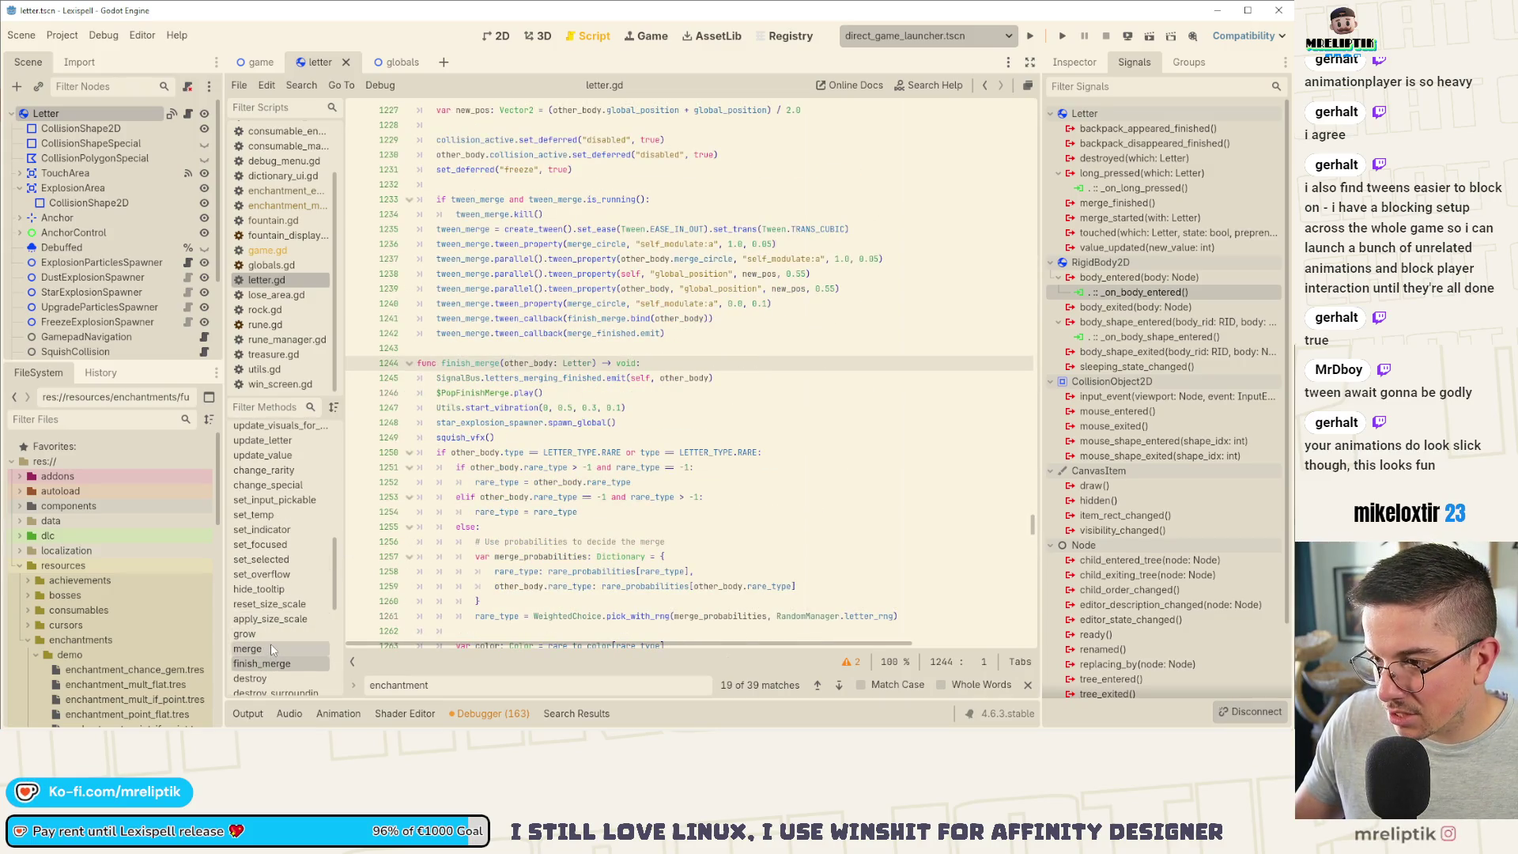
scroll(466, 379, down, 4)
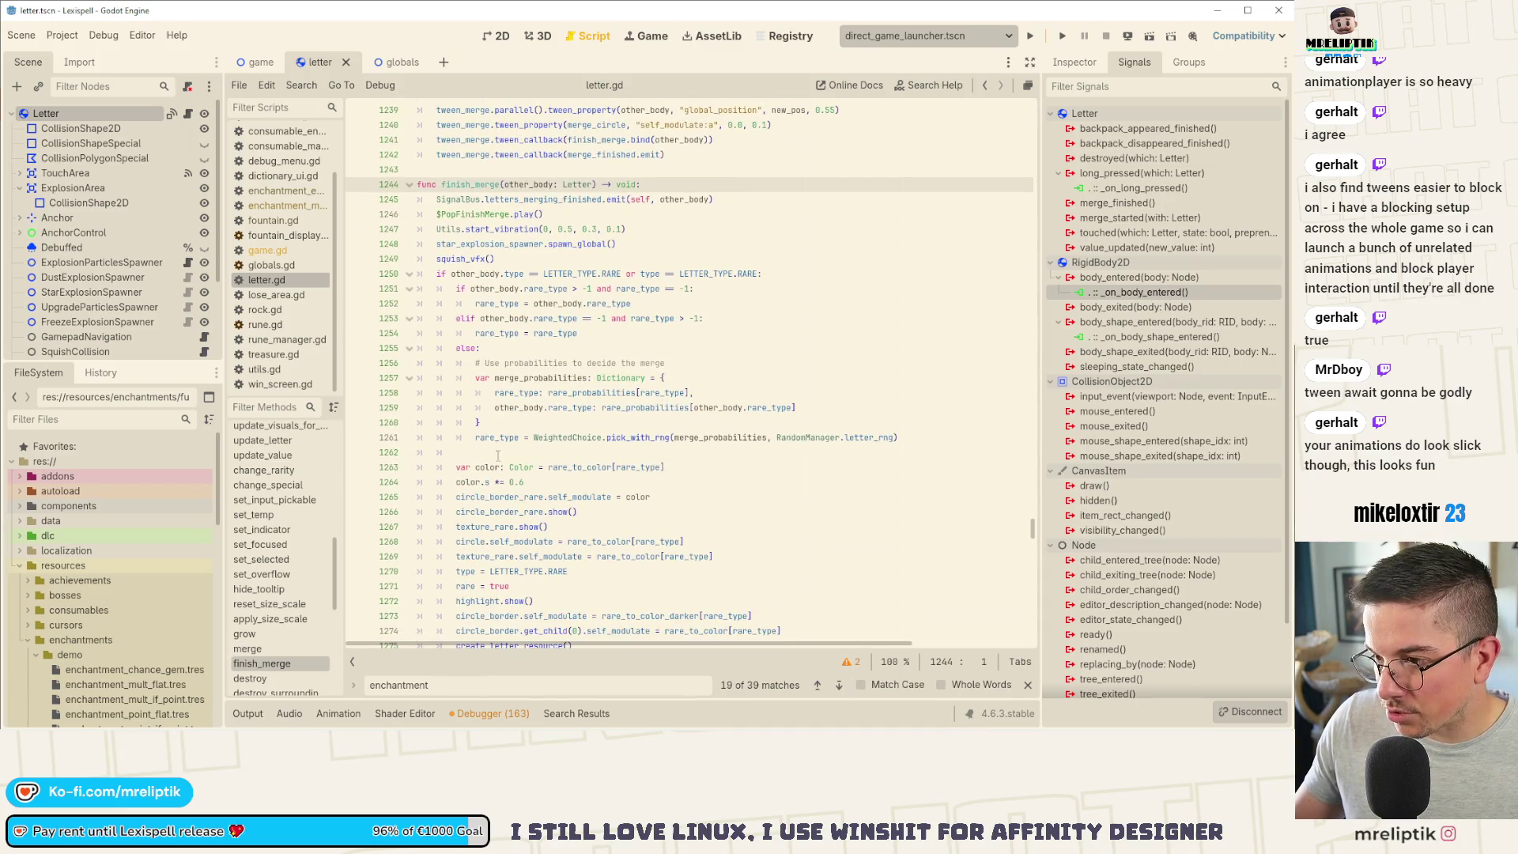
Step: Fold finish_merge's rare and normal letter branches and add blank lines after update_value(value + other_body.value)
click(409, 274)
click(409, 288)
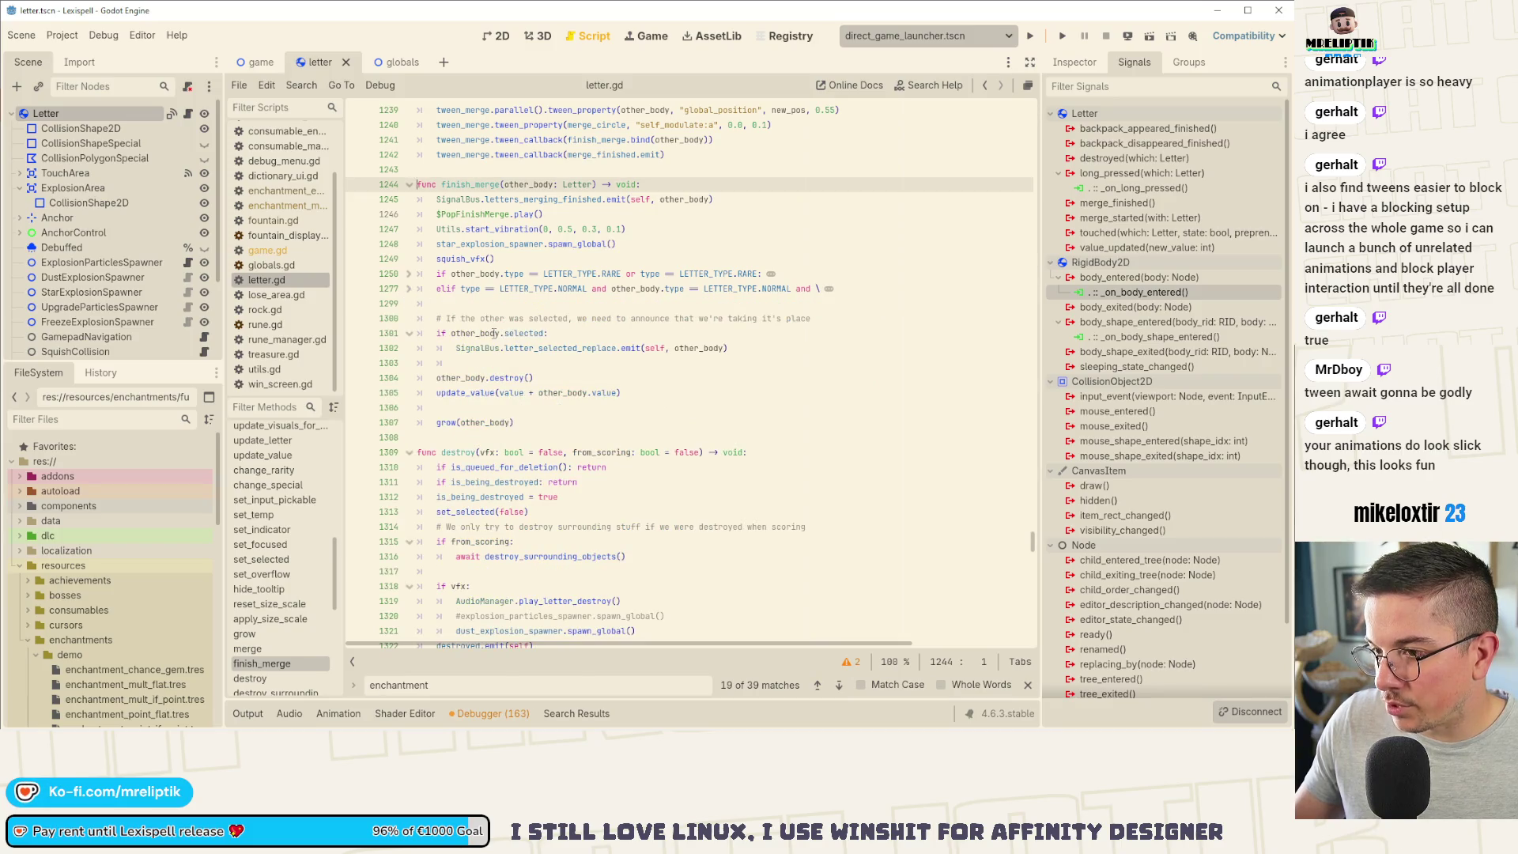
click(531, 366)
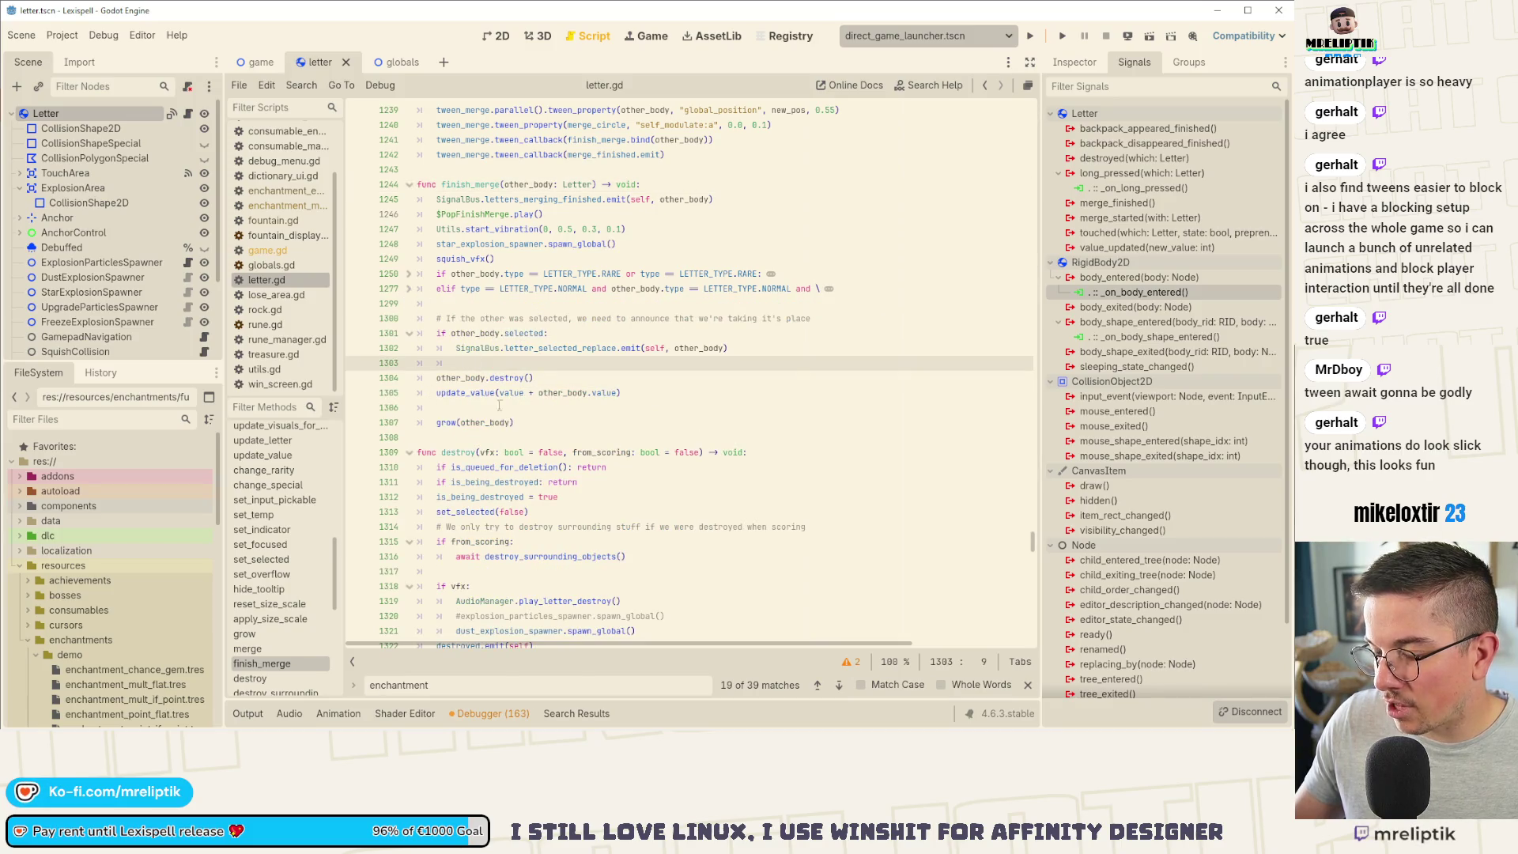
click(617, 393)
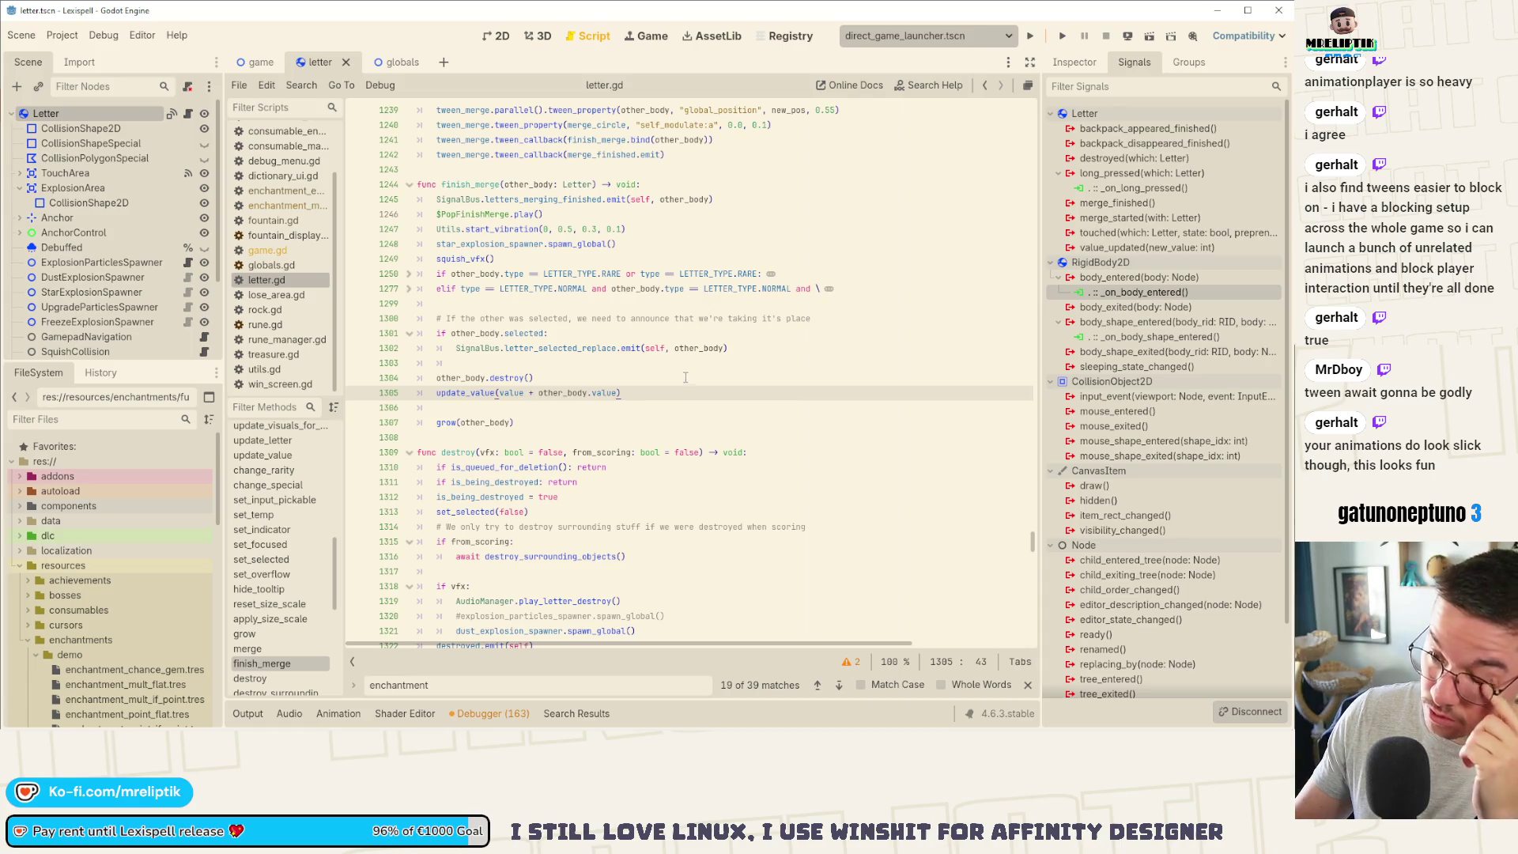
key(Return)
key(Return)
key(Up)
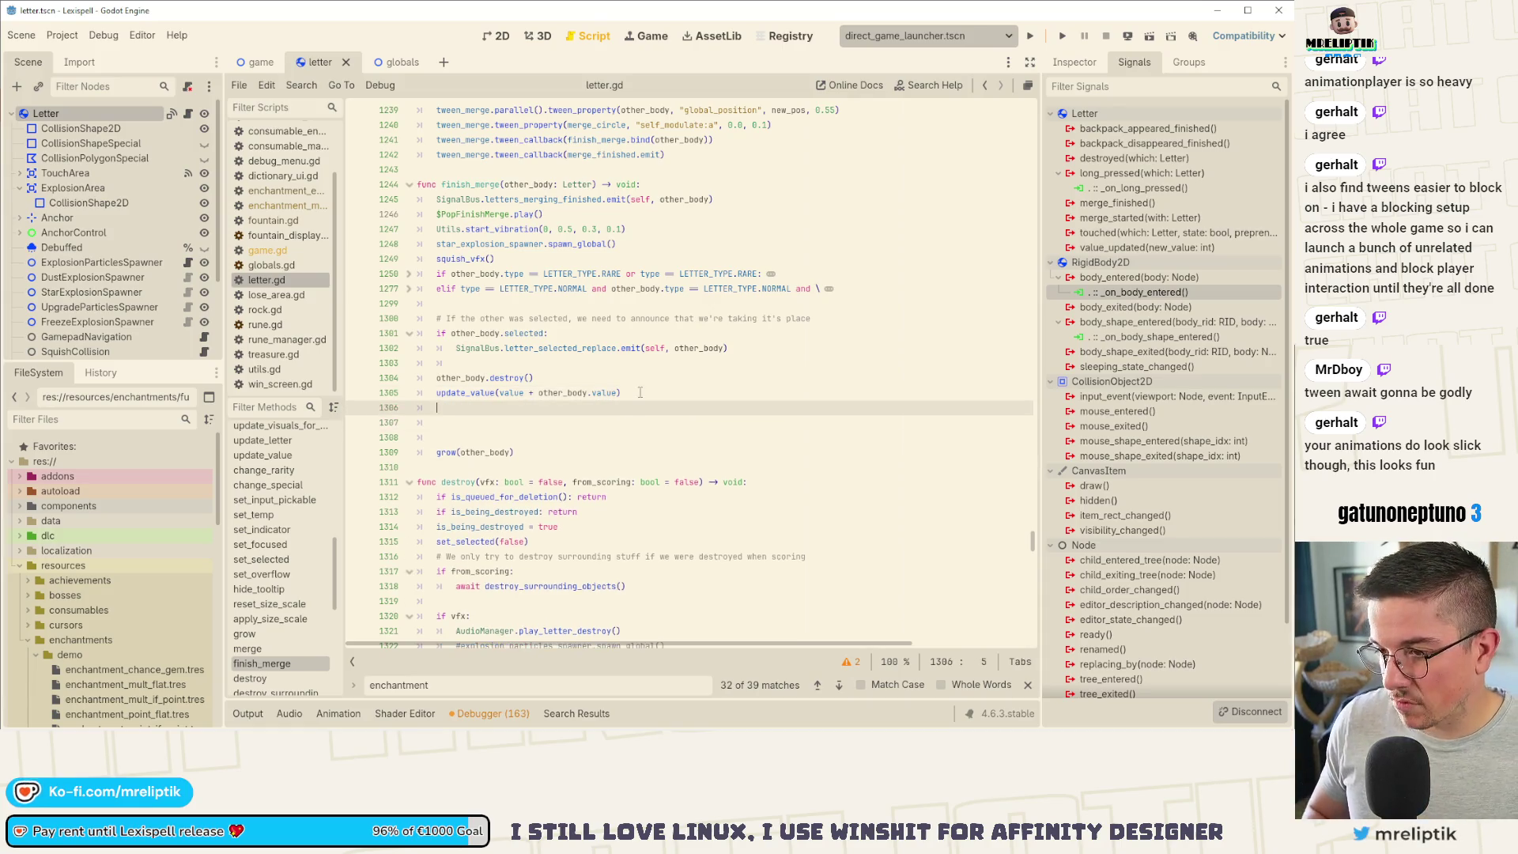
Step: Paste the bonus block, remove 'has_first_collided_letter and', unindent it one level, and save
key(ctrl+v)
click(505, 423)
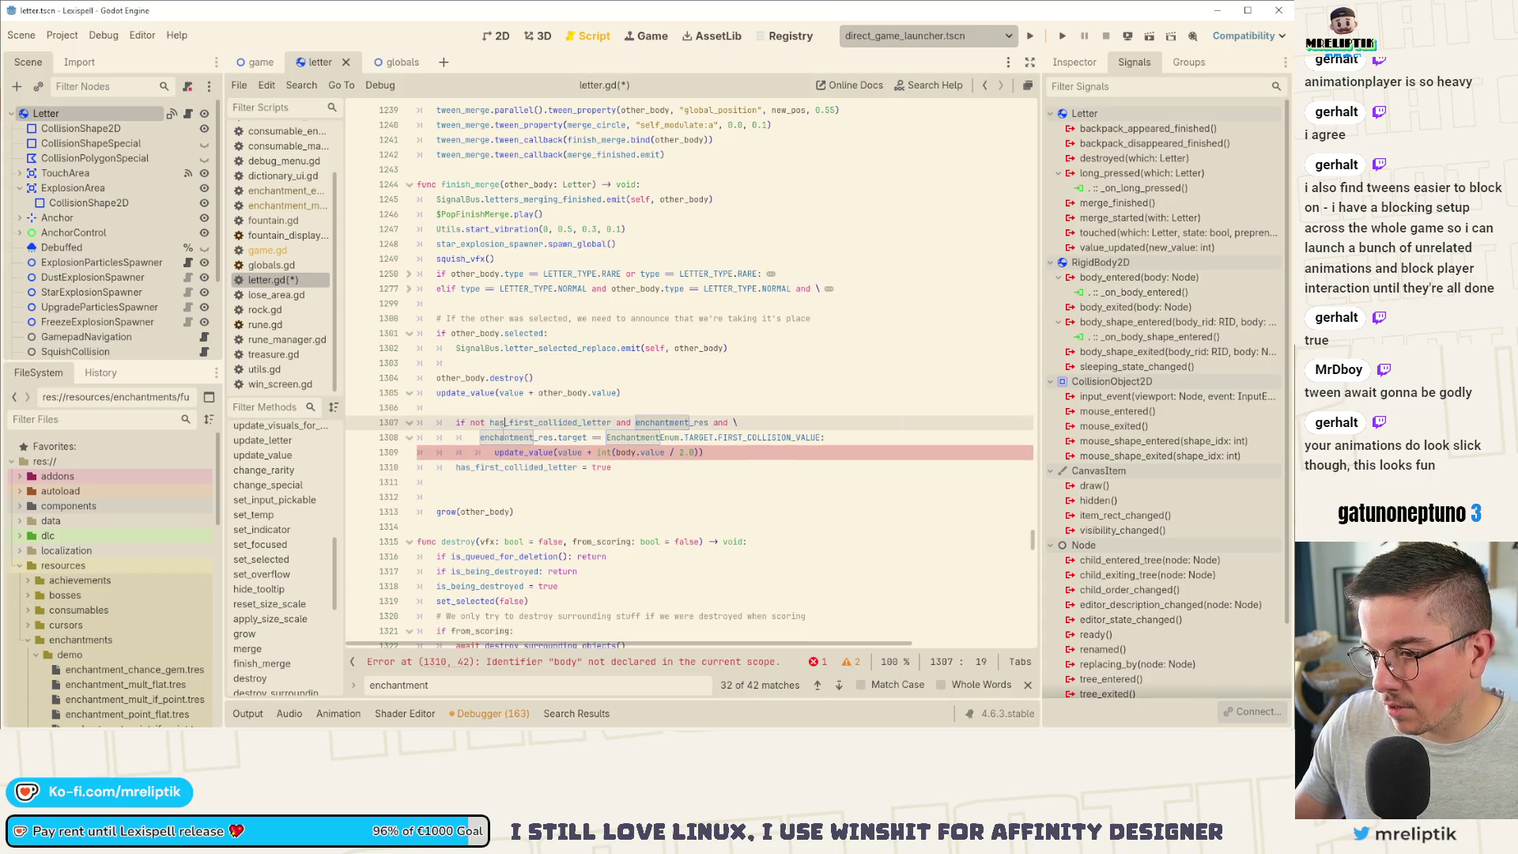
shift+click(492, 467)
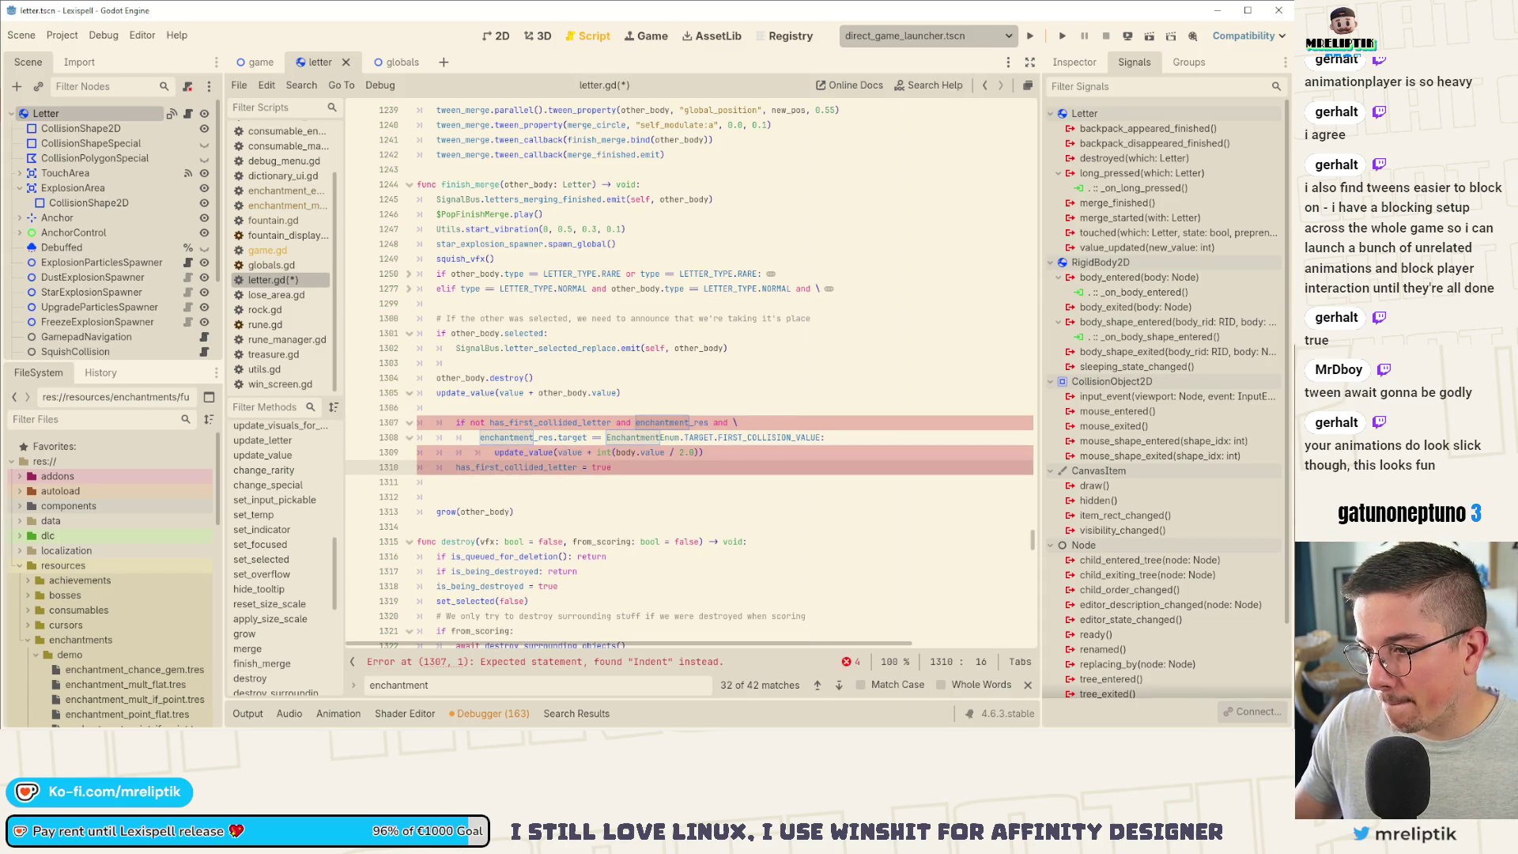
key(Up)
key(Up)
key(Up)
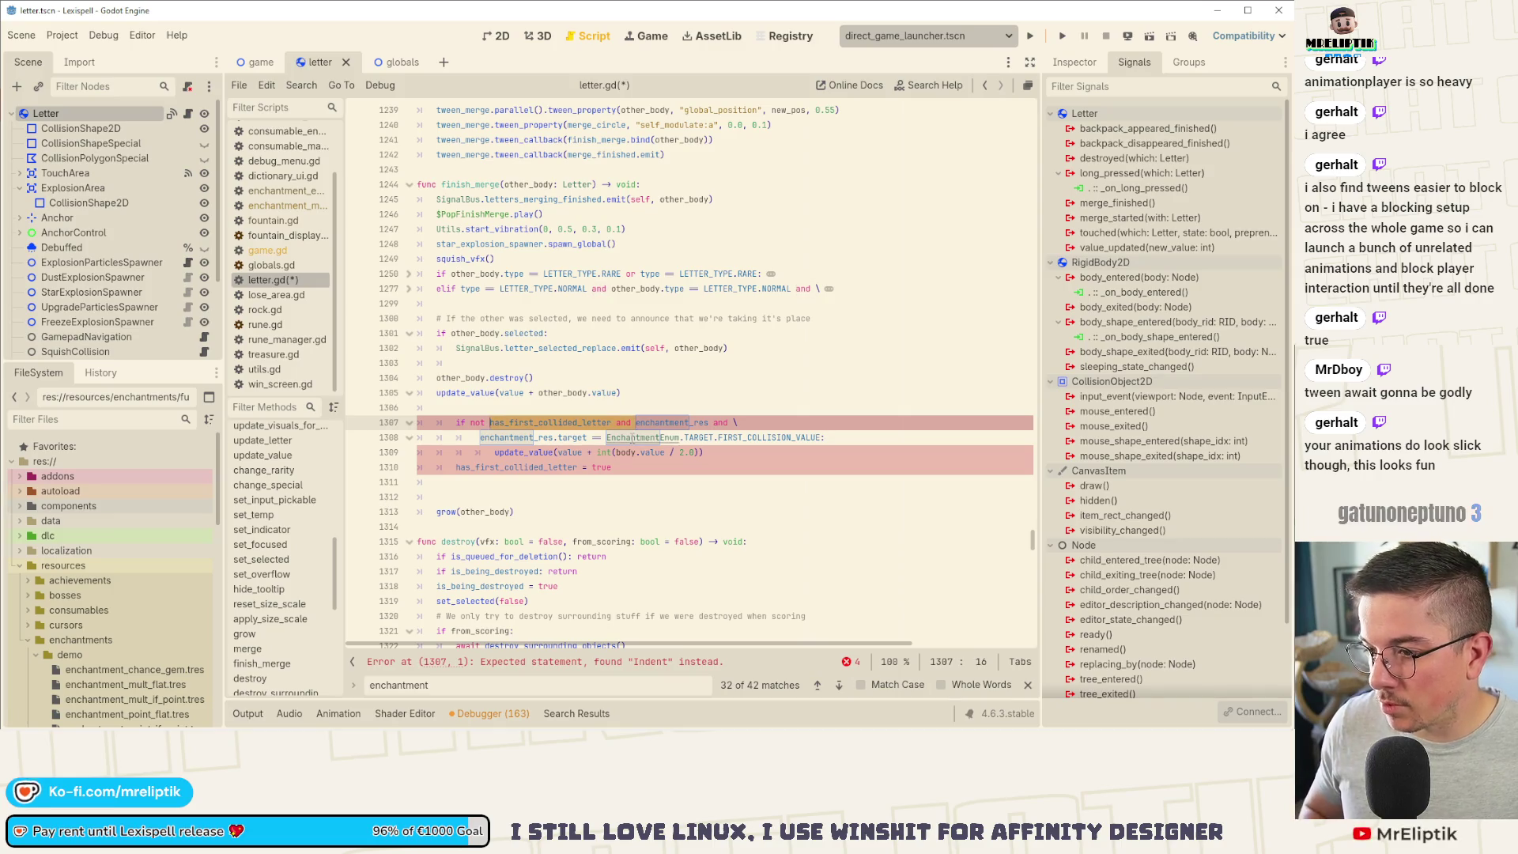
key(ctrl+Delete)
key(ctrl+Delete)
key(ctrl+Delete)
key(shift+Tab)
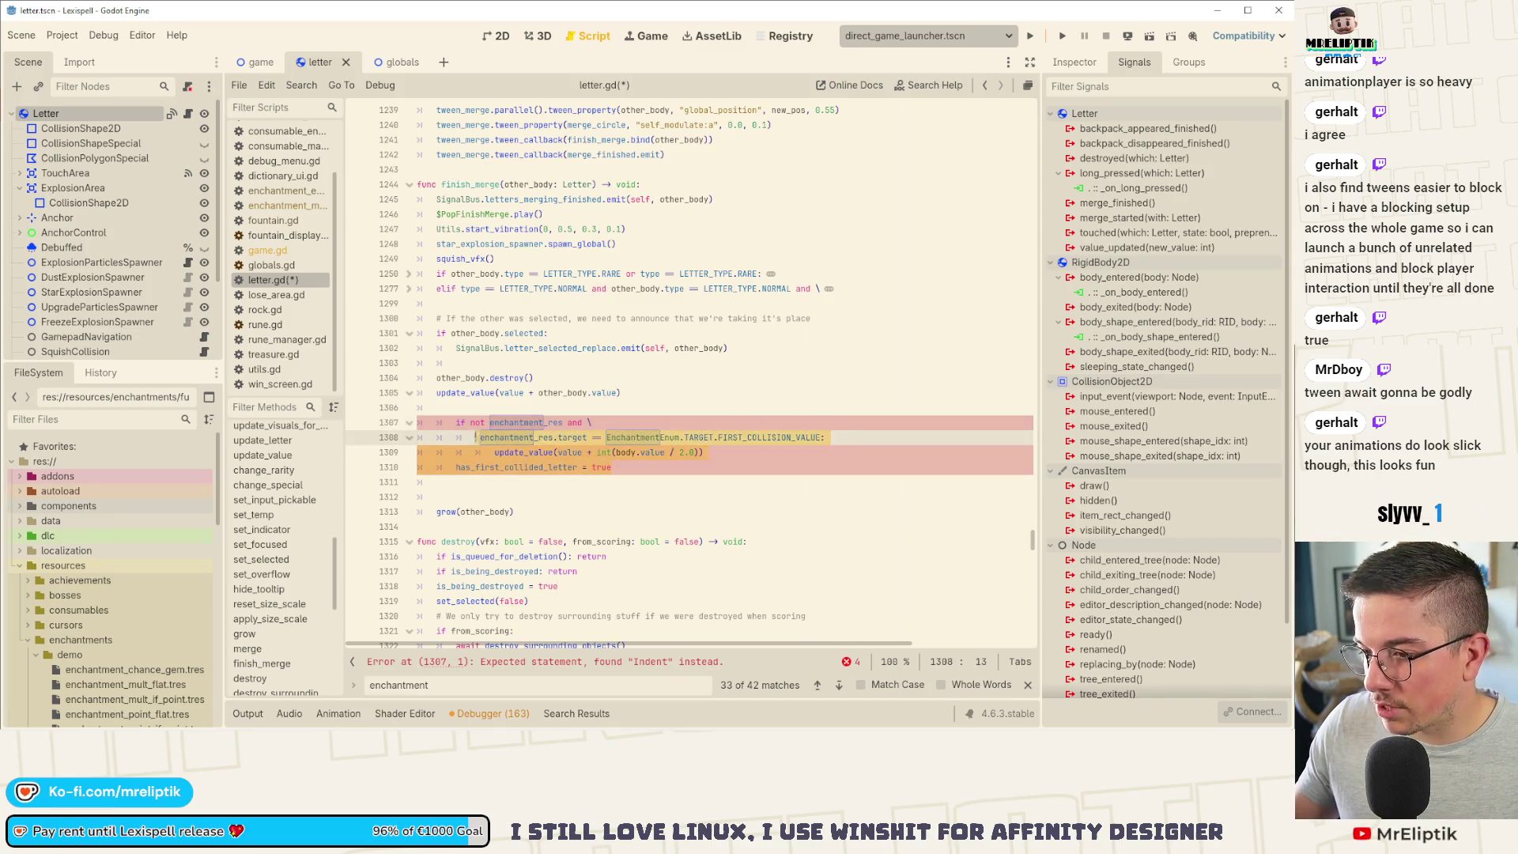
click(475, 485)
key(Delete)
key(ctrl+s)
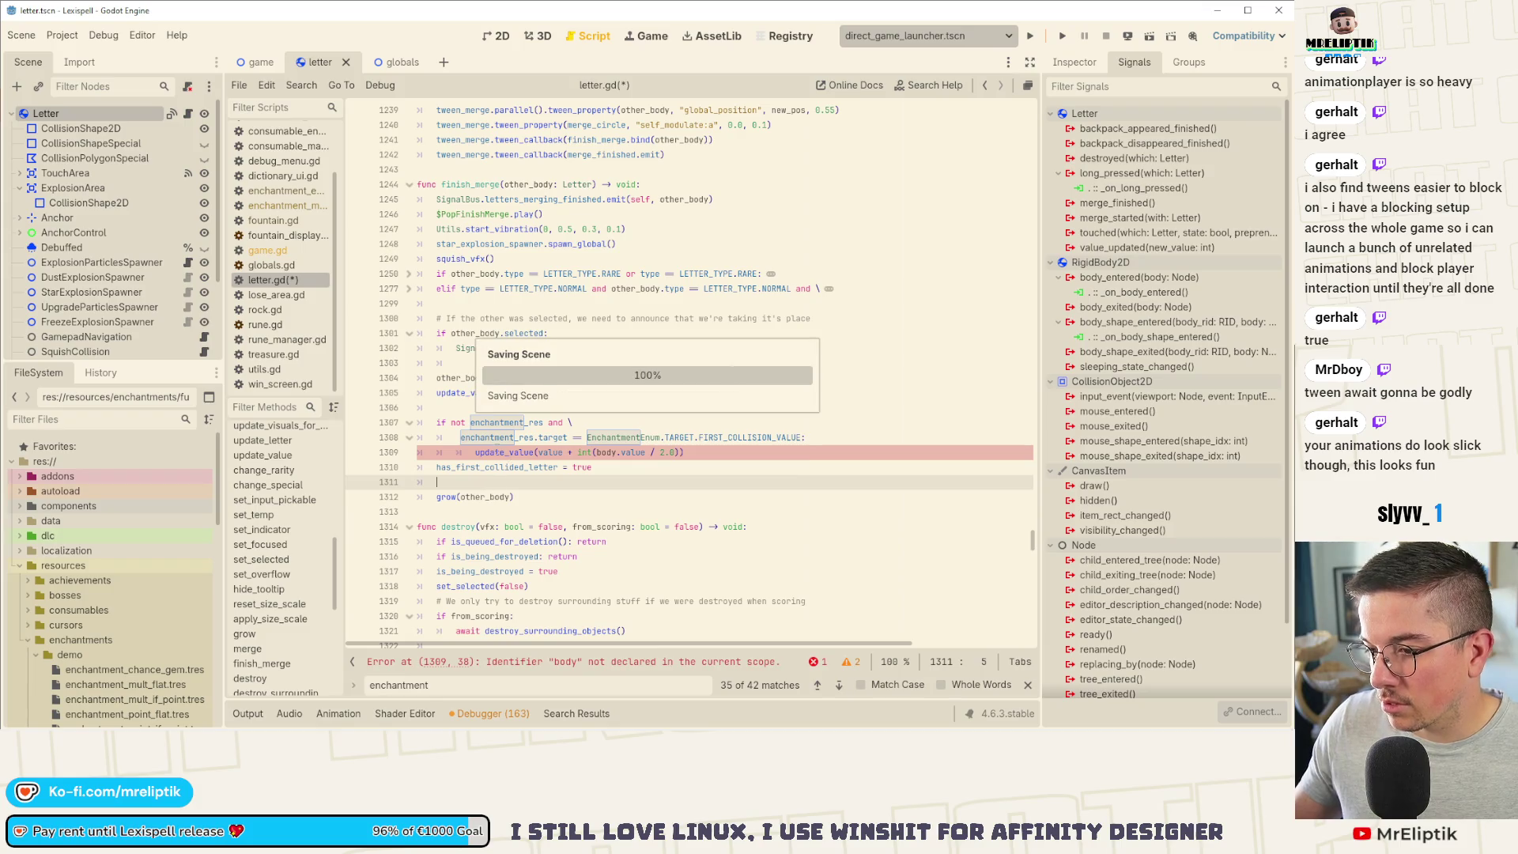
Step: Join the two condition lines into one FIRST_COLLISION_VALUE check and save letter.gd
click(461, 437)
key(BackSpace)
key(BackSpace)
key(BackSpace)
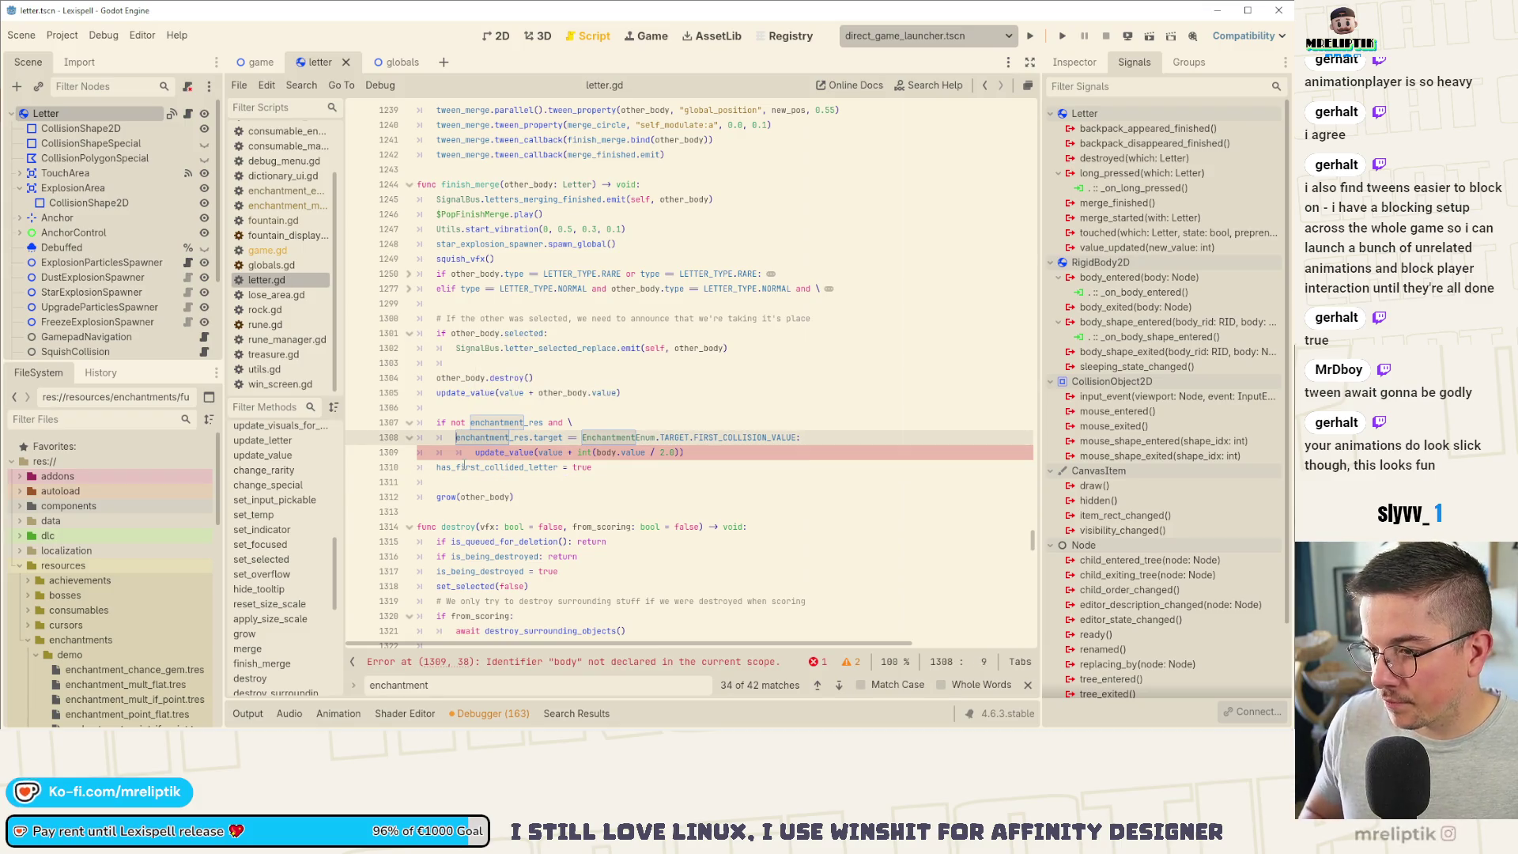
key(End)
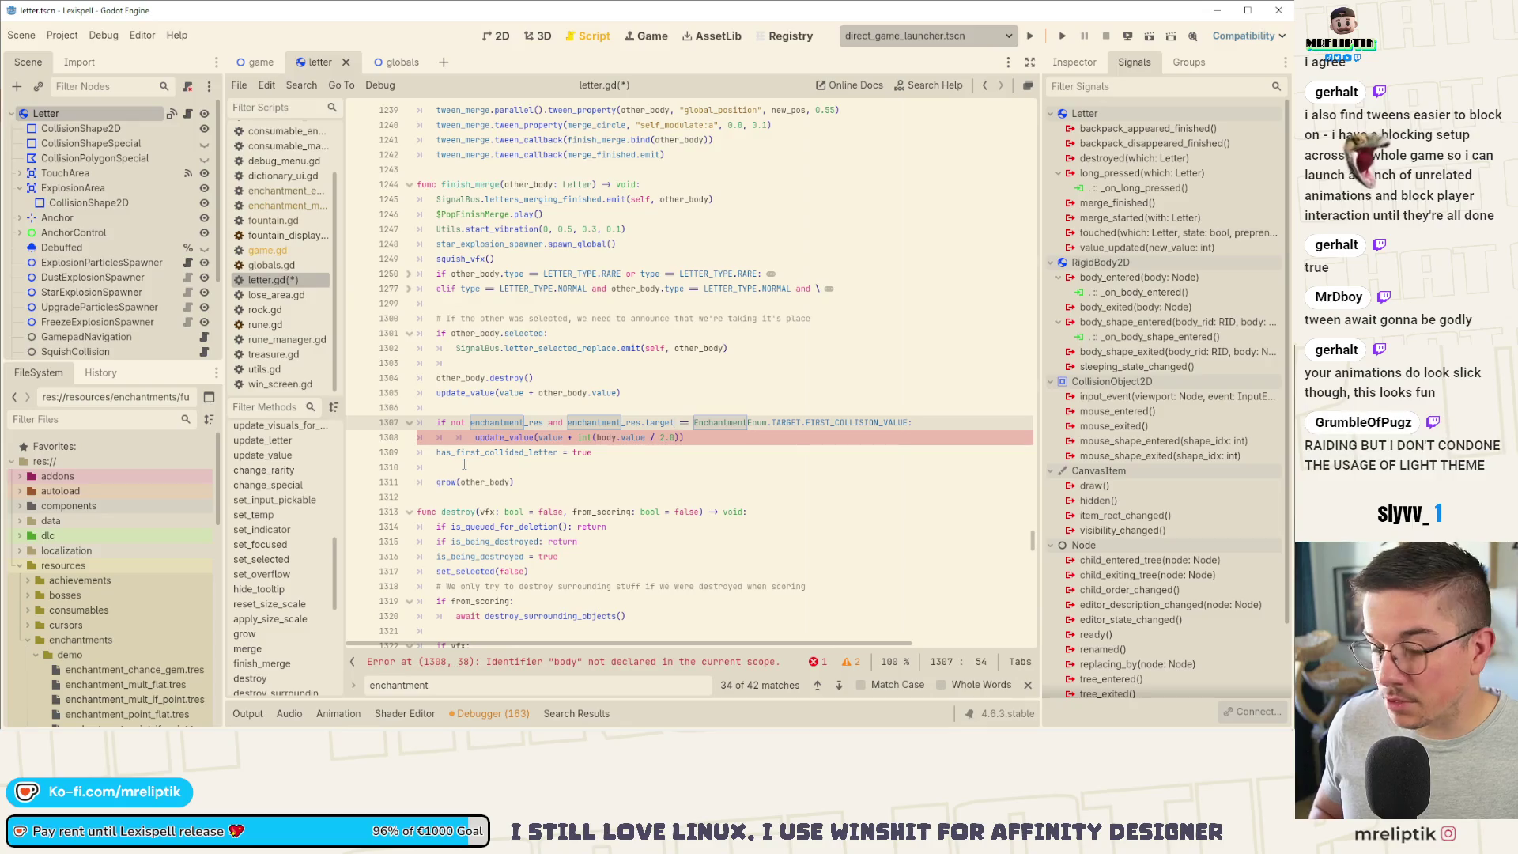
key(ctrl+s)
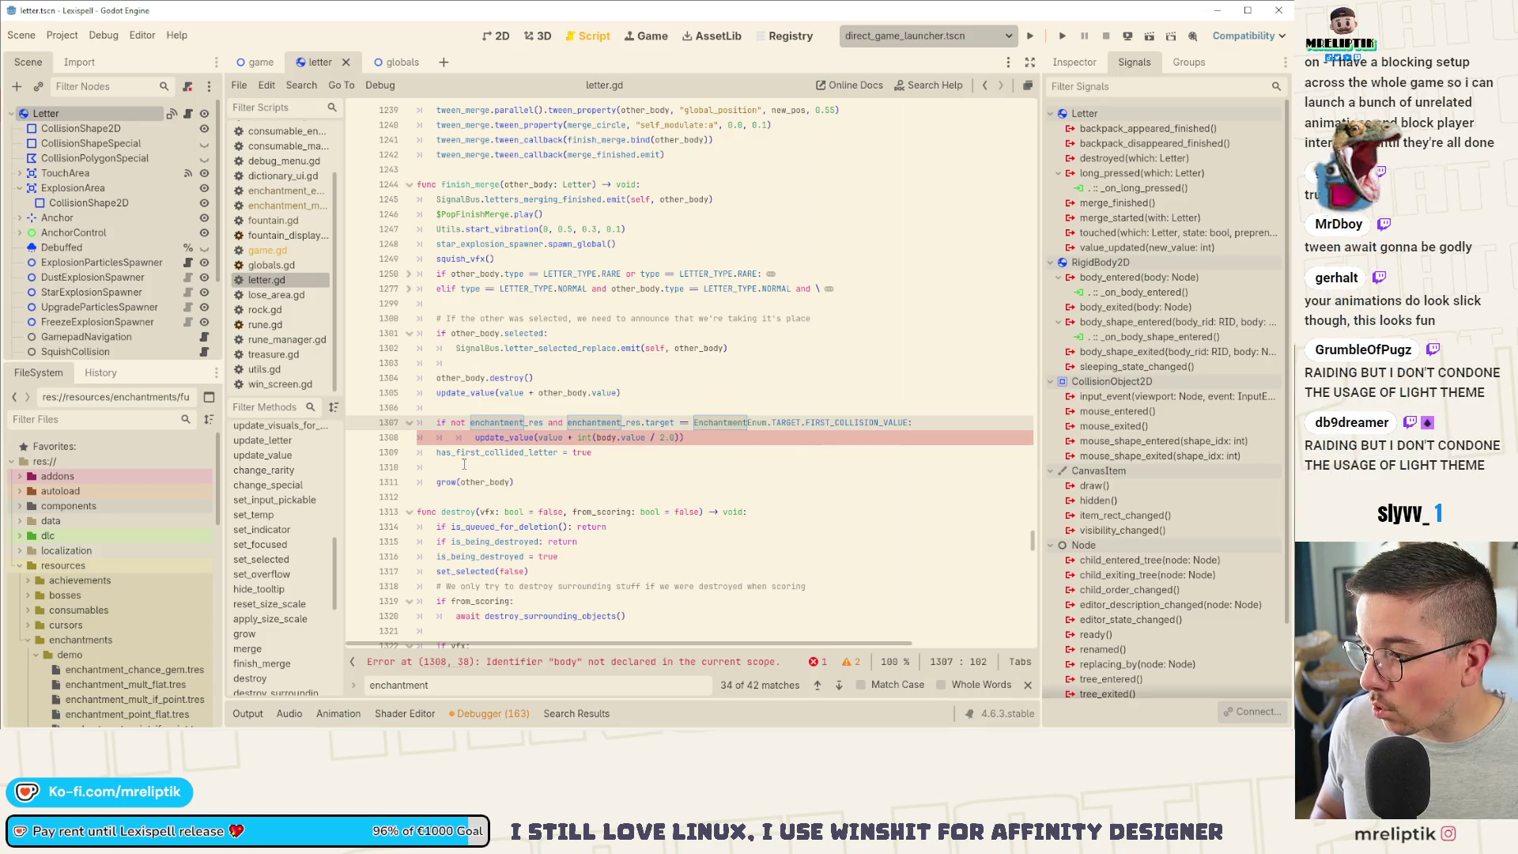
key(ctrl+shift+Left)
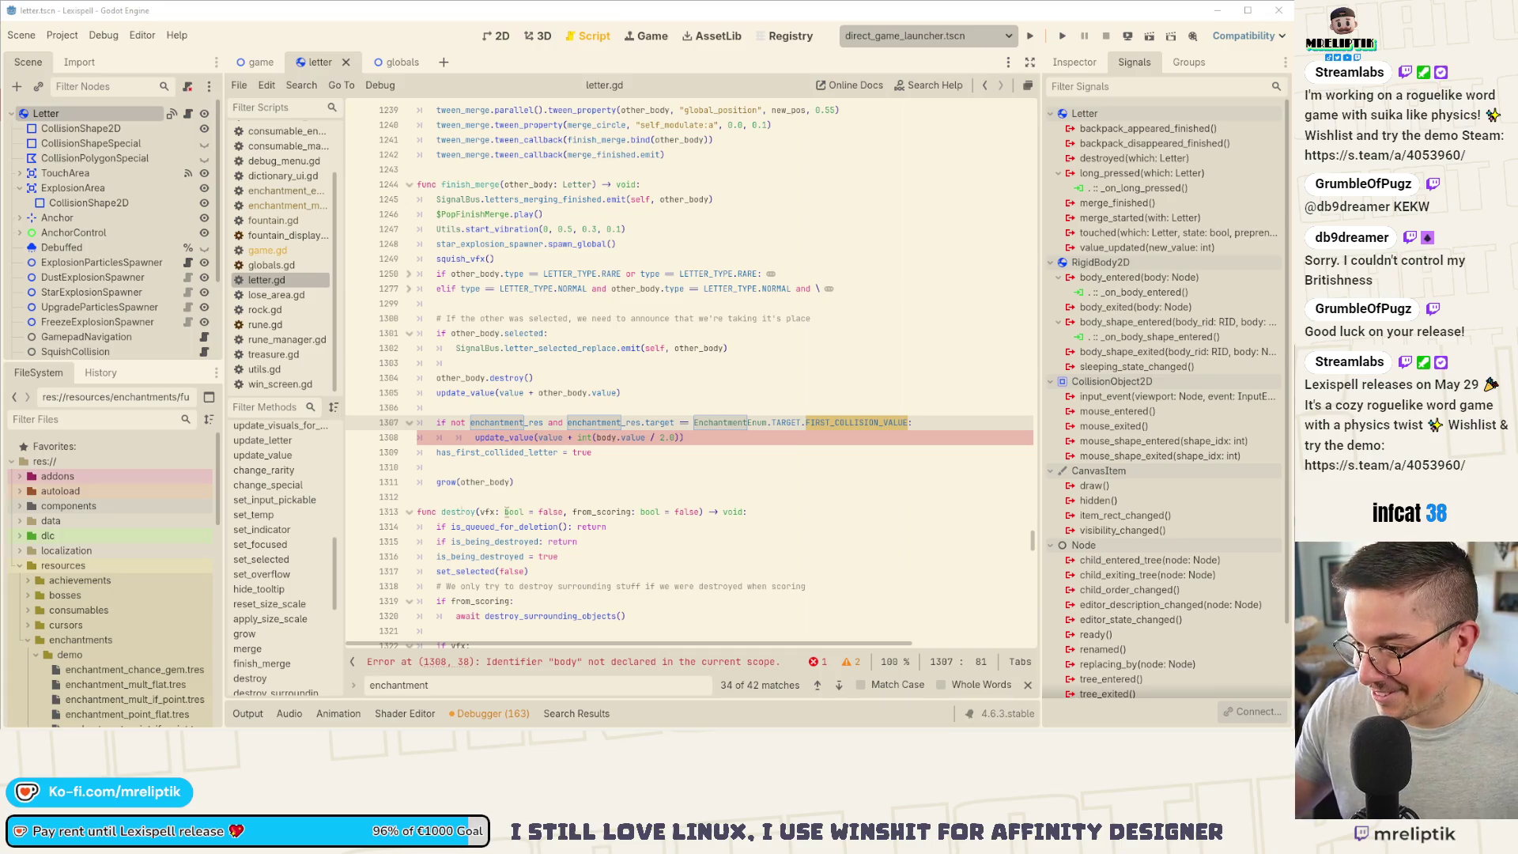
click(721, 437)
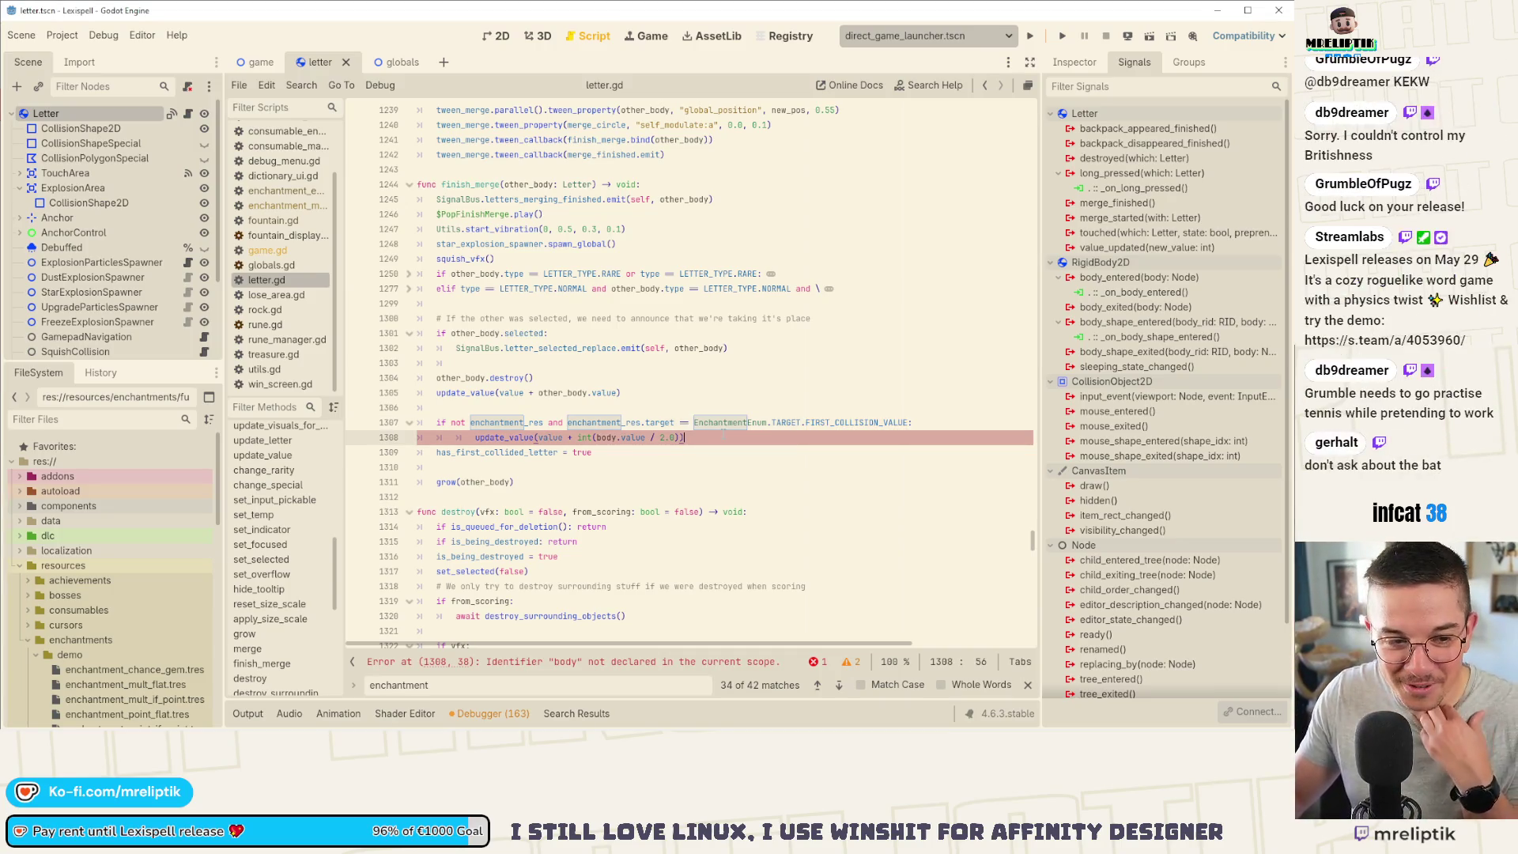